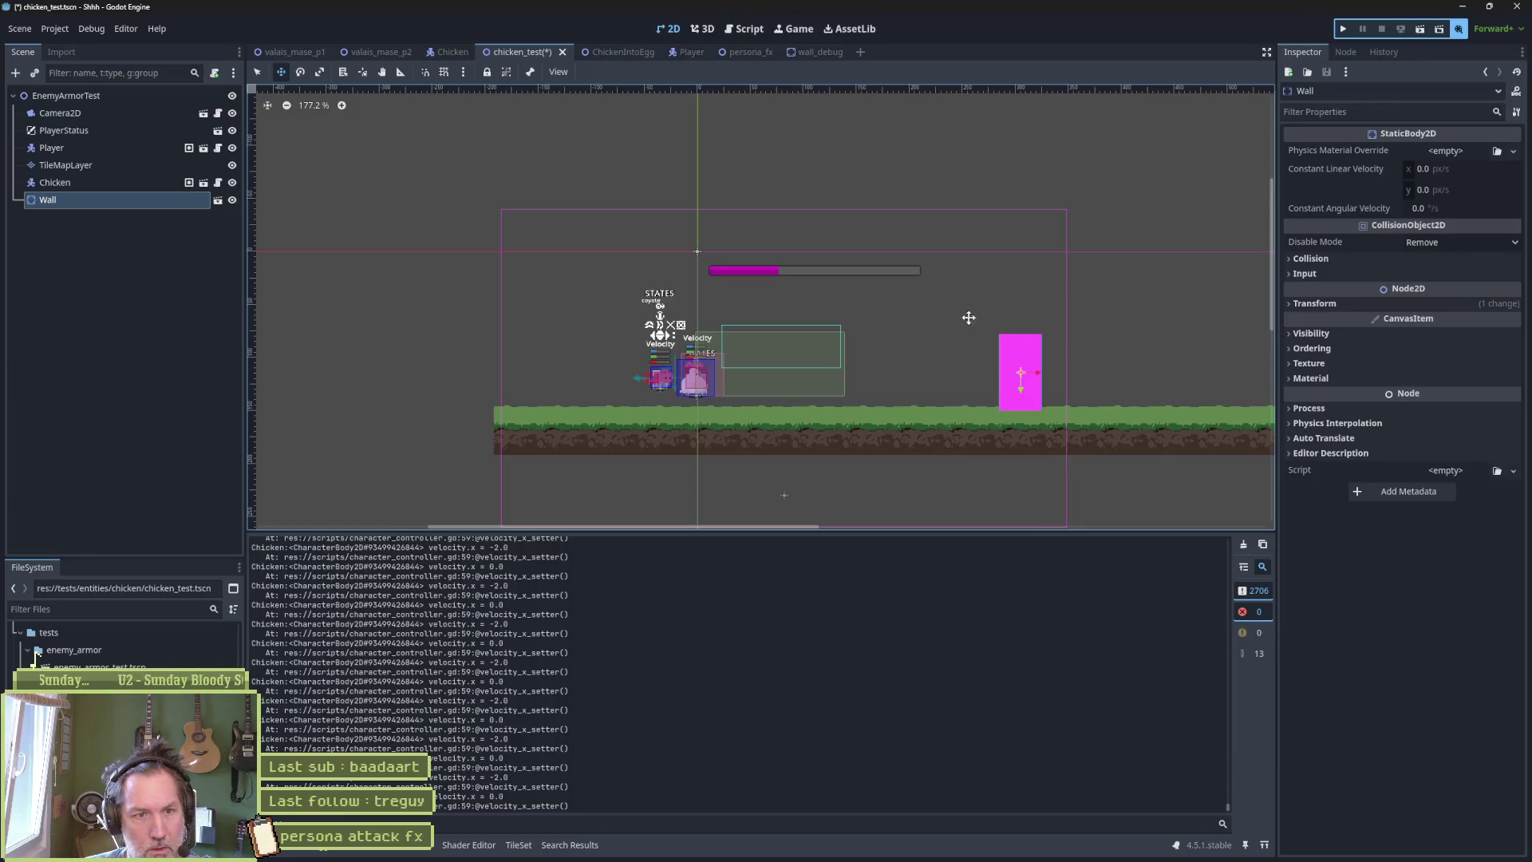
# Run chicken_test with F6 and walk the player right into the chicken to watch it turn into an egg.
pyautogui.press('F6')
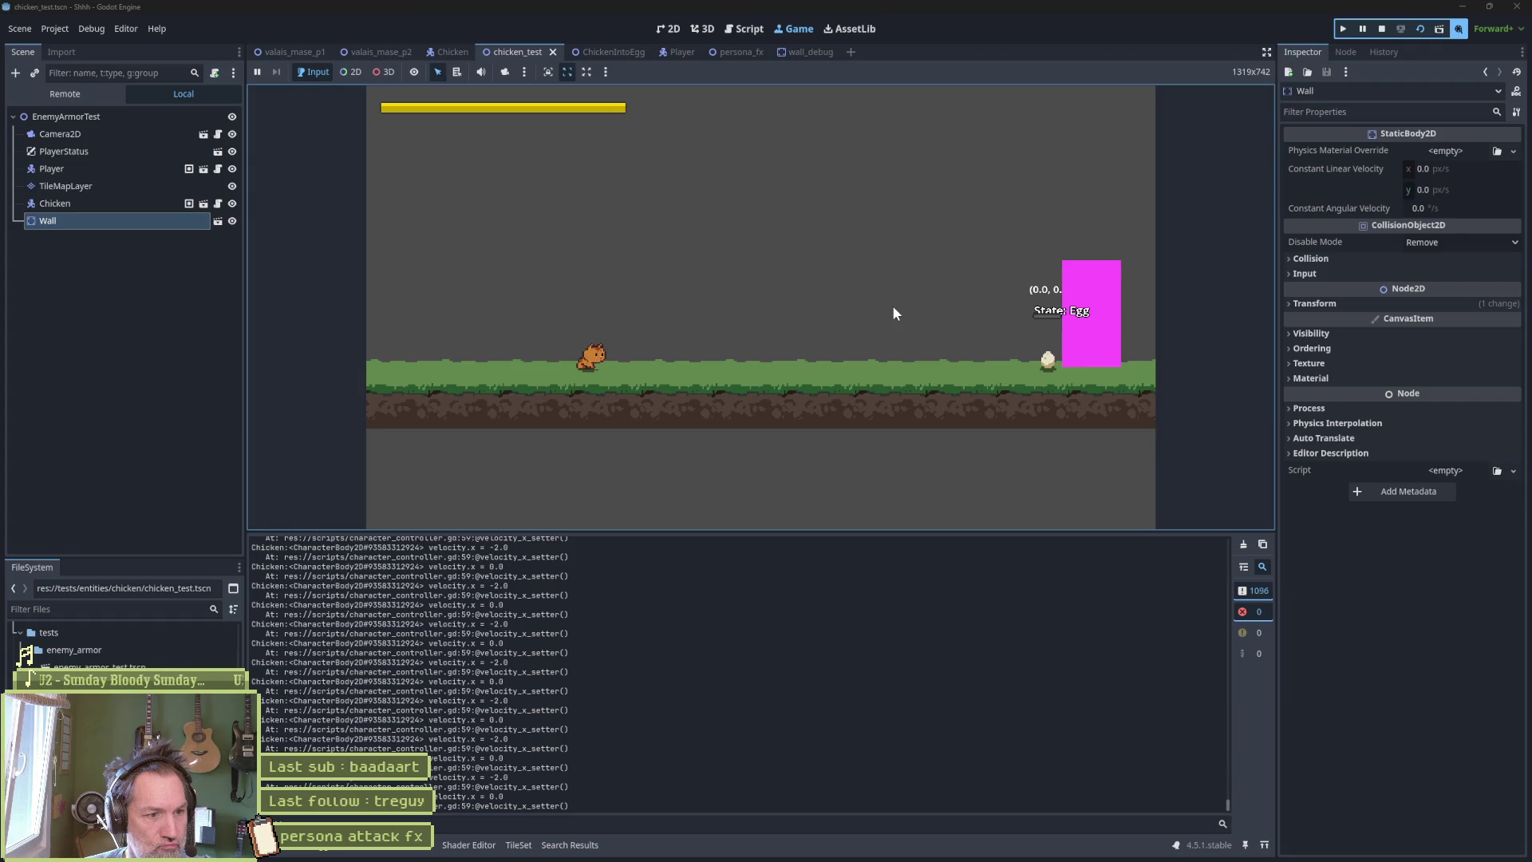
pyautogui.press('Right')
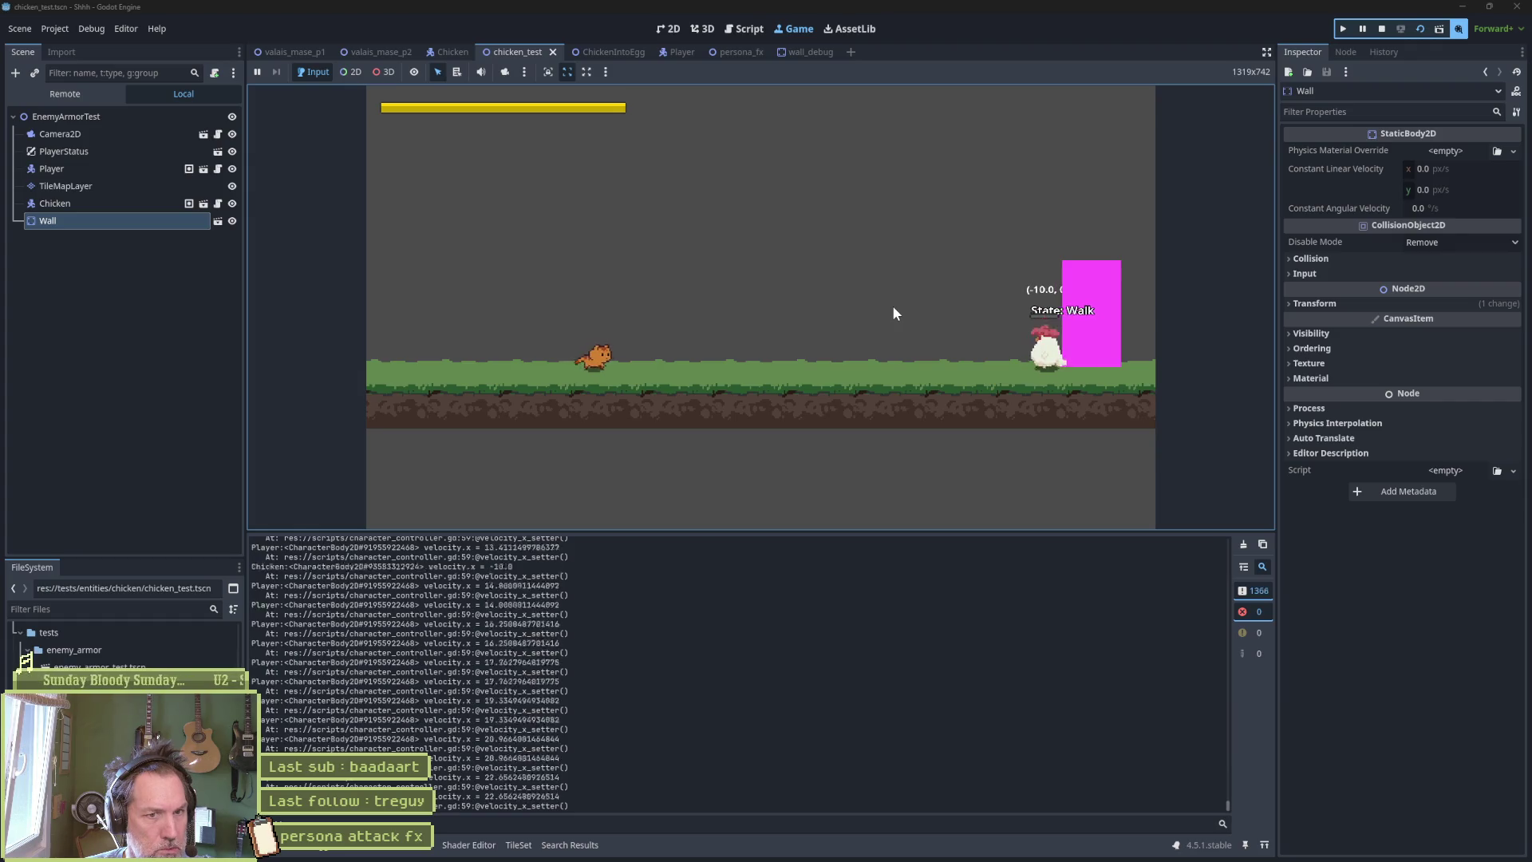
pyautogui.press('Right')
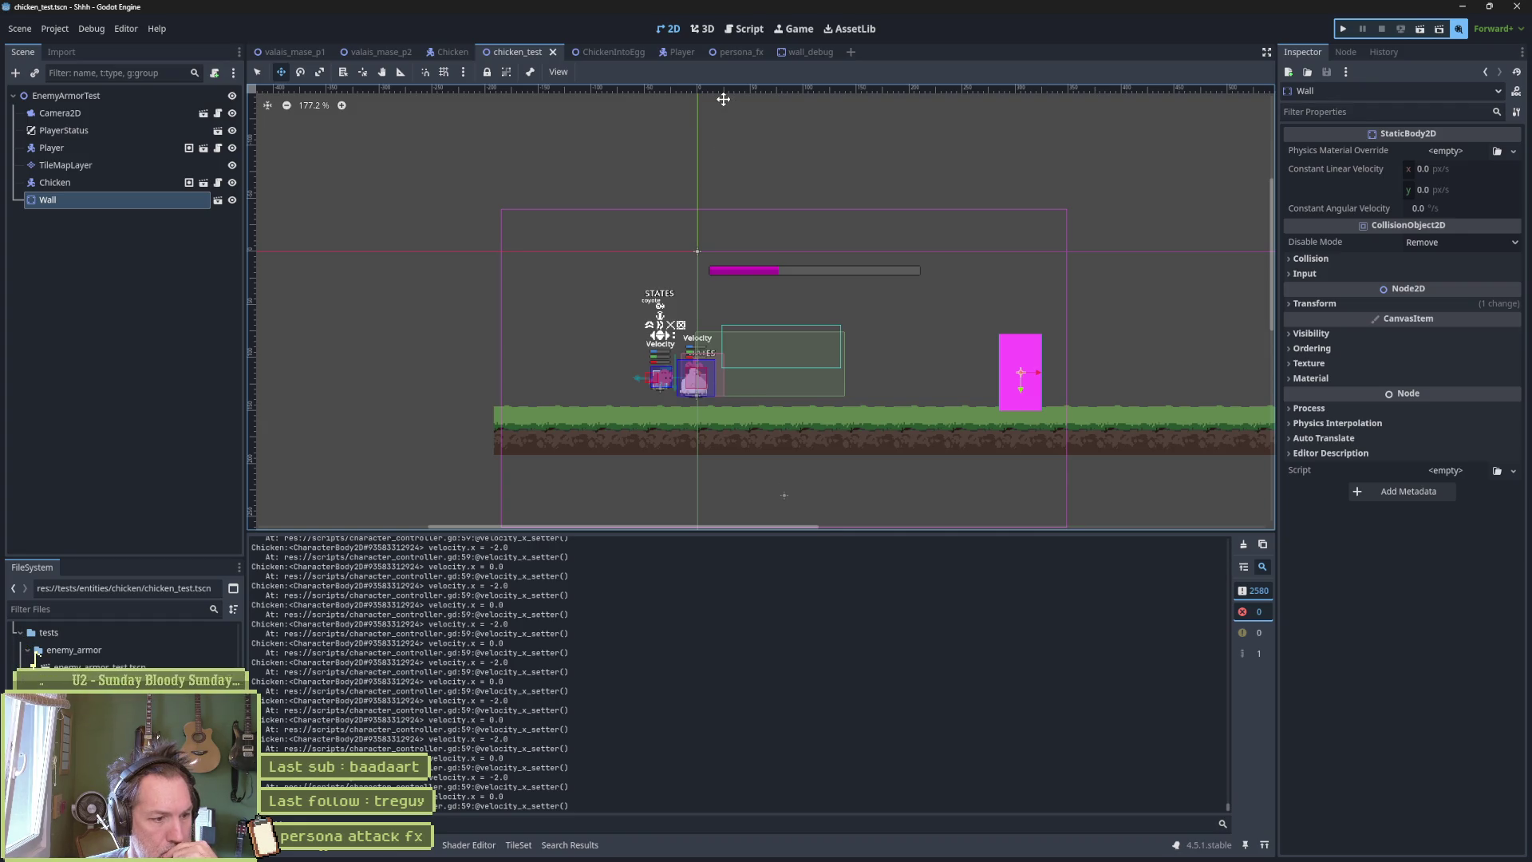
pyautogui.click(742, 29)
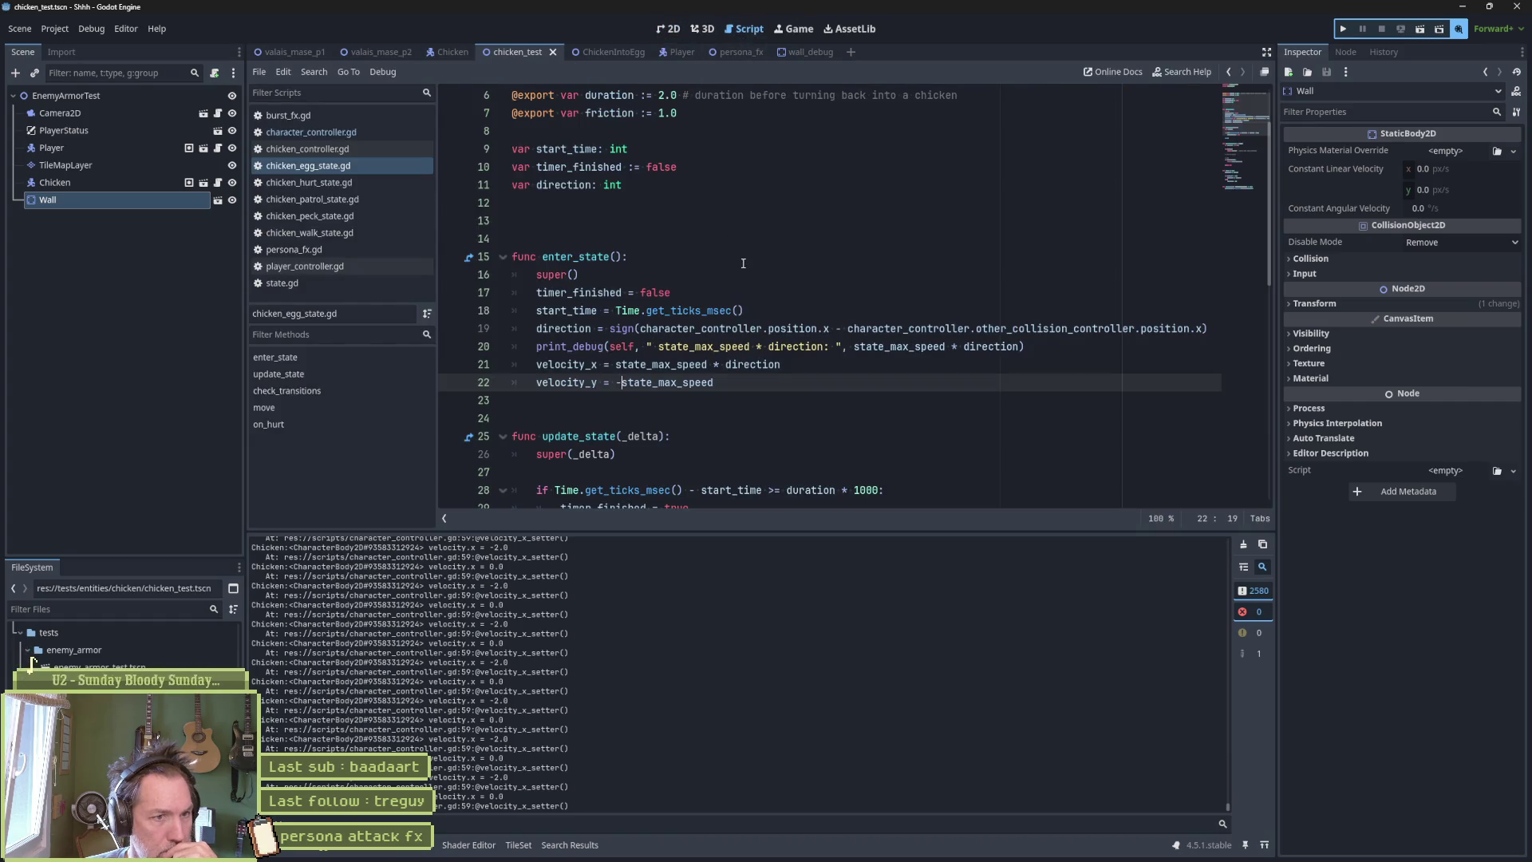
# Delete the print_debug lines from enter_state and both velocity setters in character_controller.gd.
pyautogui.click(708, 347)
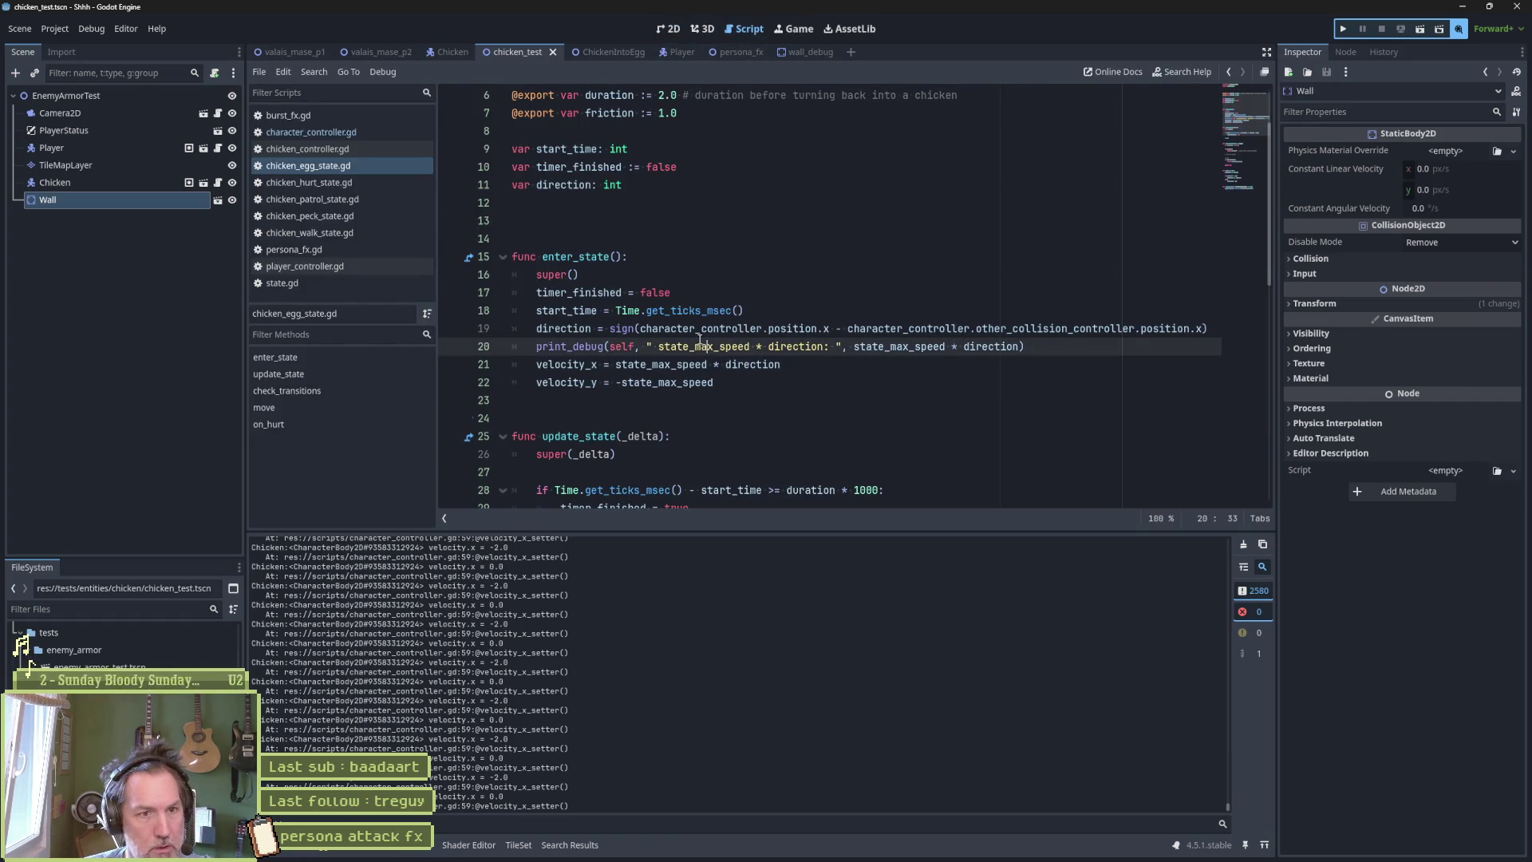
pyautogui.hotkey('ctrl', 'shift', 'k')
pyautogui.click(311, 132)
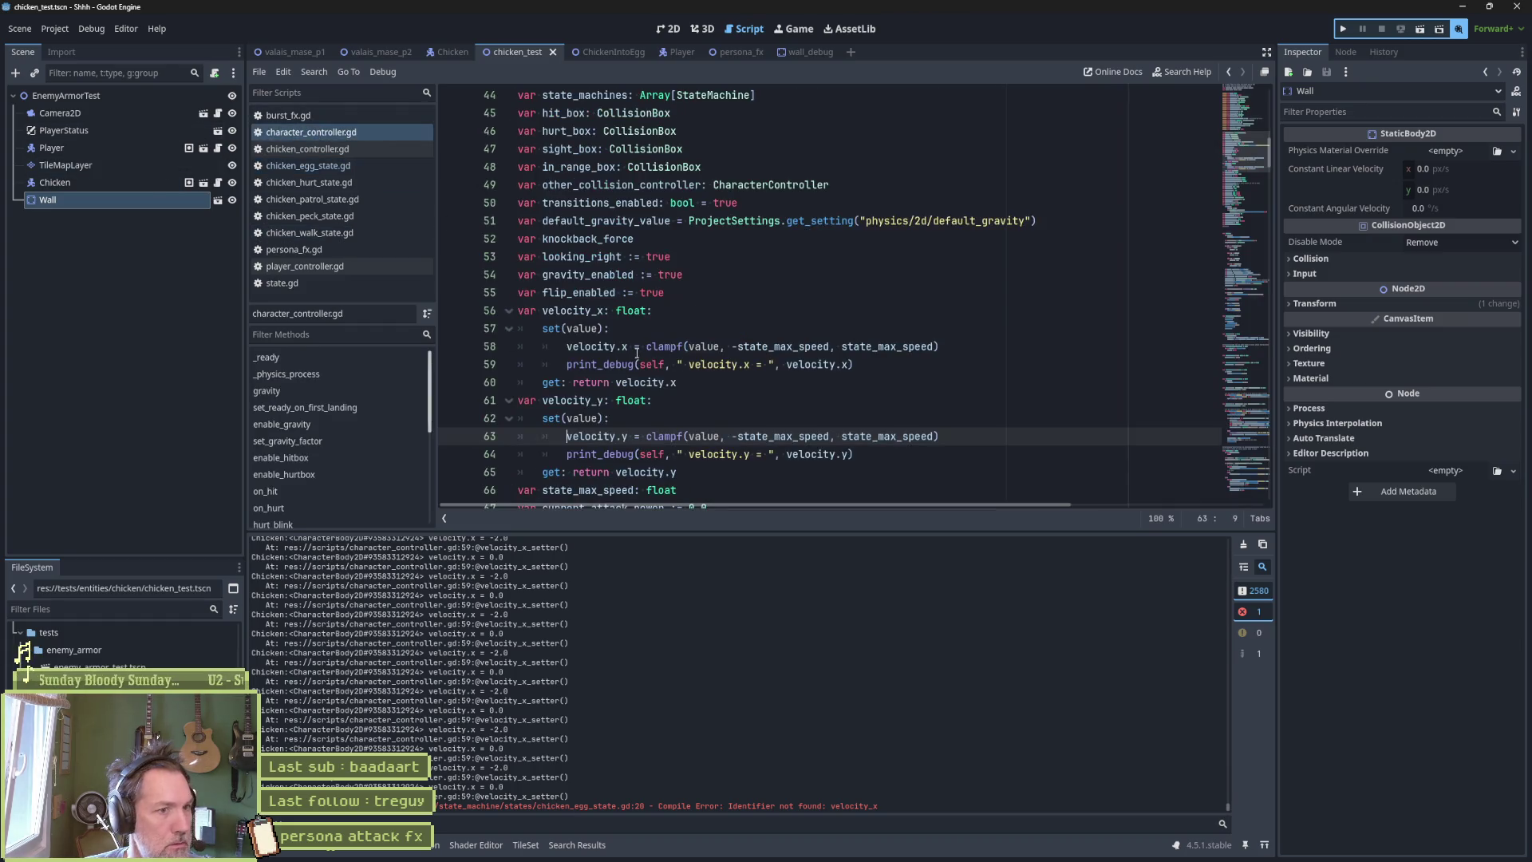
pyautogui.click(663, 363)
pyautogui.hotkey('ctrl', 'shift', 'k')
pyautogui.click(679, 436)
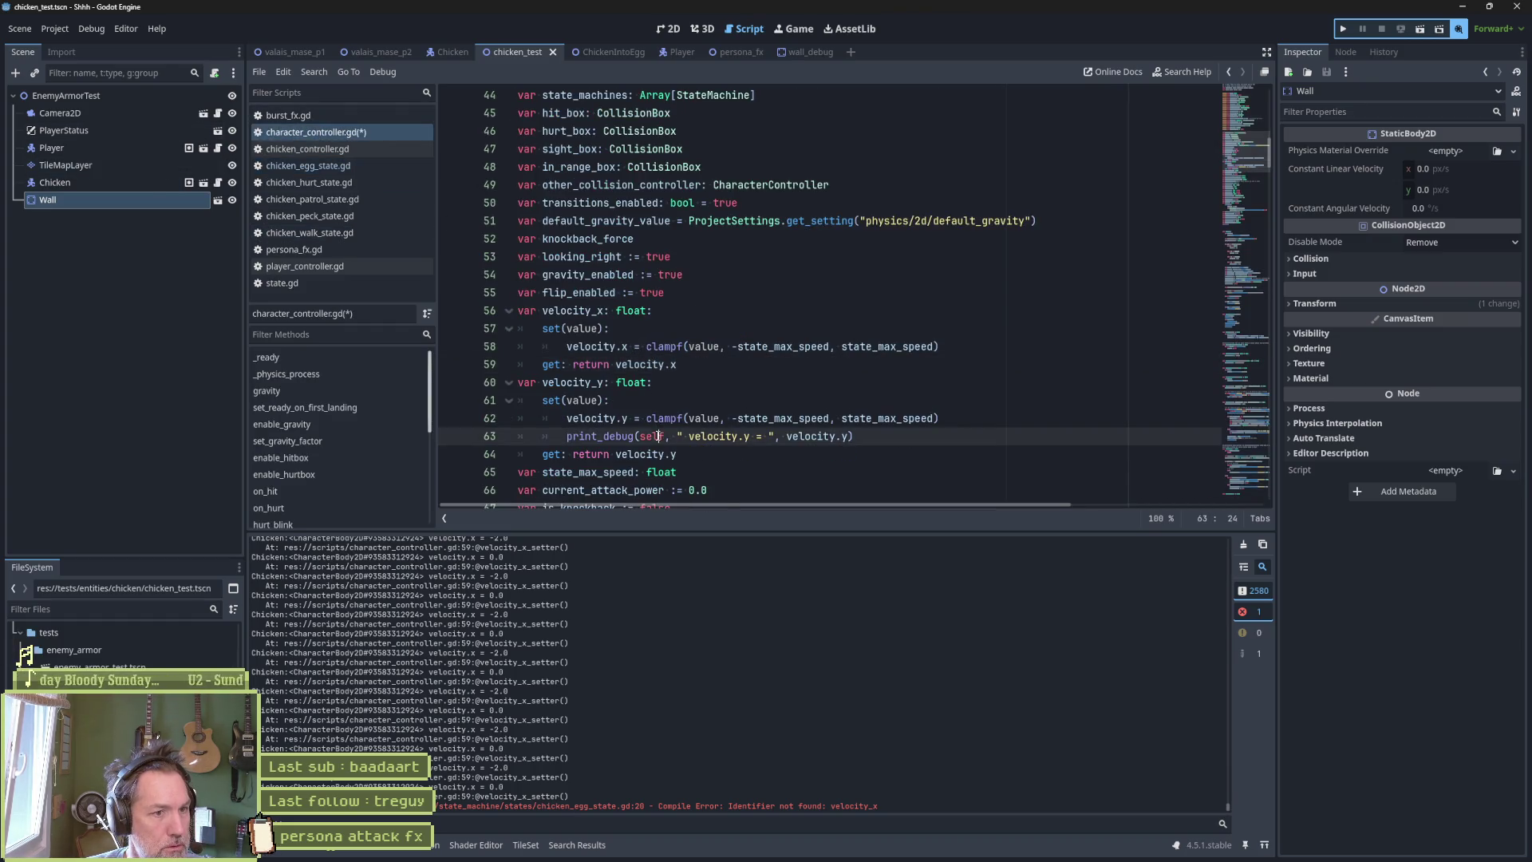
pyautogui.hotkey('ctrl', 'shift', 'k')
# Join the velocity_x and velocity_y setters onto single lines and save character_controller.gd.
pyautogui.click(693, 315)
pyautogui.press('Down')
pyautogui.hotkey('ctrl', 'Delete')
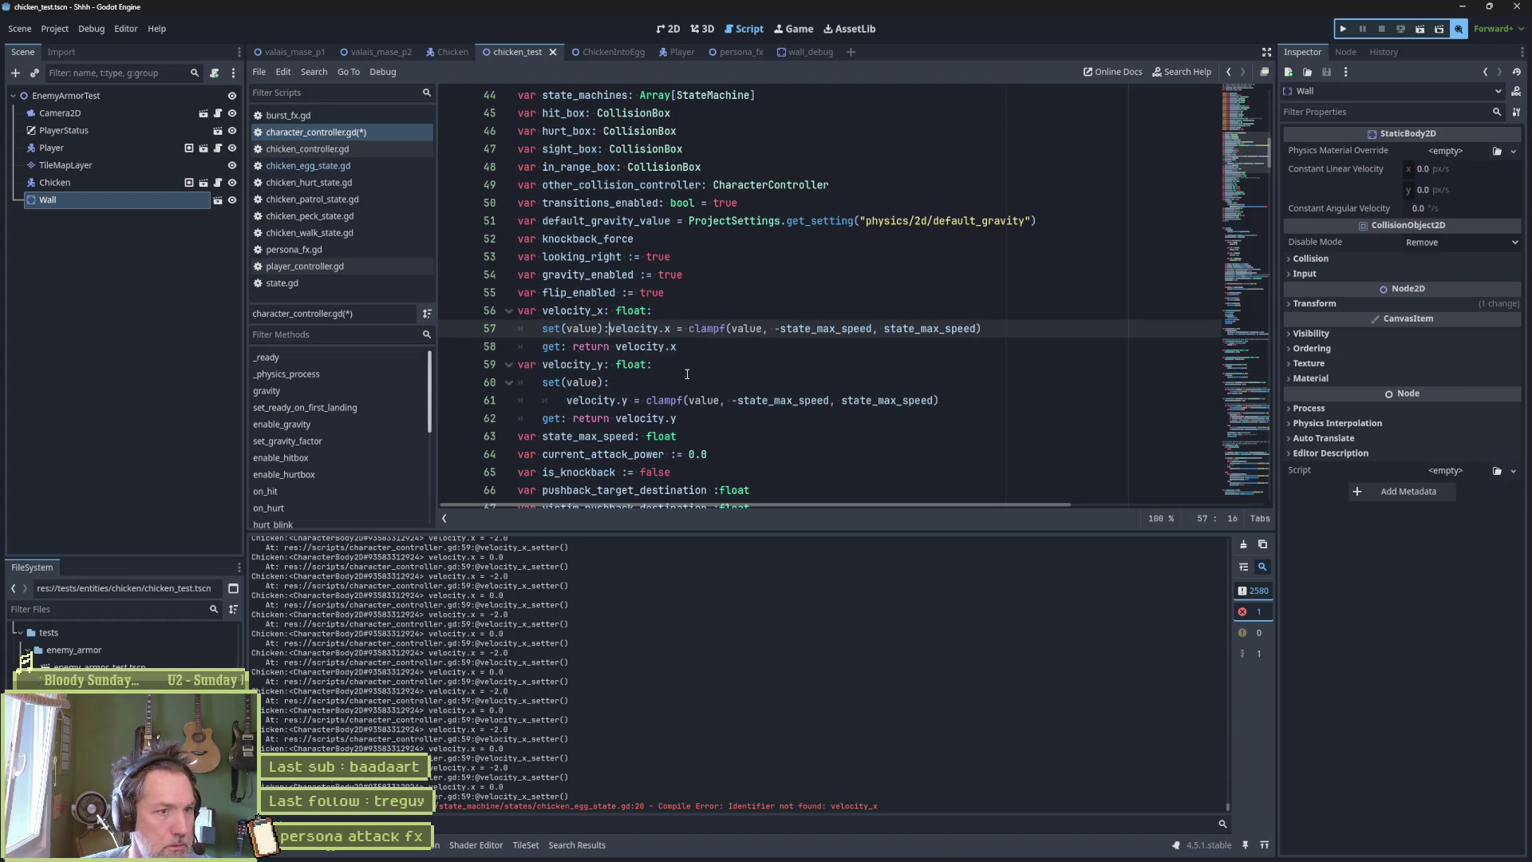
pyautogui.press('Down')
pyautogui.press('Down')
pyautogui.press('Down')
pyautogui.press('Up')
pyautogui.hotkey('ctrl', 'Delete')
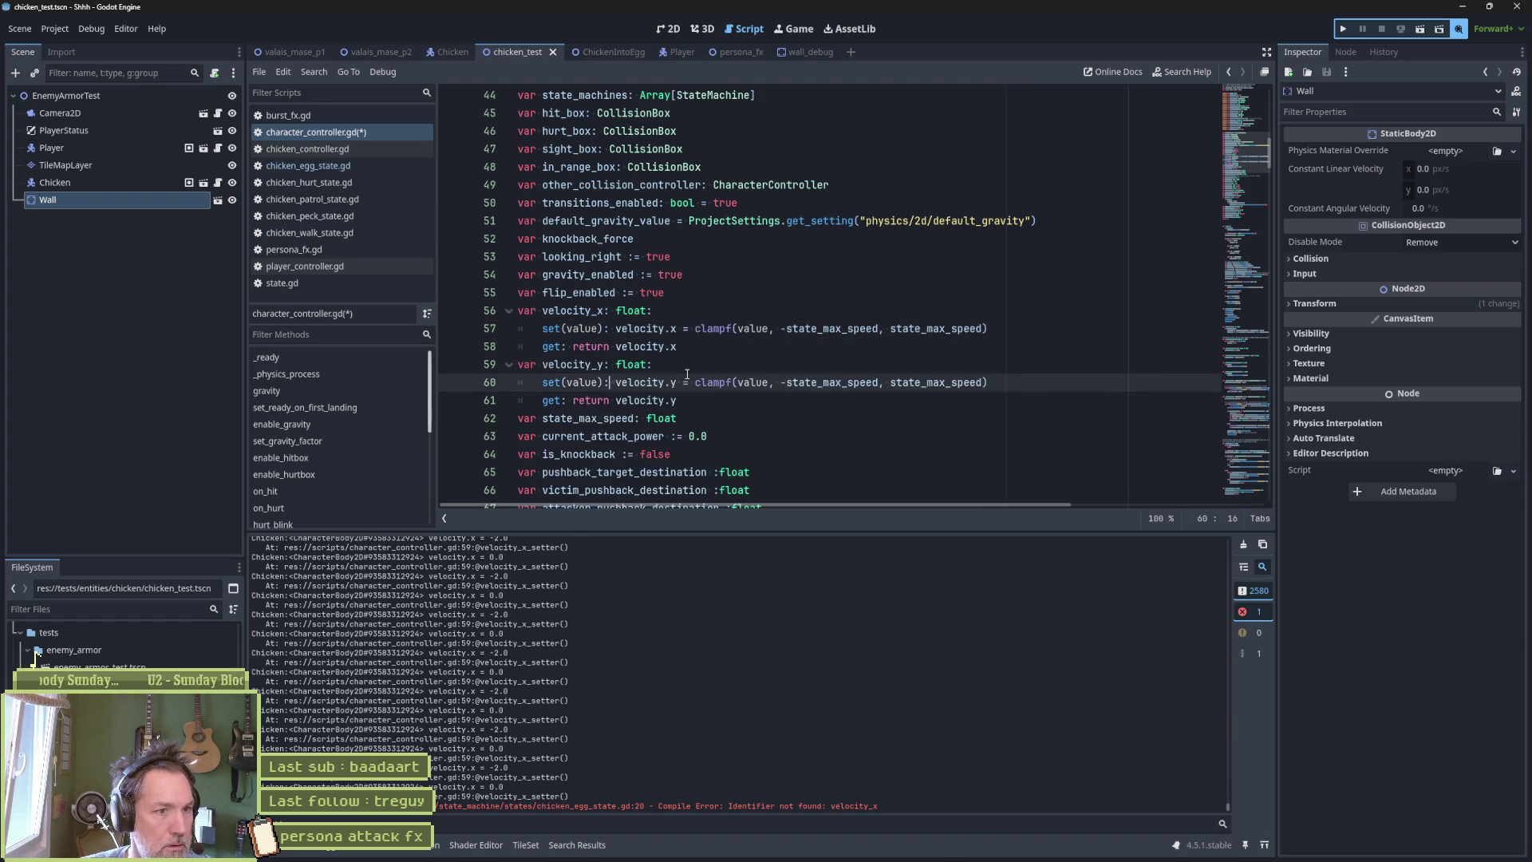
pyautogui.hotkey('ctrl', 's')
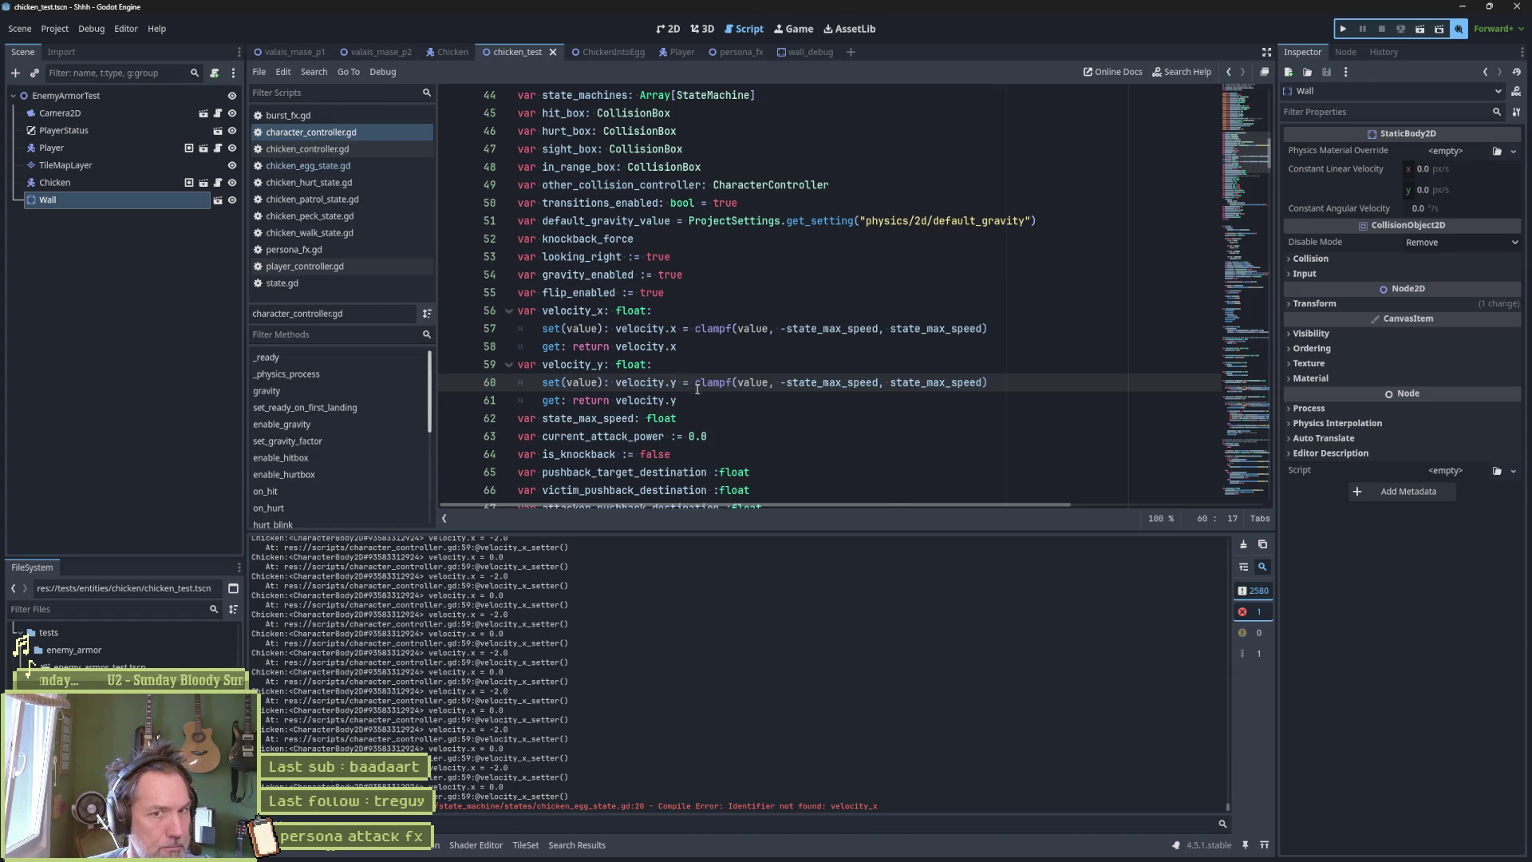
pyautogui.scroll(-1, 823, 336)
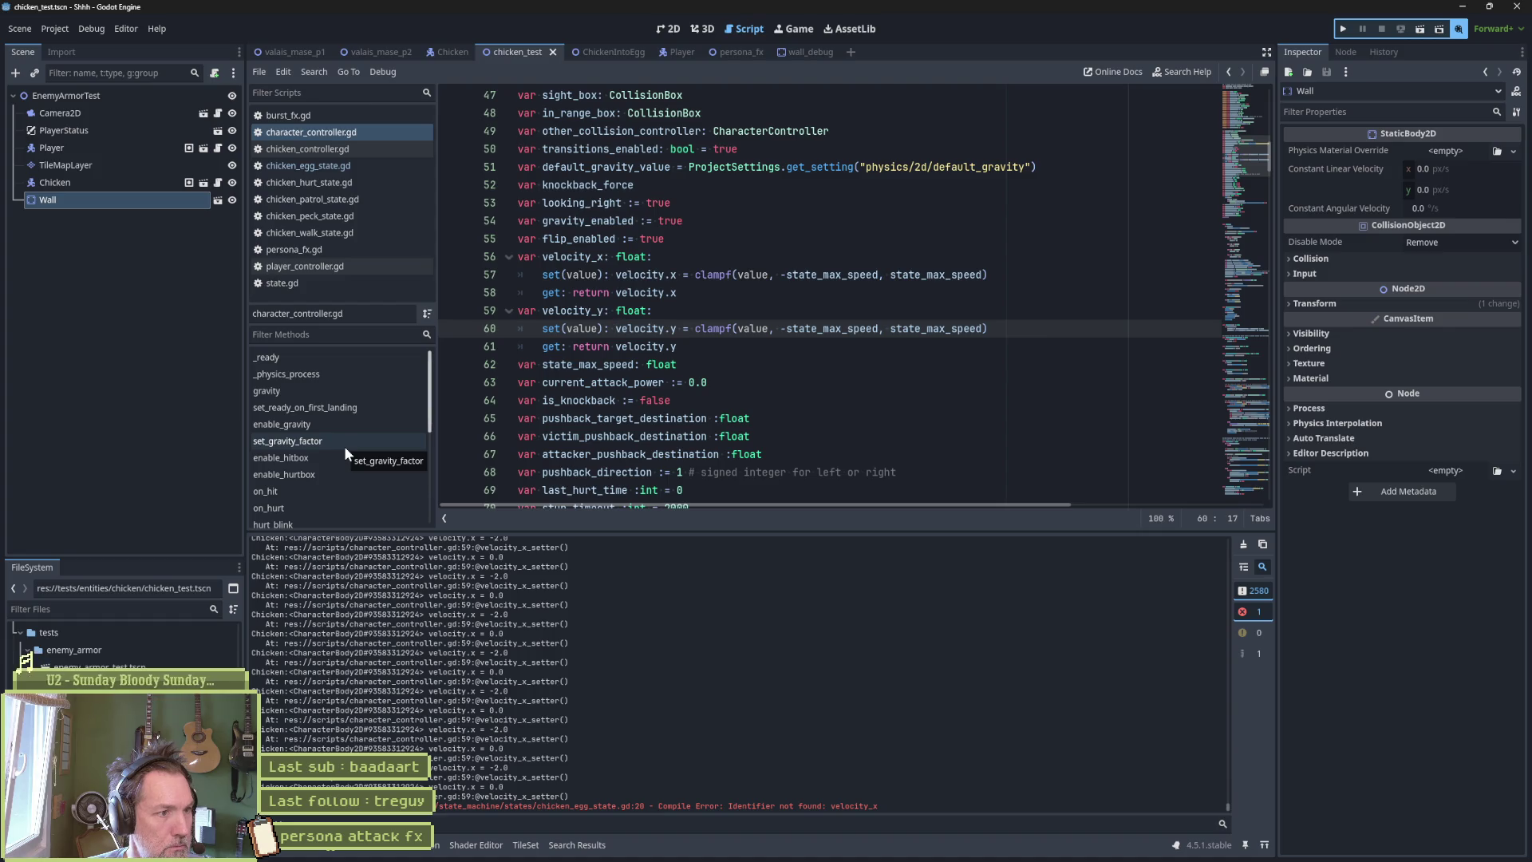
# Jump to the gravity function, then return to chicken_egg_state.gd and select update_state's timer check.
pyautogui.click(335, 398)
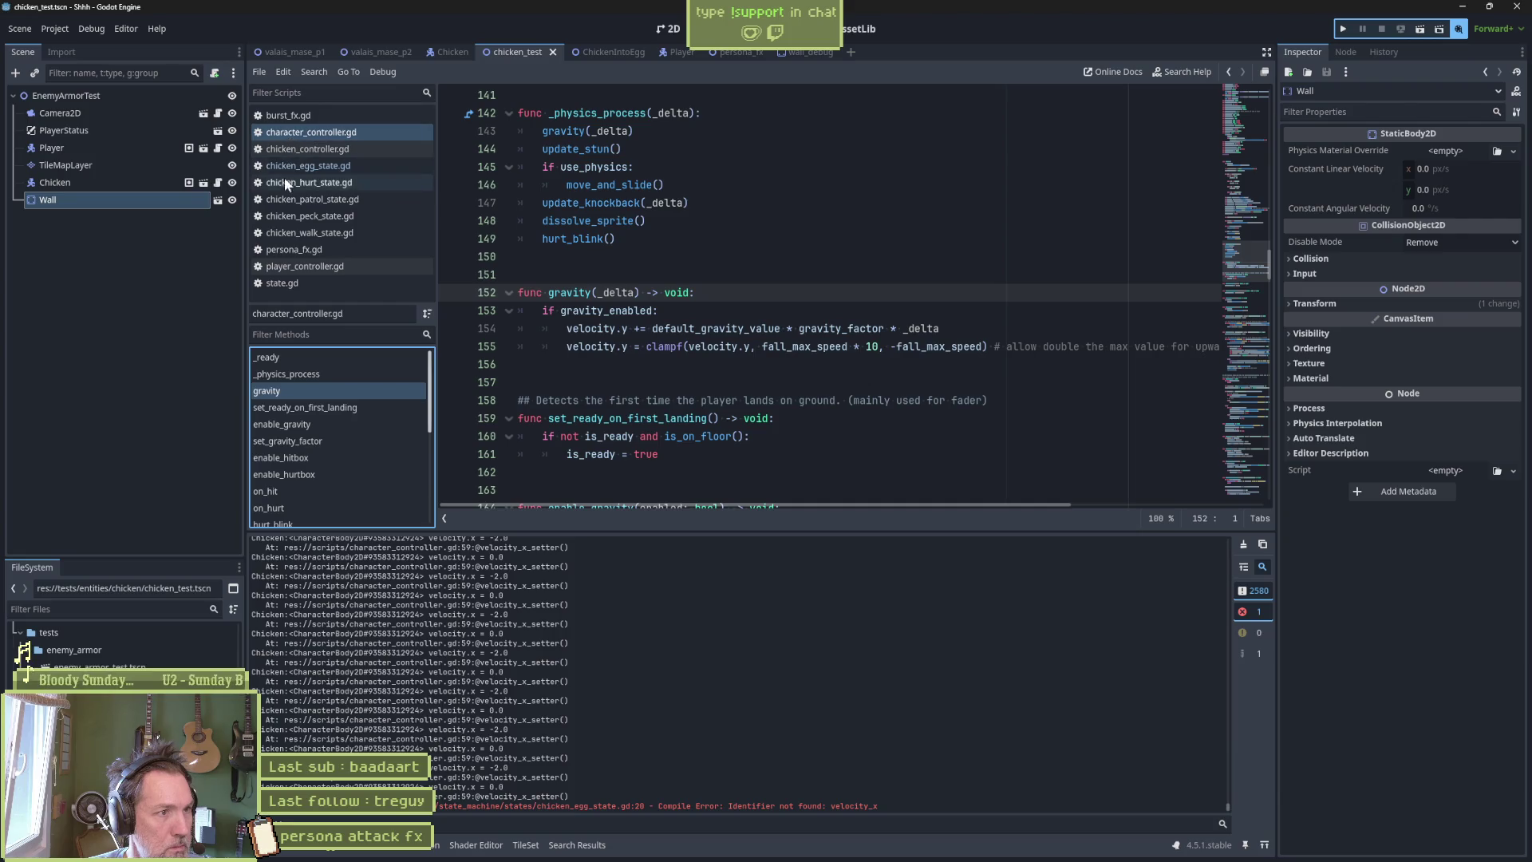
pyautogui.click(334, 165)
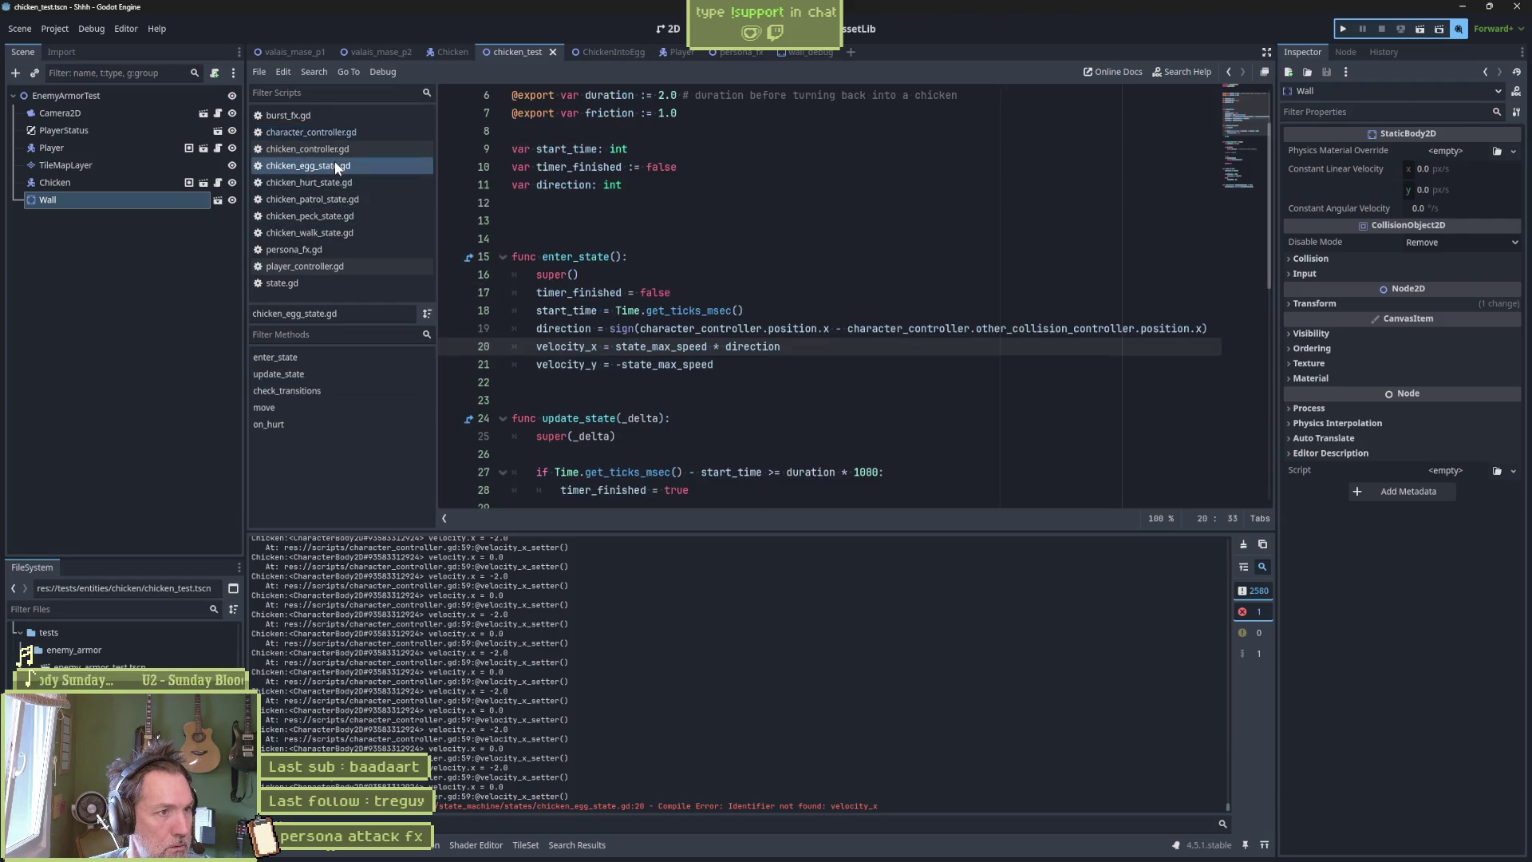
pyautogui.scroll(-2, 639, 322)
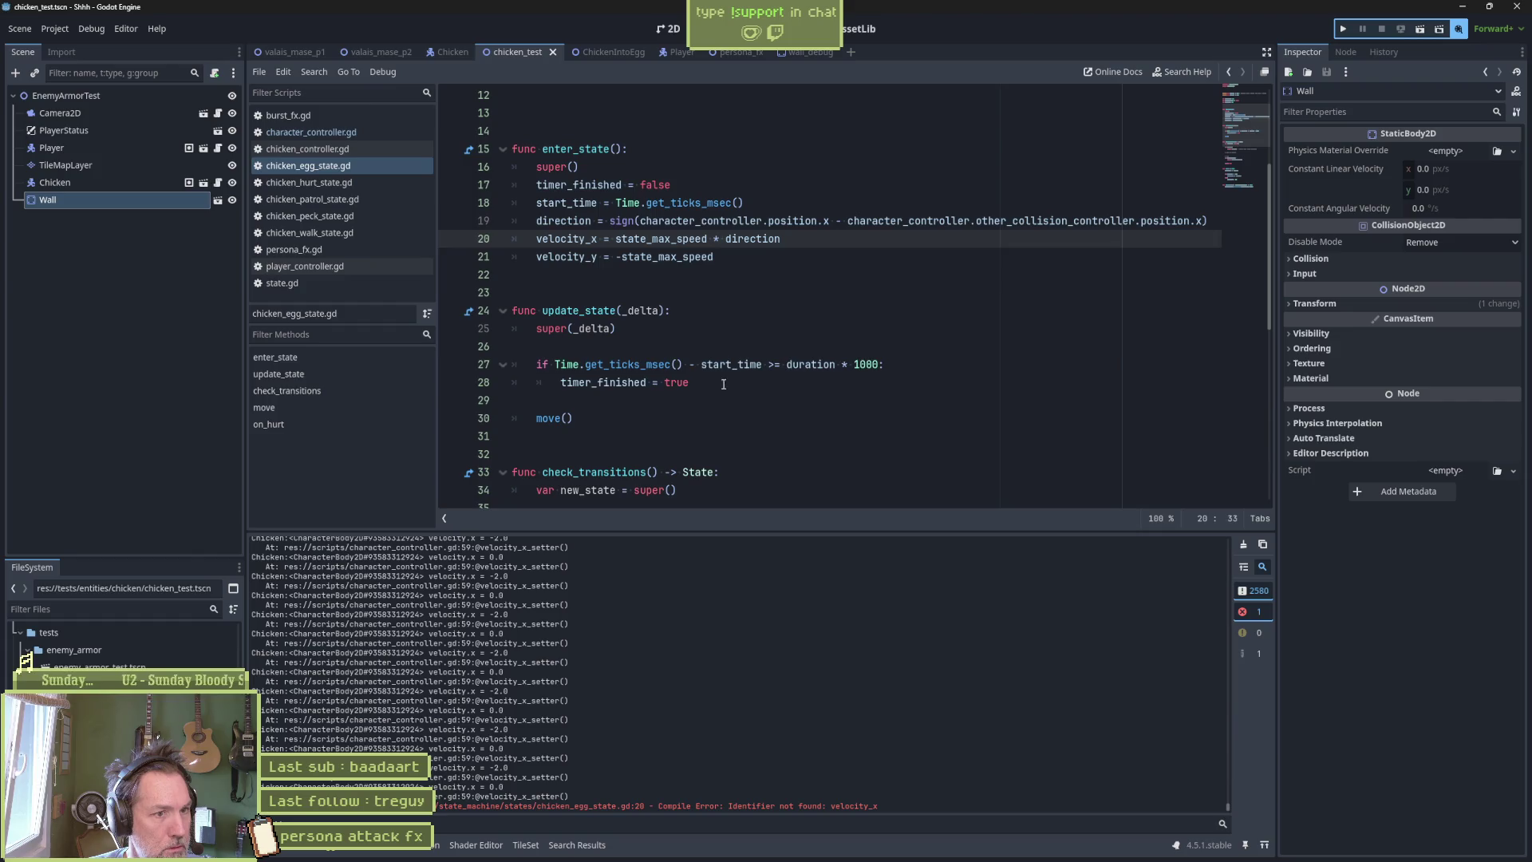
pyautogui.moveTo(690, 383); pyautogui.dragTo(523, 343)
pyautogui.scroll(-2, 592, 371)
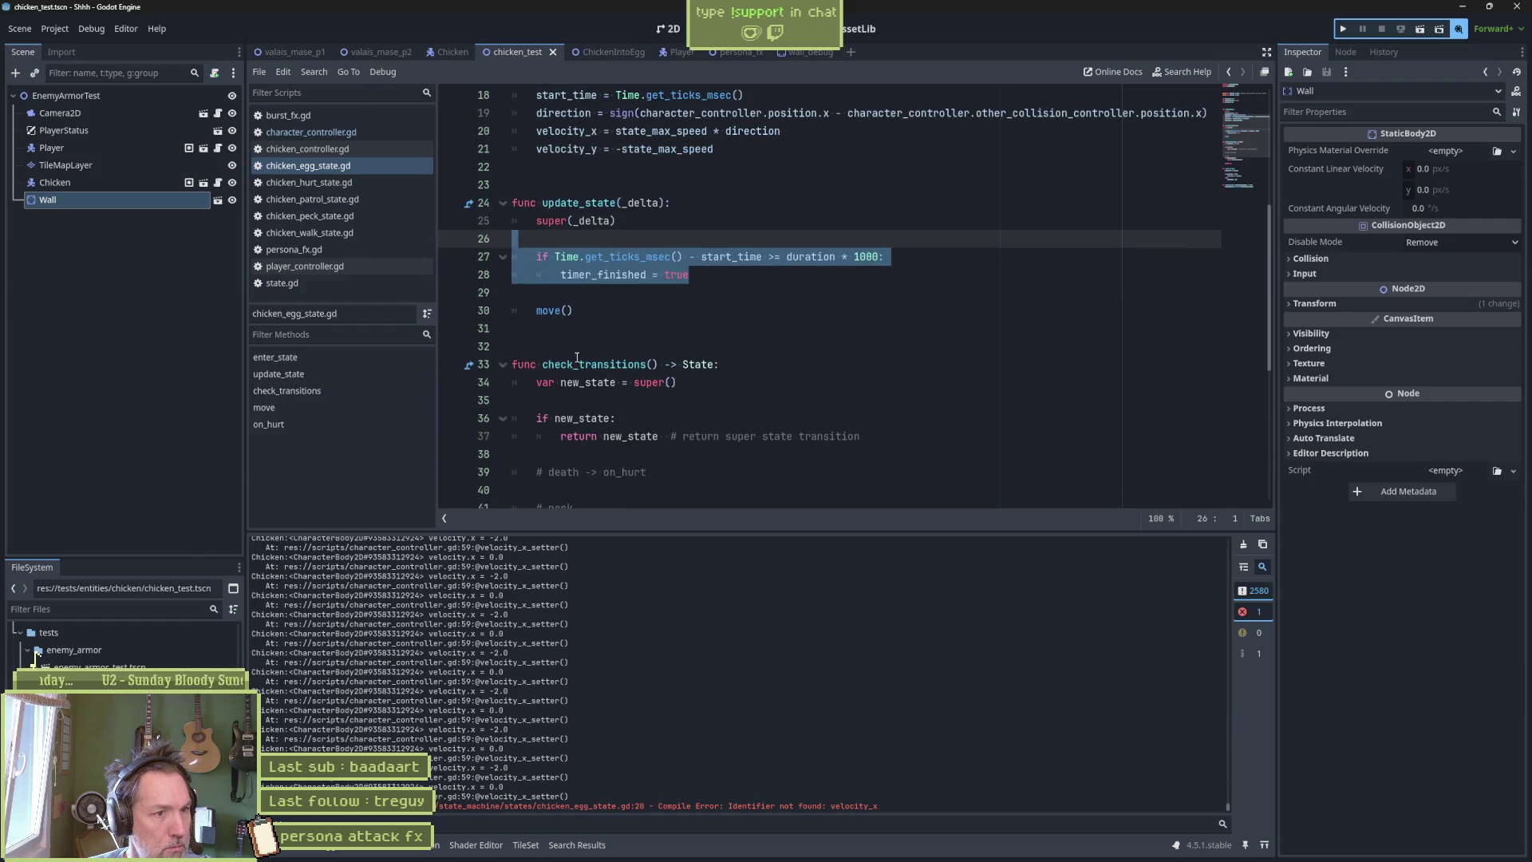
# Jump to the move() definition and look over its friction body and direction-check lines.
pyautogui.keyDown('ctrl'); pyautogui.click(550, 317); pyautogui.keyUp('ctrl')
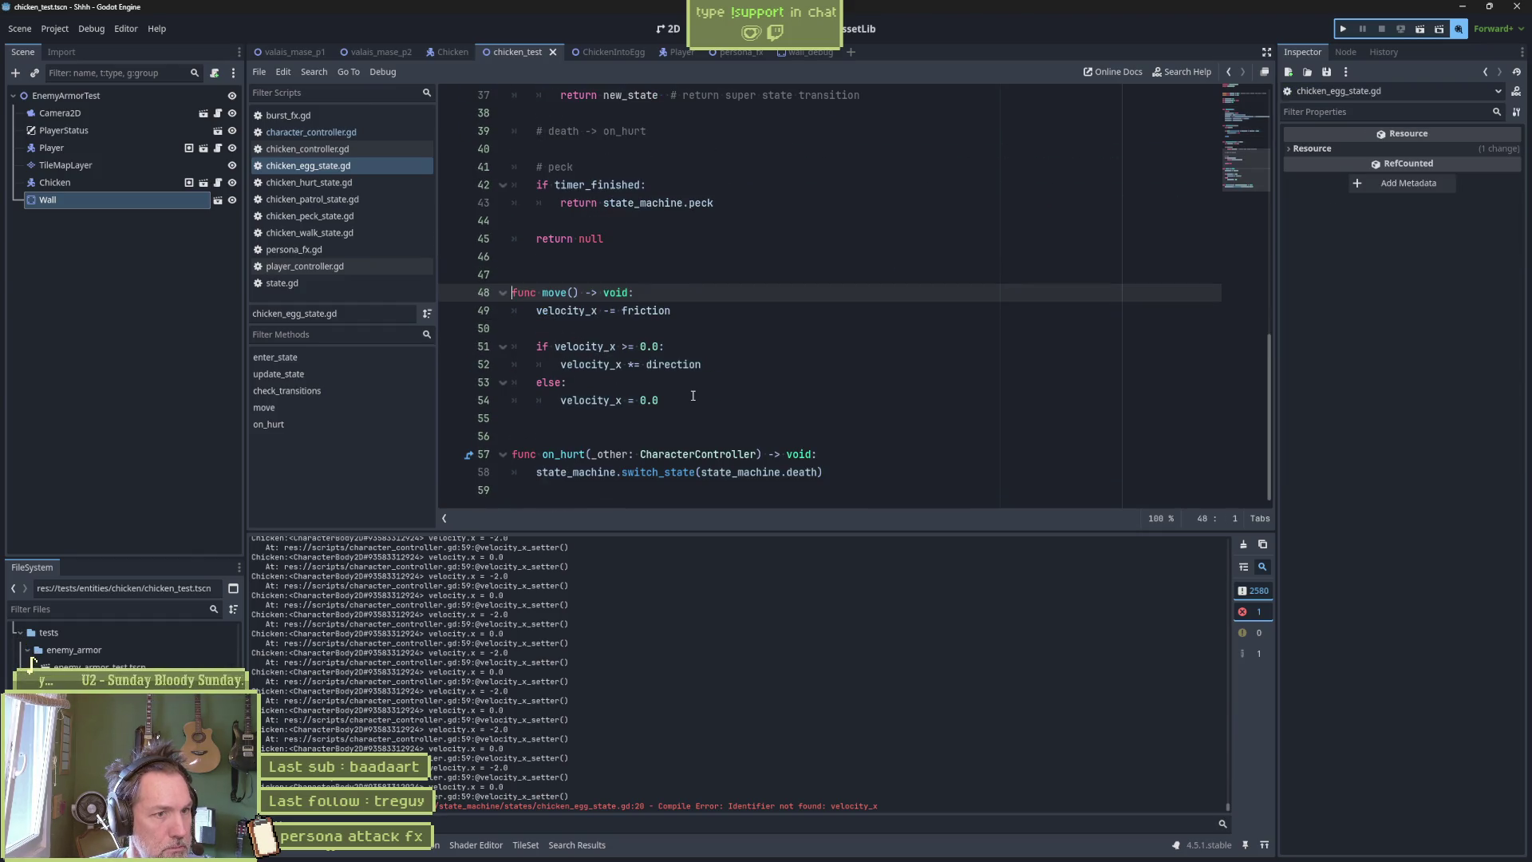
pyautogui.moveTo(694, 400); pyautogui.dragTo(507, 303)
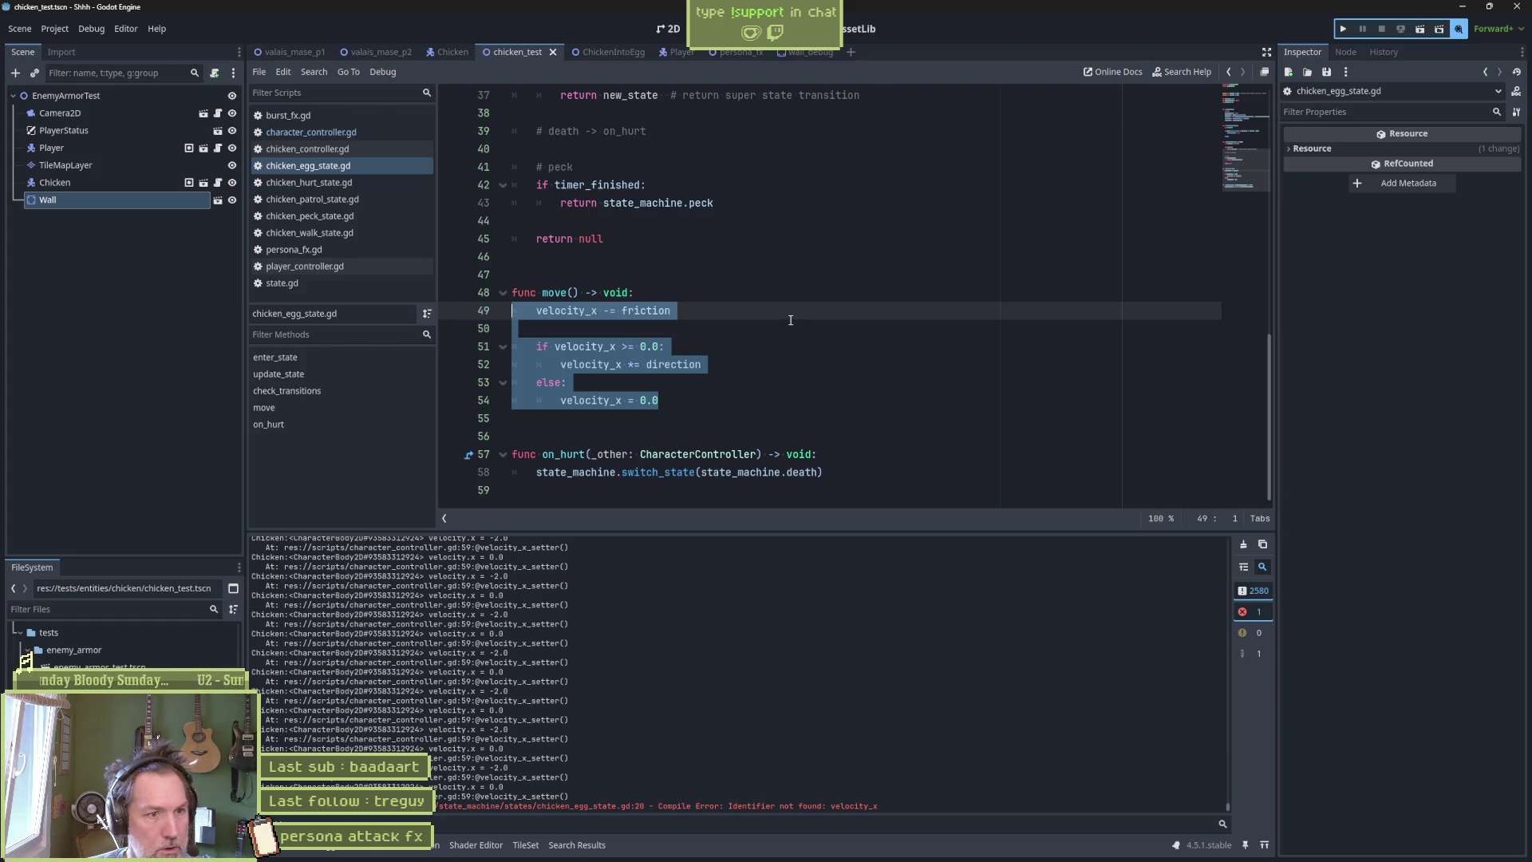
pyautogui.click(758, 300)
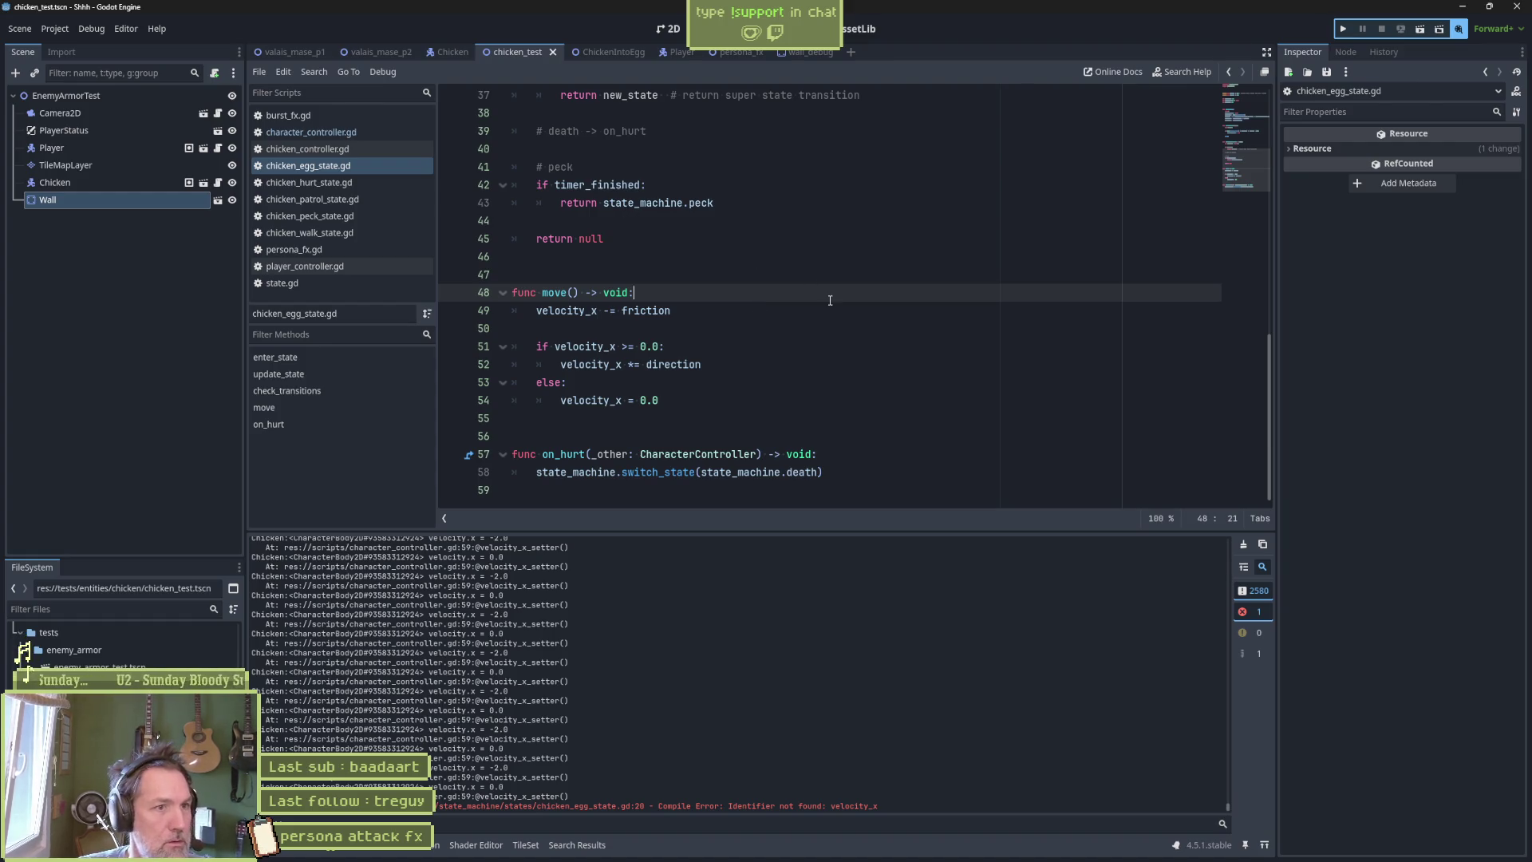
pyautogui.scroll(5, 784, 293)
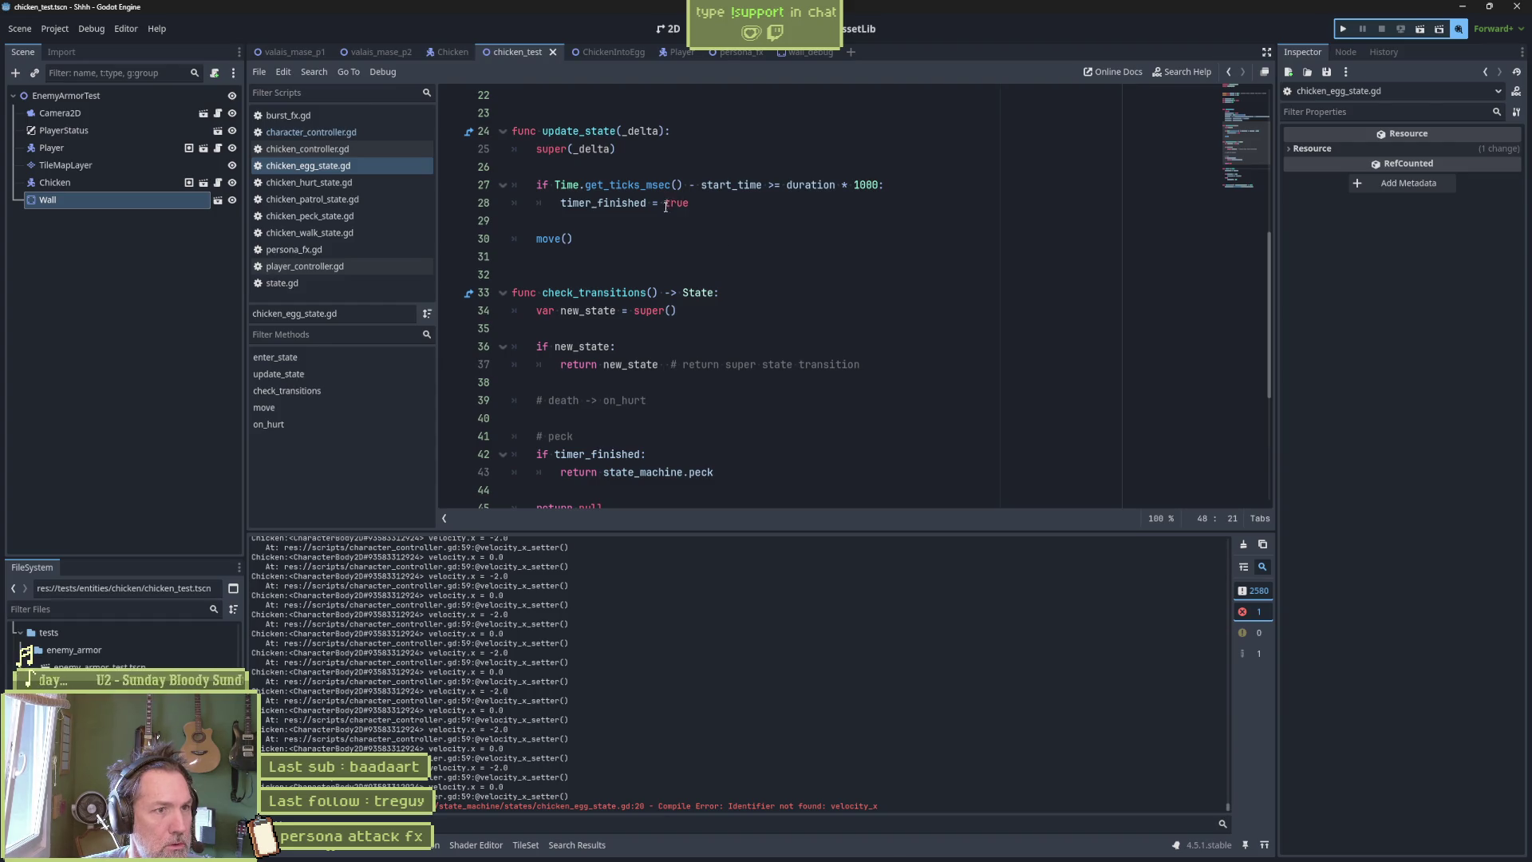
pyautogui.scroll(3, 665, 206)
pyautogui.moveTo(536, 221); pyautogui.dragTo(837, 231)
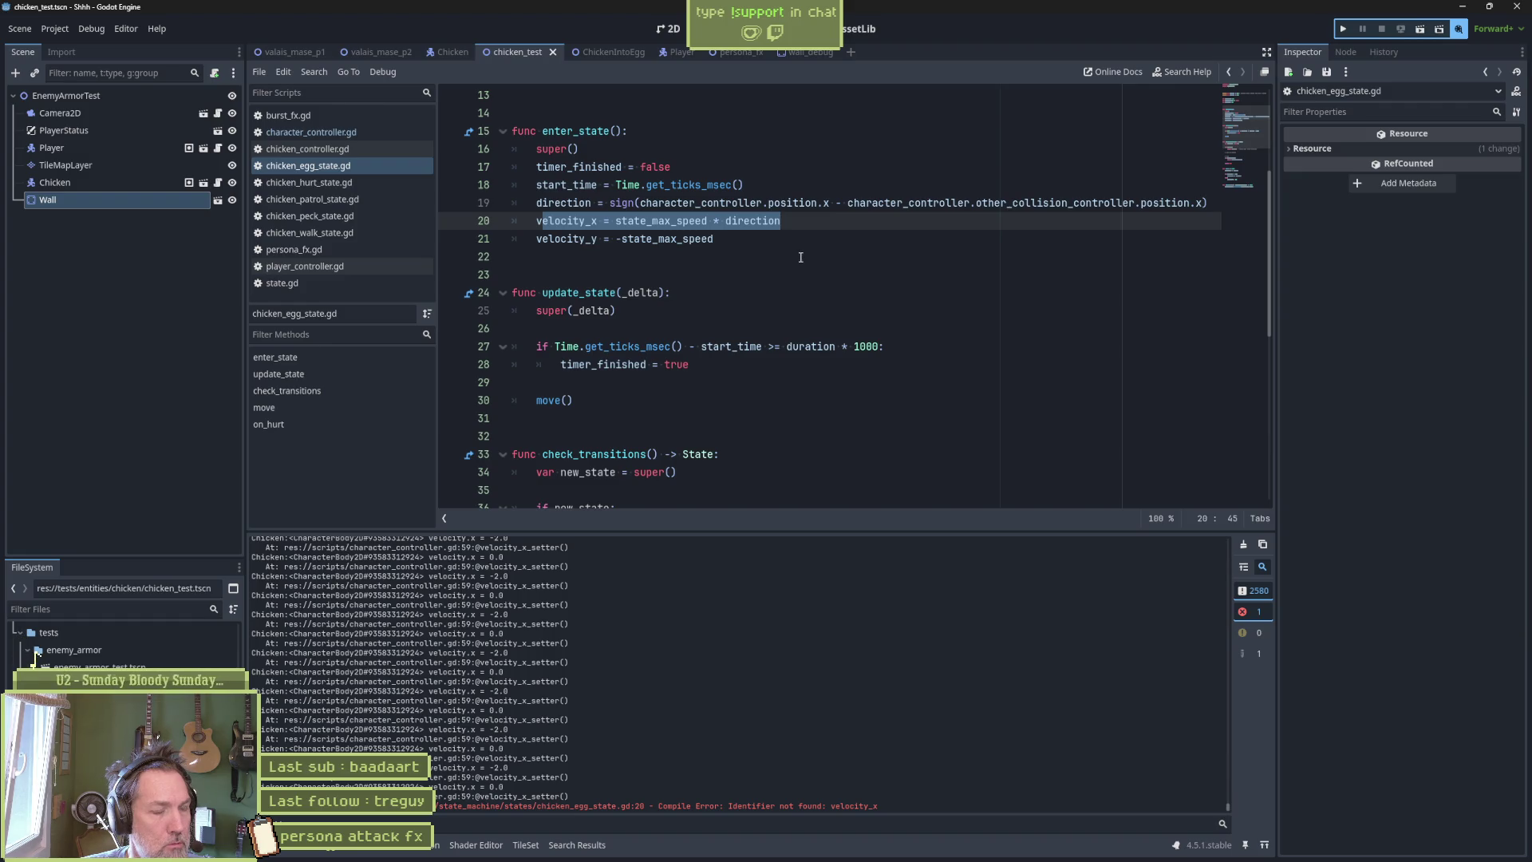
pyautogui.scroll(-8, 800, 257)
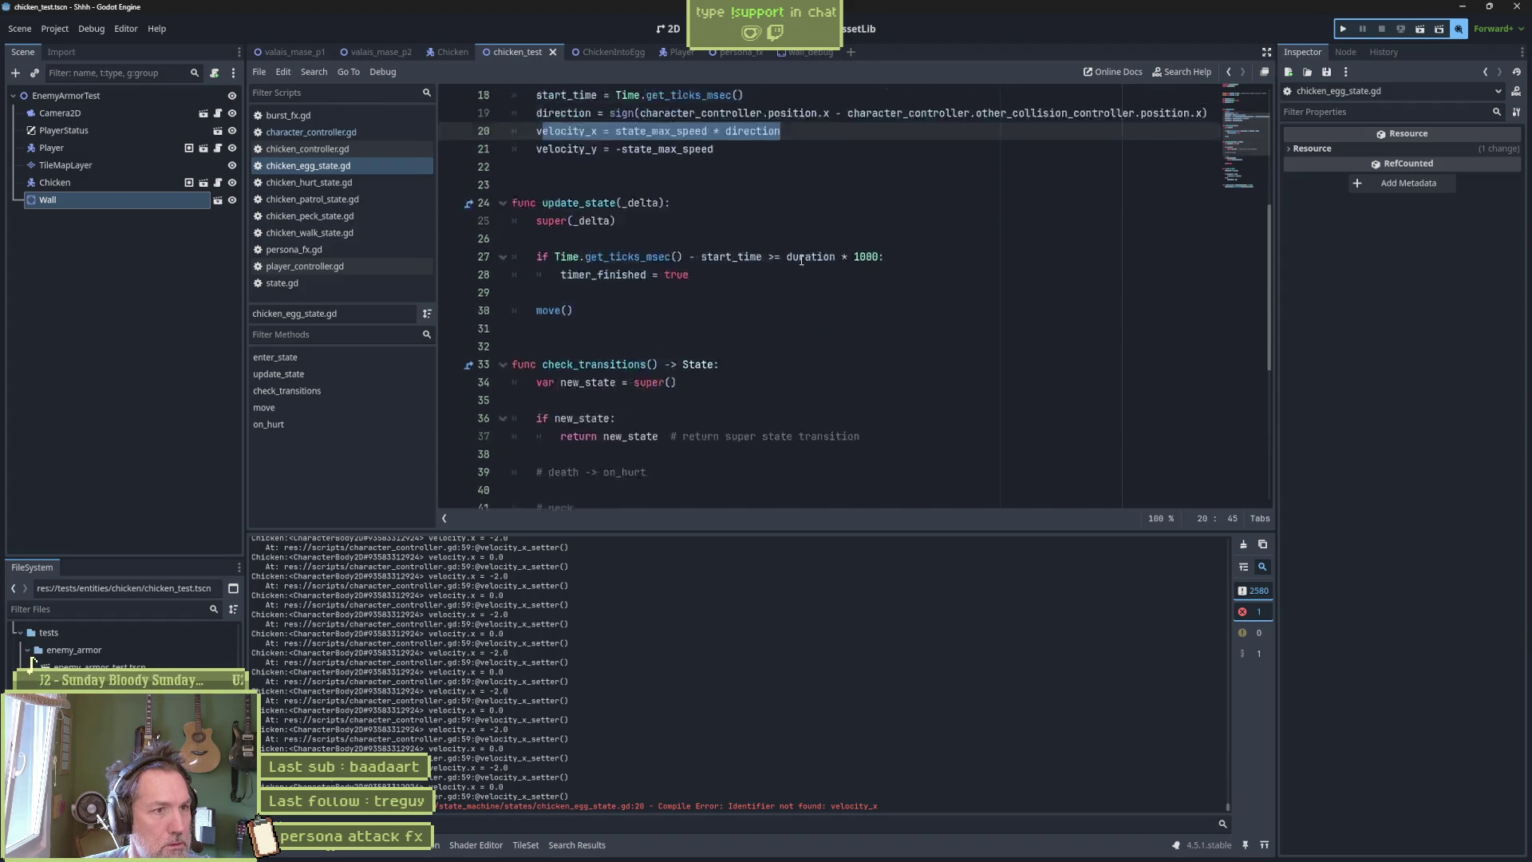
pyautogui.moveTo(718, 365); pyautogui.dragTo(726, 346)
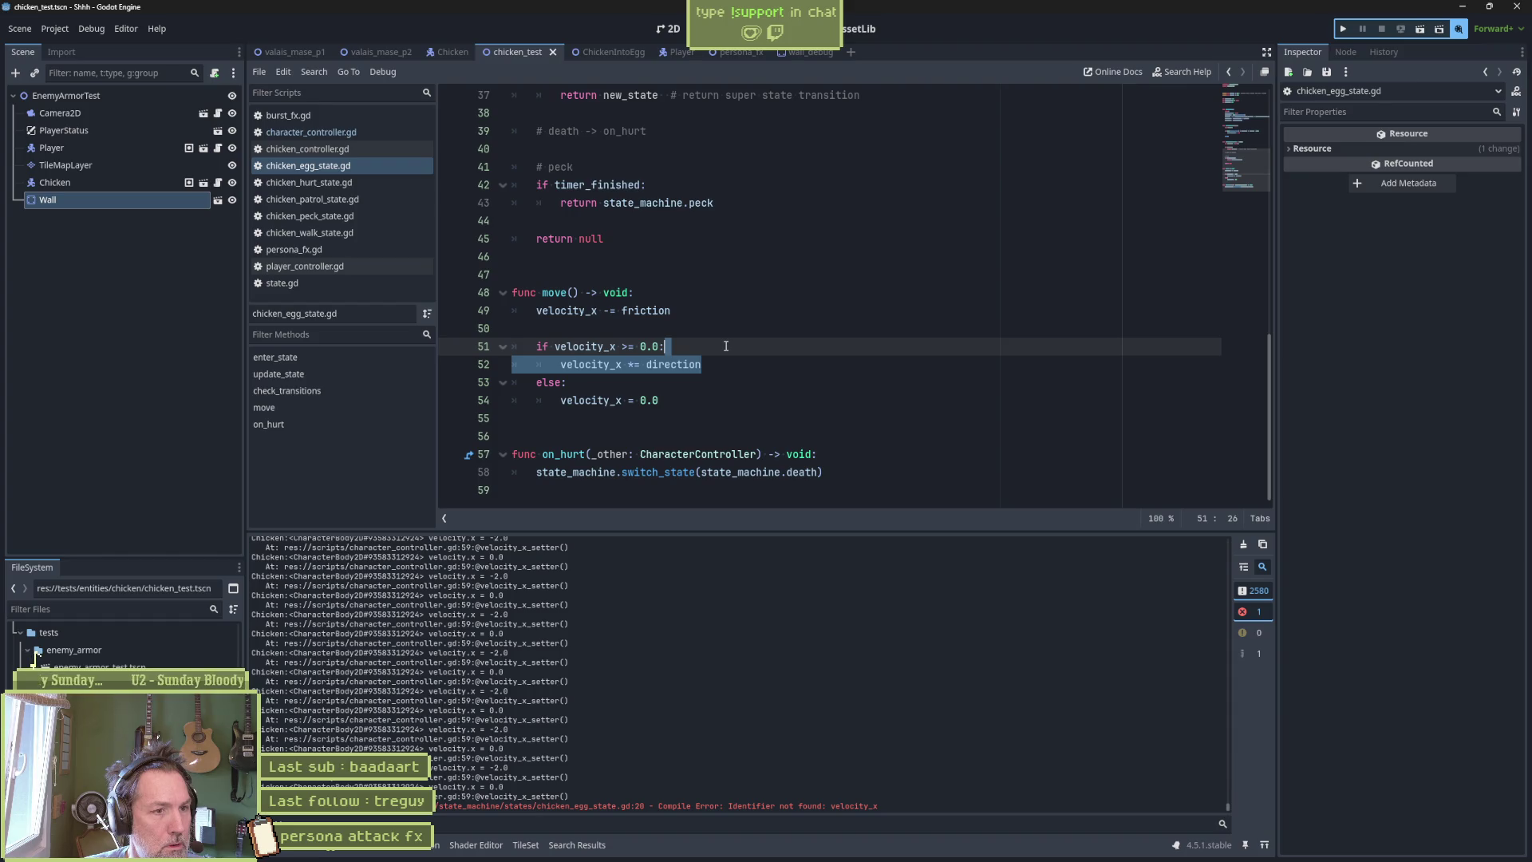
pyautogui.click(726, 346)
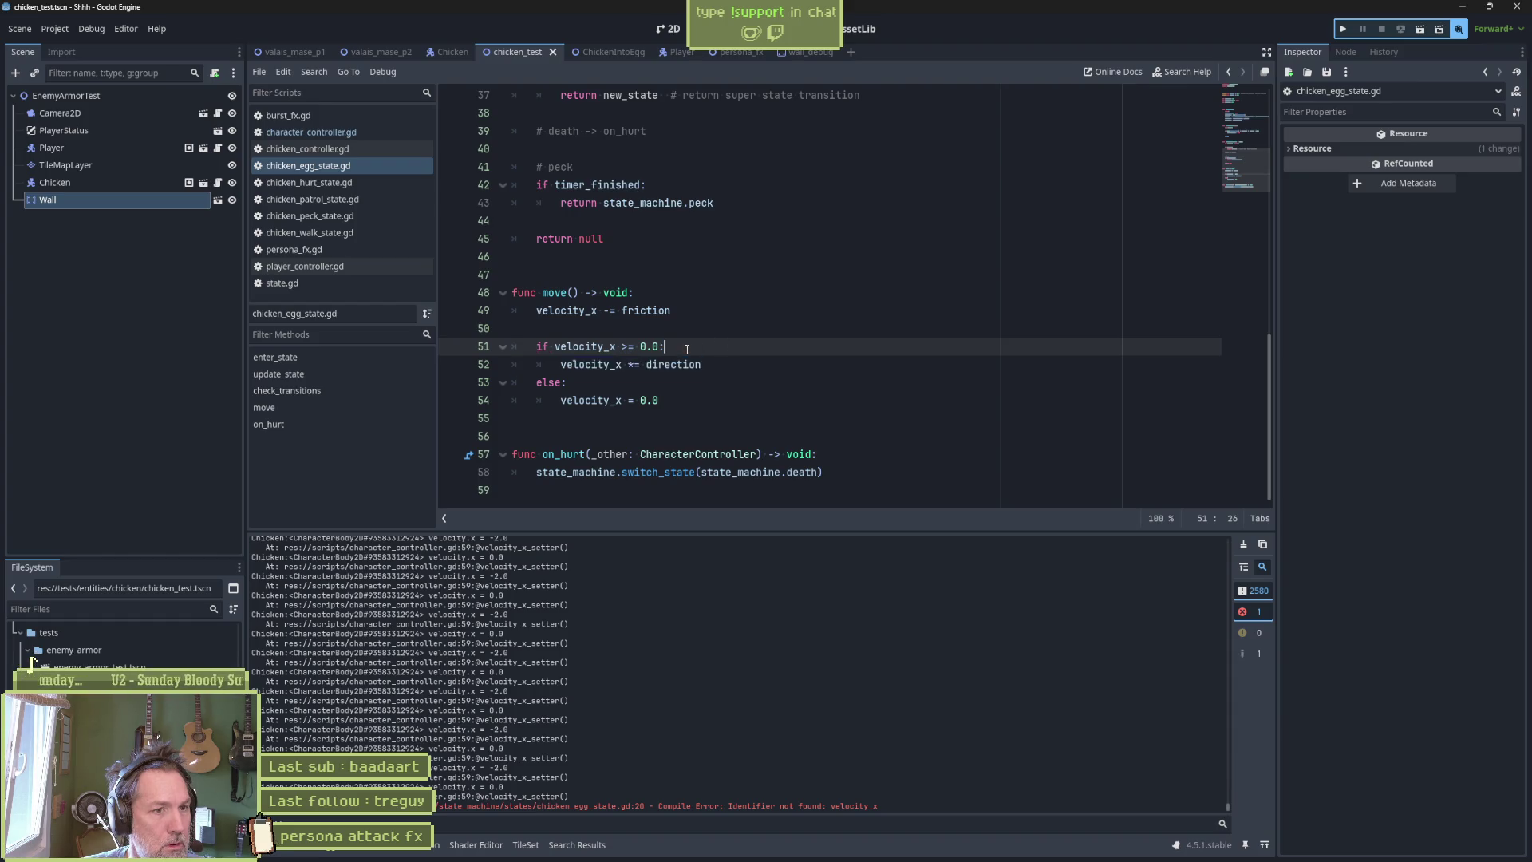
# Wrap the friction subtraction in a velocity_x >= 0.0 check, comment out the old direction block, and test.
pyautogui.click(691, 293)
pyautogui.press('Return')
pyautogui.write('if velocity_x >= 0.0:')
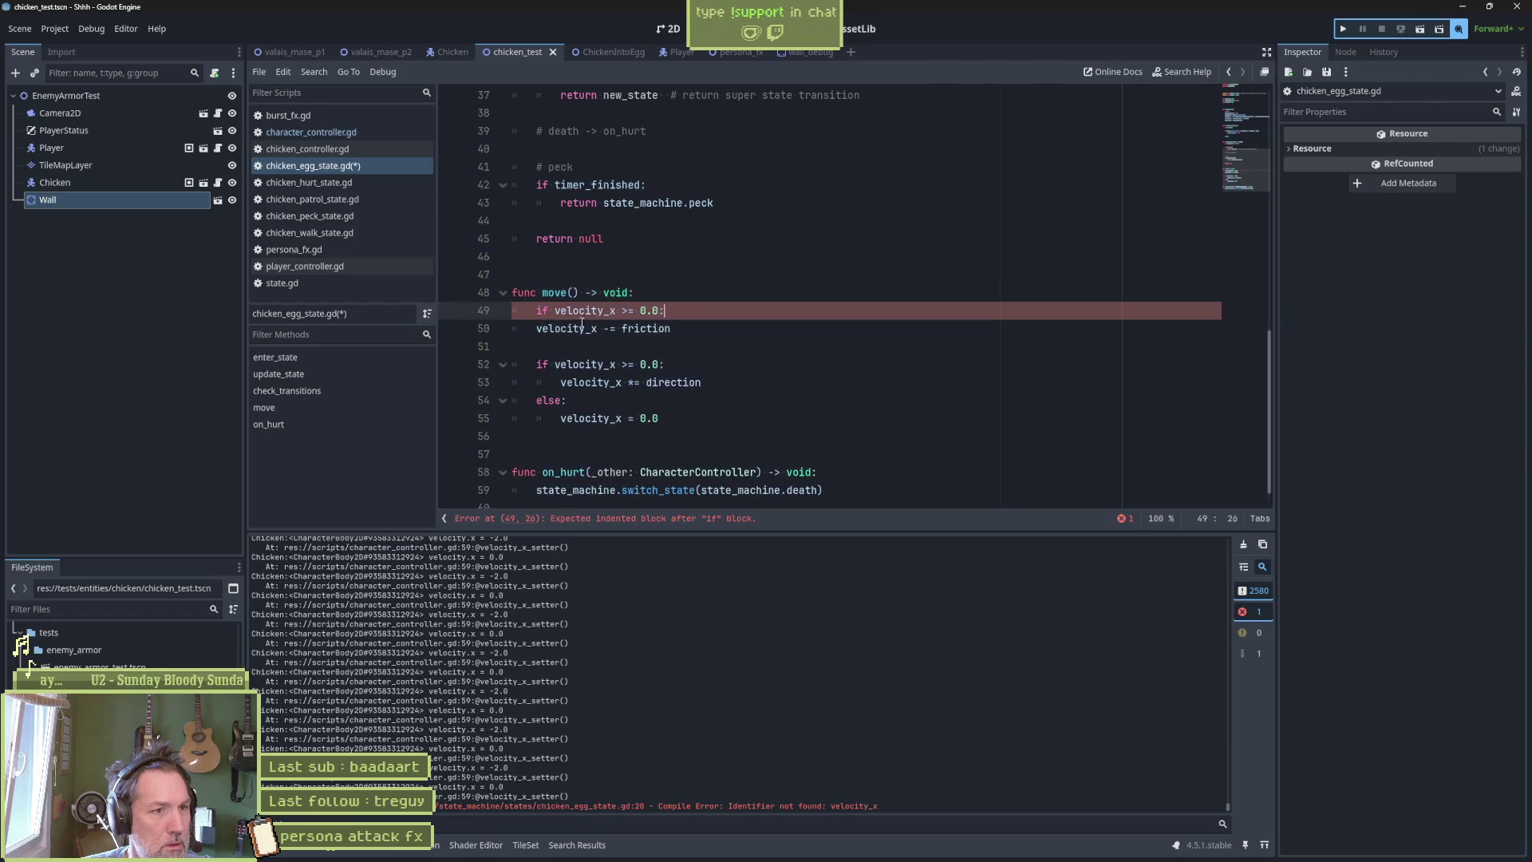
pyautogui.click(538, 328)
pyautogui.press('Tab')
pyautogui.moveTo(515, 346); pyautogui.dragTo(610, 420)
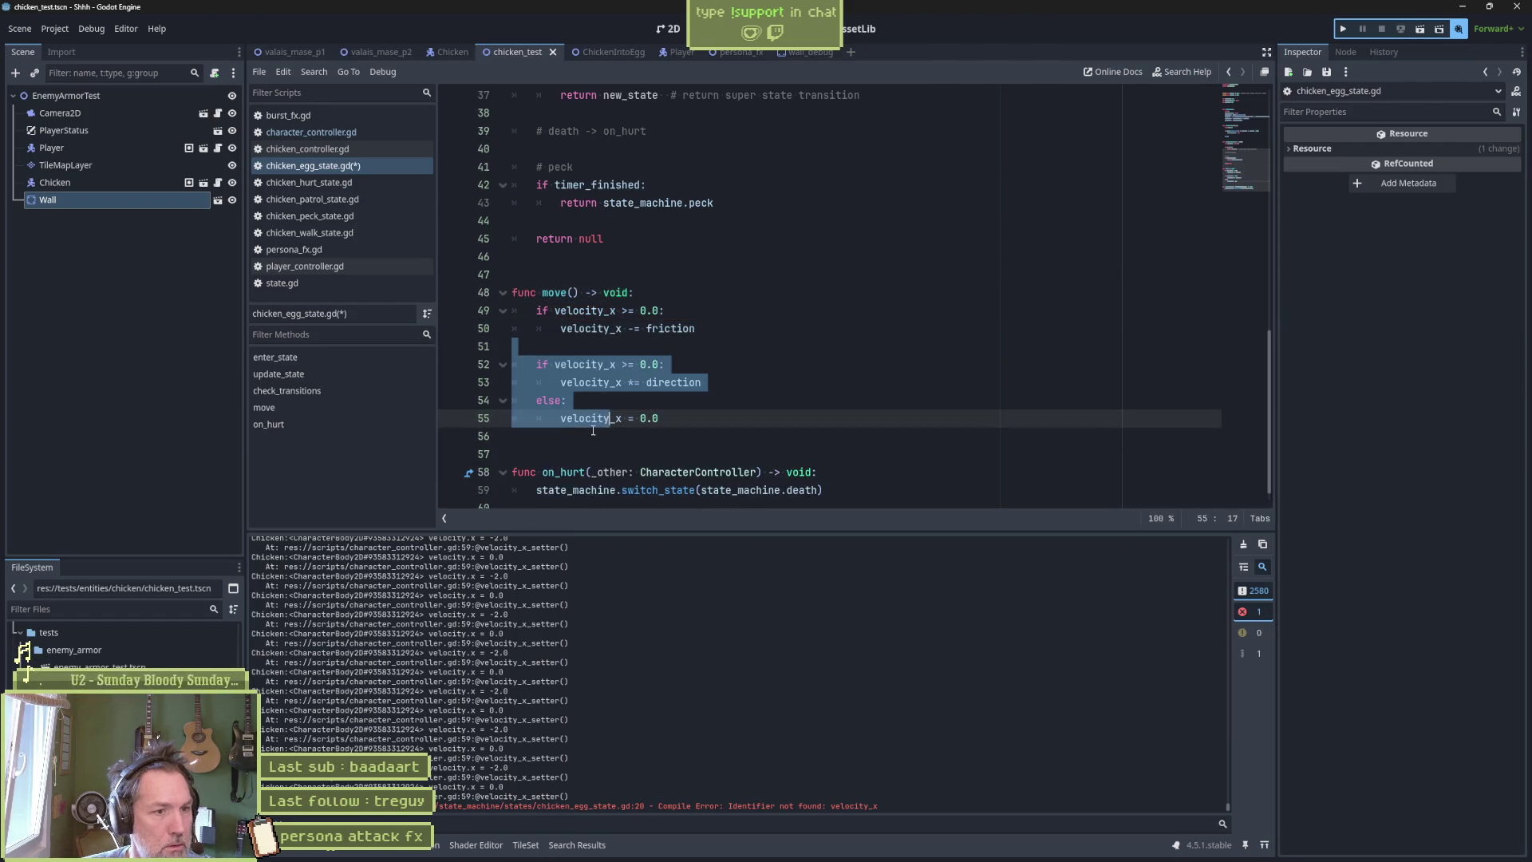
pyautogui.hotkey('ctrl', 'k')
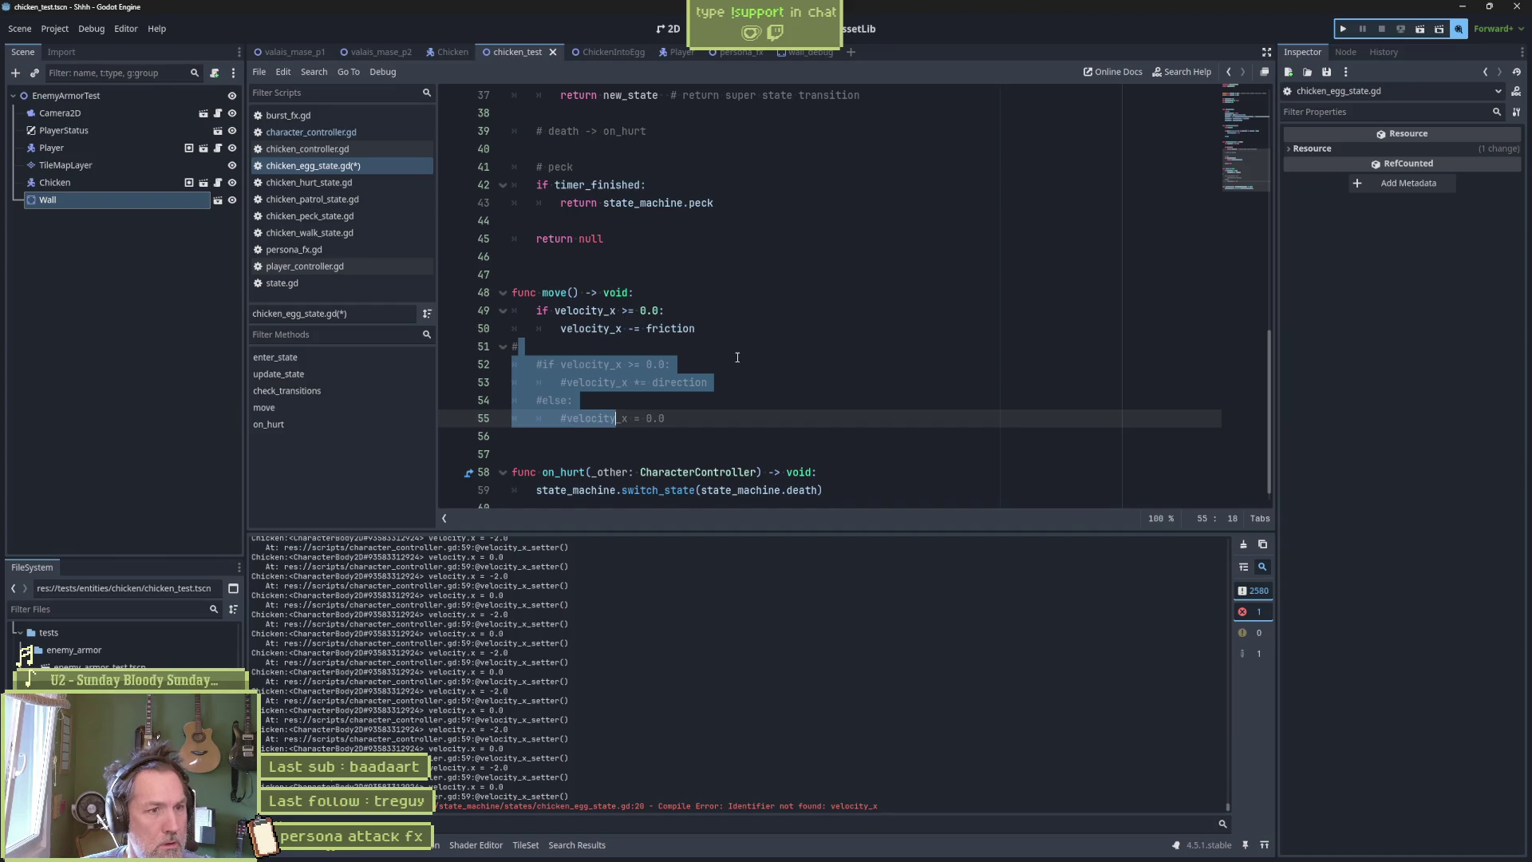
pyautogui.press('F6')
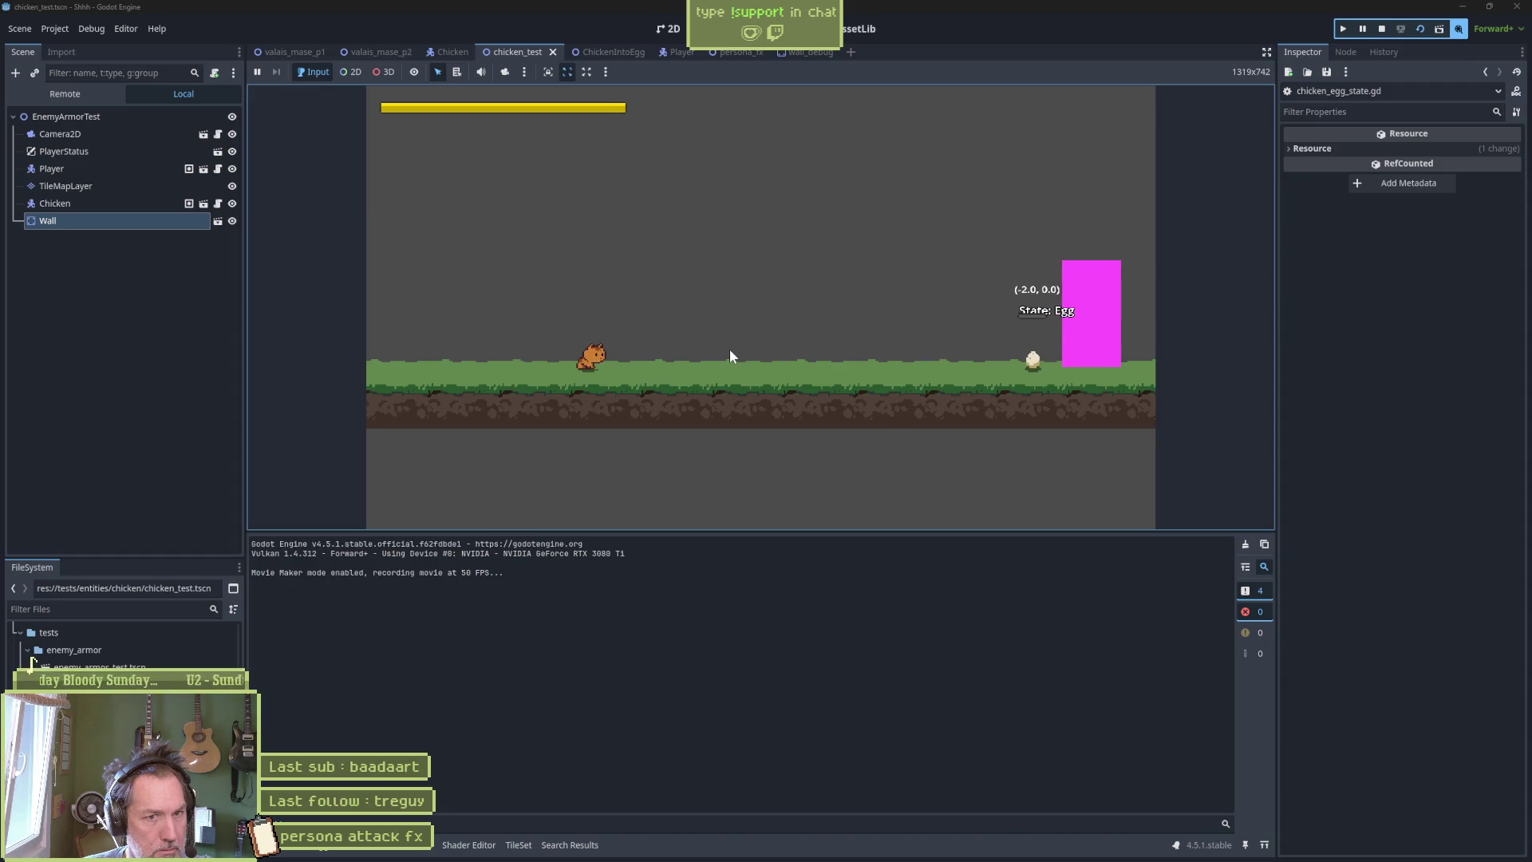
pyautogui.press('F8')
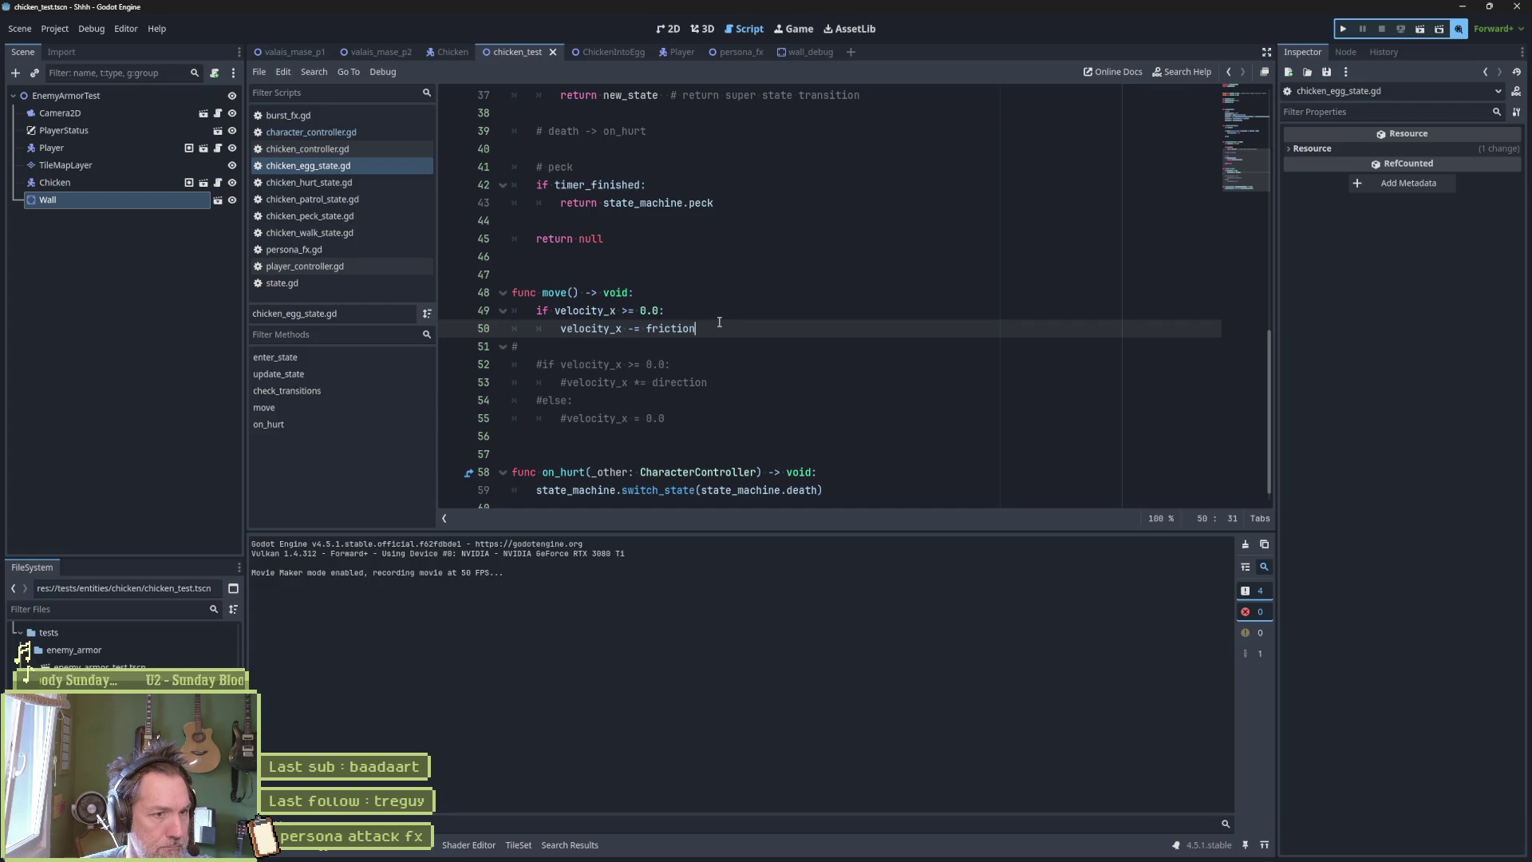
# Add an else branch resetting velocity_x to 0.0 and save chicken_egg_state.gd.
pyautogui.press('Return')
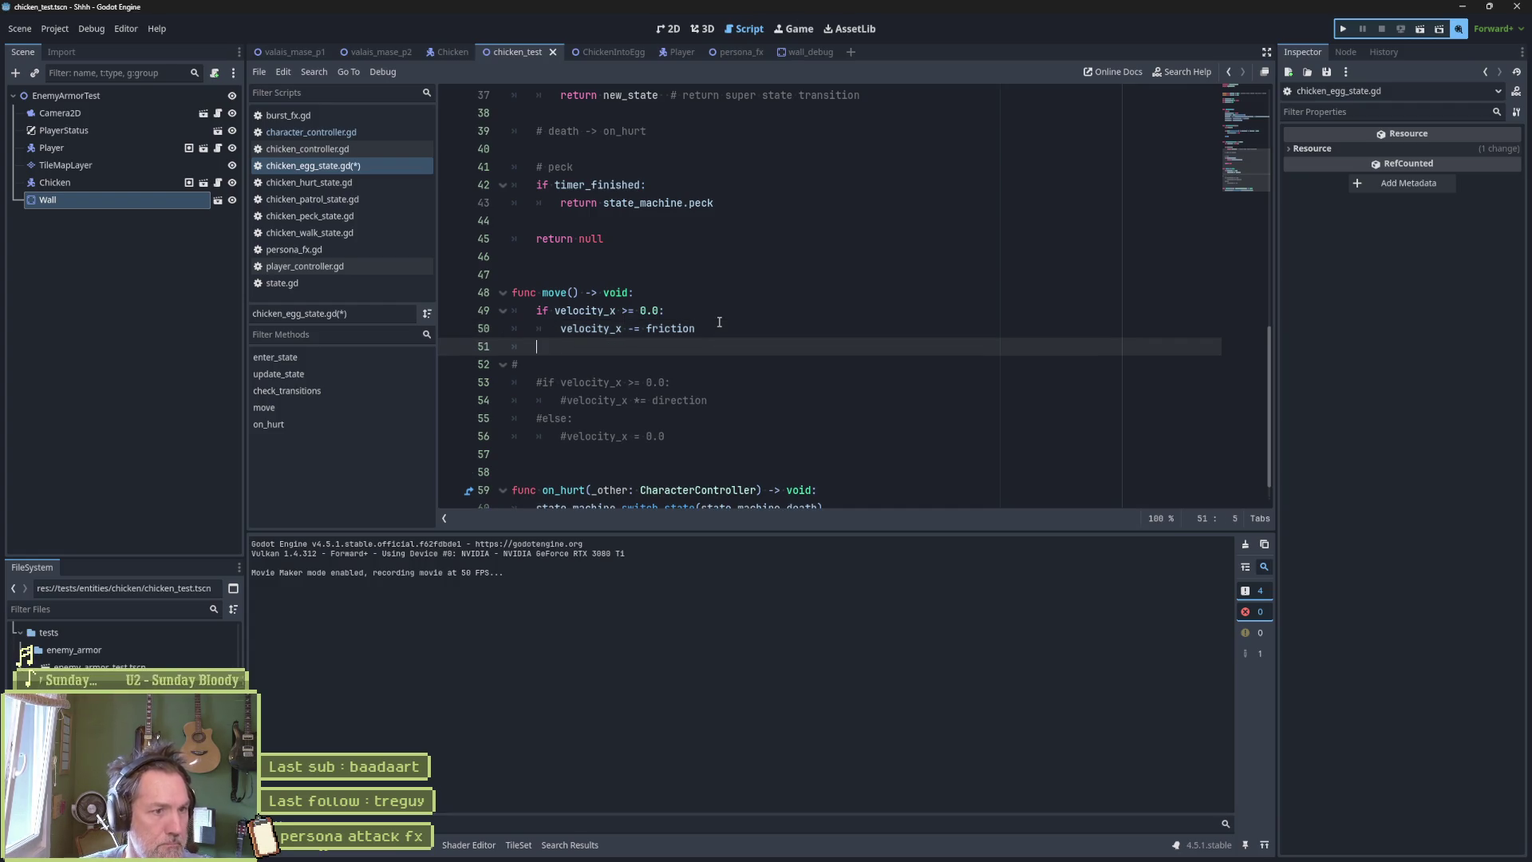
pyautogui.write('else:')
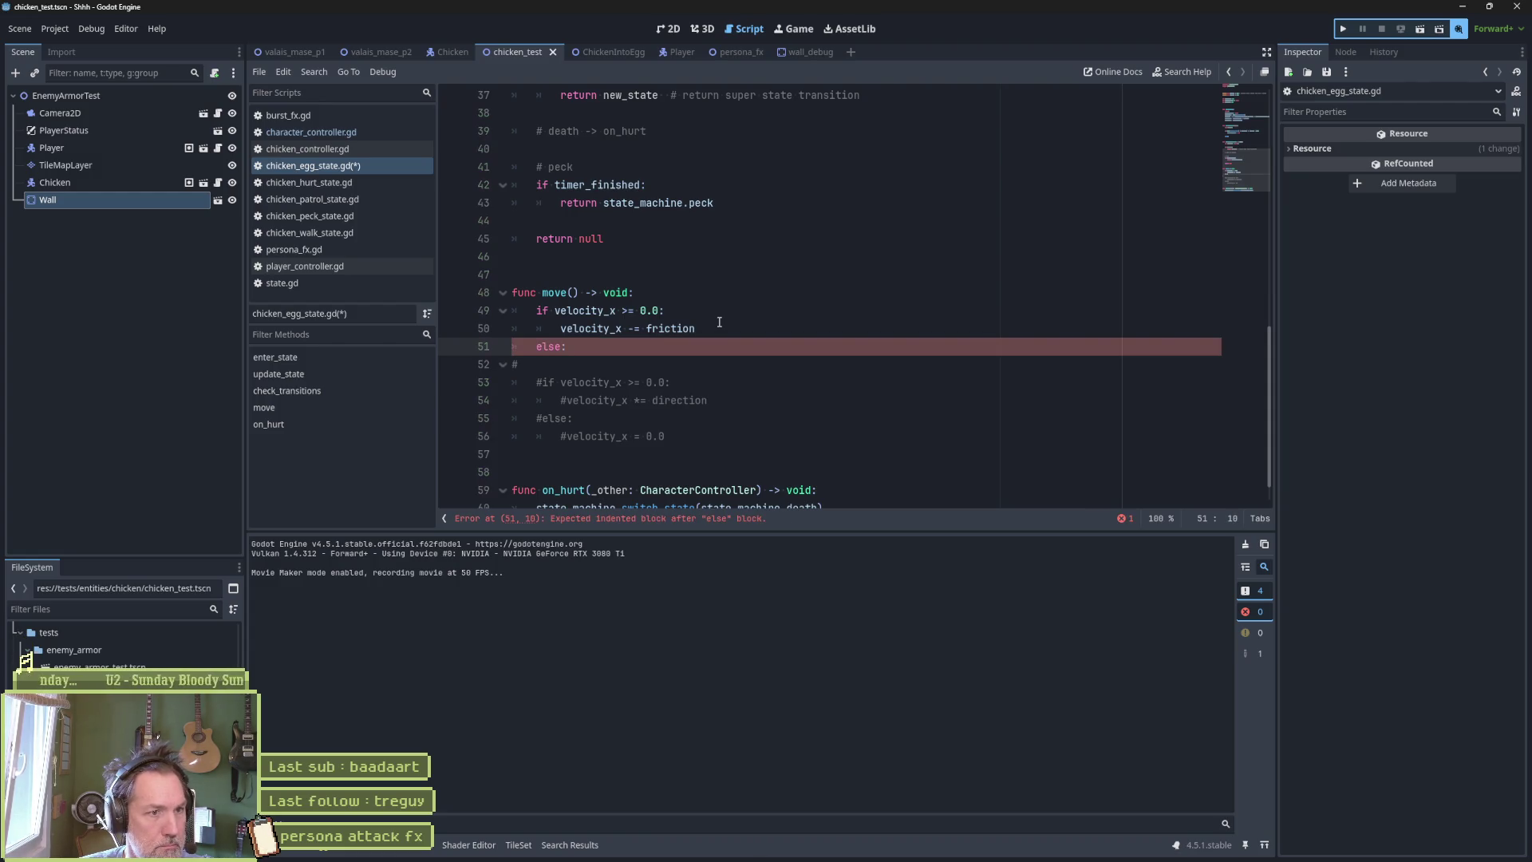
pyautogui.press('Up')
pyautogui.hotkey('ctrl', 'shift', 'Right')
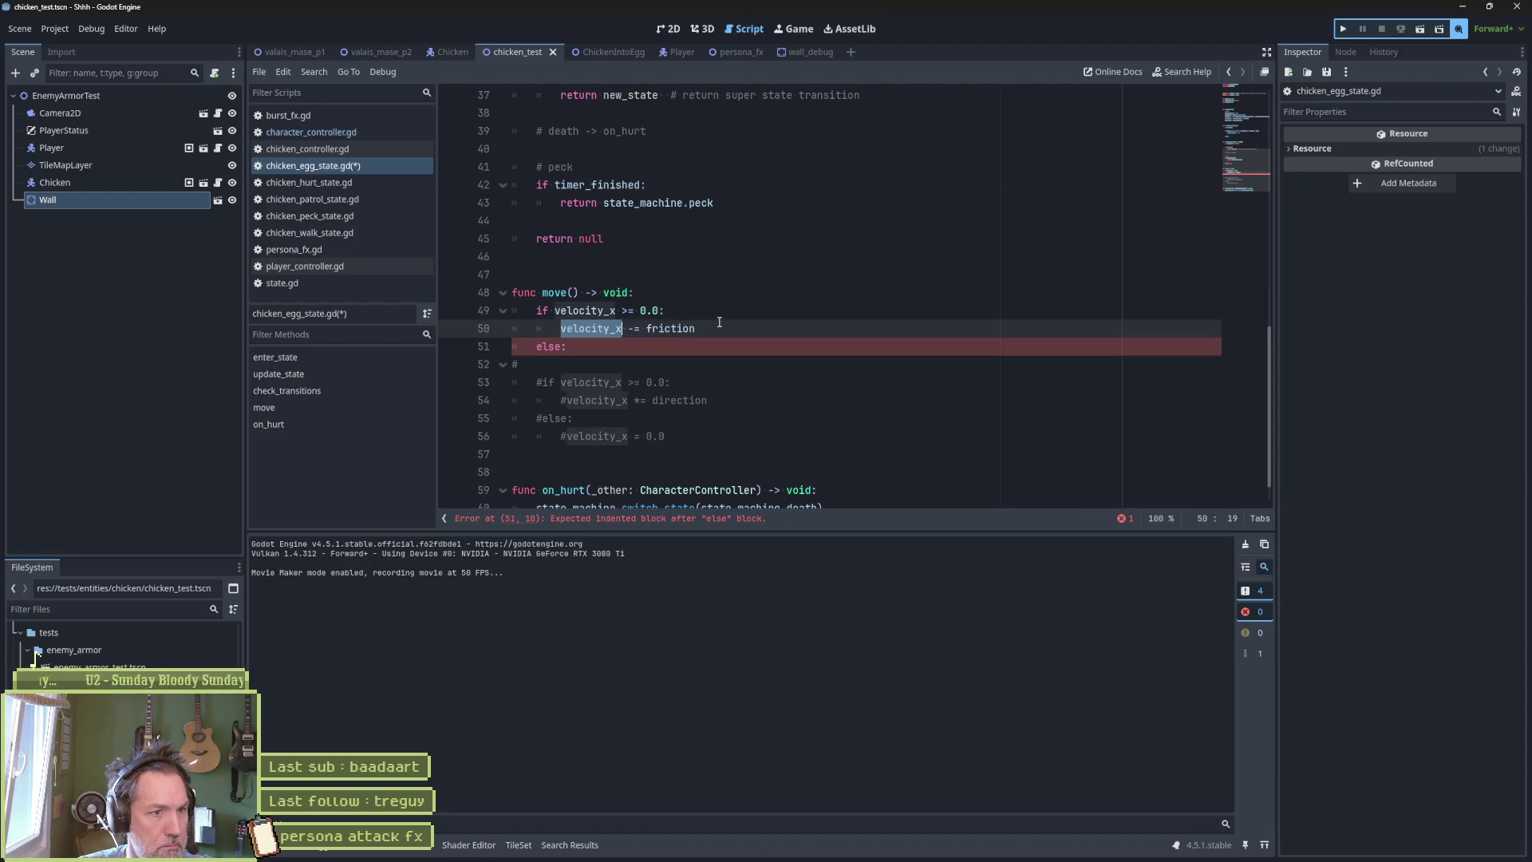
pyautogui.hotkey('ctrl', 'c')
pyautogui.press('Down')
pyautogui.press('Return')
pyautogui.hotkey('ctrl', 'v')
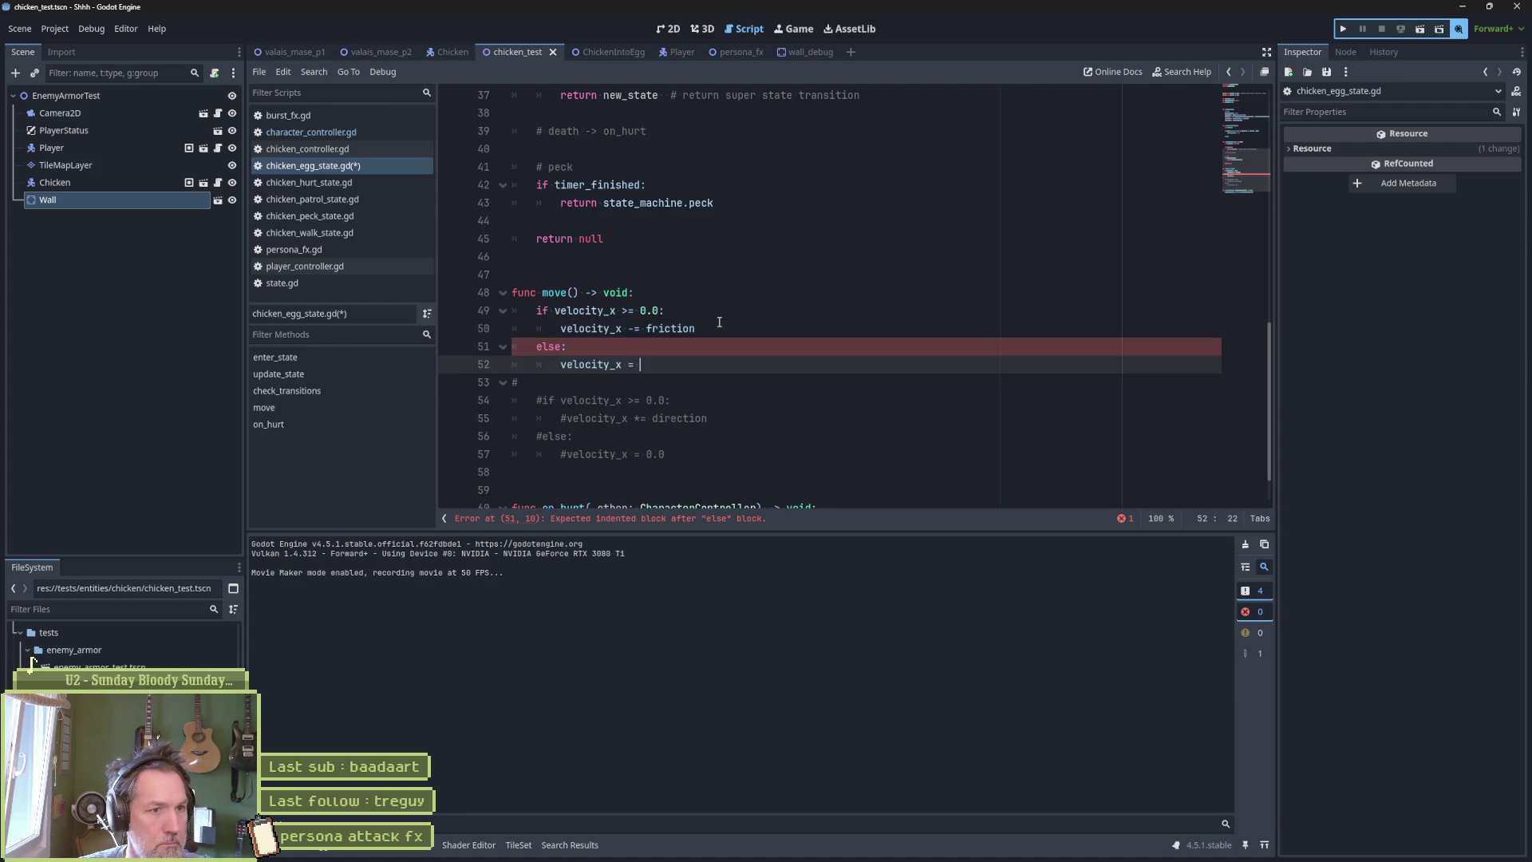
pyautogui.hotkey('ctrl', 's')
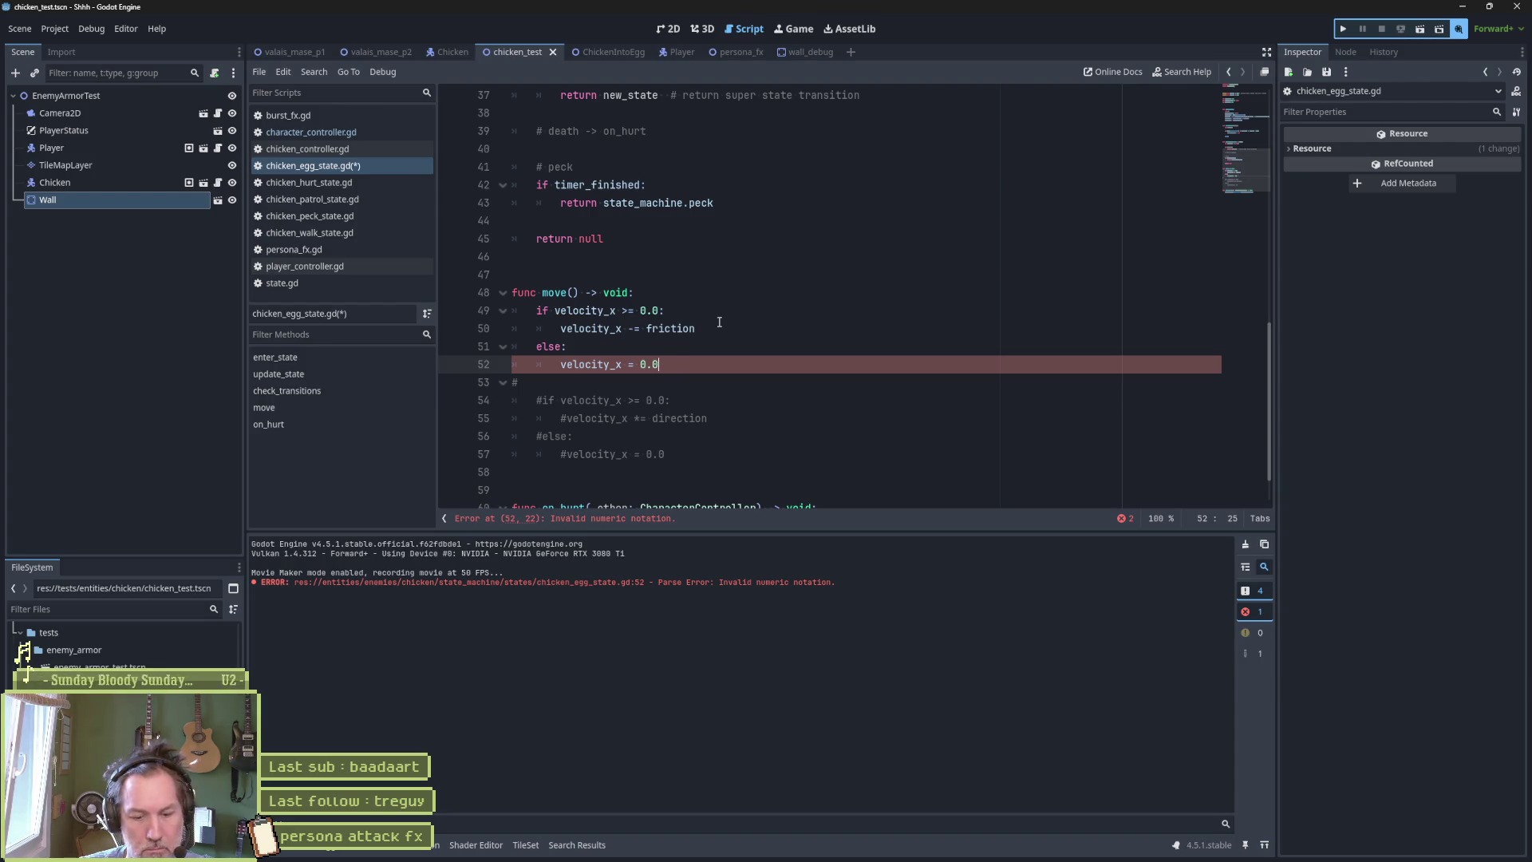
# Run the chicken test scene to check the egg slowing down, then stop it.
pyautogui.press('F6')
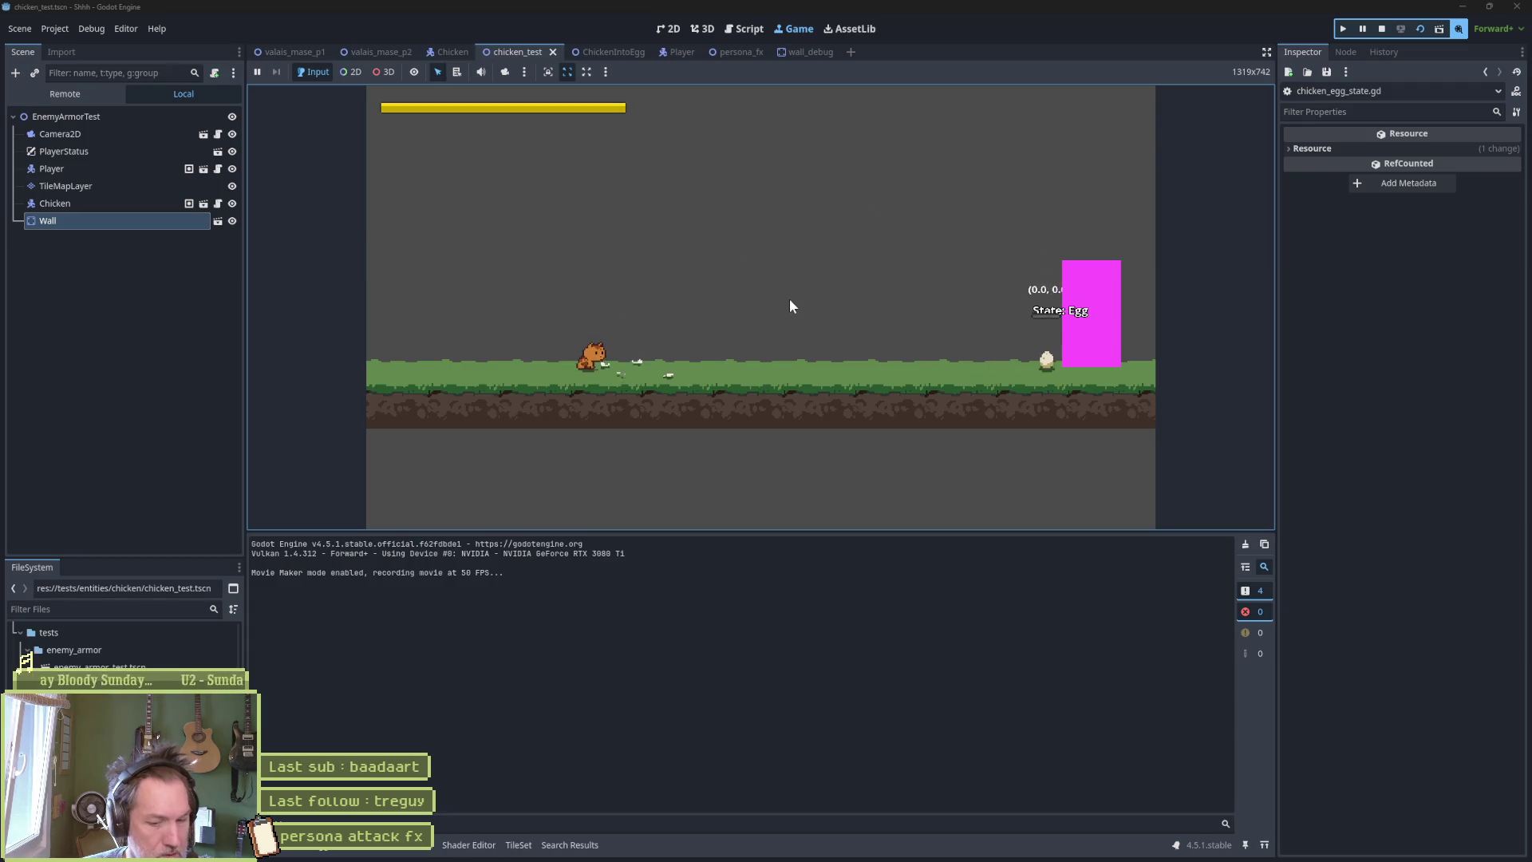
pyautogui.press('F8')
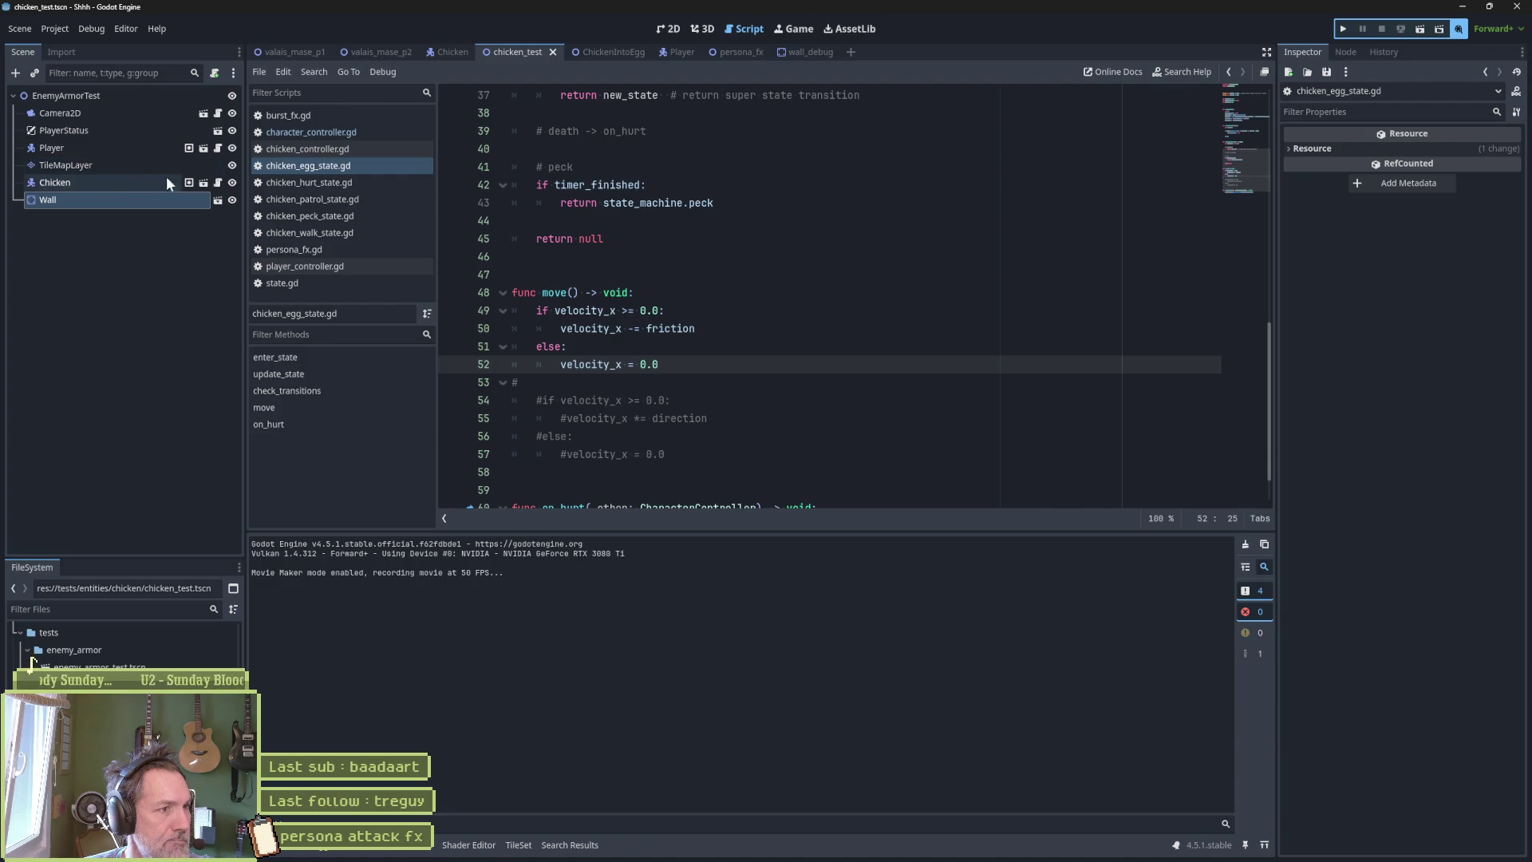
pyautogui.click(311, 149)
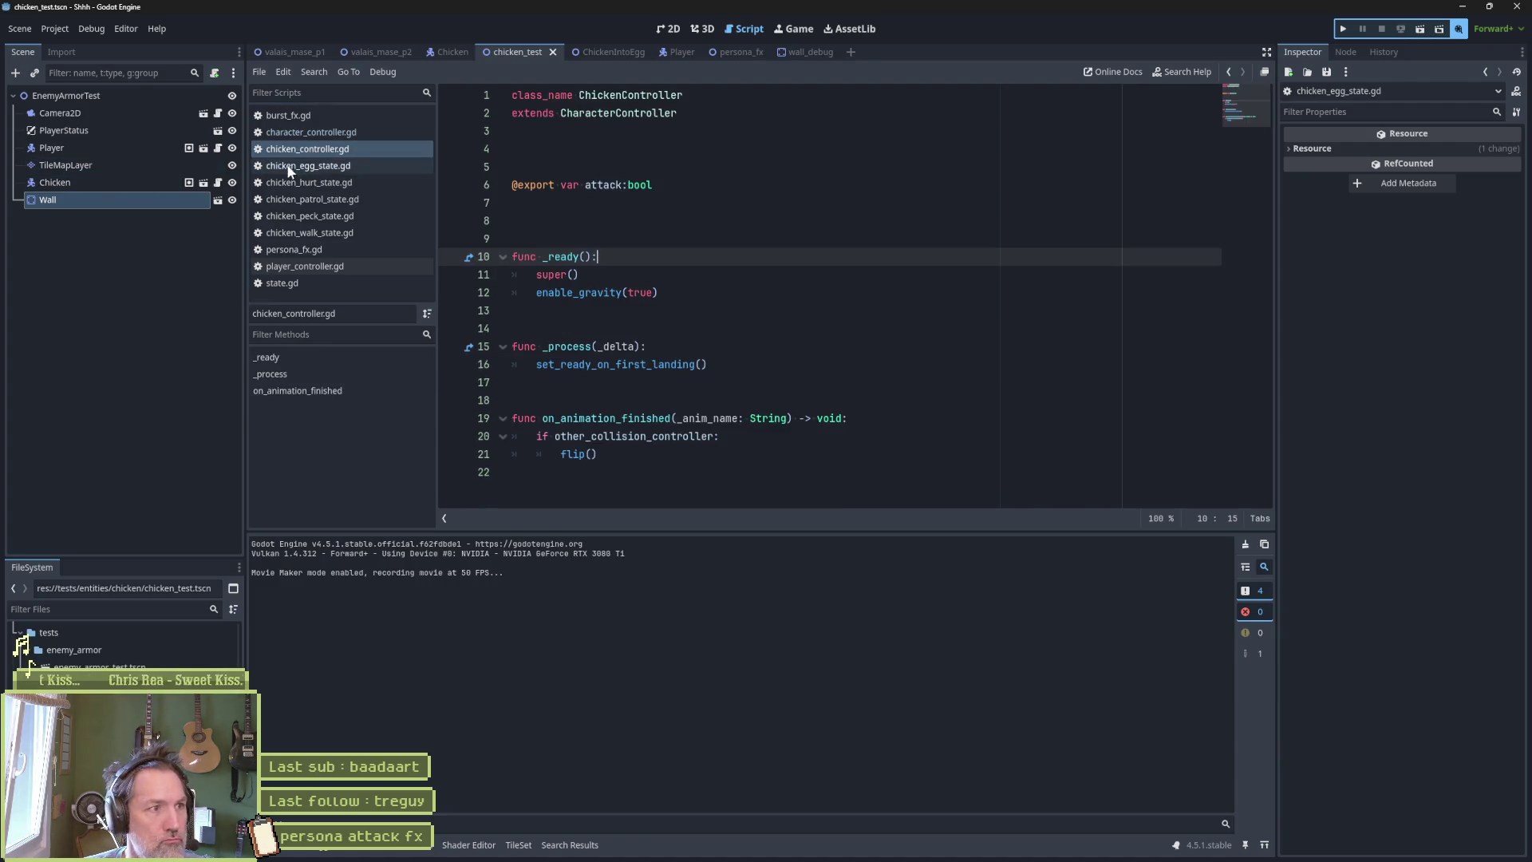
# Set the Chicken's Egg node State Max Speed to 150, then run chicken_test.
pyautogui.click(456, 53)
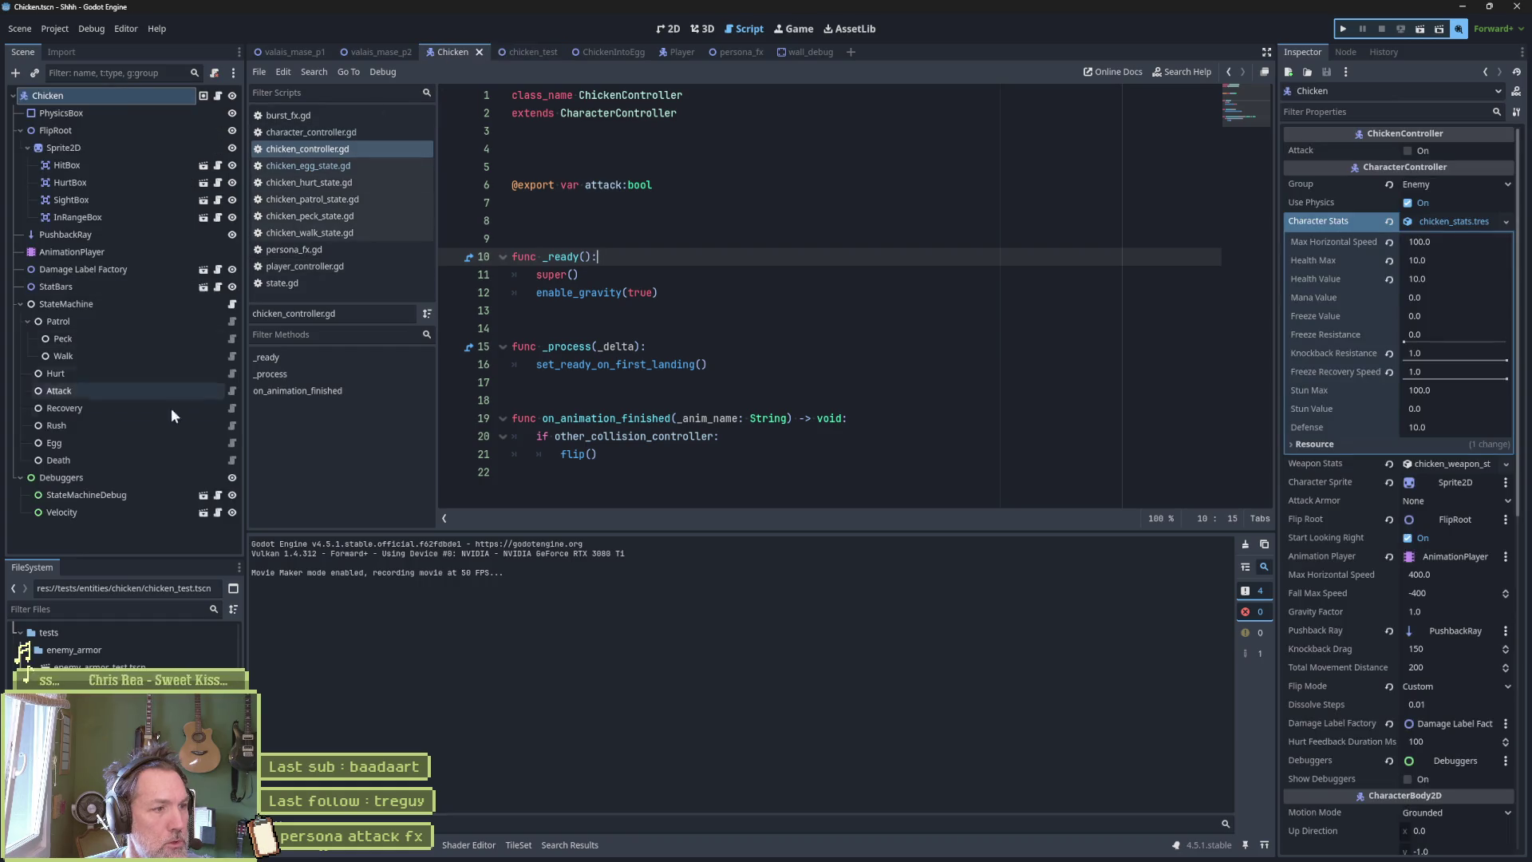
pyautogui.click(142, 446)
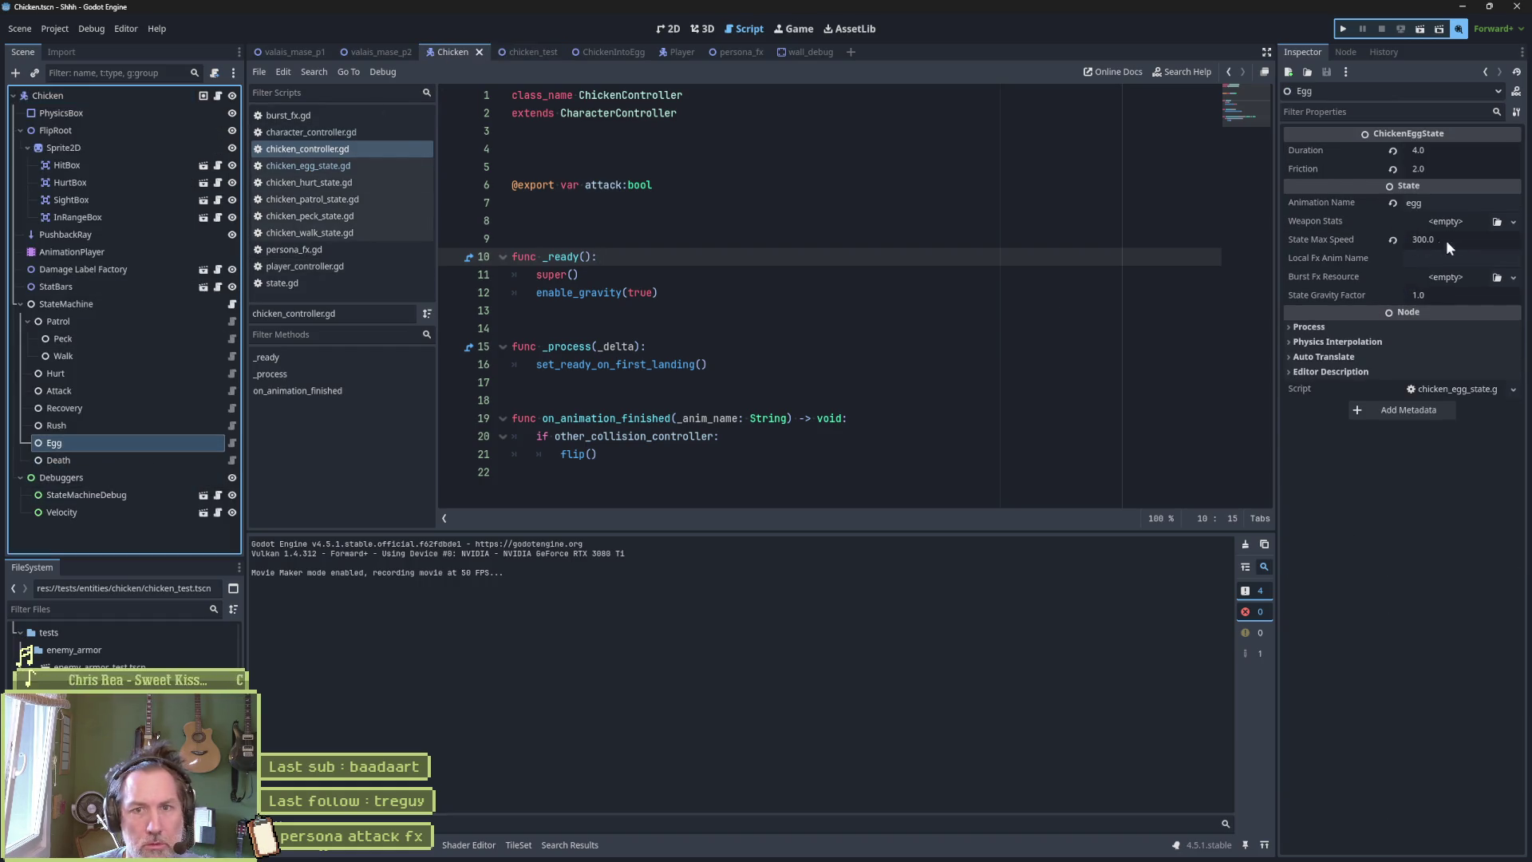
pyautogui.click(1438, 237)
pyautogui.write('15')
pyautogui.press('F6')
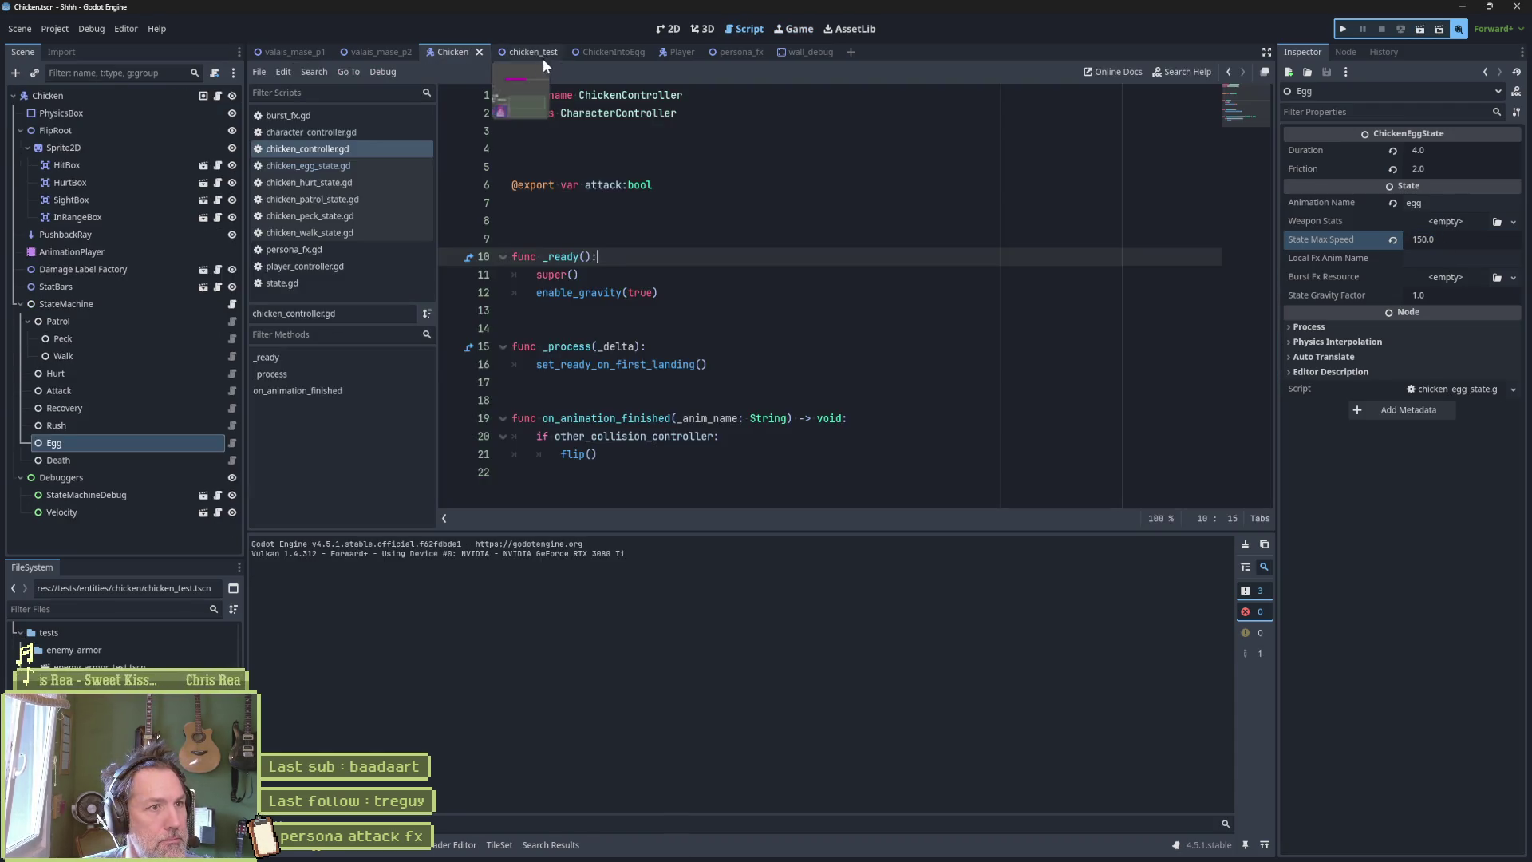
pyautogui.click(539, 56)
pyautogui.press('F6')
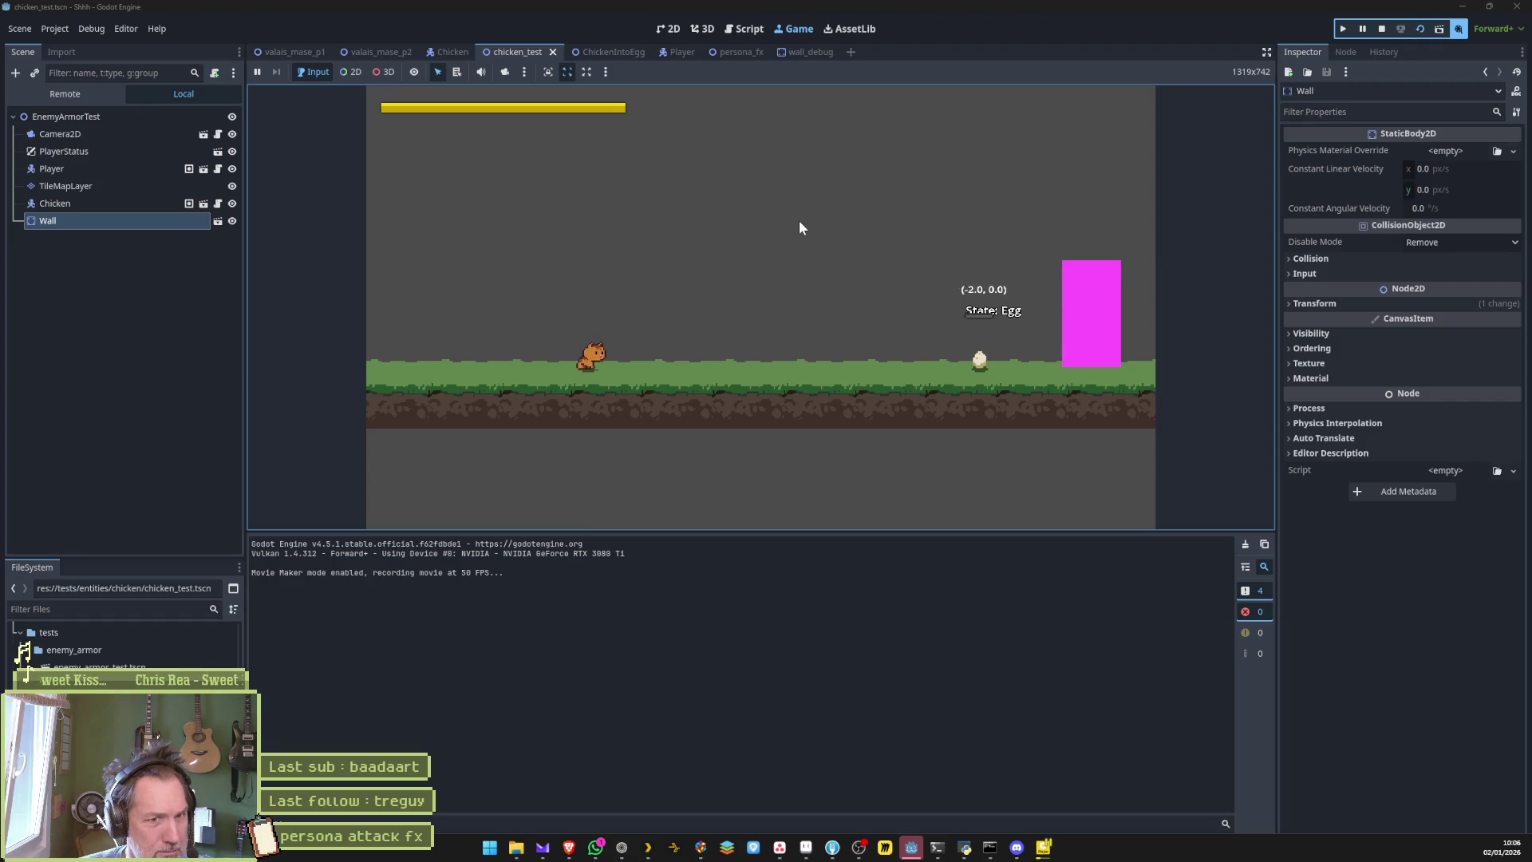
# Playtest again, walking the cat right and attacking with x to turn the chicken into an egg.
pyautogui.press('F8')
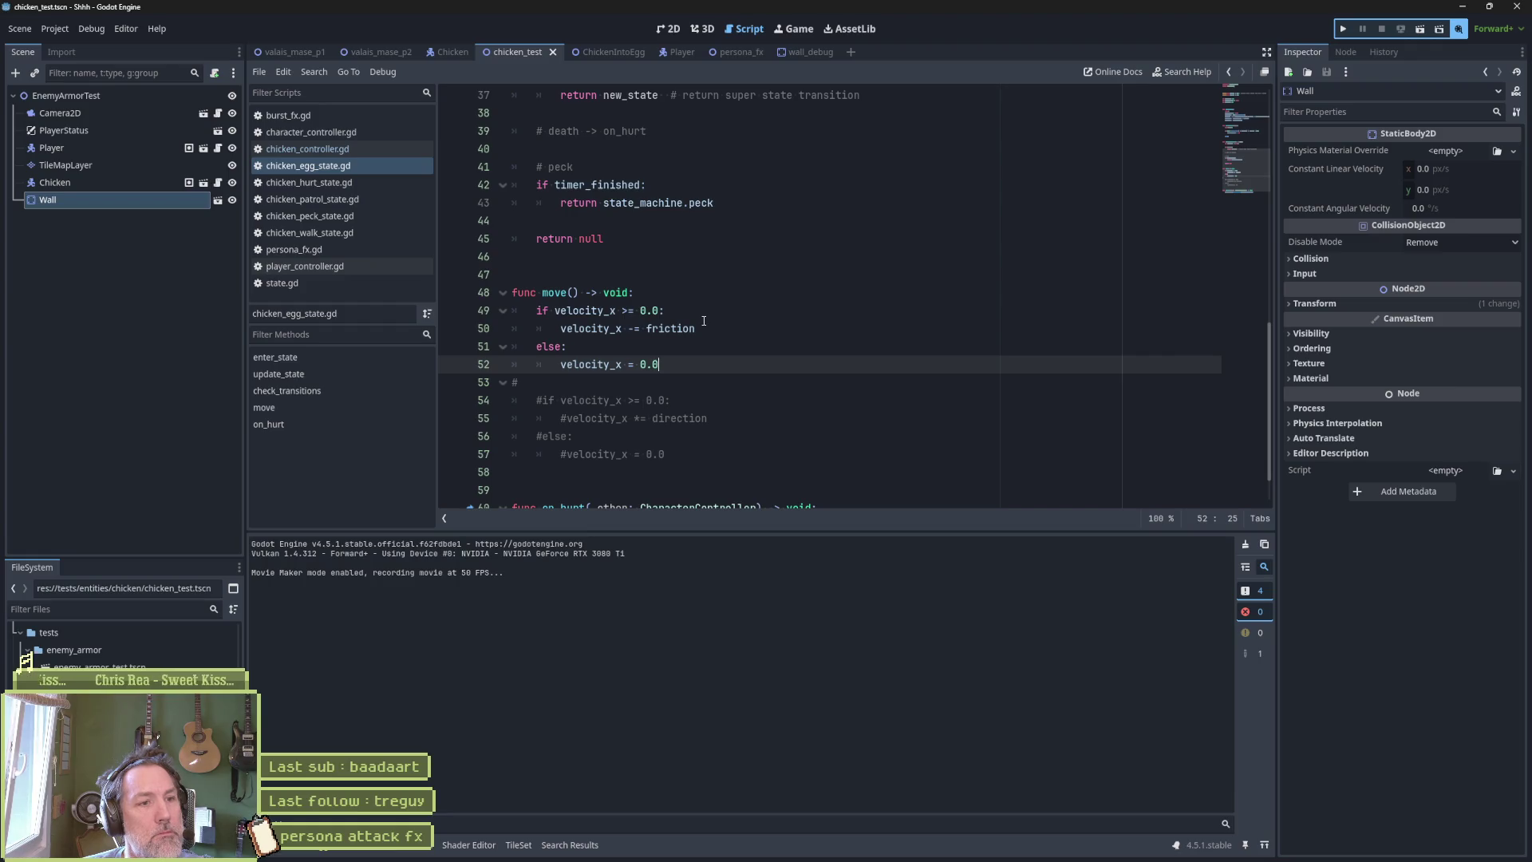
pyautogui.click(642, 318)
pyautogui.press('F6')
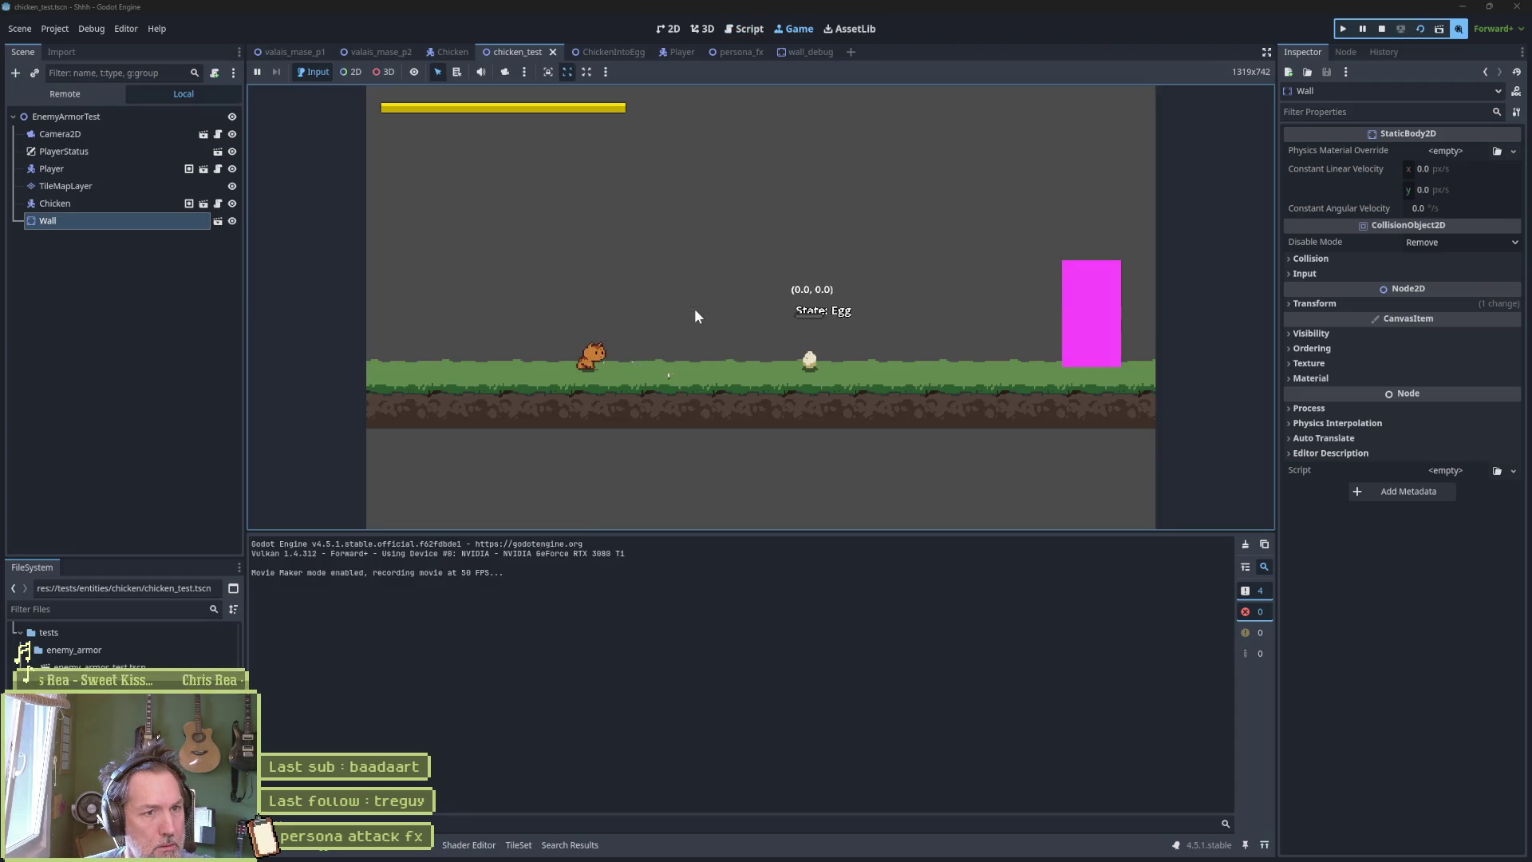
pyautogui.press('Right')
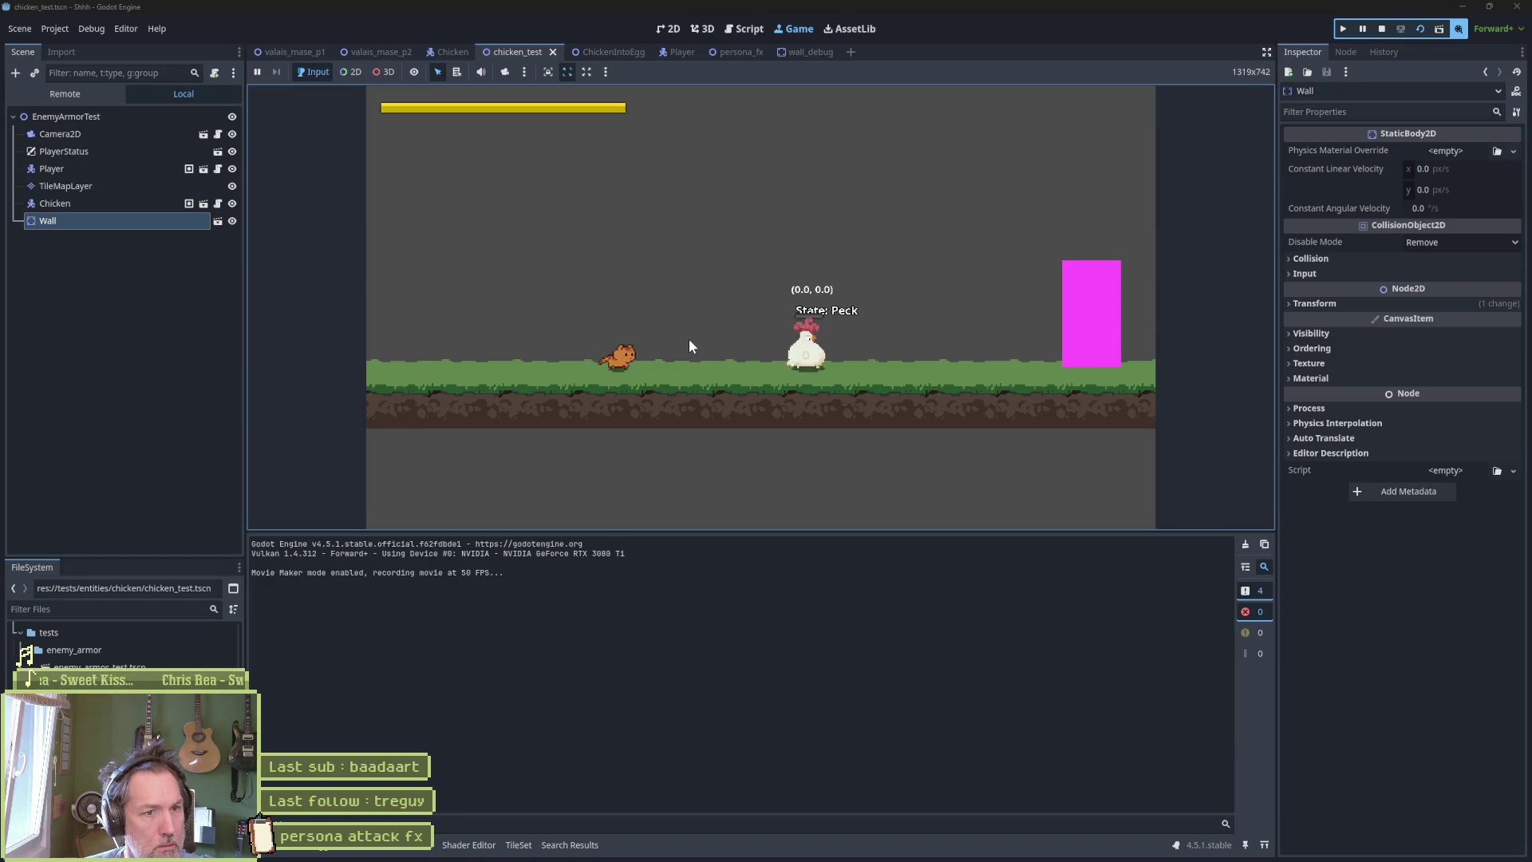
pyautogui.press('x')
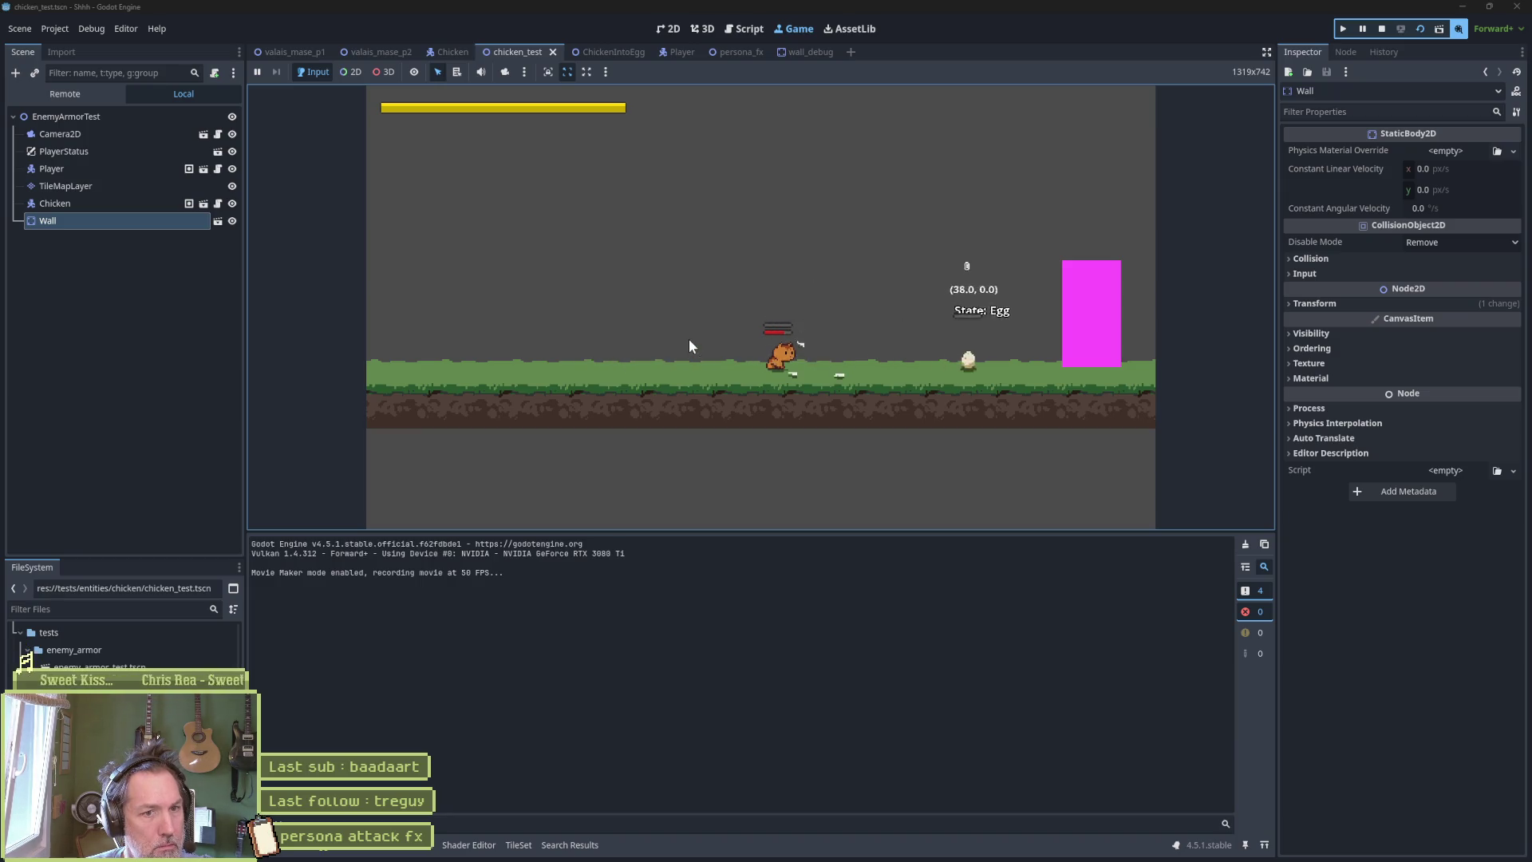
pyautogui.press('F8')
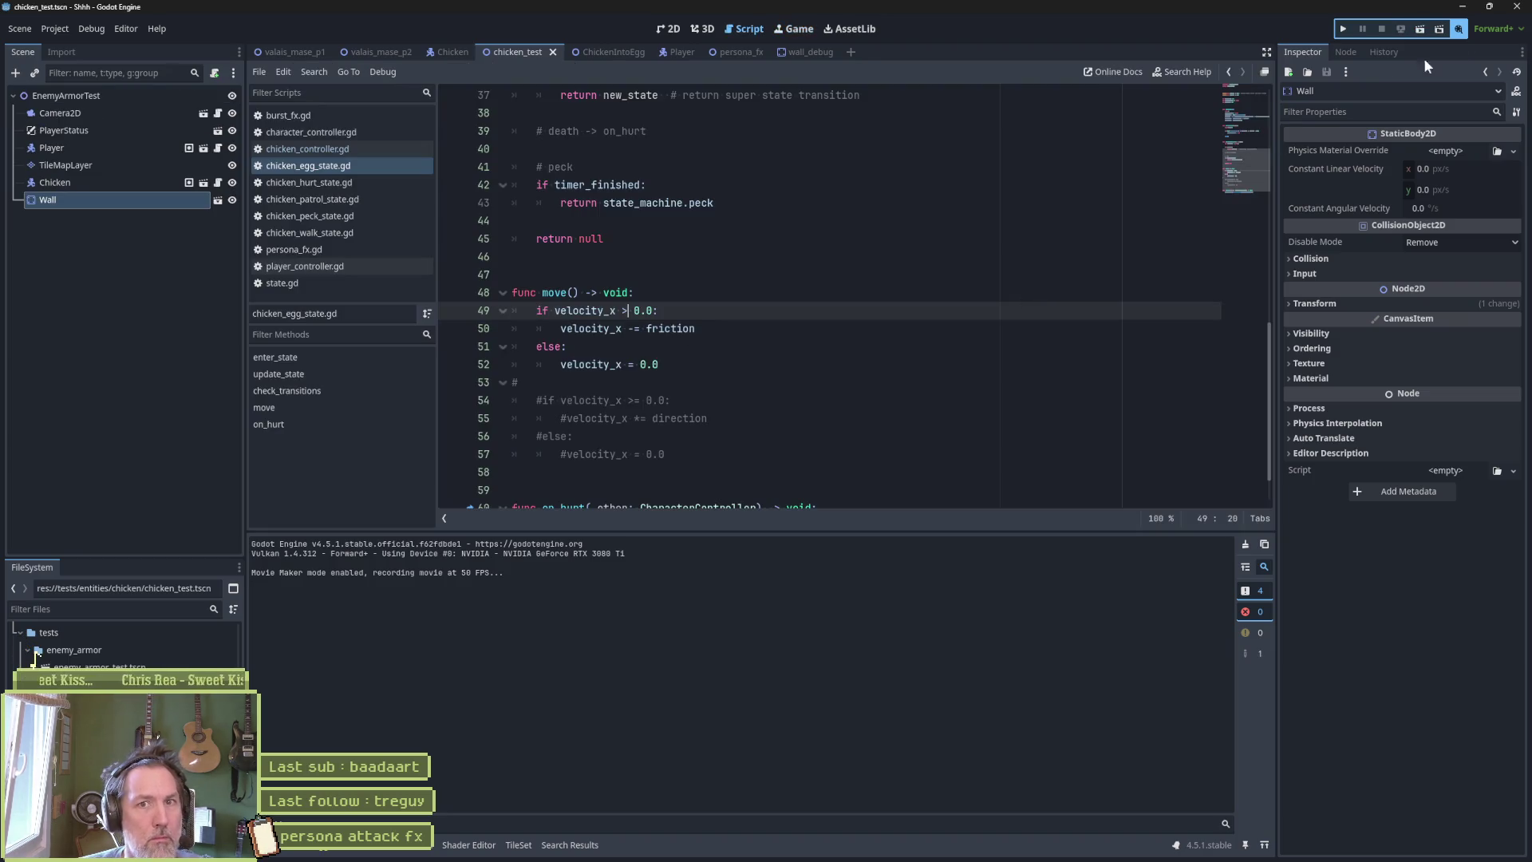
# Playtest twice, walking the cat up to the egg and attacking it with x.
pyautogui.click(1037, 300)
pyautogui.press('F6')
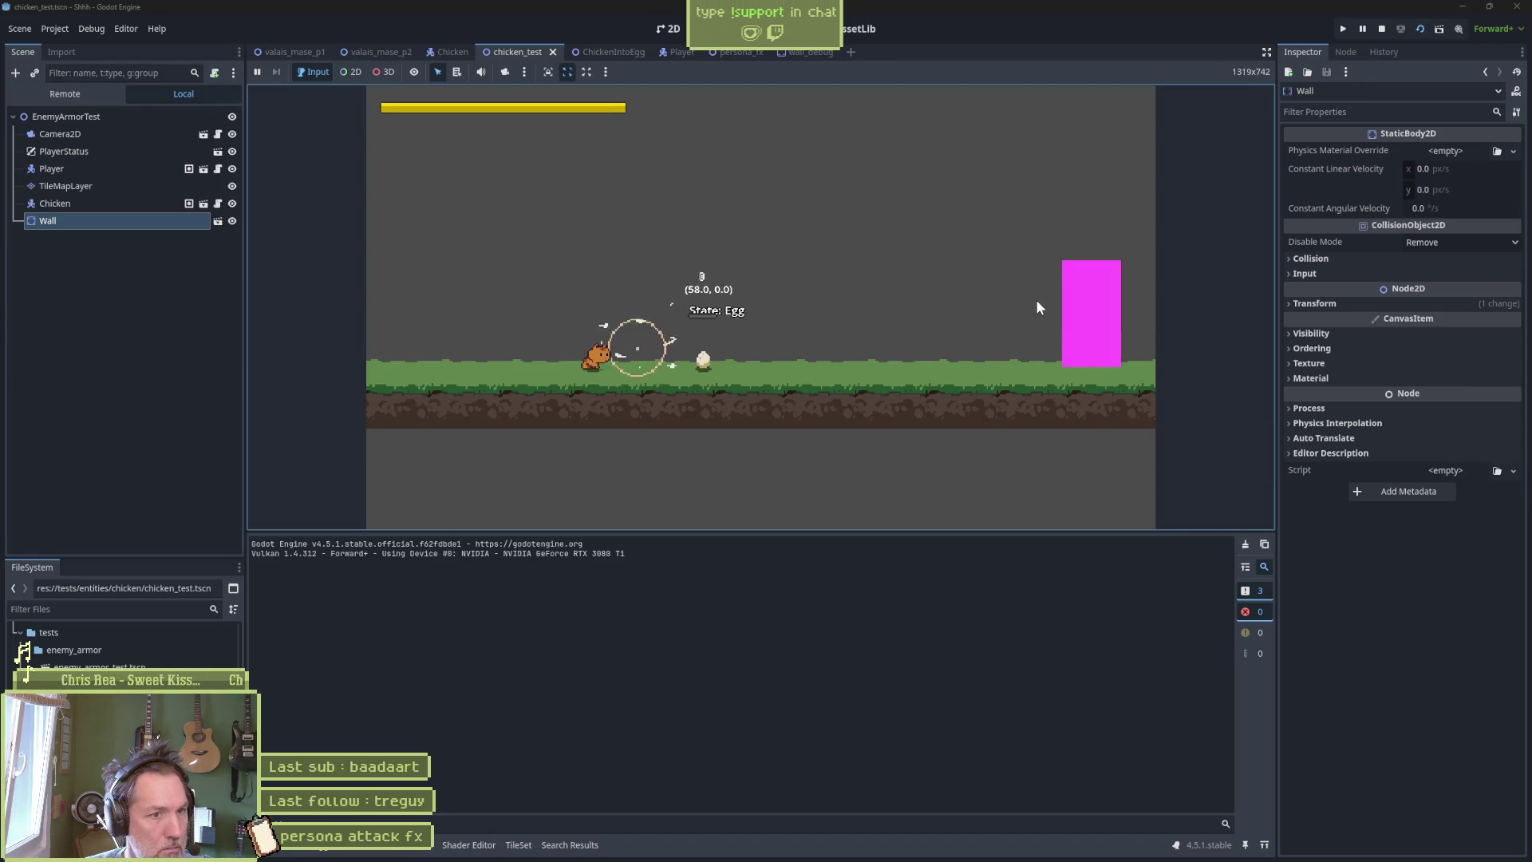
pyautogui.press('Right')
pyautogui.press('x')
pyautogui.press('F8')
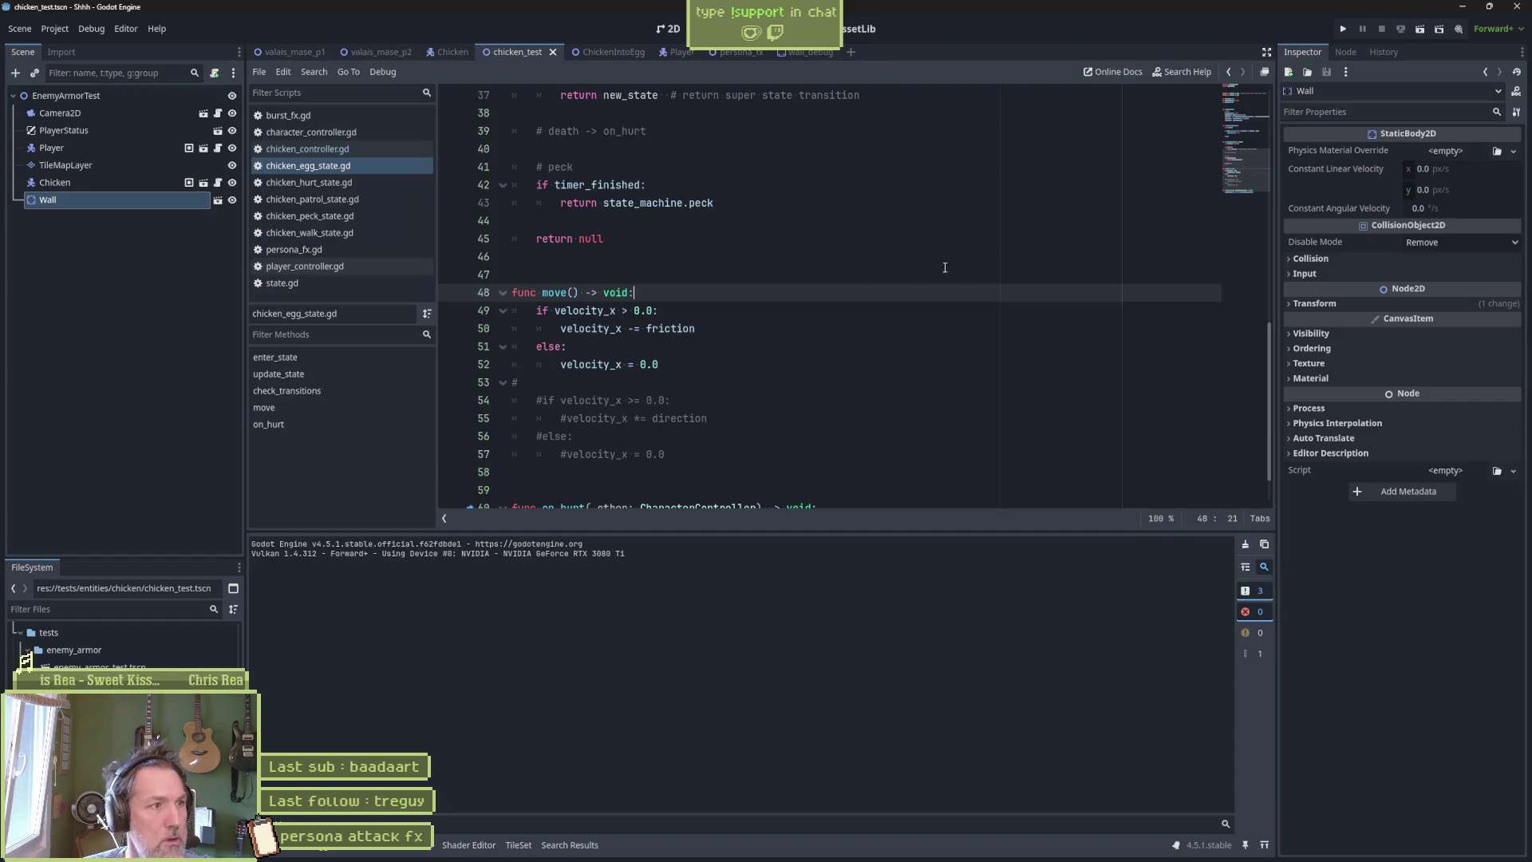
pyautogui.press('F6')
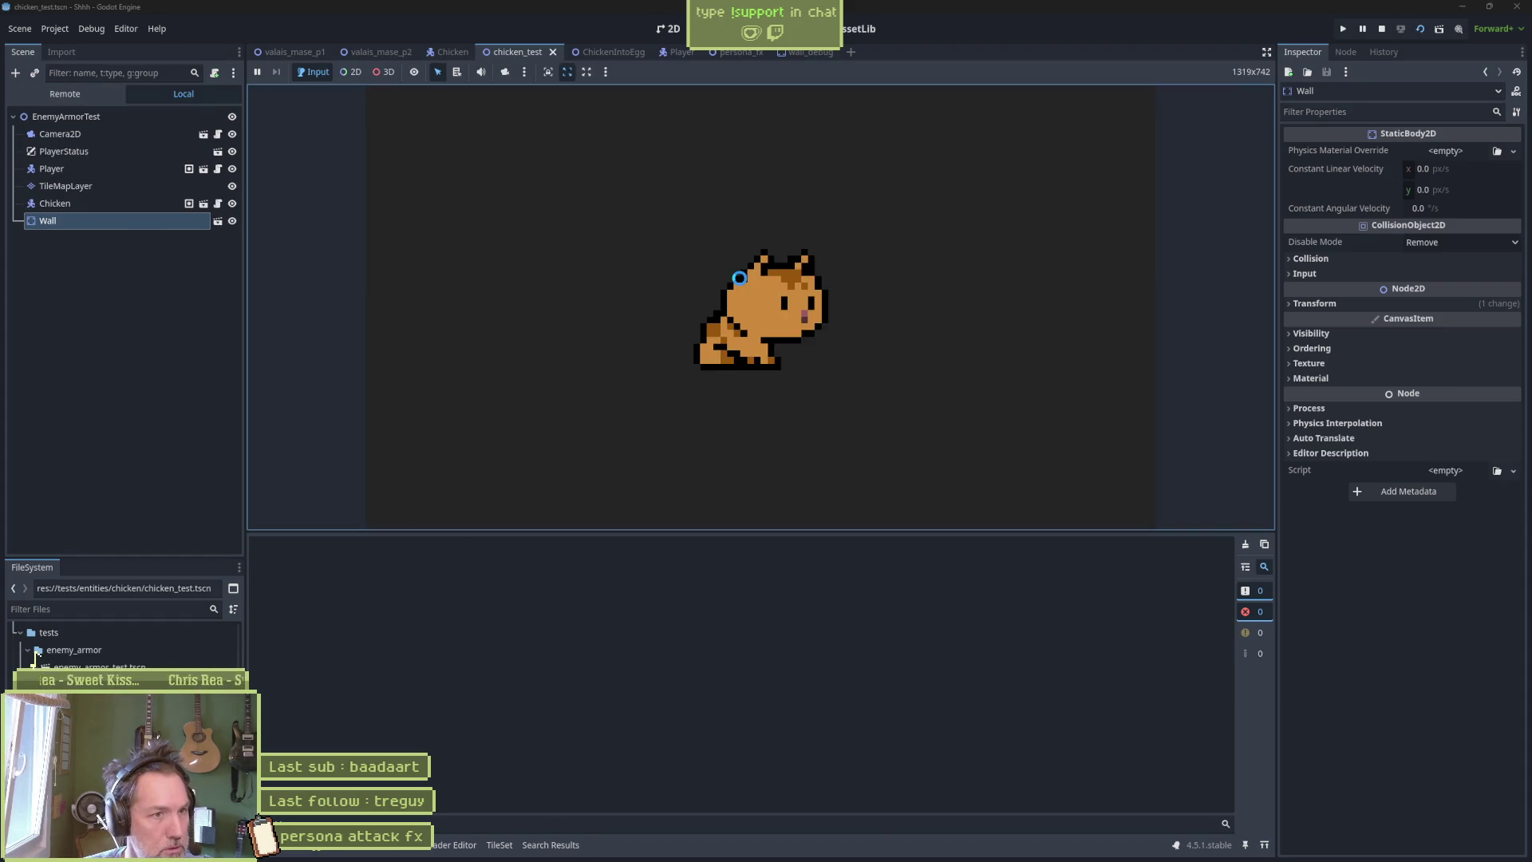
pyautogui.press('F8')
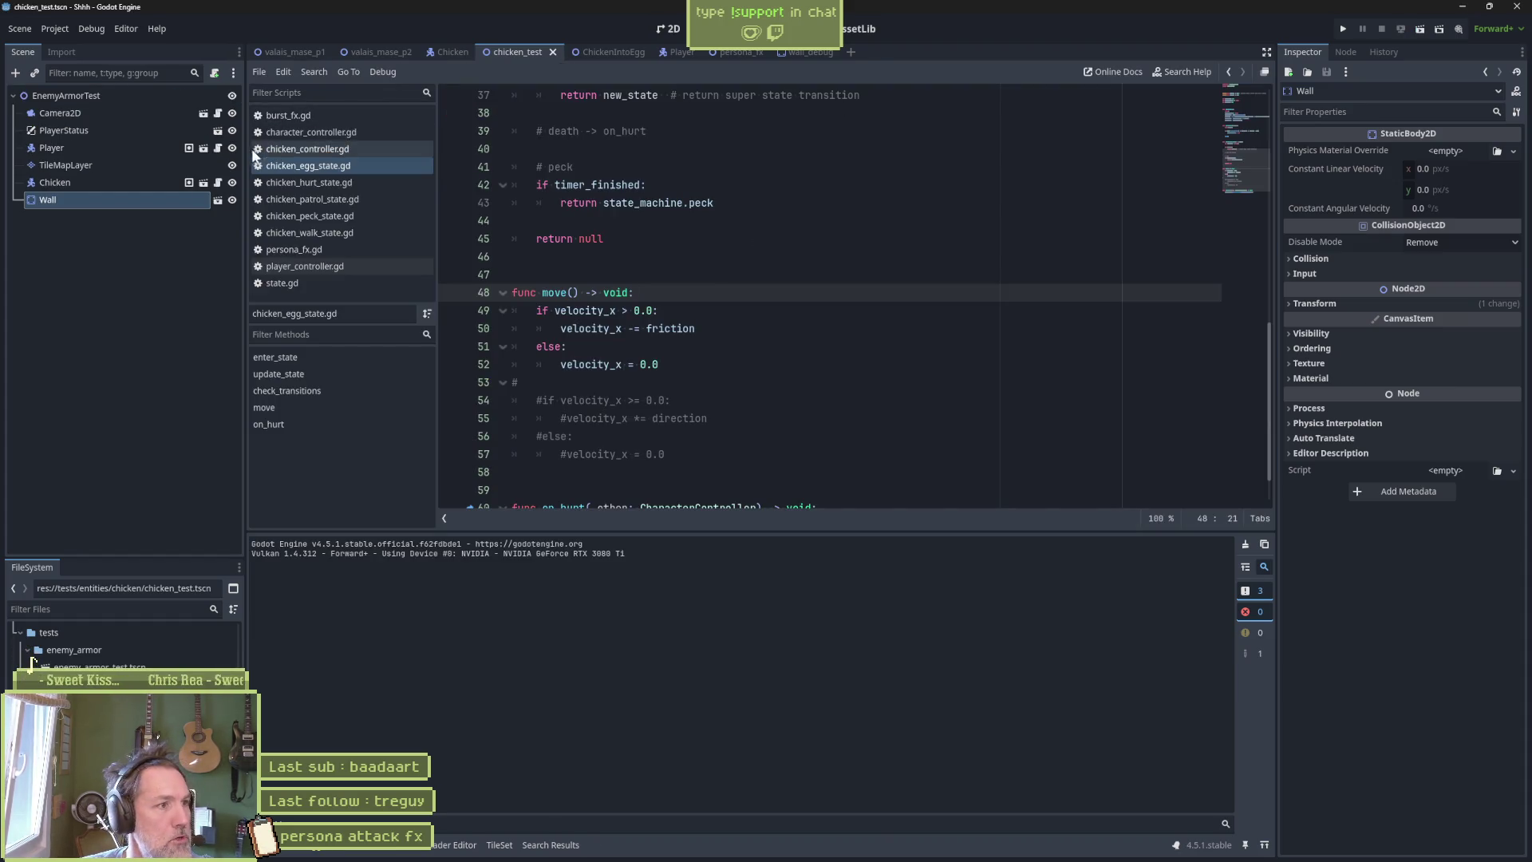
# Uncheck Start Looking Right on the test scene's Chicken node and playtest the egg launch again.
pyautogui.click(118, 180)
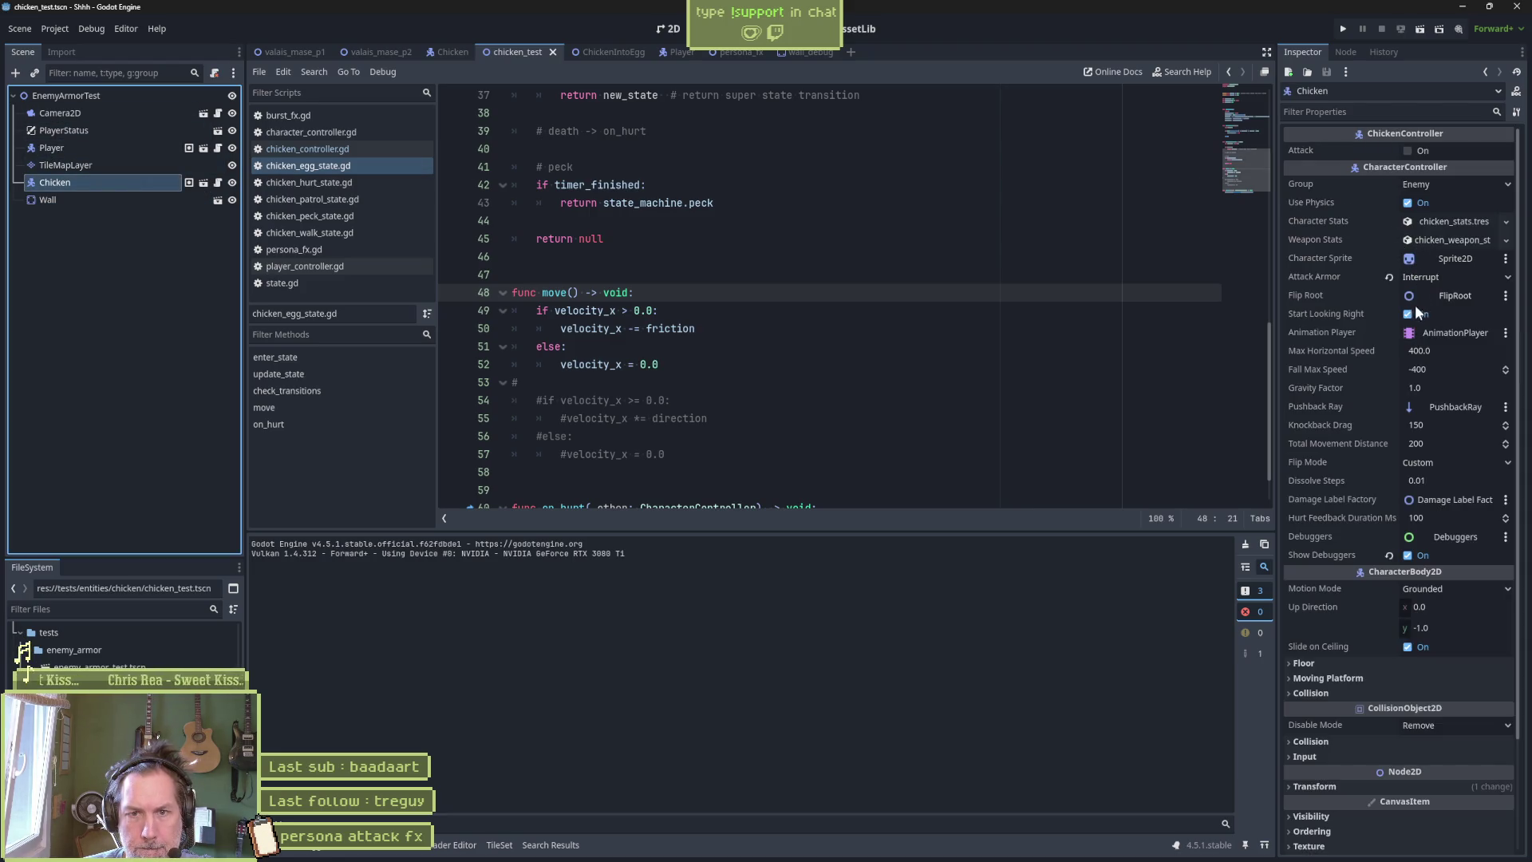
pyautogui.click(1408, 313)
pyautogui.press('F6')
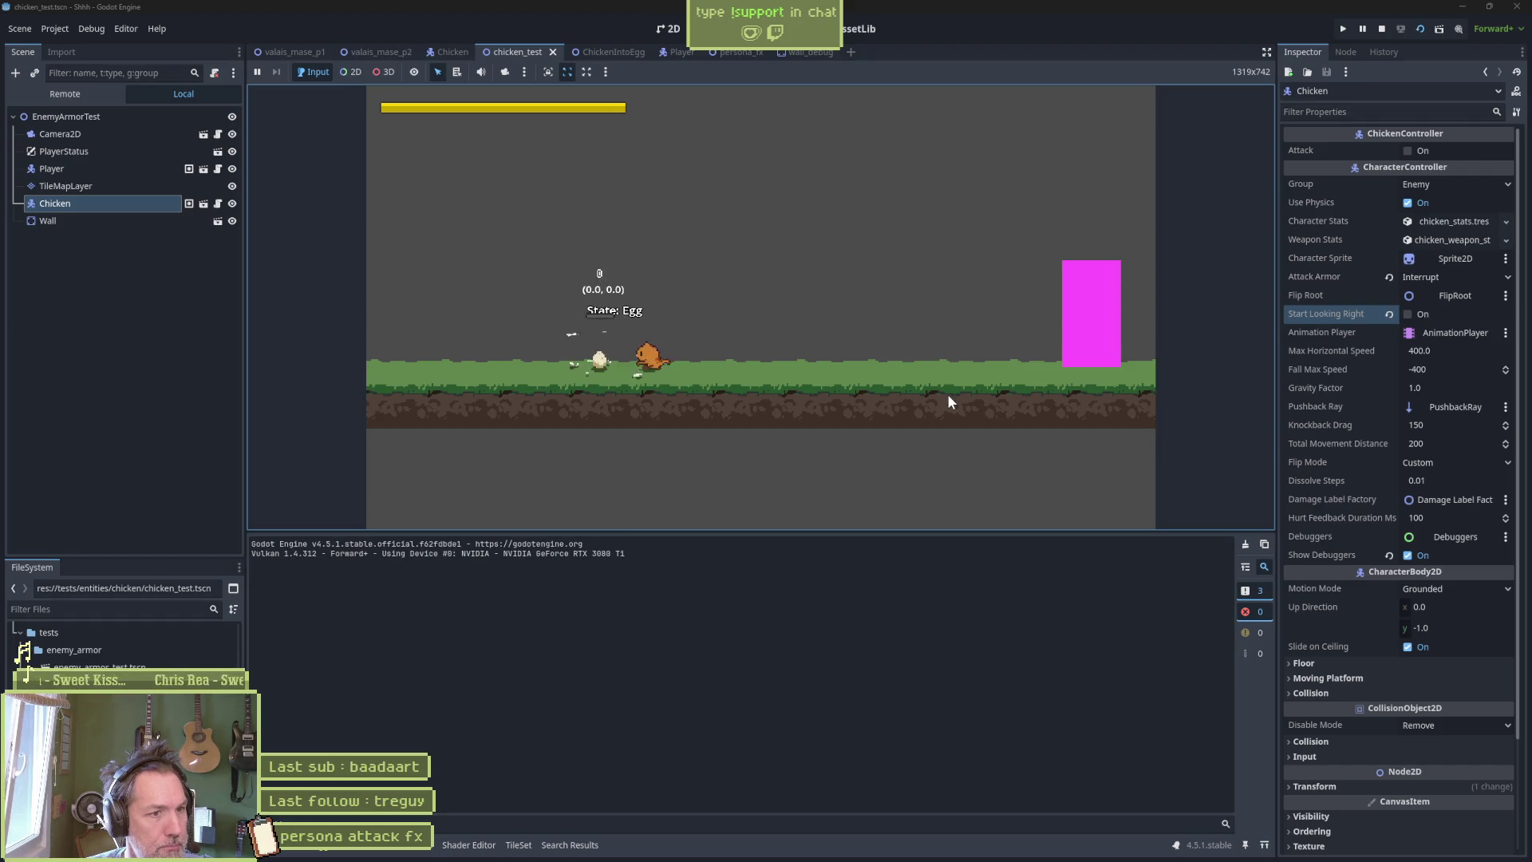
pyautogui.press('F8')
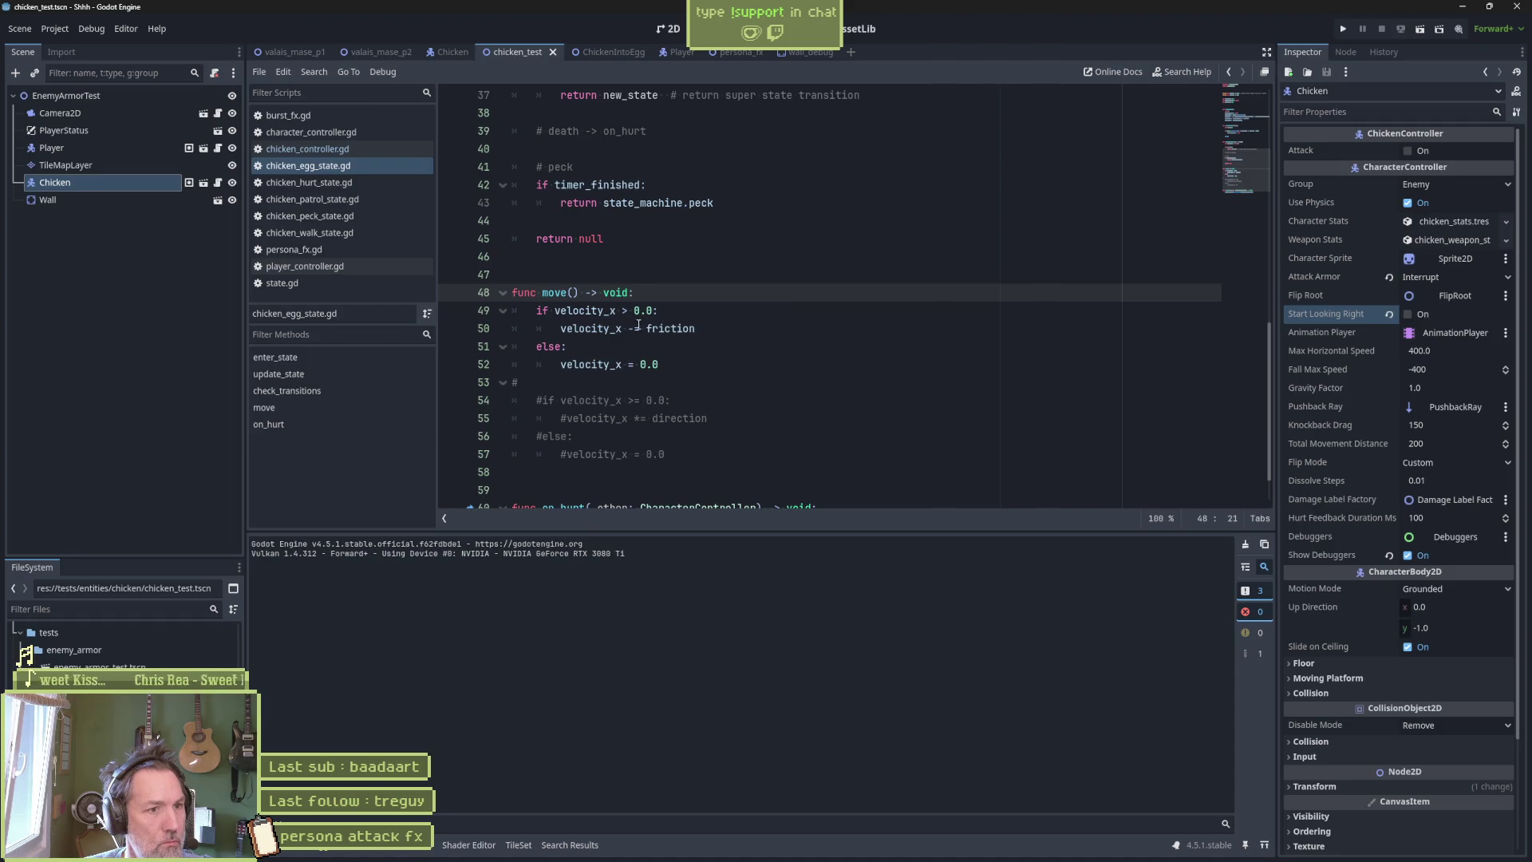
pyautogui.scroll(8, 635, 320)
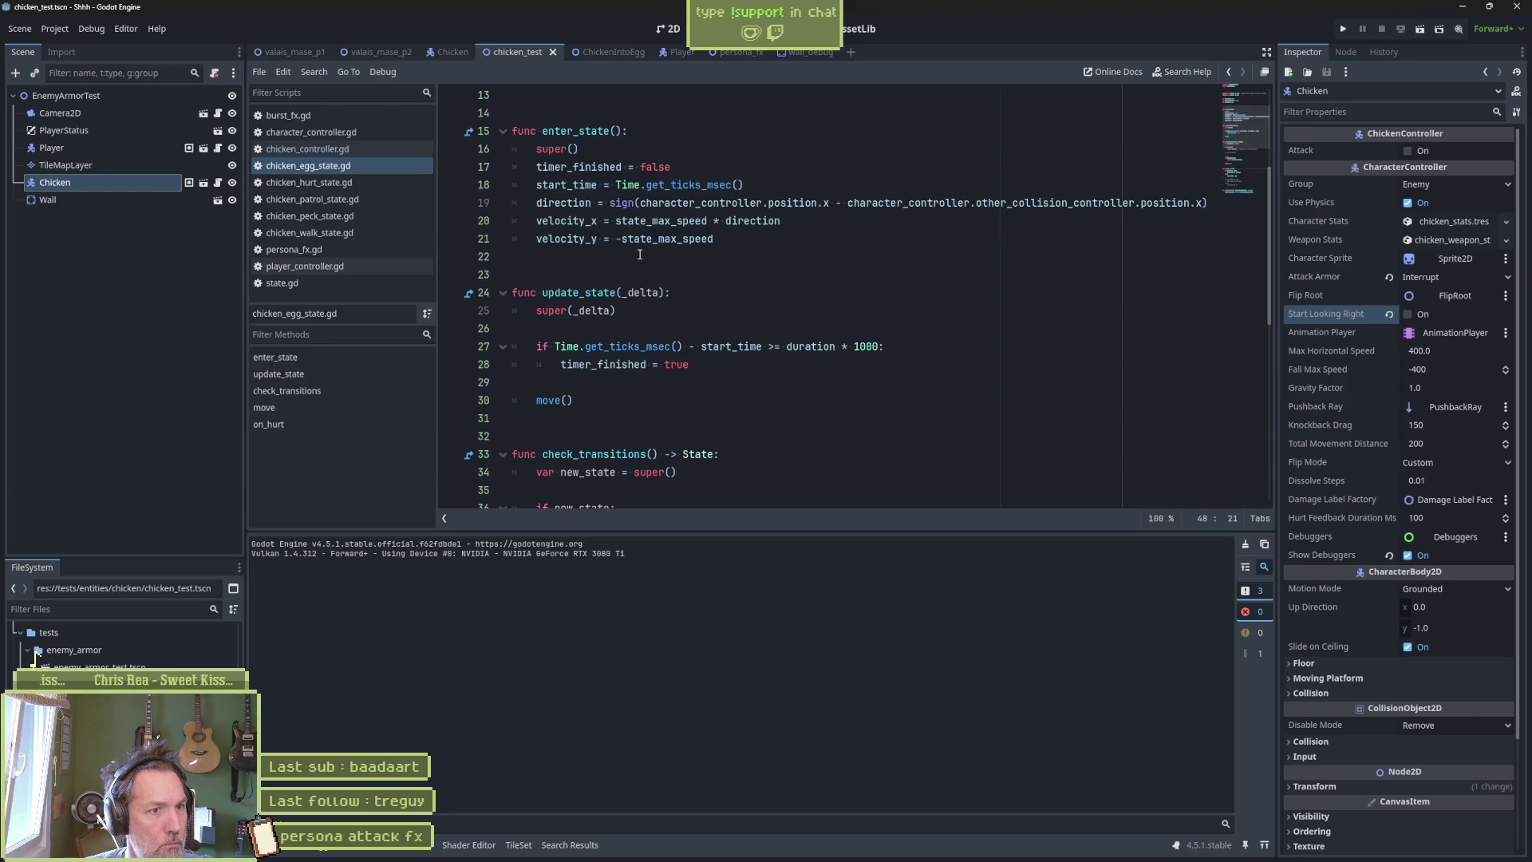
# Replace 'direction' on line 20 with character_controller.looking_right.
pyautogui.moveTo(567, 221); pyautogui.dragTo(794, 220)
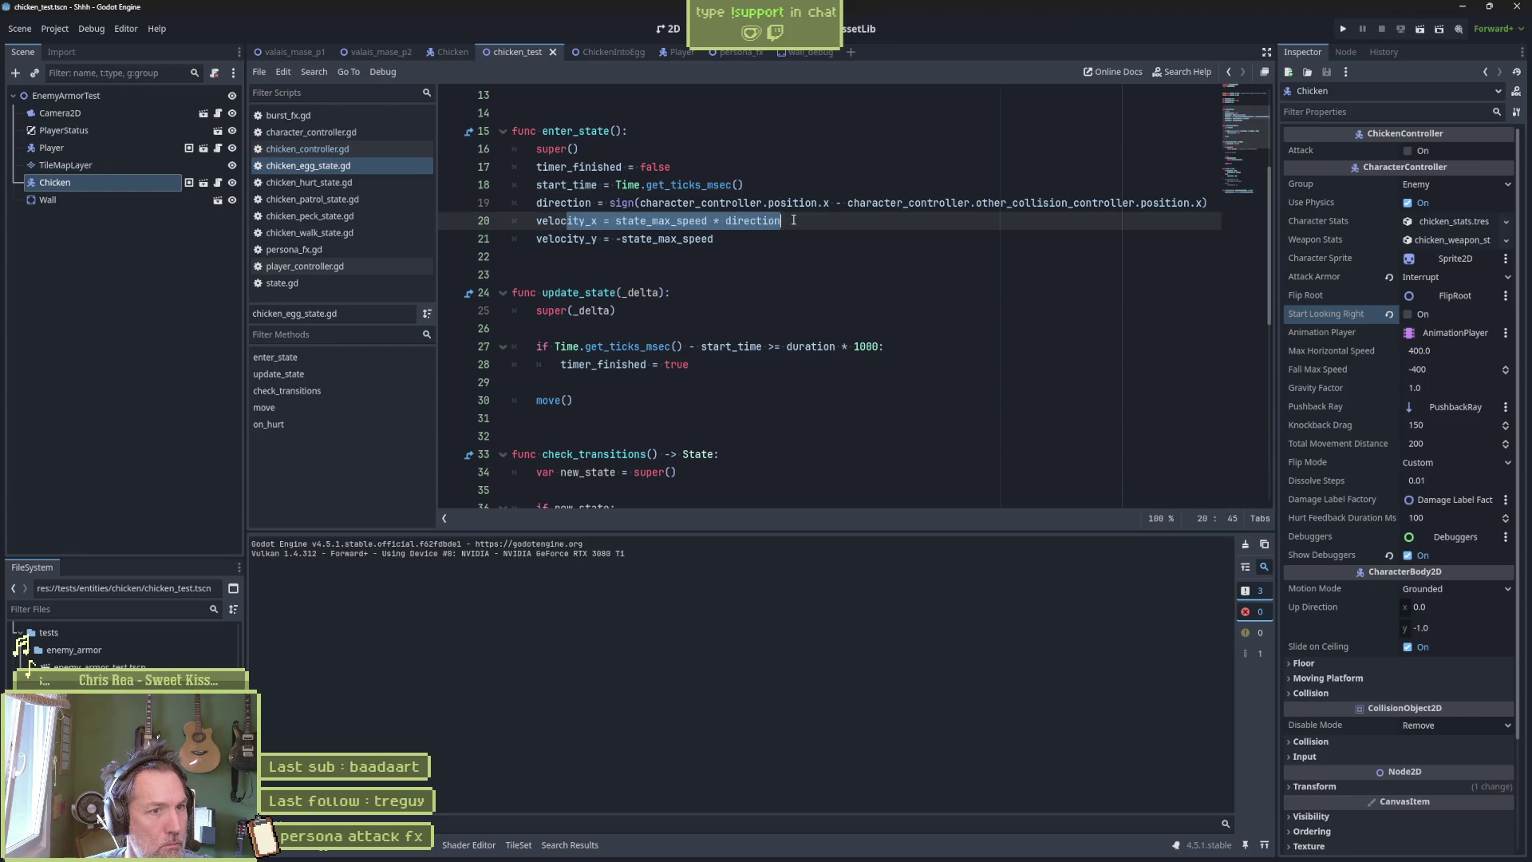
pyautogui.doubleClick(775, 221)
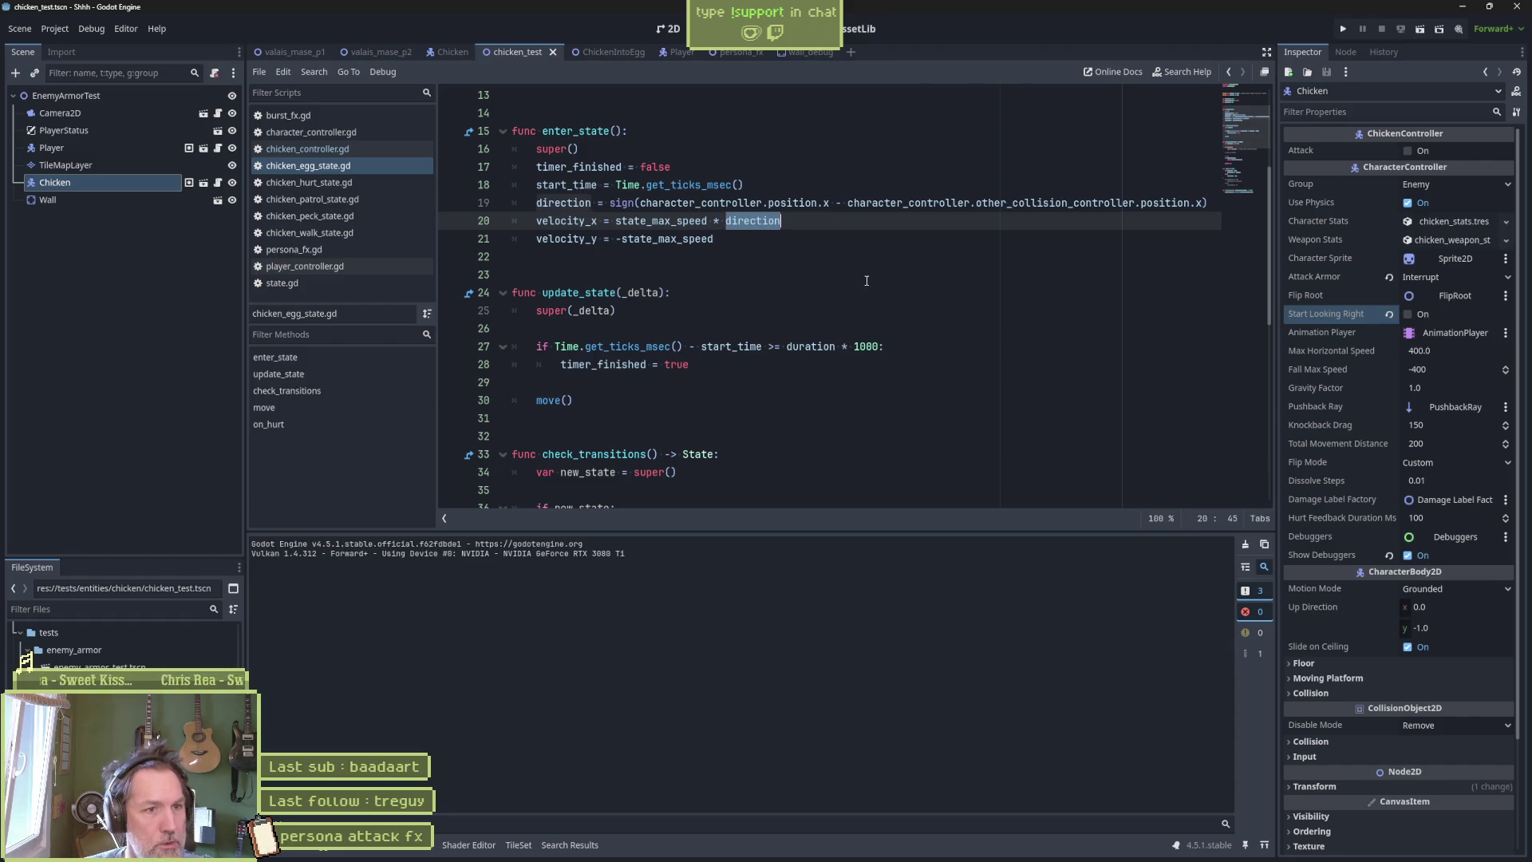
pyautogui.write('cha')
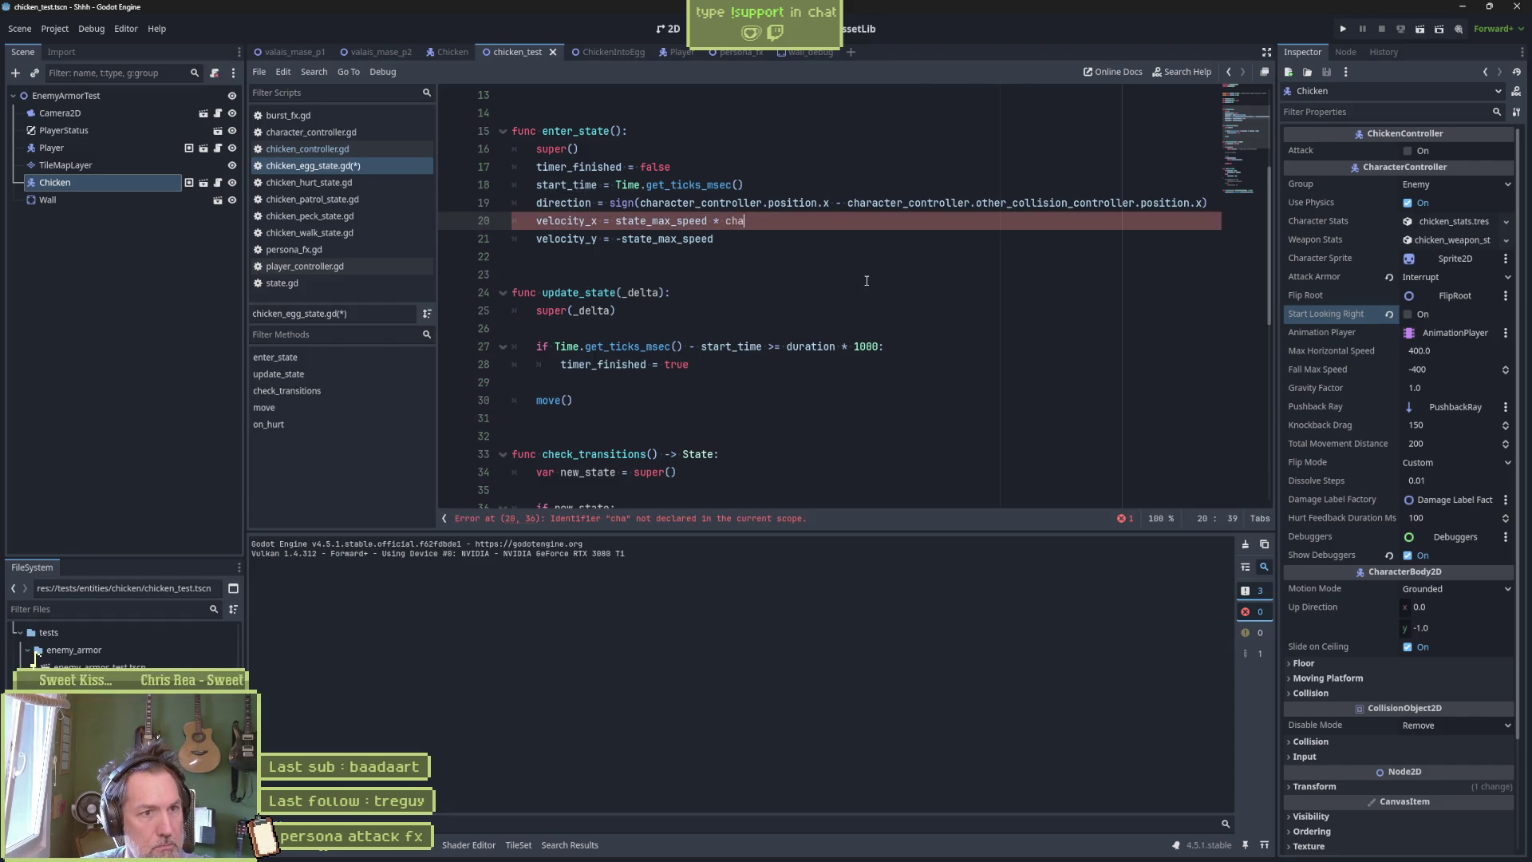
pyautogui.write('racter_controller.is')
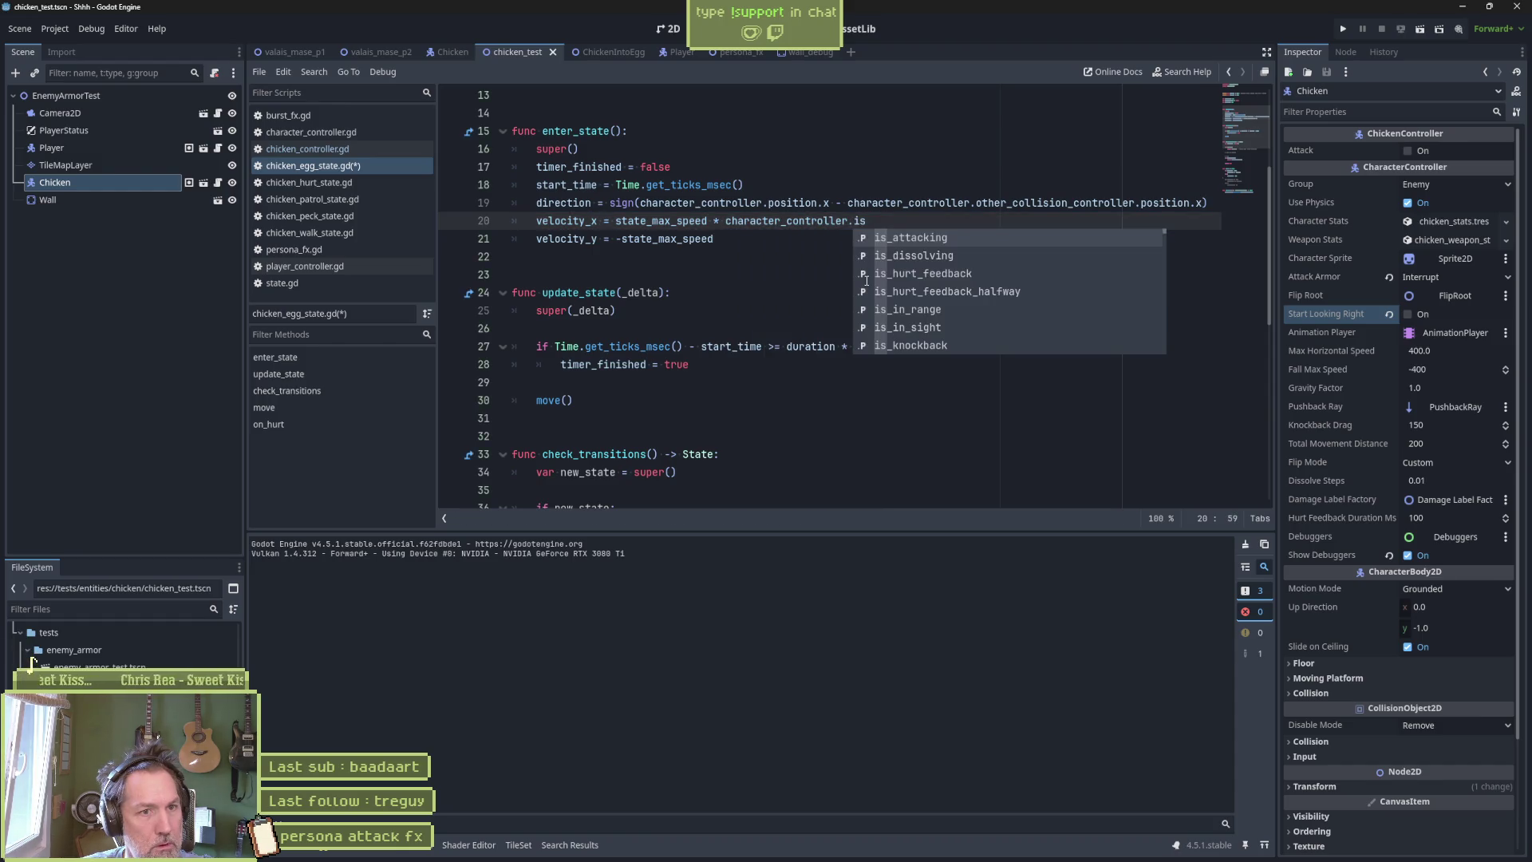
pyautogui.write('_loo')
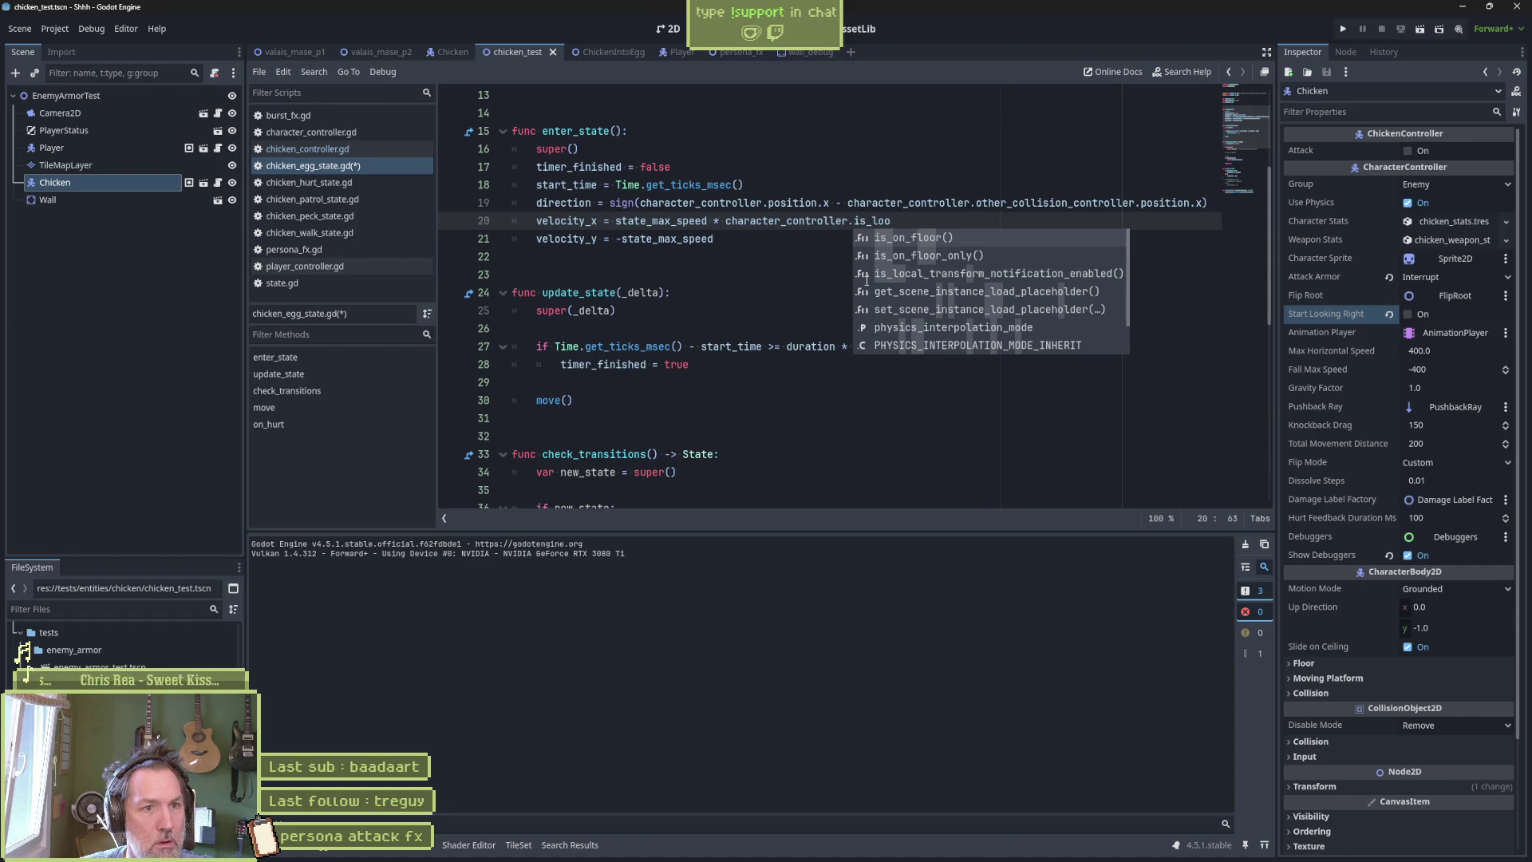
pyautogui.press('BackSpace')
pyautogui.press('BackSpace')
pyautogui.press('BackSpace')
pyautogui.write('loo')
pyautogui.press('Return')
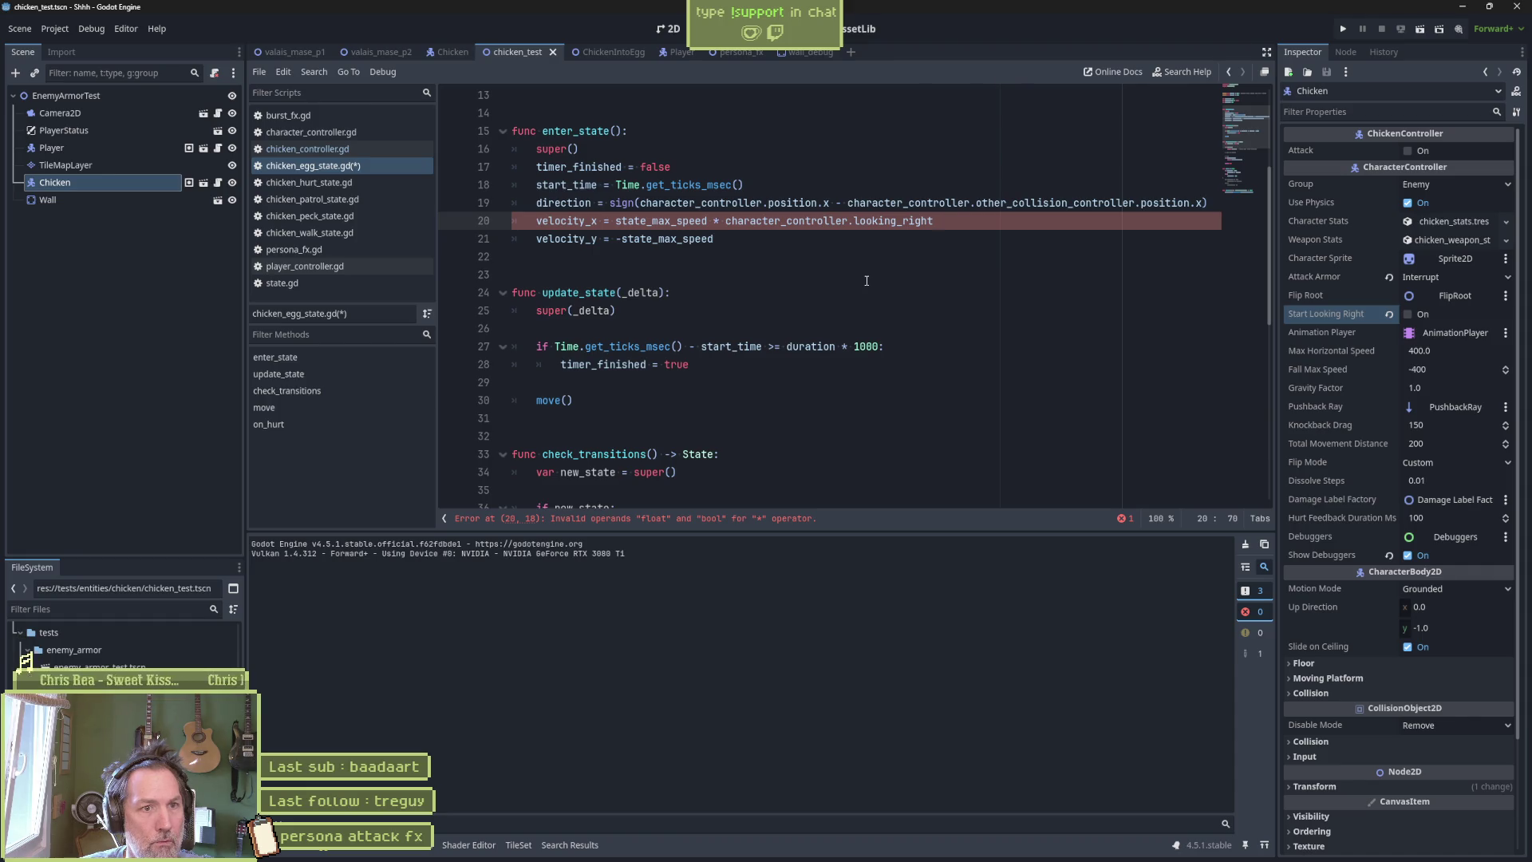
# Enter 1,0 as the true value after the looking_right condition on line 20.
pyautogui.write('_ ')
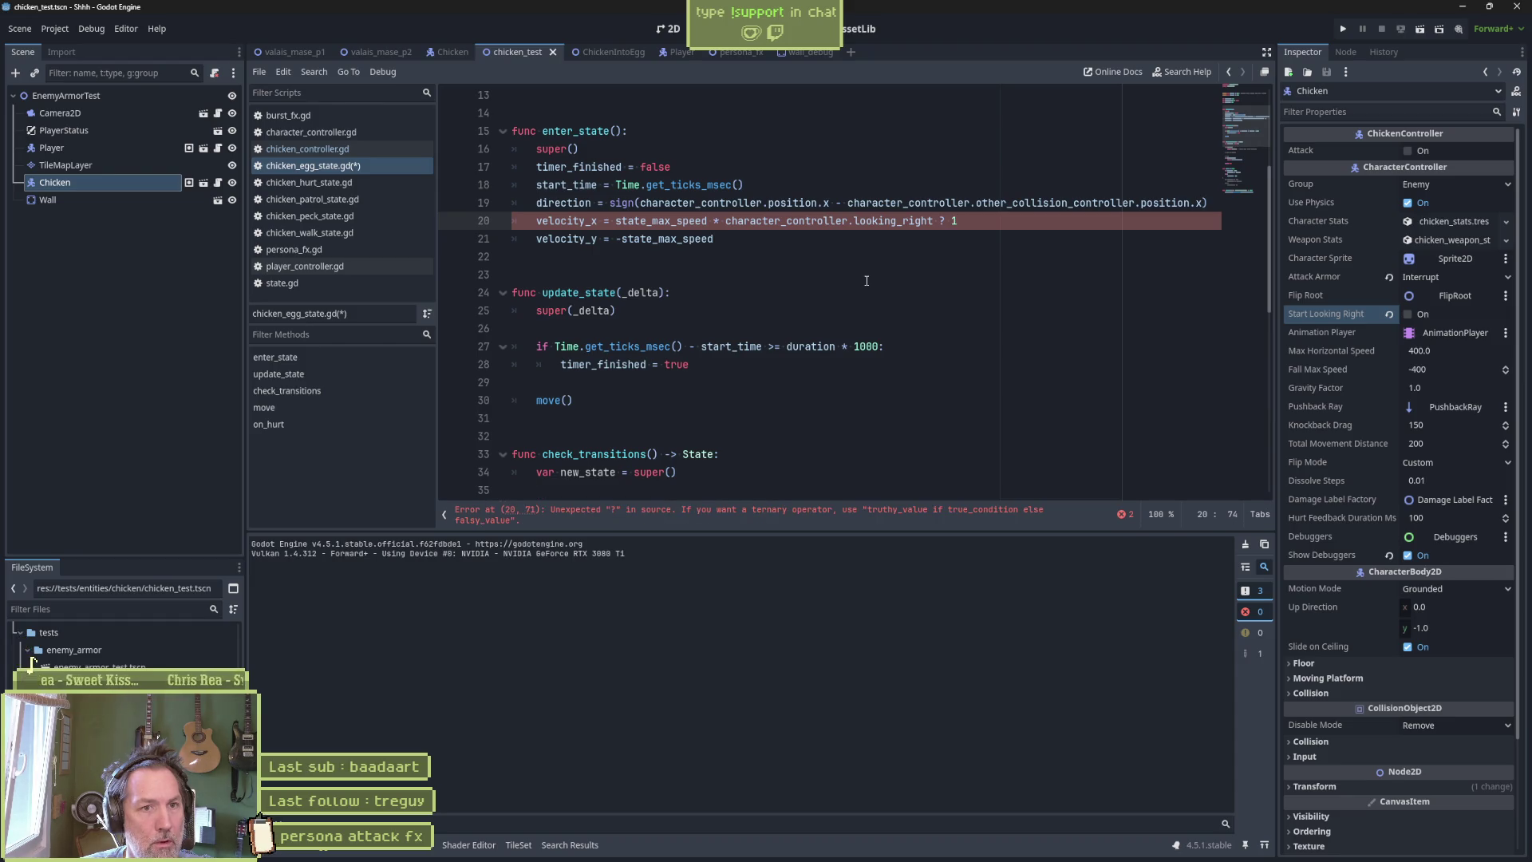
pyautogui.write(': 0.0')
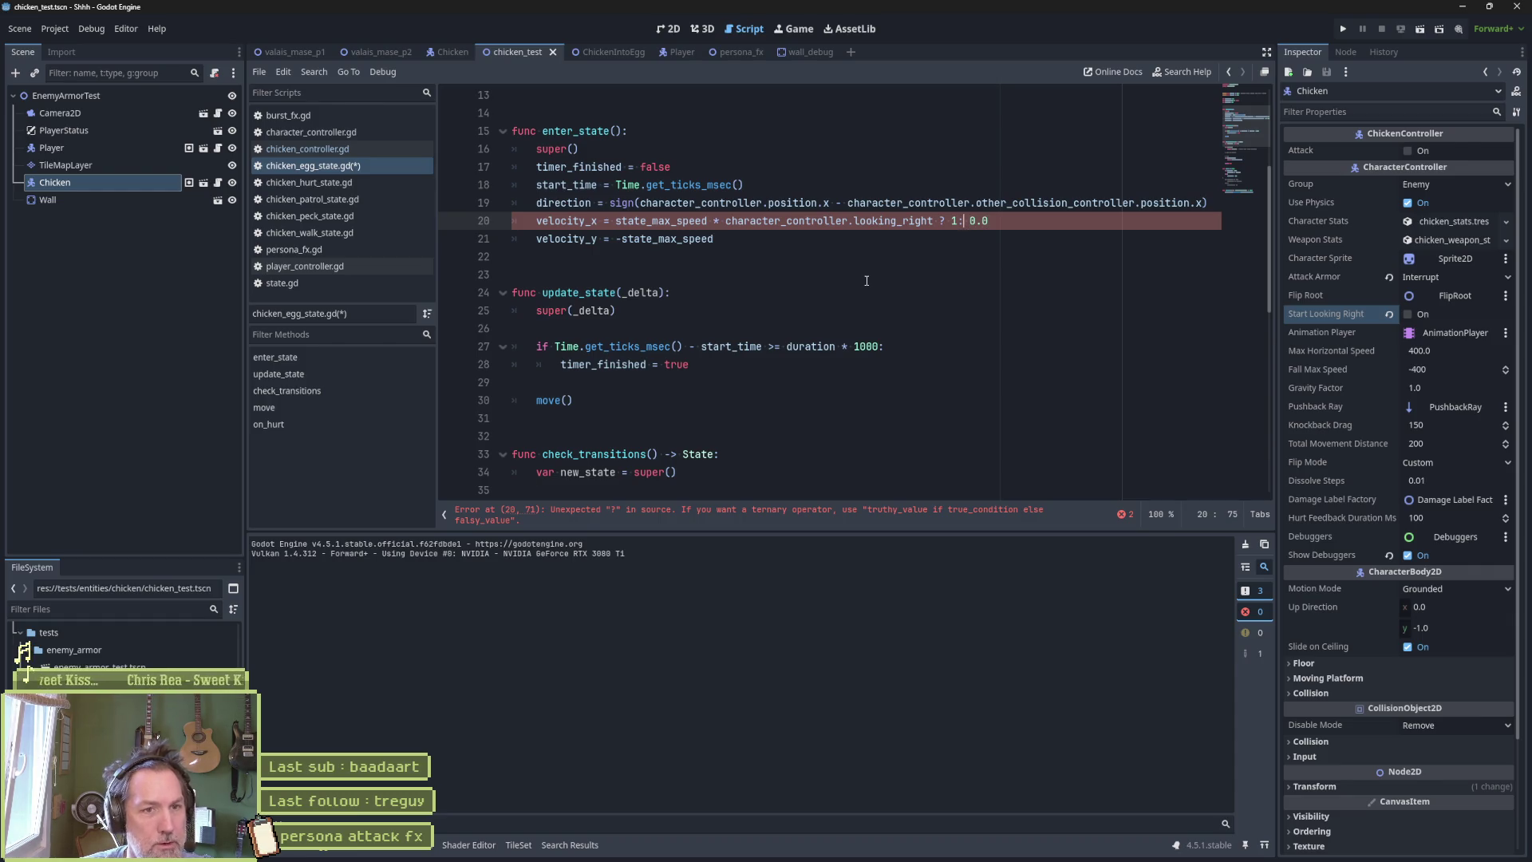
pyautogui.press('Left')
pyautogui.press('Left')
pyautogui.press('Left')
pyautogui.write(',9')
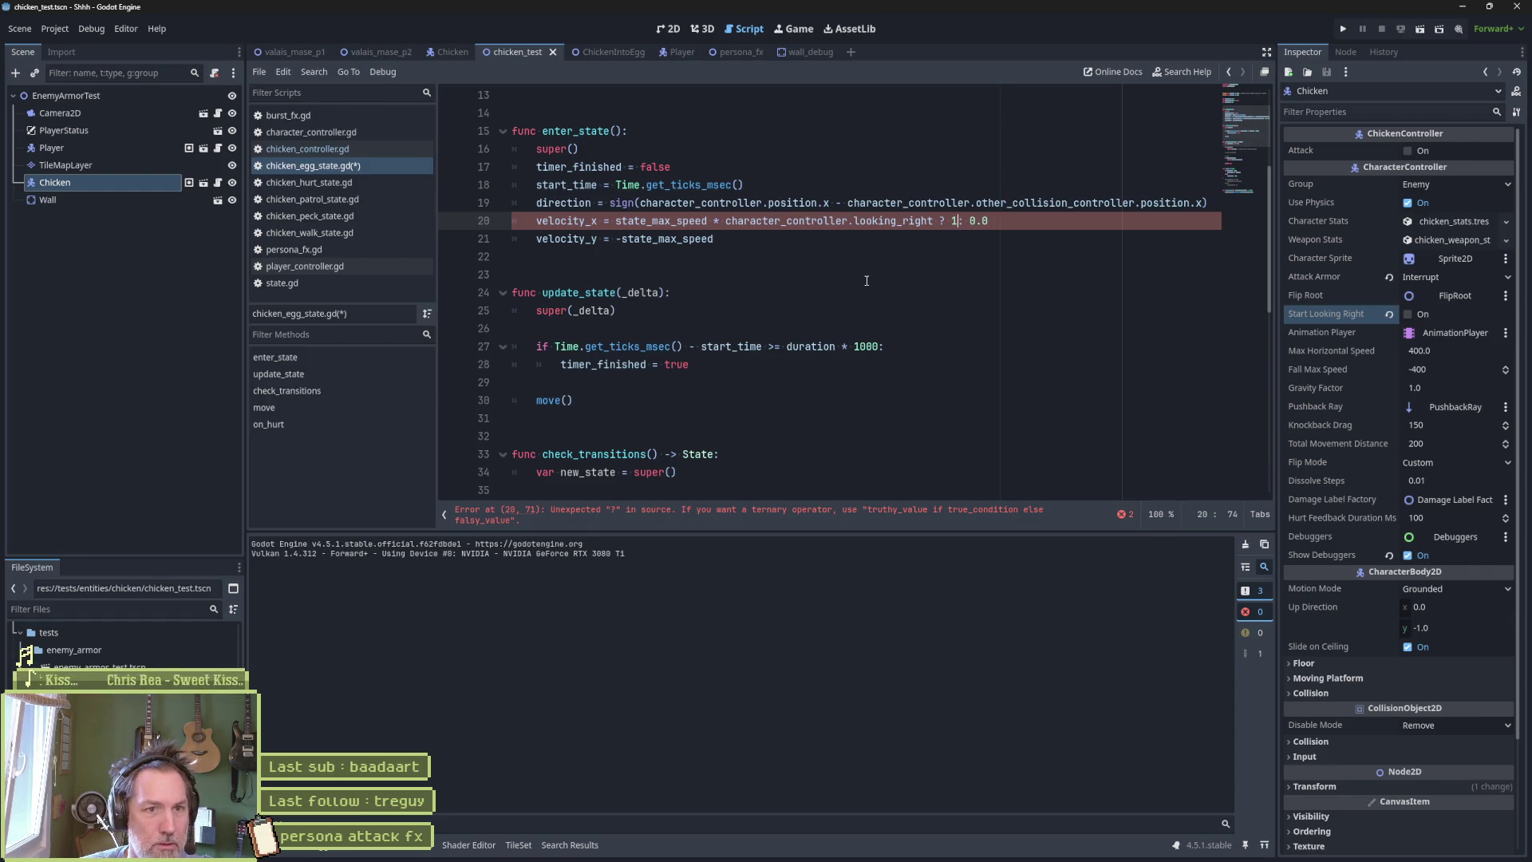
pyautogui.press('BackSpace')
pyautogui.write('0')
pyautogui.press('Left')
pyautogui.press('Left')
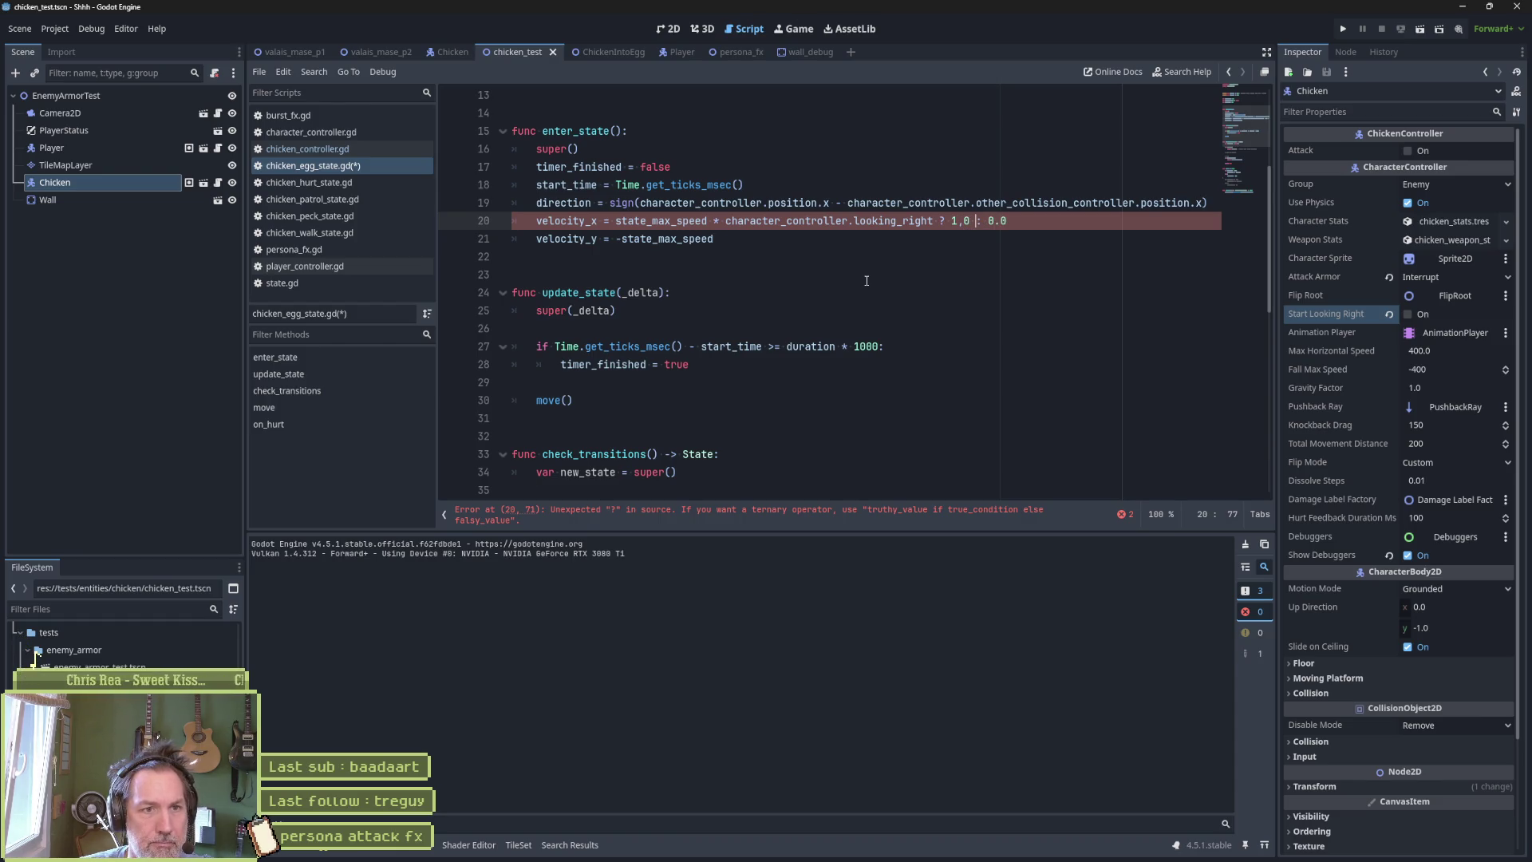
# Swap the '?' operator for 'if' and the second colon for 'else:' on line 20.
pyautogui.press('BackSpace')
pyautogui.write('if')
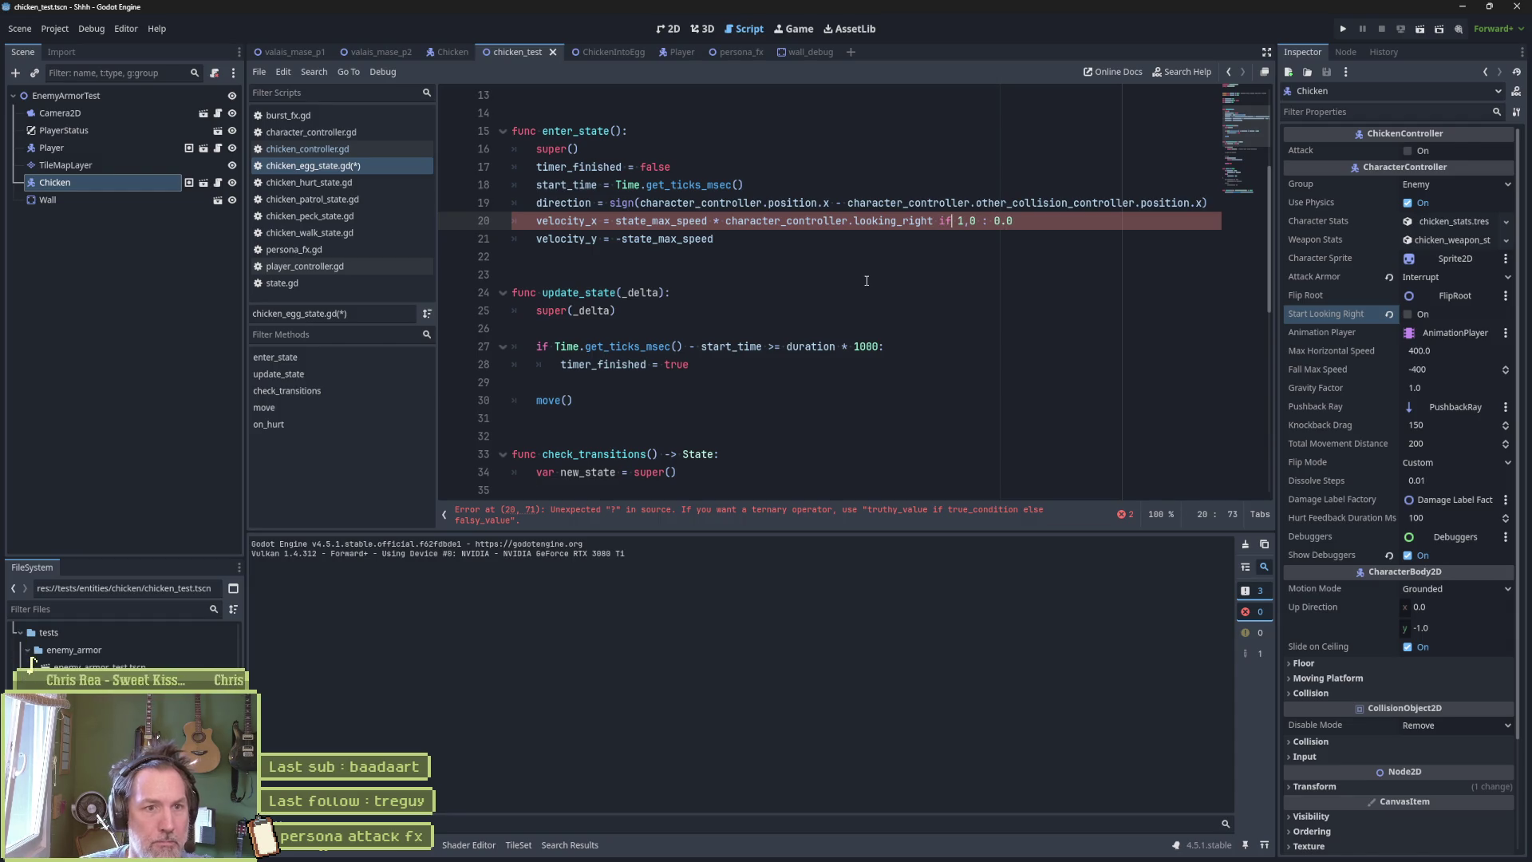
pyautogui.press('Right')
pyautogui.press('Right')
pyautogui.press('Left')
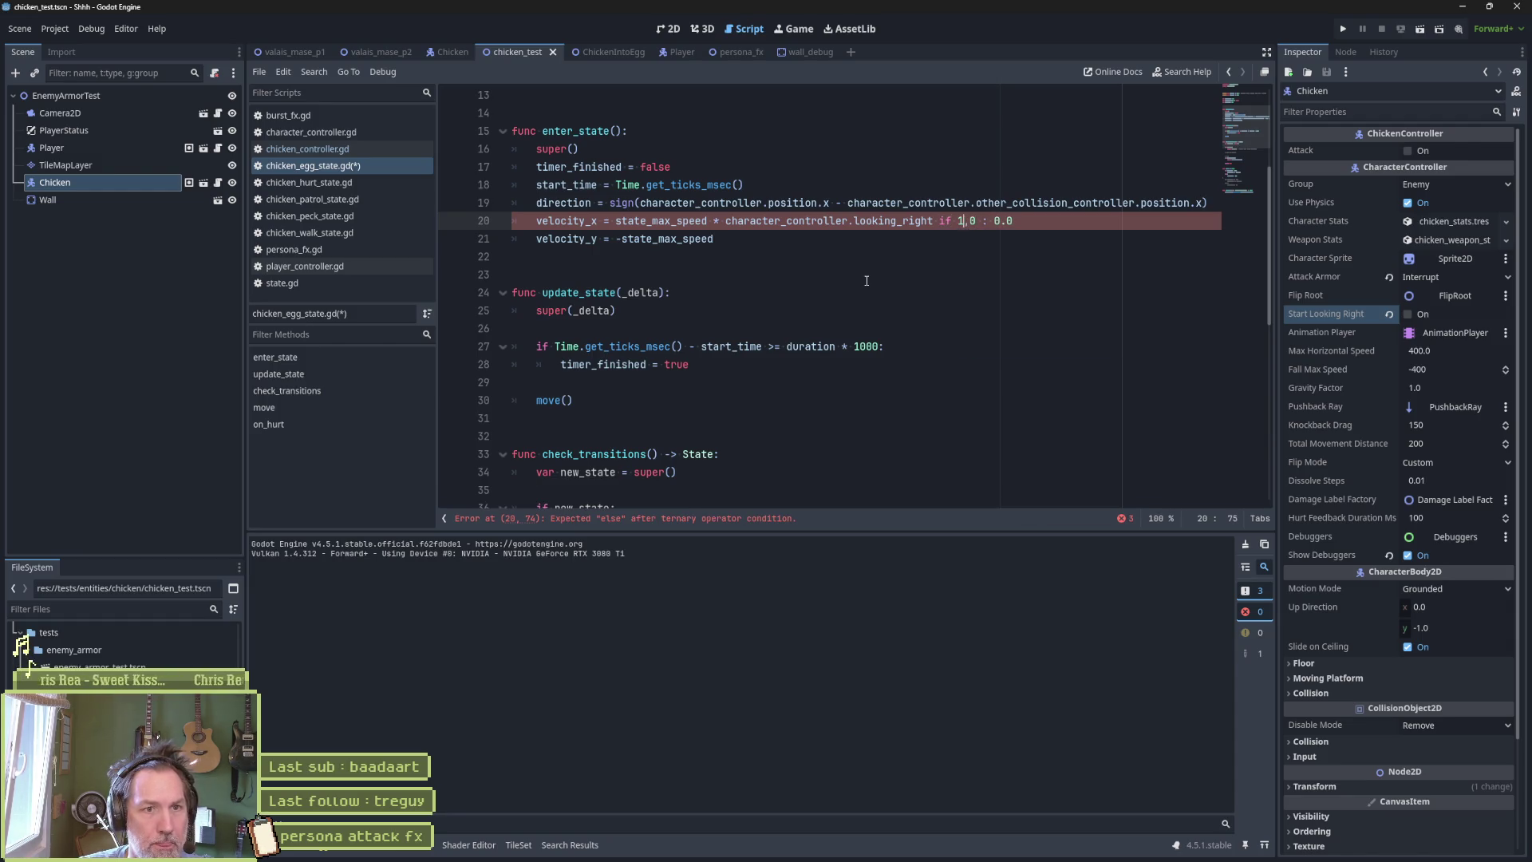
pyautogui.write('if')
pyautogui.hotkey('ctrl', 'Right')
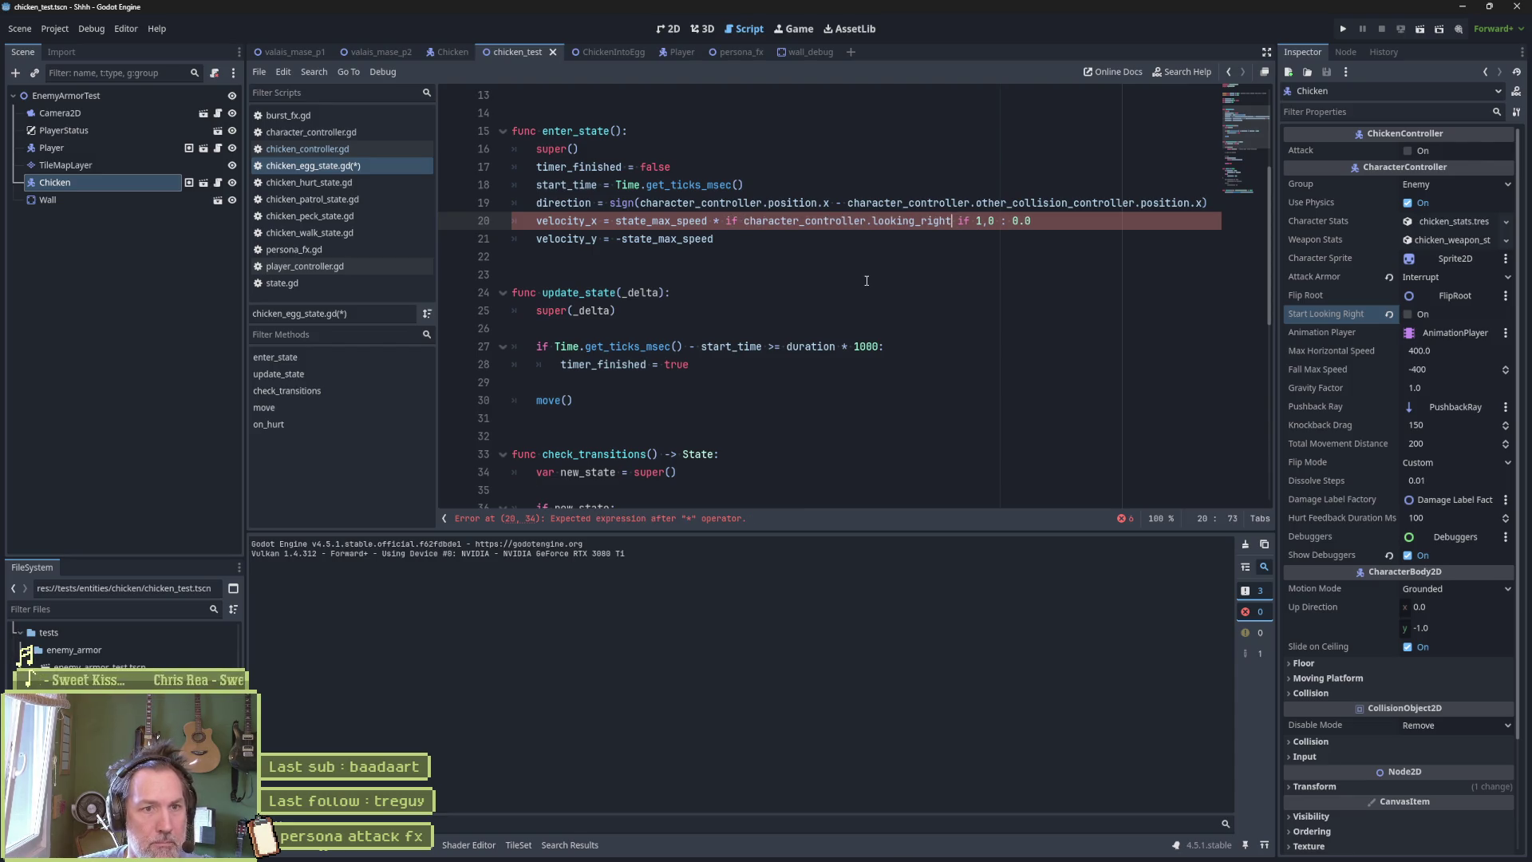
pyautogui.press('Delete')
pyautogui.press('Delete')
pyautogui.write(':')
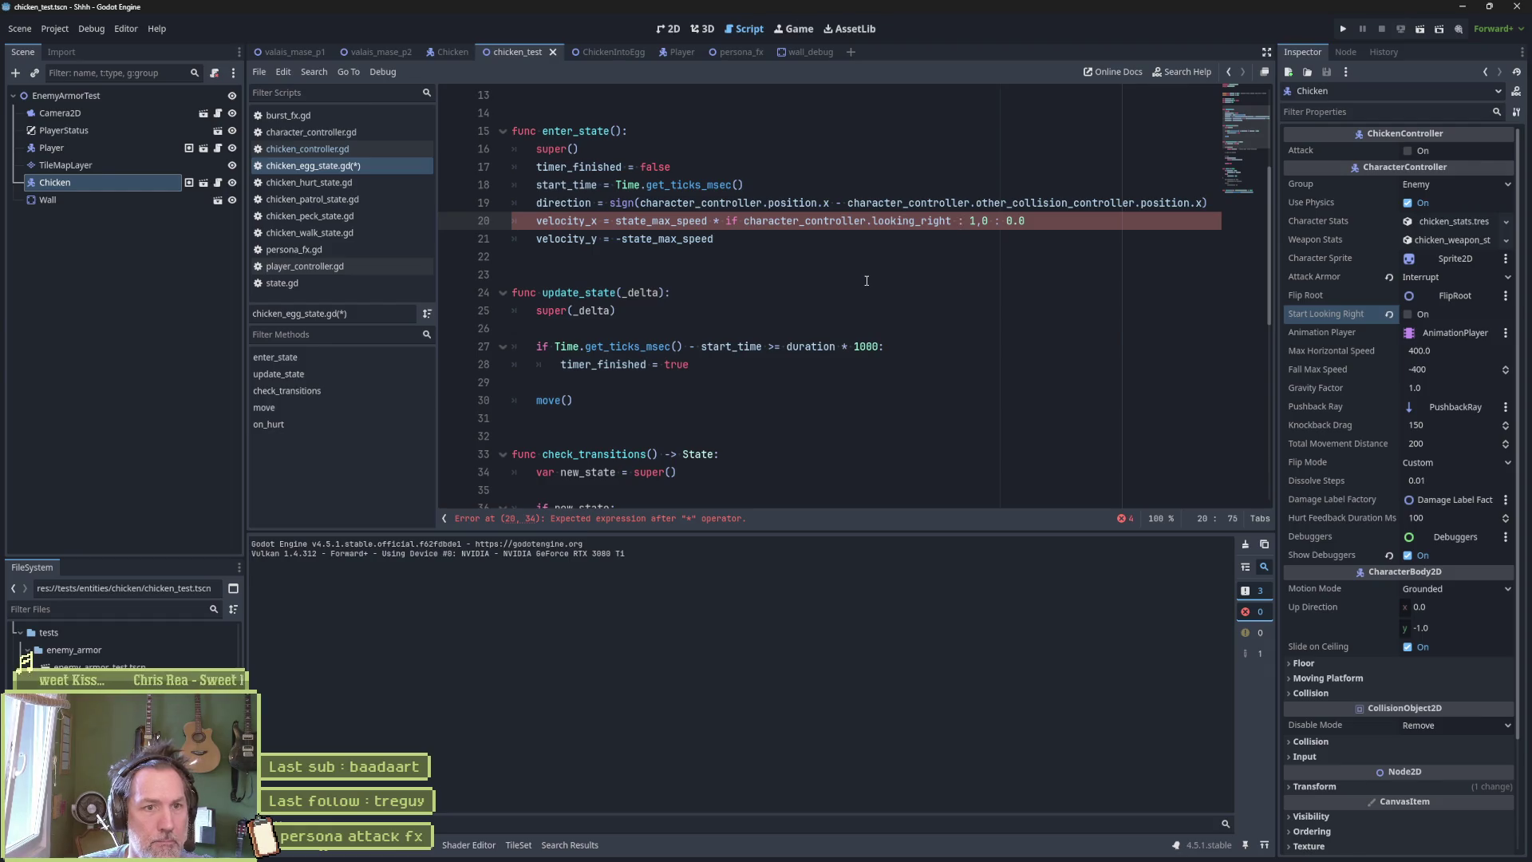
pyautogui.press('Delete')
pyautogui.press('Delete')
pyautogui.write('else:')
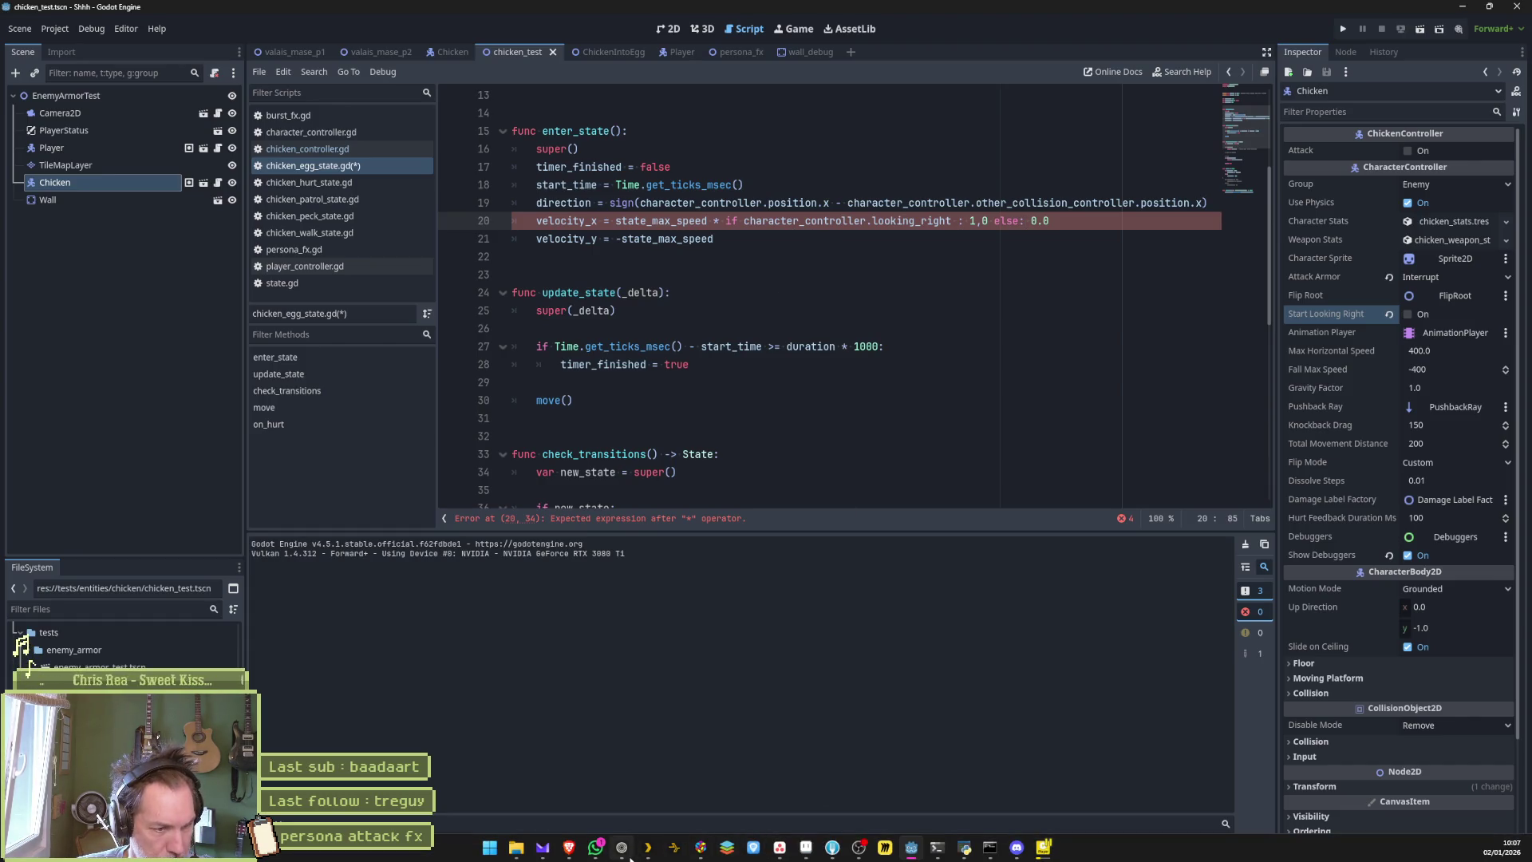
# Ask Perplexity 'ternary operator gdscript' and read the value-if-condition-else answer.
pyautogui.click(624, 846)
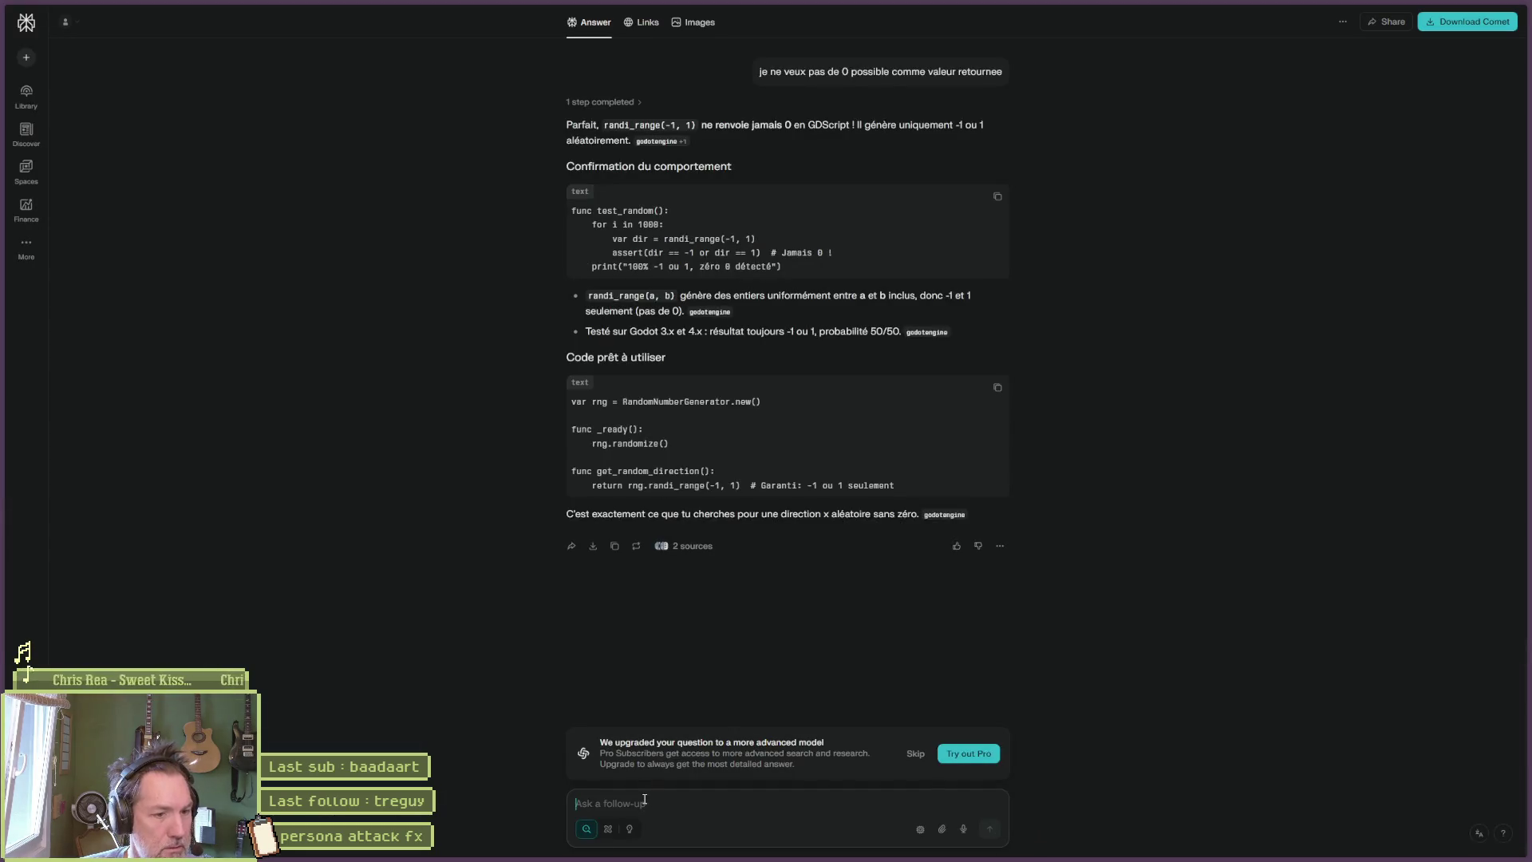
pyautogui.write('operateur')
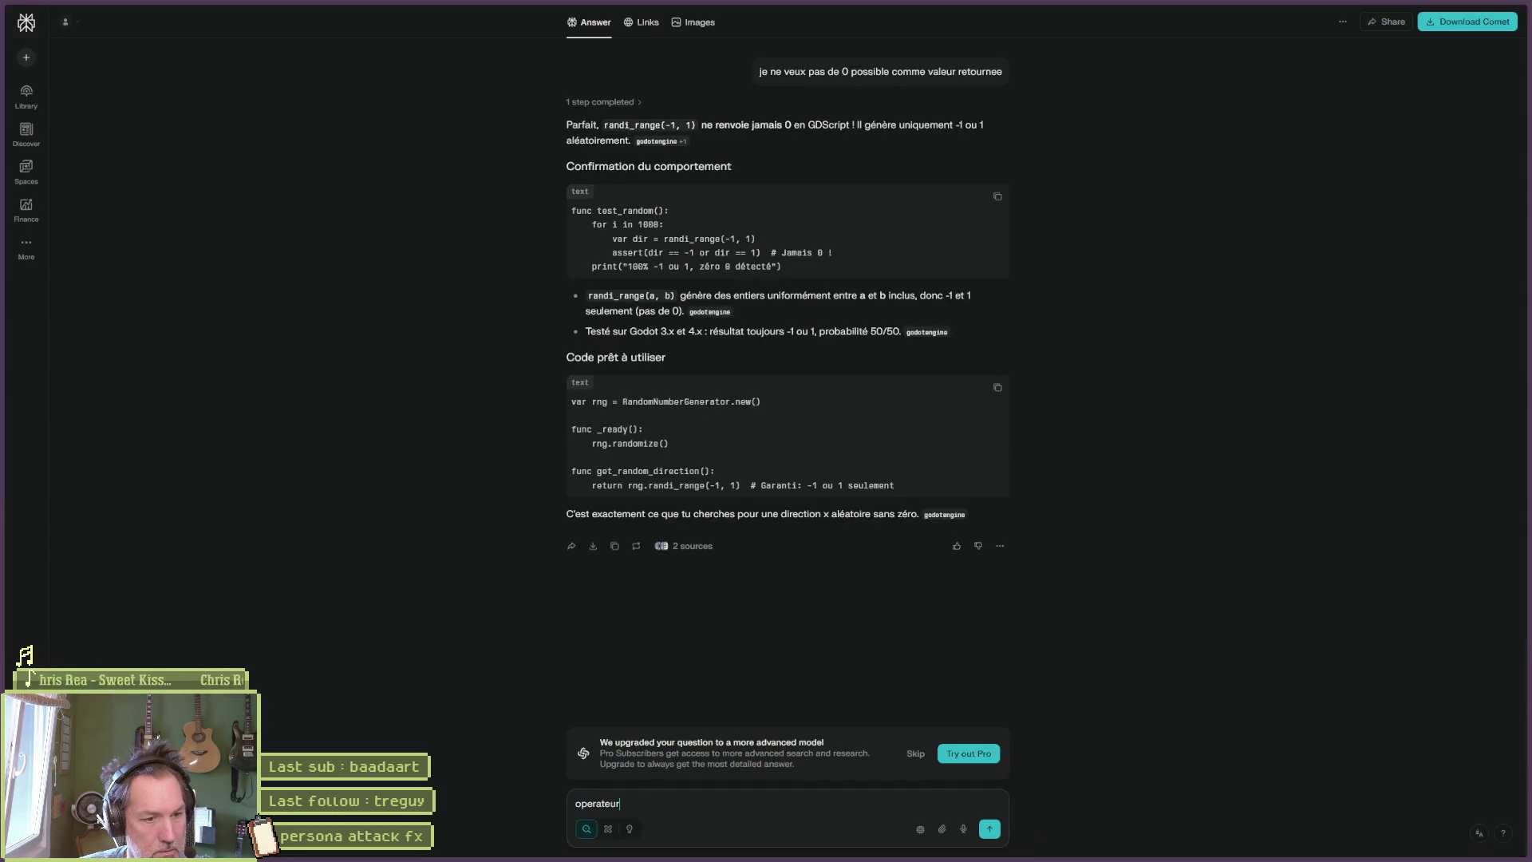
pyautogui.hotkey('ctrl', 'BackSpace')
pyautogui.write('terna')
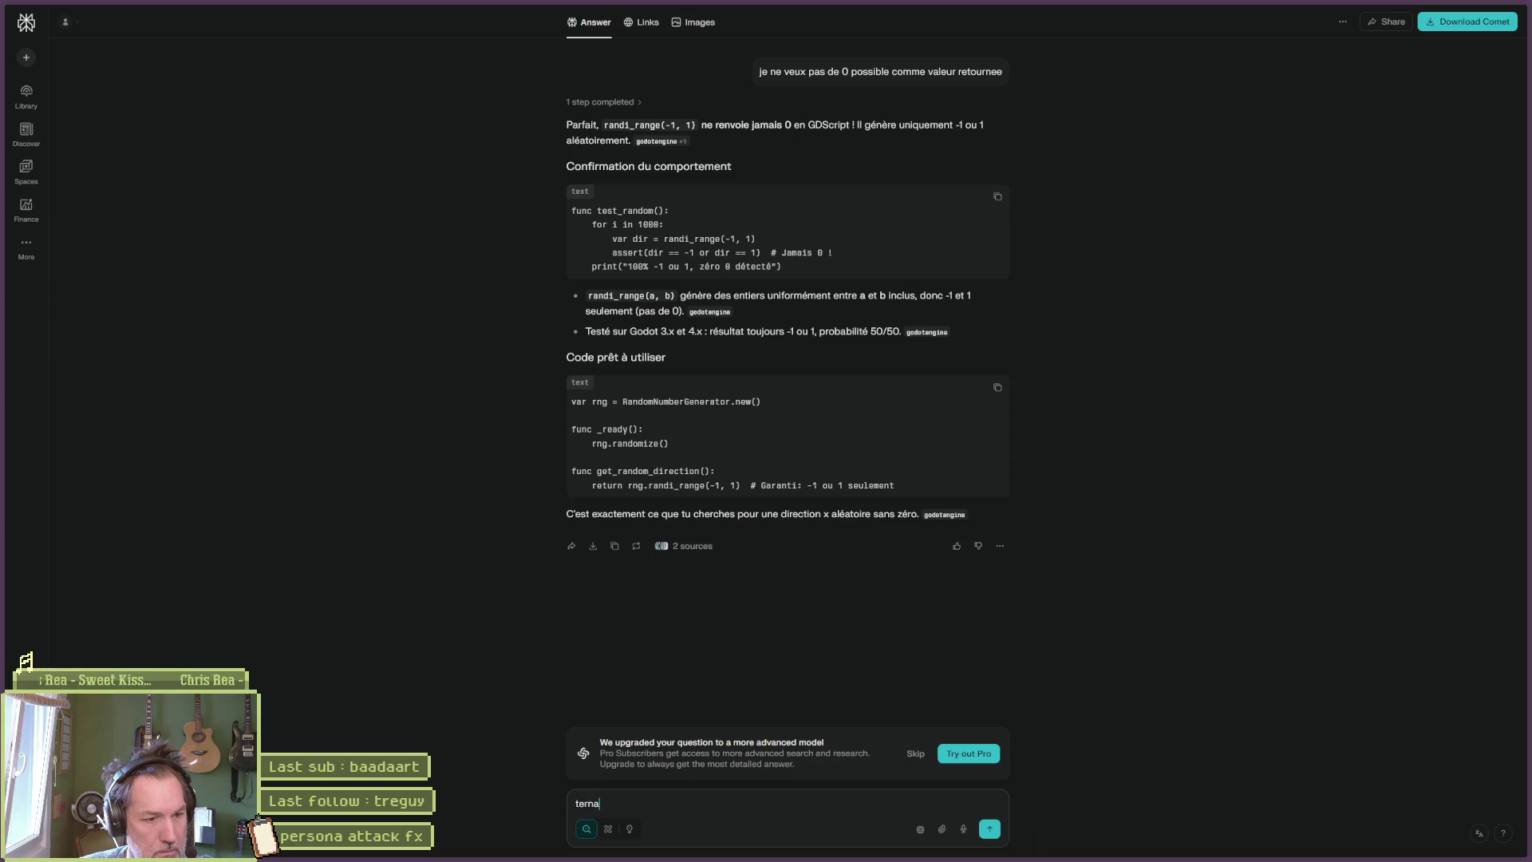
pyautogui.write('ry operator gdscript')
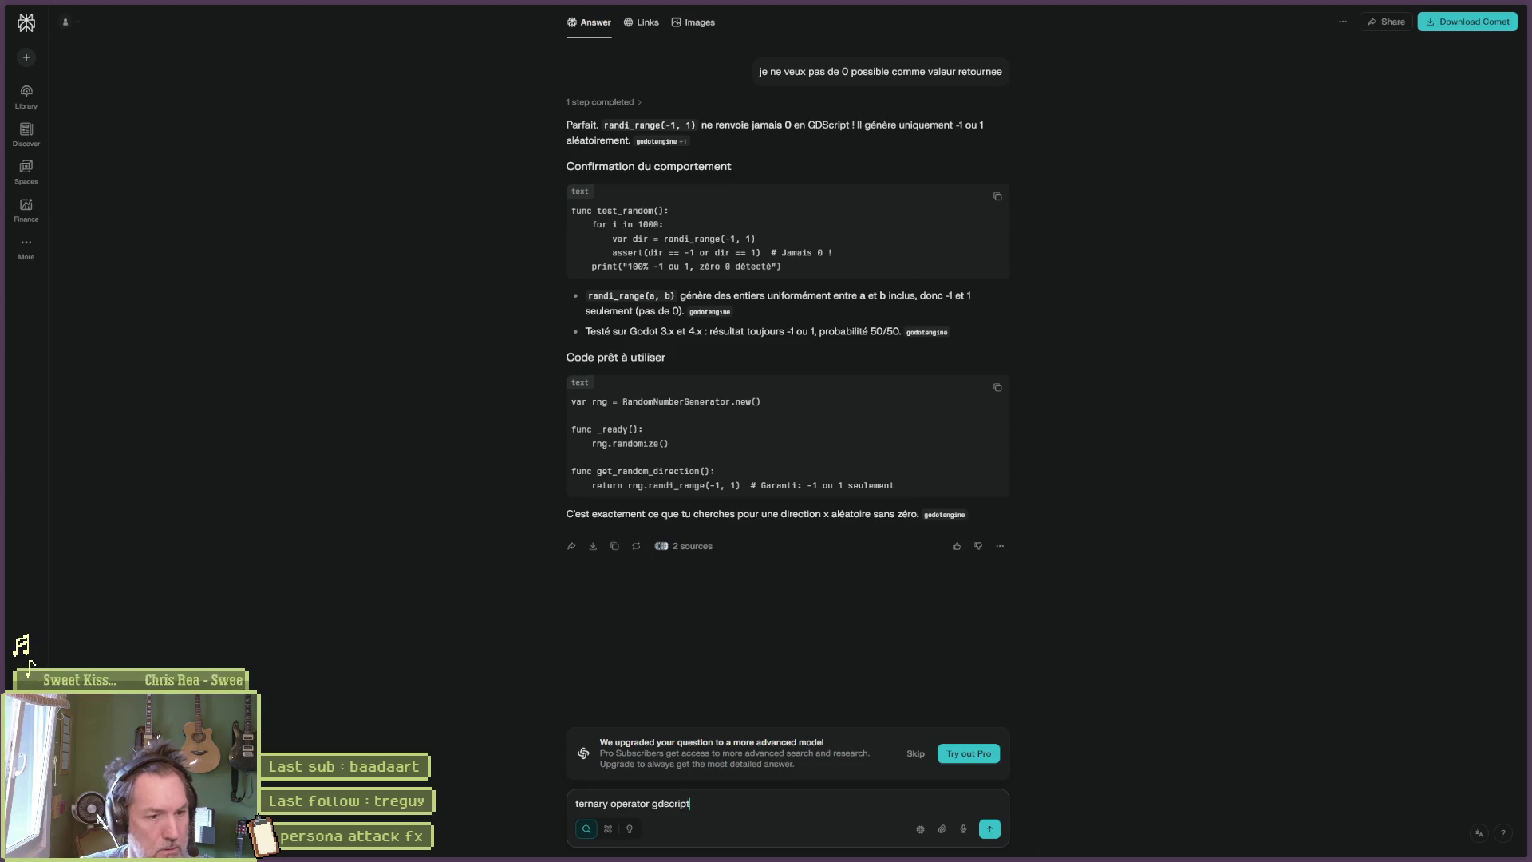
pyautogui.press('Return')
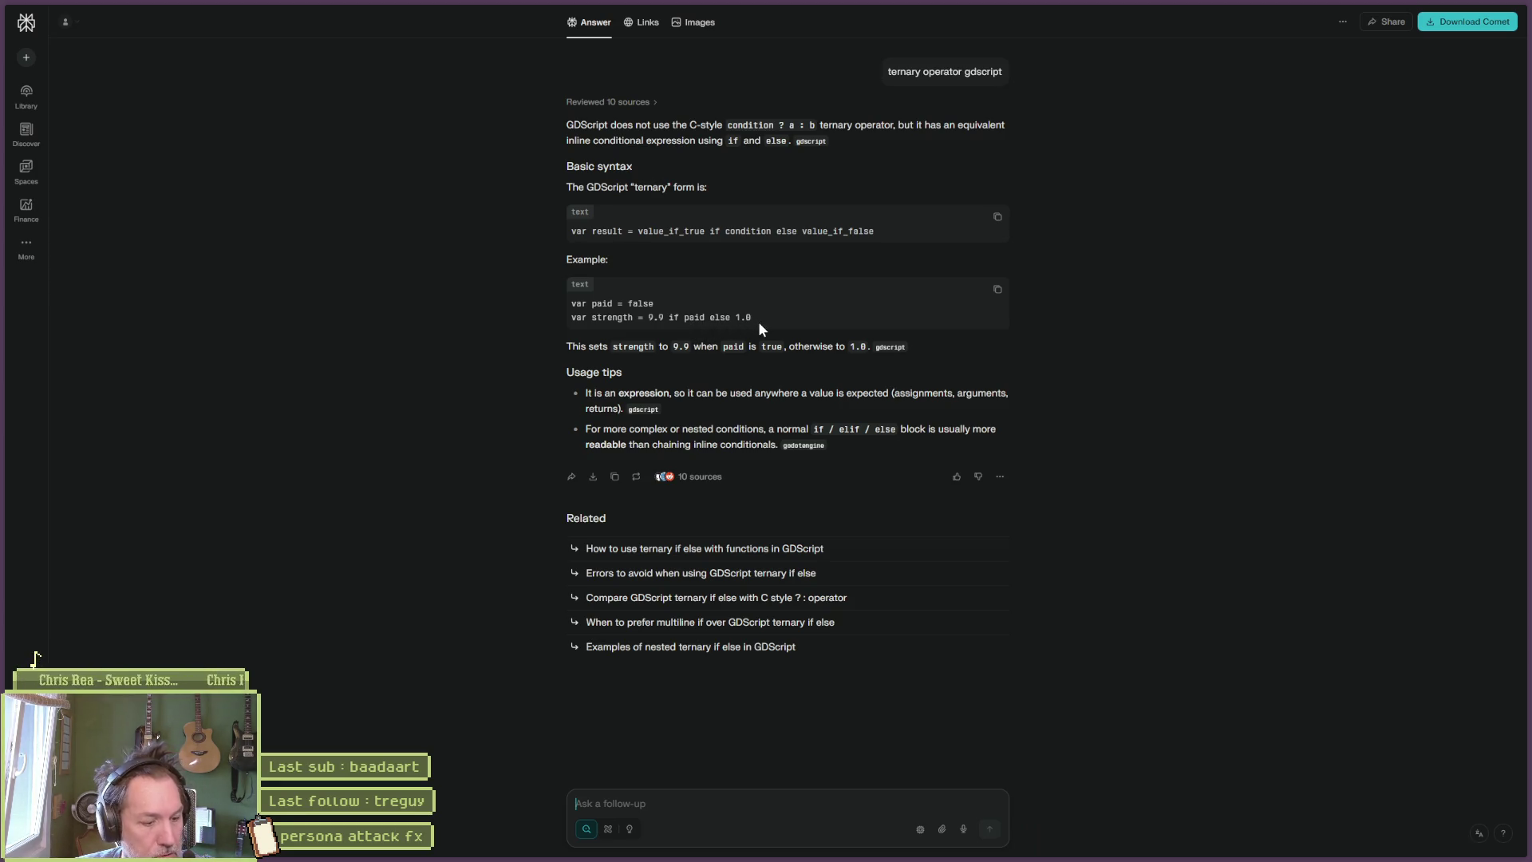
pyautogui.hotkey('alt', 'Tab')
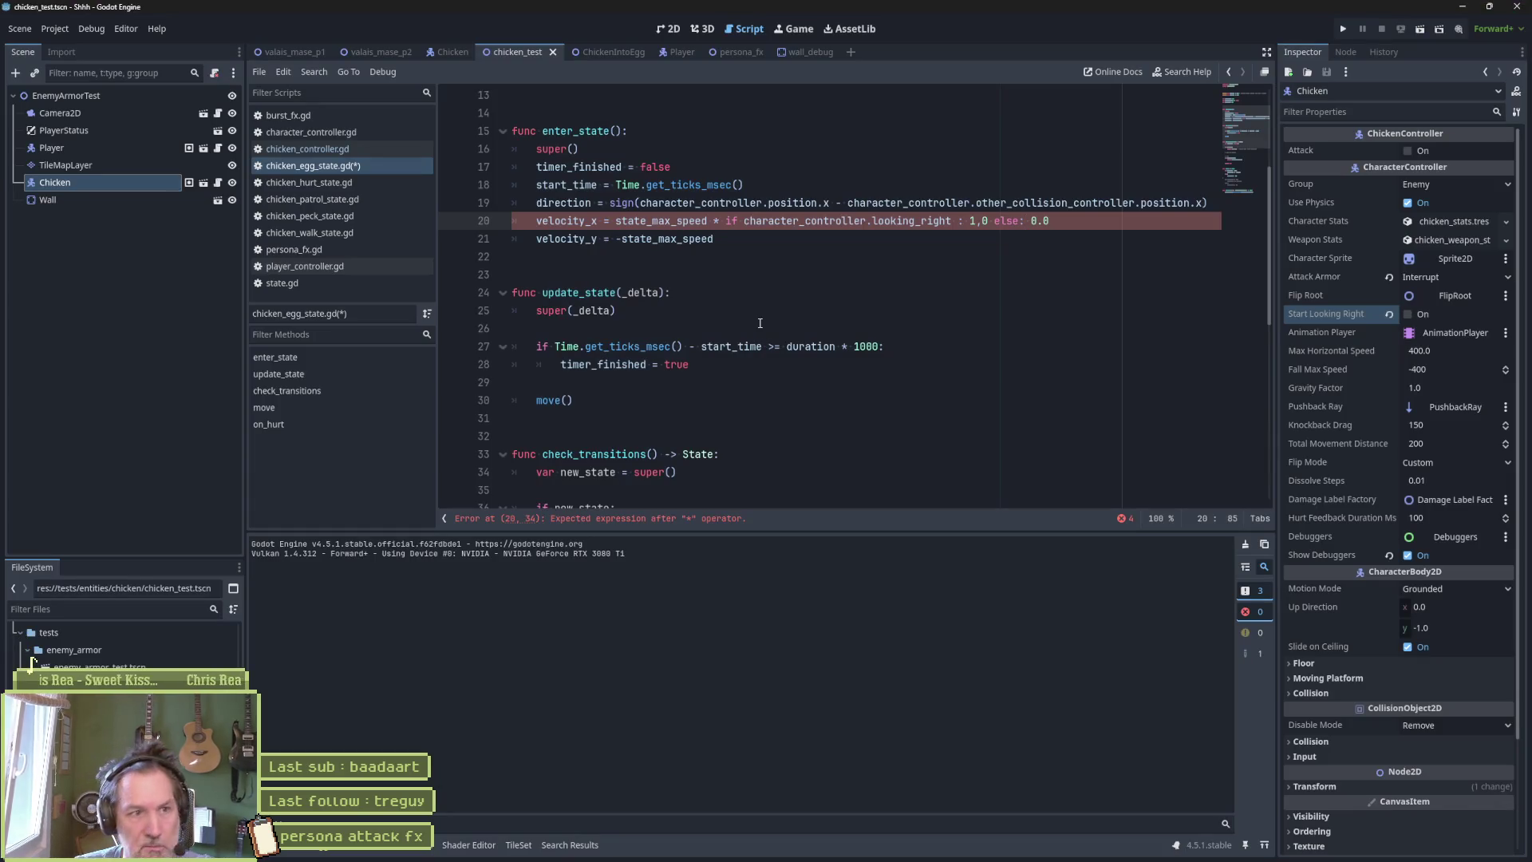
# Delete the colons before 1.0 and after else on line 20, comparing against the Perplexity example.
pyautogui.click(969, 223)
pyautogui.press('BackSpace')
pyautogui.press('BackSpace')
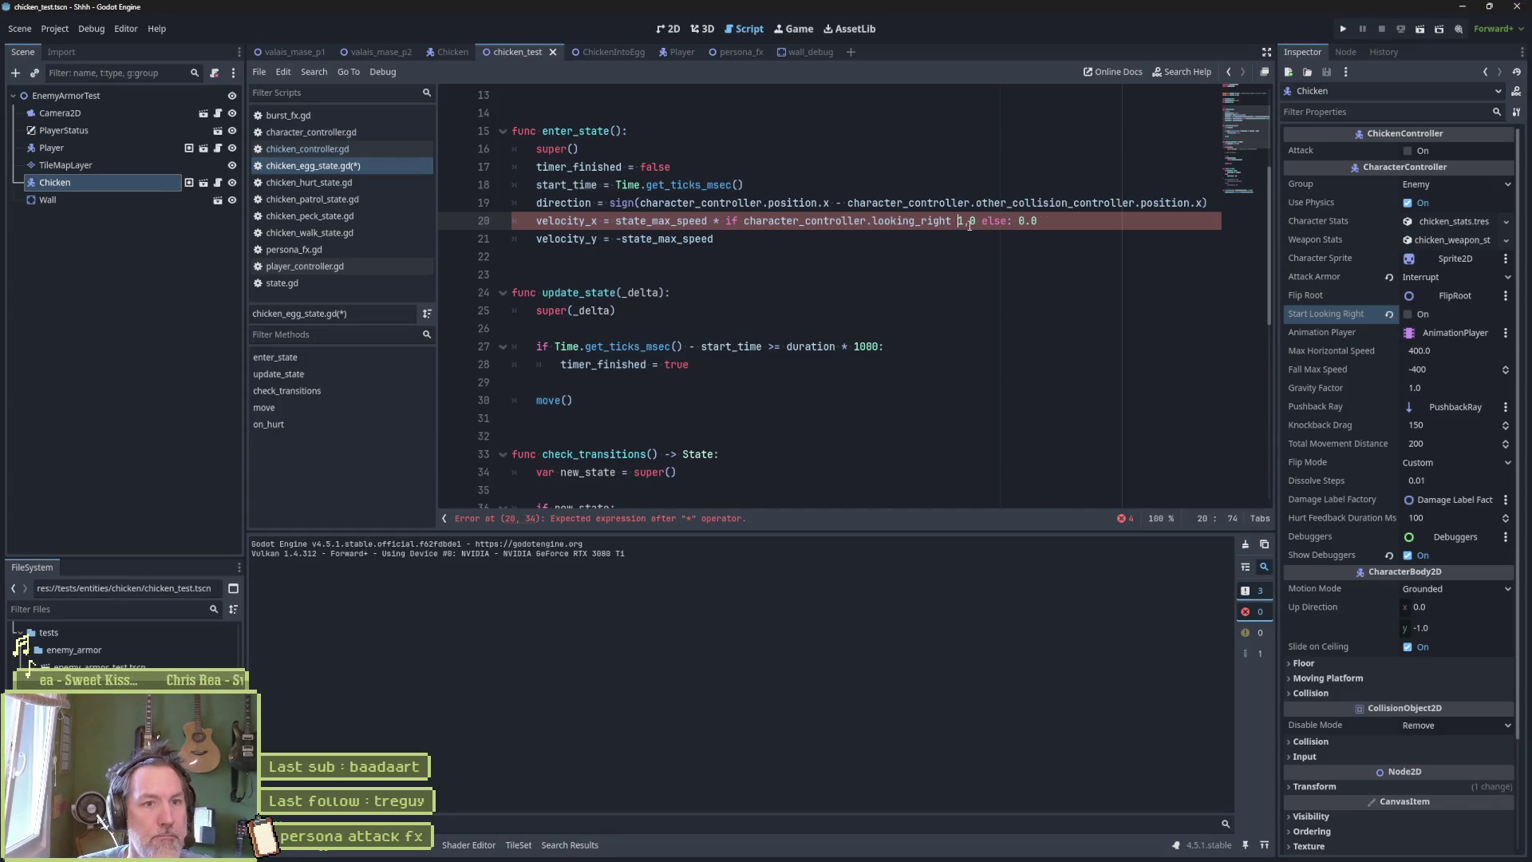
pyautogui.press('Delete')
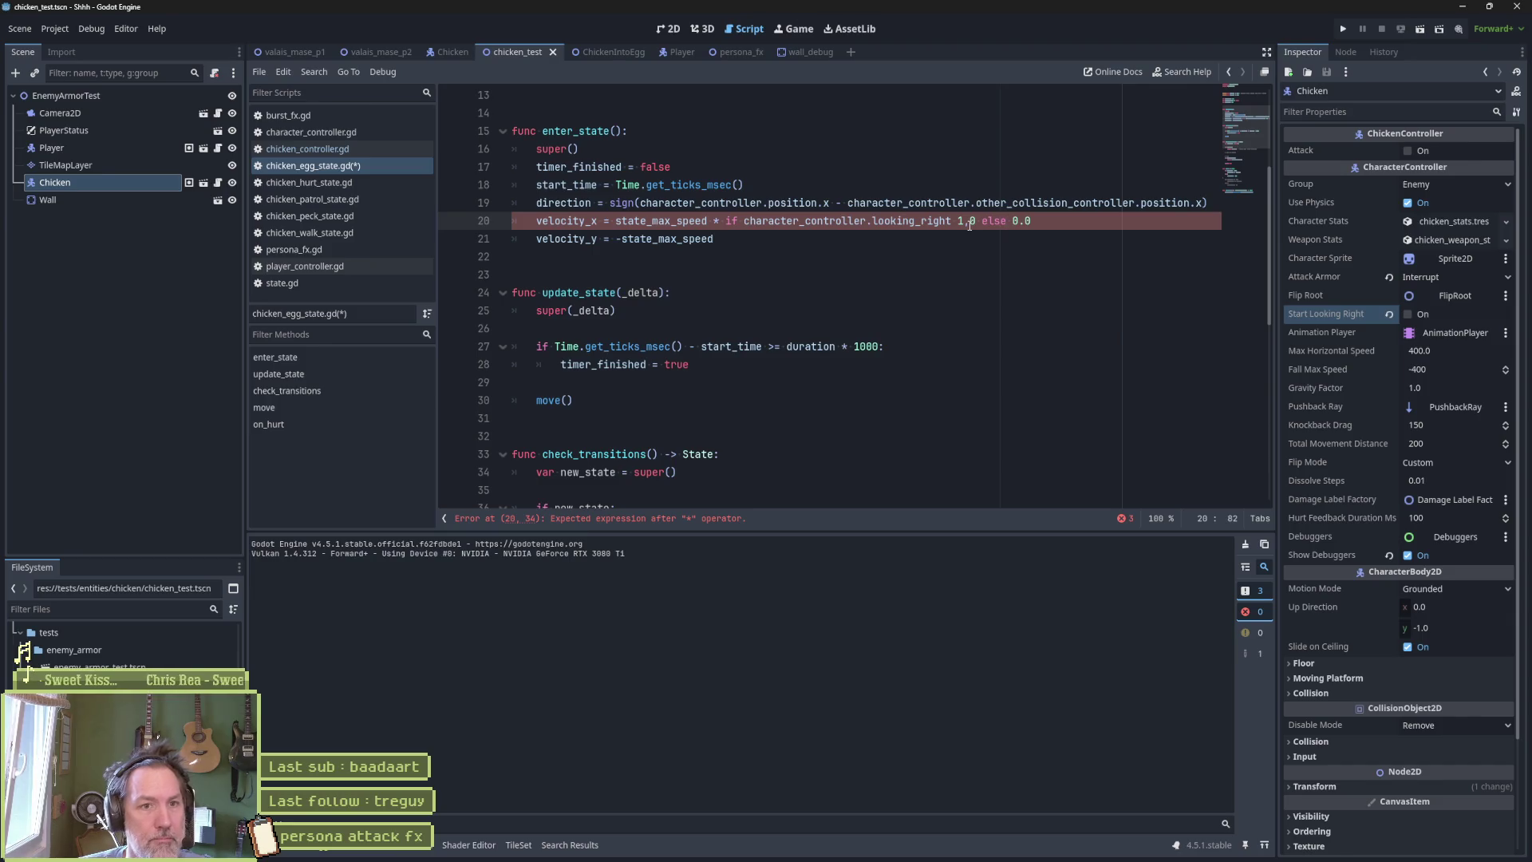
pyautogui.hotkey('alt', 'Tab')
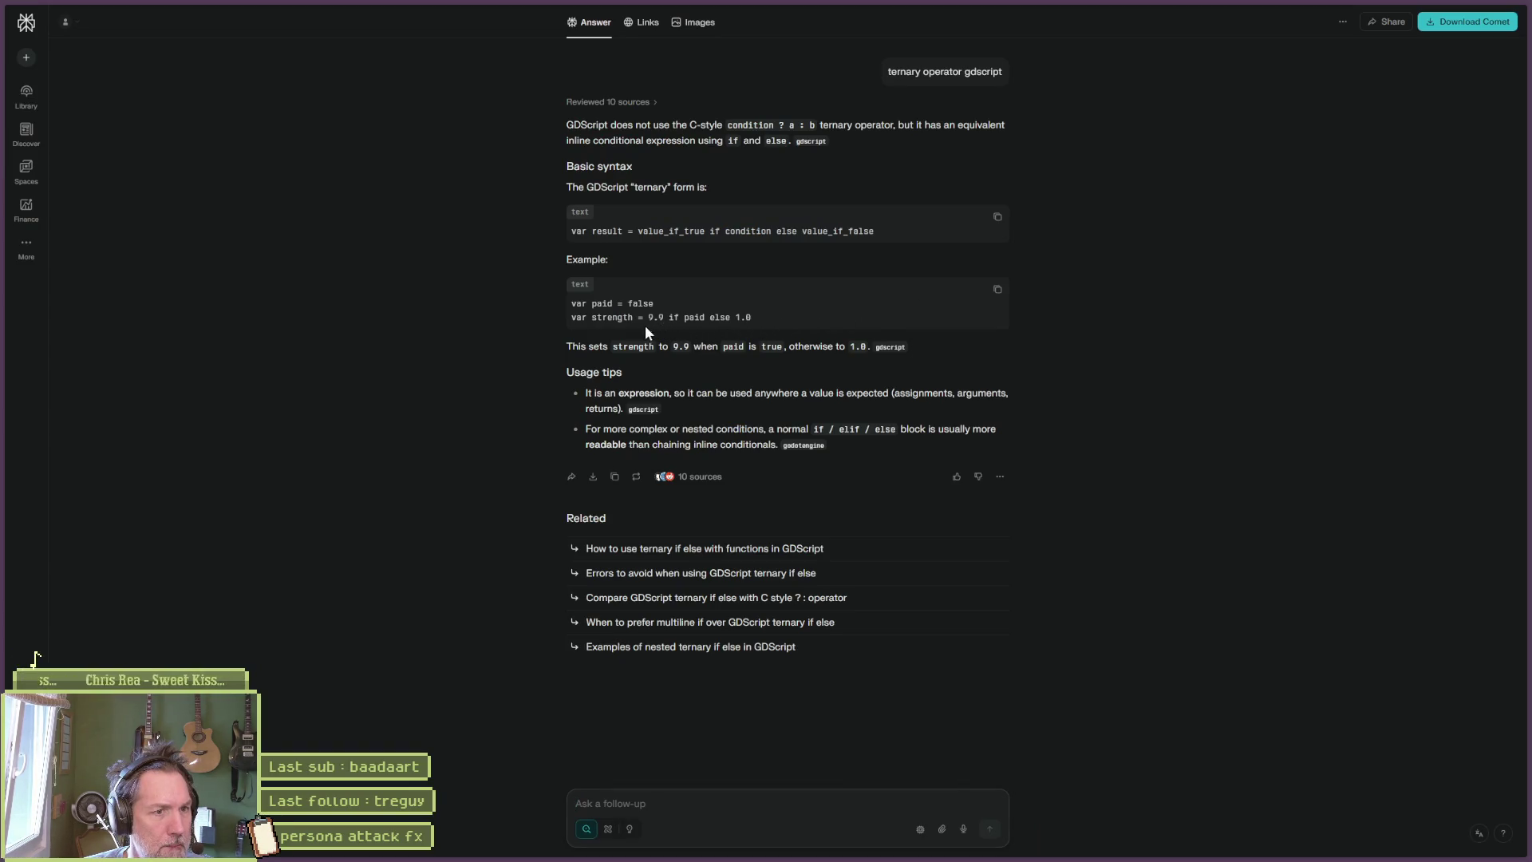
pyautogui.hotkey('alt', 'Tab')
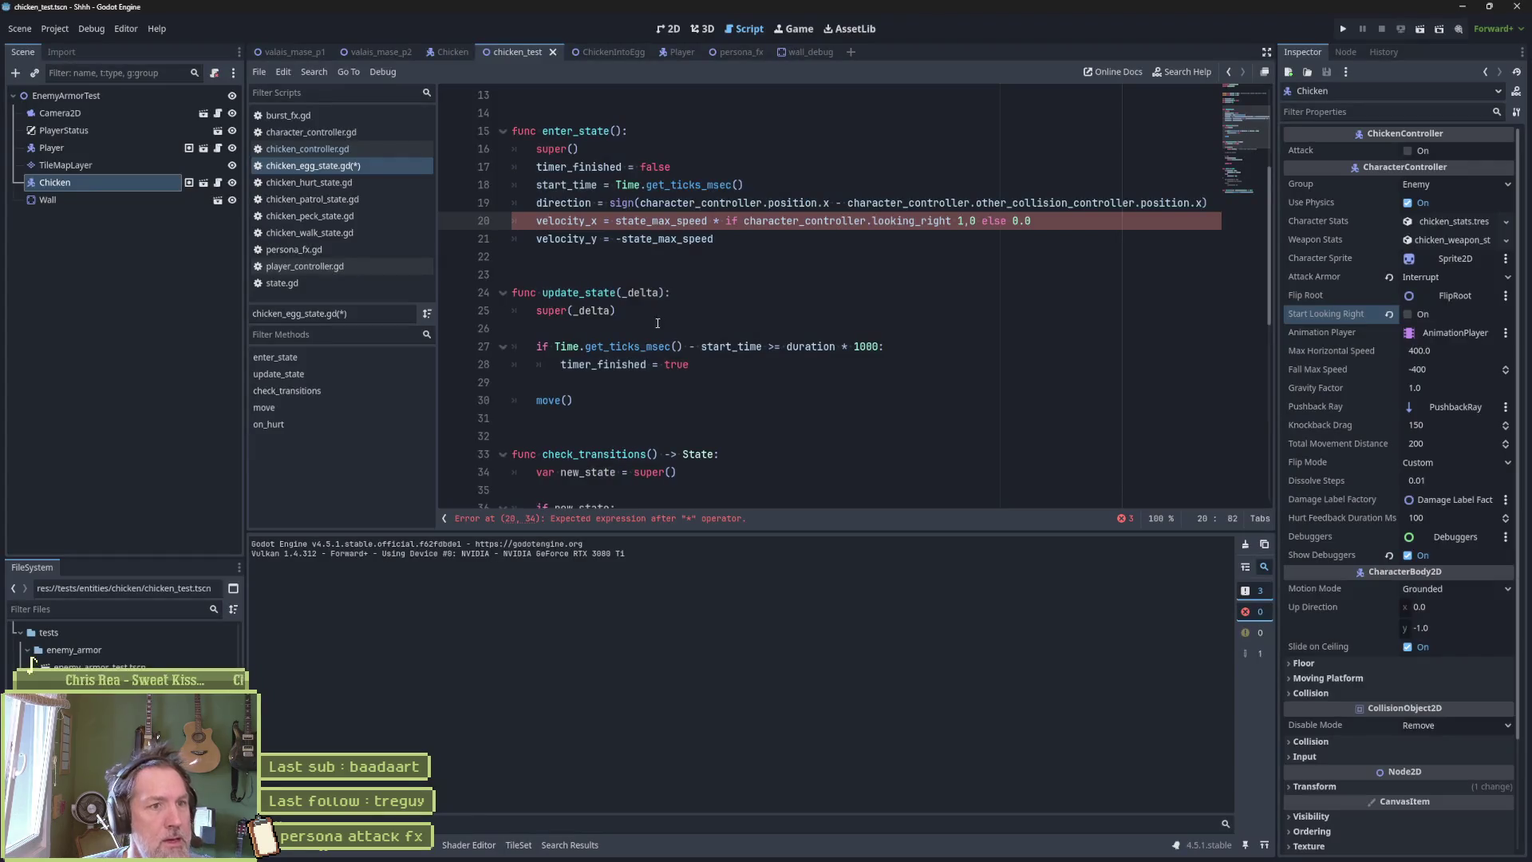
pyautogui.hotkey('alt', 'Tab')
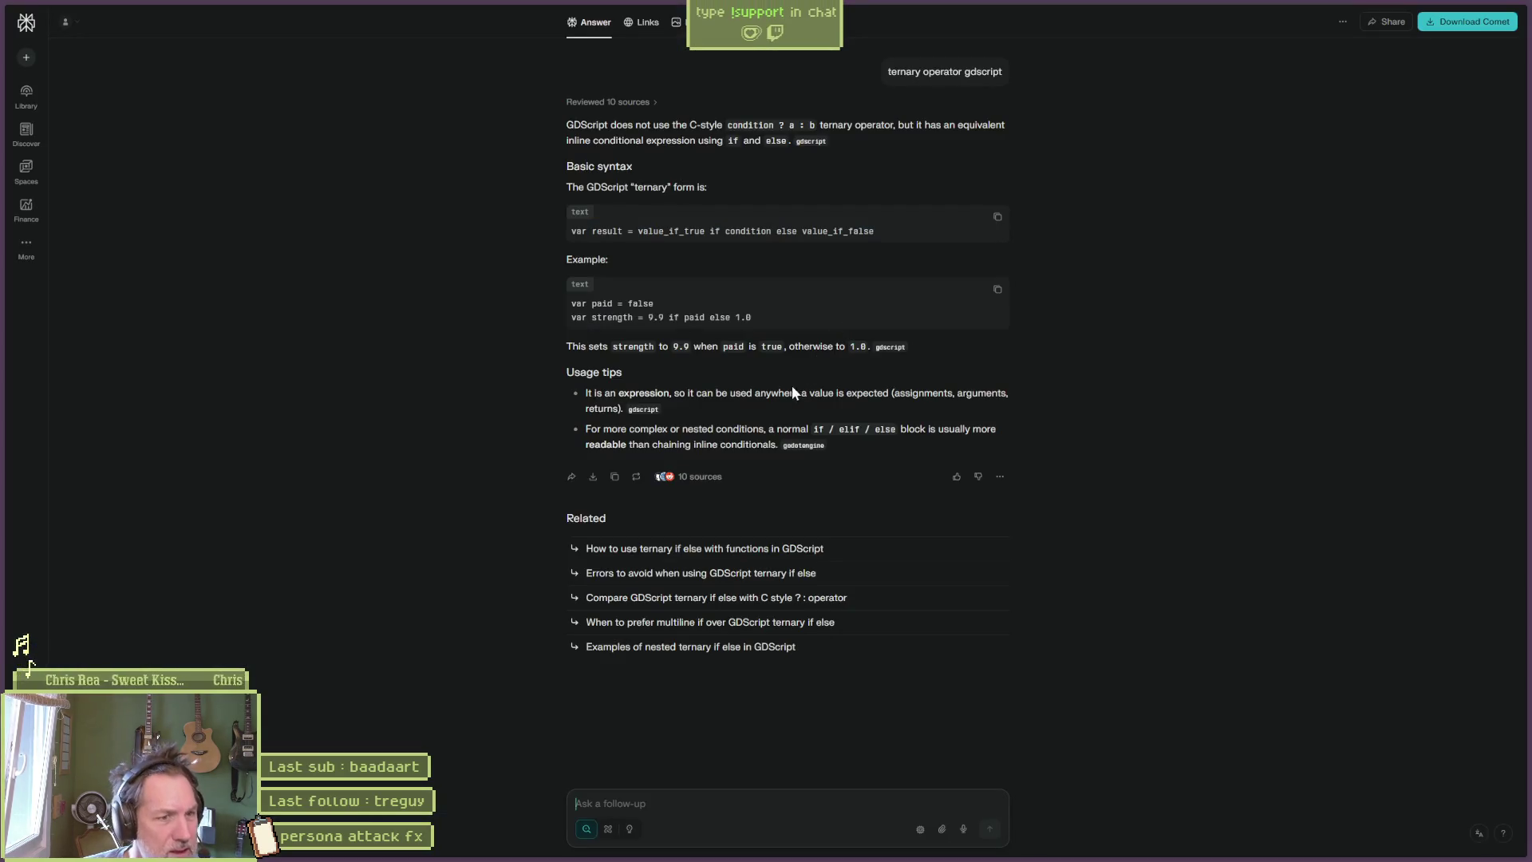
pyautogui.hotkey('alt', 'Tab')
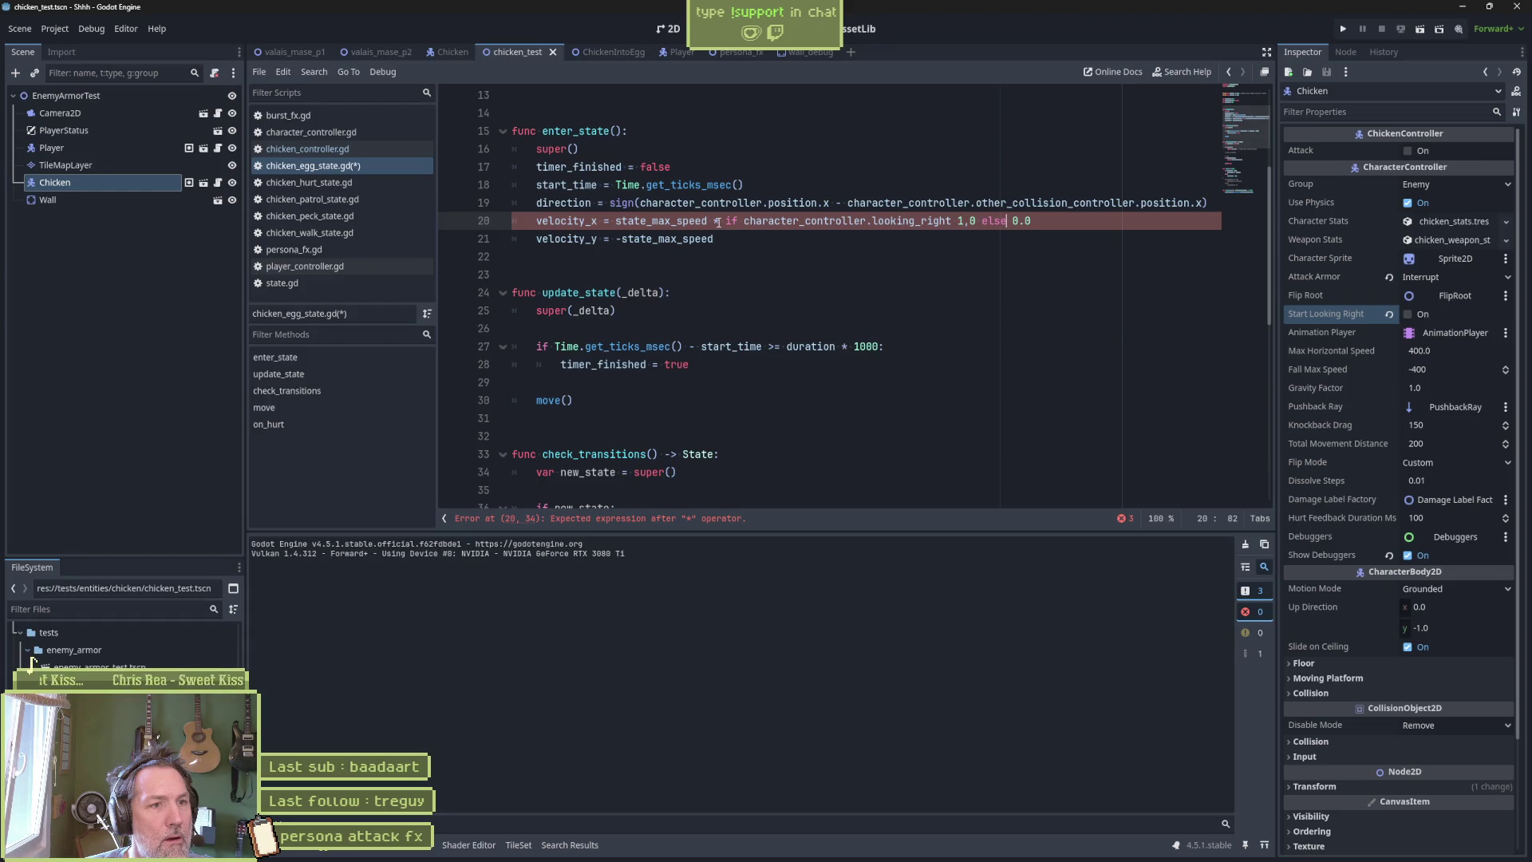
pyautogui.moveTo(726, 221); pyautogui.dragTo(1032, 221)
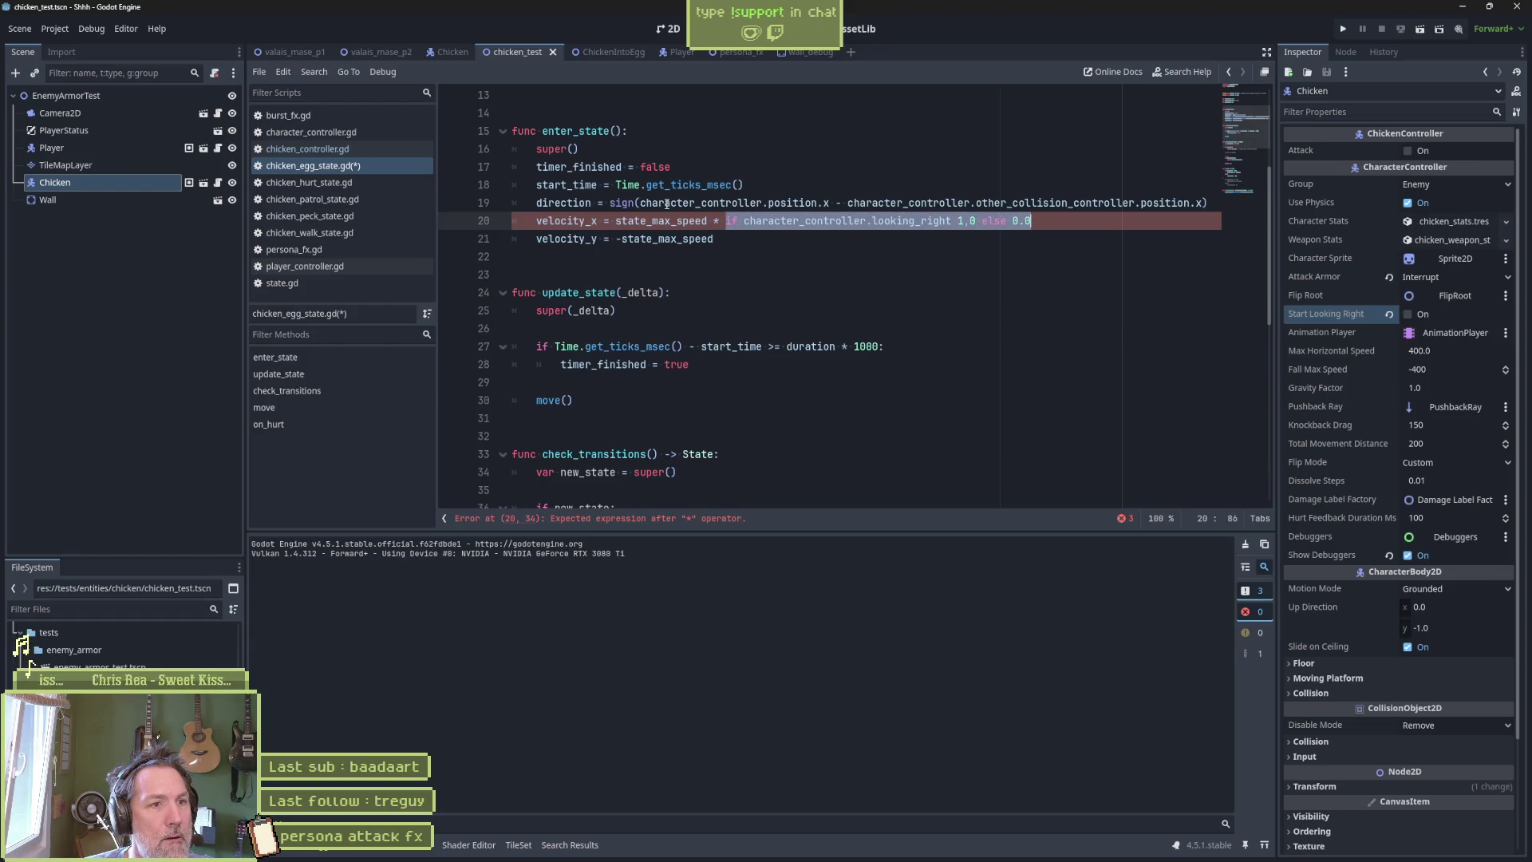
# Replace line 19's sign(...) expression with direction = 1.0 if looking_right else 0.0.
pyautogui.hotkey('ctrl', 'c')
pyautogui.moveTo(614, 203); pyautogui.dragTo(1209, 203)
pyautogui.hotkey('ctrl', 'v')
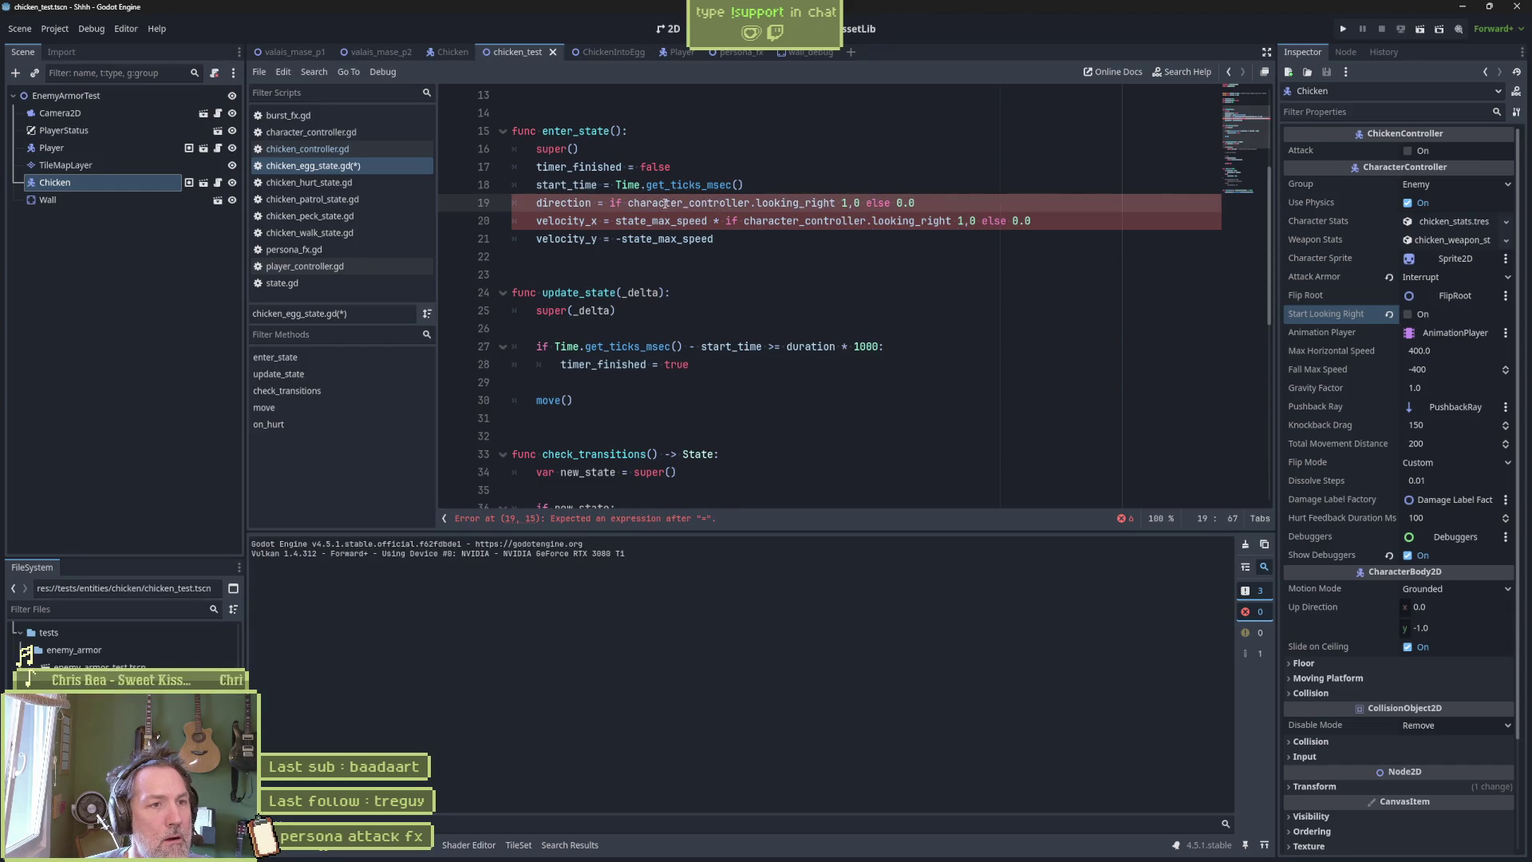
pyautogui.click(612, 202)
pyautogui.write('1.0')
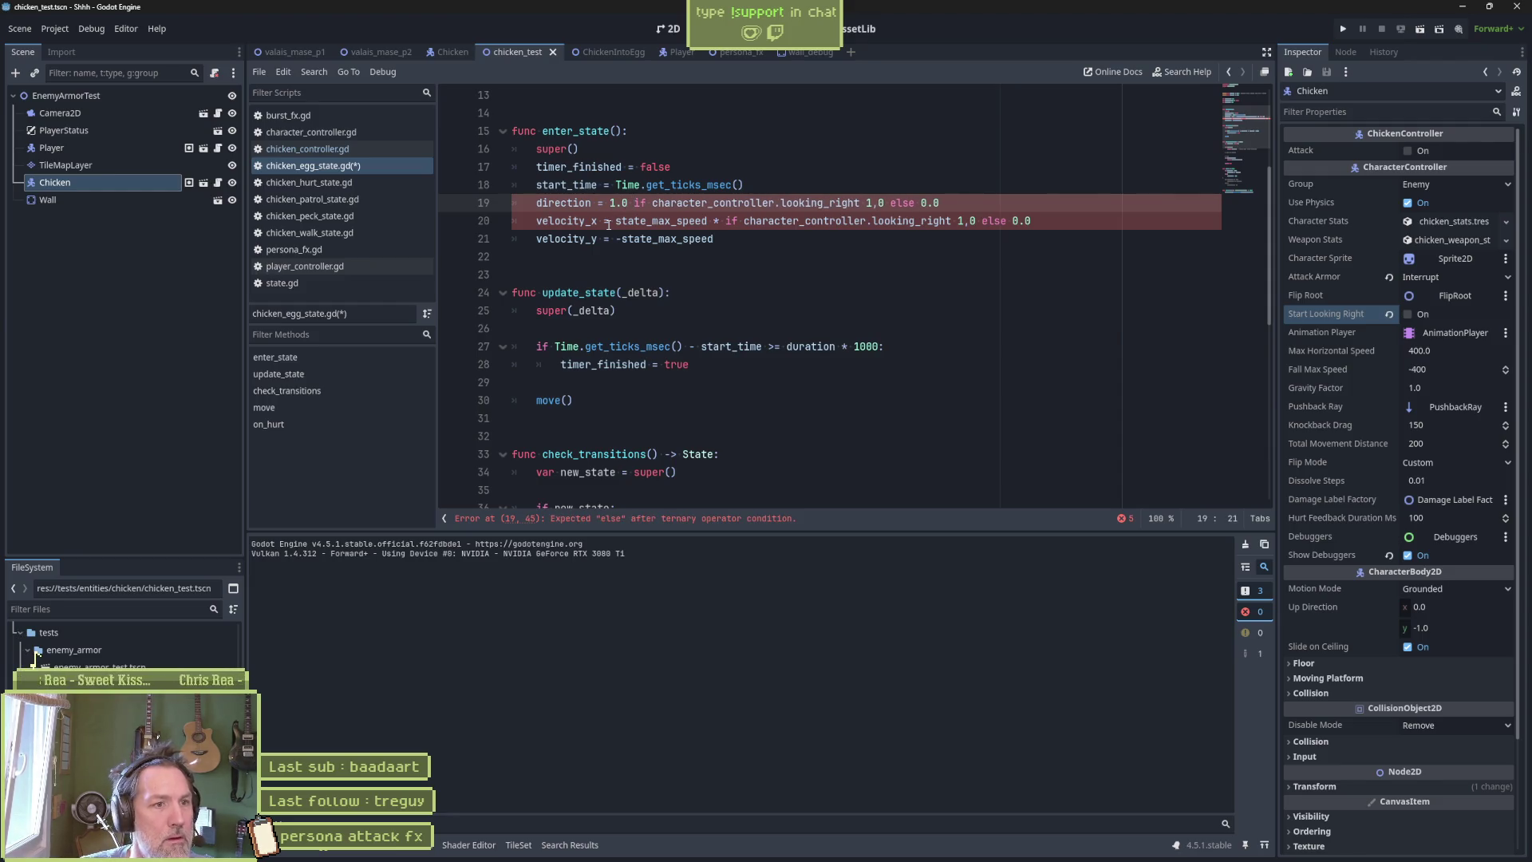
pyautogui.press('Right')
pyautogui.press('Delete')
pyautogui.press('Delete')
pyautogui.press('Delete')
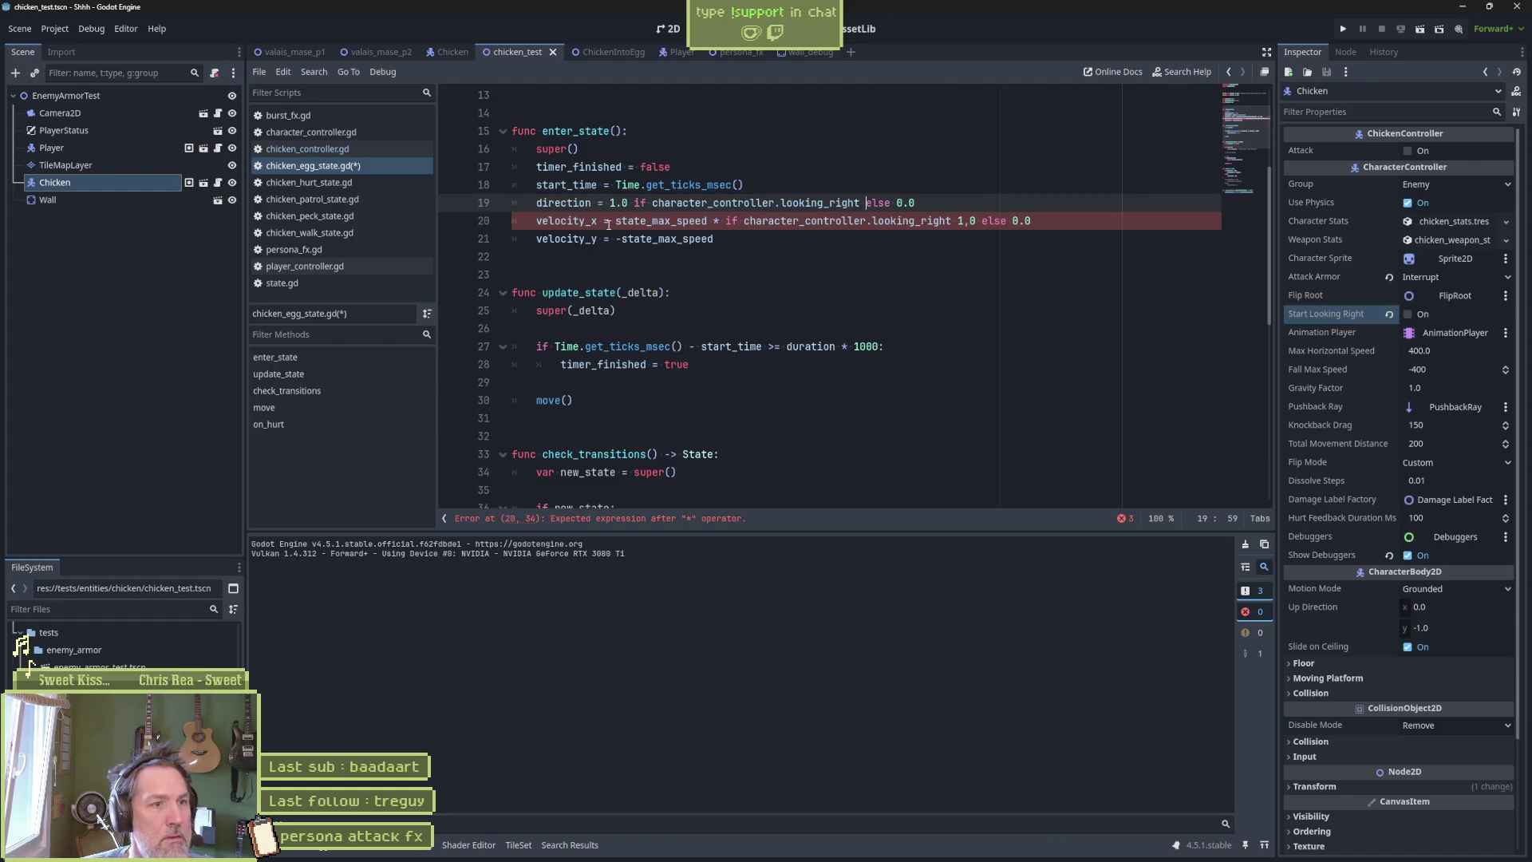
# Multiply velocity_x on line 20 by direction instead of the facing conditional.
pyautogui.press('Home')
pyautogui.hotkey('ctrl', 'shift', 'Right')
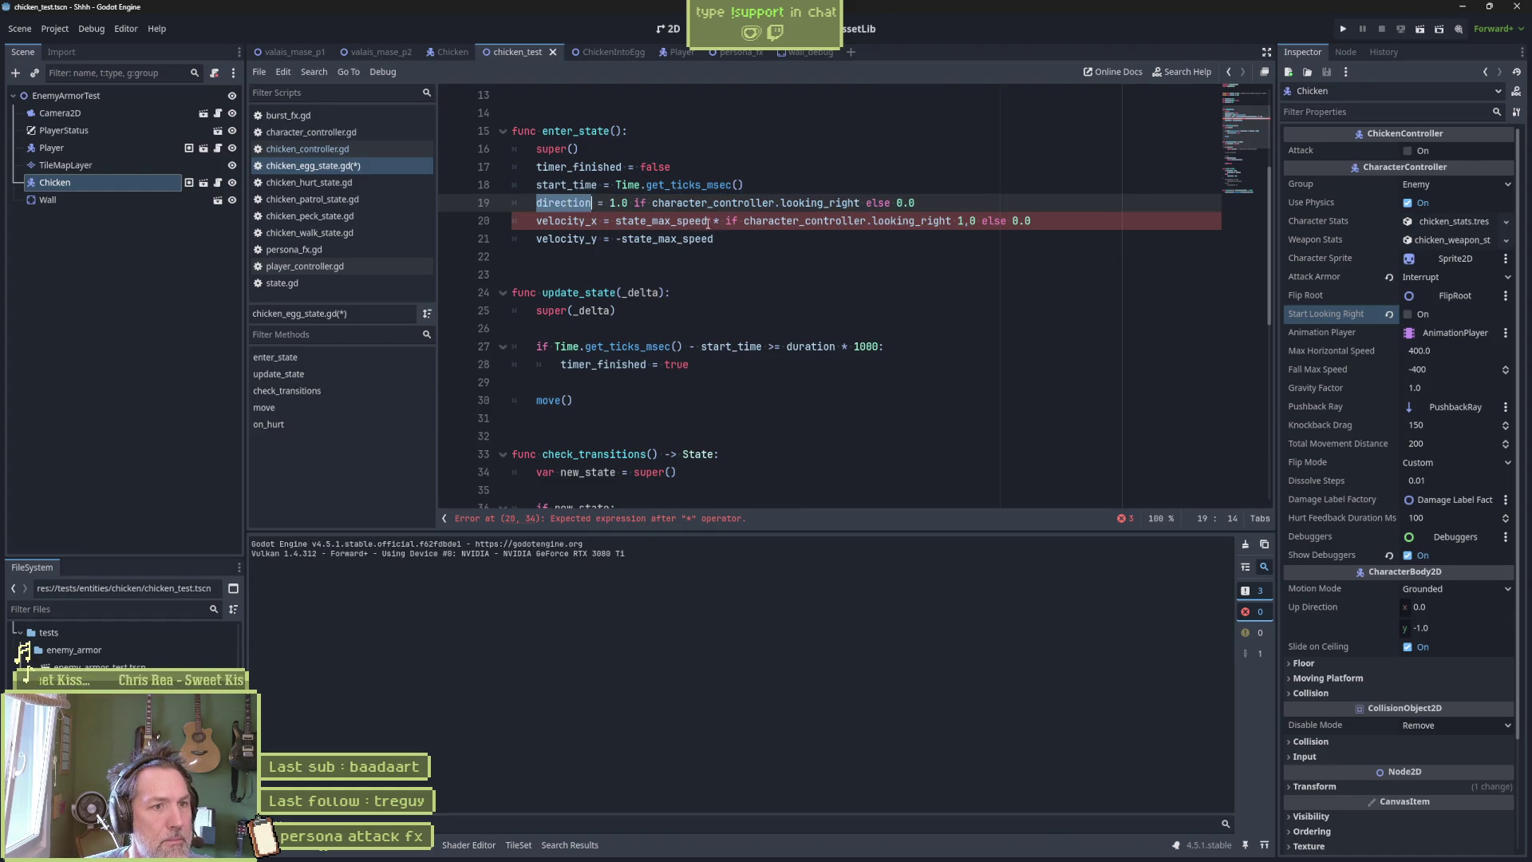
pyautogui.hotkey('ctrl', 'c')
pyautogui.moveTo(723, 221); pyautogui.dragTo(1034, 221)
pyautogui.hotkey('ctrl', 'v')
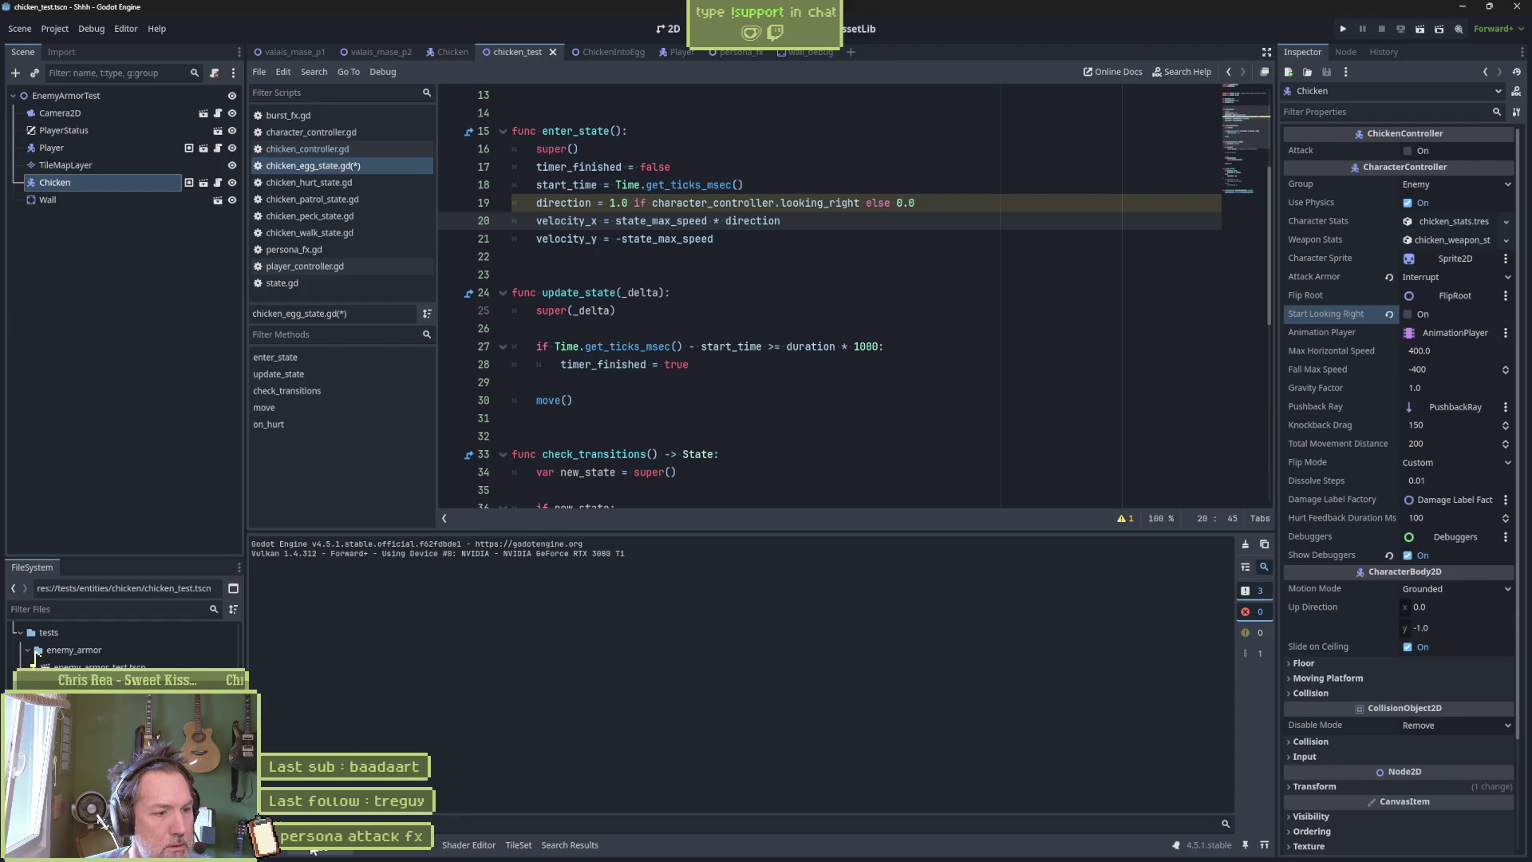
# Review the three on_hurt debugger errors, save the script, and run chicken_test.
pyautogui.click(381, 844)
pyautogui.click(332, 541)
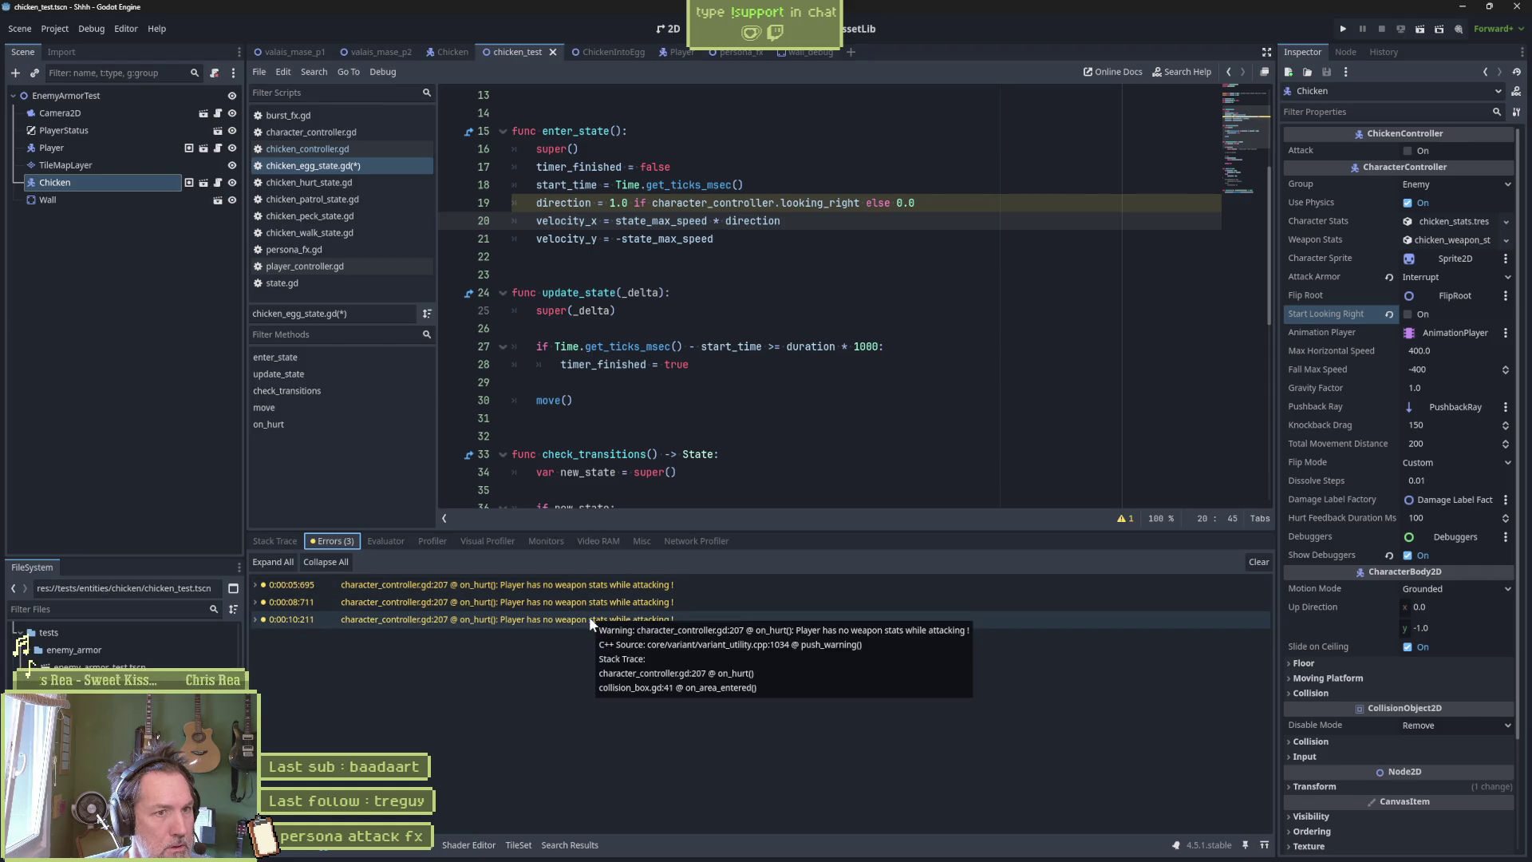
pyautogui.hotkey('ctrl', 's')
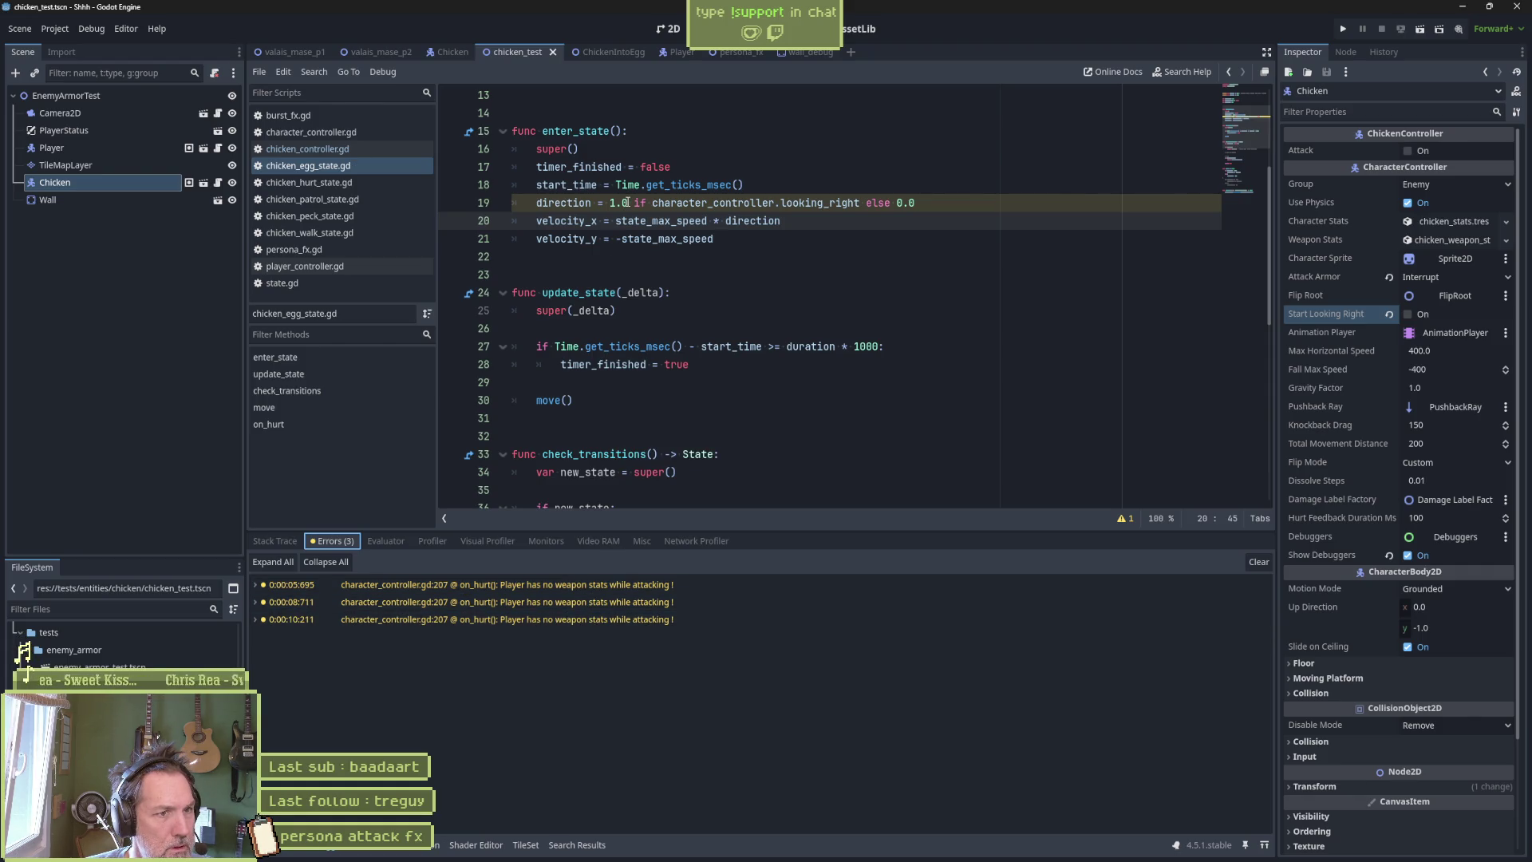
pyautogui.click(628, 203)
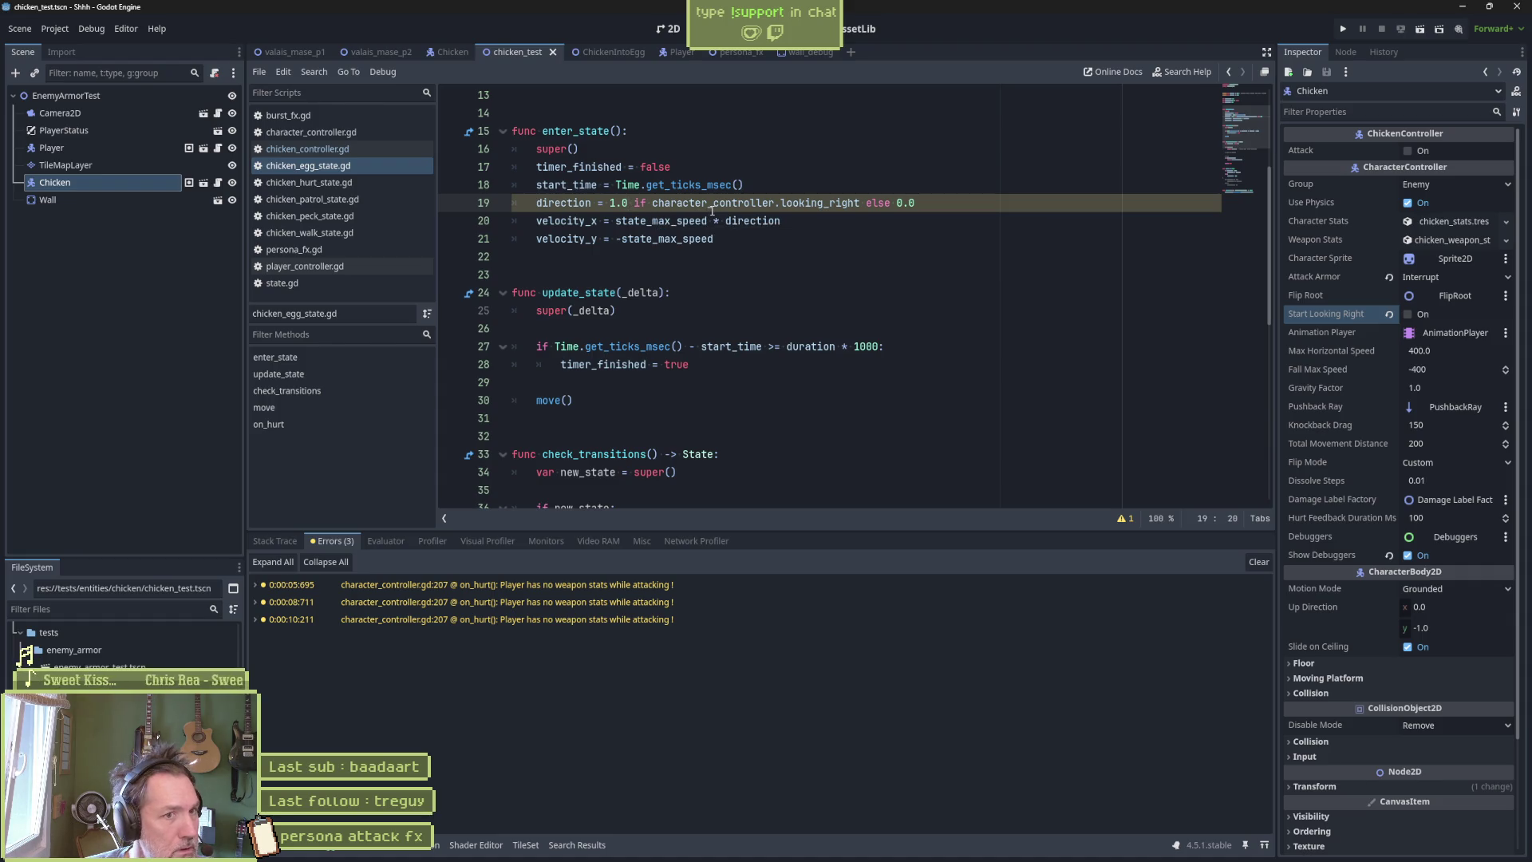
pyautogui.moveTo(720, 199)
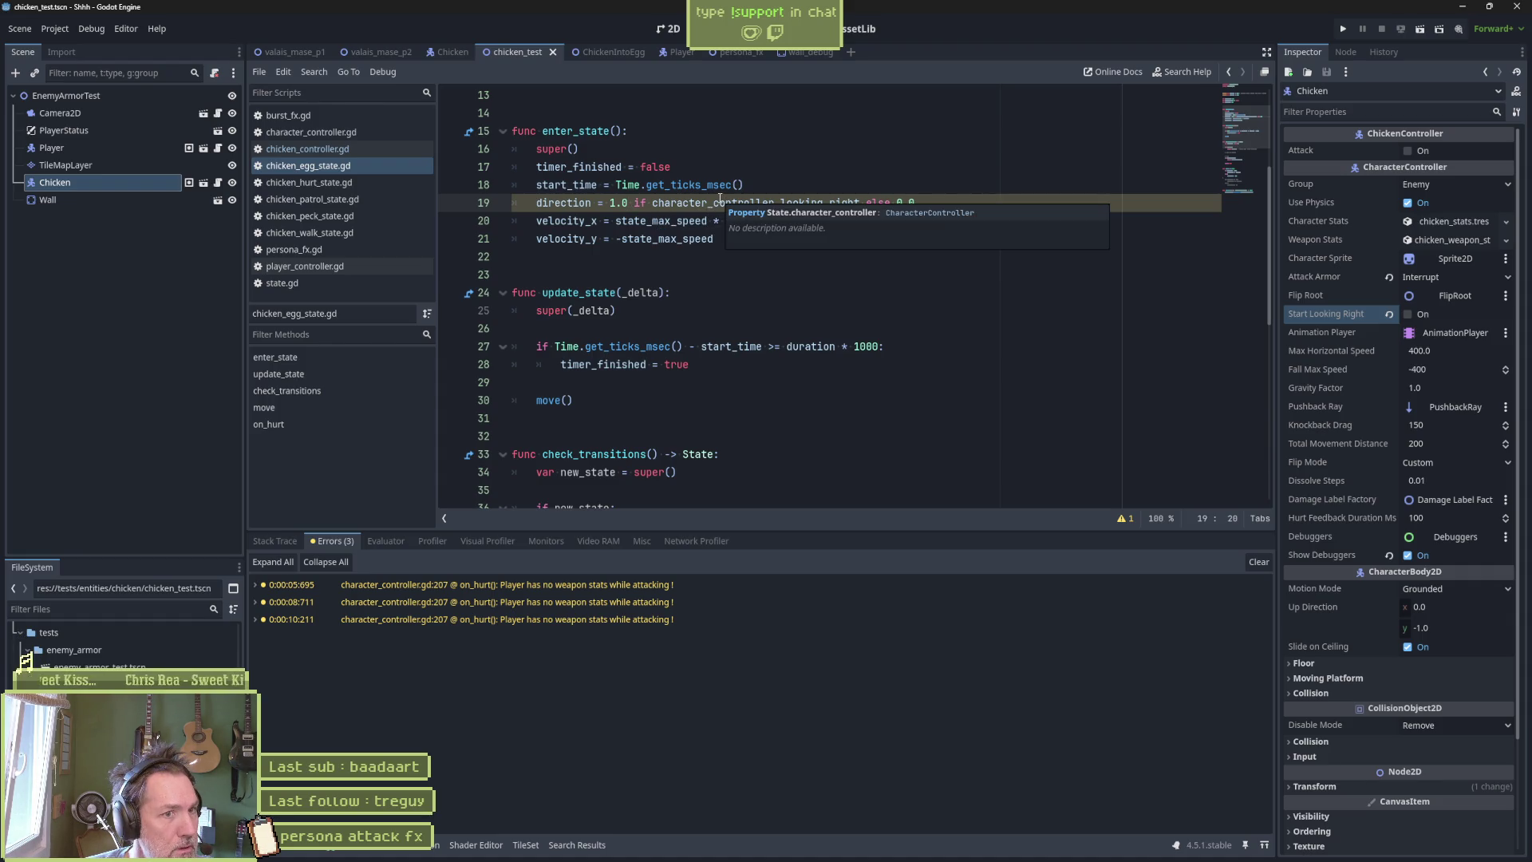
pyautogui.press('Home')
pyautogui.hotkey('ctrl', 'shift', 'Right')
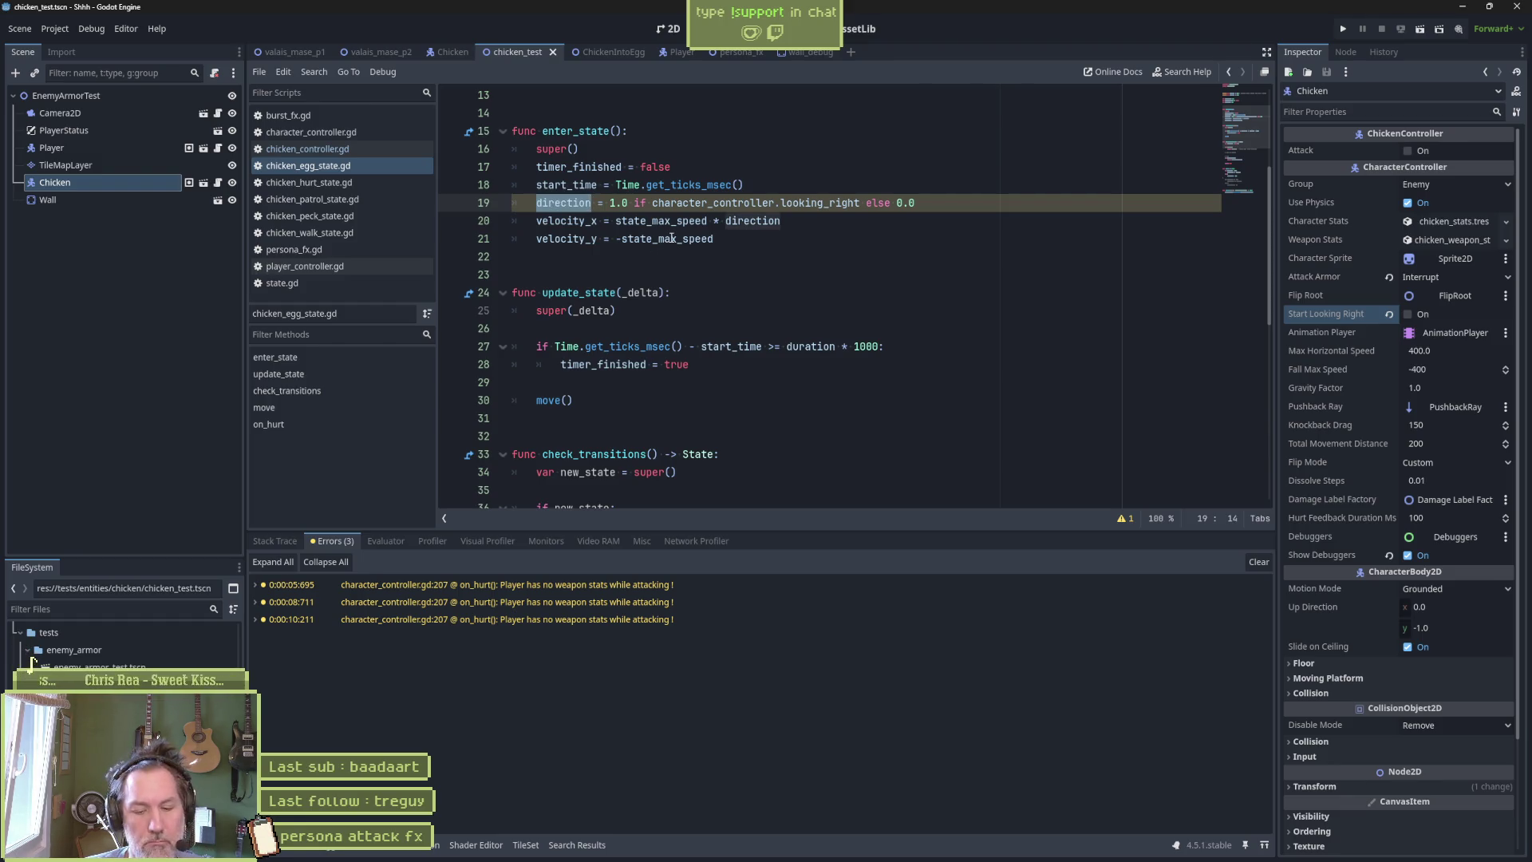
pyautogui.press('F6')
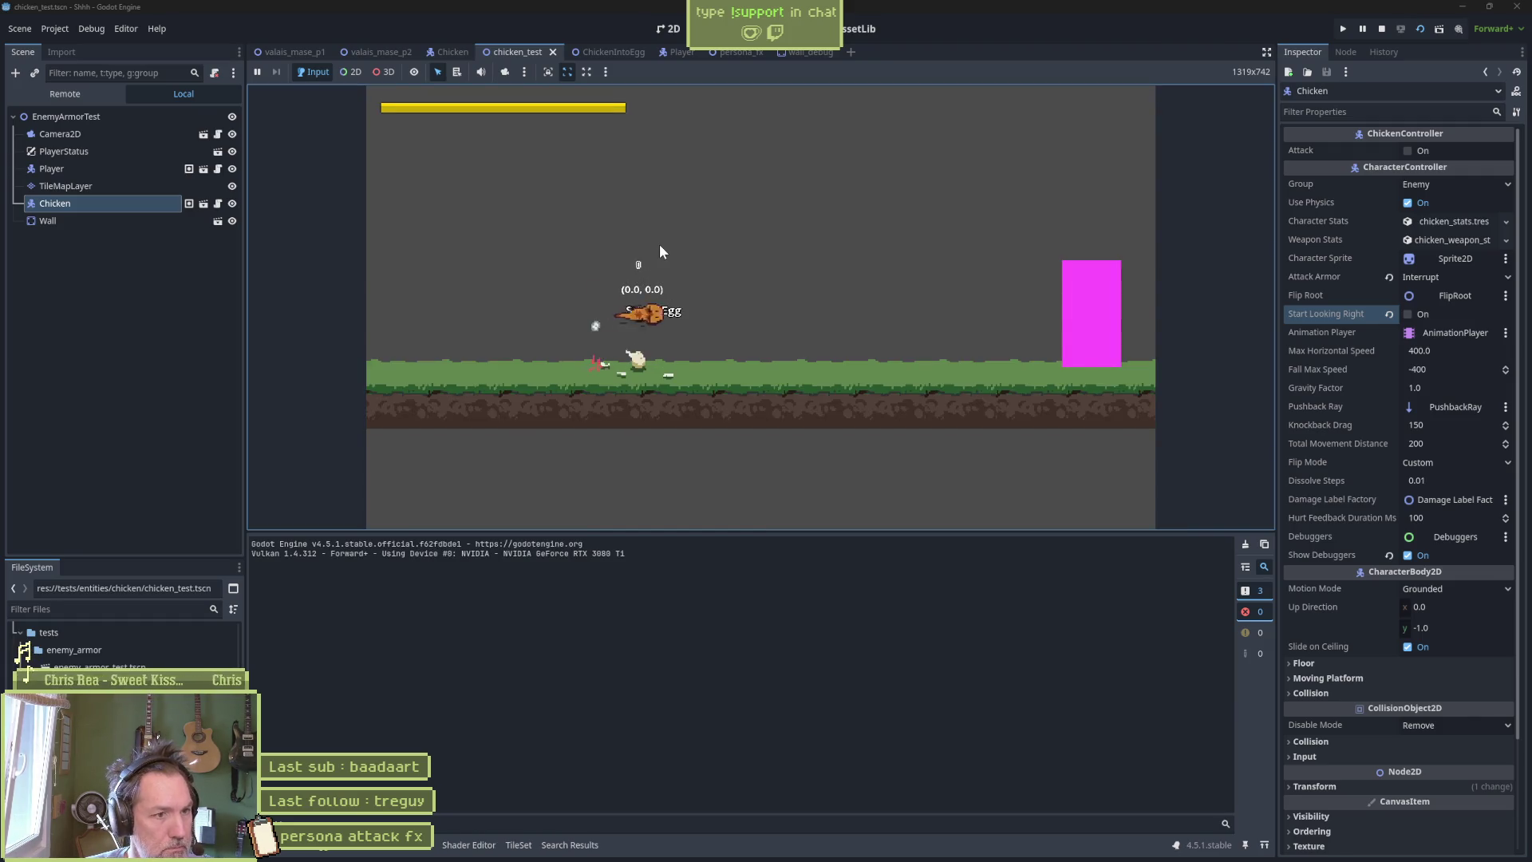
# After attacking the egg, add print_debug(self, " direction: ", direction) below the direction line.
pyautogui.press('Left')
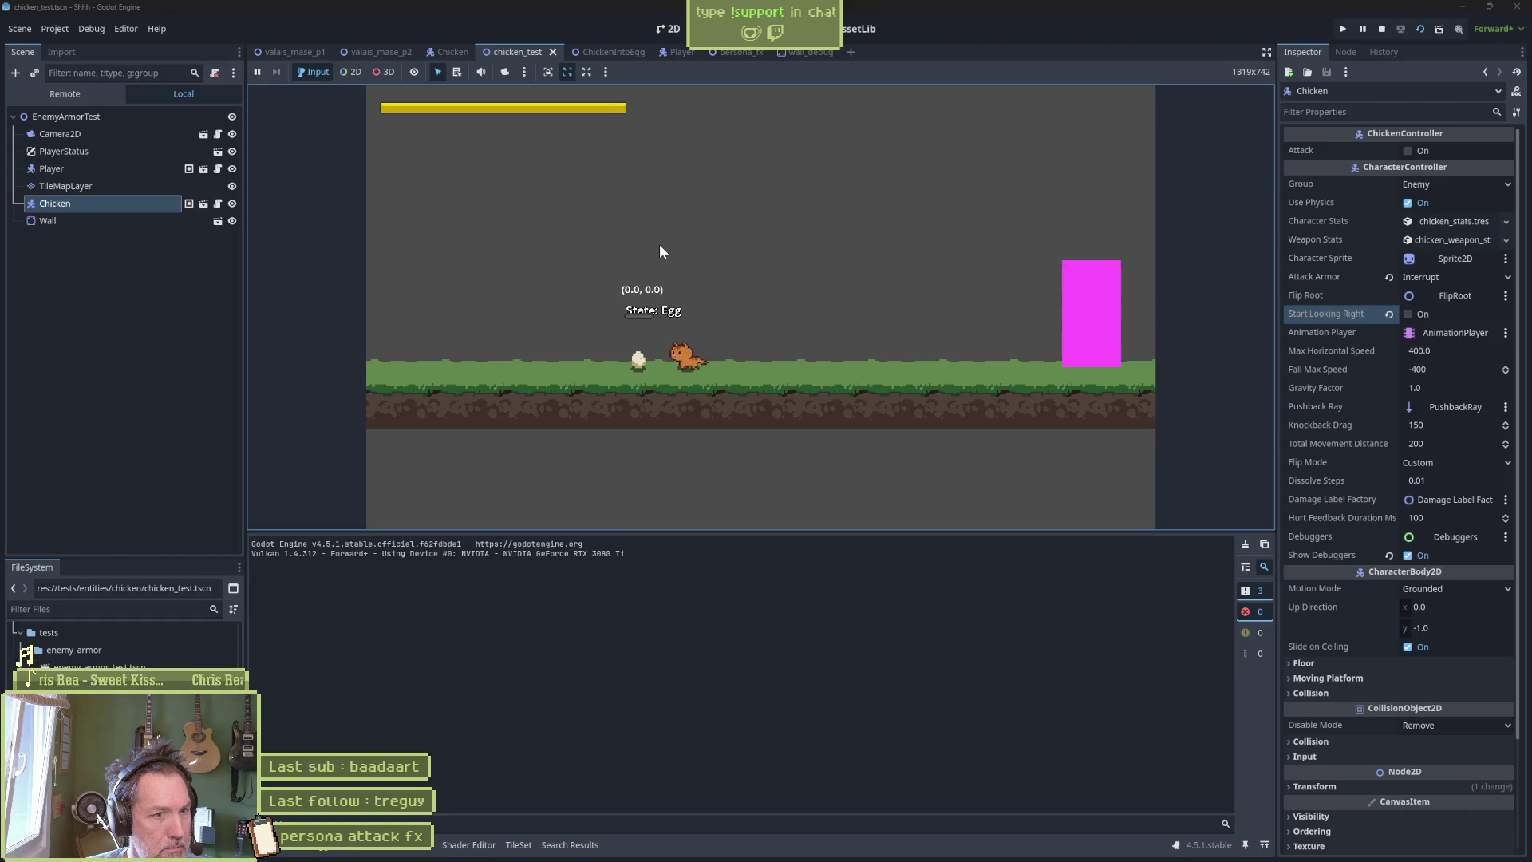
pyautogui.press('x')
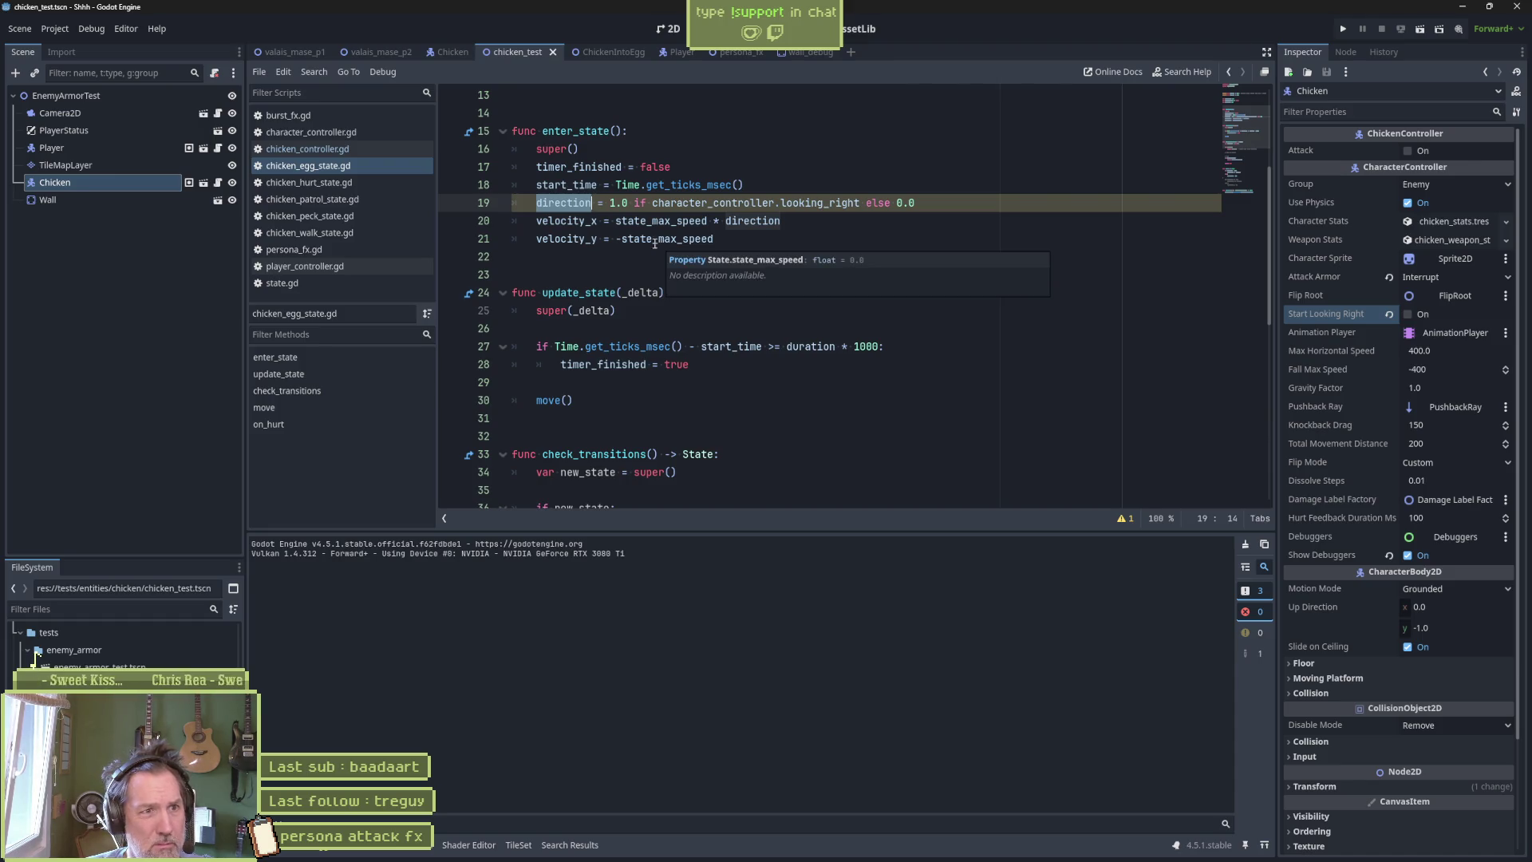
pyautogui.click(646, 221)
pyautogui.click(958, 203)
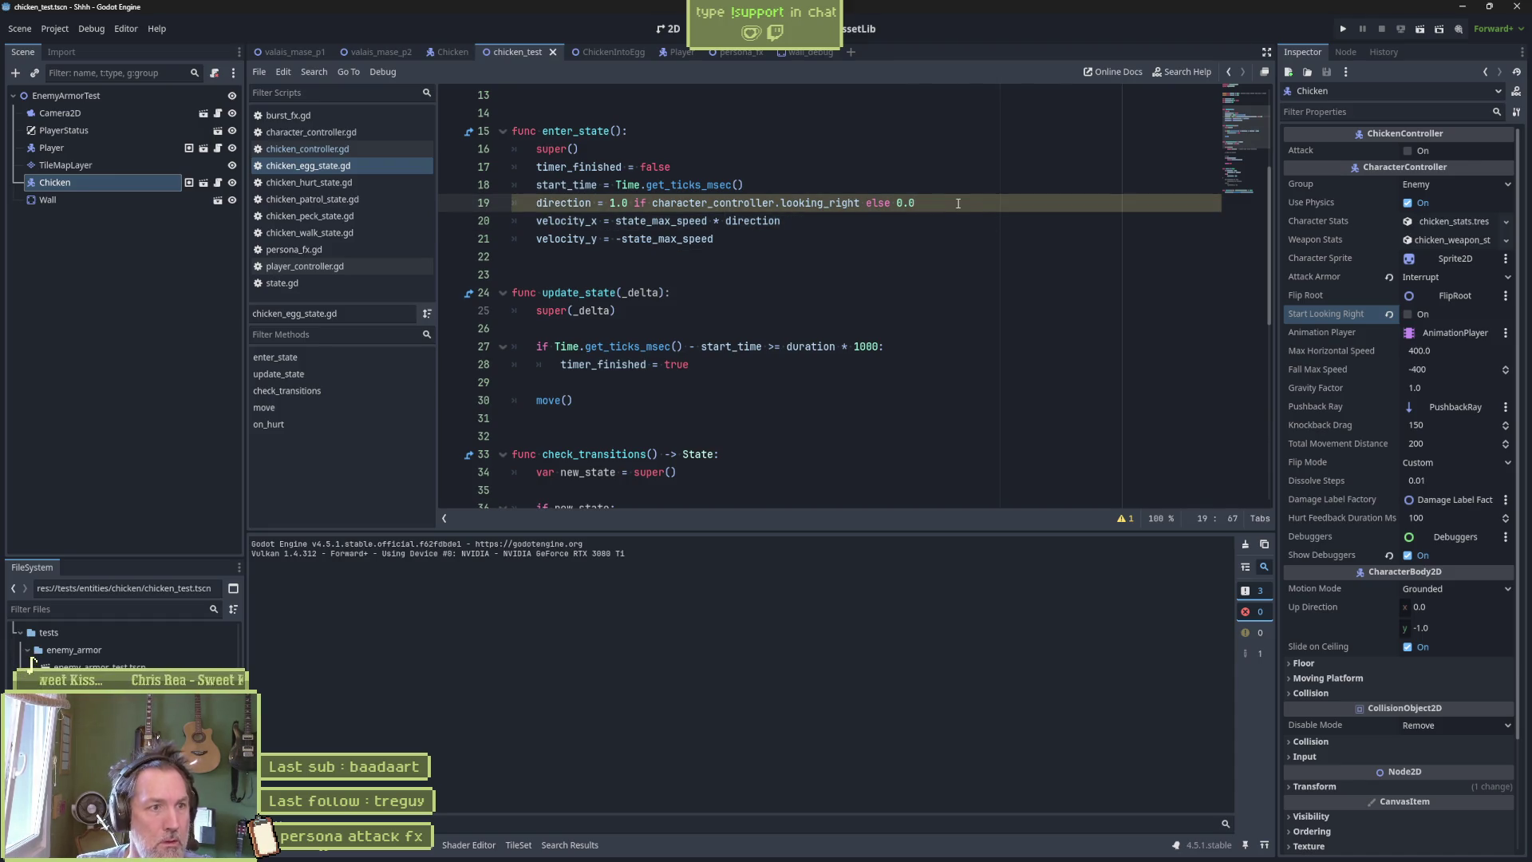
pyautogui.press('Return')
pyautogui.write('print_debug(')
pyautogui.press('Return')
pyautogui.write('s')
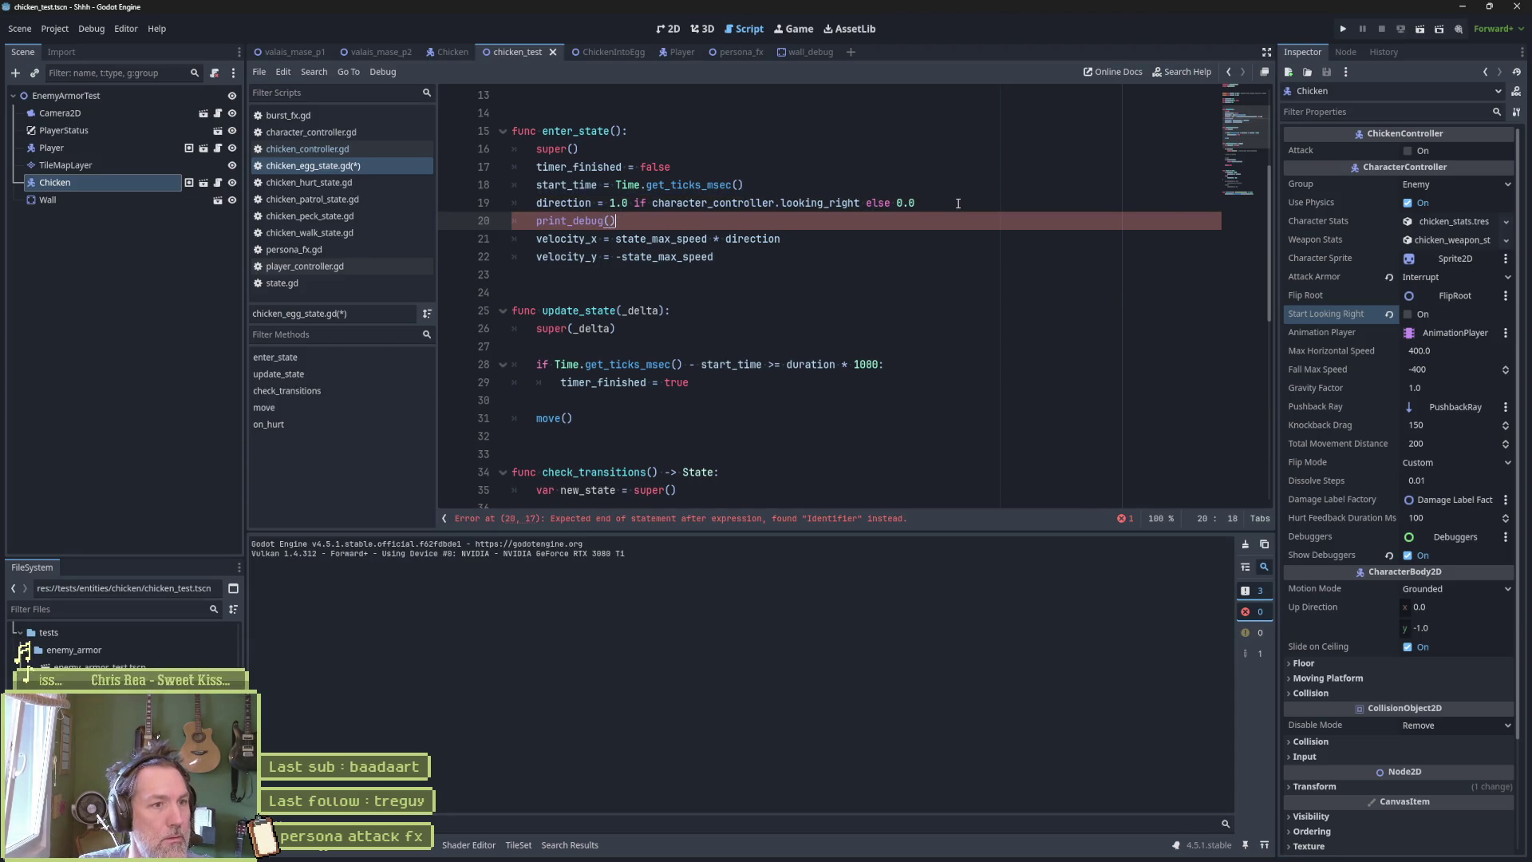
pyautogui.press('Left')
pyautogui.write('self, " direction: ", direction')
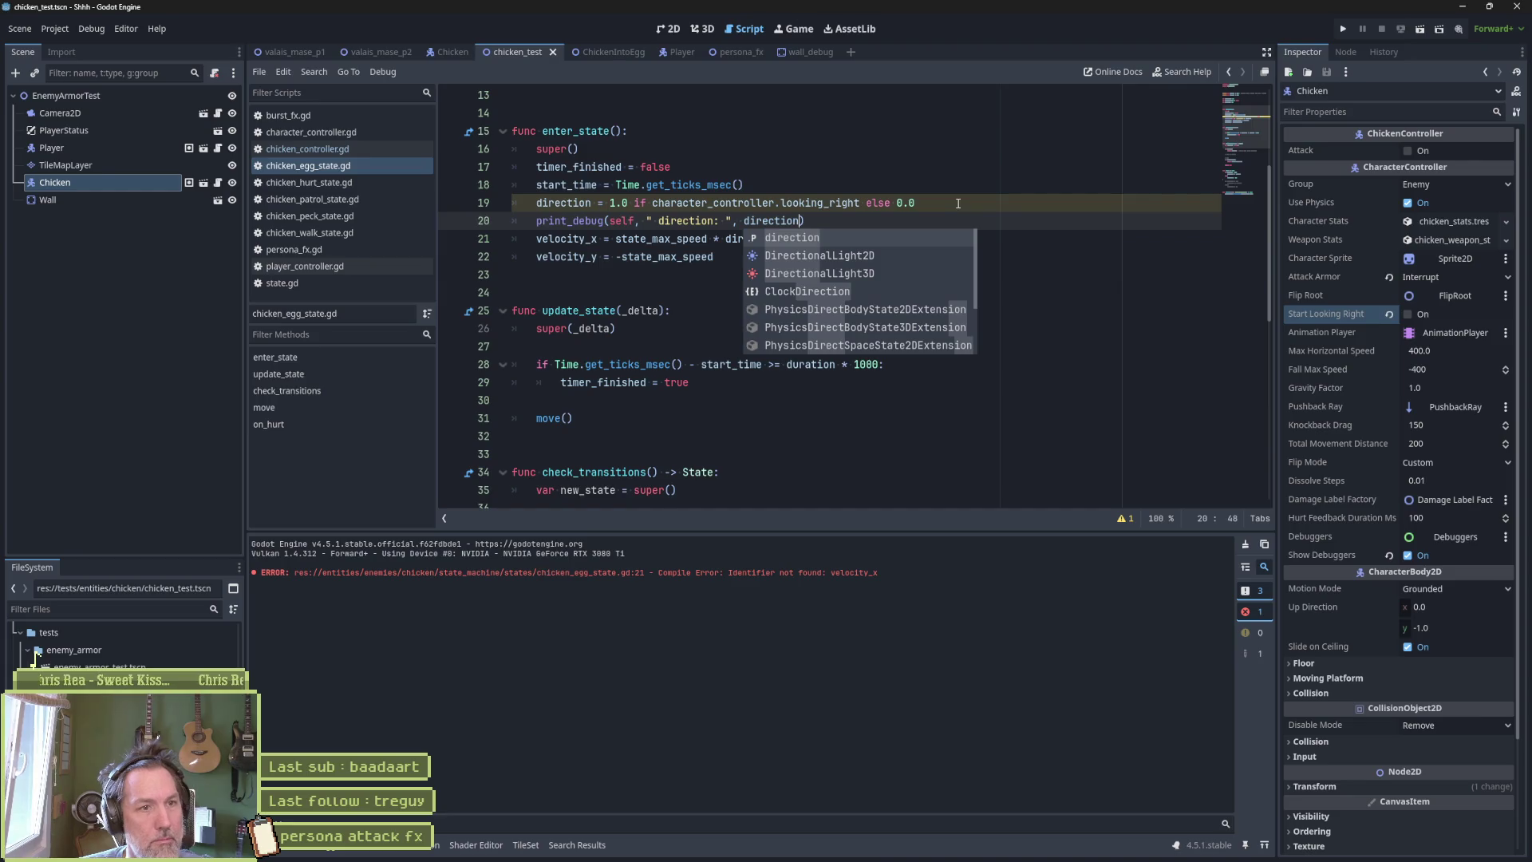
# Test the launch, then change the fallback direction to -1.0 and rerun the scene.
pyautogui.press('F6')
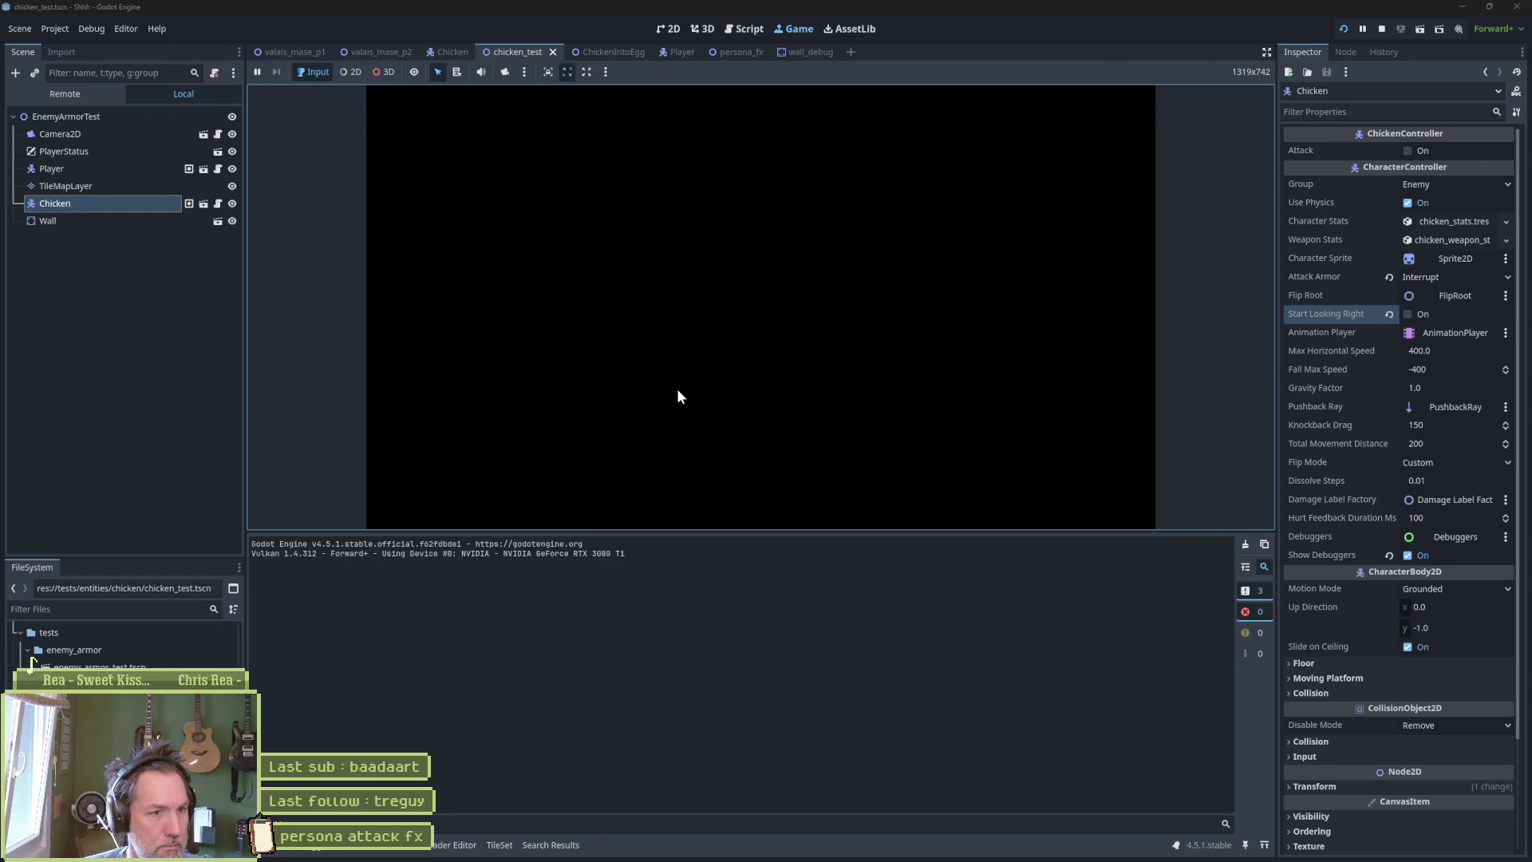
pyautogui.press('F6')
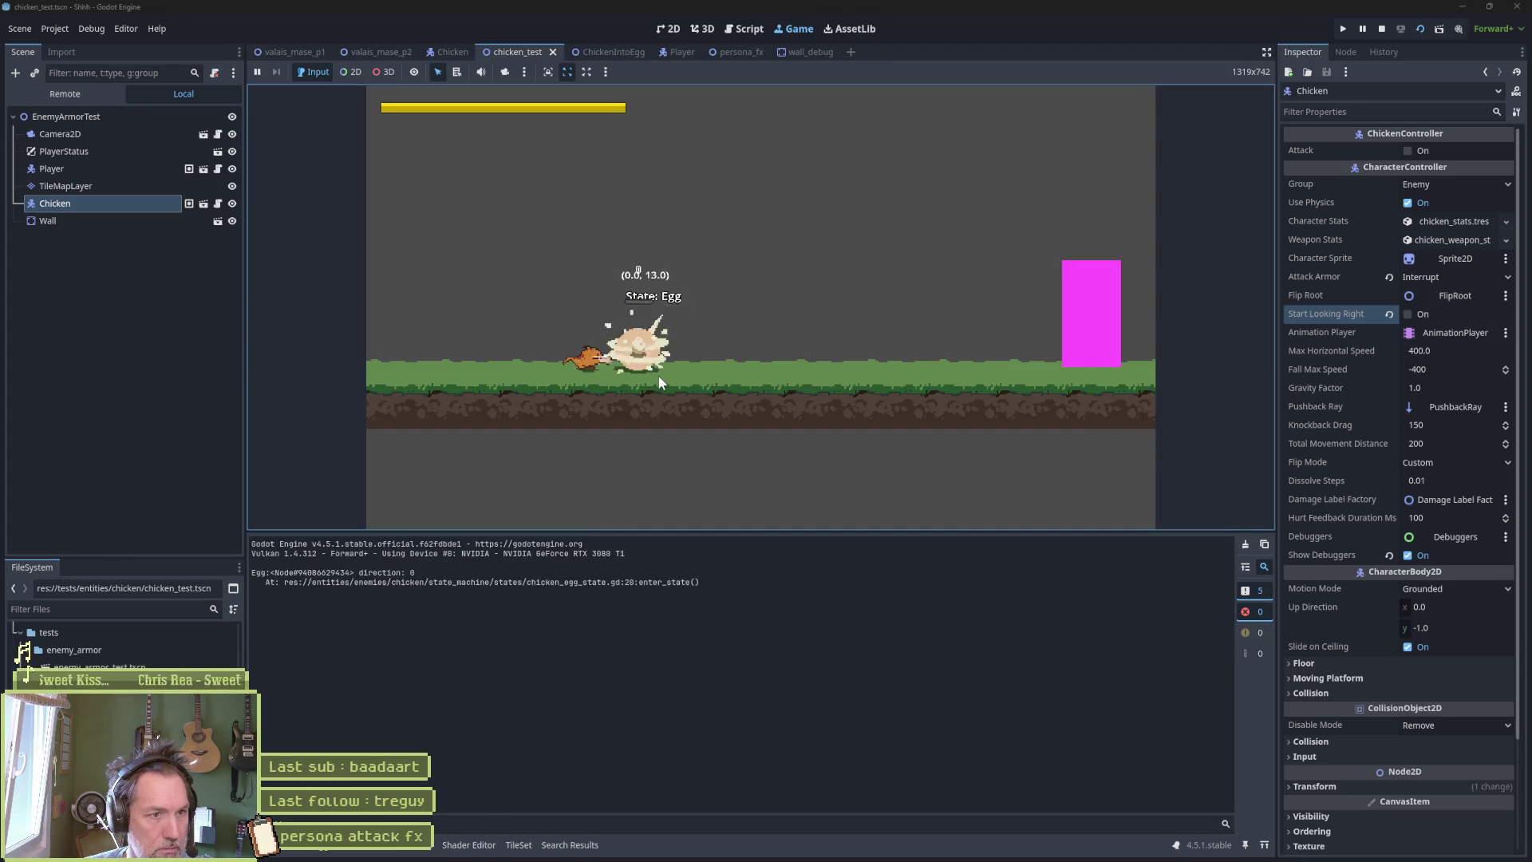
pyautogui.press('F8')
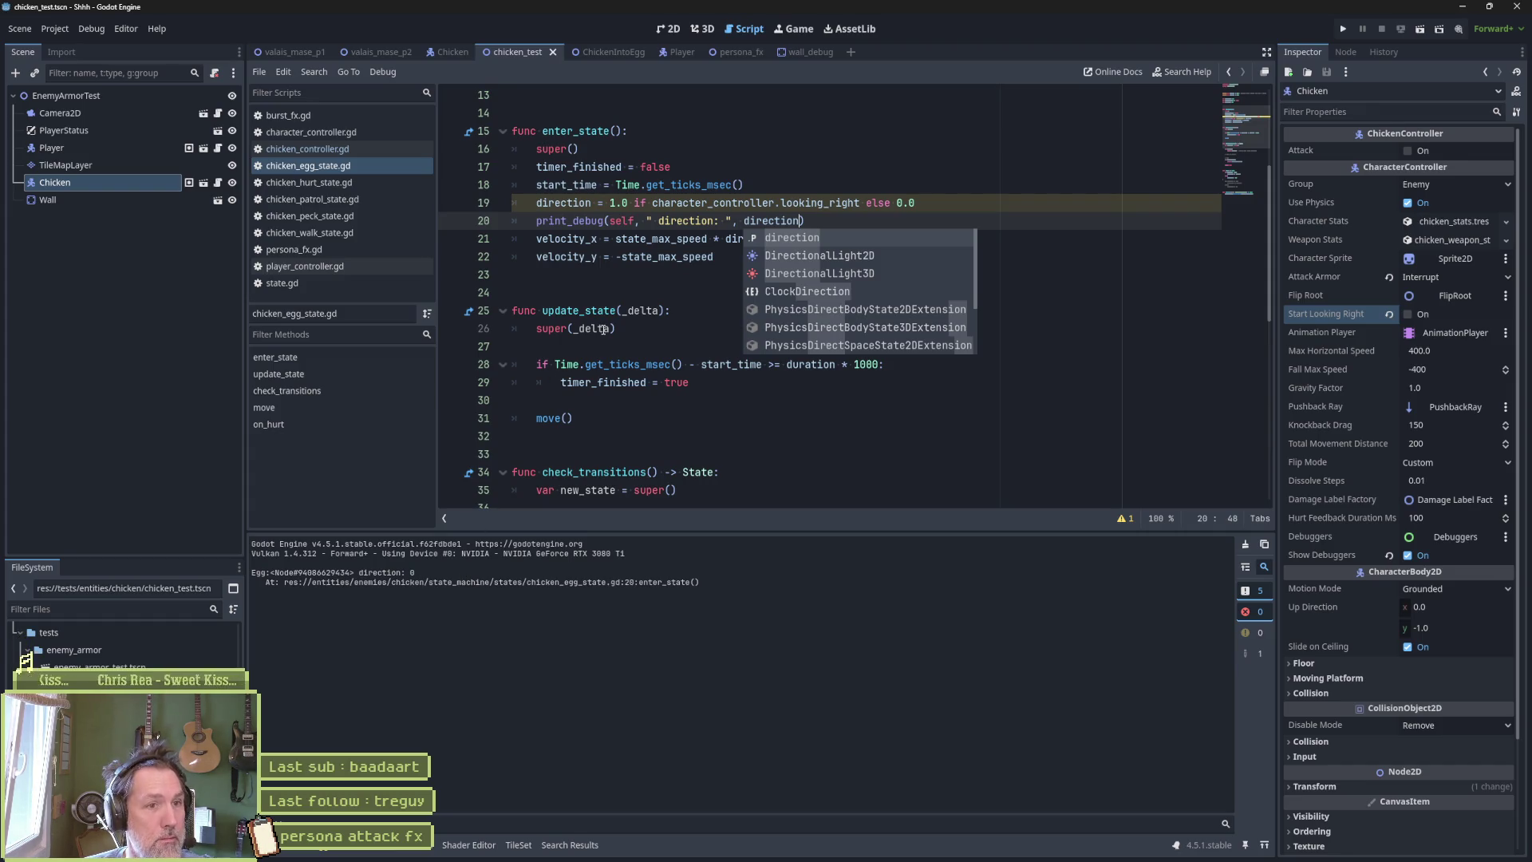
pyautogui.click(900, 202)
pyautogui.press('BackSpace')
pyautogui.write('-1')
pyautogui.press('F6')
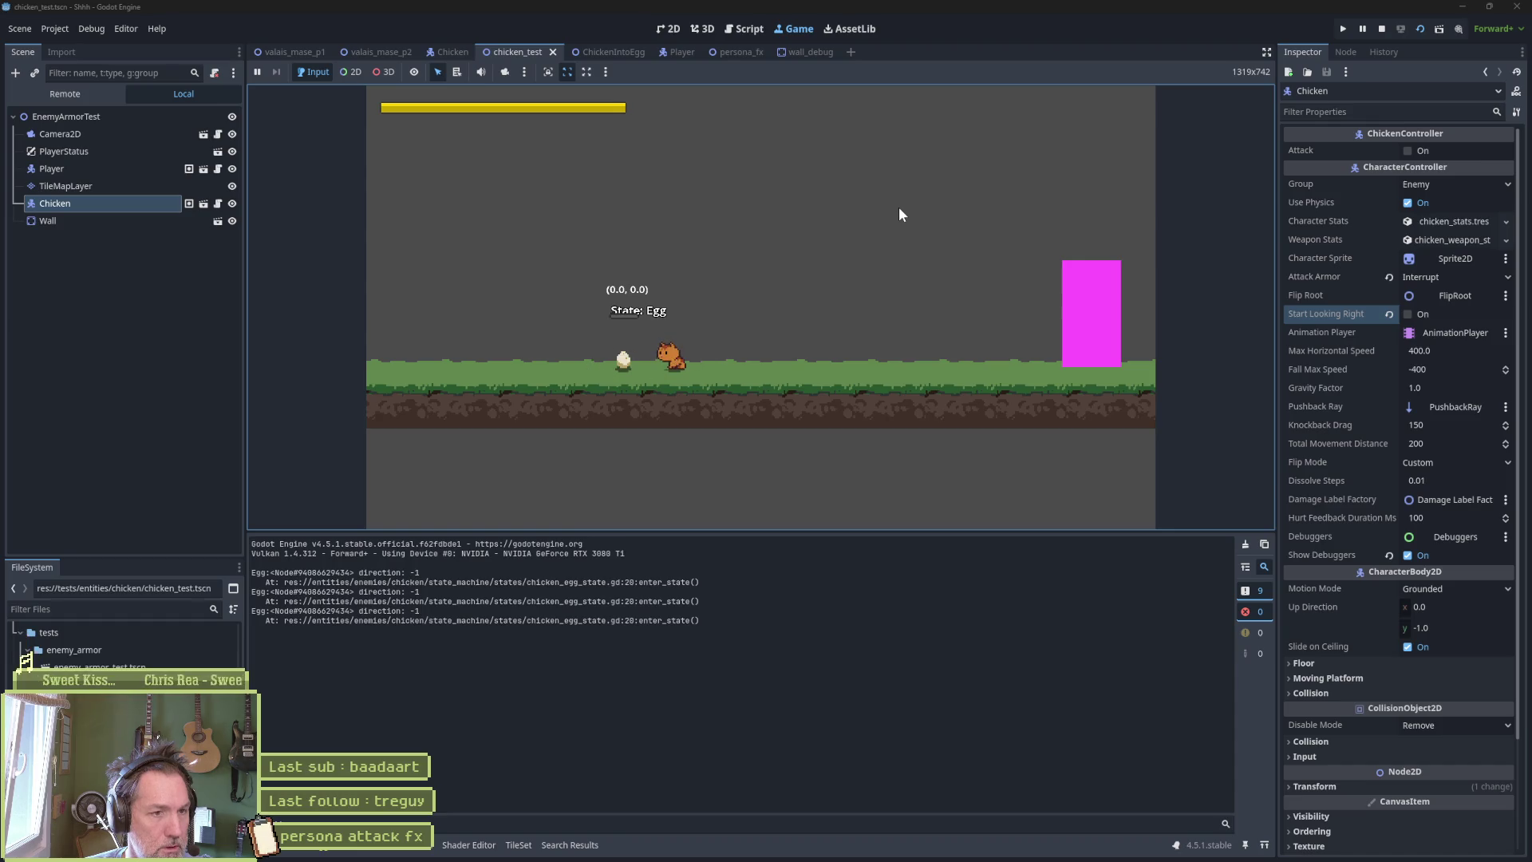
pyautogui.press('F8')
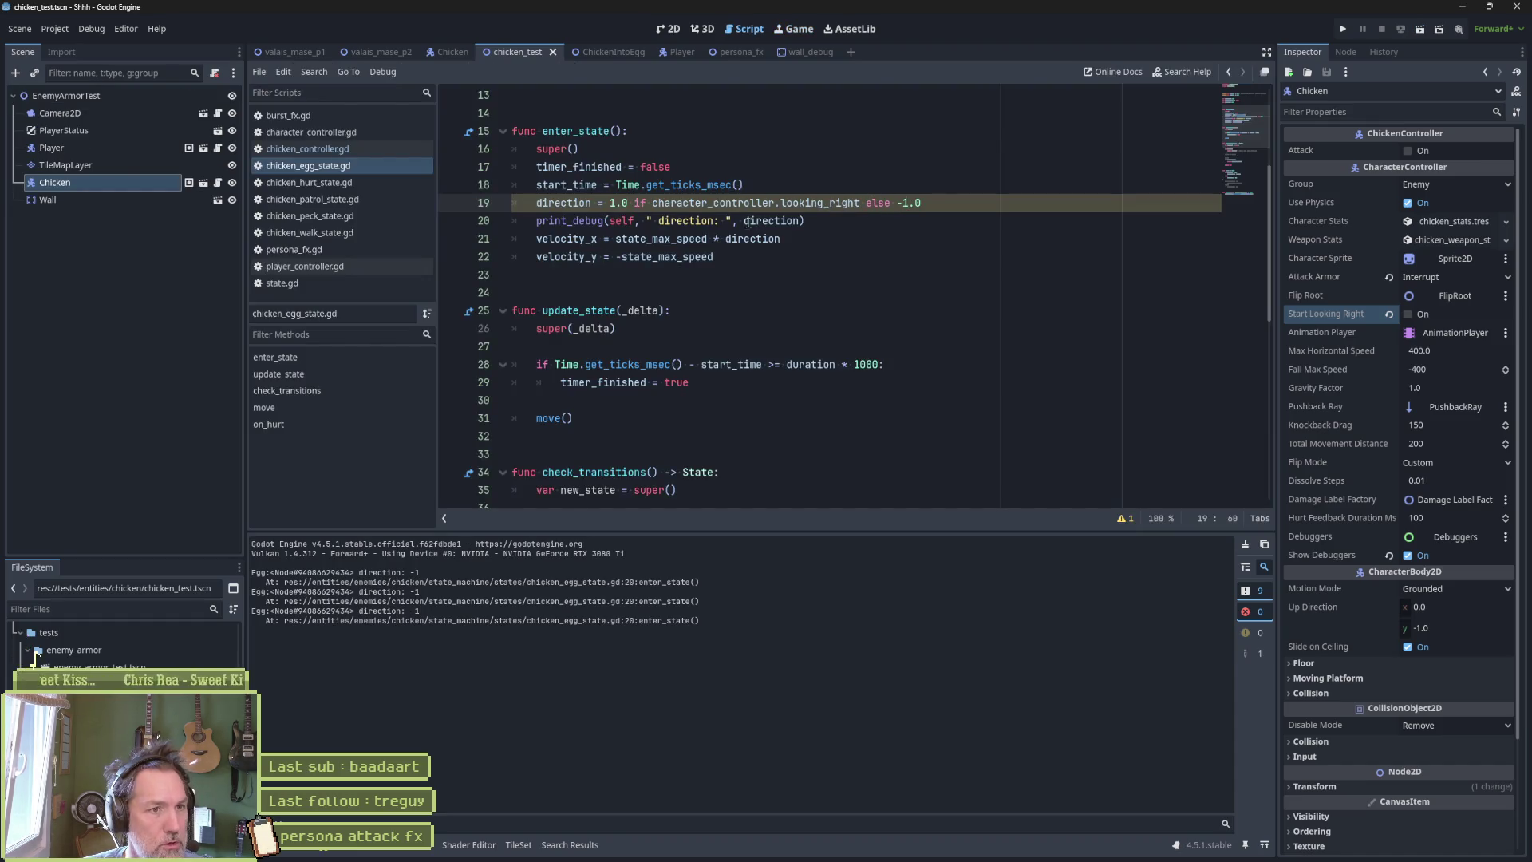
# Restore the sign()-based direction line and set velocity_x = state_max_speed * direction.
pyautogui.hotkey('ctrl', 'z')
pyautogui.hotkey('ctrl', 'z')
pyautogui.hotkey('ctrl', 'z')
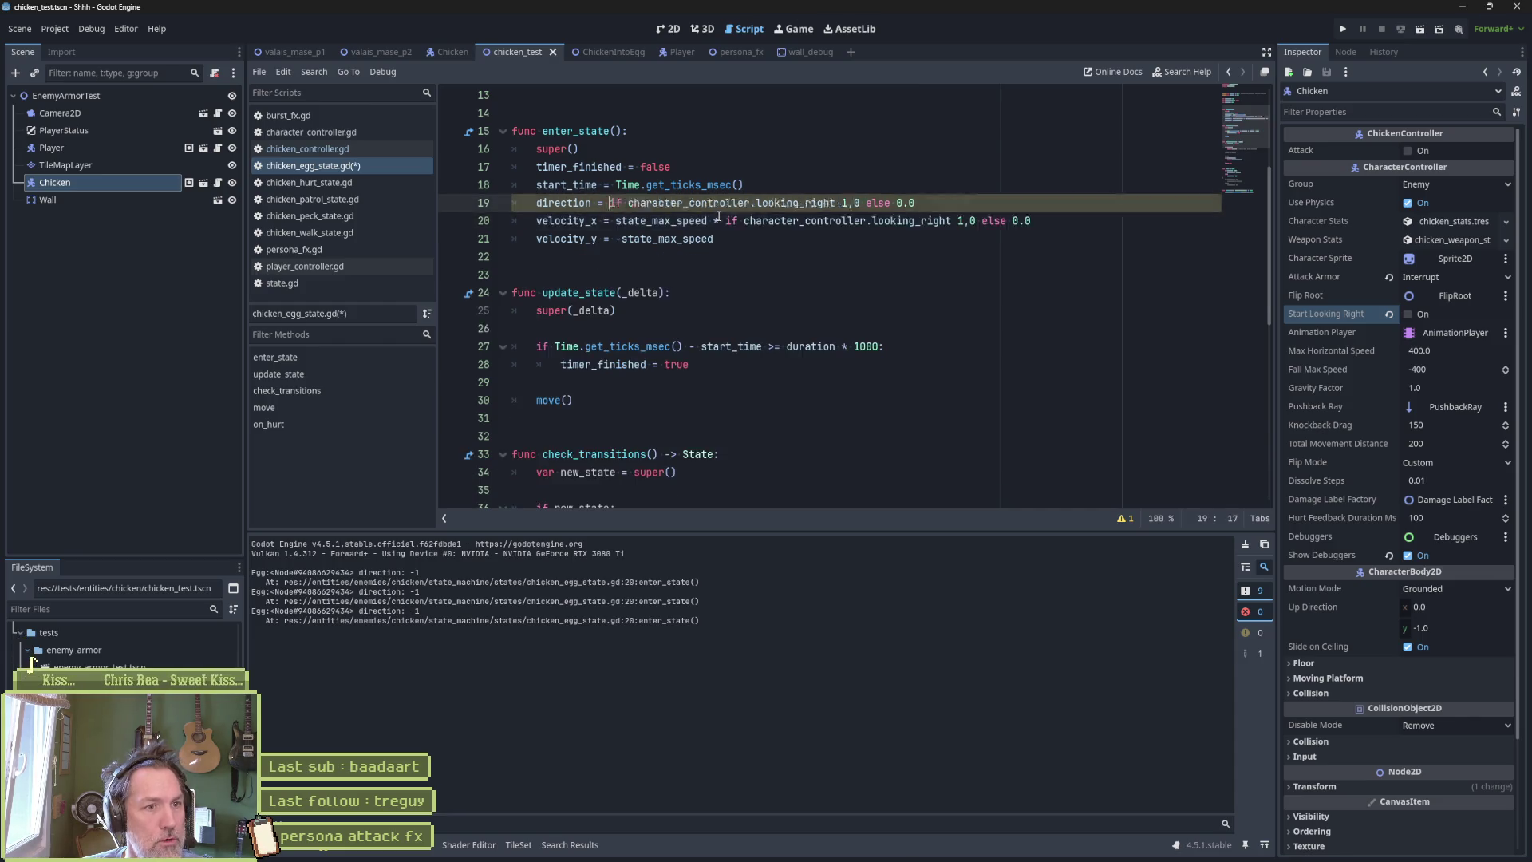
pyautogui.click(695, 221)
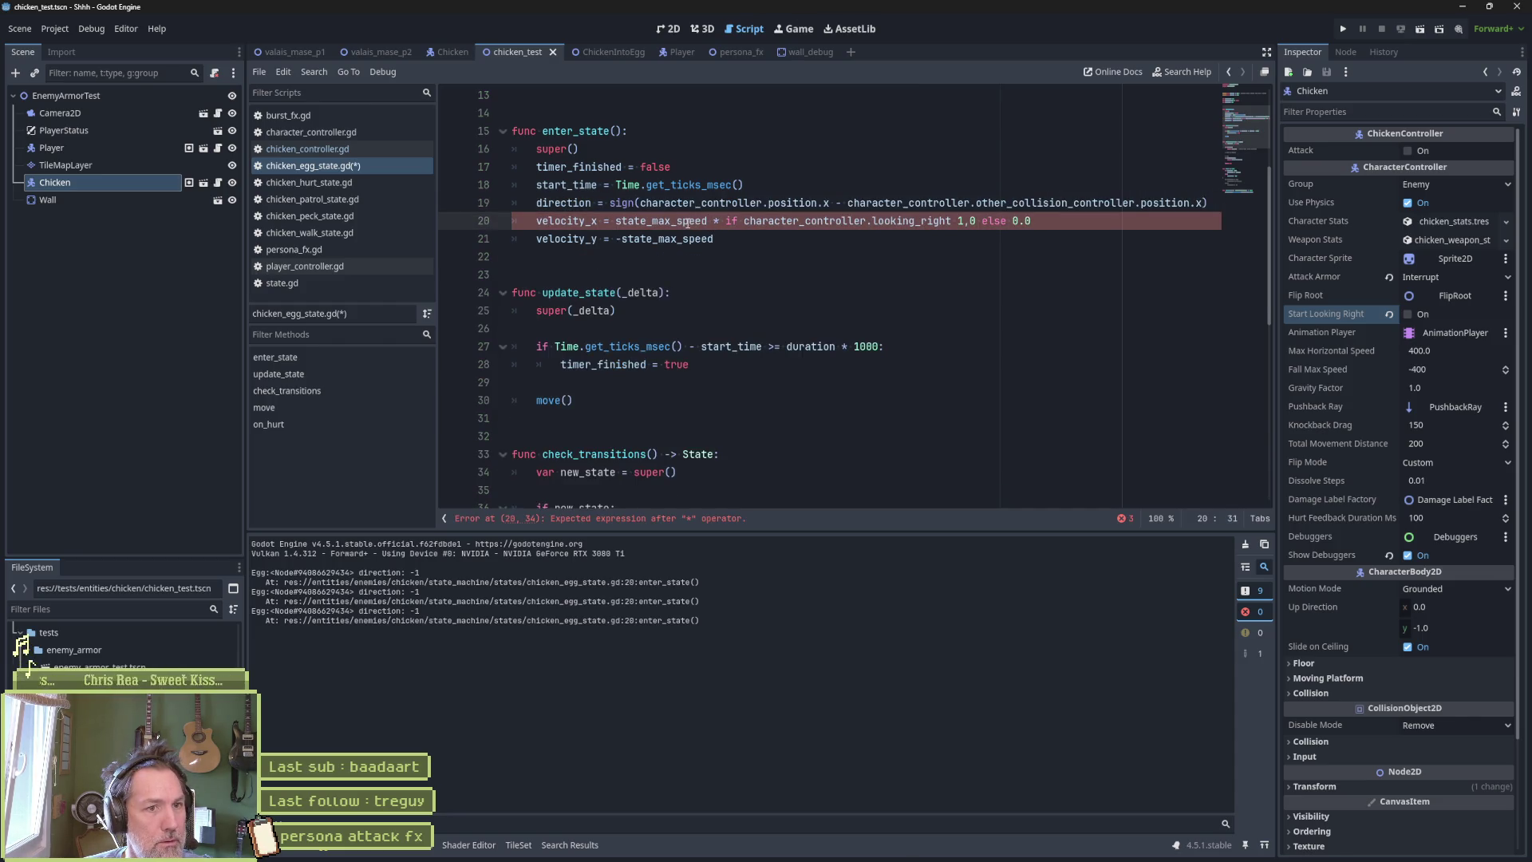
pyautogui.moveTo(725, 221); pyautogui.dragTo(1037, 222)
pyautogui.write('dir34c')
pyautogui.write('tion')
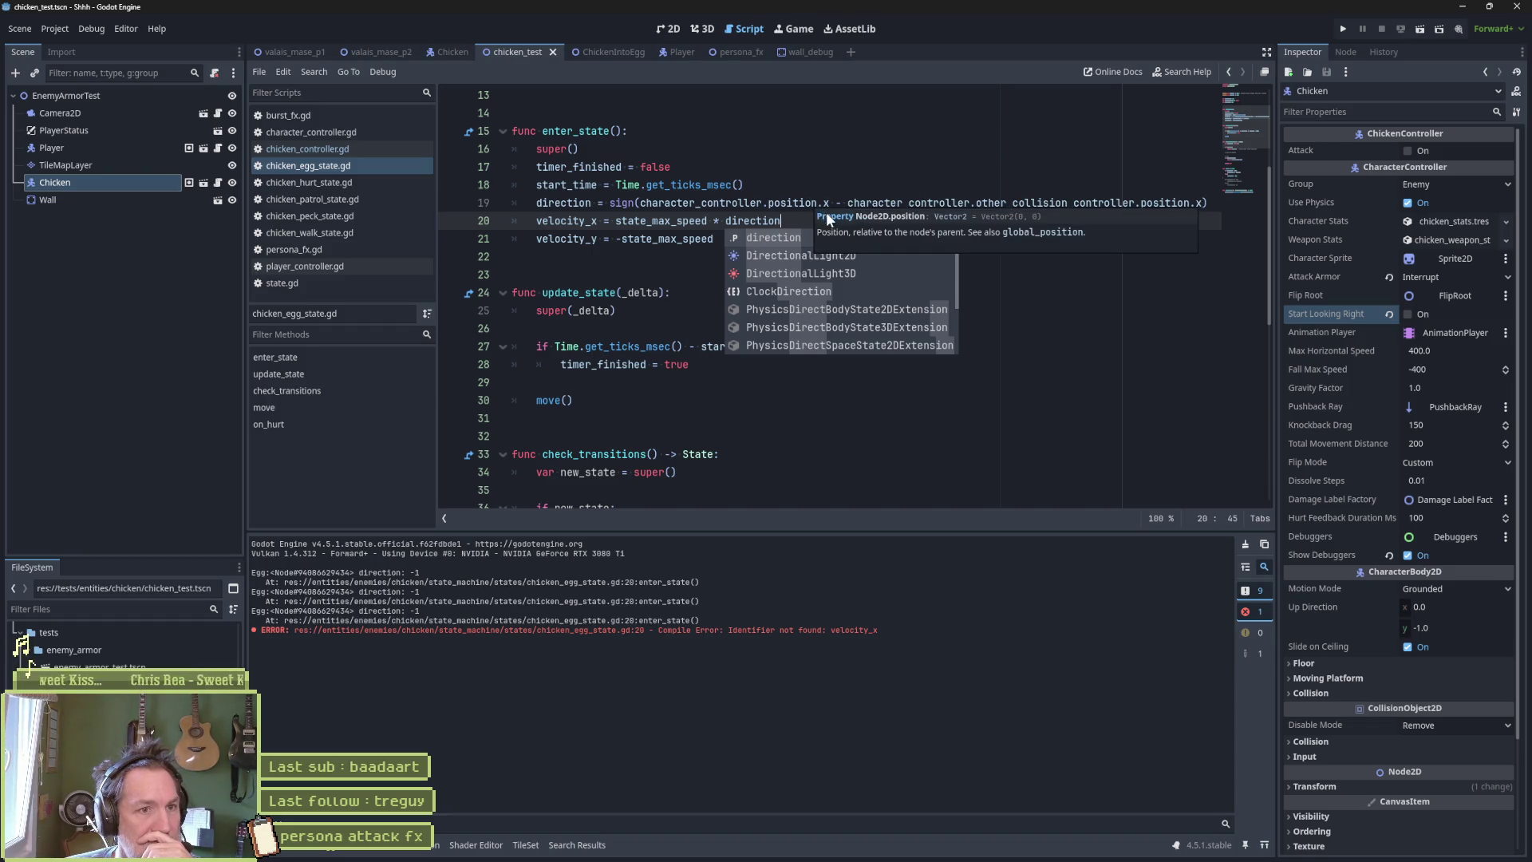
# Use global_position.x for both chicken and attacker in the direction line, and save.
pyautogui.moveTo(829, 203); pyautogui.dragTo(768, 203)
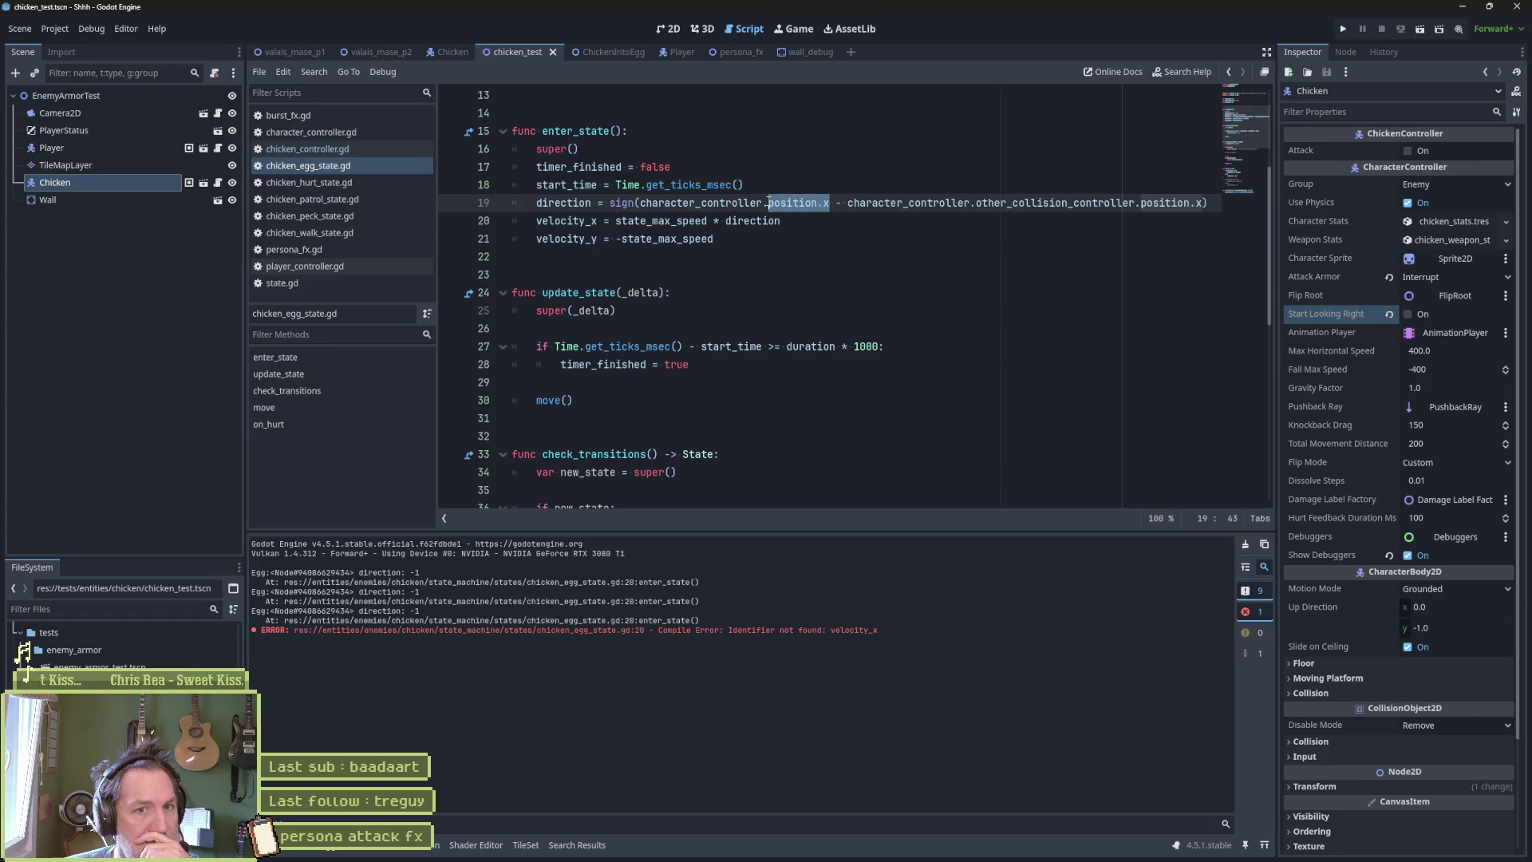
pyautogui.doubleClick(771, 202)
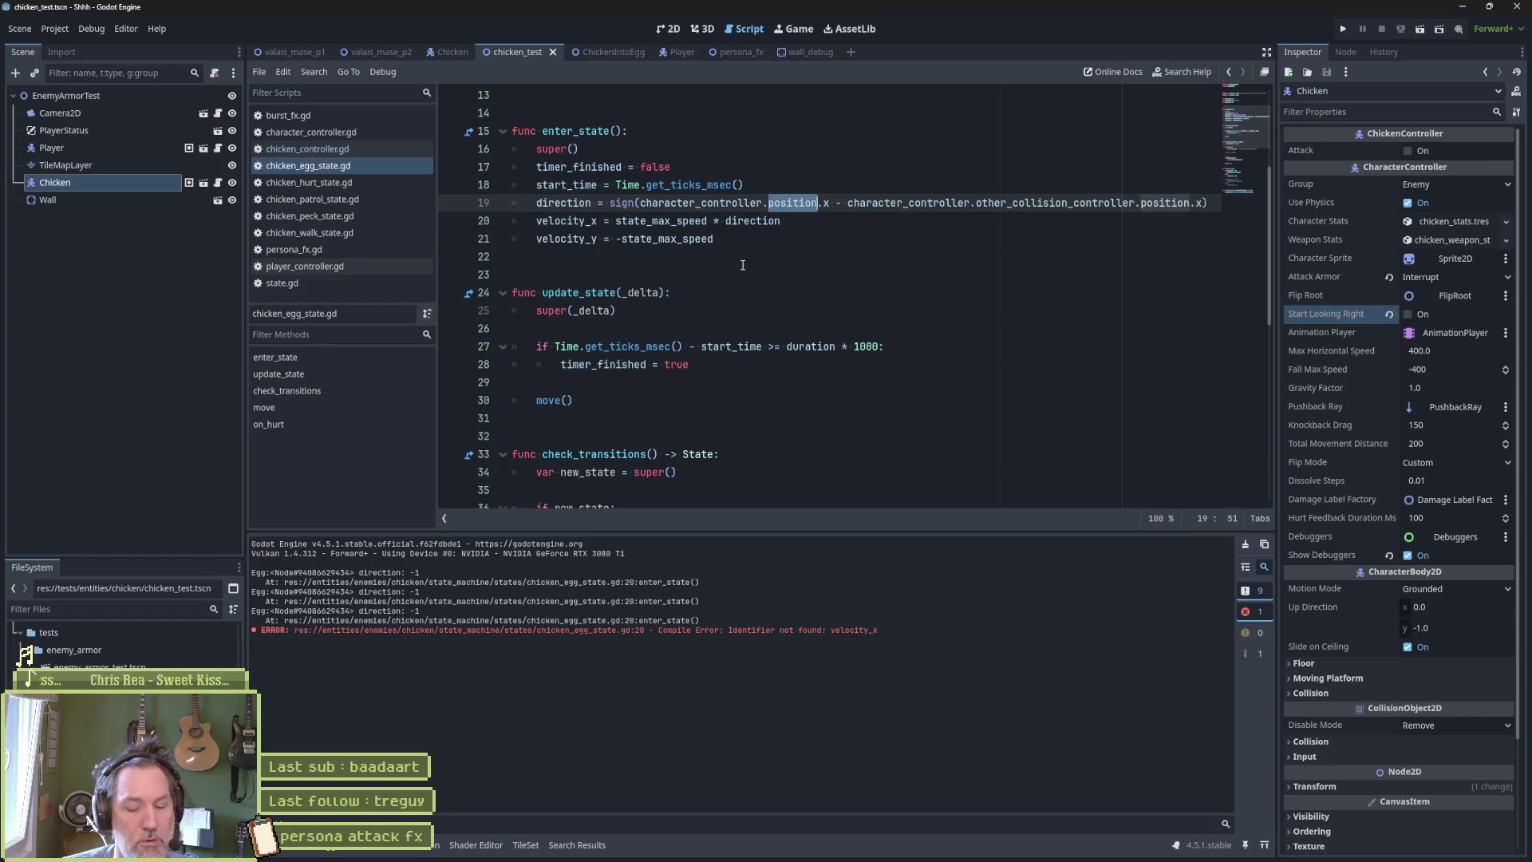
pyautogui.write('global_position')
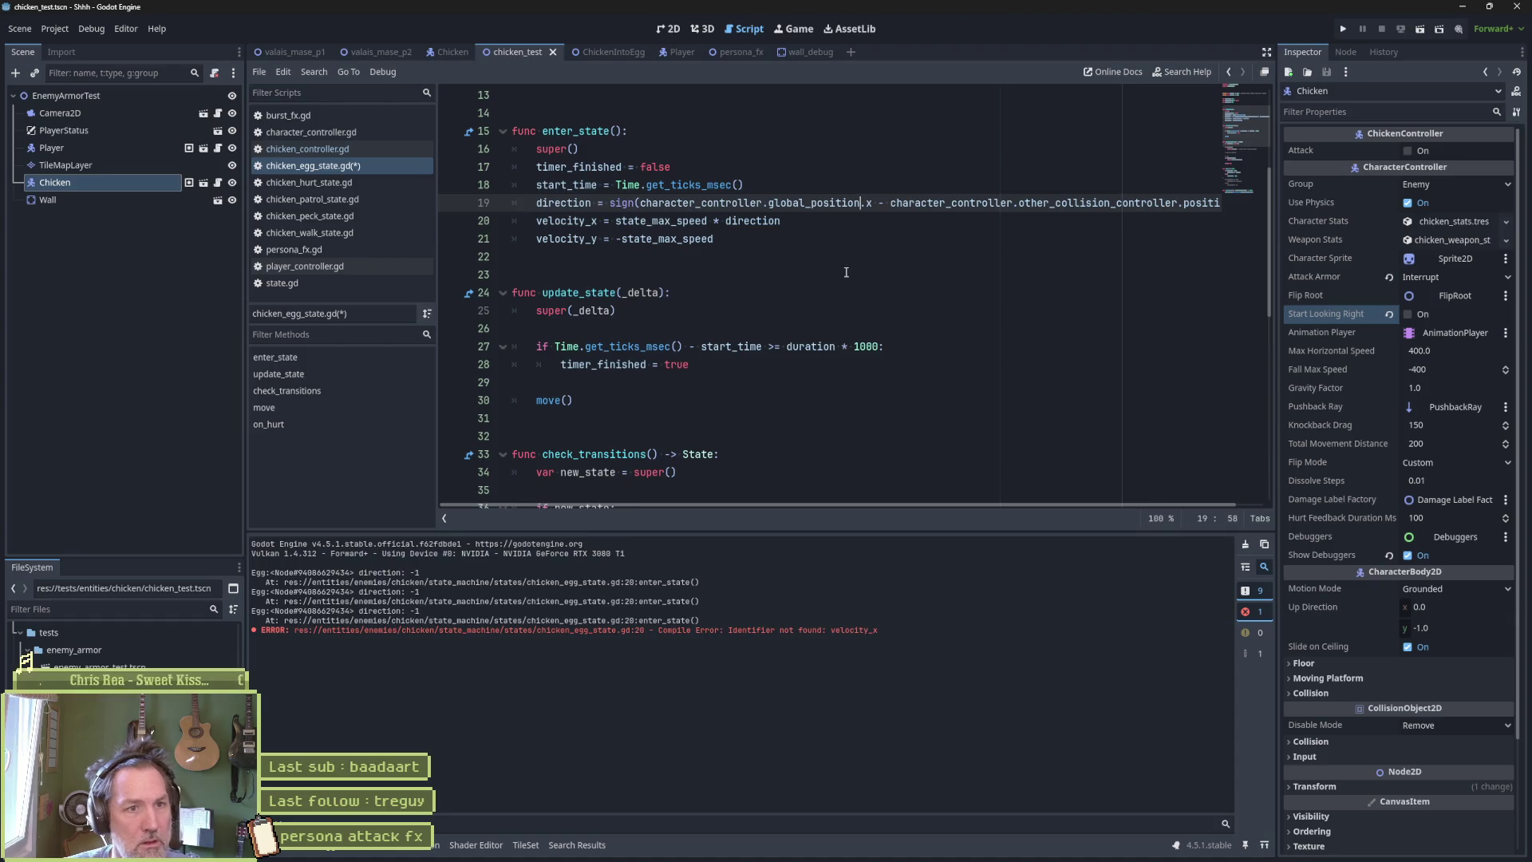
pyautogui.doubleClick(1200, 203)
pyautogui.hotkey('ctrl', 'v')
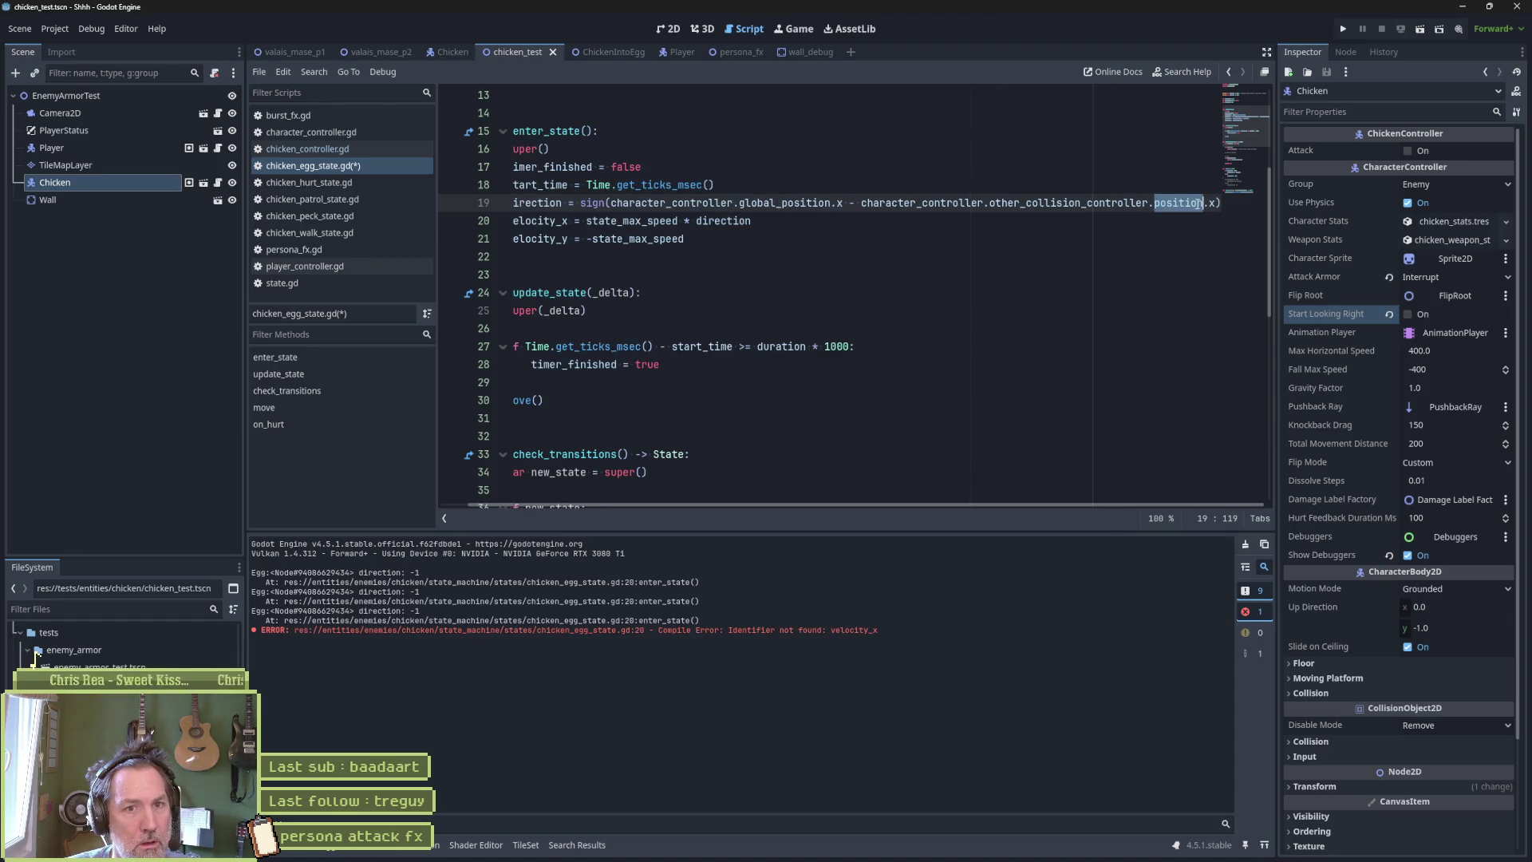
pyautogui.hotkey('ctrl', 's')
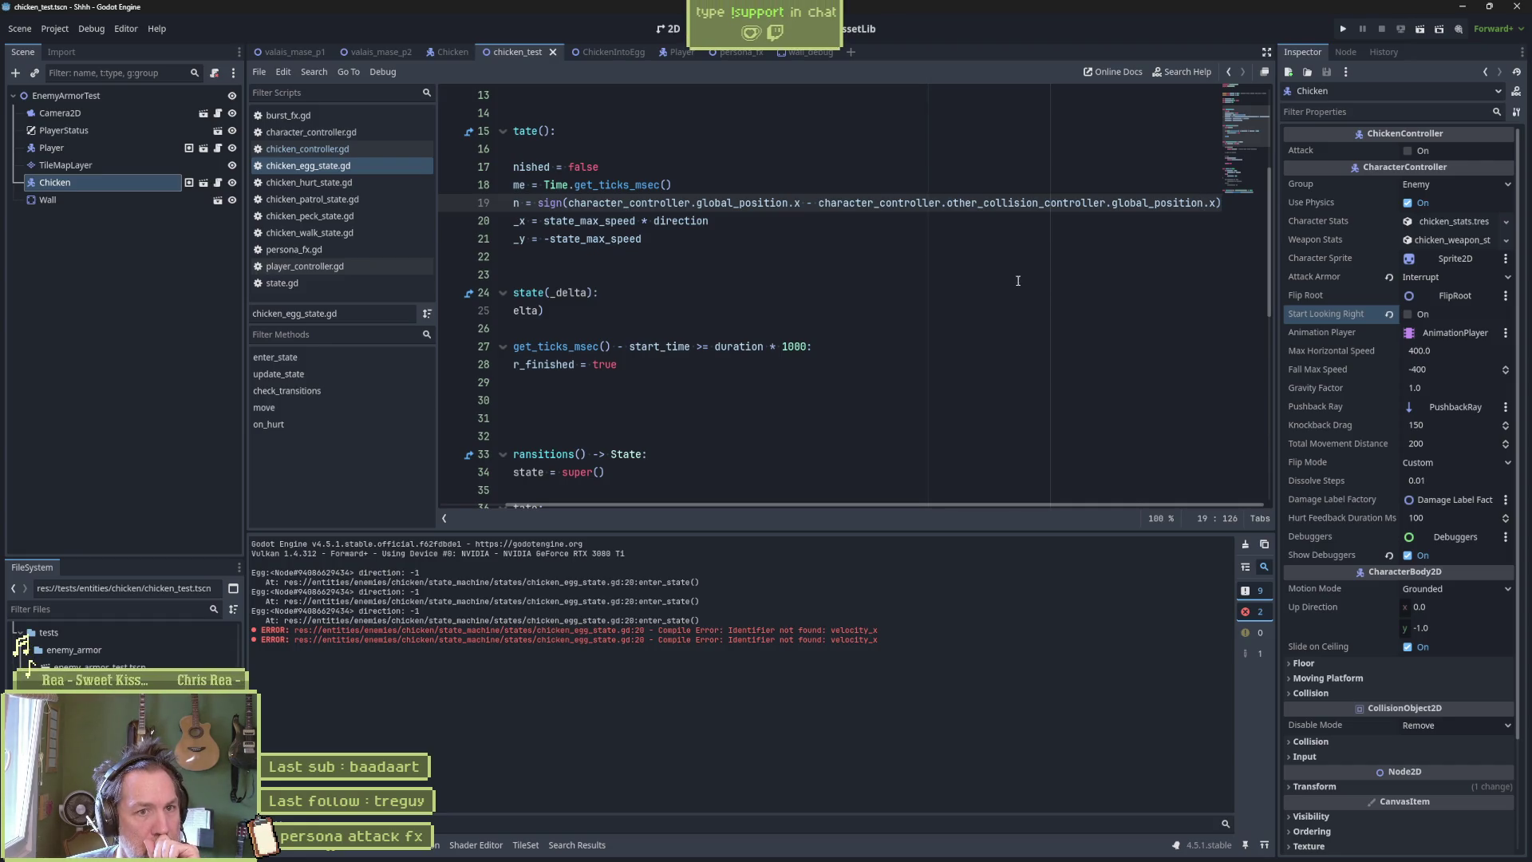
pyautogui.moveTo(986, 504); pyautogui.dragTo(865, 500)
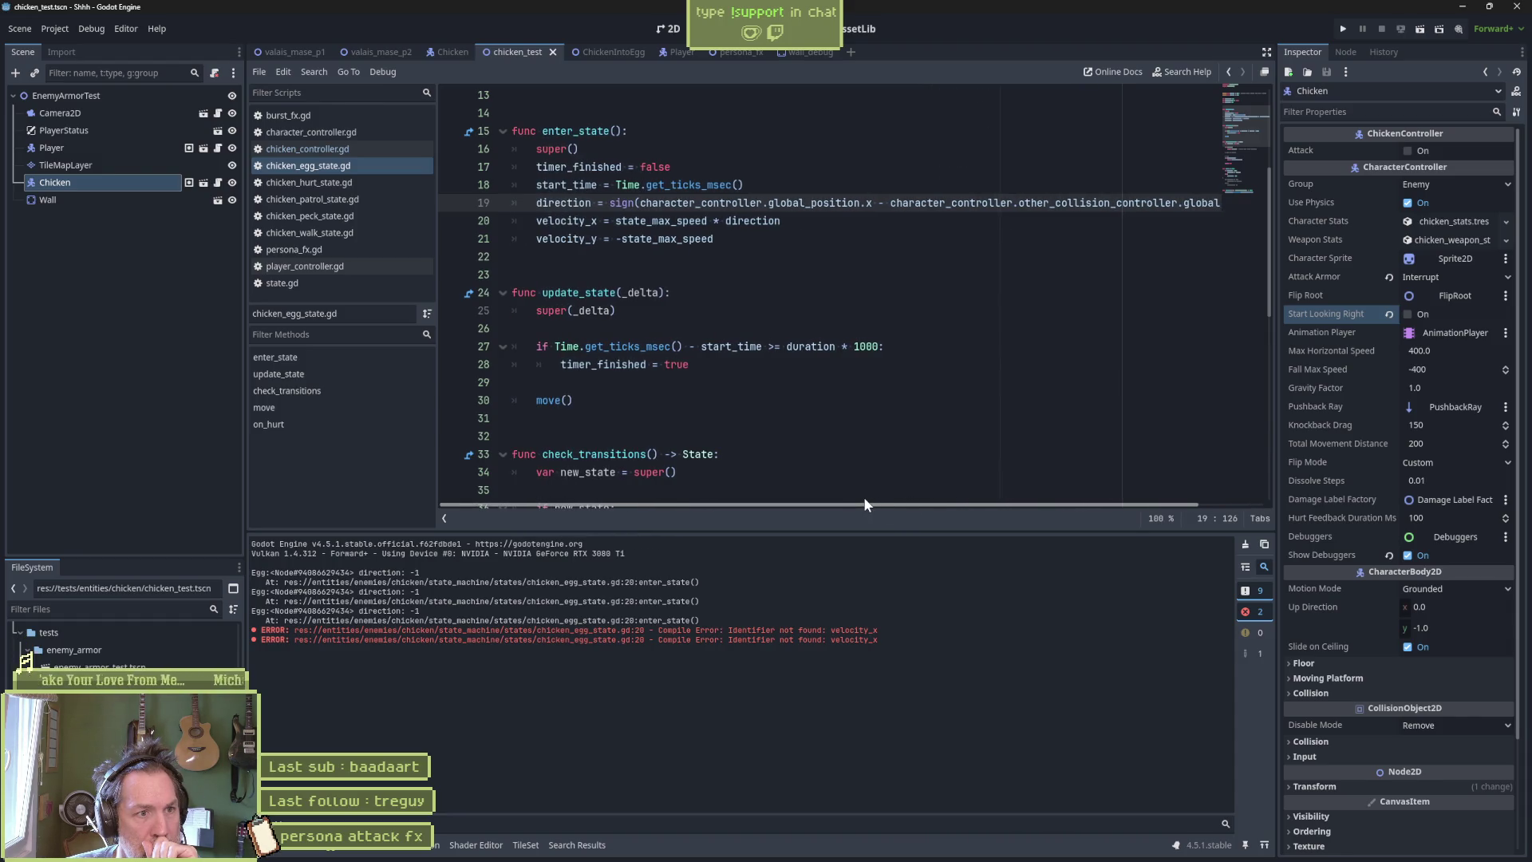
pyautogui.click(343, 408)
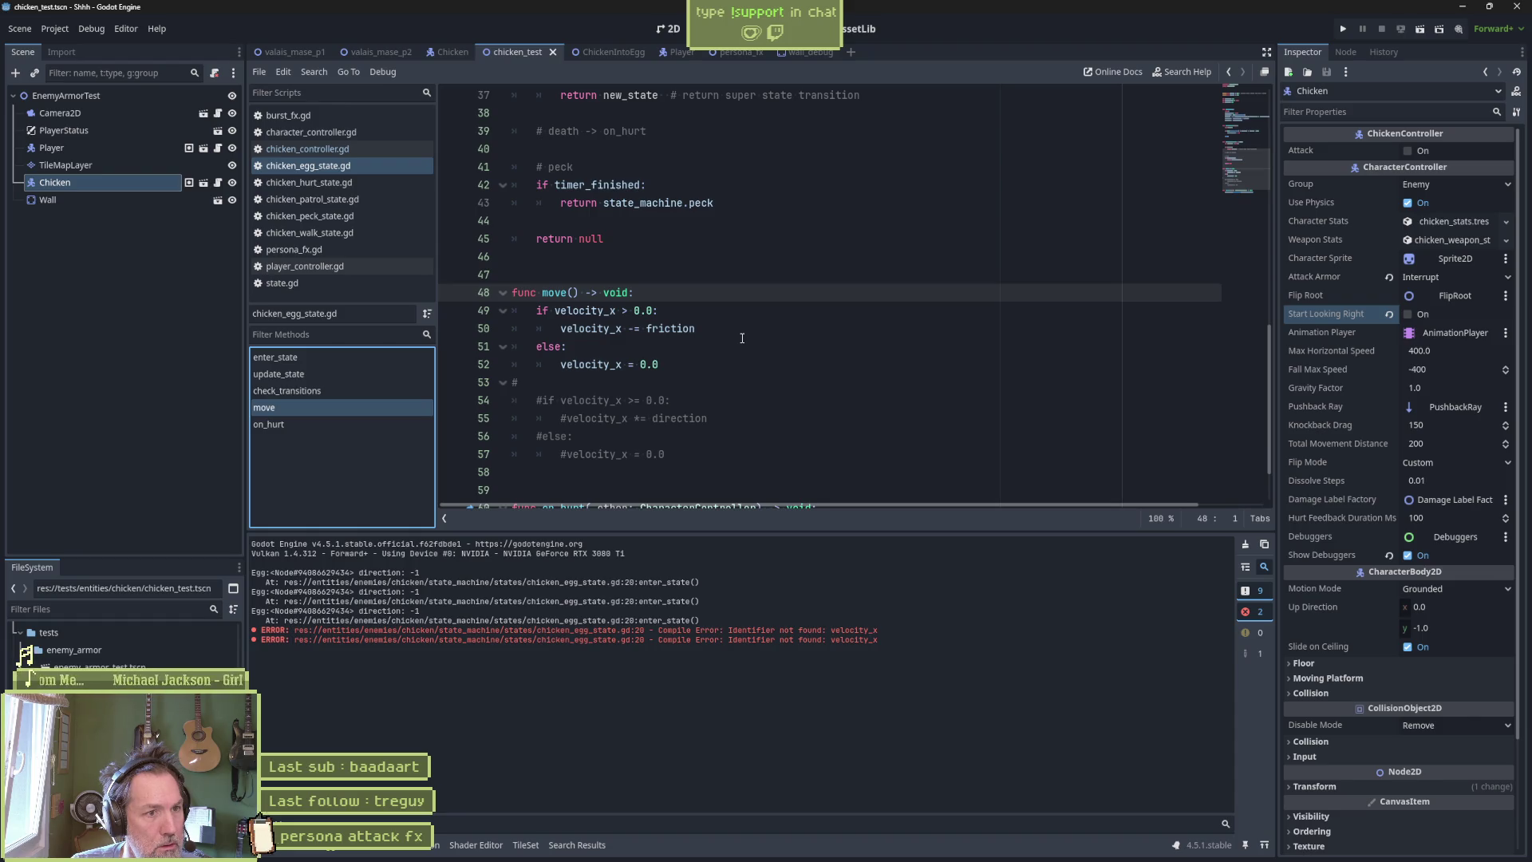
pyautogui.press('F6')
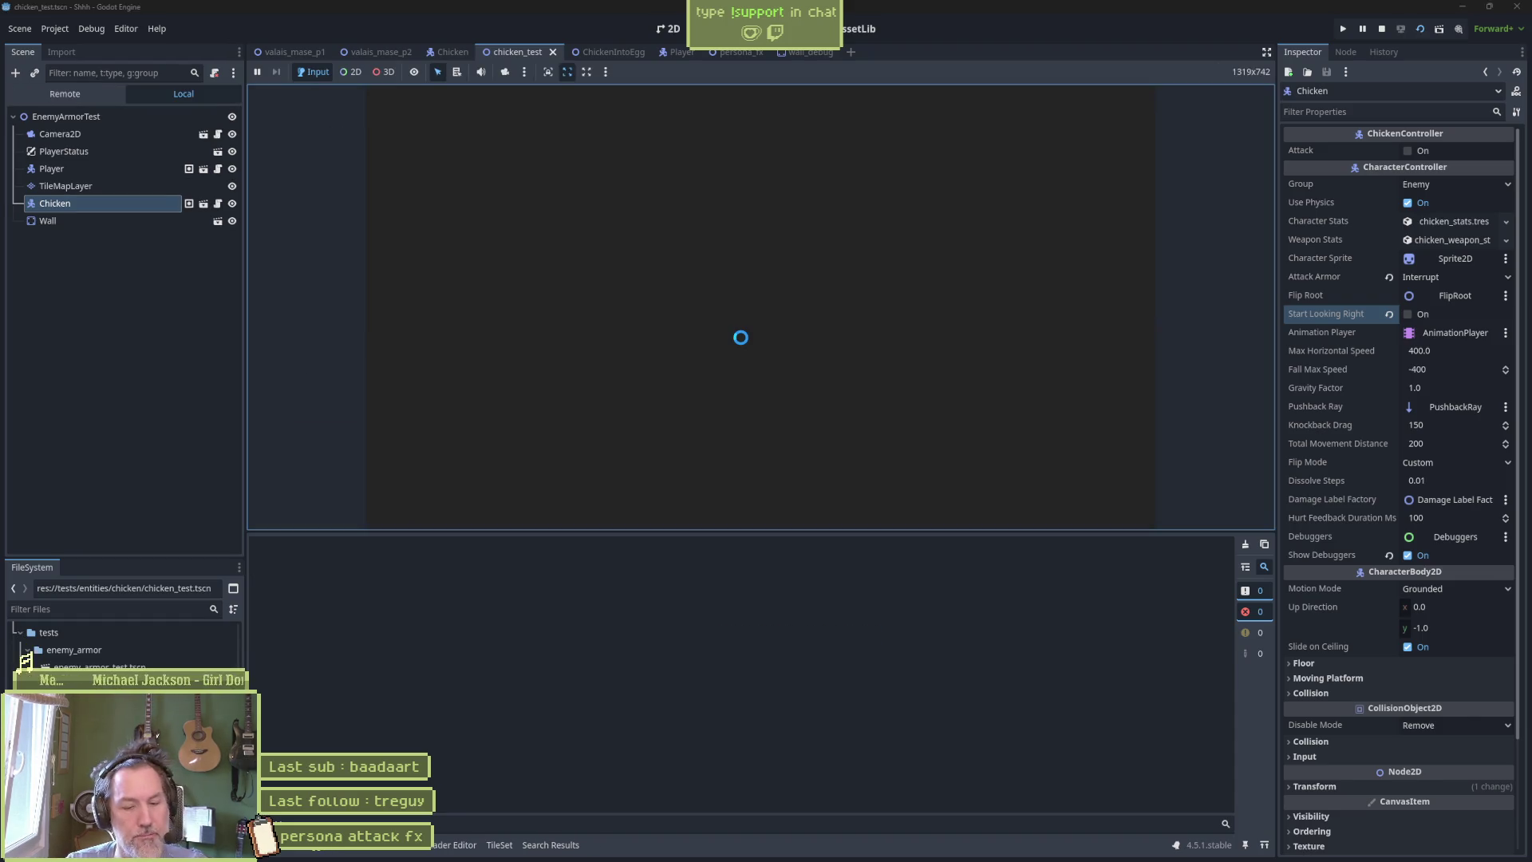
pyautogui.press('Right')
pyautogui.press('Left')
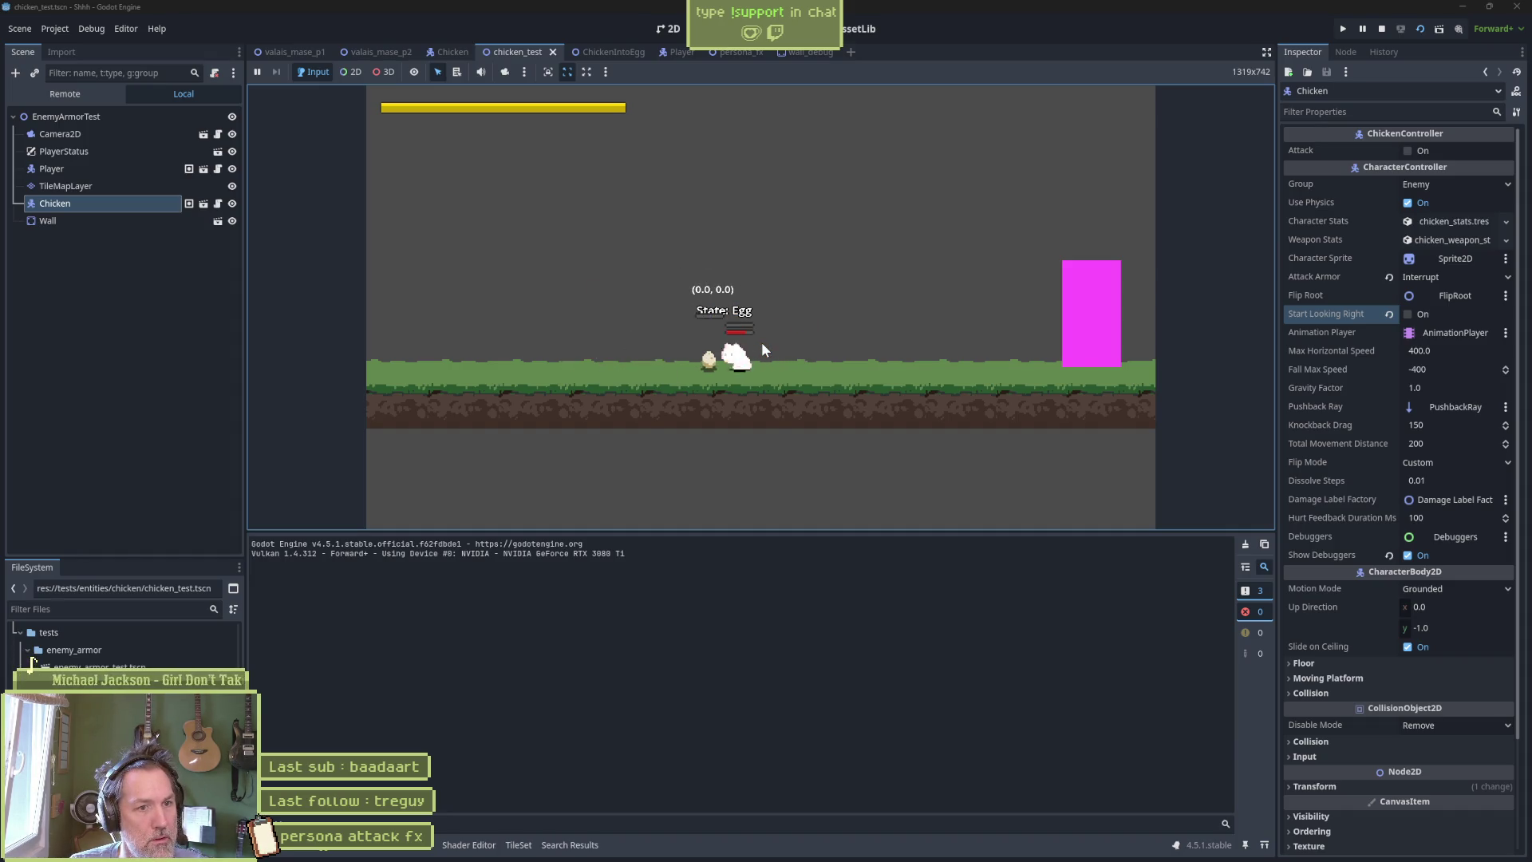
pyautogui.press('x')
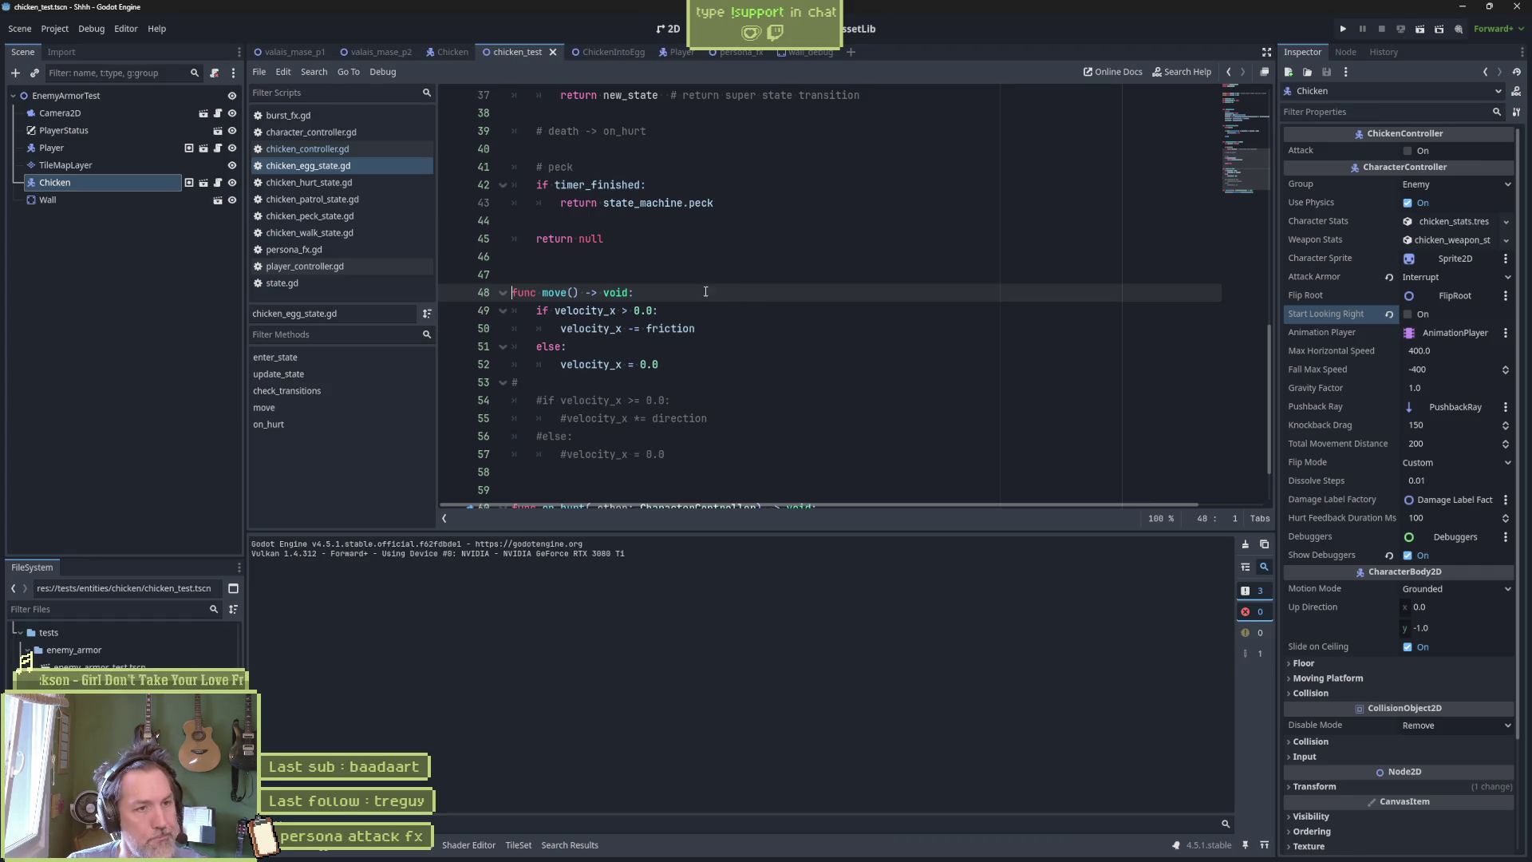
pyautogui.scroll(8, 705, 292)
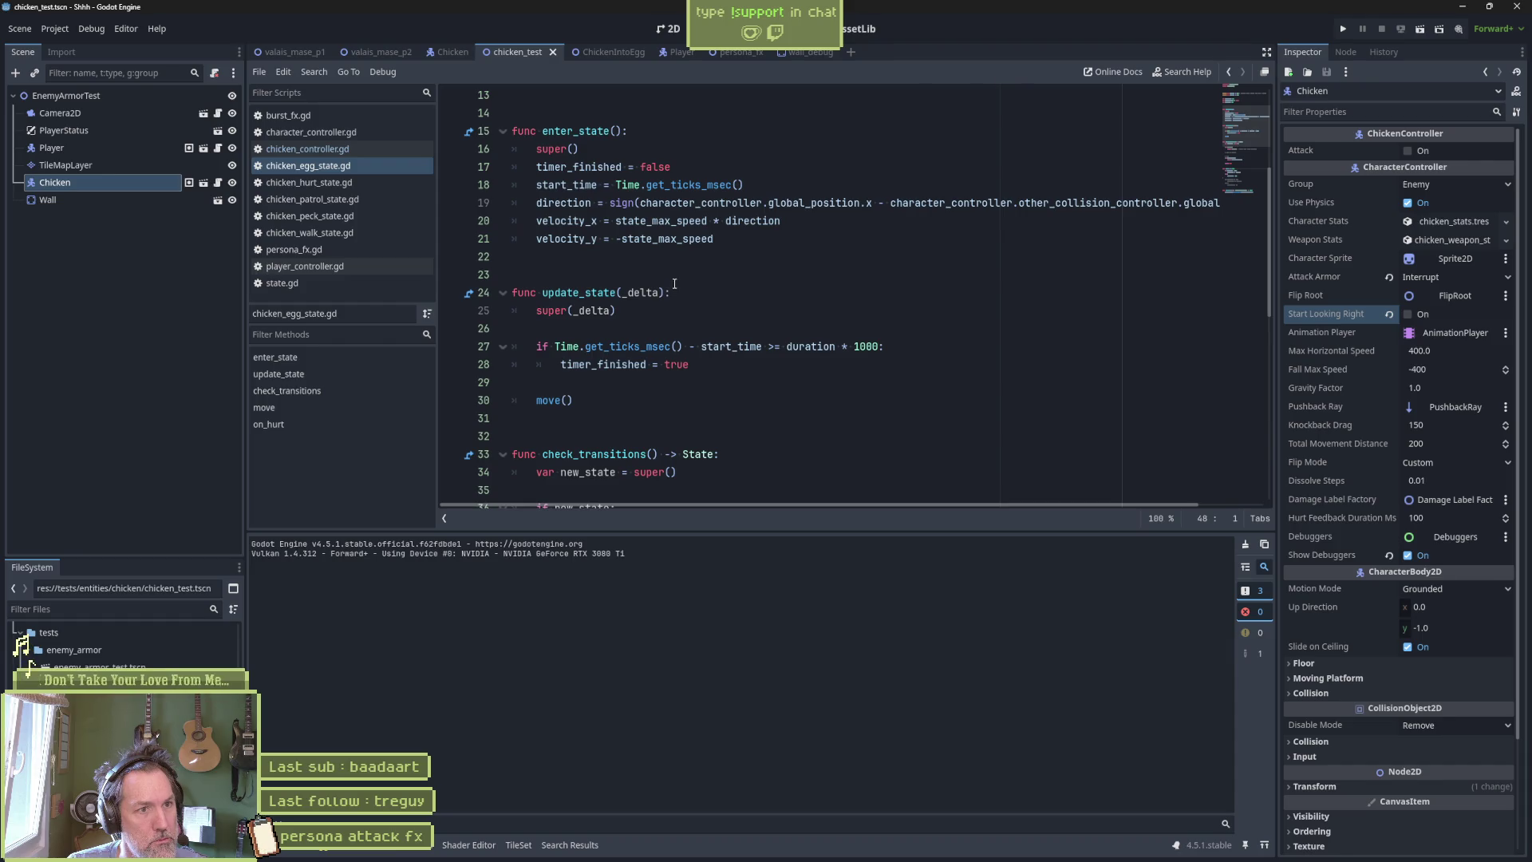
# Add a print_debug line after the velocity assignments logging velocity_x and direction.
pyautogui.click(730, 239)
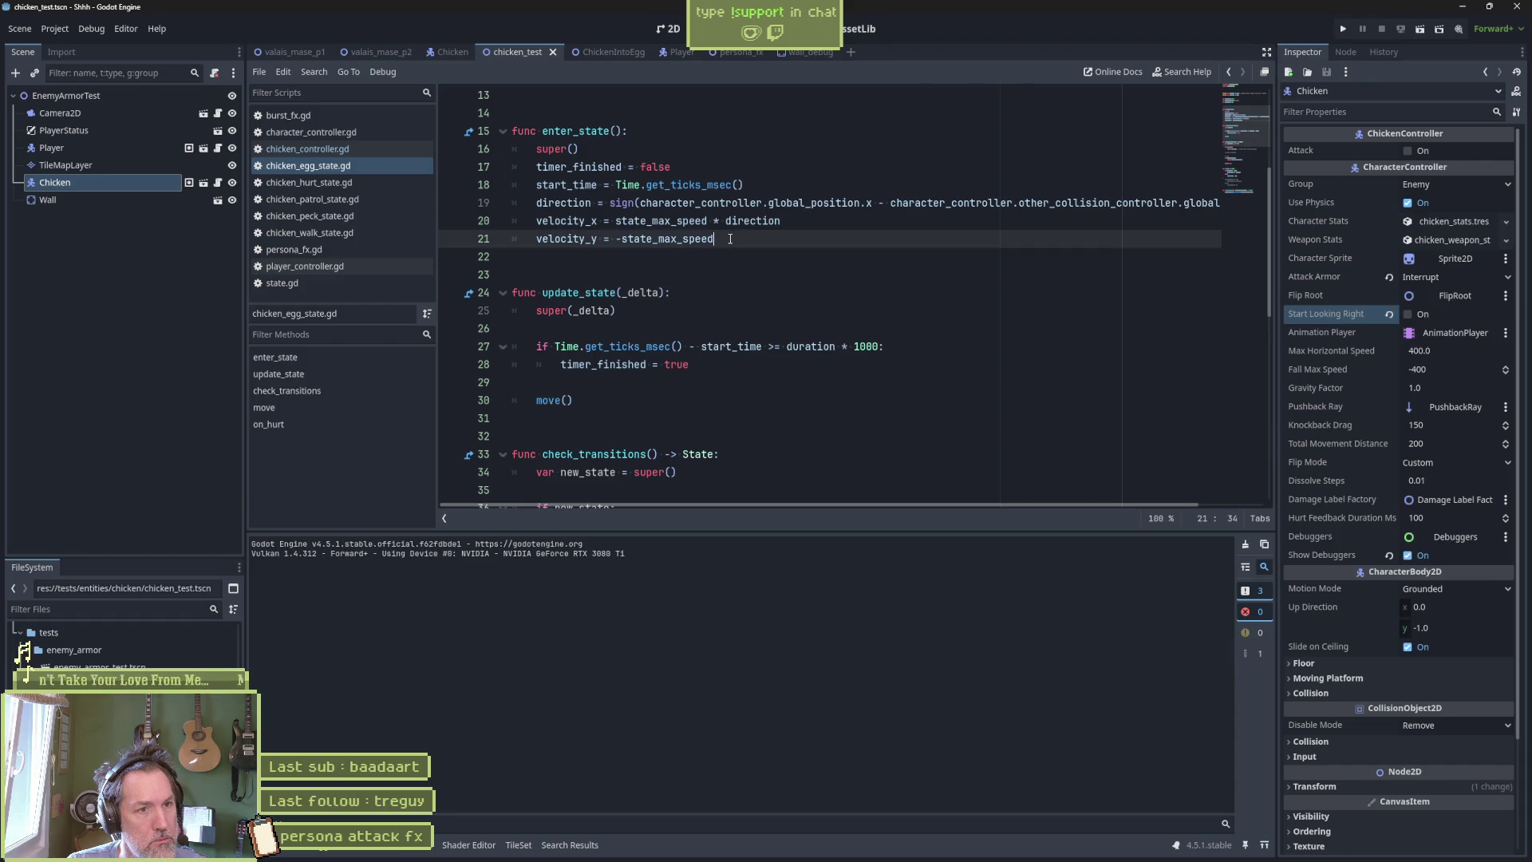
pyautogui.press('Return')
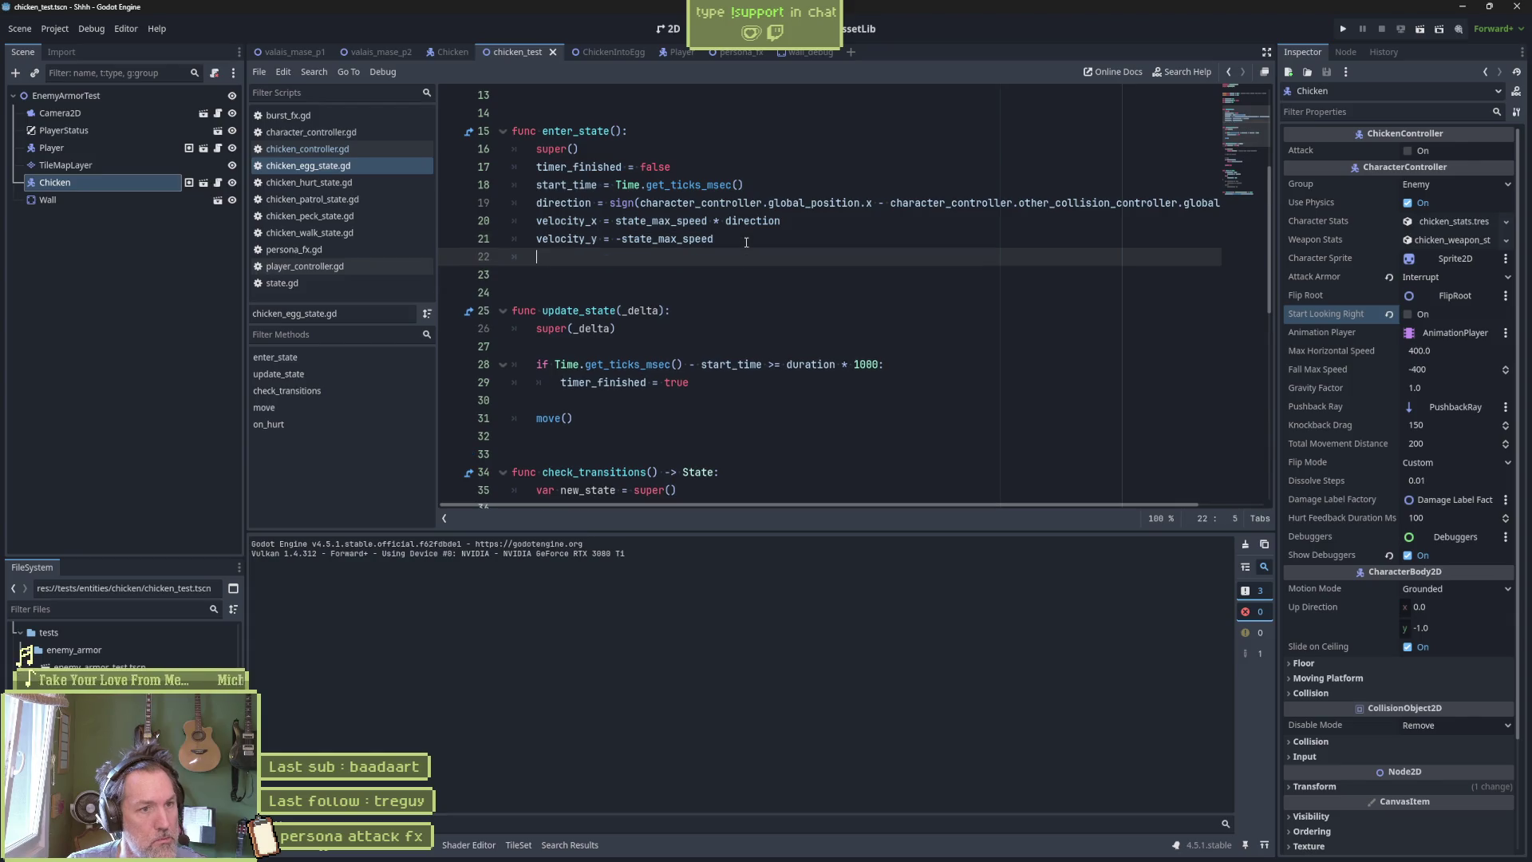
pyautogui.write('print_debug(')
pyautogui.write('self, " velocti')
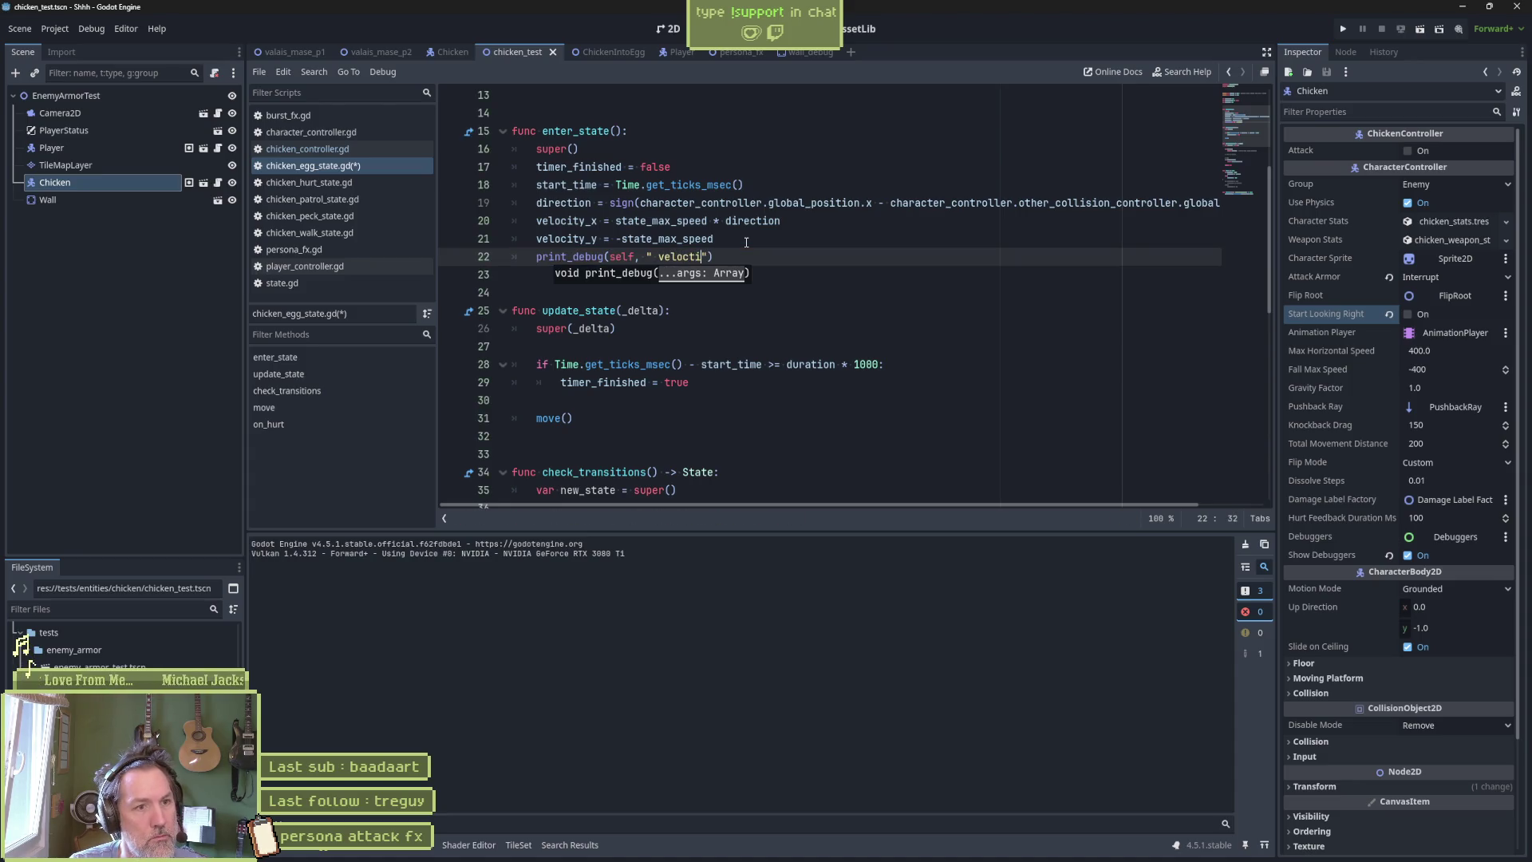
pyautogui.press('BackSpace')
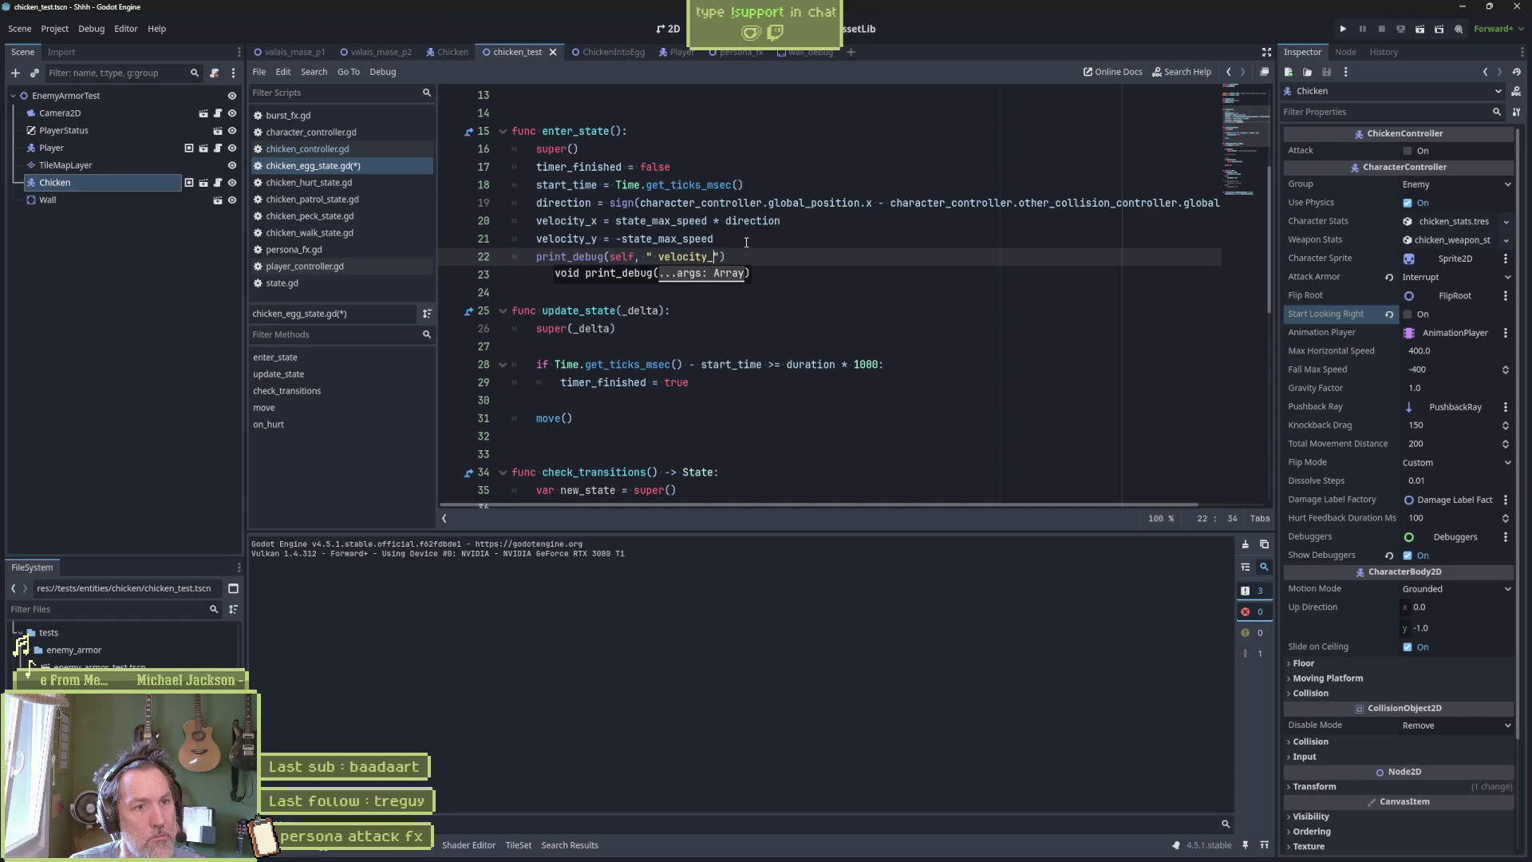
pyautogui.write('x:')
pyautogui.hotkey('ctrl', 'shift', 'Left')
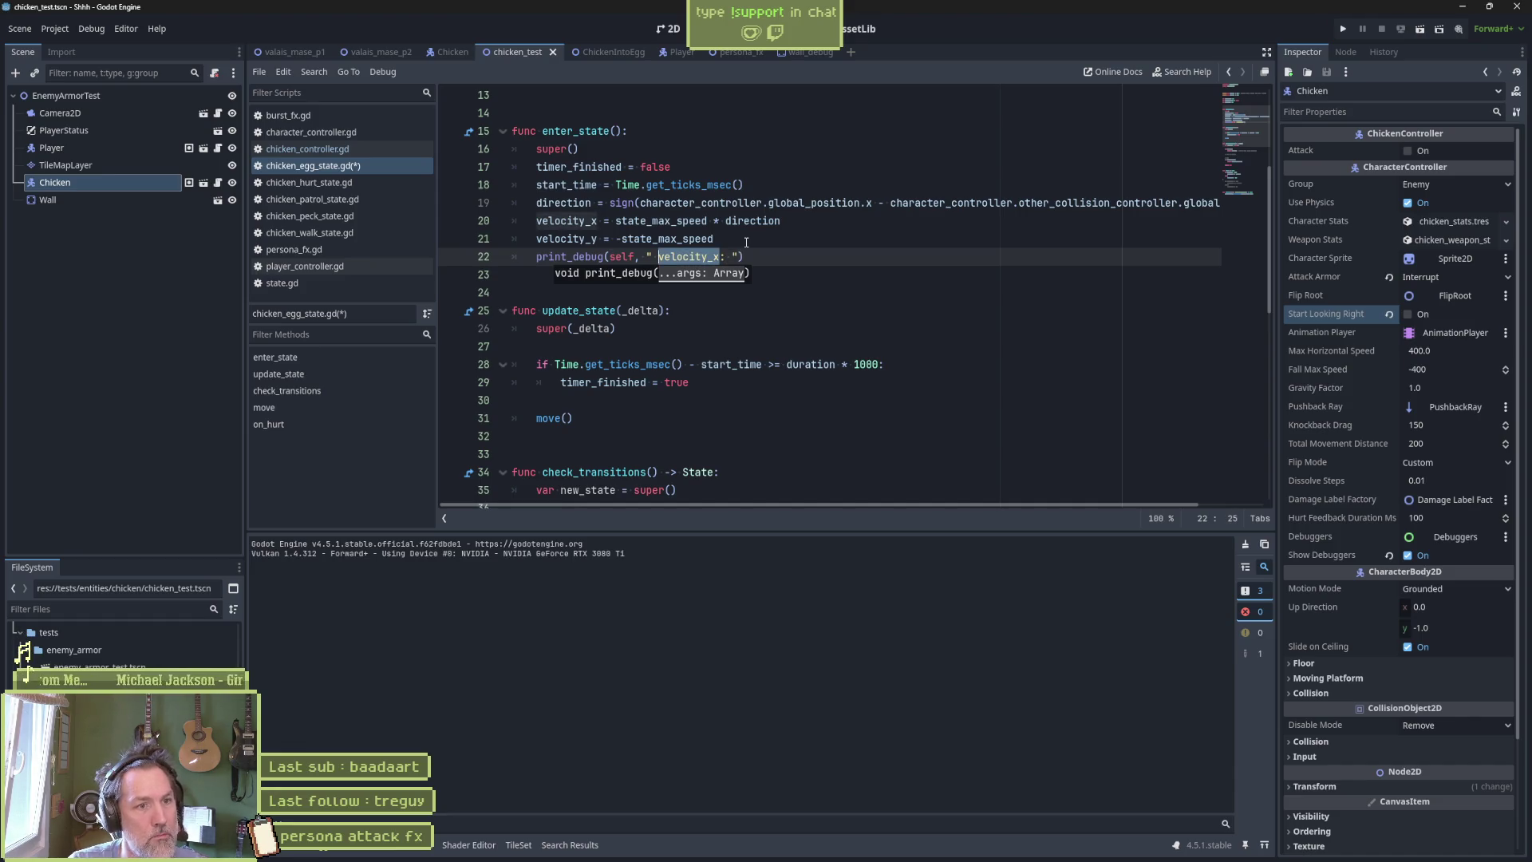
pyautogui.press('End')
pyautogui.write(', velocity_x')
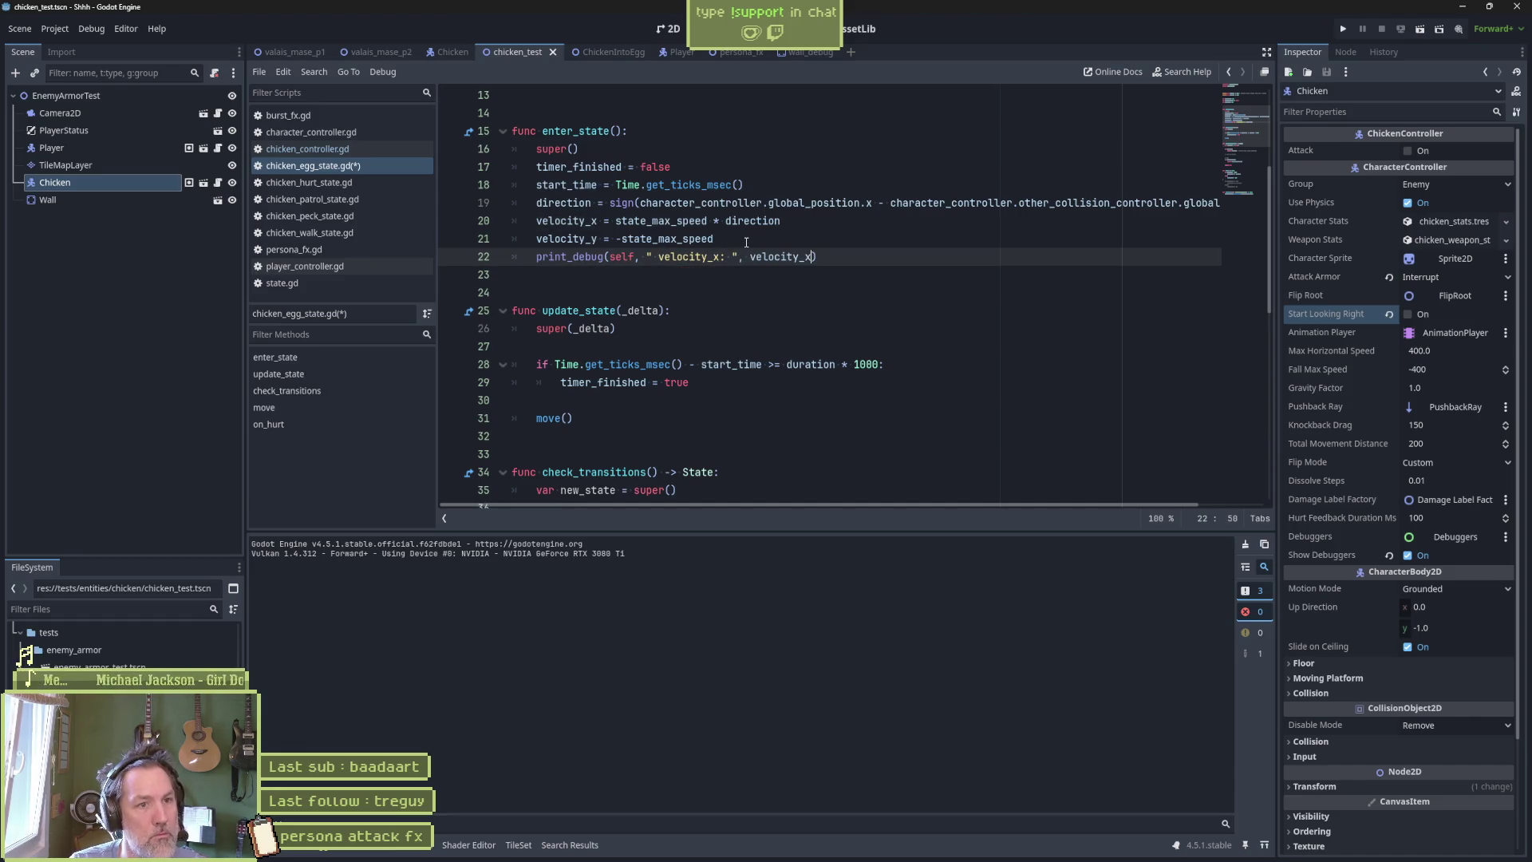
pyautogui.write(' "directin')
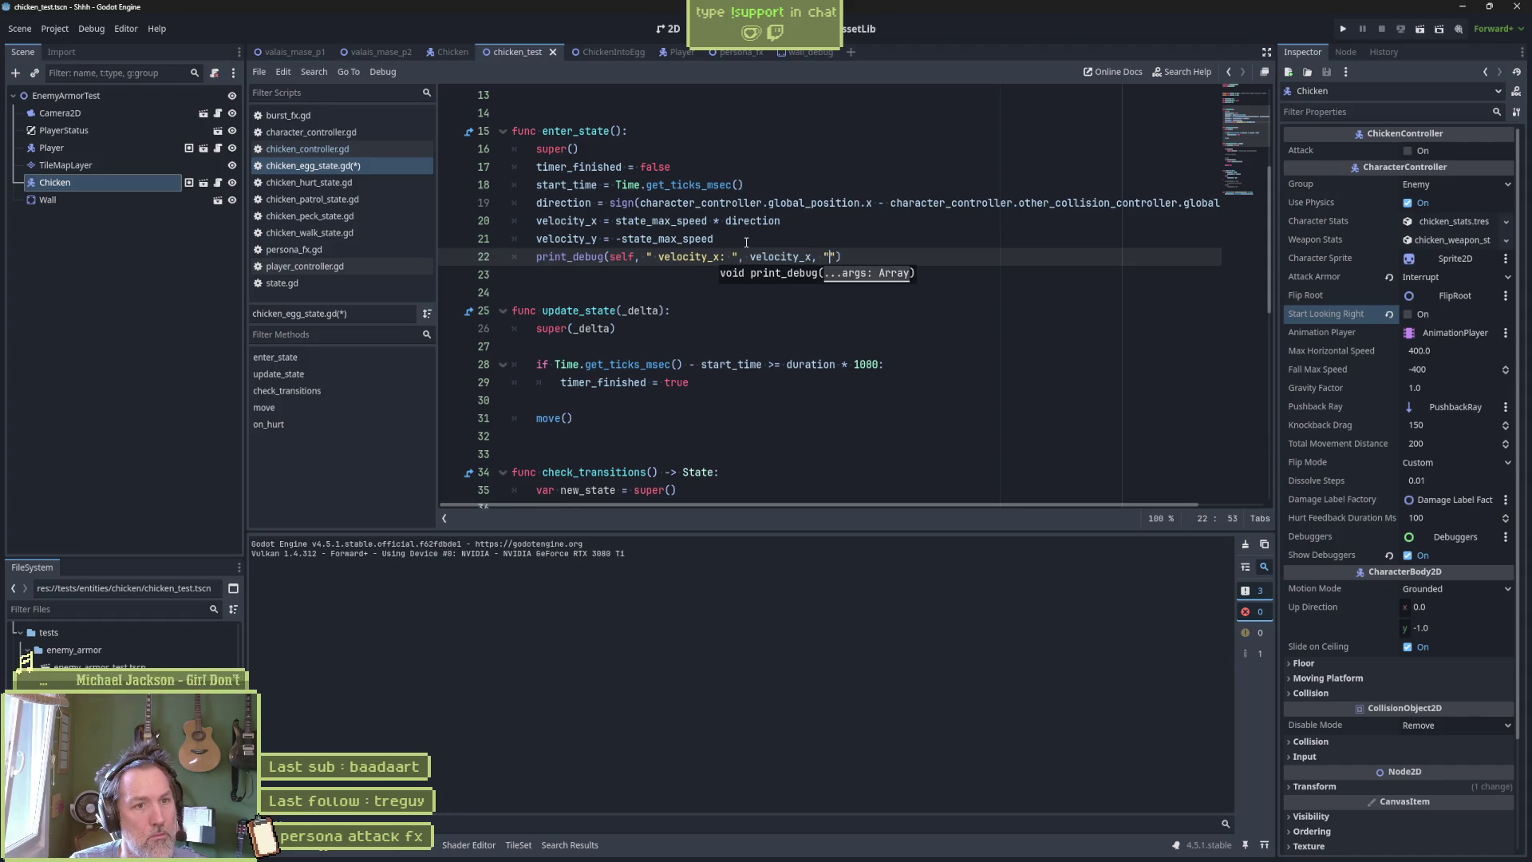
pyautogui.write(': ", dire')
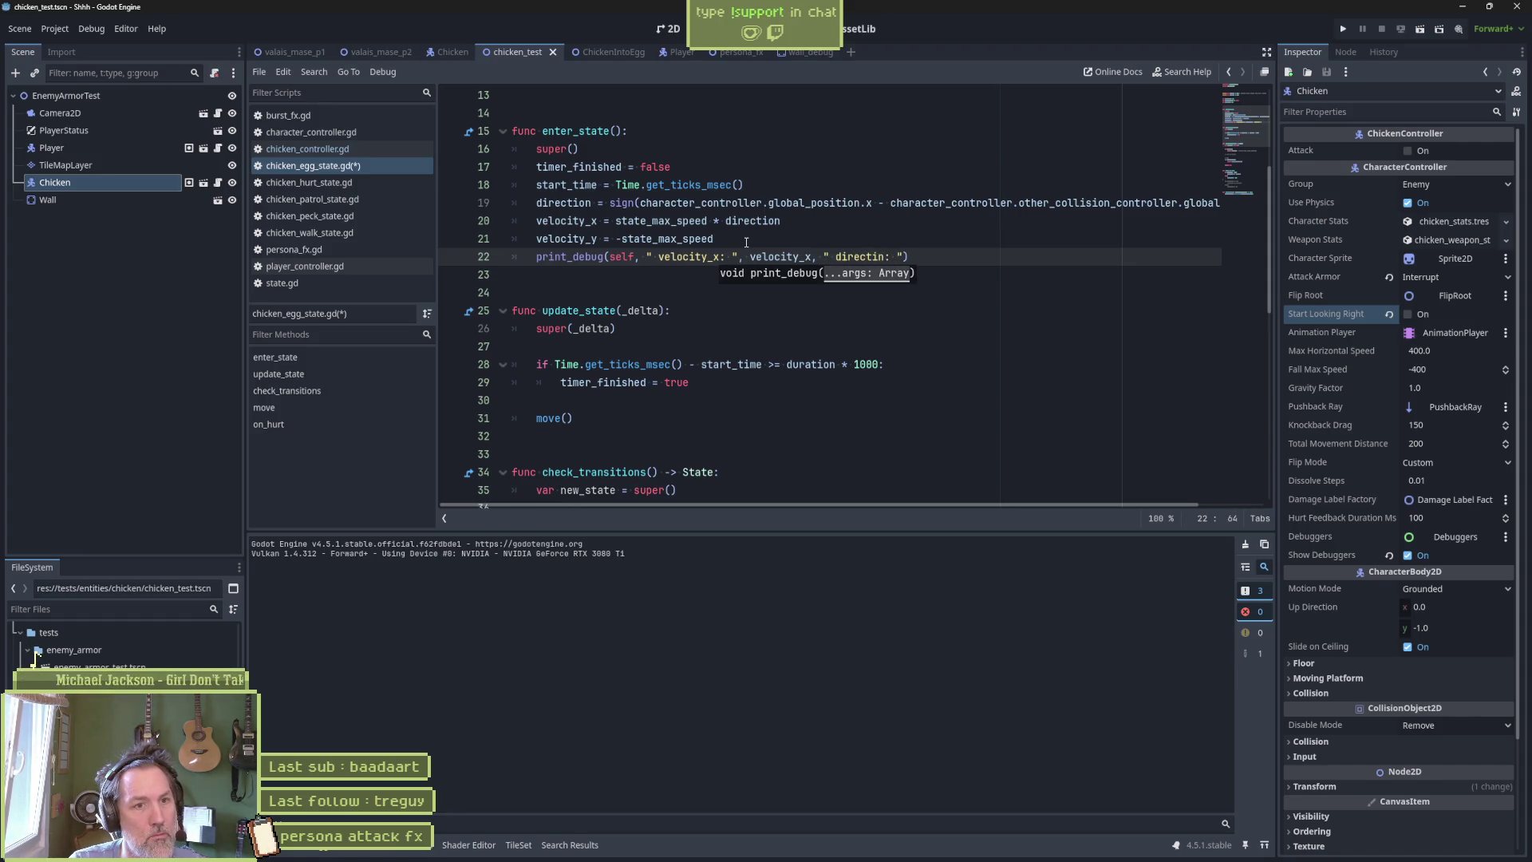
pyautogui.write('ction')
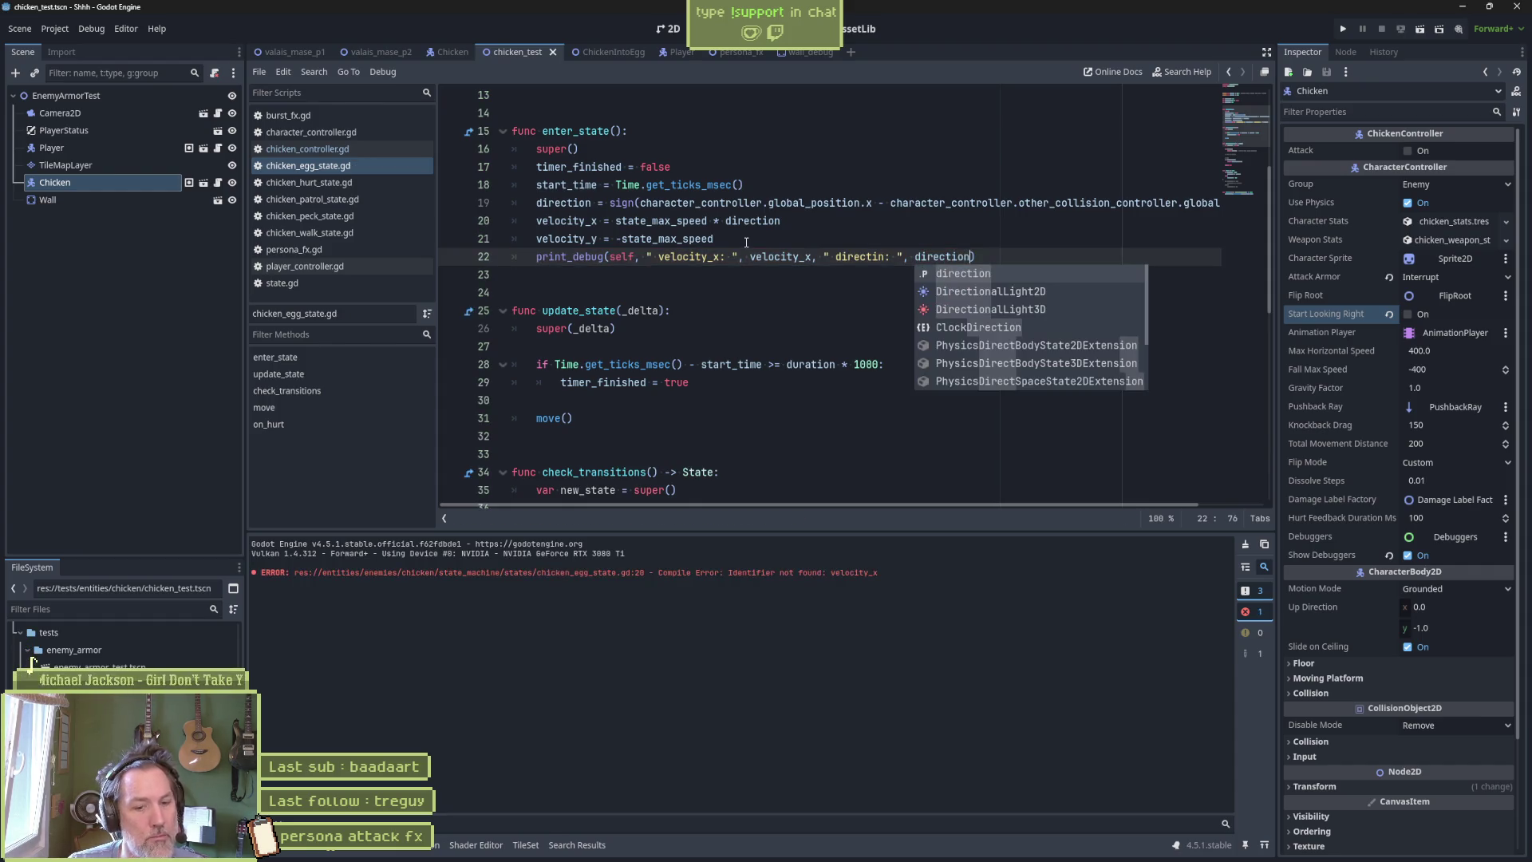
# Run the scene and hit the egg, logging 150.0/direction 1 and -150.0/direction -1.
pyautogui.press('F6')
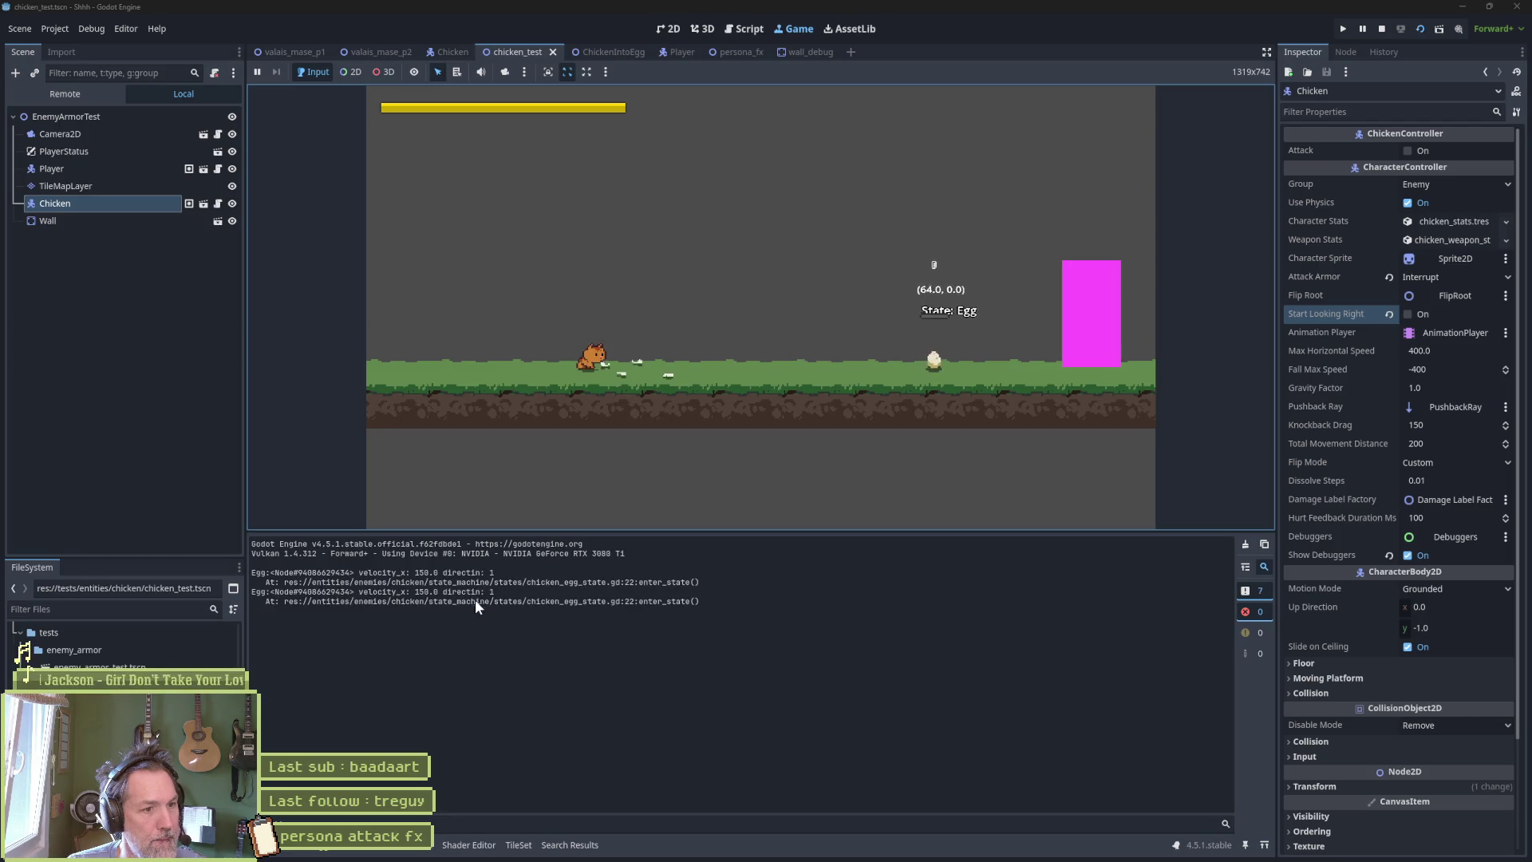
pyautogui.press('Right')
pyautogui.press('space')
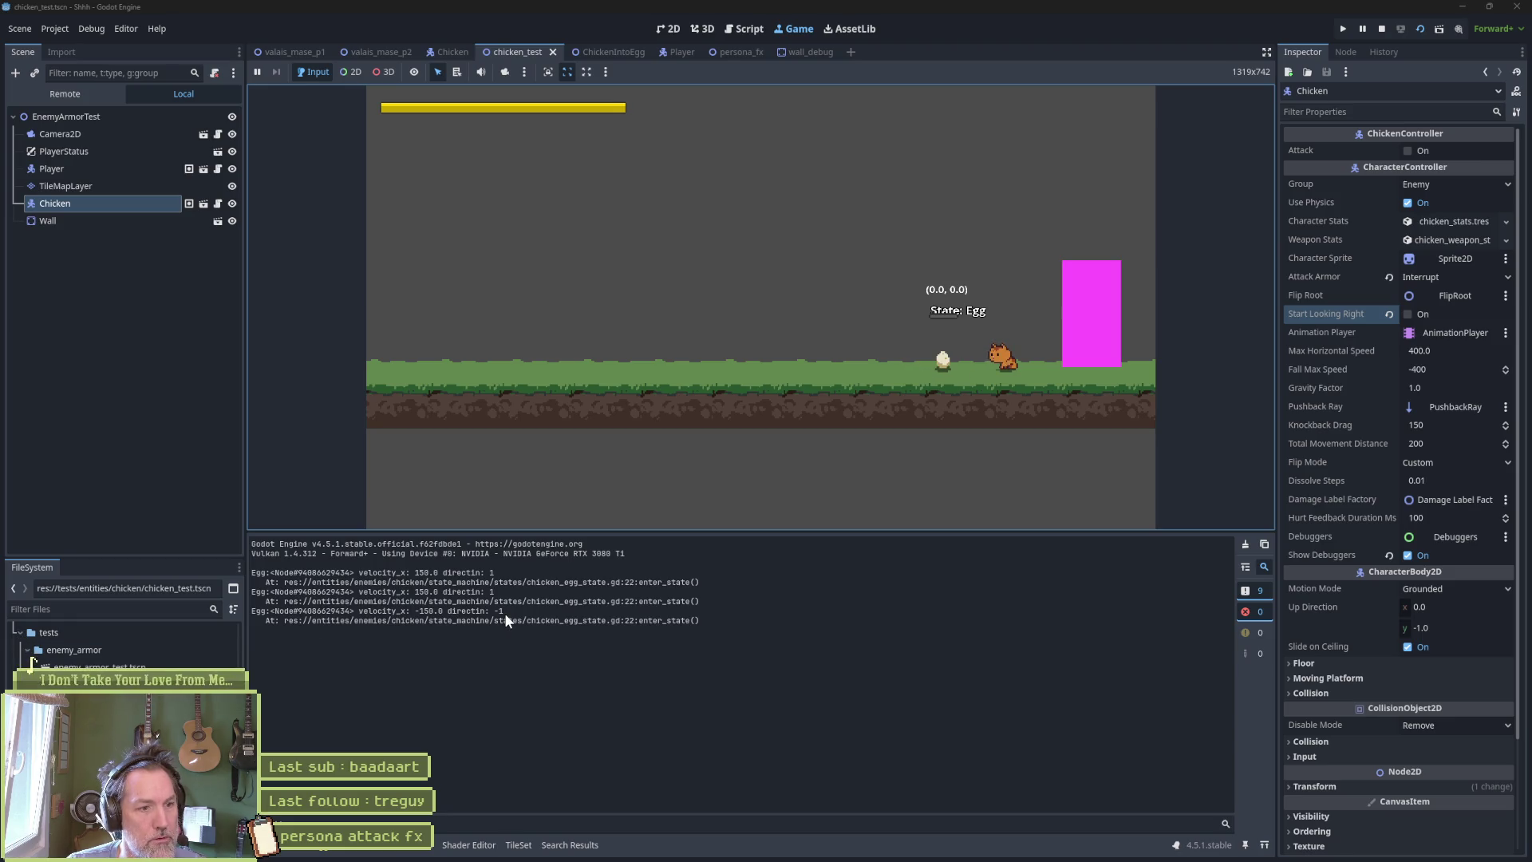
pyautogui.press('space')
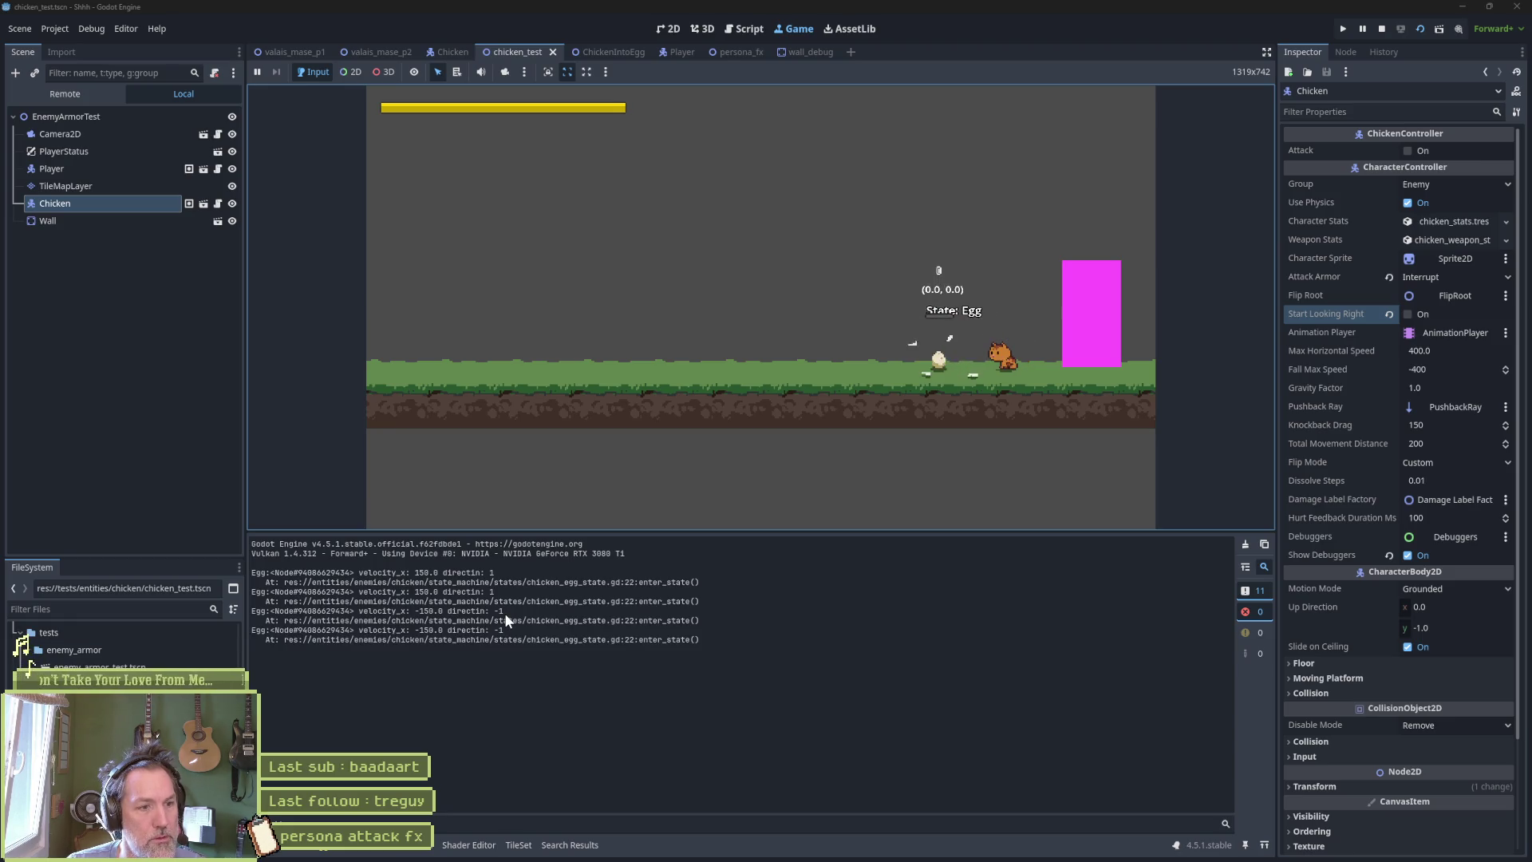
pyautogui.press('F5')
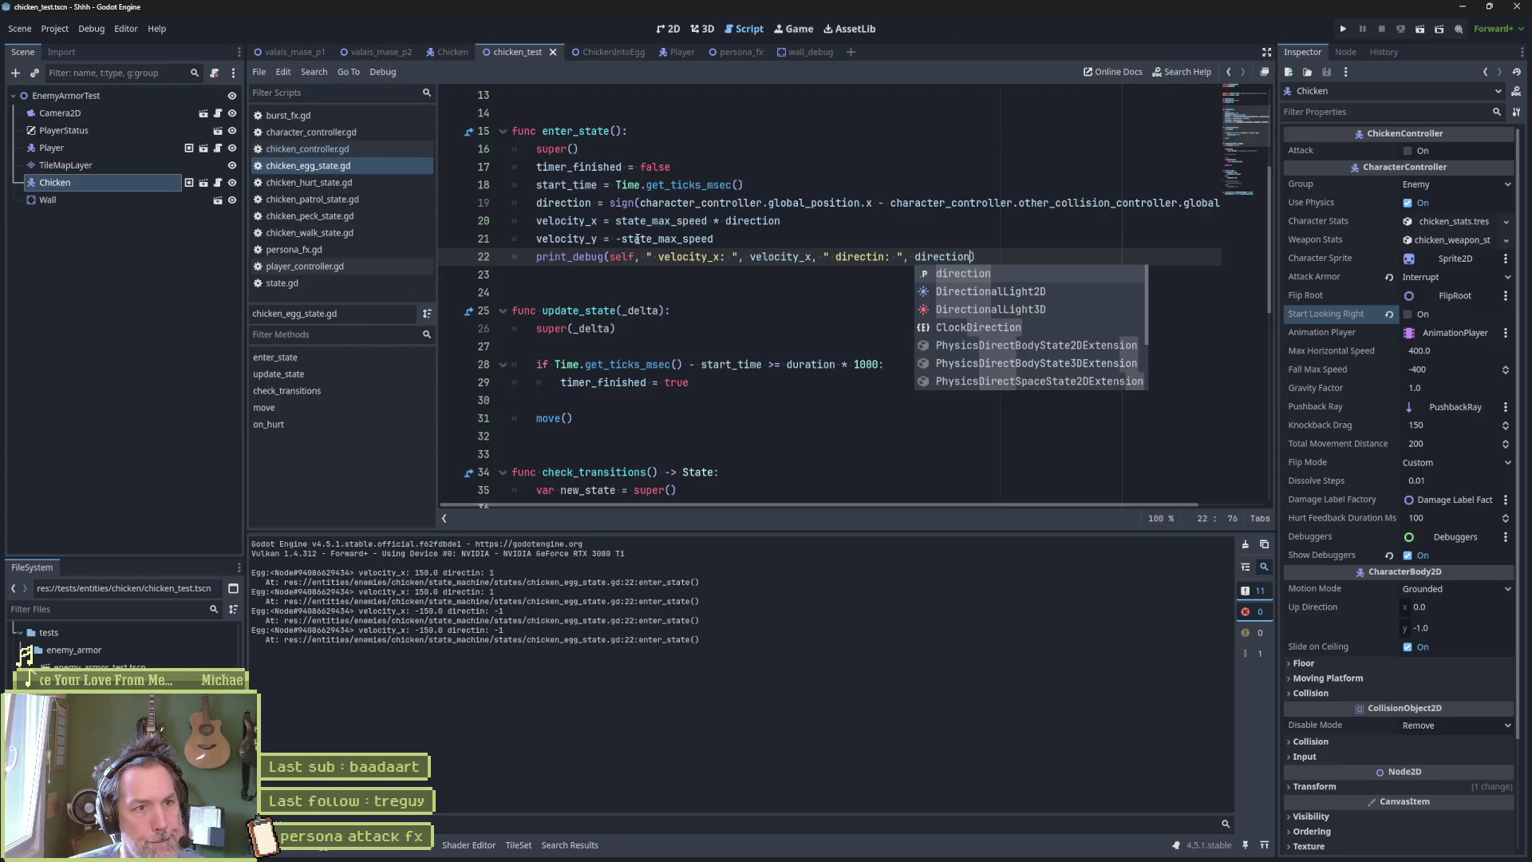
pyautogui.moveTo(615, 220); pyautogui.dragTo(784, 217)
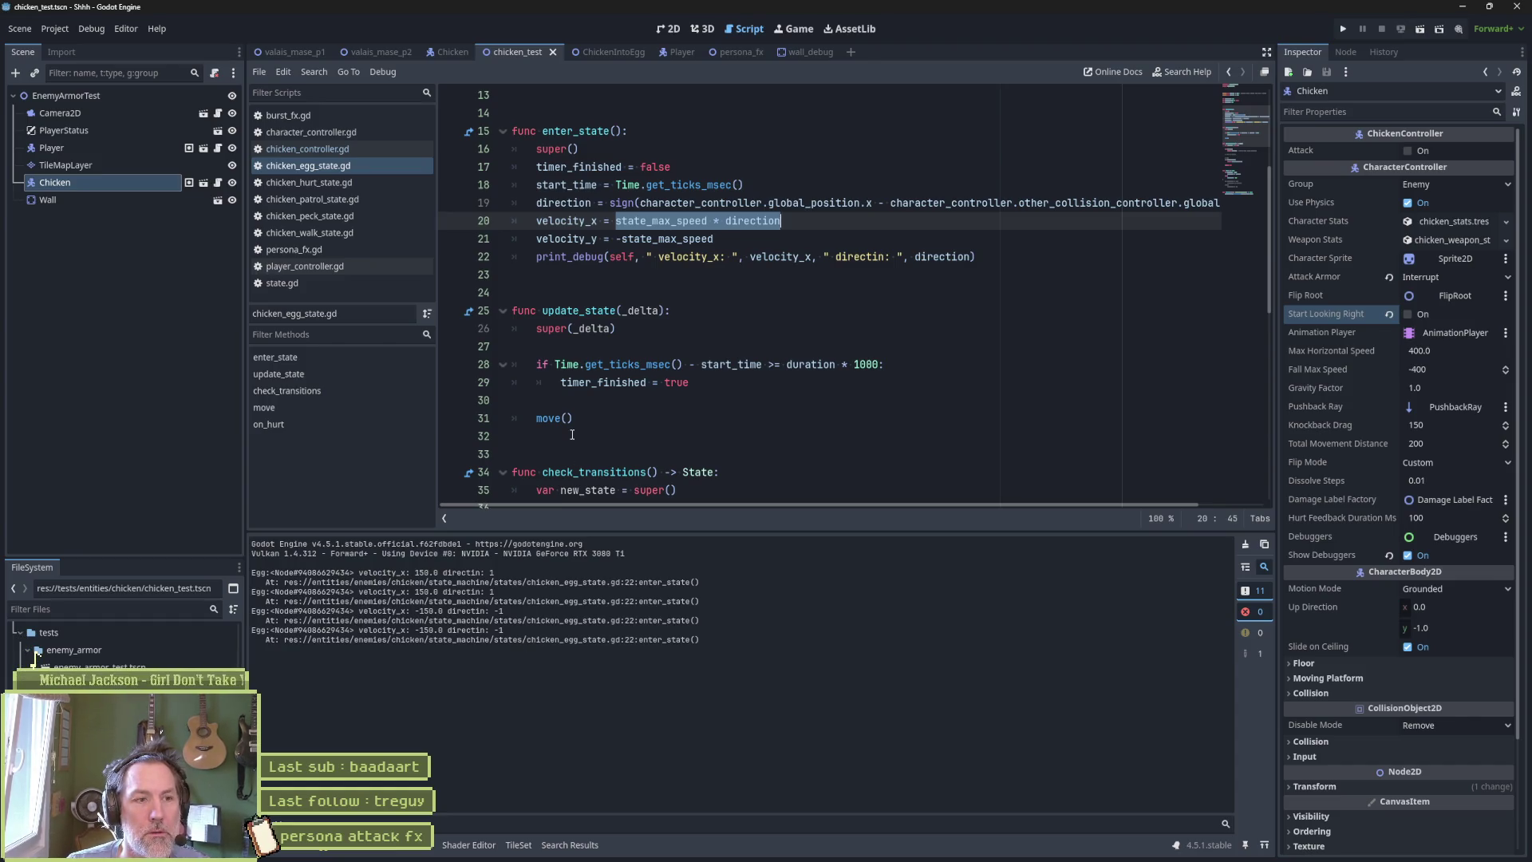
pyautogui.scroll(-8, 578, 428)
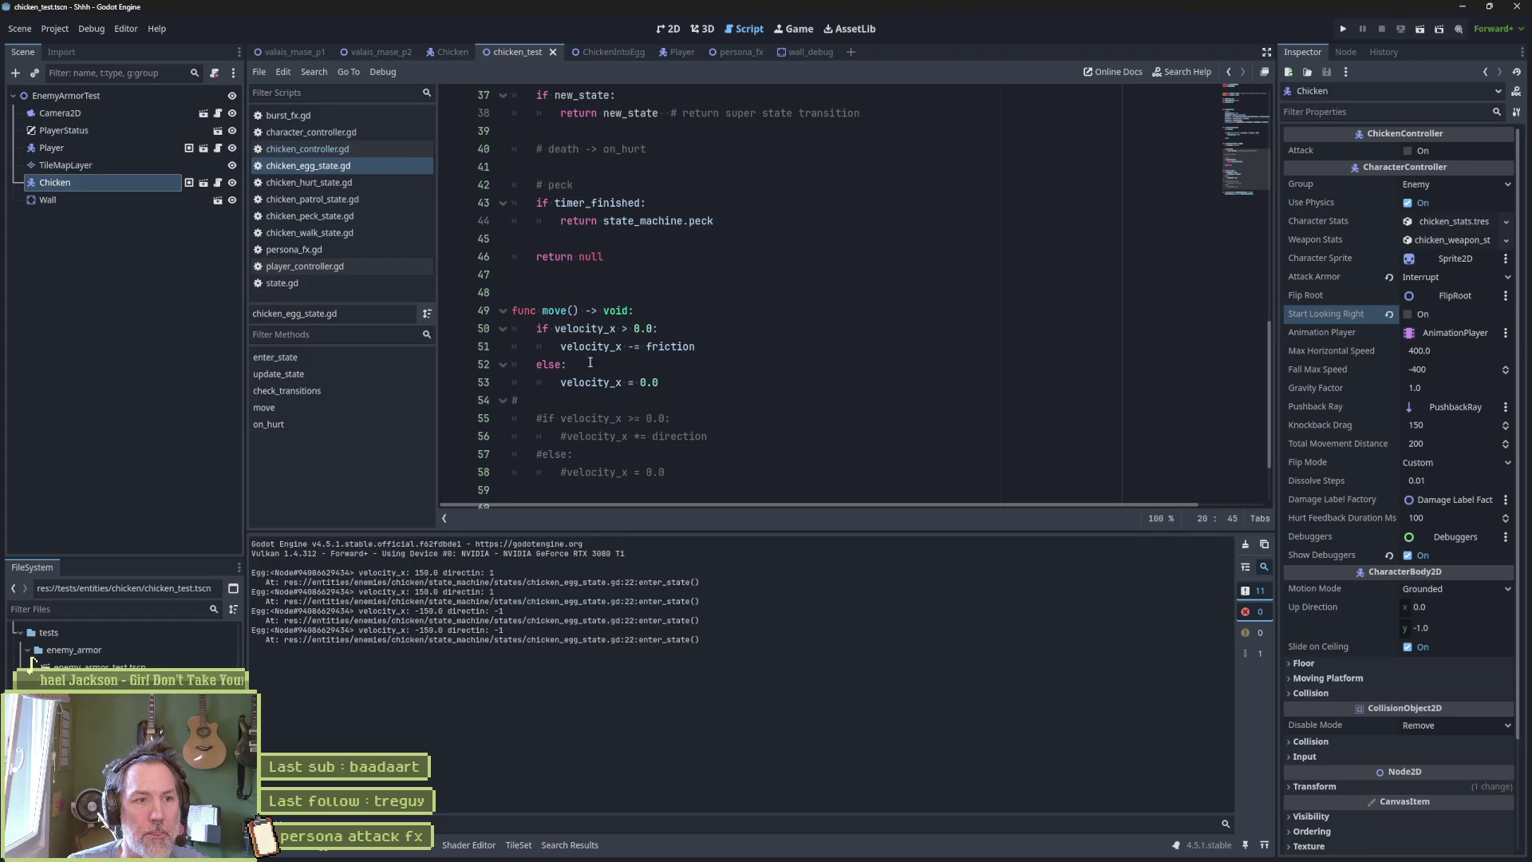
# Add print_debug(self, " moving x: ", velocity_x) in move()'s friction branch and save.
pyautogui.doubleClick(591, 329)
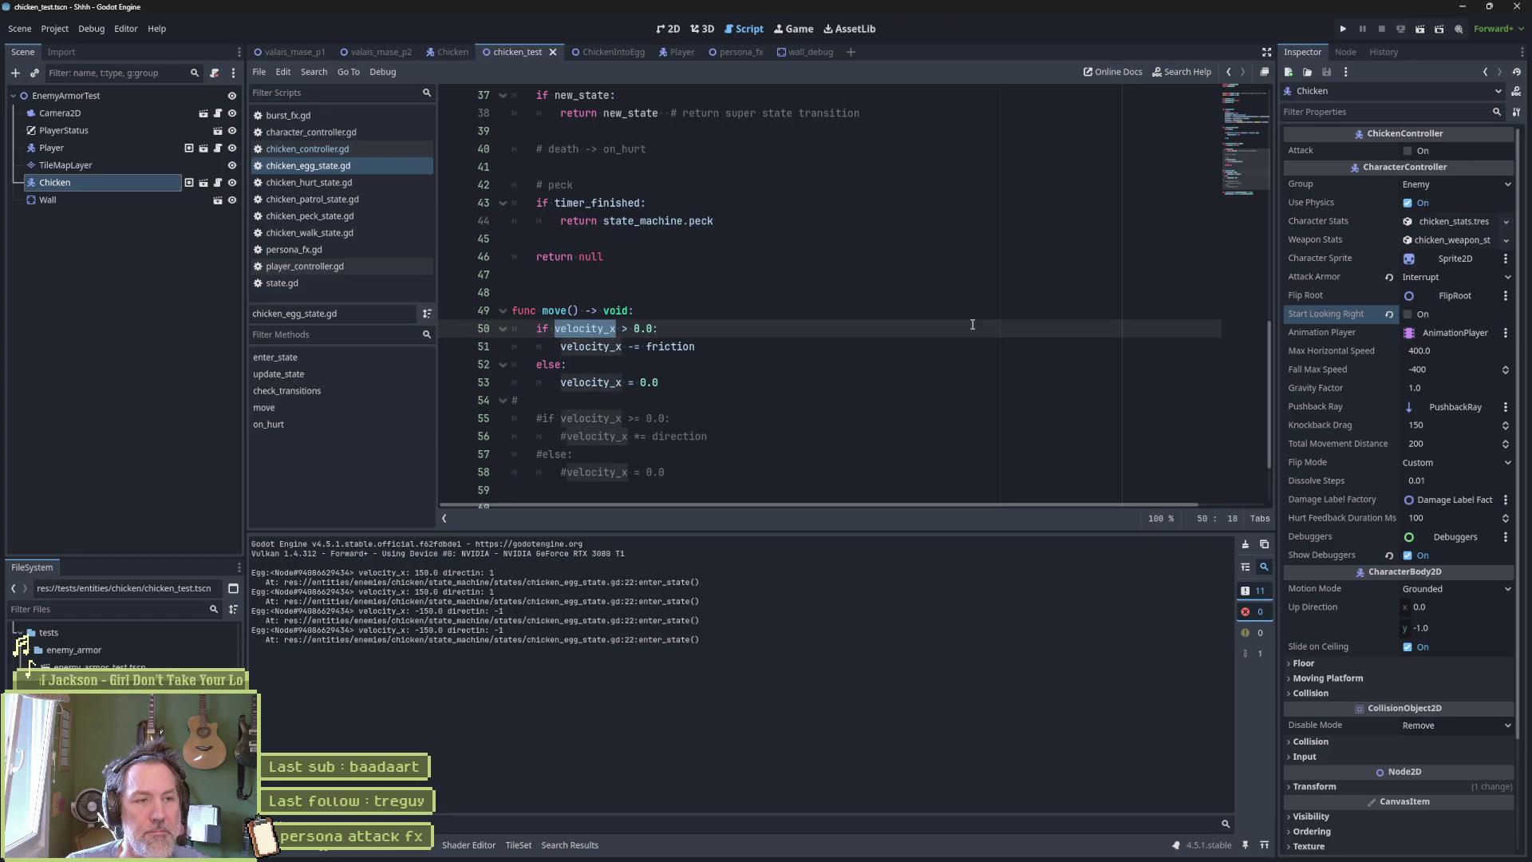
pyautogui.click(692, 329)
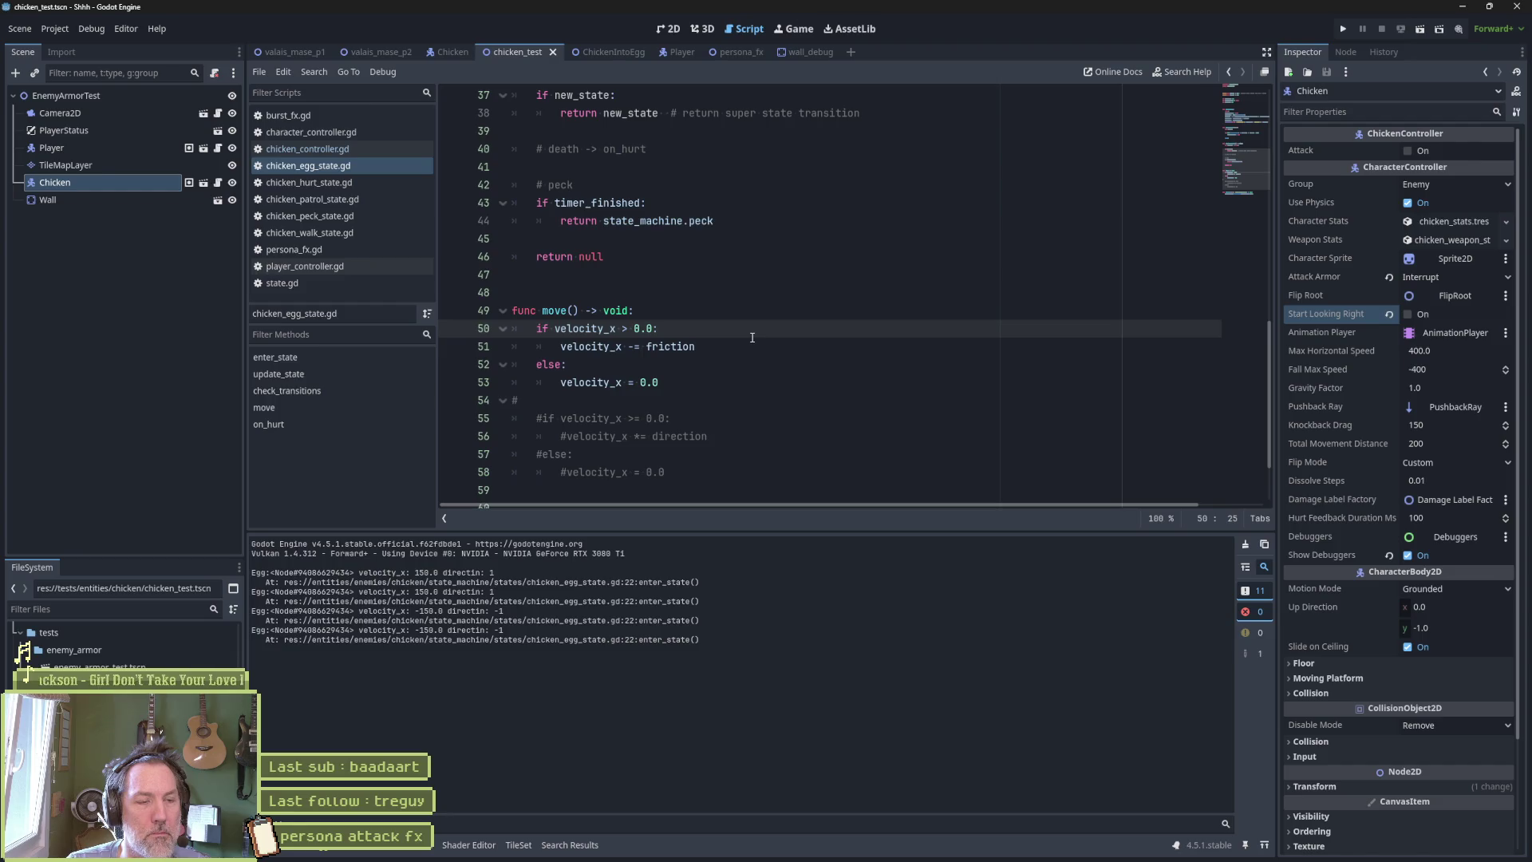
pyautogui.press('Return')
pyautogui.write('print_debu')
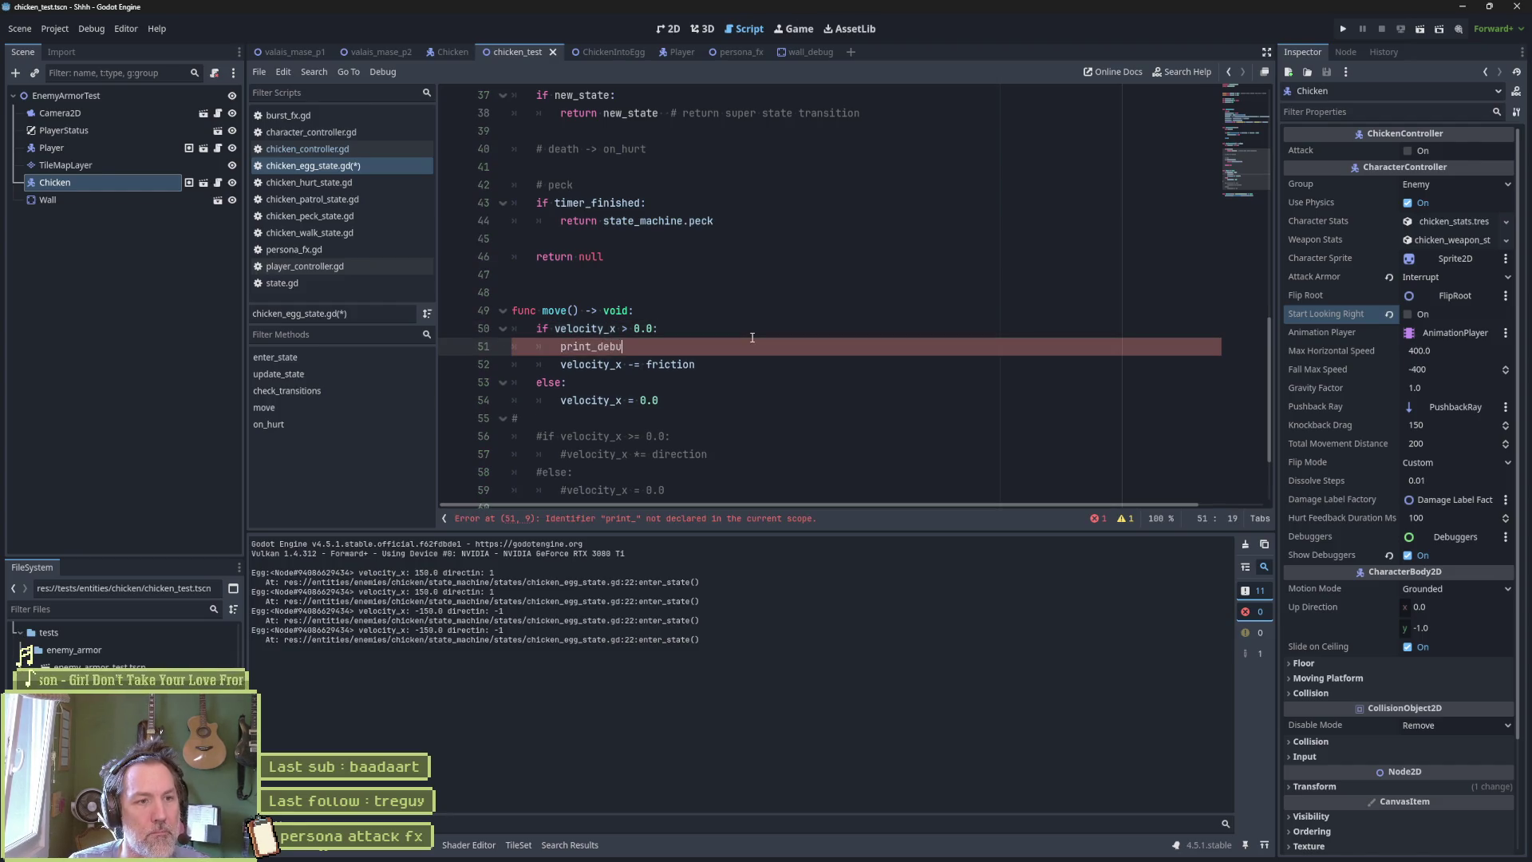
pyautogui.write('g(self, ')
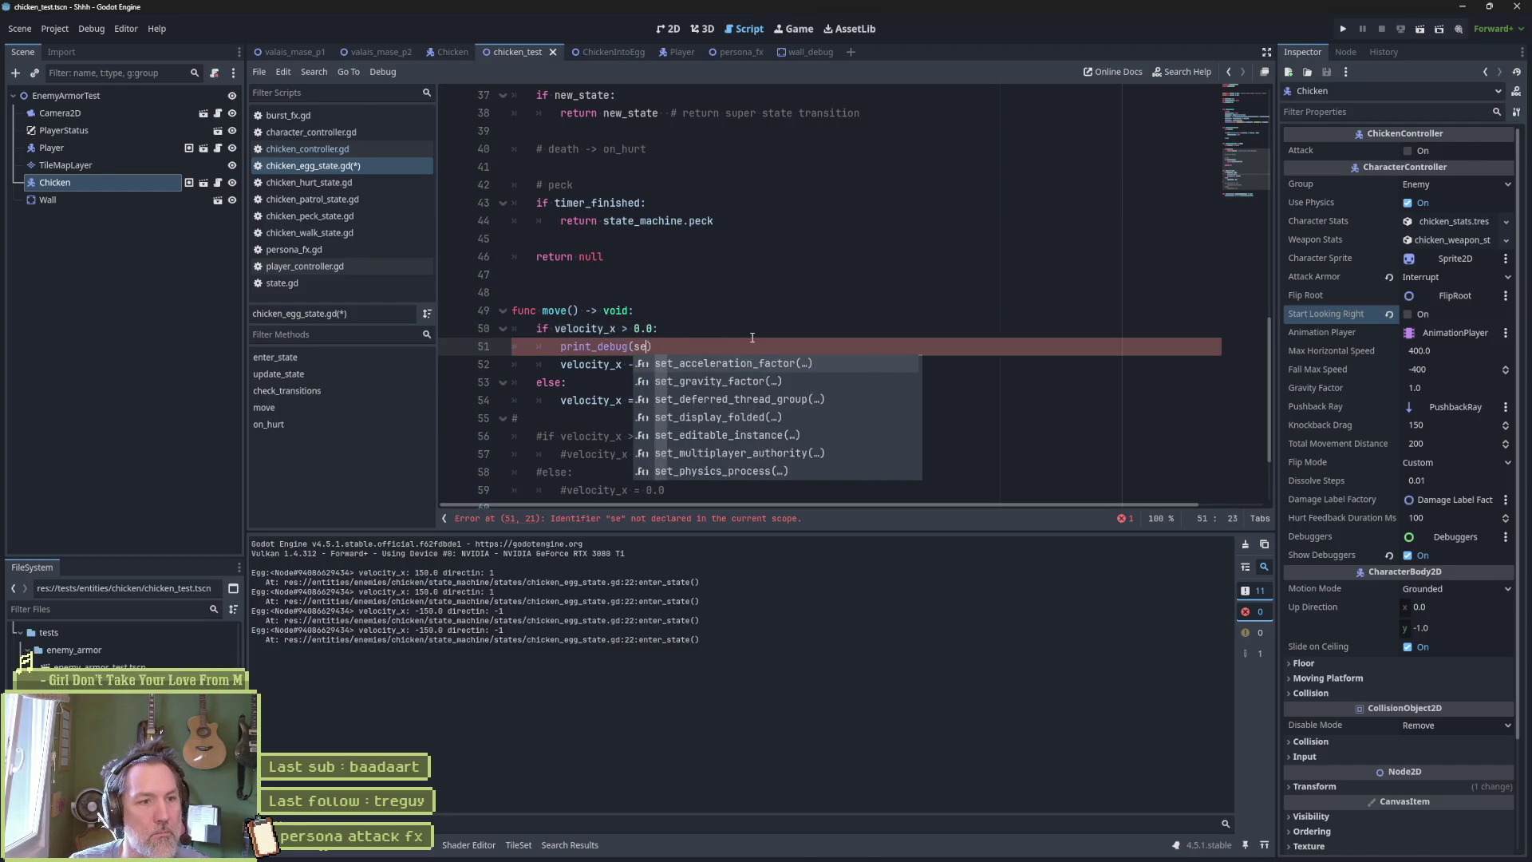
pyautogui.write('" moving x: ", ')
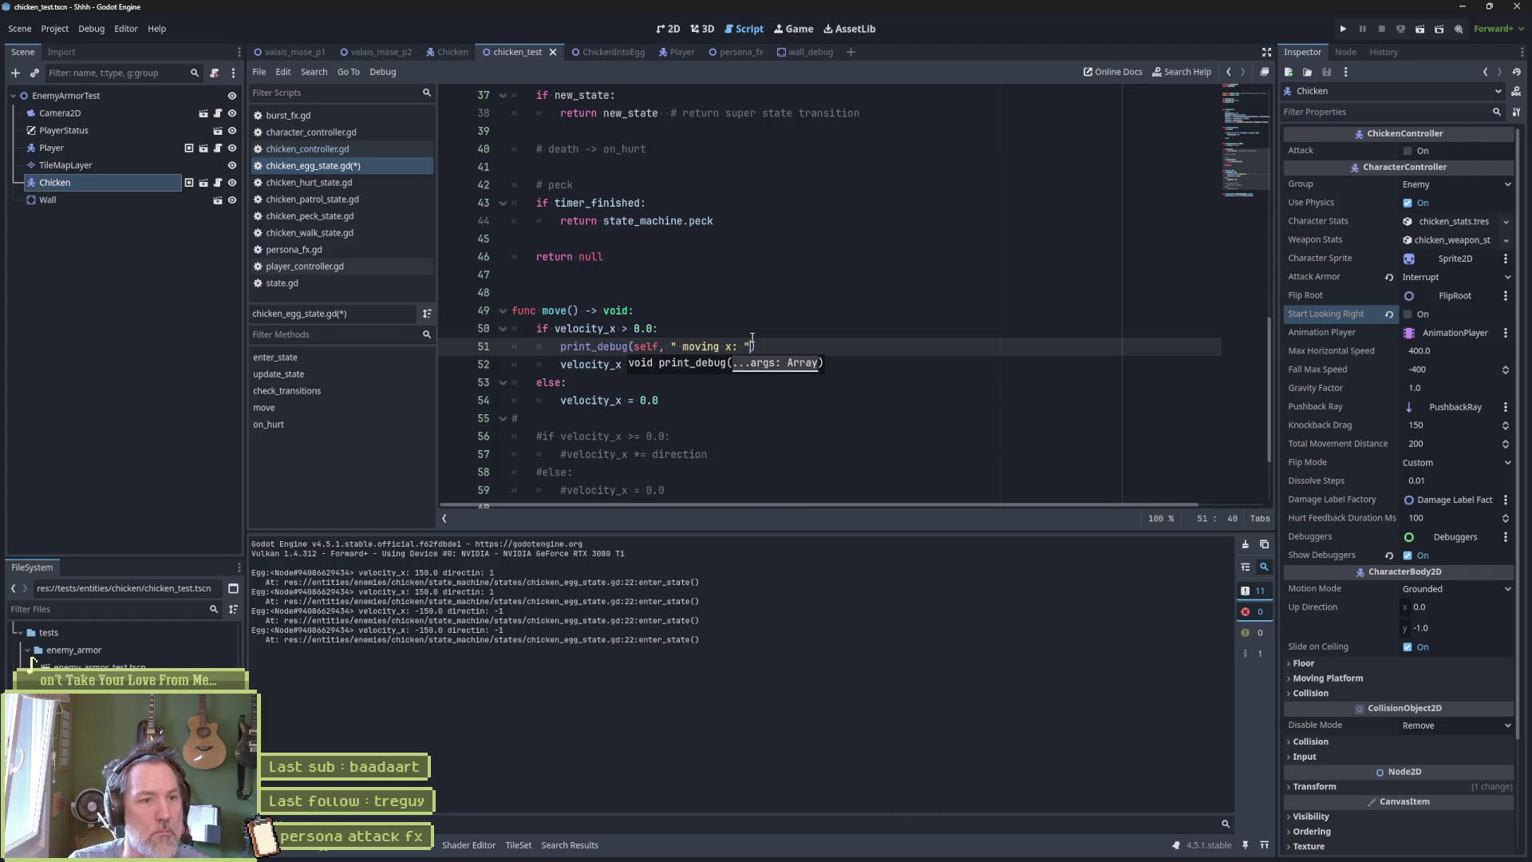
pyautogui.write('velocity_x')
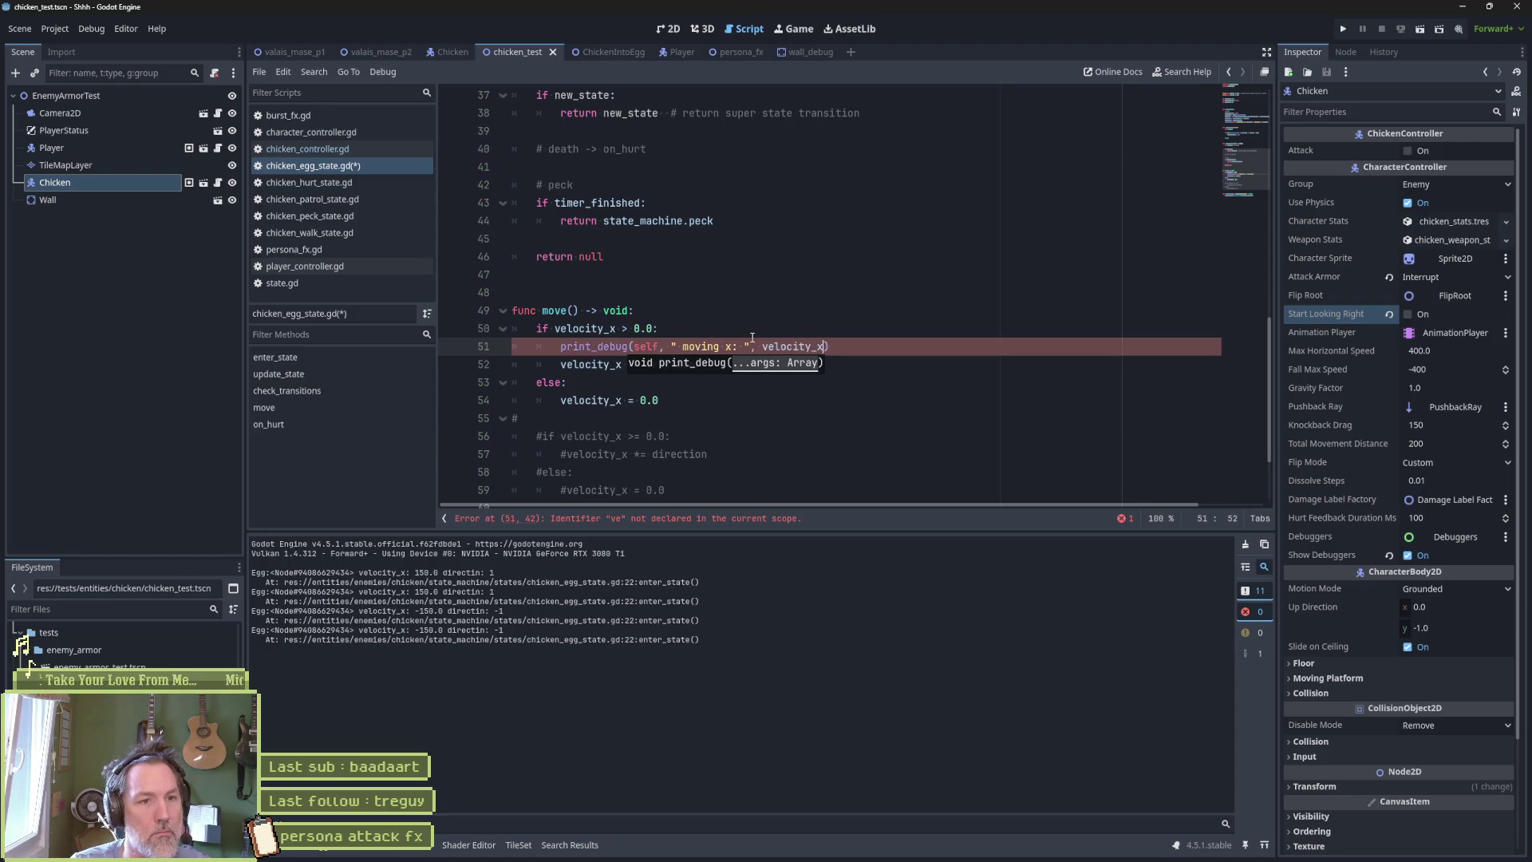
pyautogui.hotkey('ctrl', 's')
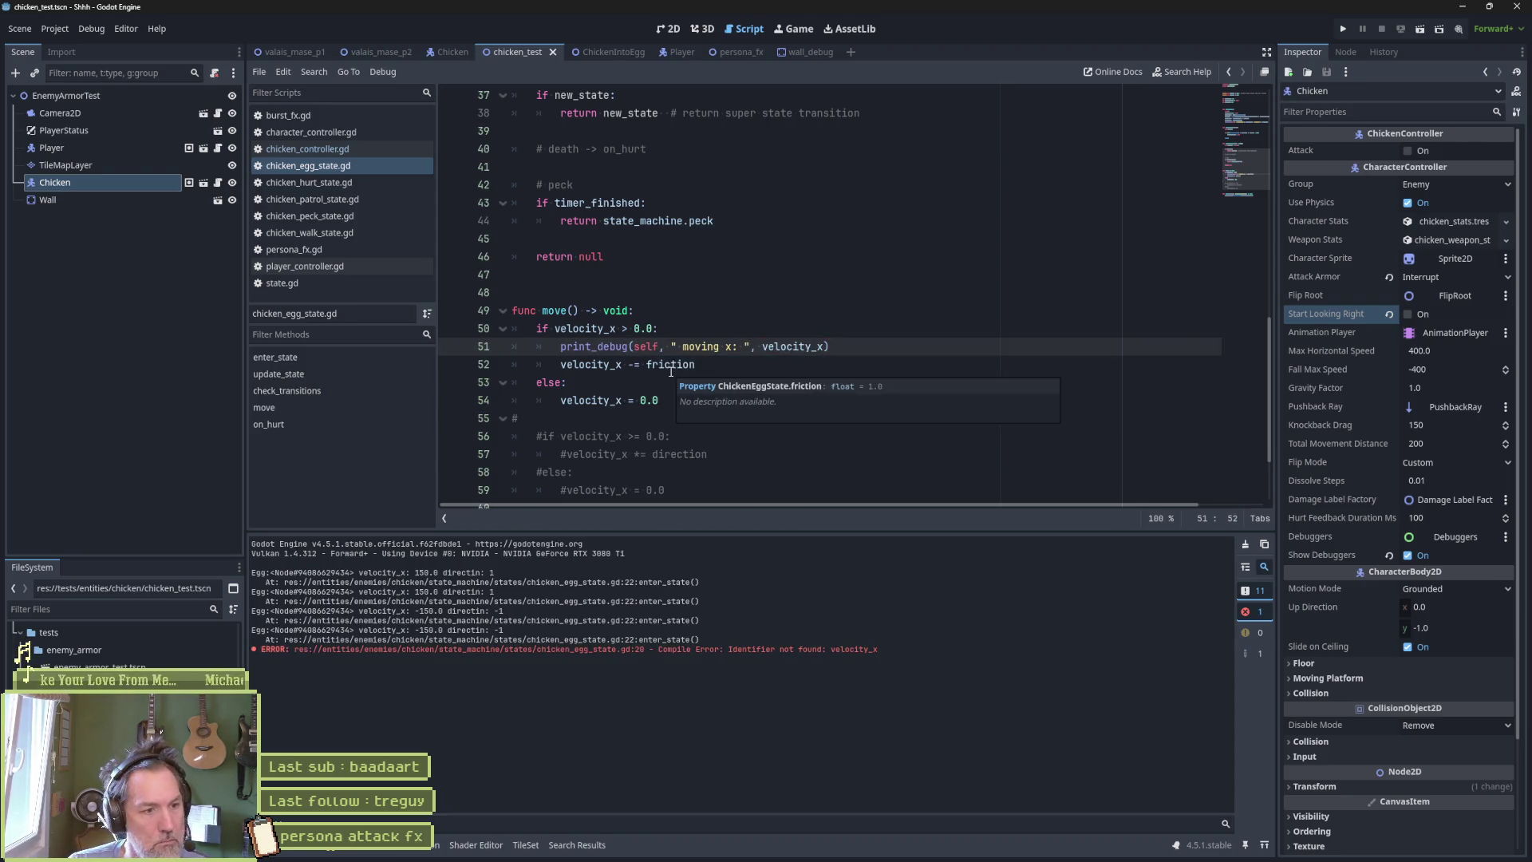
# Run chicken_test, jump right and attack to launch the egg, then stop.
pyautogui.press('F6')
pyautogui.press('Right')
pyautogui.press('space')
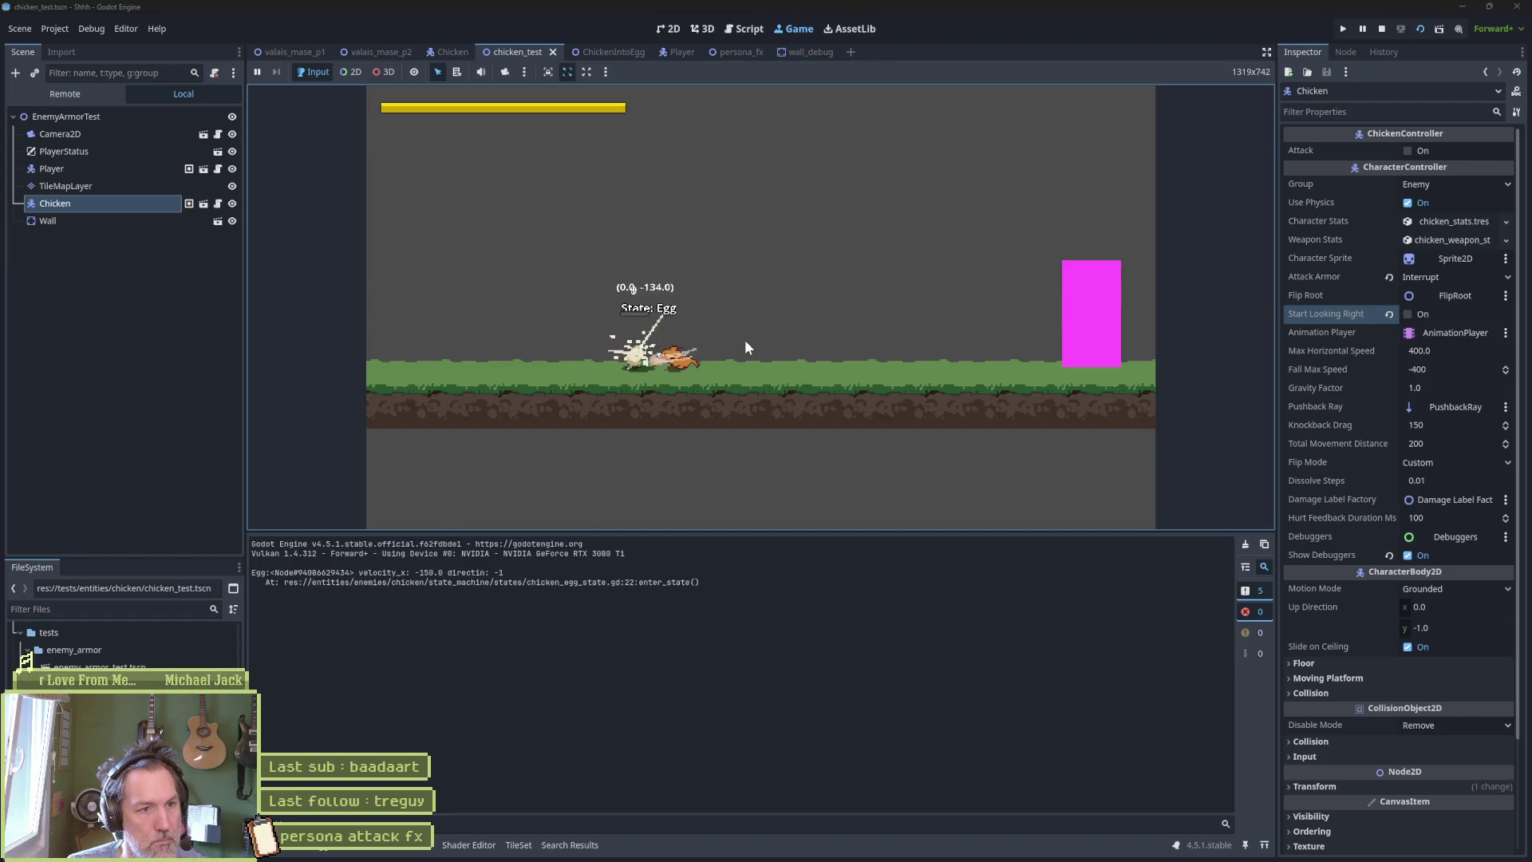
pyautogui.press('F8')
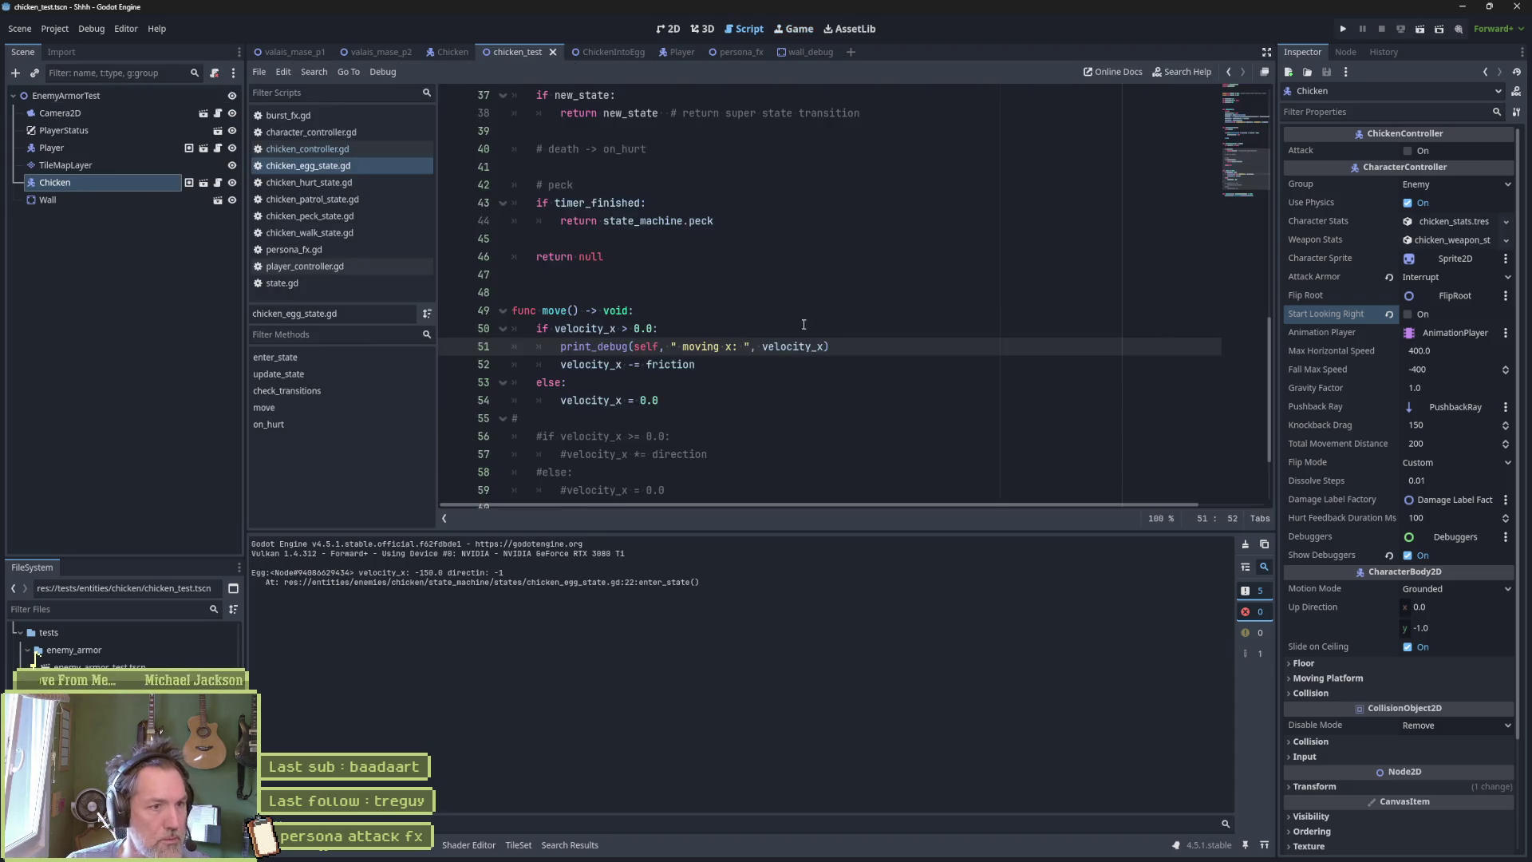
# Find where start_time is set and delete that assignment from enter_state.
pyautogui.doubleClick(565, 311)
pyautogui.scroll(7, 662, 319)
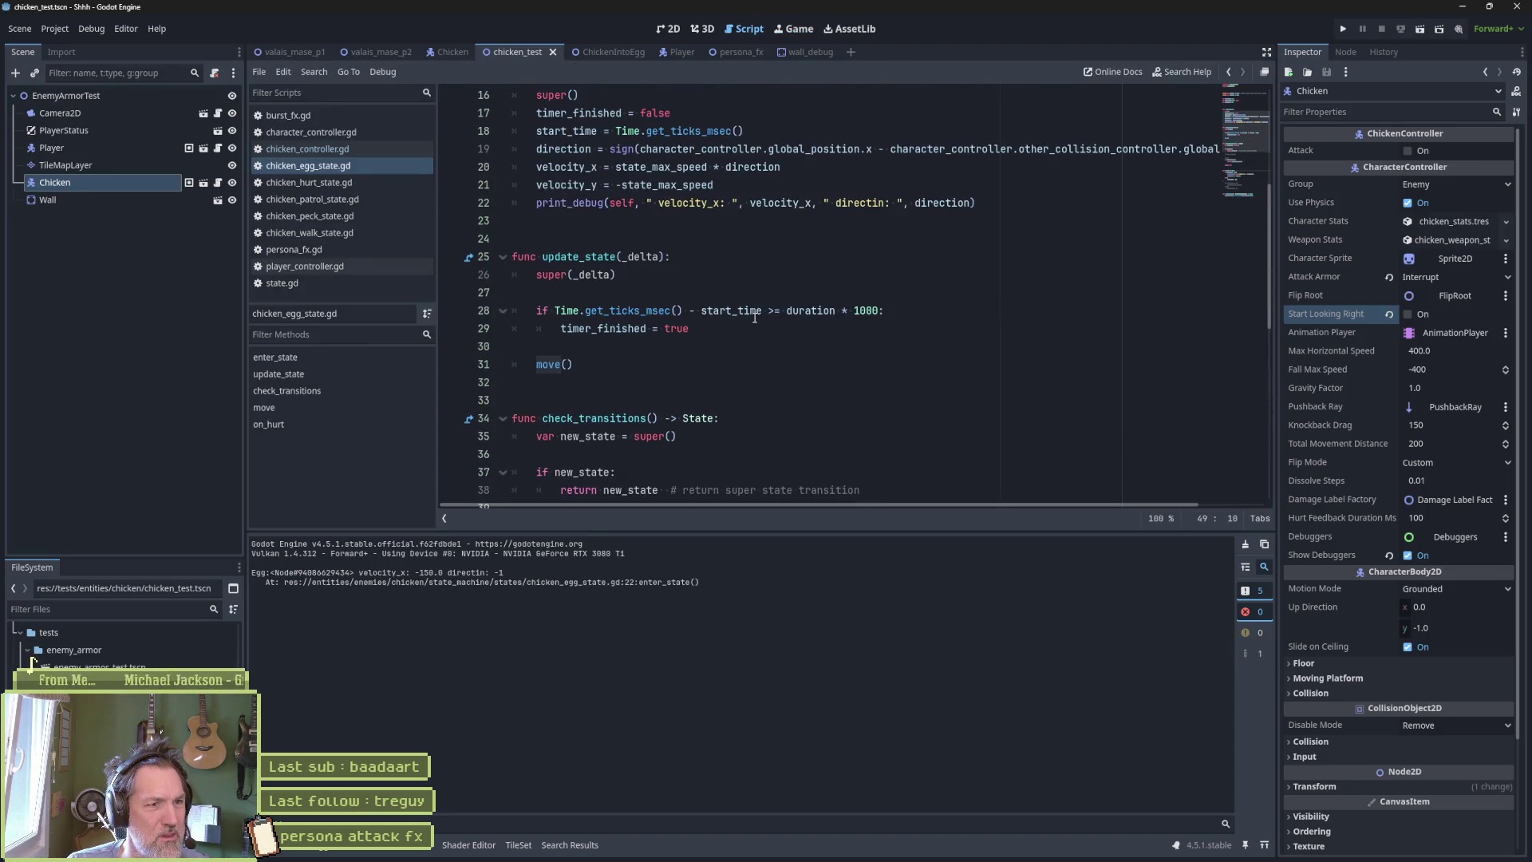
pyautogui.moveTo(755, 318)
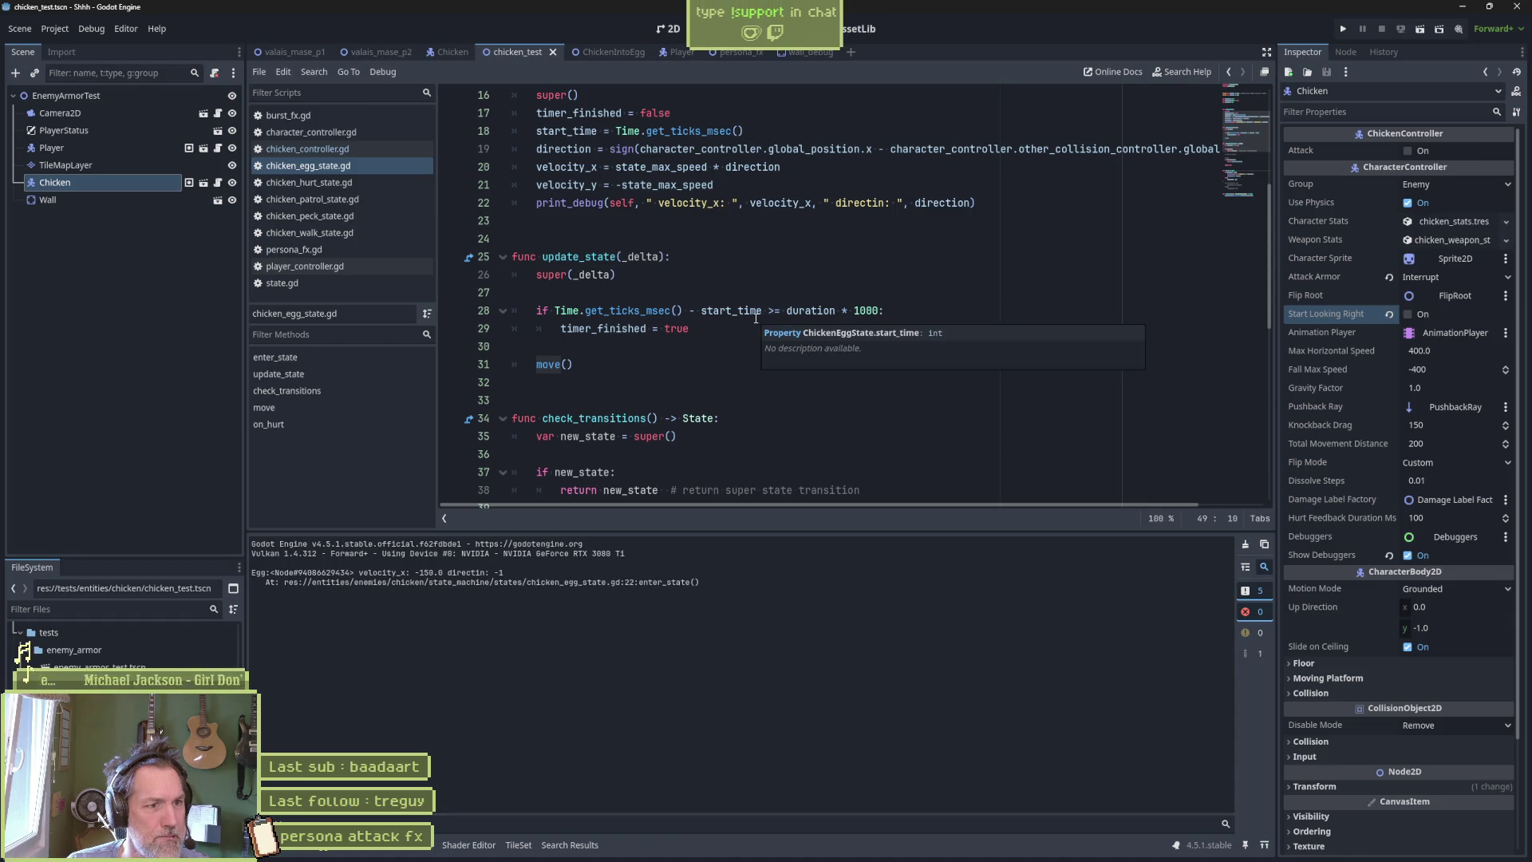
pyautogui.click(708, 311)
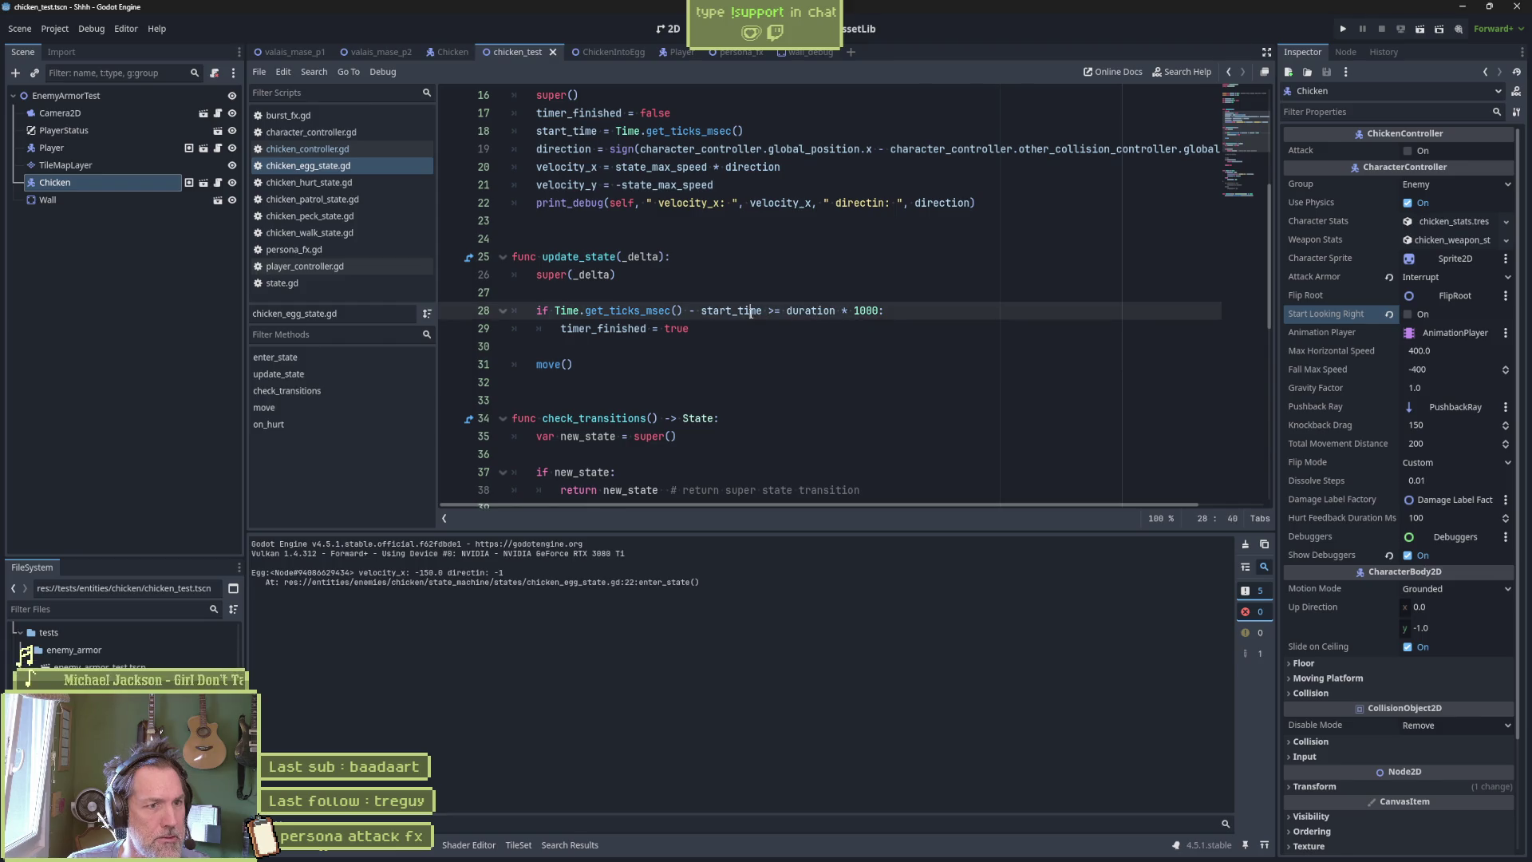
pyautogui.doubleClick(707, 310)
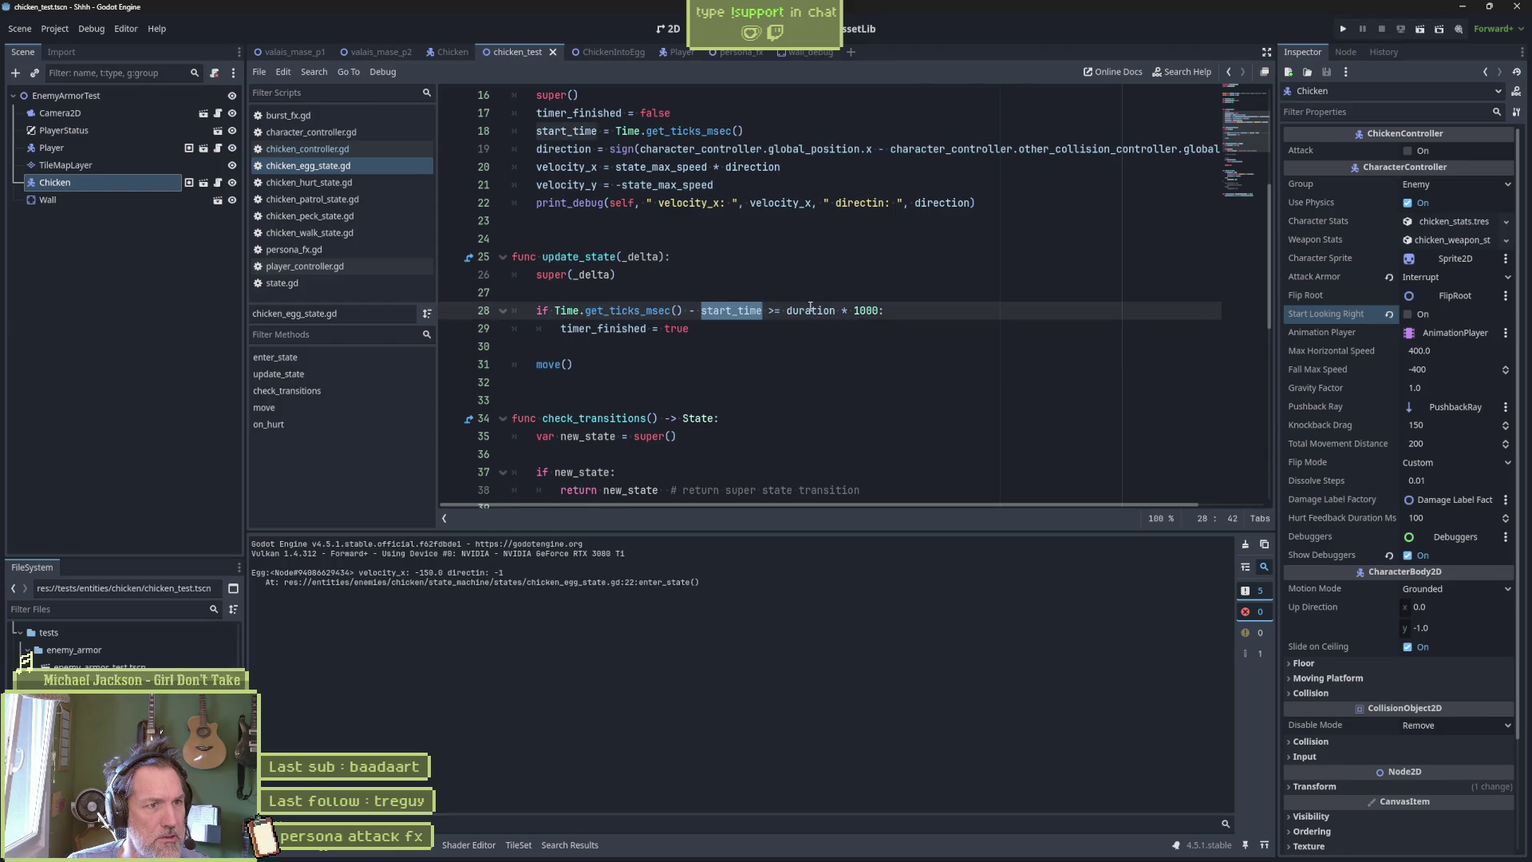
pyautogui.moveTo(810, 307)
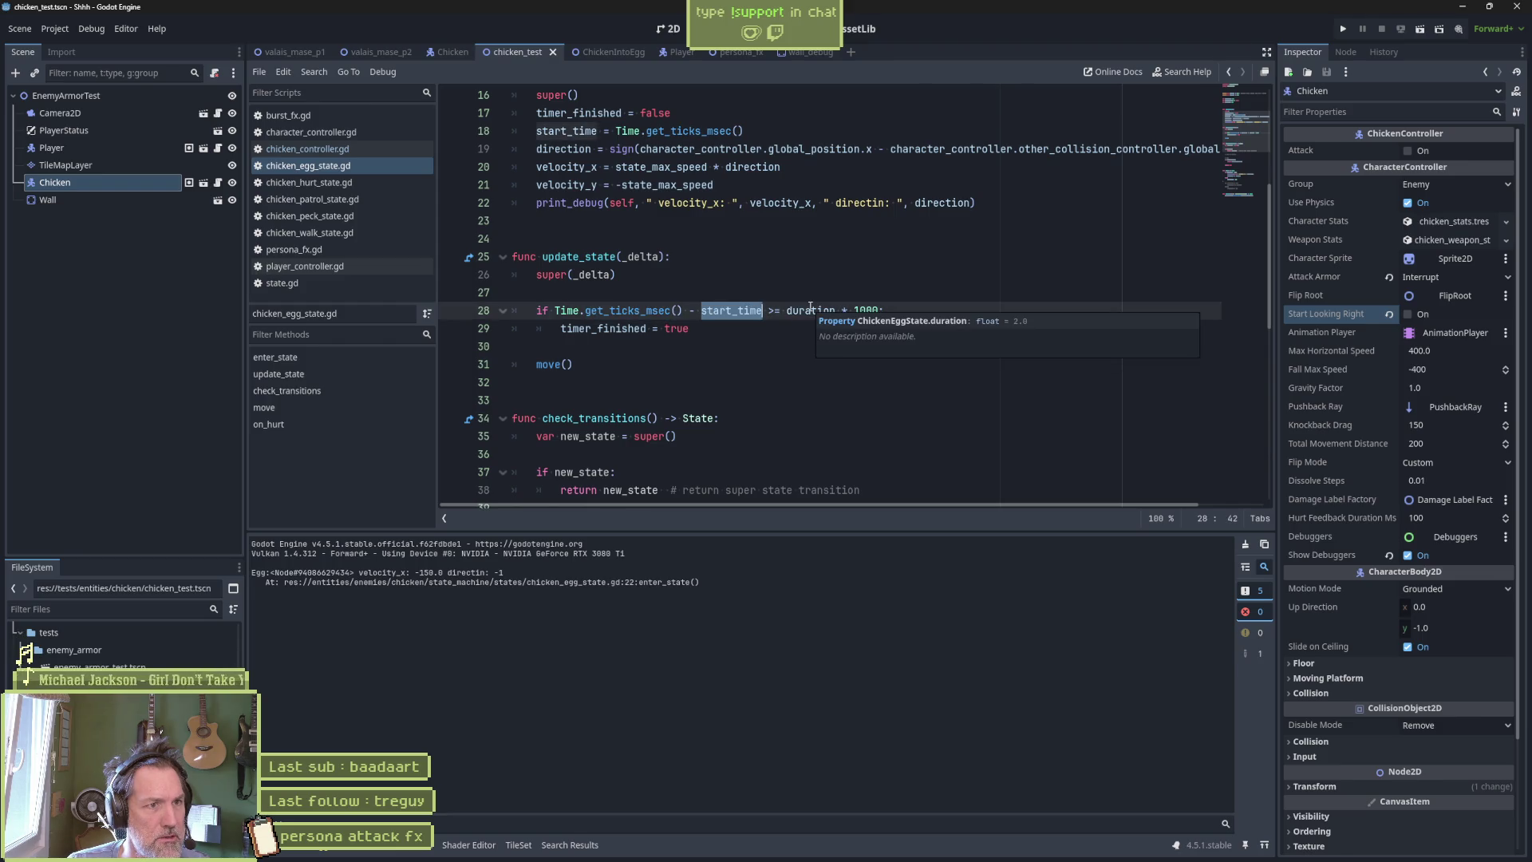
pyautogui.click(790, 130)
pyautogui.scroll(2, 780, 278)
pyautogui.scroll(-2, 766, 287)
pyautogui.hotkey('ctrl', 'x')
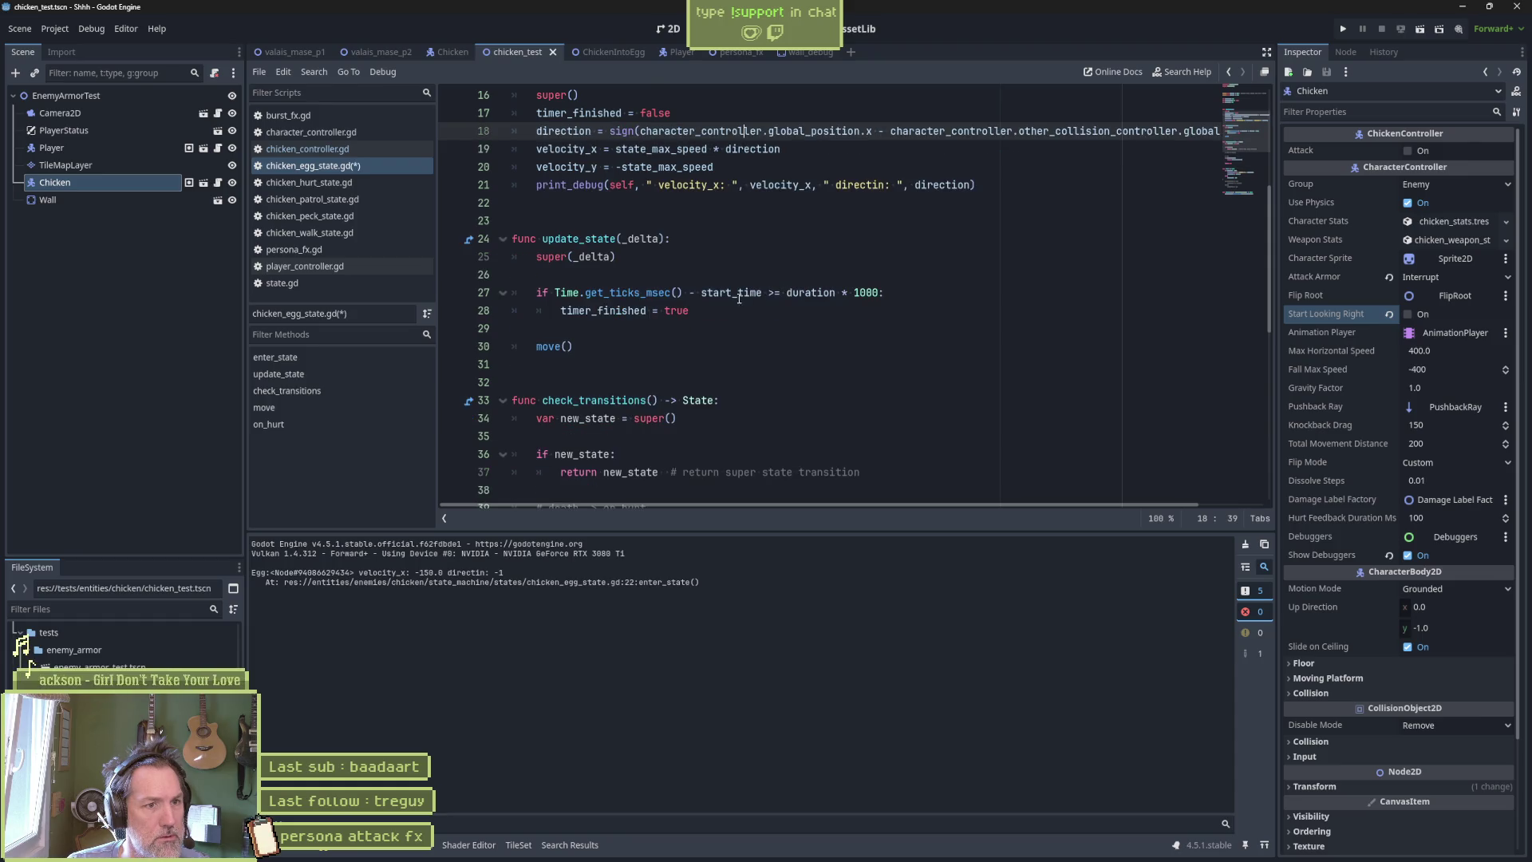
# Use entered_time_msec in the timer check, delete the start_time declaration, and save.
pyautogui.doubleClick(739, 294)
pyautogui.write('ent')
pyautogui.press('Return')
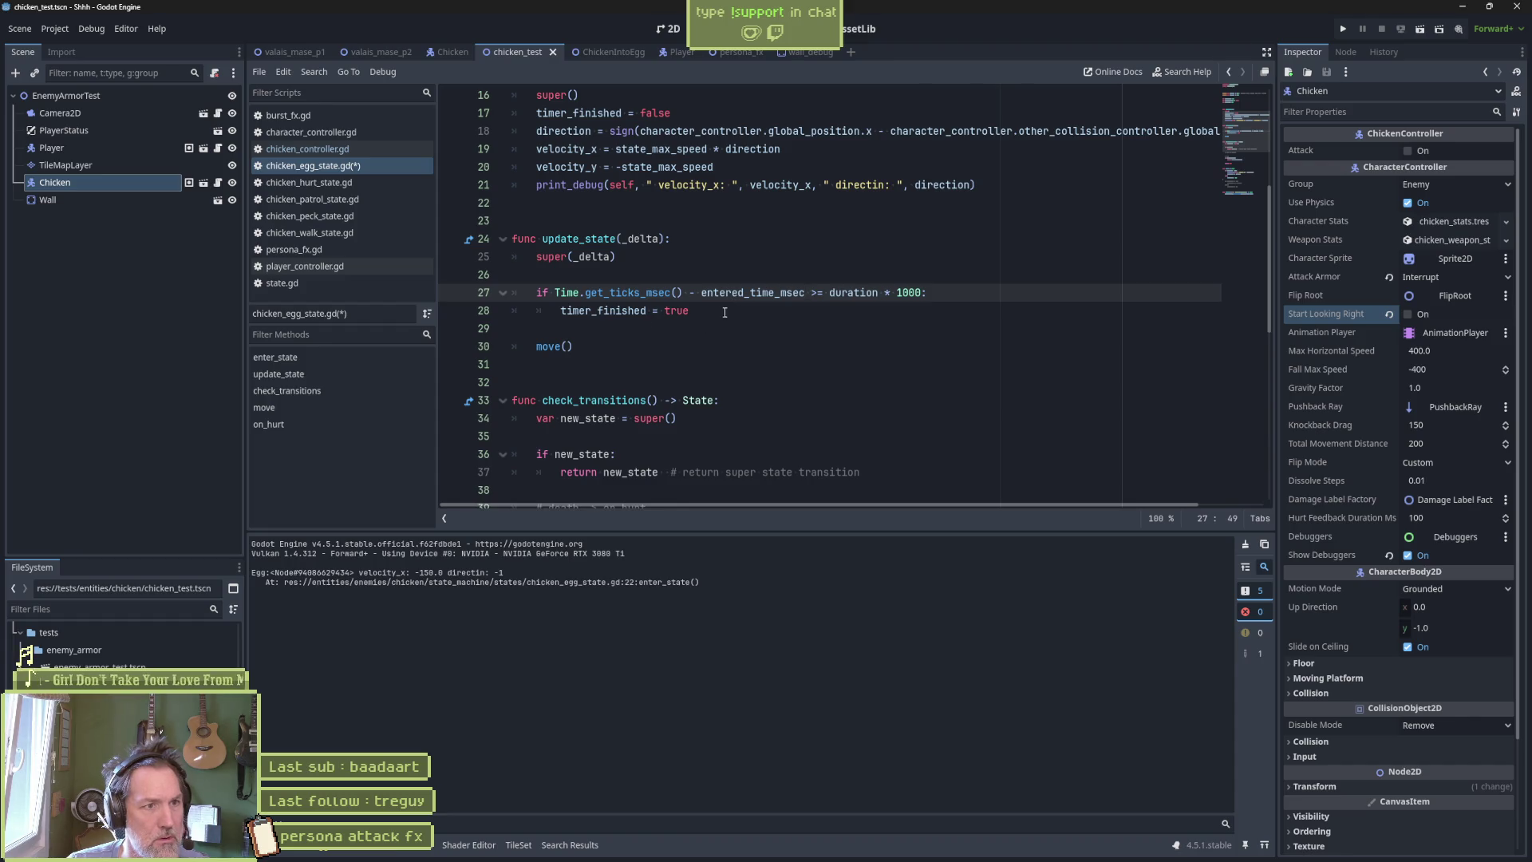
pyautogui.scroll(5, 710, 287)
pyautogui.click(700, 243)
pyautogui.hotkey('ctrl', 'shift', 'k')
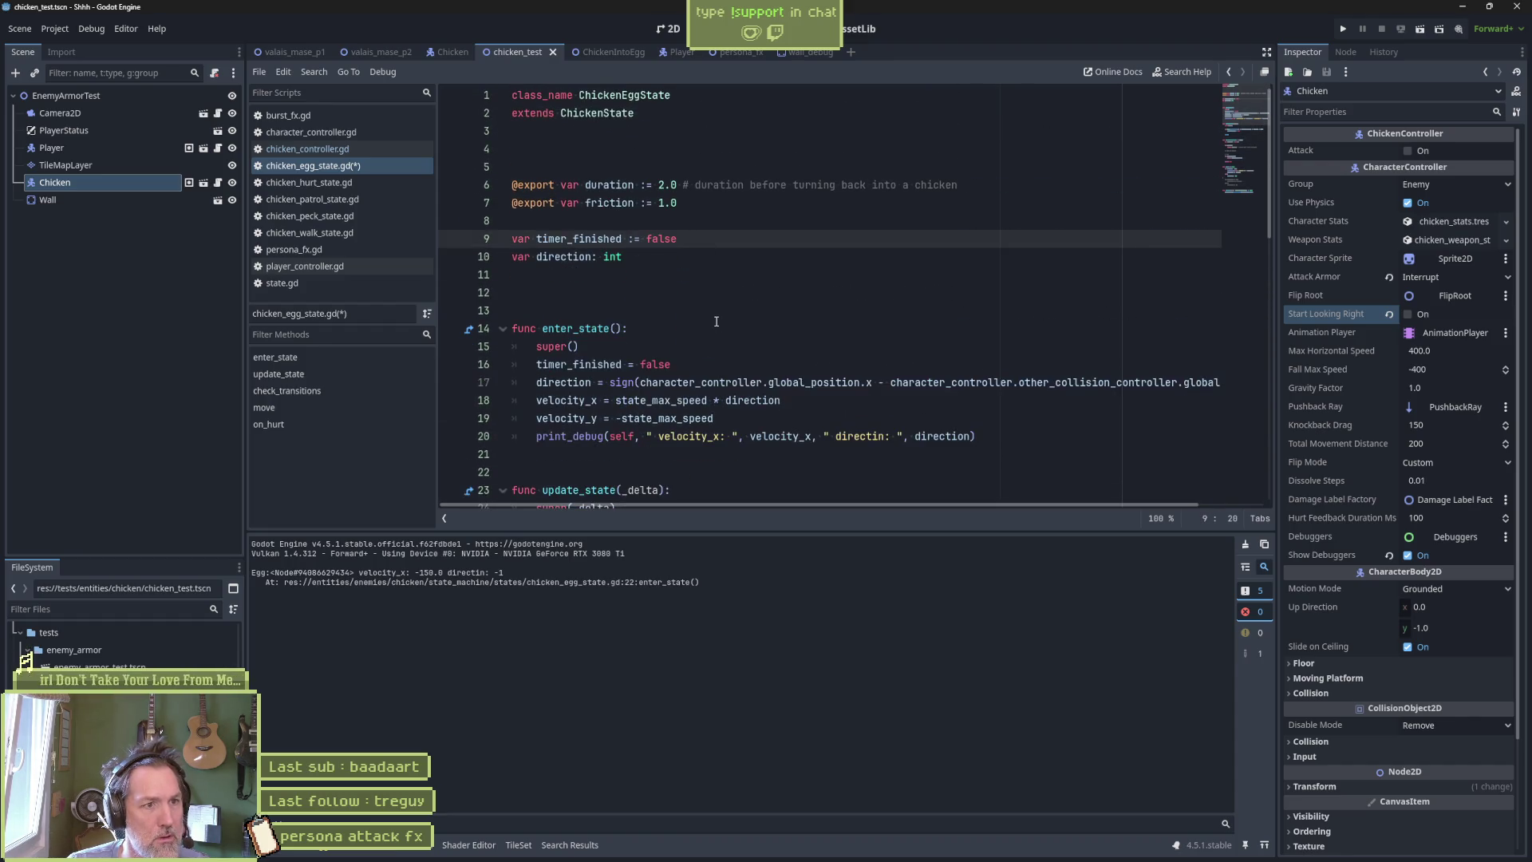
pyautogui.scroll(-4, 711, 287)
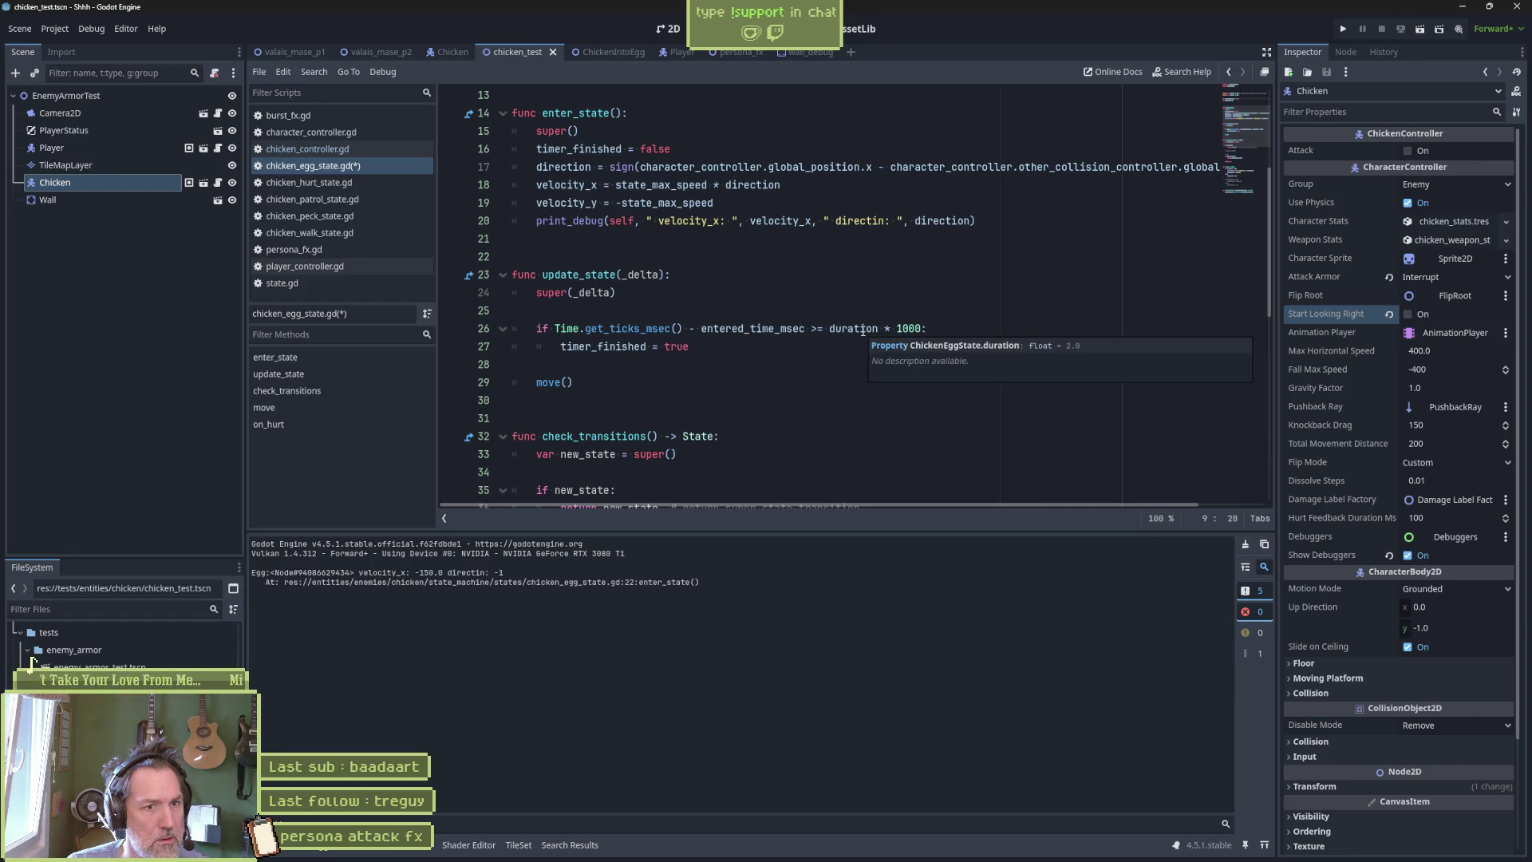
pyautogui.hotkey('ctrl', 's')
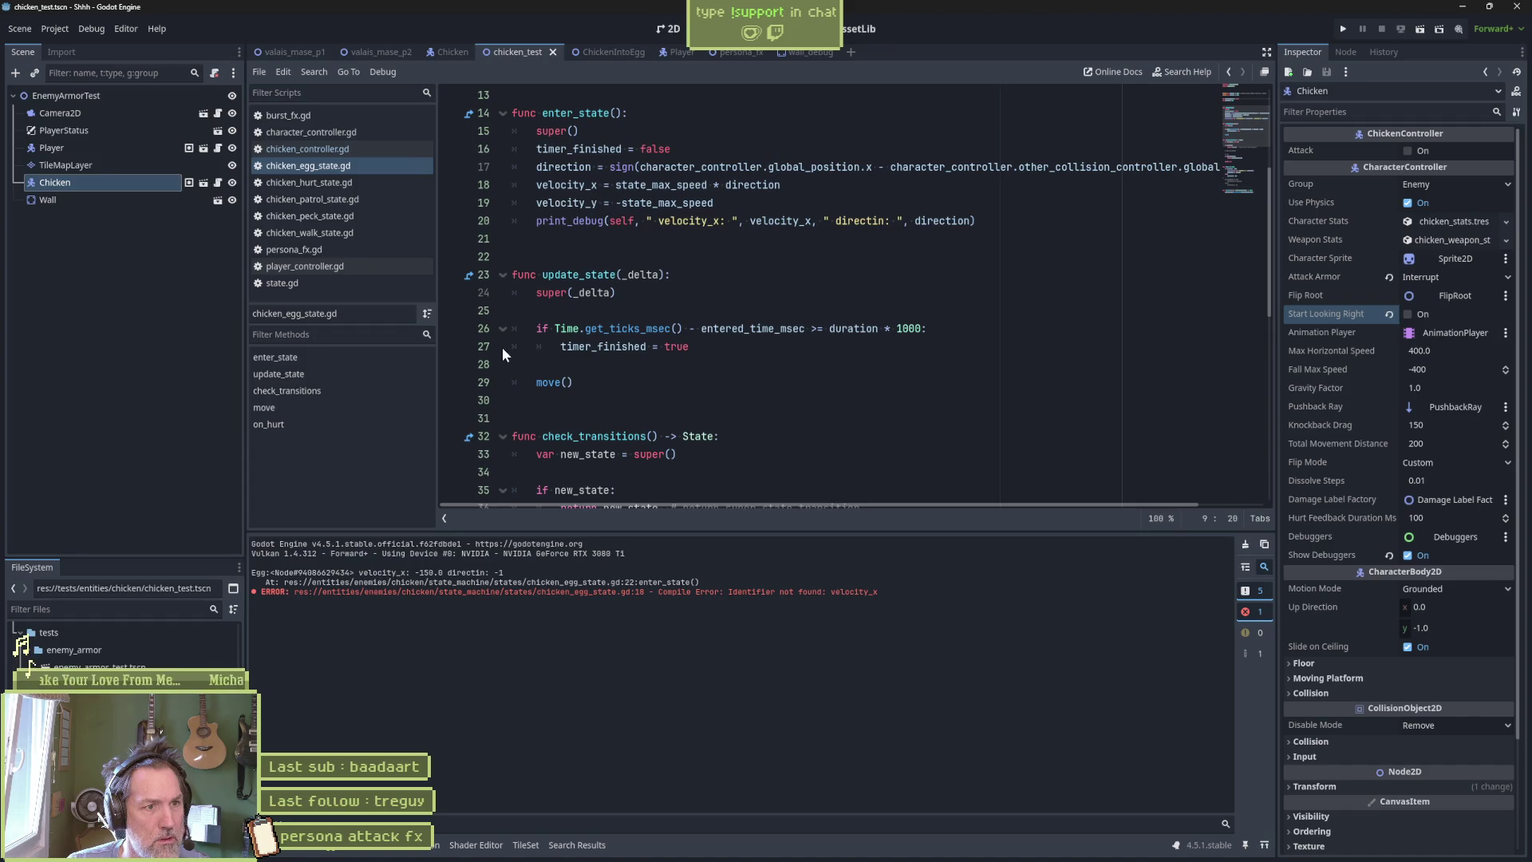
pyautogui.doubleClick(548, 382)
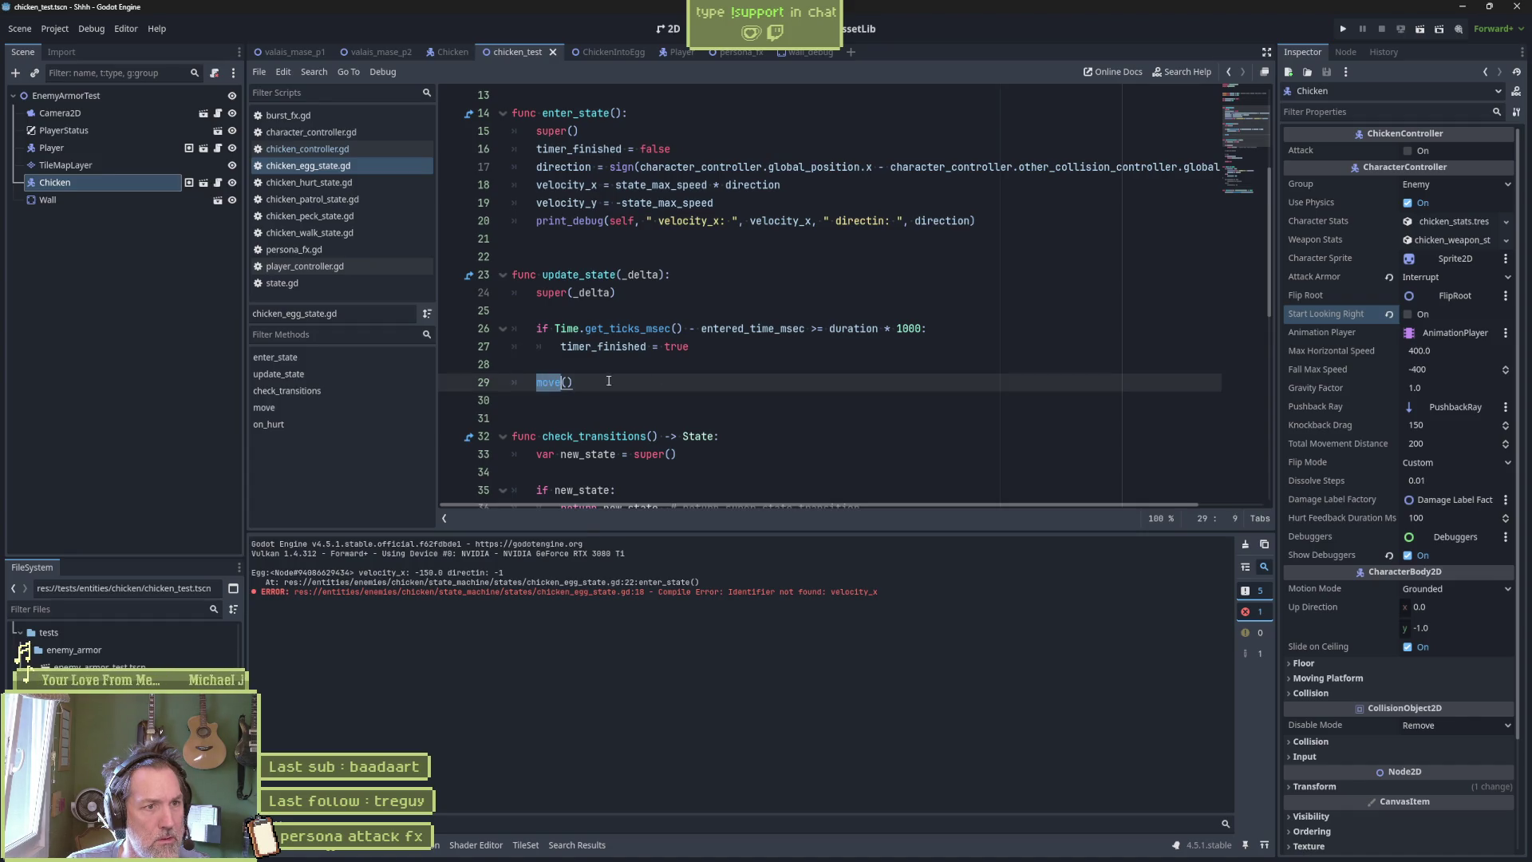
pyautogui.click(950, 325)
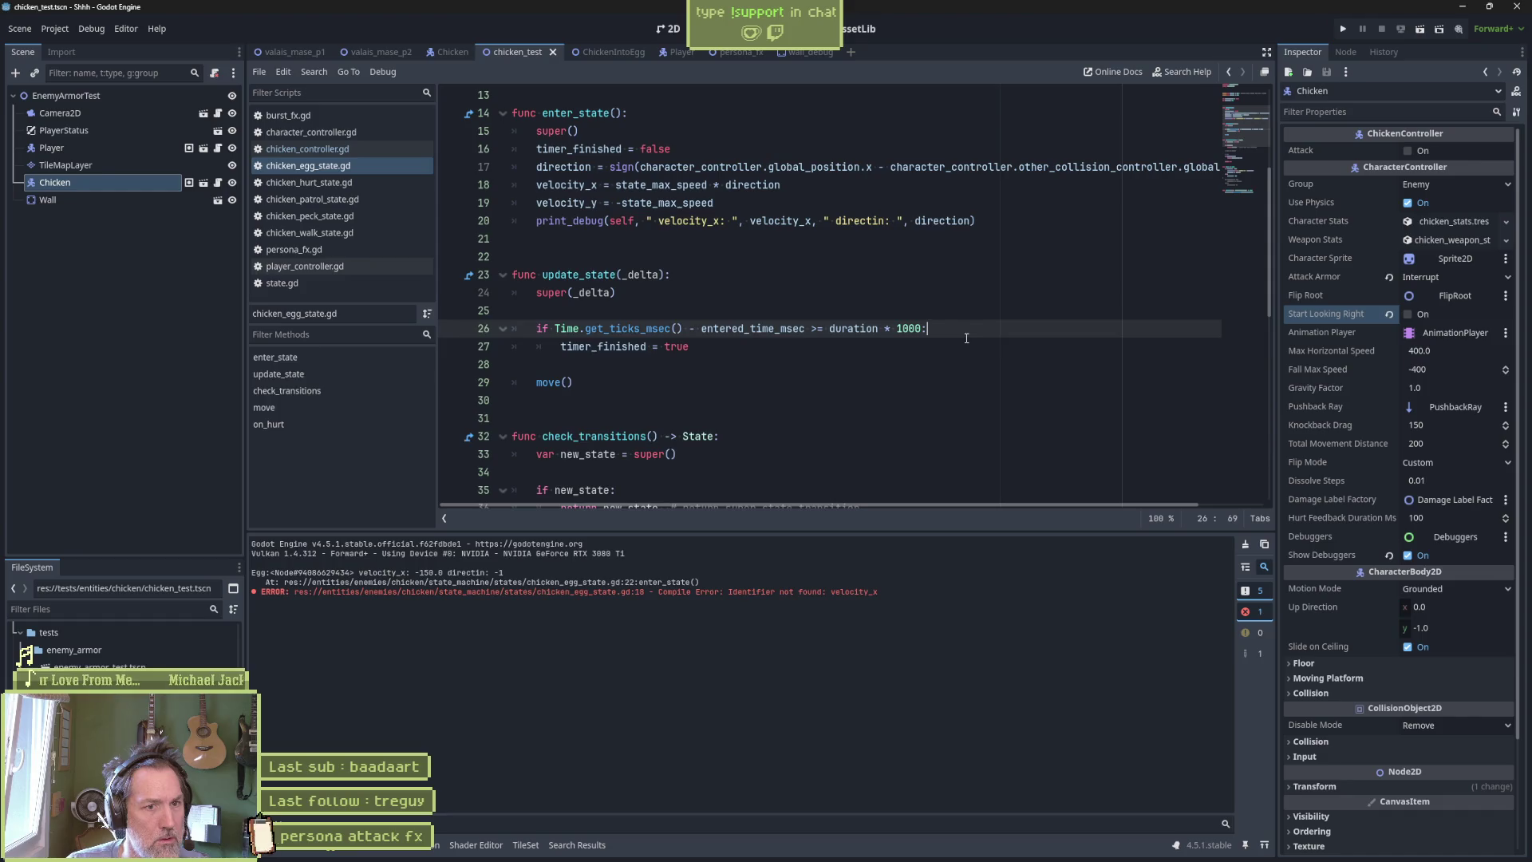
# Add a timer-finished print_debug inside the timer check and test it in chicken_test.
pyautogui.press('Return')
pyautogui.write('print_debug(self, " ti')
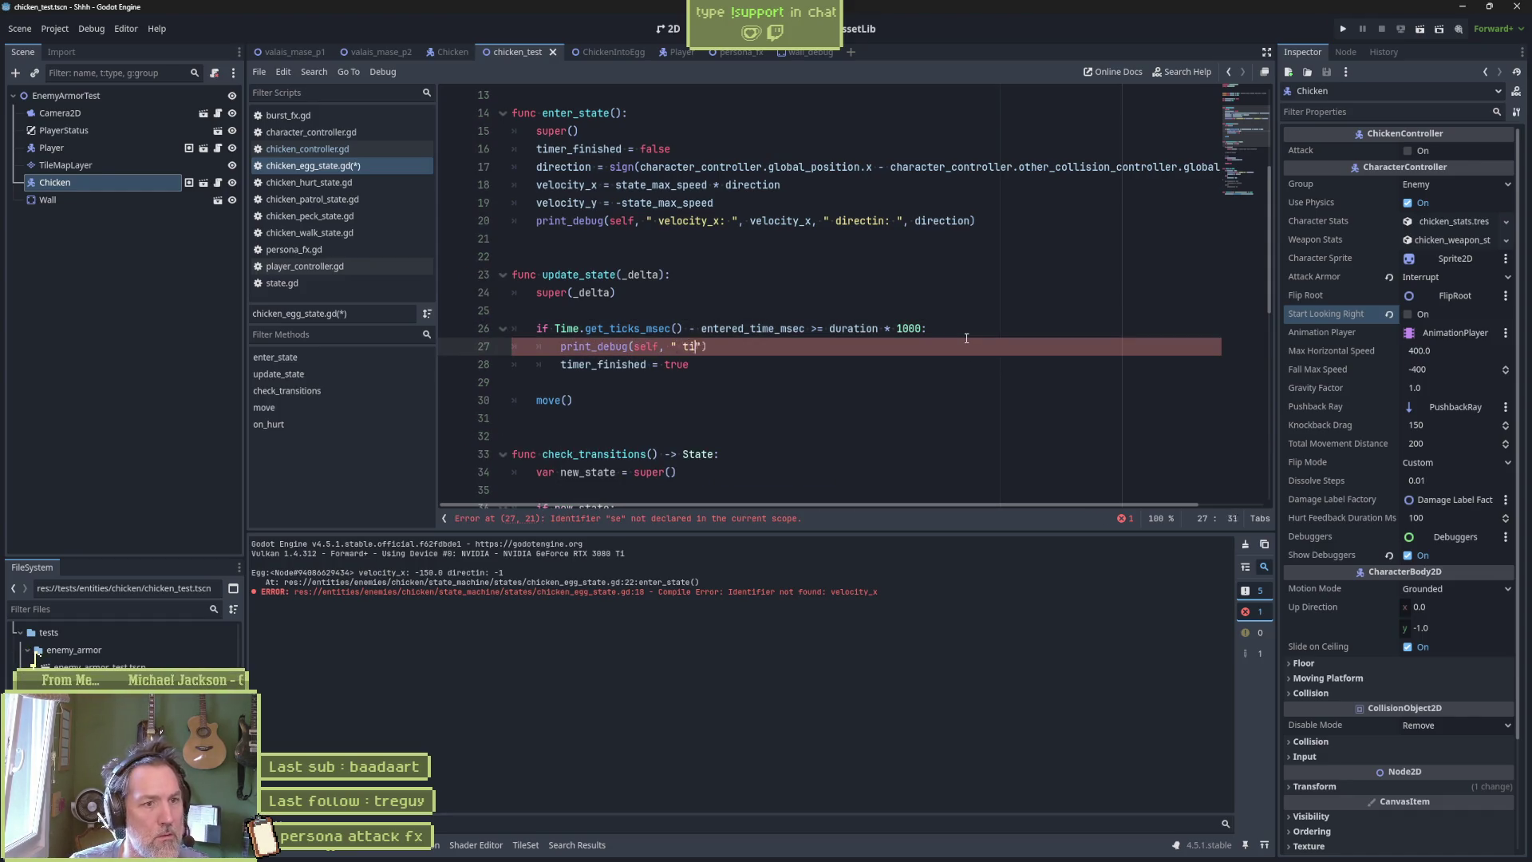
pyautogui.write('d')
pyautogui.press('F6')
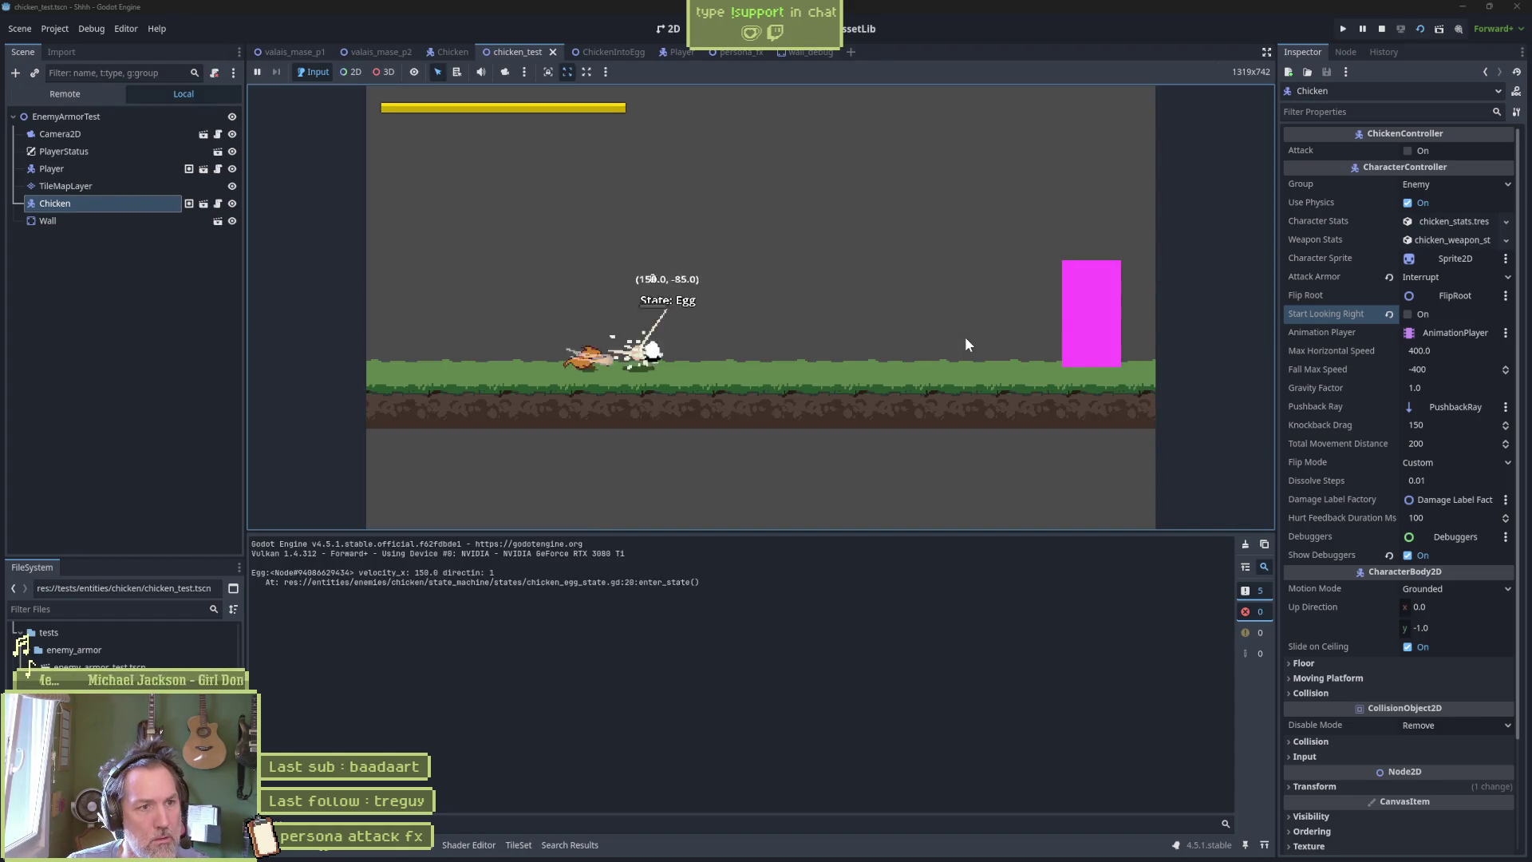
pyautogui.press('Right')
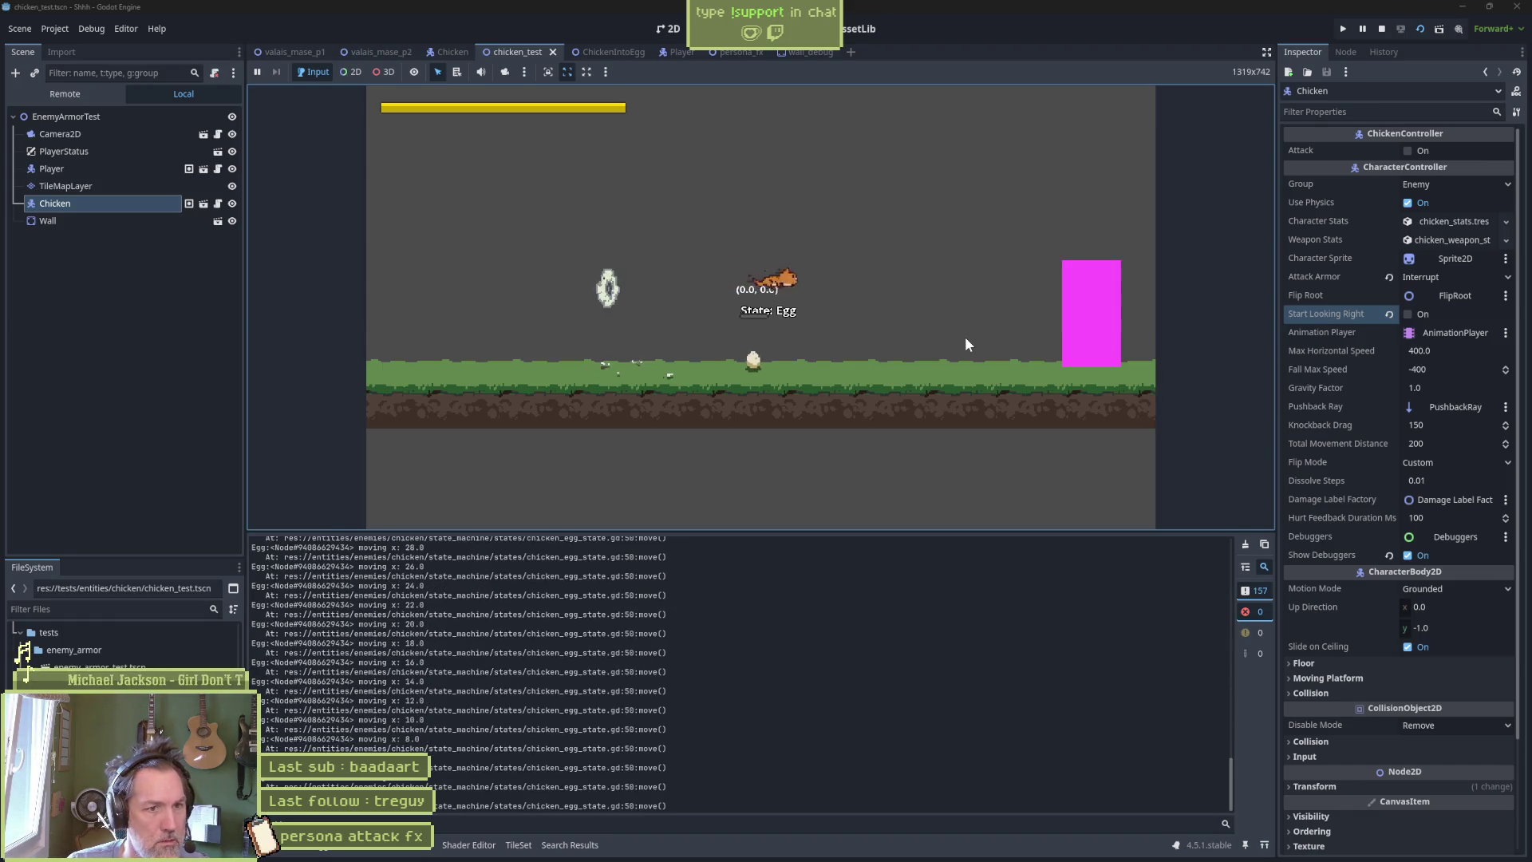
pyautogui.click(1245, 543)
pyautogui.click(936, 449)
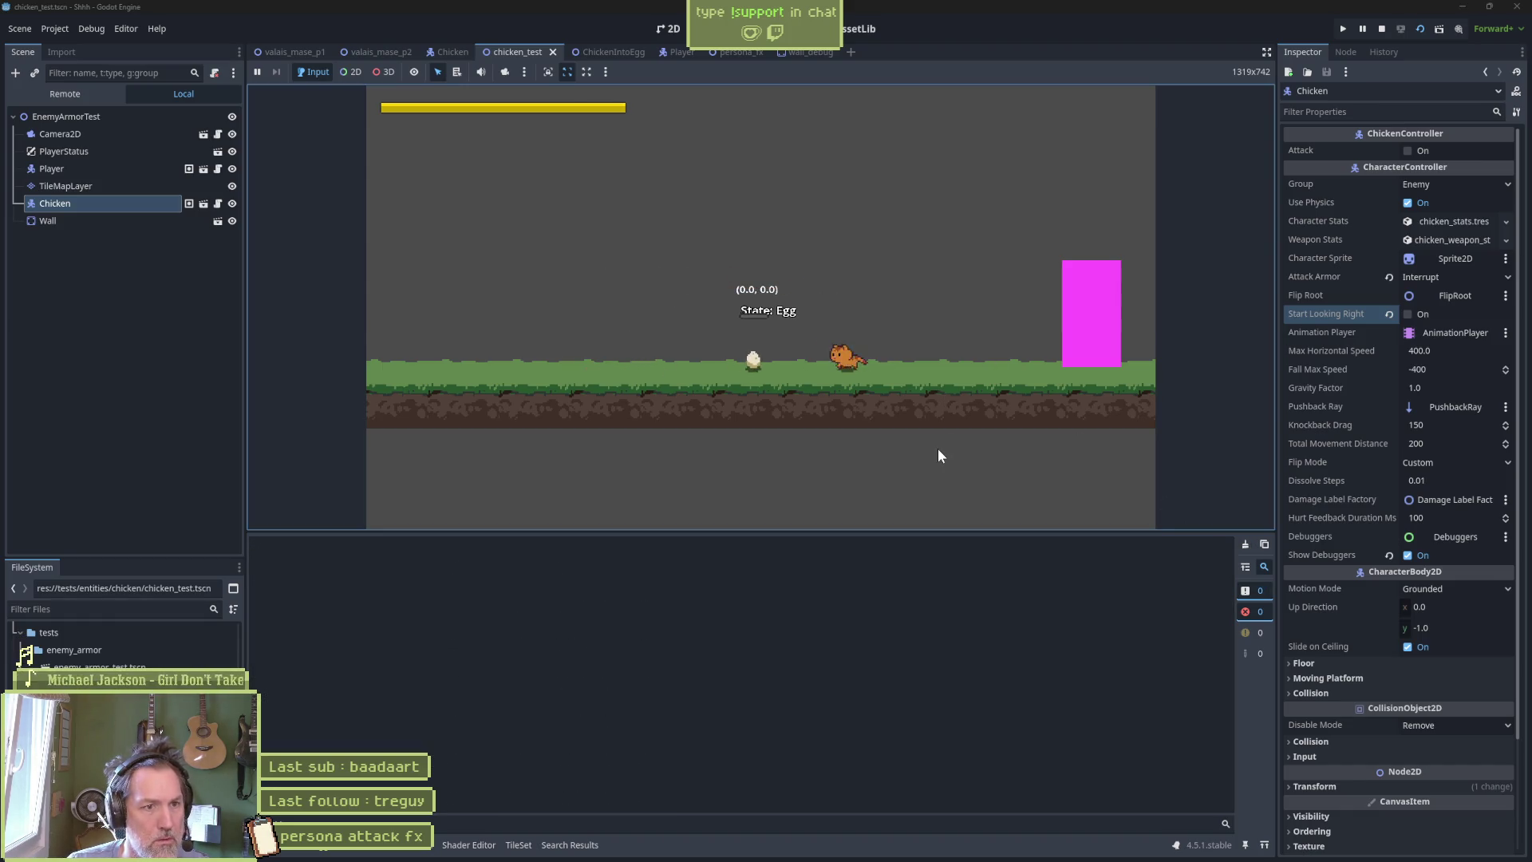
pyautogui.press('Left')
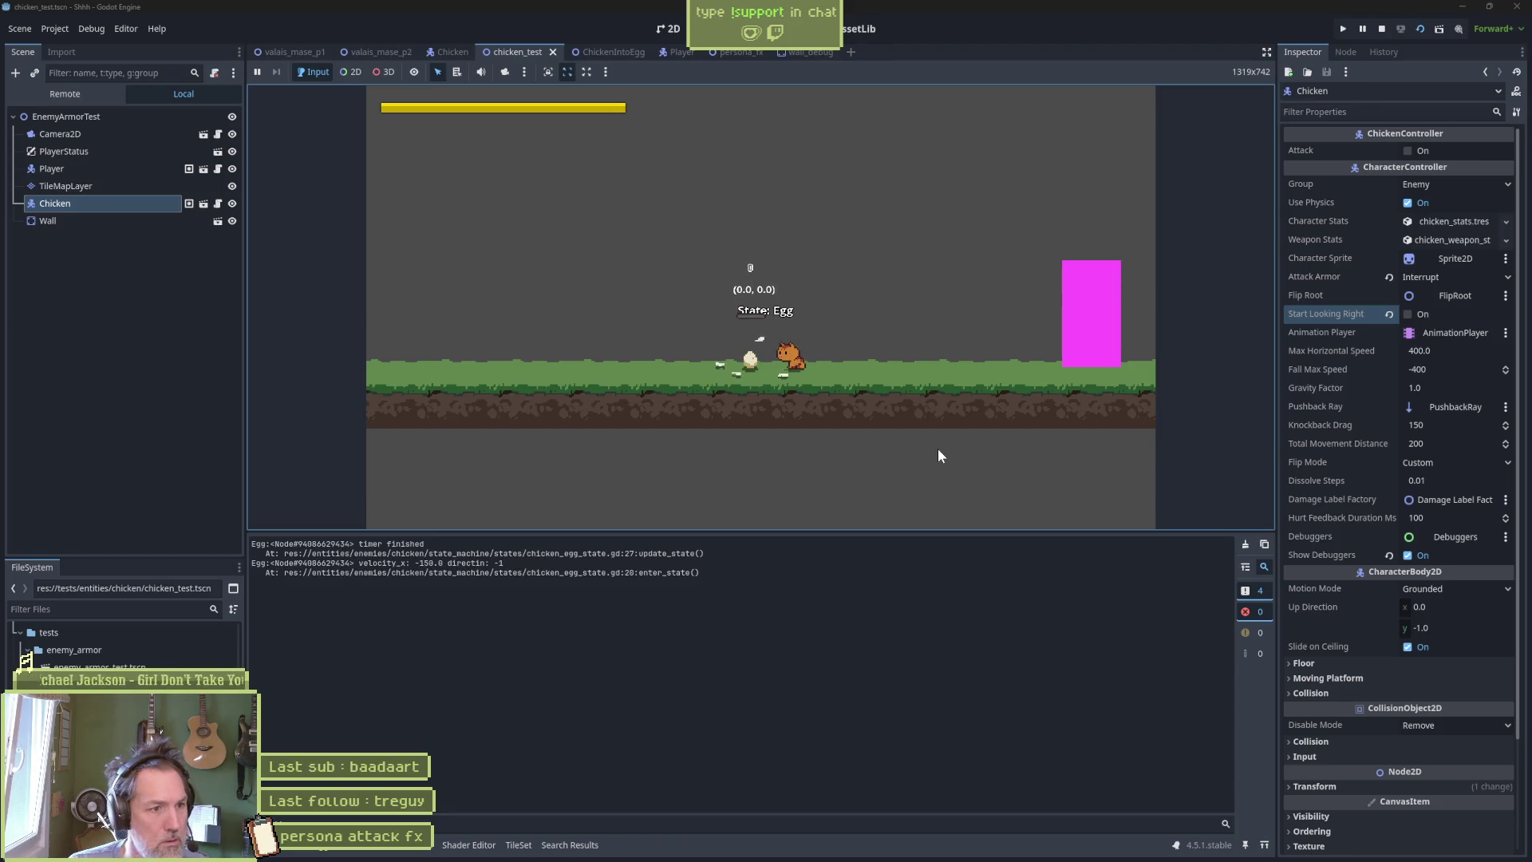
pyautogui.press('F8')
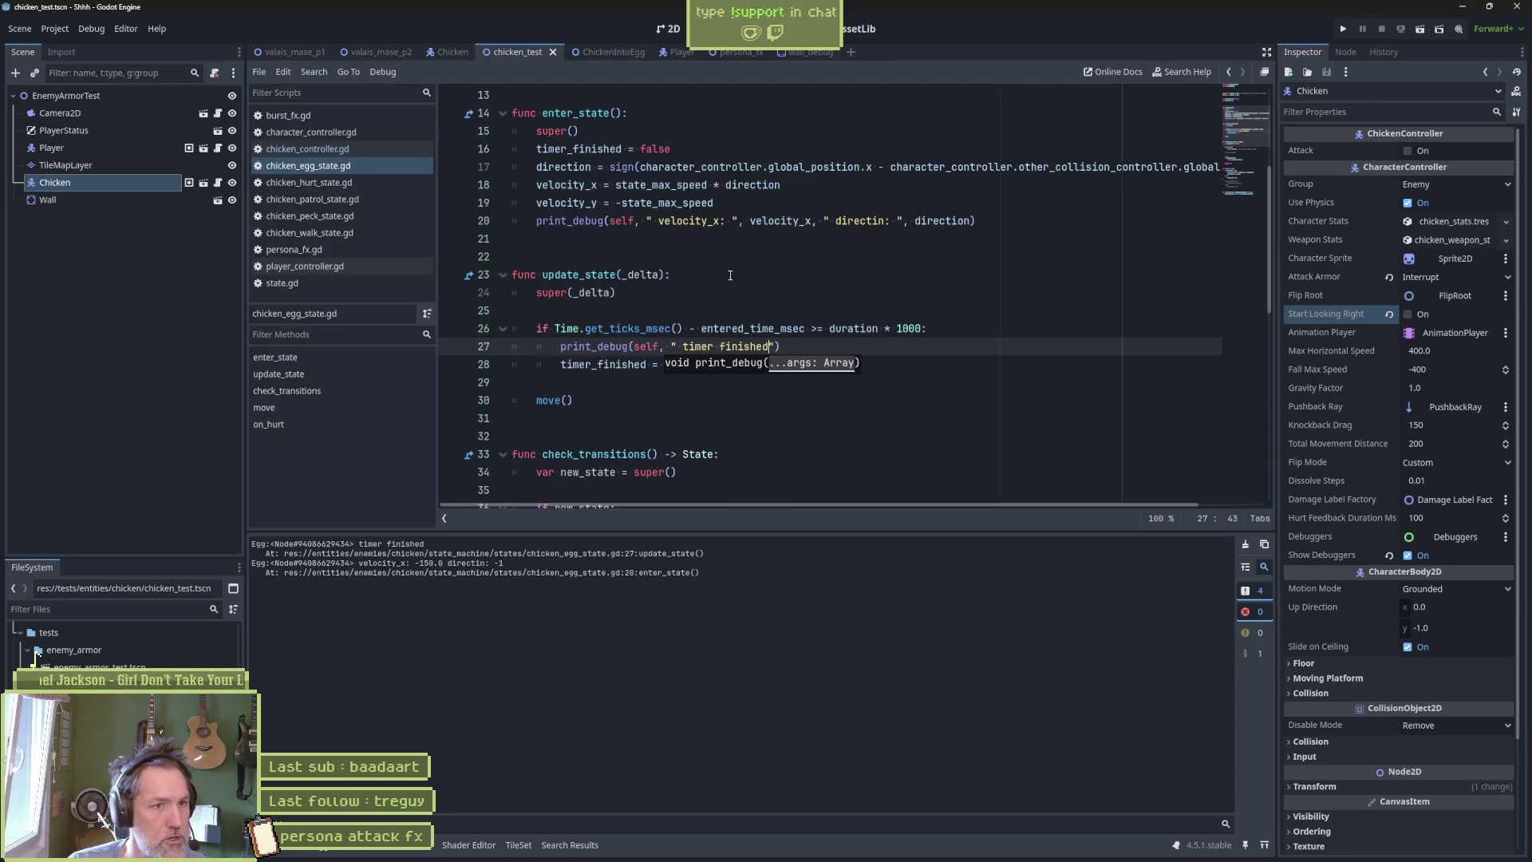
# Rerun chicken_test to watch the egg, then select timer_finished in update_state.
pyautogui.doubleClick(728, 328)
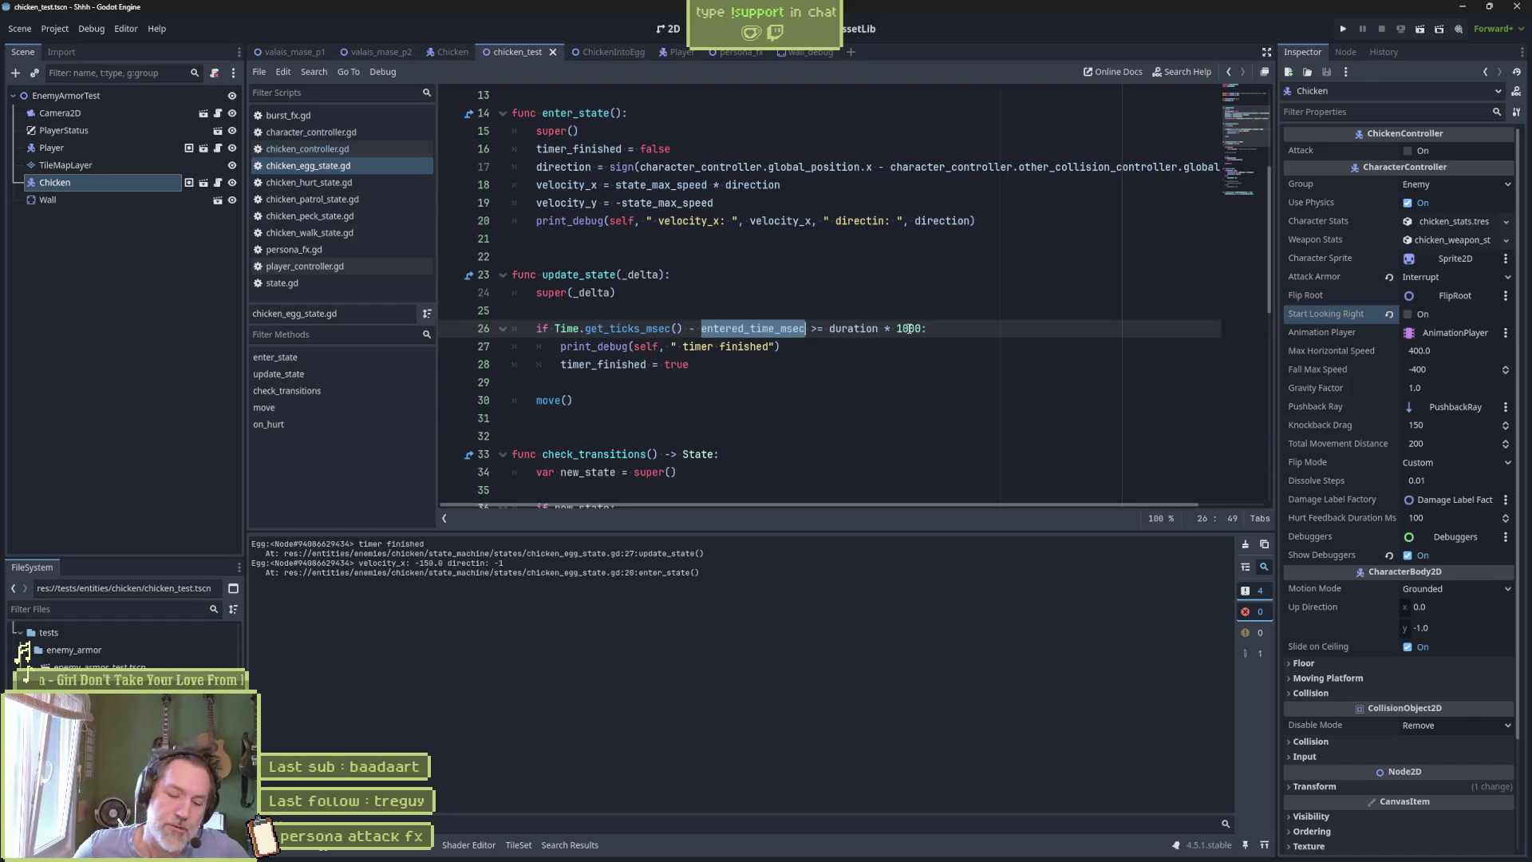
pyautogui.press('F6')
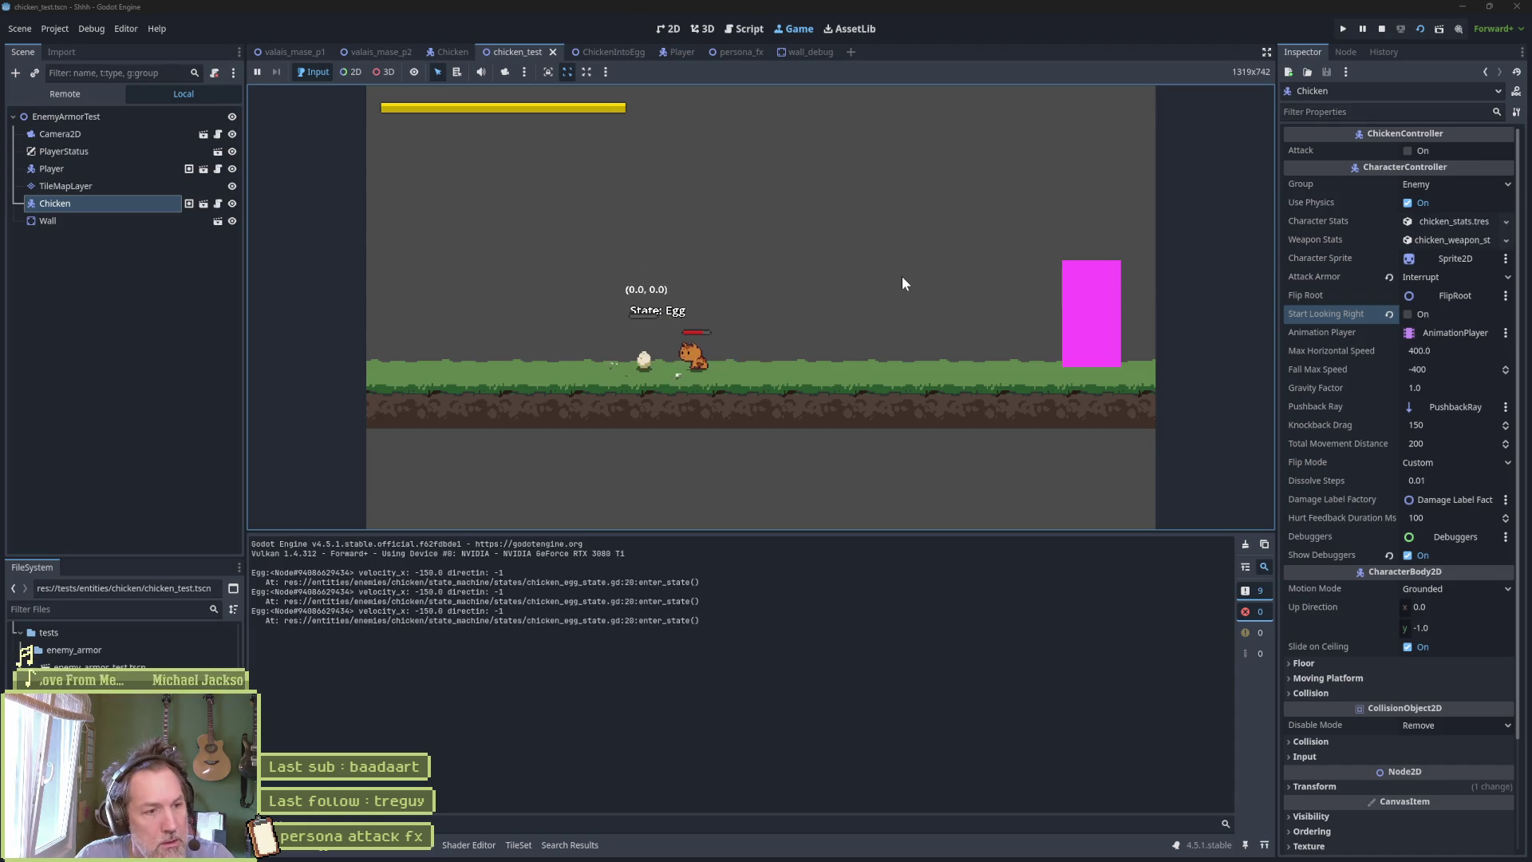
pyautogui.doubleClick(613, 366)
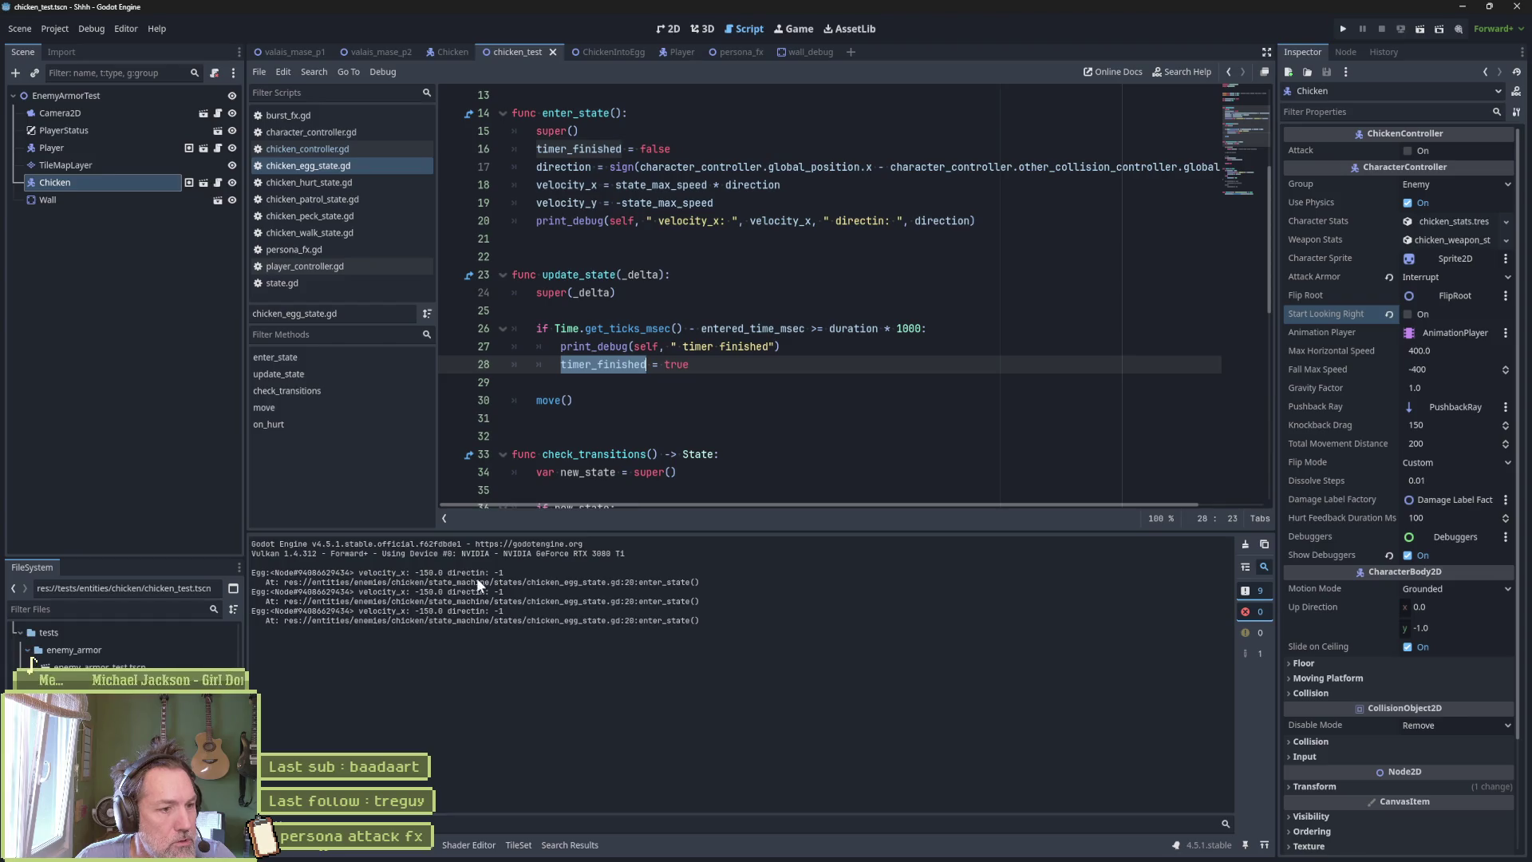
# Add print_debug(self, " tx to peck") under the timer_finished check in check_transitions.
pyautogui.moveTo(614, 375)
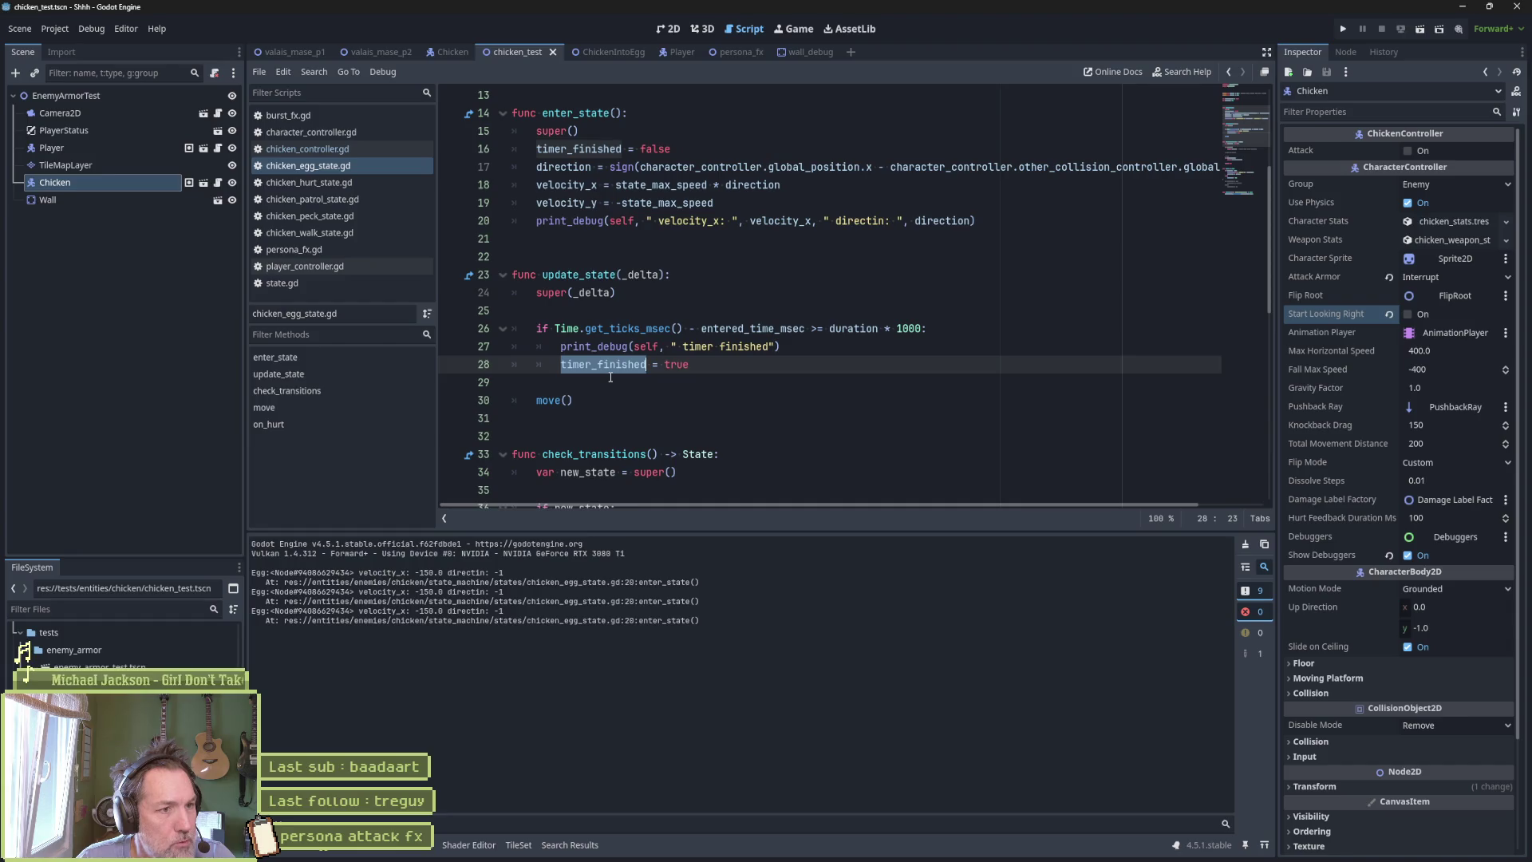
pyautogui.scroll(2, 611, 377)
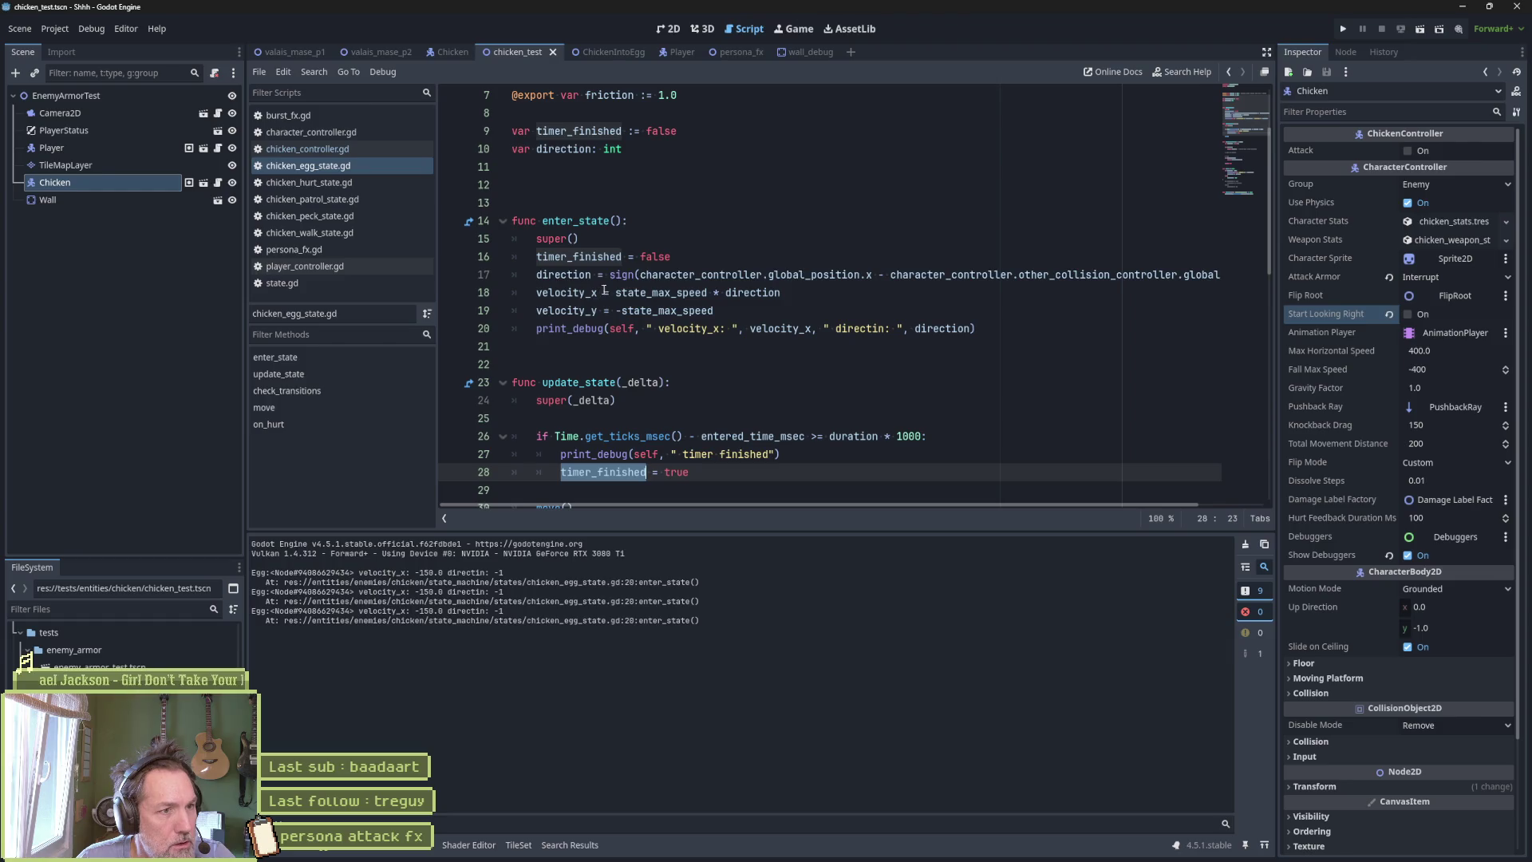
pyautogui.scroll(-6, 615, 319)
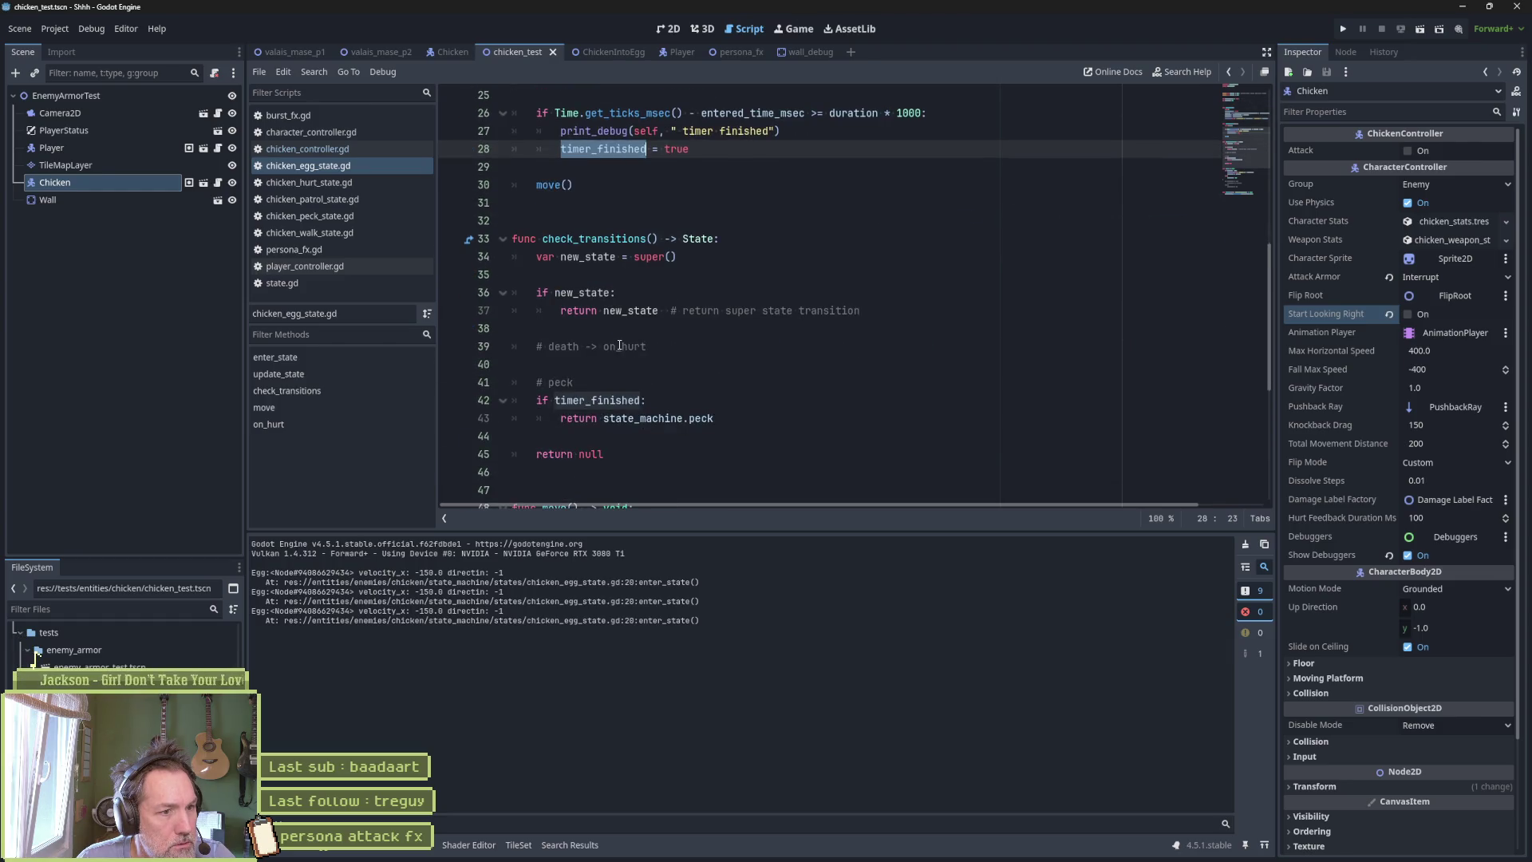
pyautogui.press('F3')
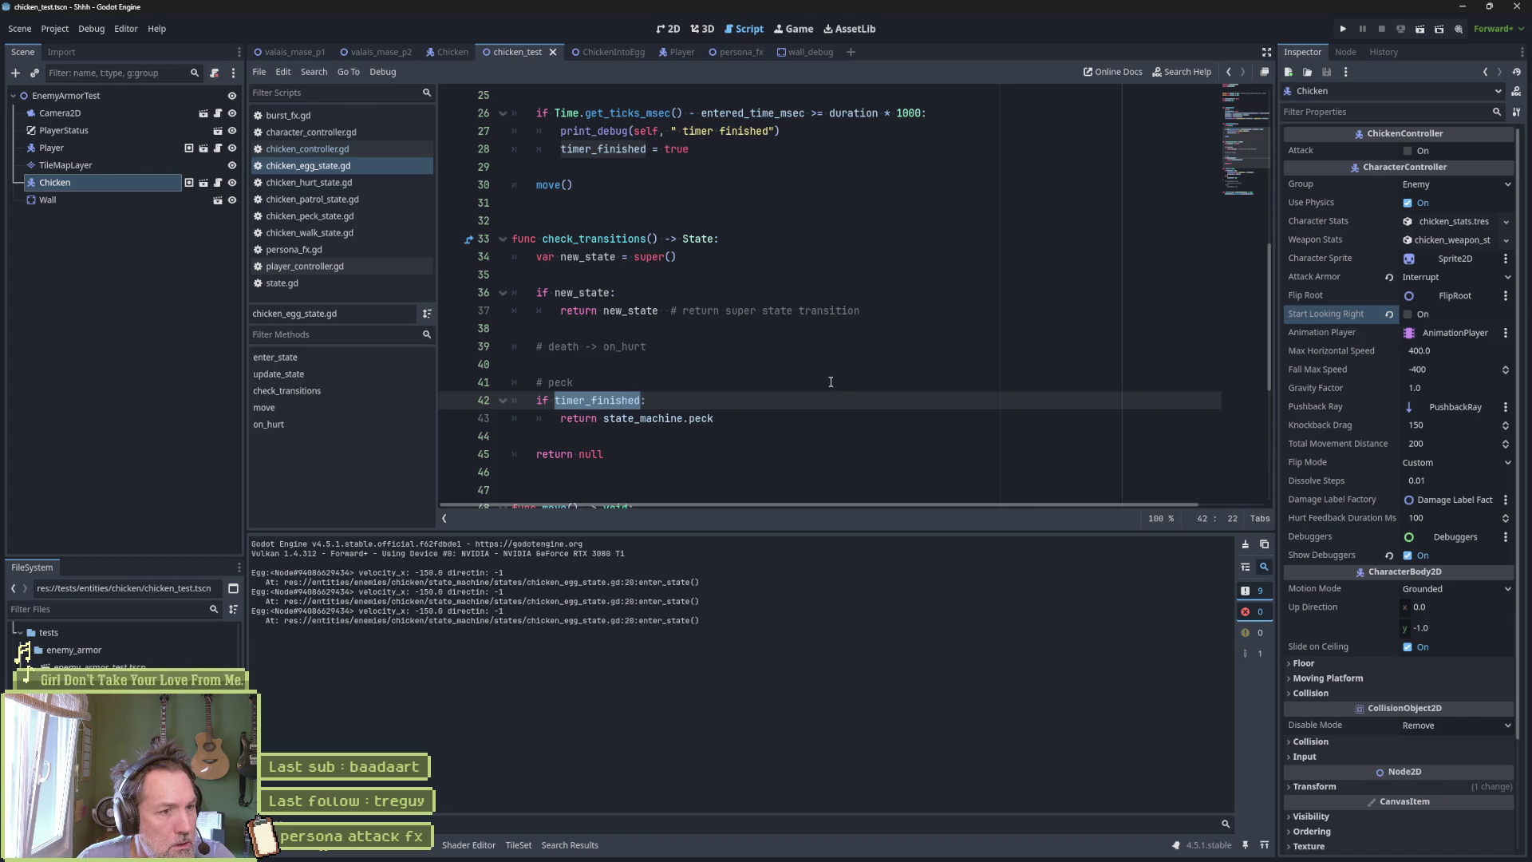
pyautogui.click(722, 400)
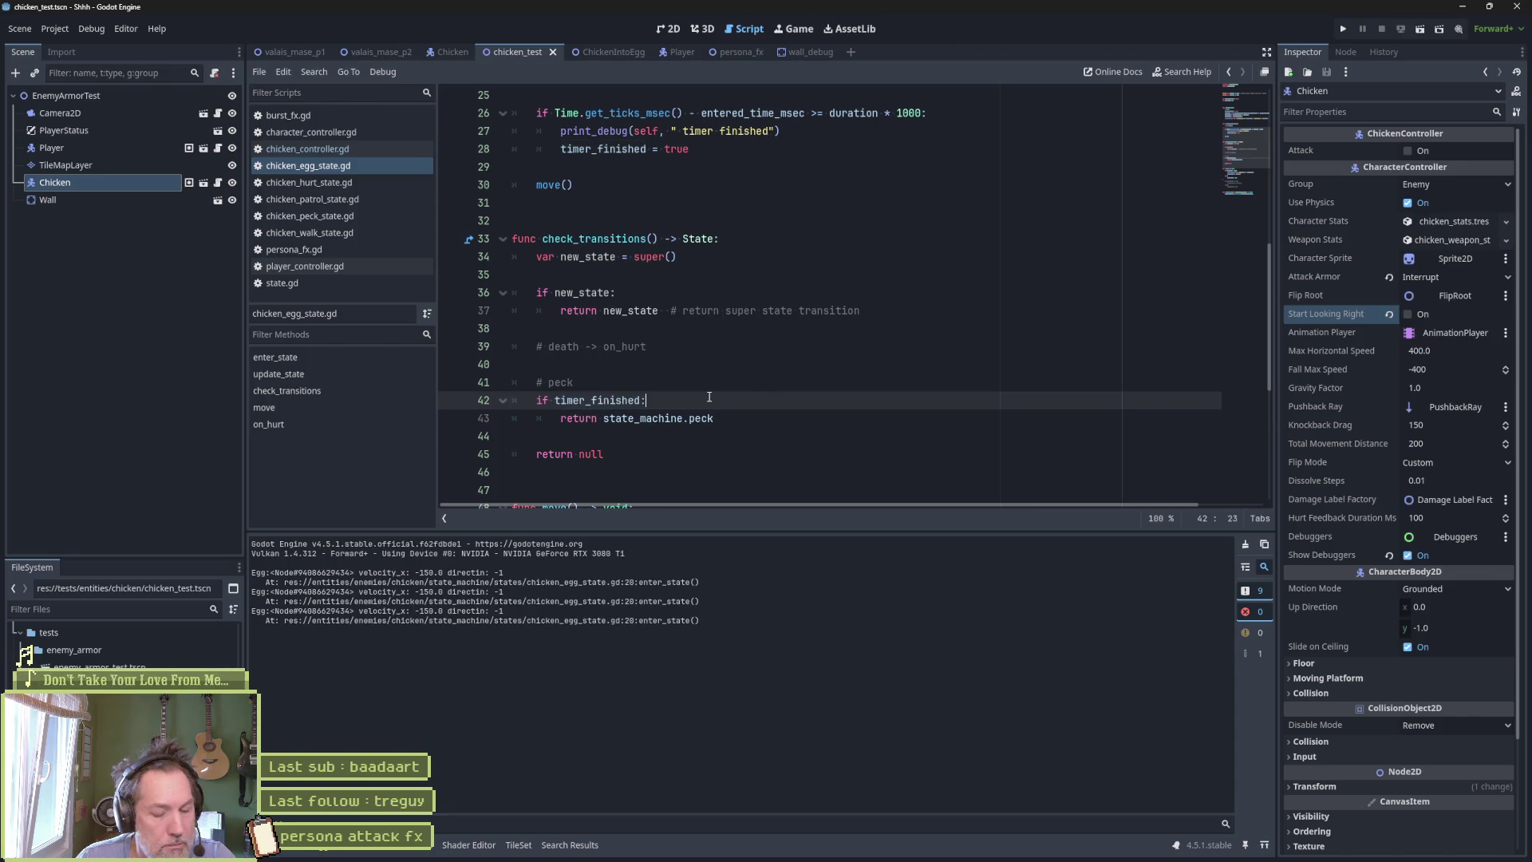
pyautogui.press('Return')
pyautogui.write('print_debug()')
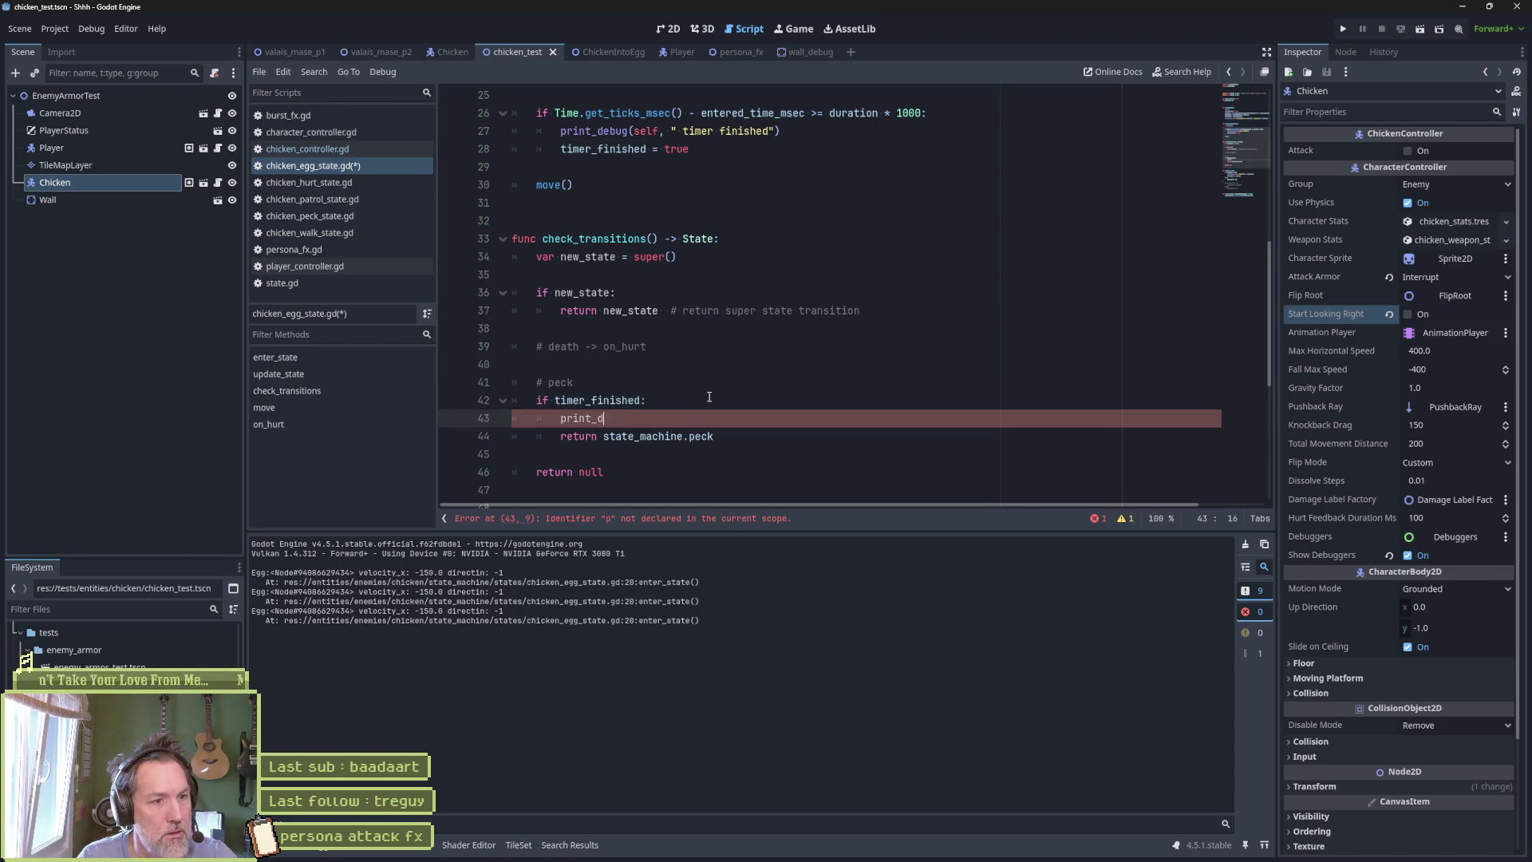
pyautogui.press('Left')
pyautogui.write('self, " ')
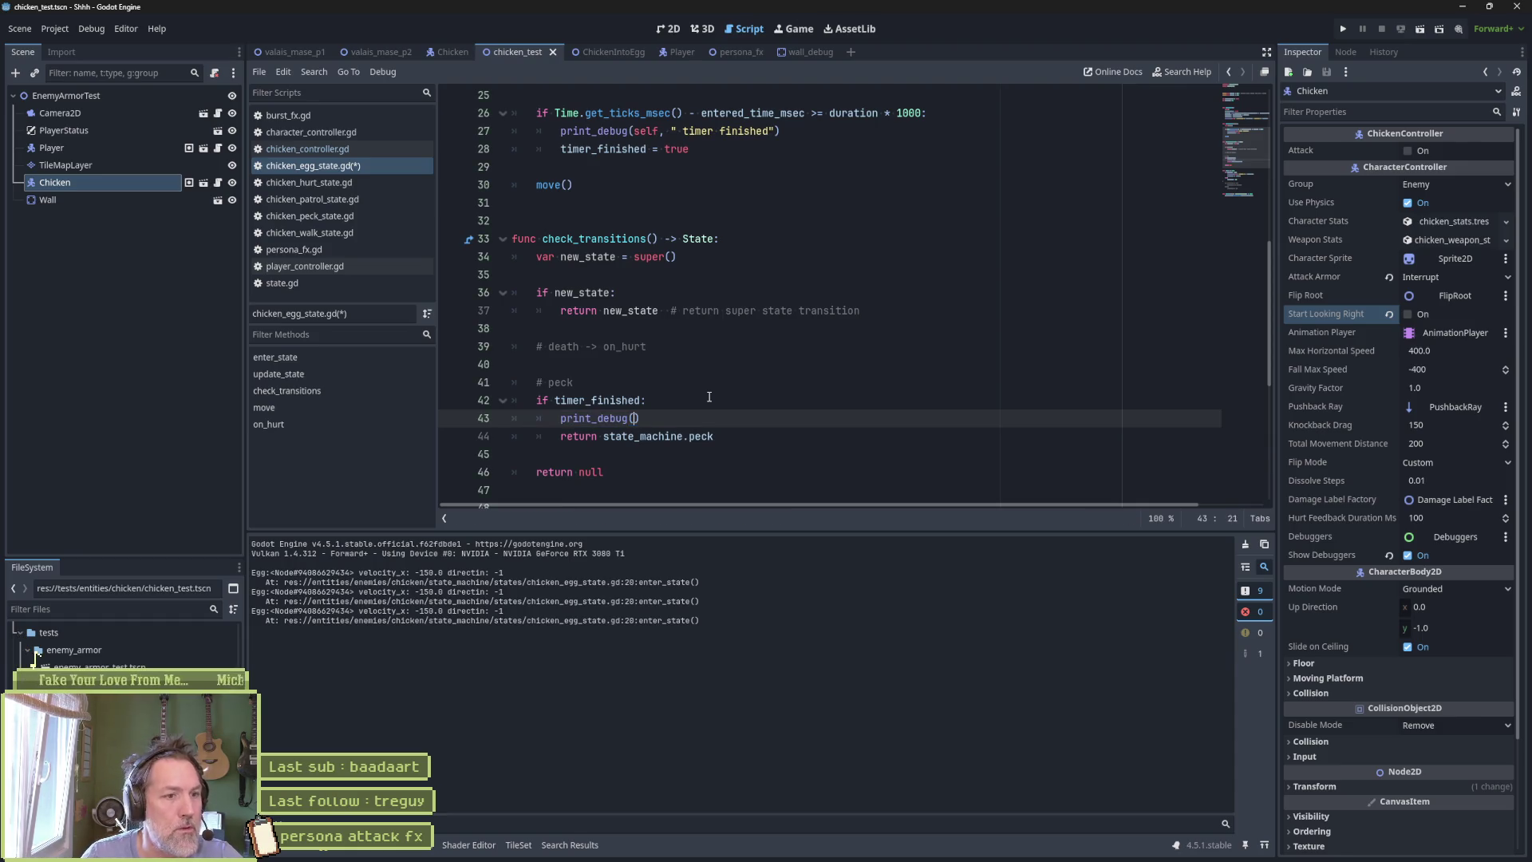
pyautogui.write('tx to ')
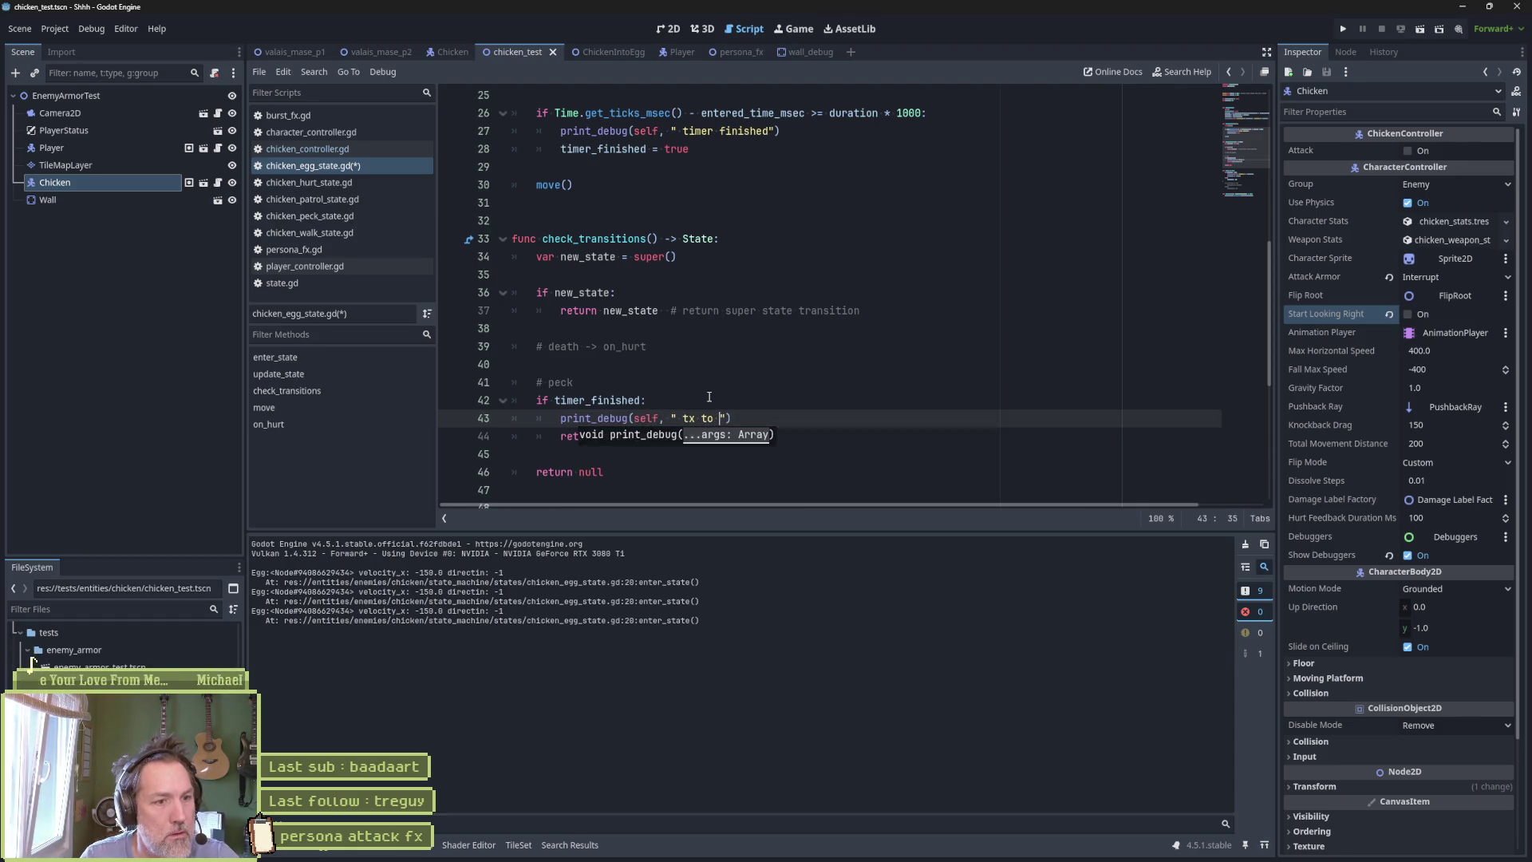
pyautogui.write('peck')
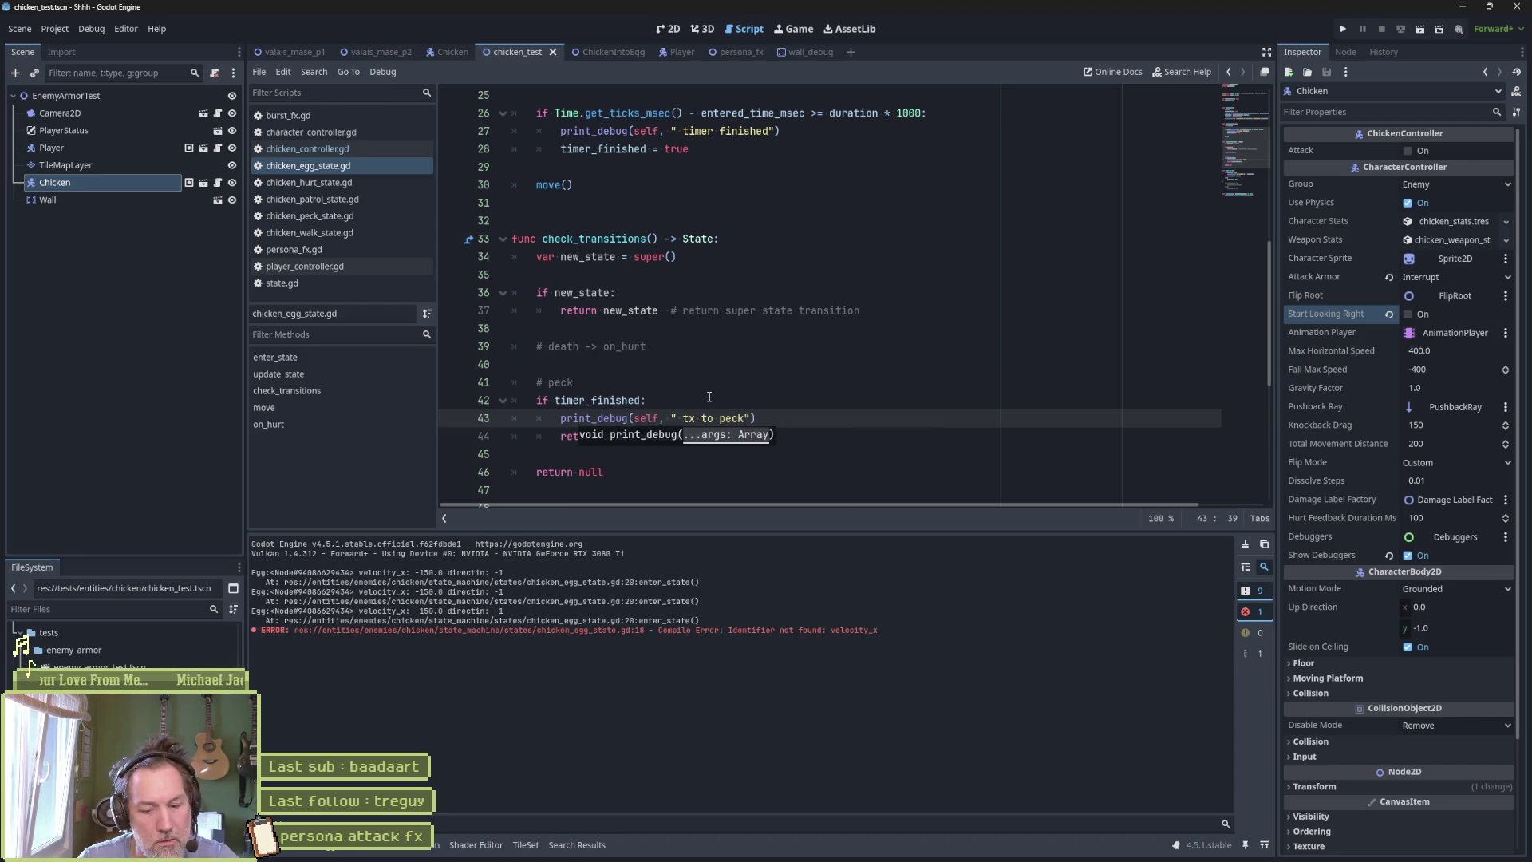
# Run the scene and attack the chicken to verify the tx to peck message.
pyautogui.press('F6')
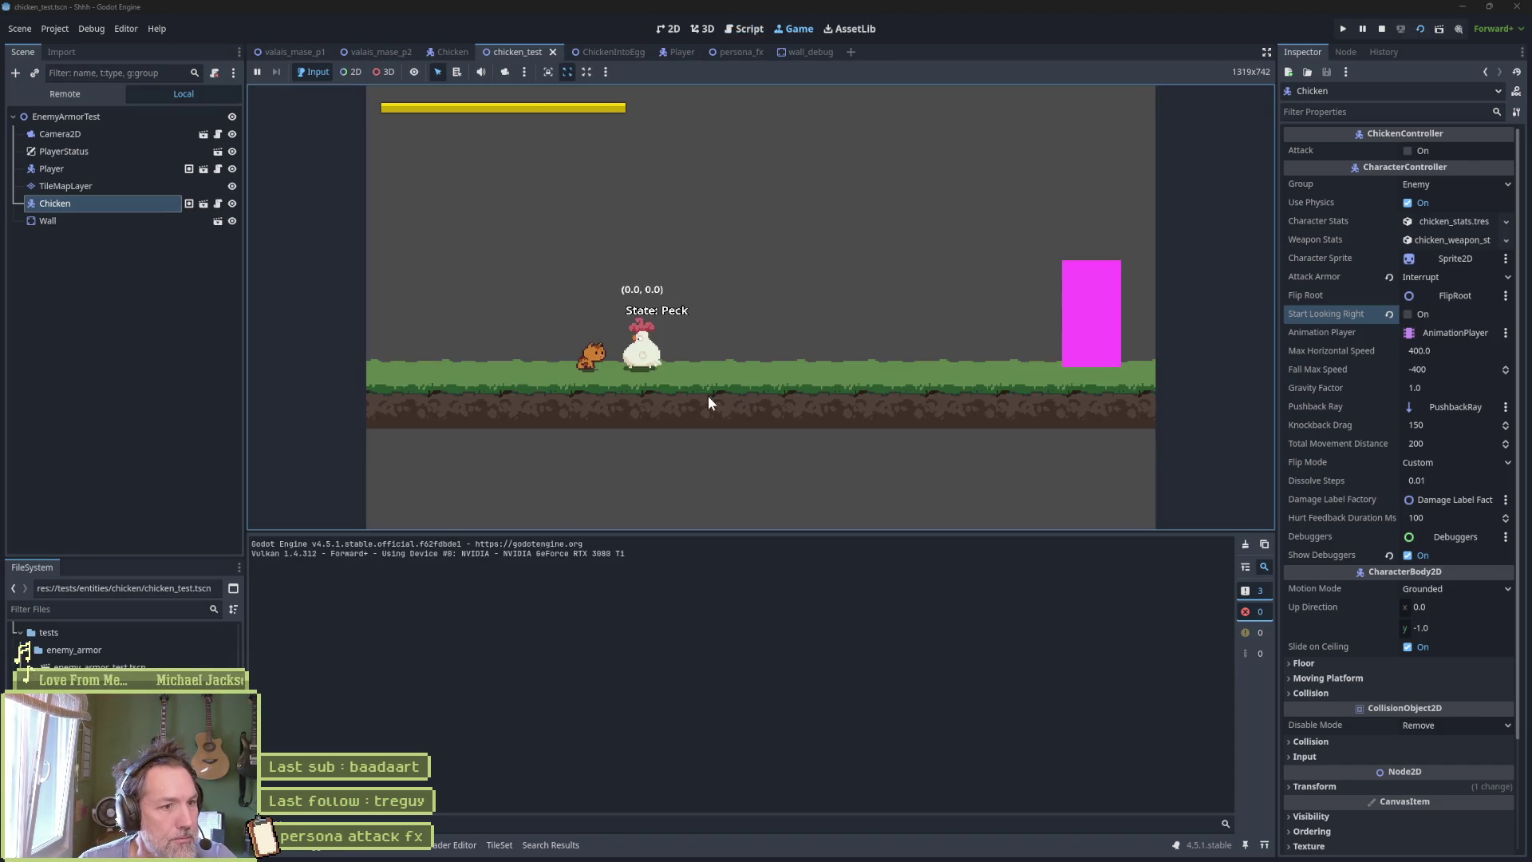
pyautogui.press('Left')
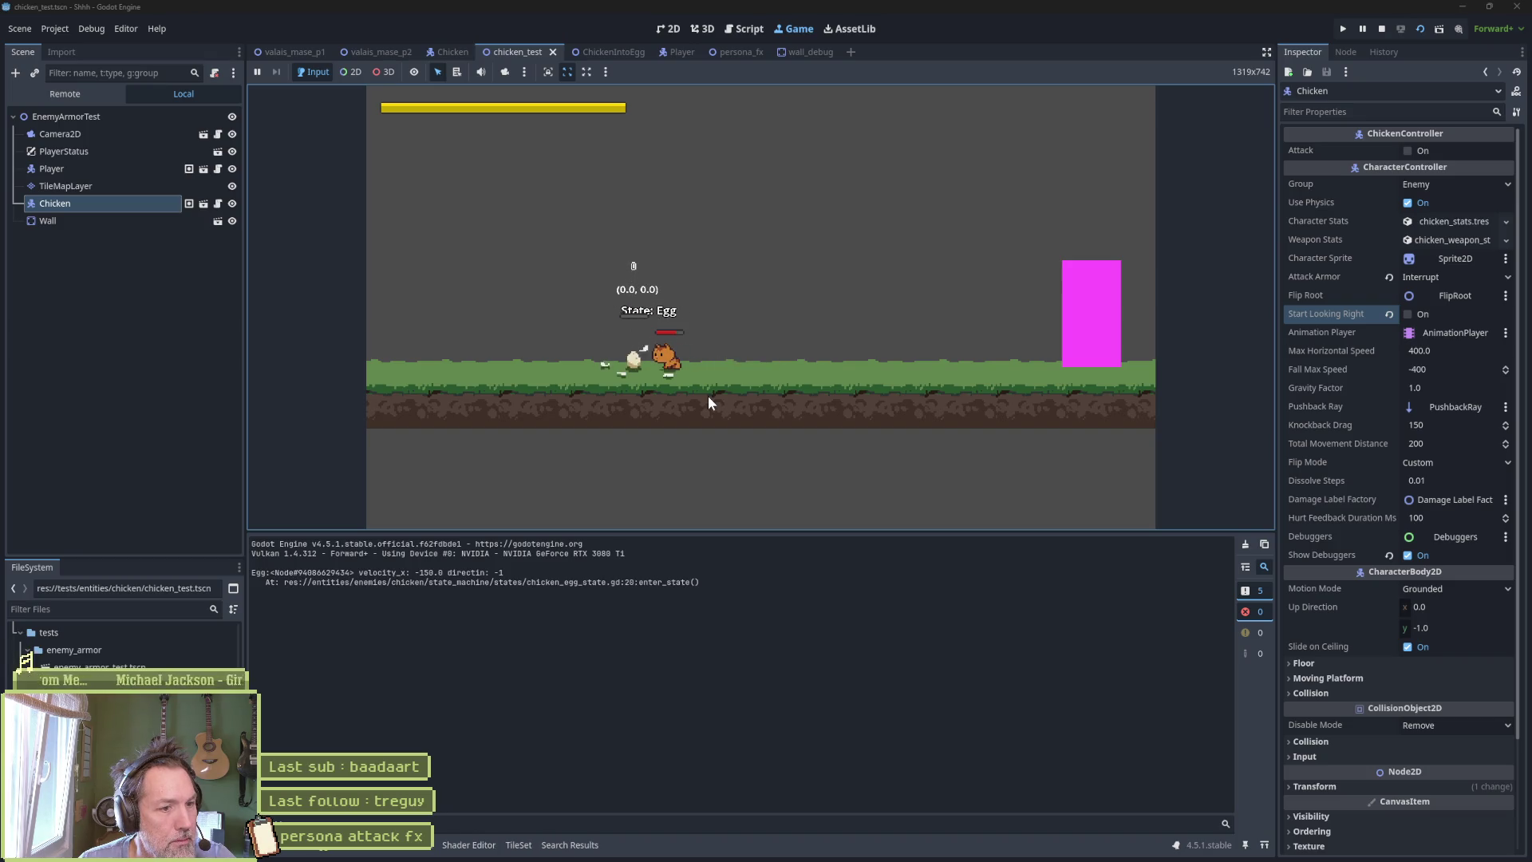
pyautogui.press('space')
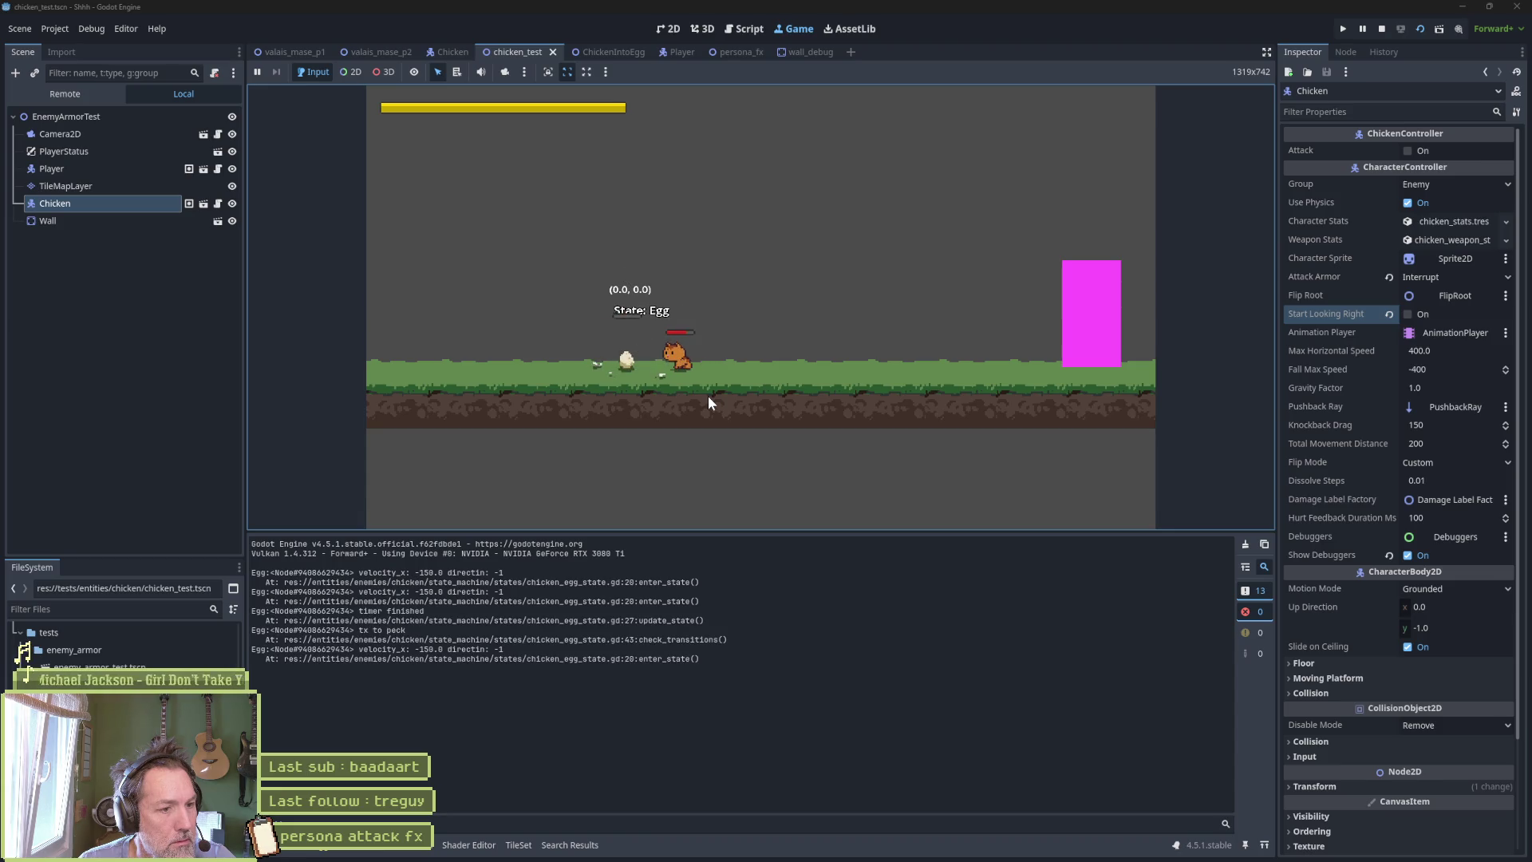
pyautogui.press('F8')
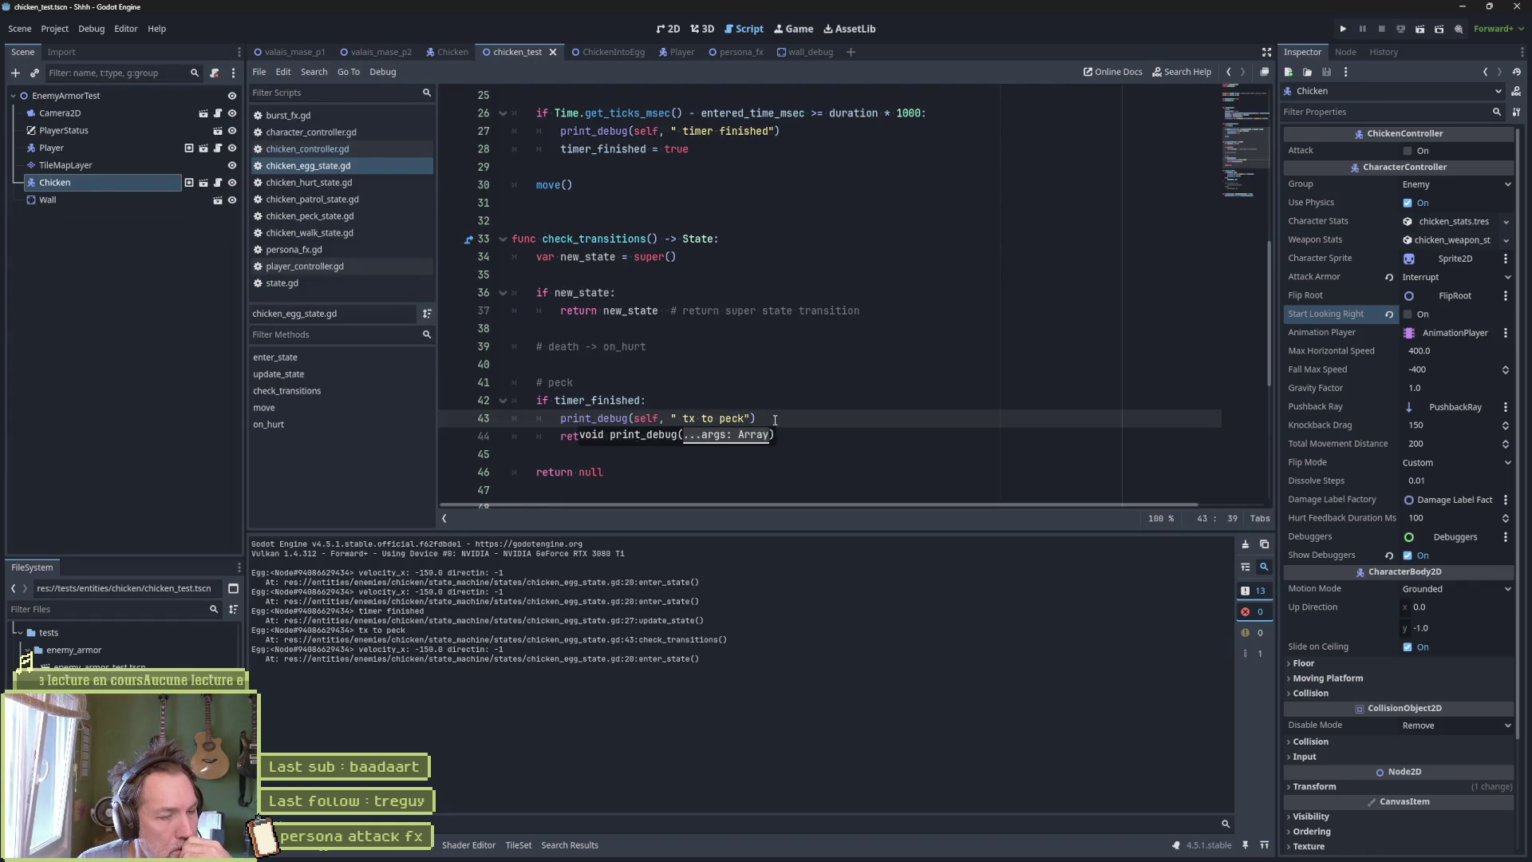
# Enable Movie Maker mode and record a run of the chicken test scene.
pyautogui.click(1457, 29)
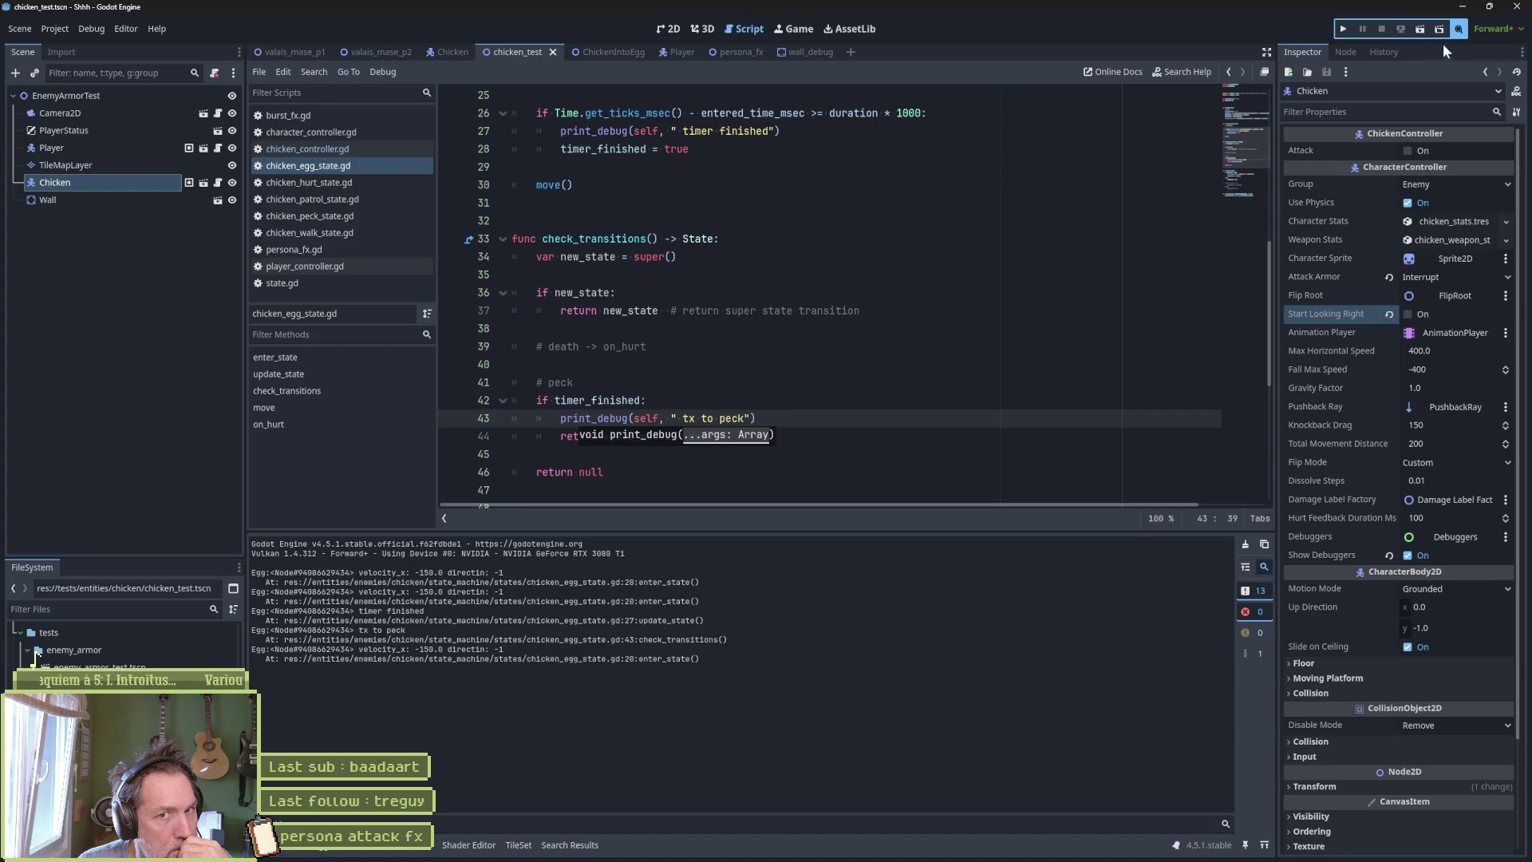
pyautogui.click(963, 369)
pyautogui.press('F6')
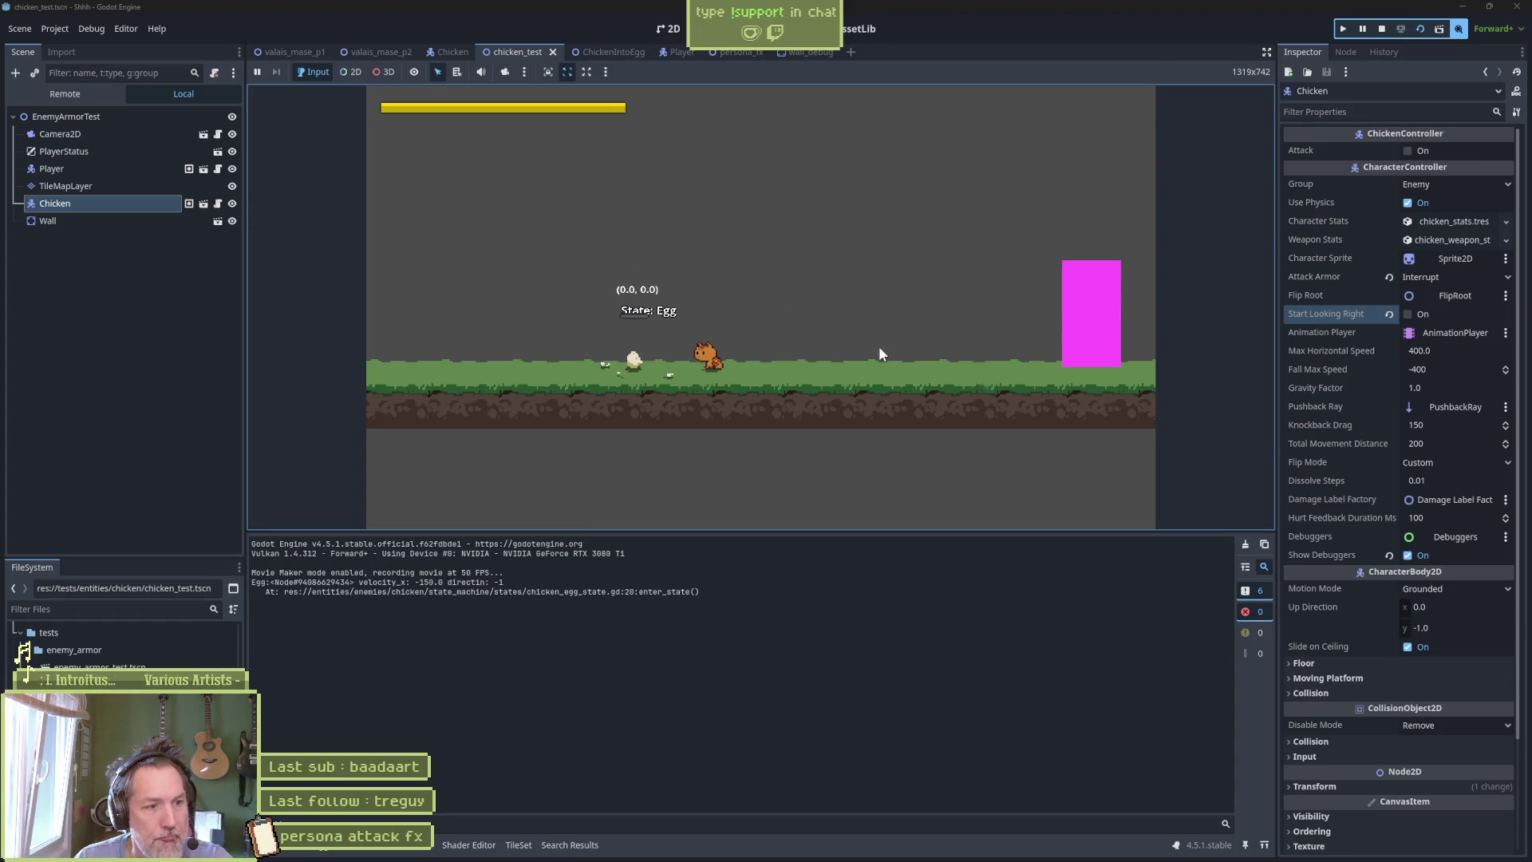
pyautogui.press('F8')
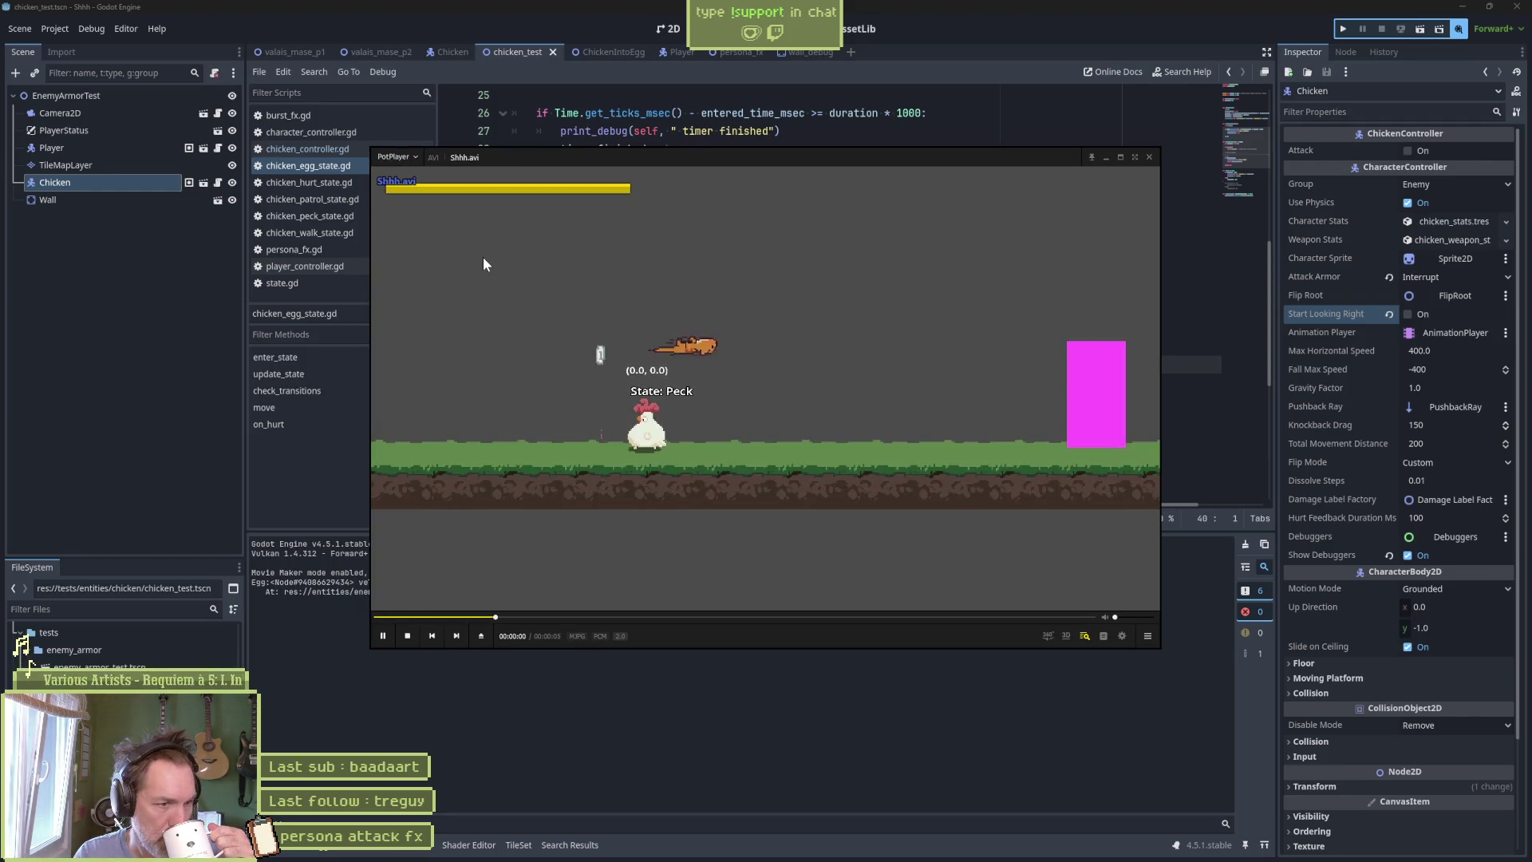
# Pause the Shhh.avi clip, step frames across the peck-to-egg change, then return to Godot.
pyautogui.press('space')
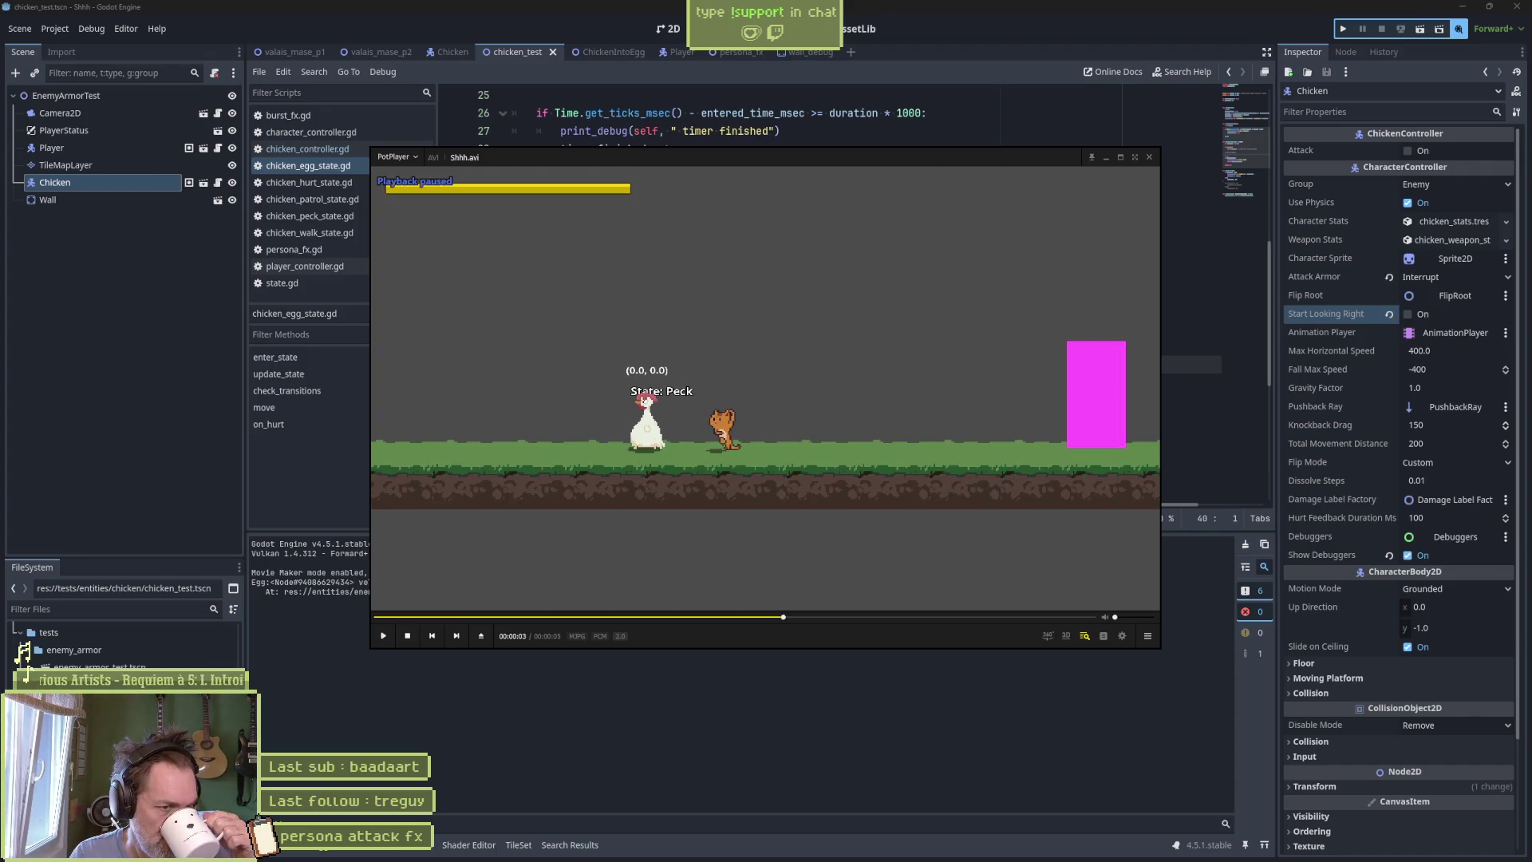
pyautogui.press('f')
pyautogui.press('f')
pyautogui.press('f')
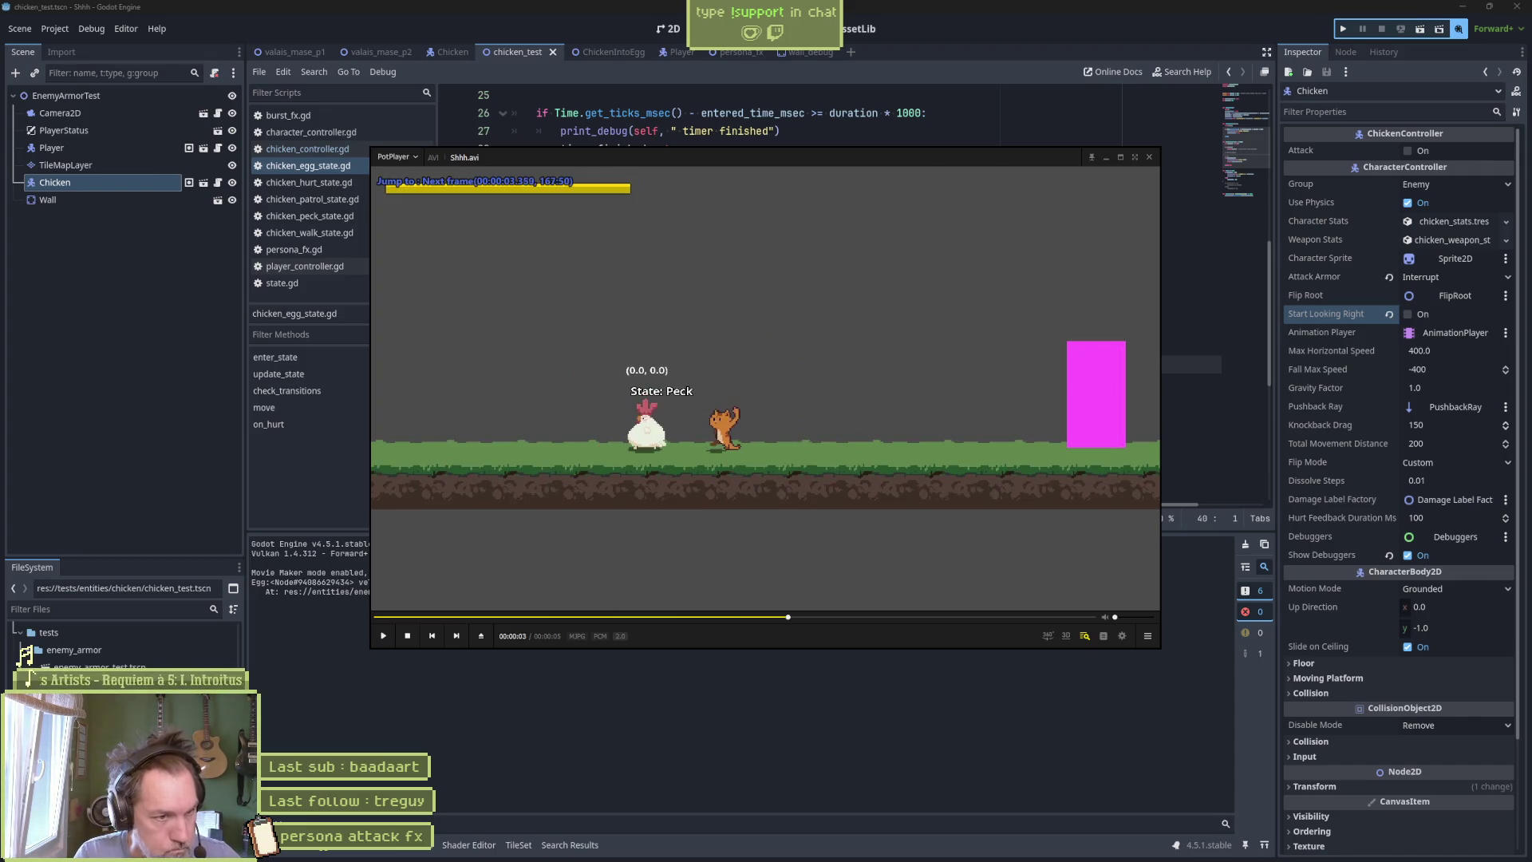
pyautogui.press('d')
pyautogui.press('d')
pyautogui.press('d')
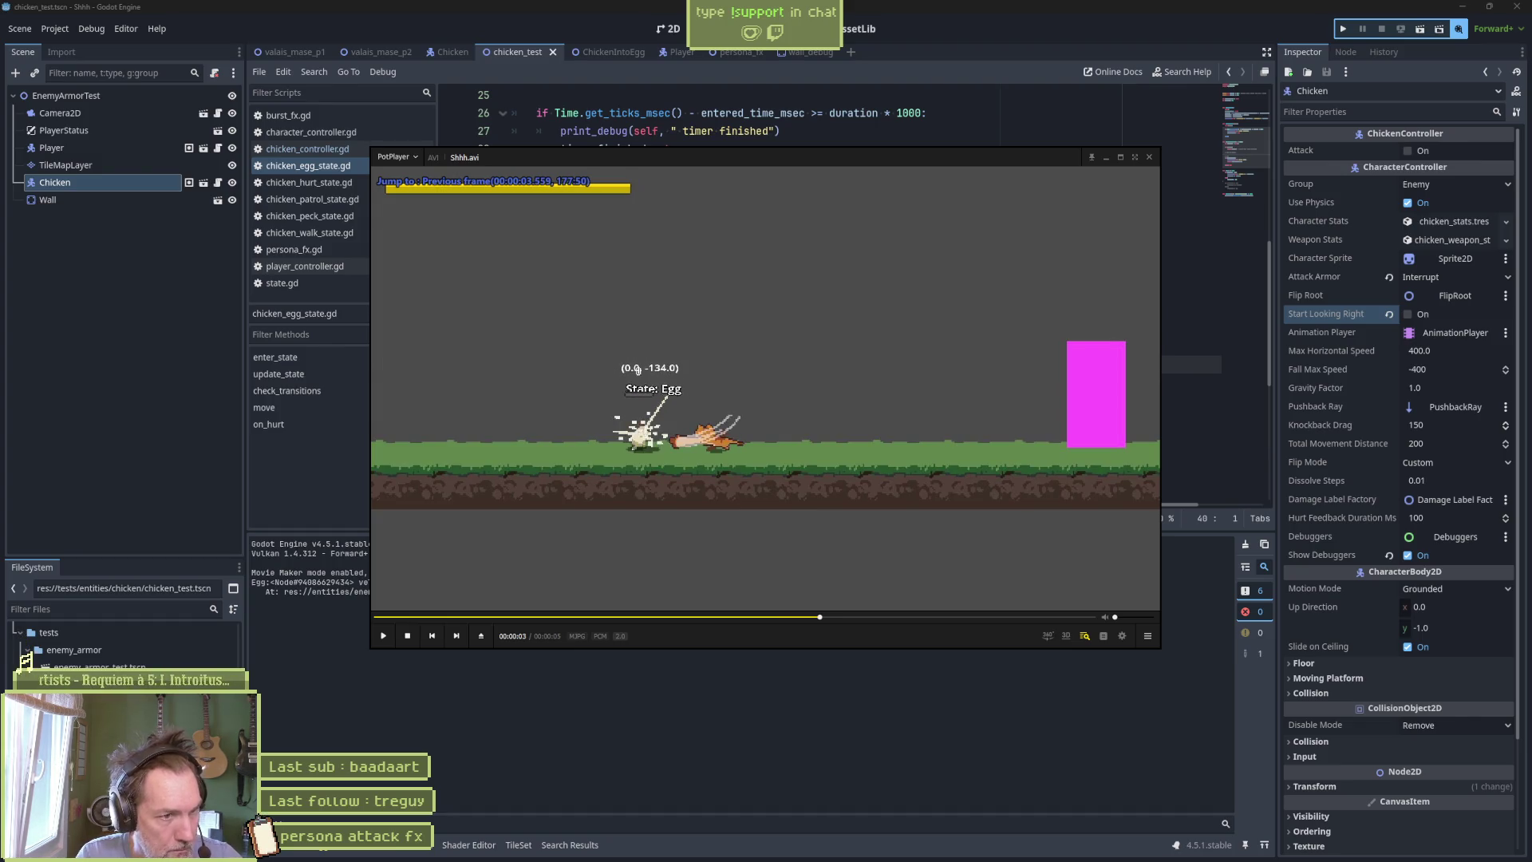
pyautogui.press('f')
pyautogui.press('f')
pyautogui.press('f')
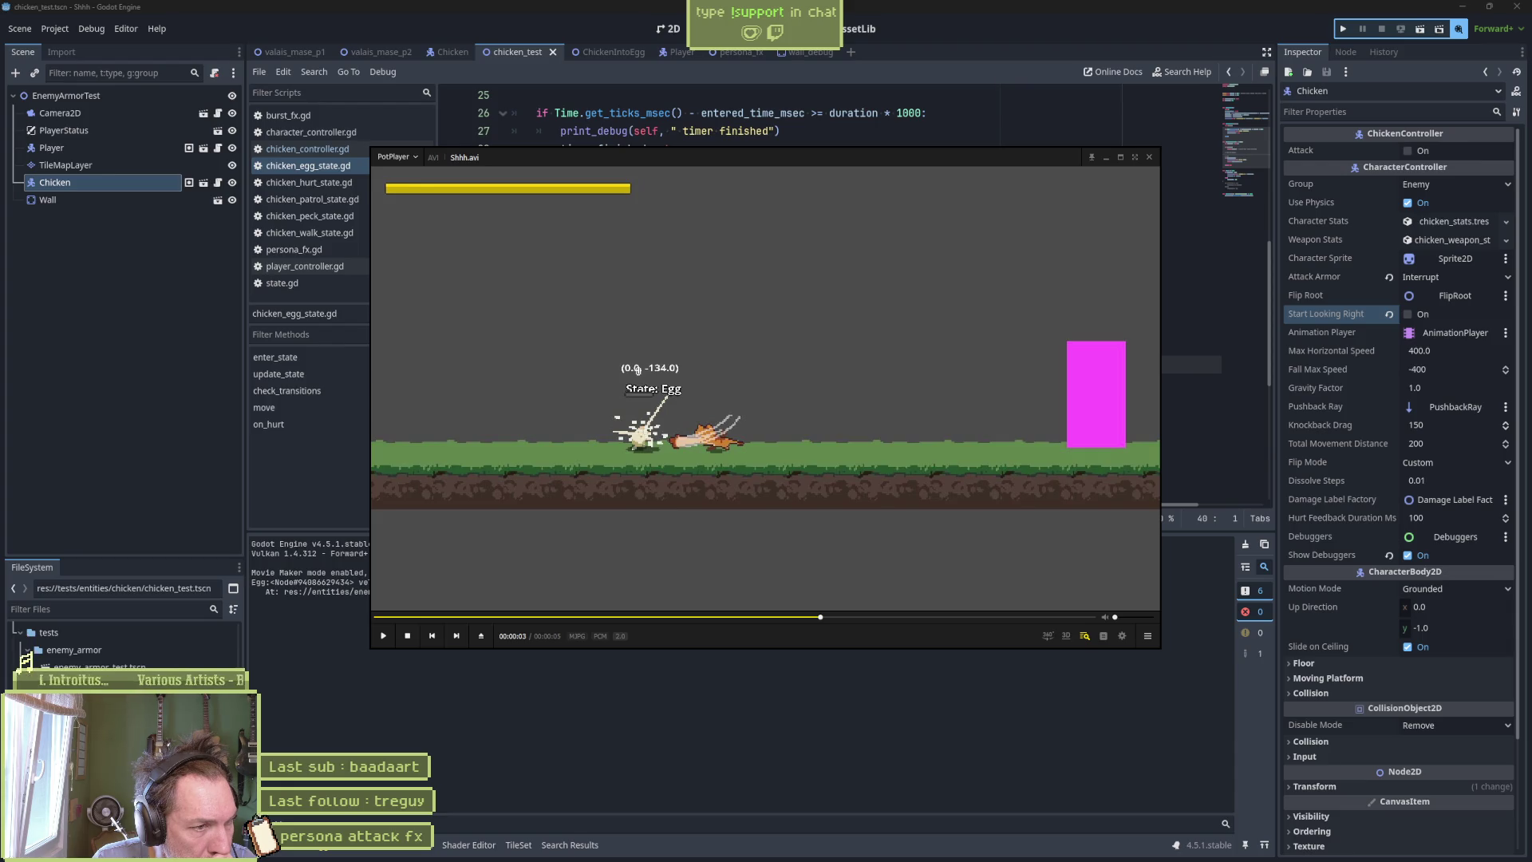
pyautogui.press('f')
pyautogui.press('f')
pyautogui.press('f')
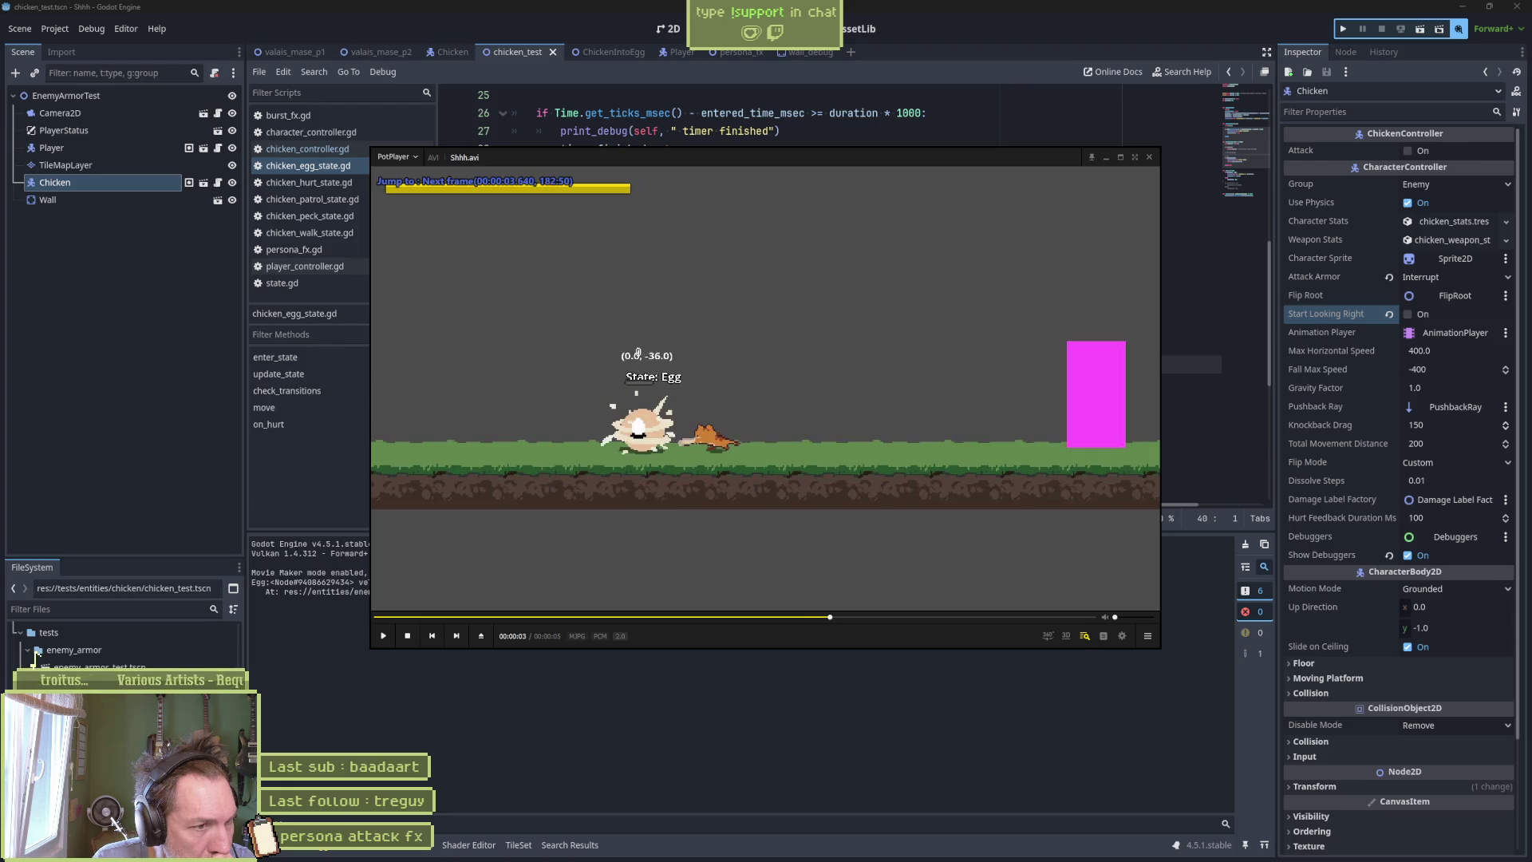
pyautogui.press('f')
pyautogui.press('f')
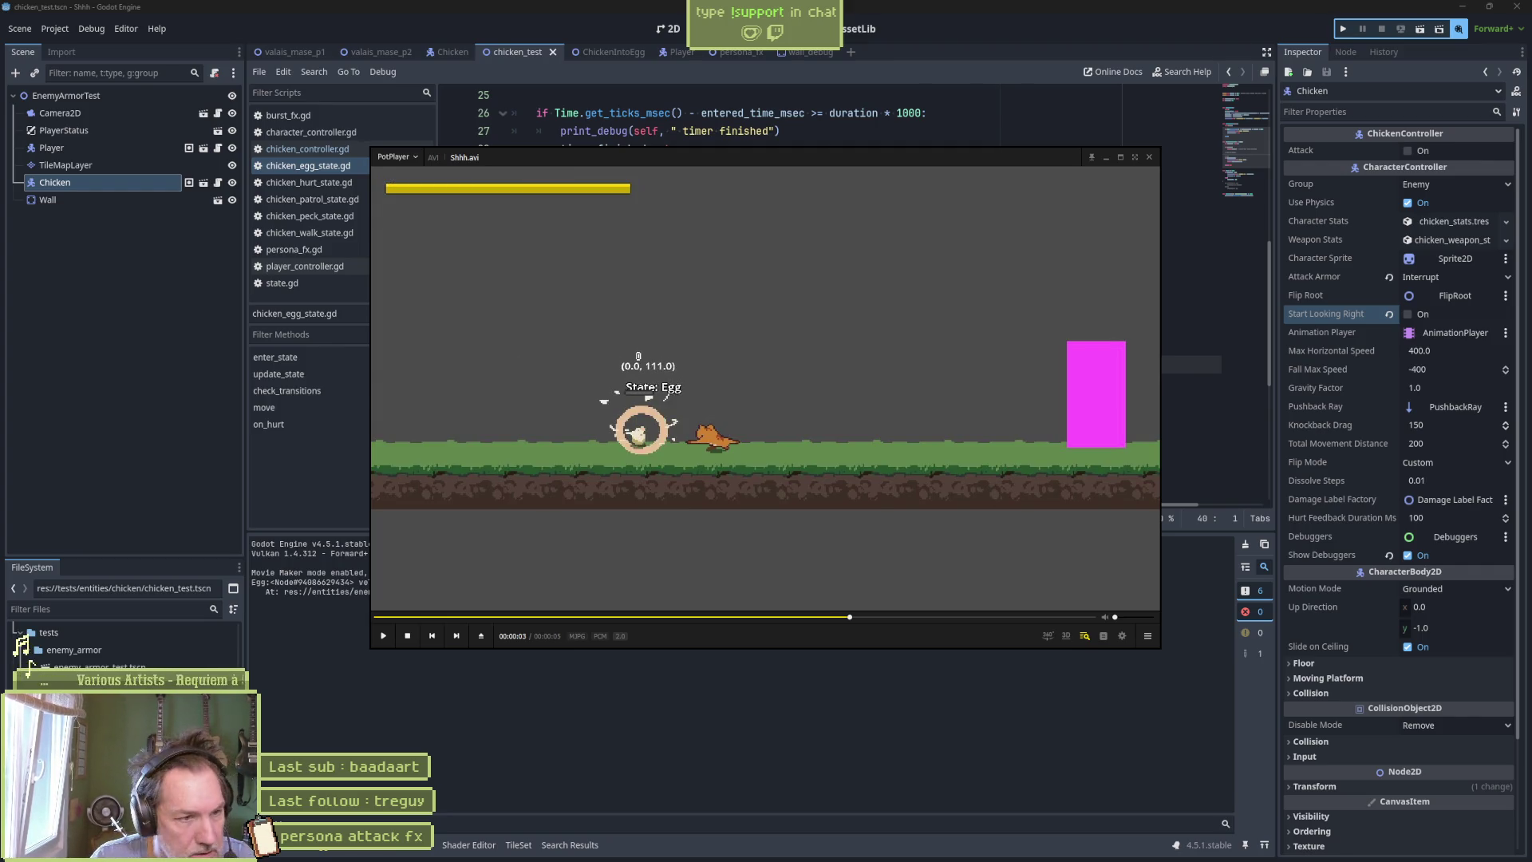
pyautogui.click(444, 111)
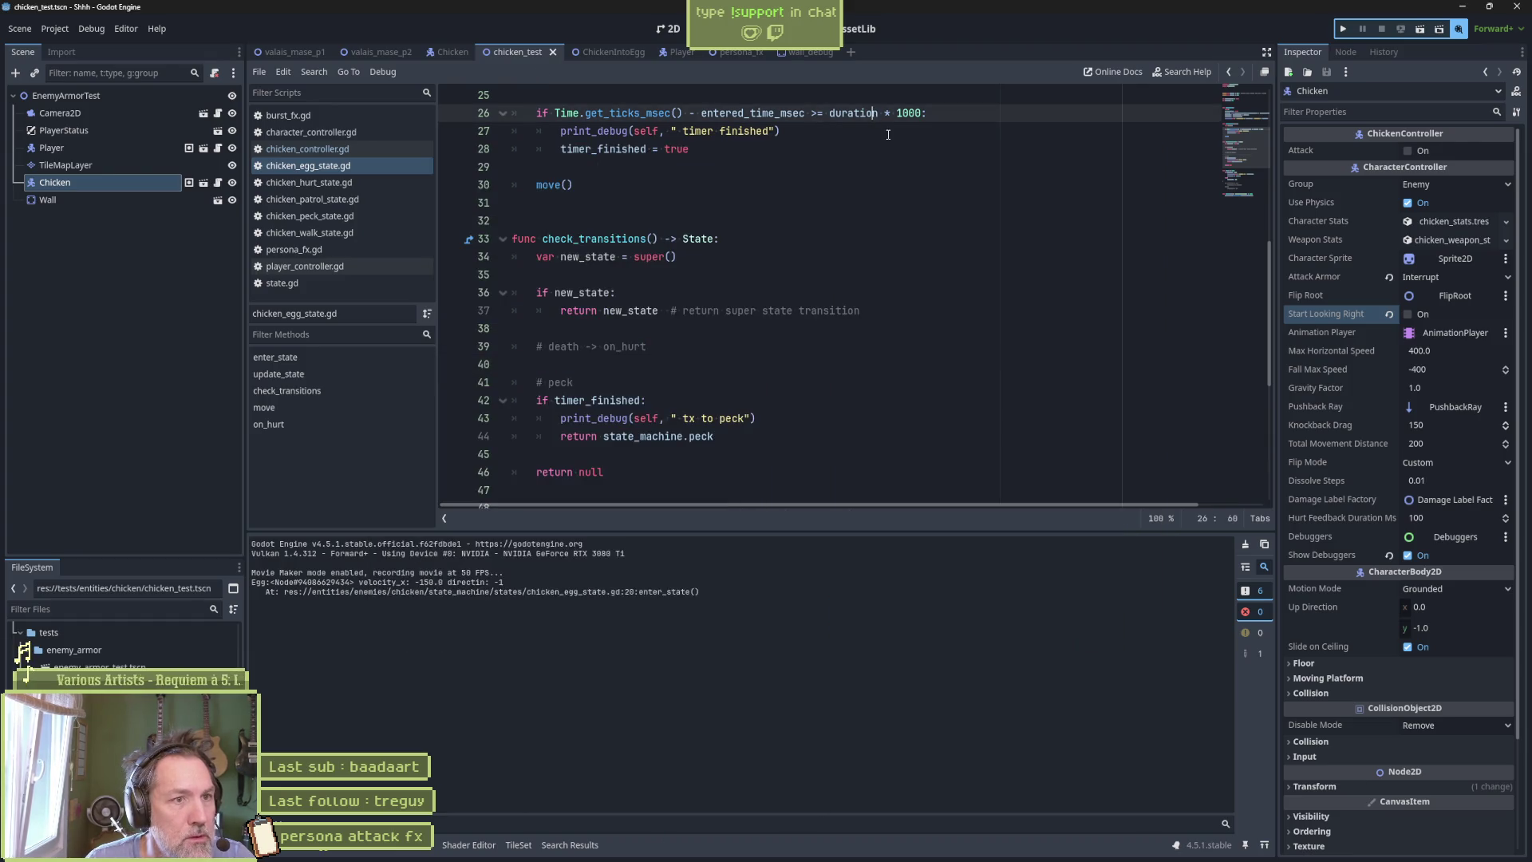
# Review velocity_x = state_max_speed * direction in enter_state, then switch to the Chicken scene.
pyautogui.scroll(7, 809, 178)
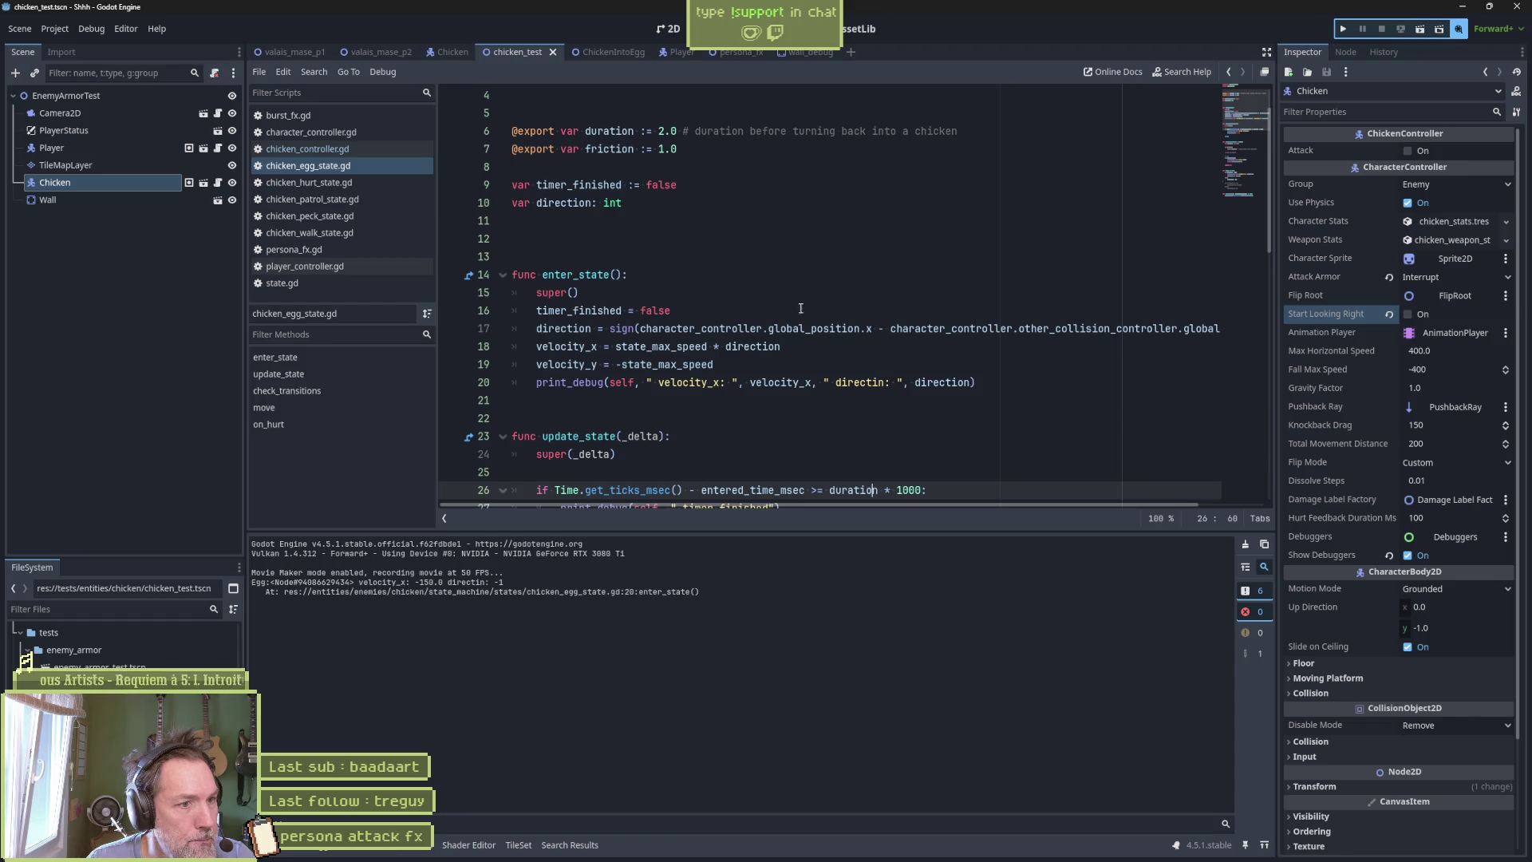
pyautogui.moveTo(616, 346); pyautogui.dragTo(768, 347)
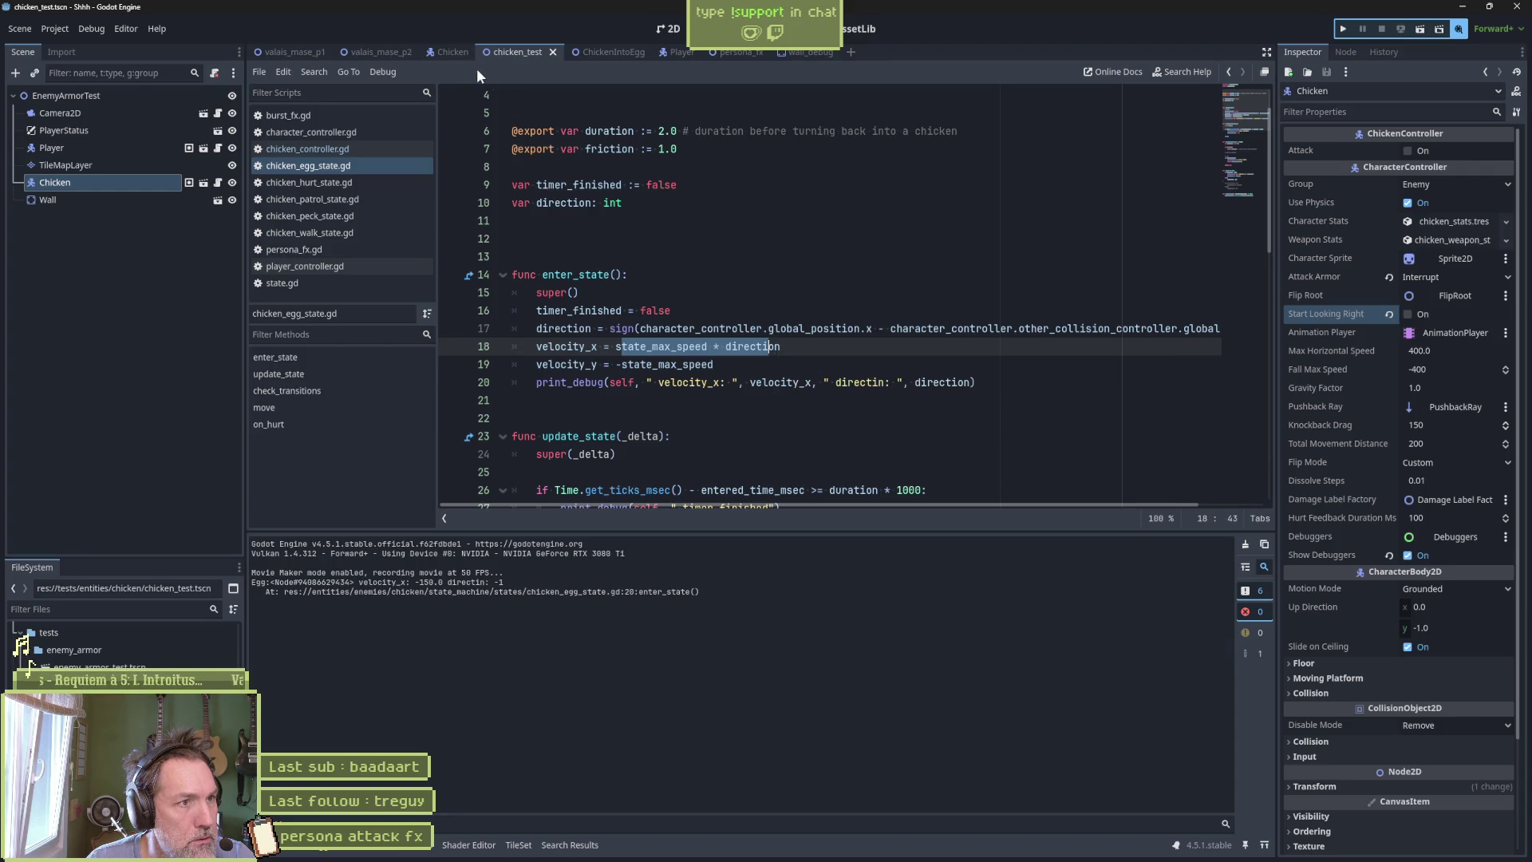
pyautogui.click(449, 52)
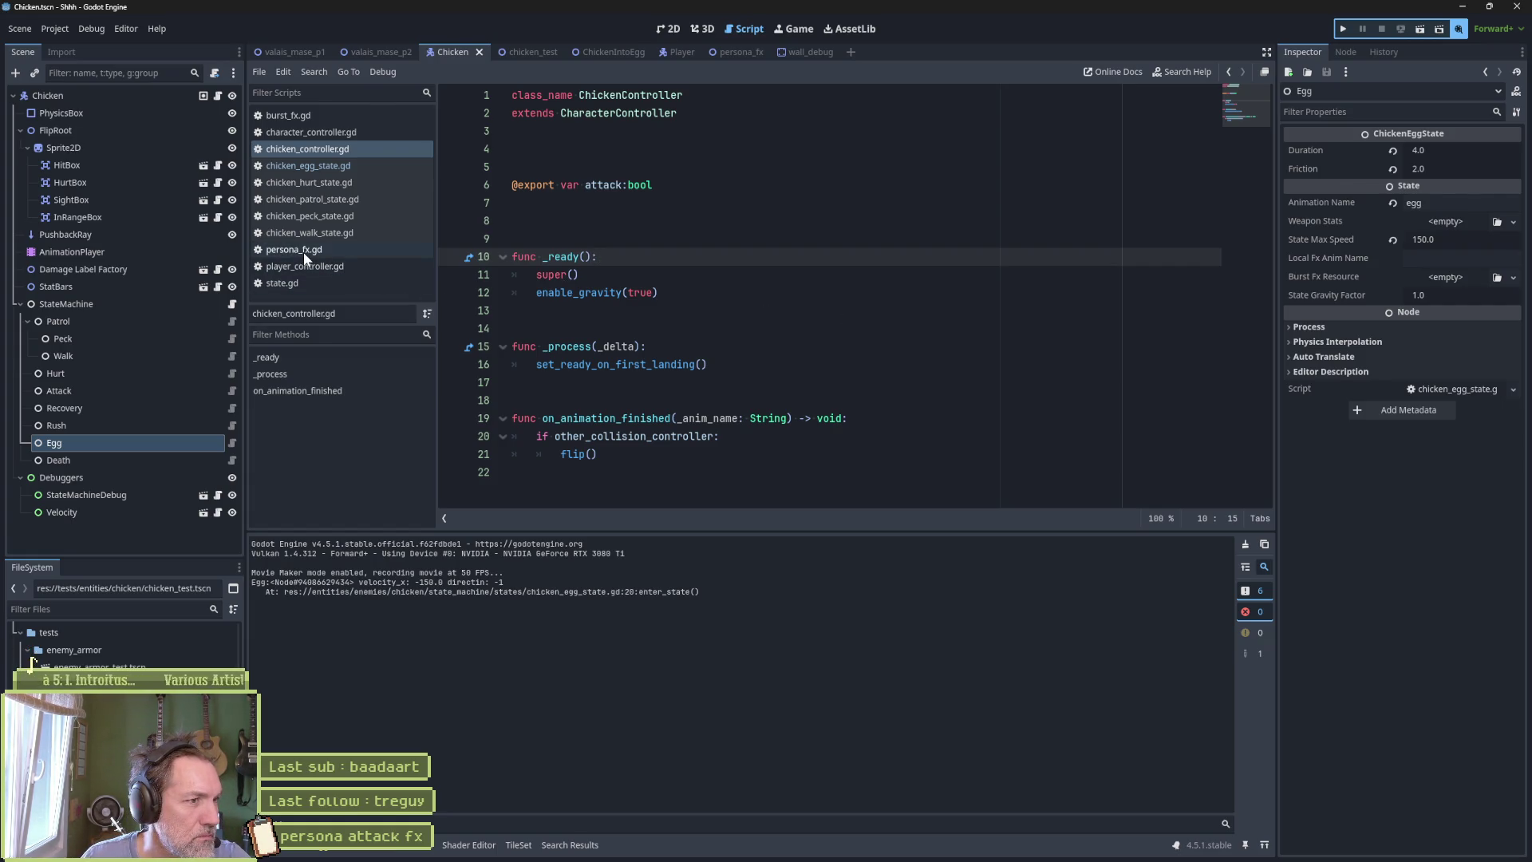
# Open chicken_hurt_state.gd and run the chicken test until it pauses at the line 11 super() breakpoint.
pyautogui.click(333, 180)
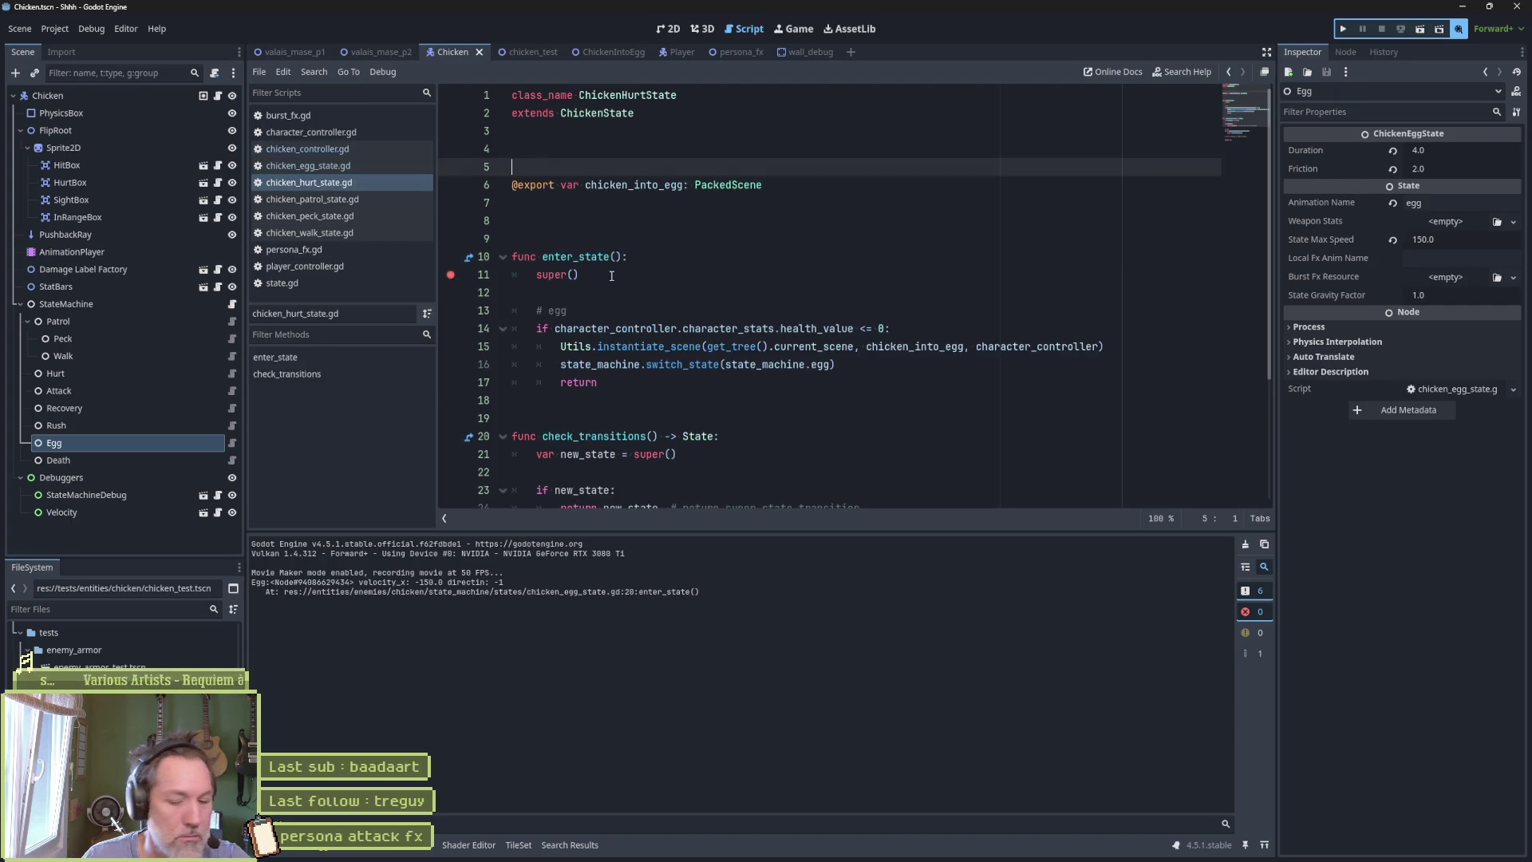
pyautogui.press('F6')
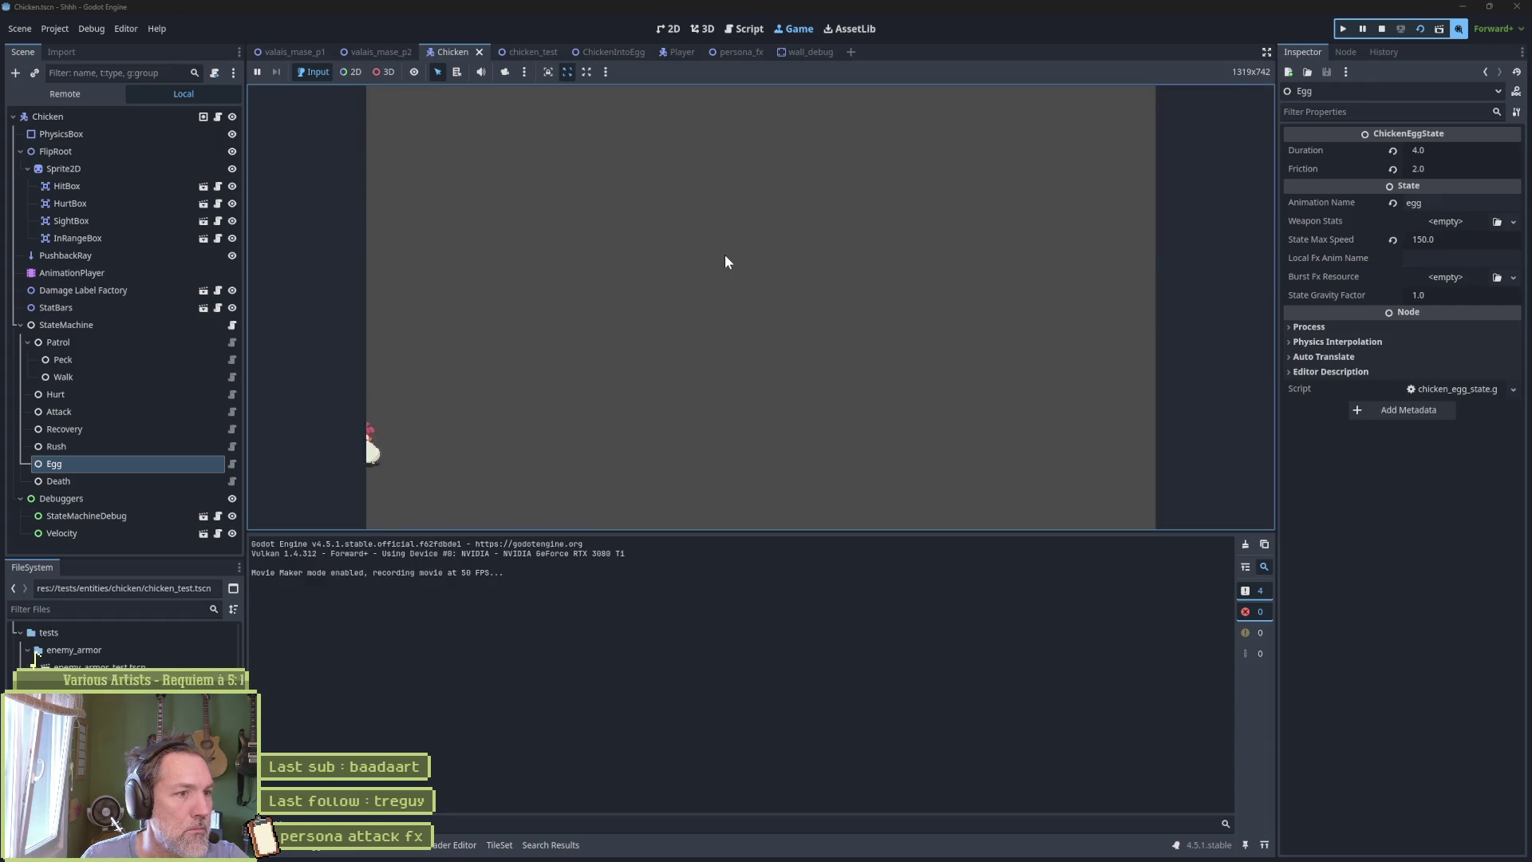
pyautogui.press('F8')
pyautogui.press('F6')
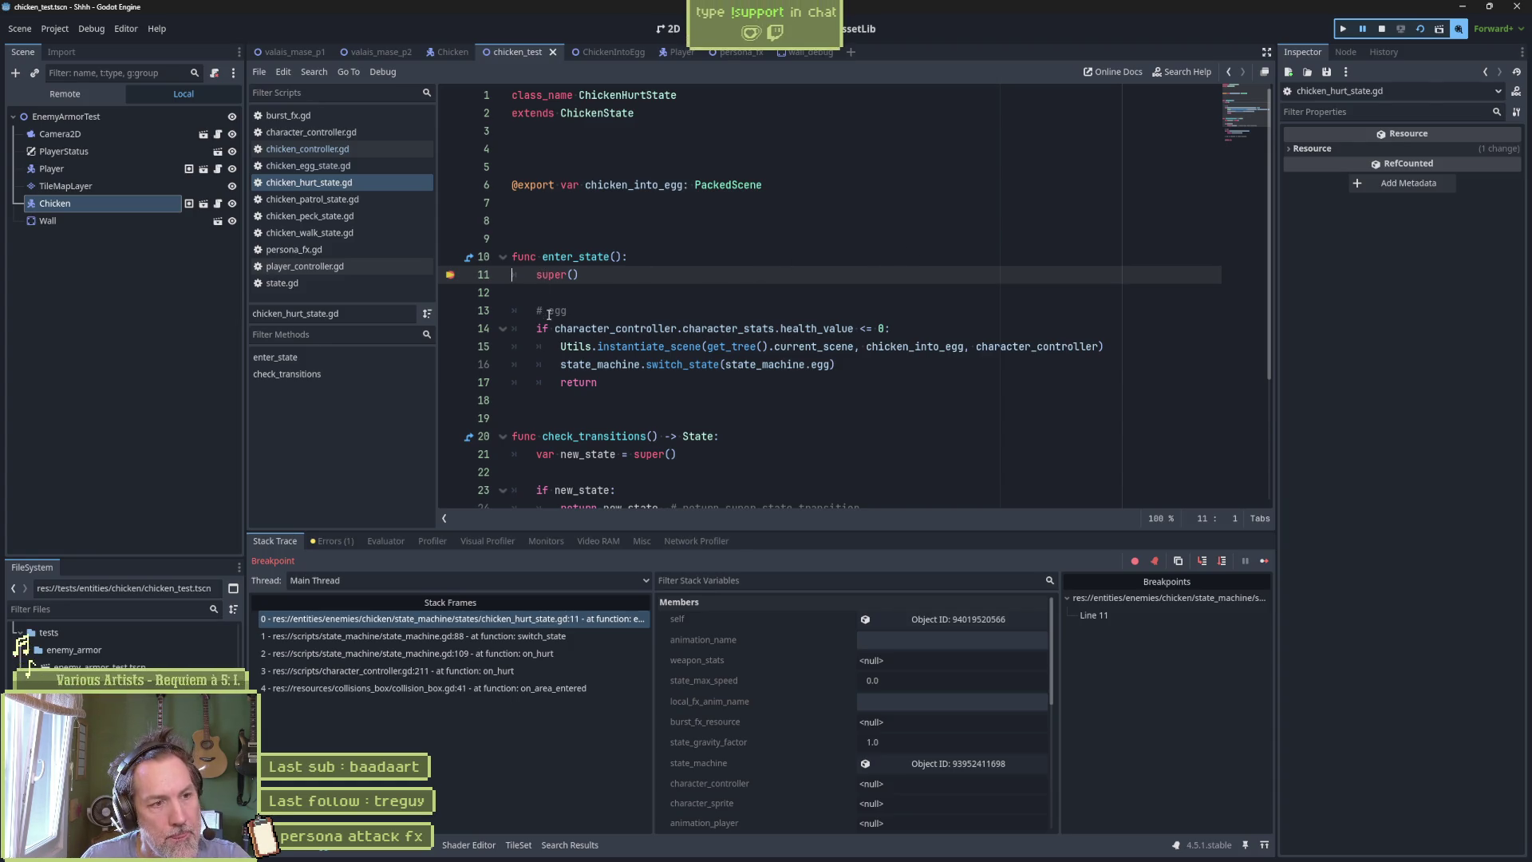
# Break where the egg scene is spawned, continue, then clear all breakpoints in the hurt state script.
pyautogui.click(450, 346)
pyautogui.click(1264, 562)
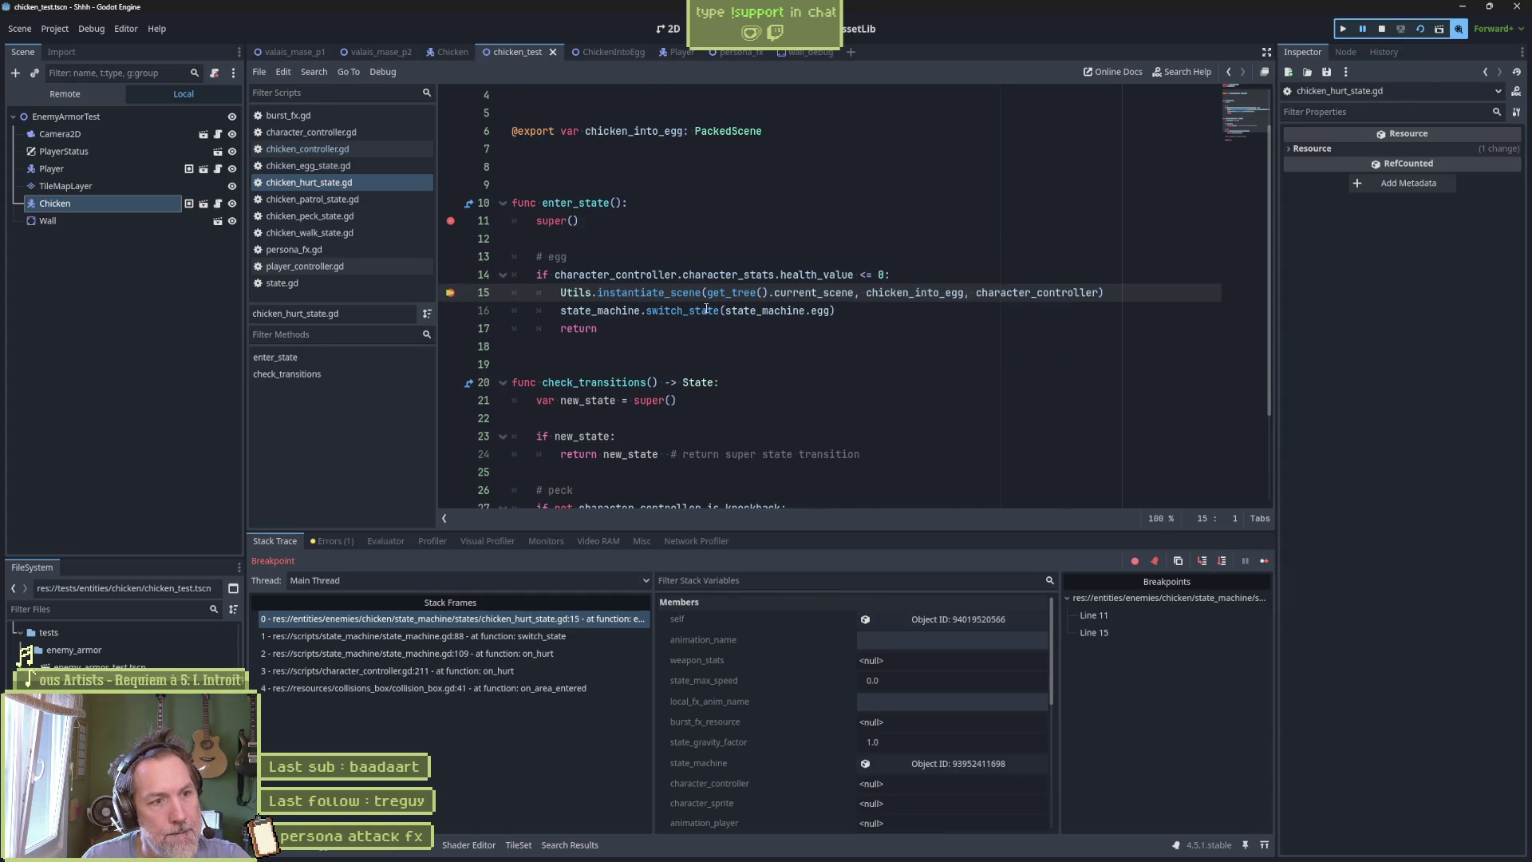
pyautogui.click(810, 311)
pyautogui.click(451, 221)
pyautogui.click(449, 293)
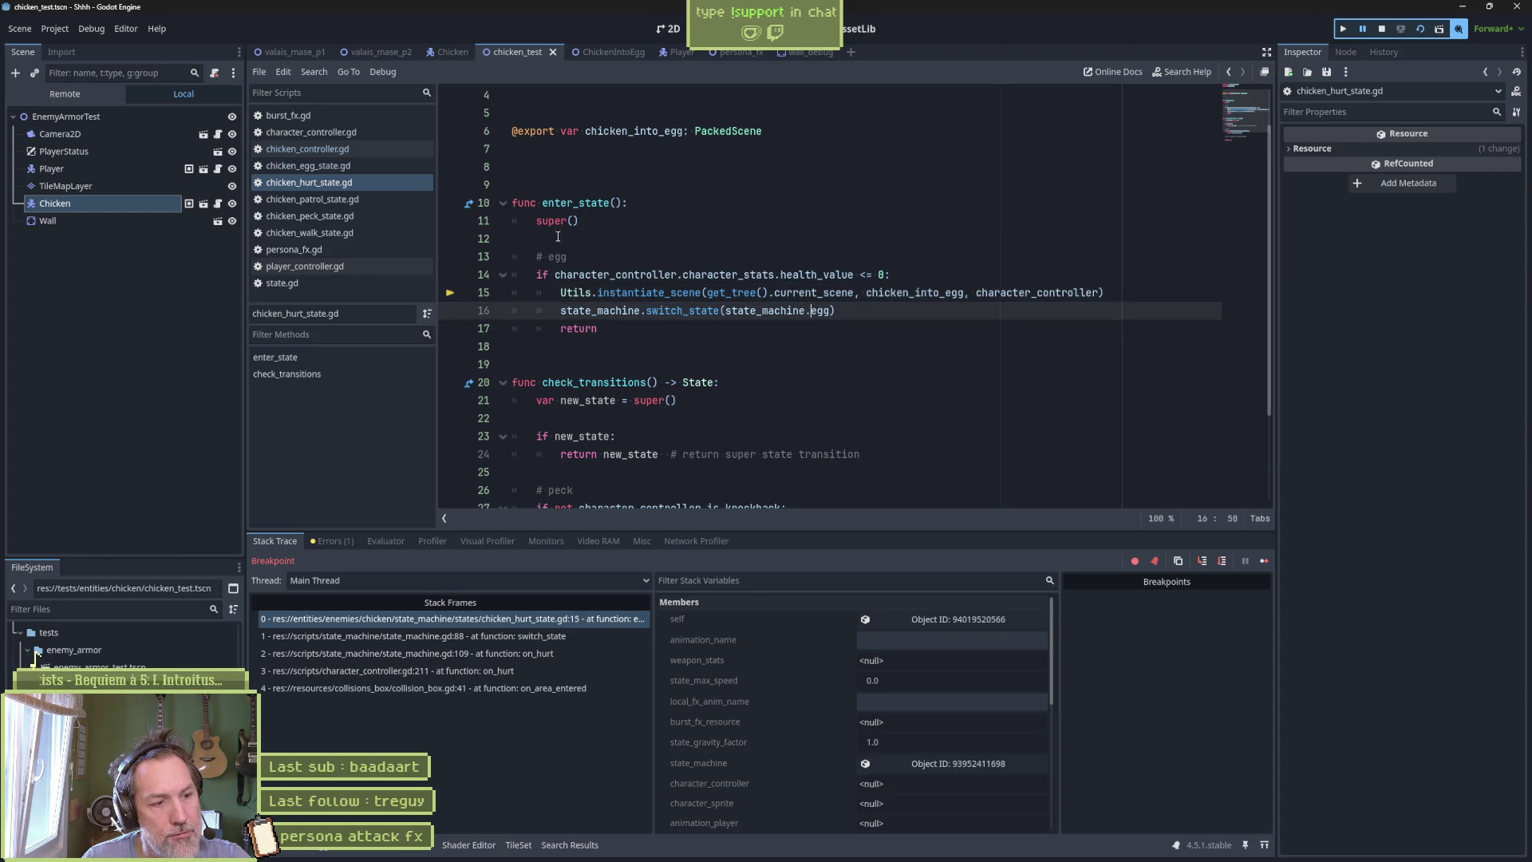
# Inspect the base state's enter_state code, then return to the hurt state script.
pyautogui.click(469, 205)
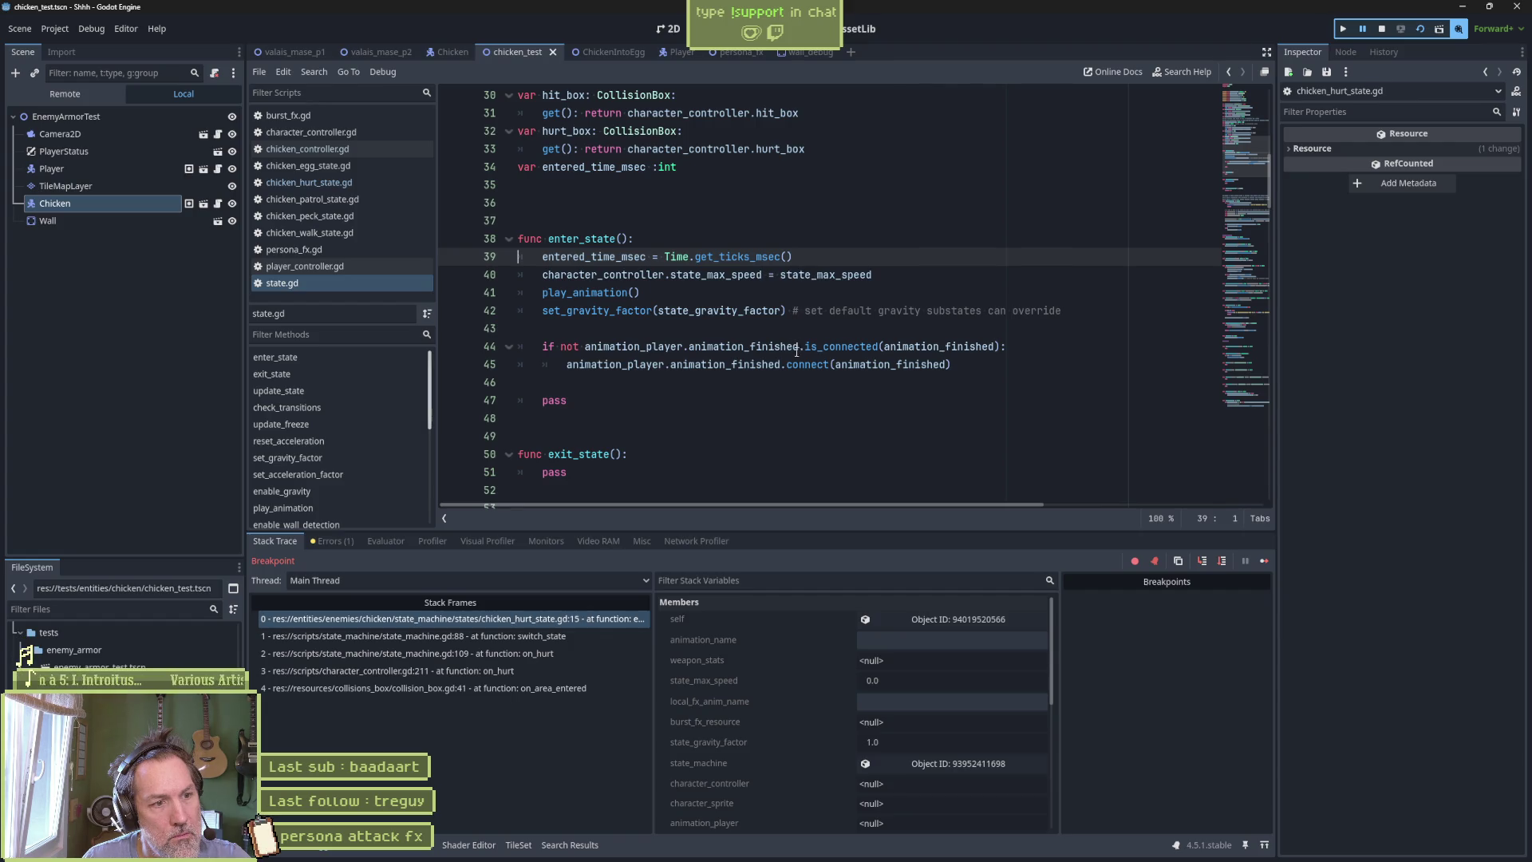
pyautogui.scroll(3, 770, 341)
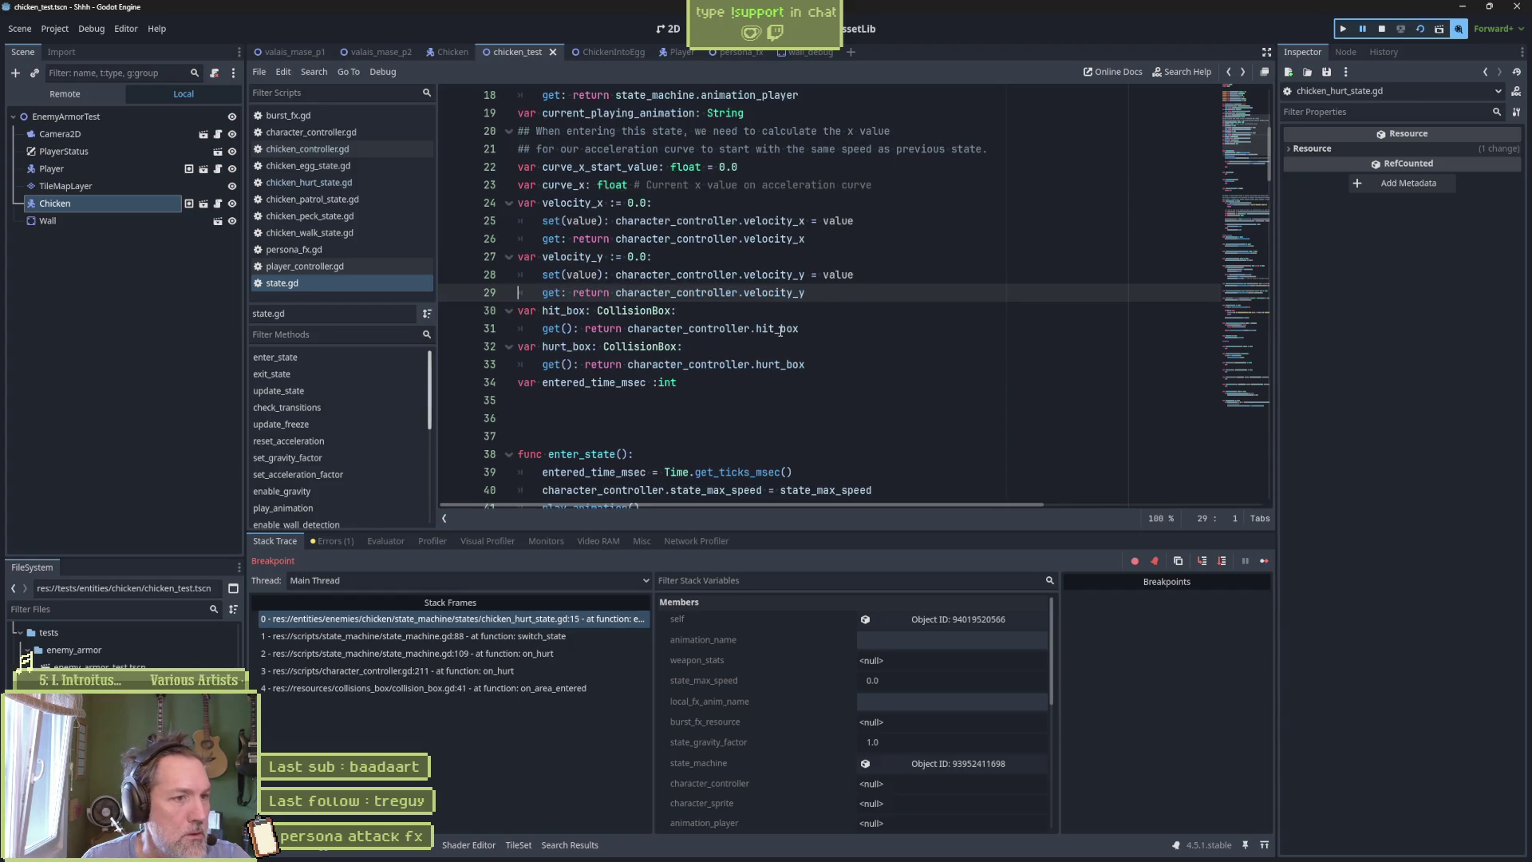
pyautogui.hotkey('alt', 'Left')
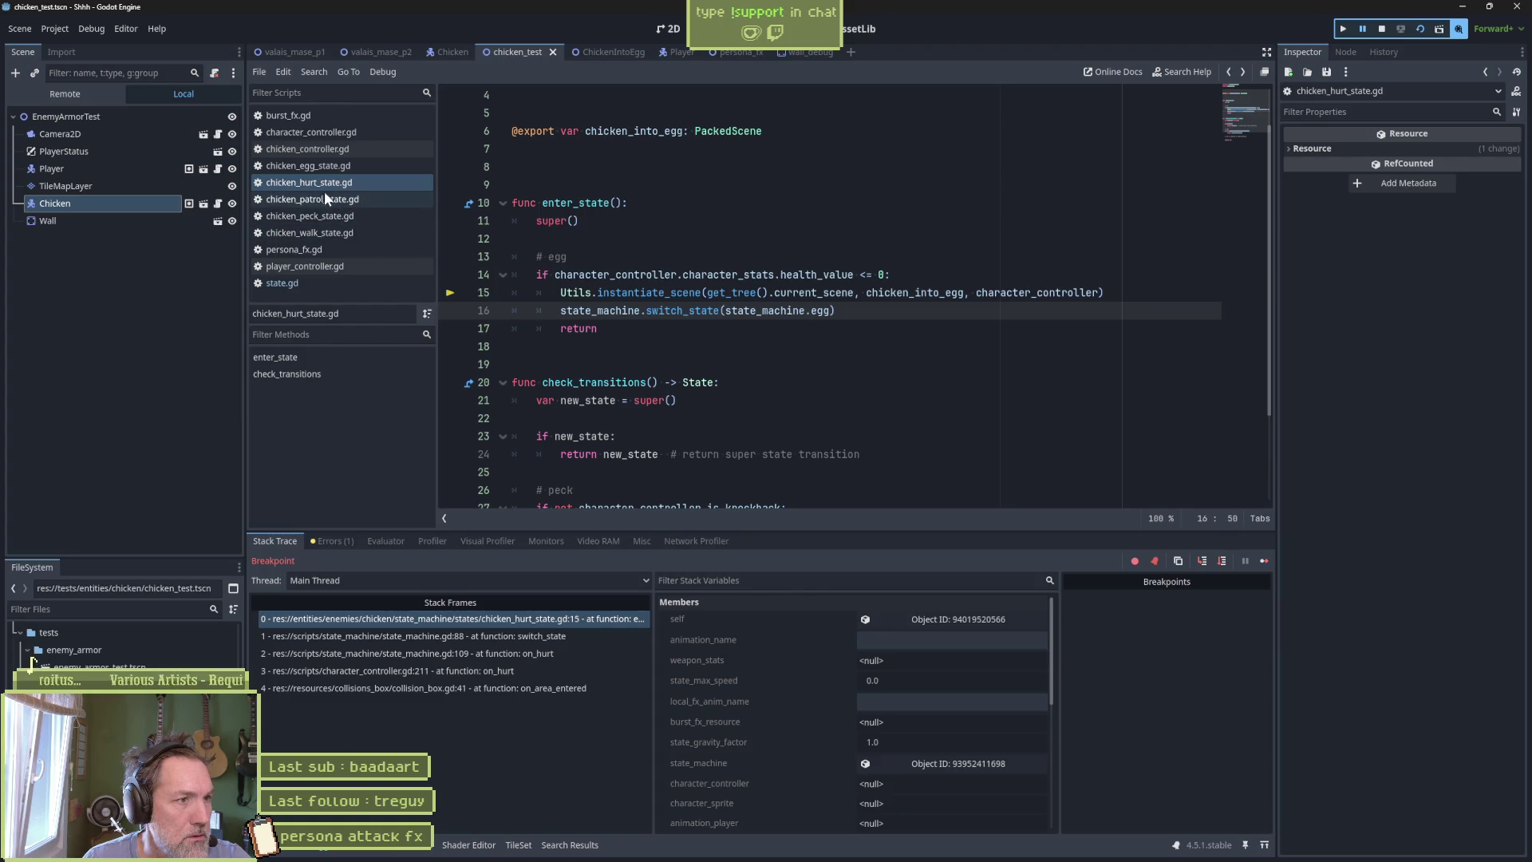
# Set a breakpoint on line 16 of chicken_egg_state.gd's enter_state, resume to it, and restart the test scene.
pyautogui.click(319, 165)
pyautogui.click(397, 358)
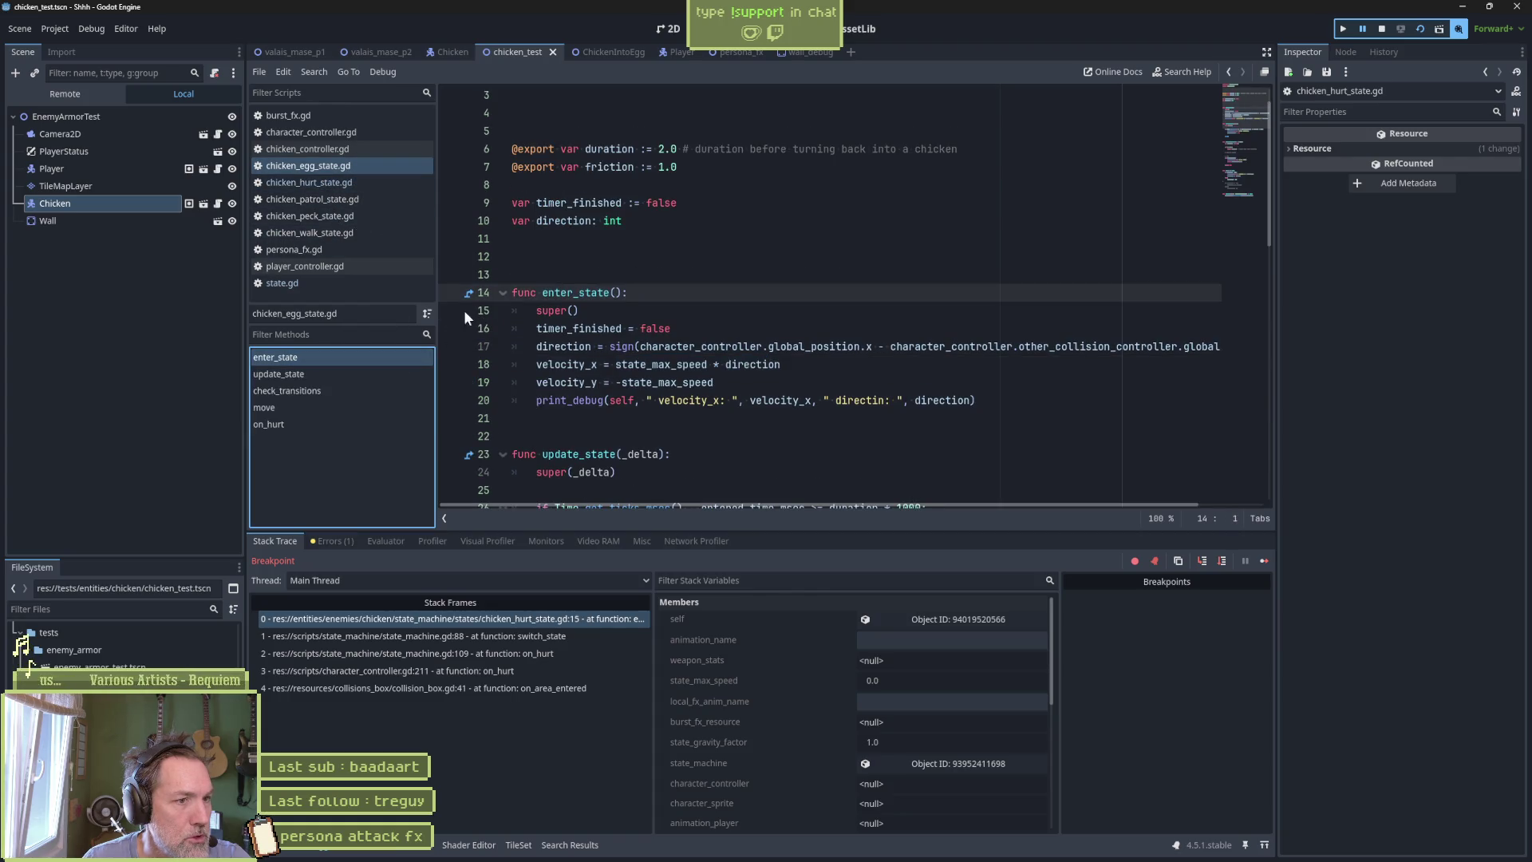
pyautogui.click(452, 329)
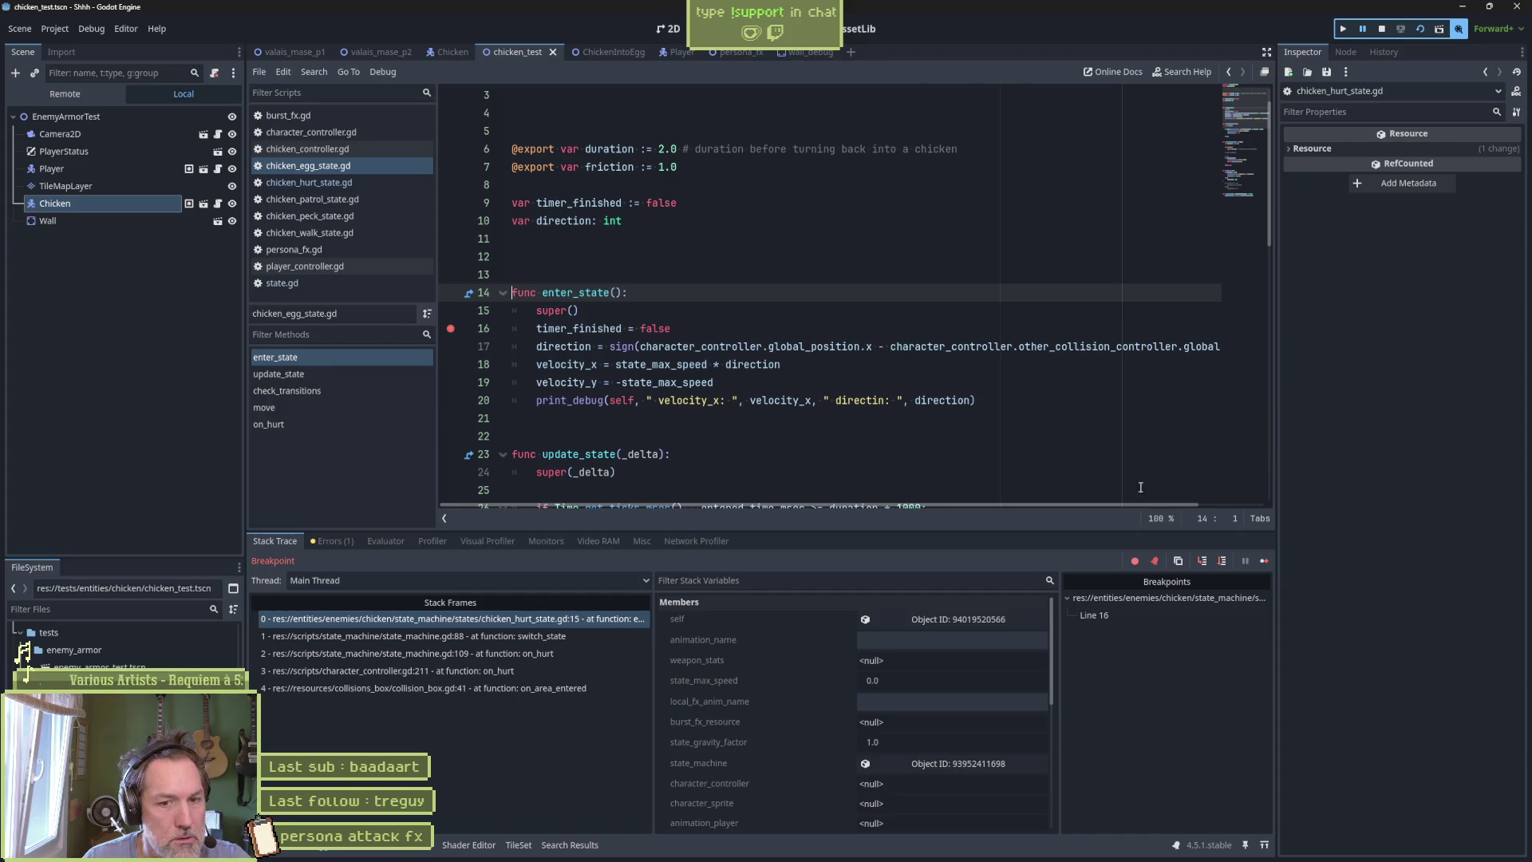
pyautogui.click(1265, 560)
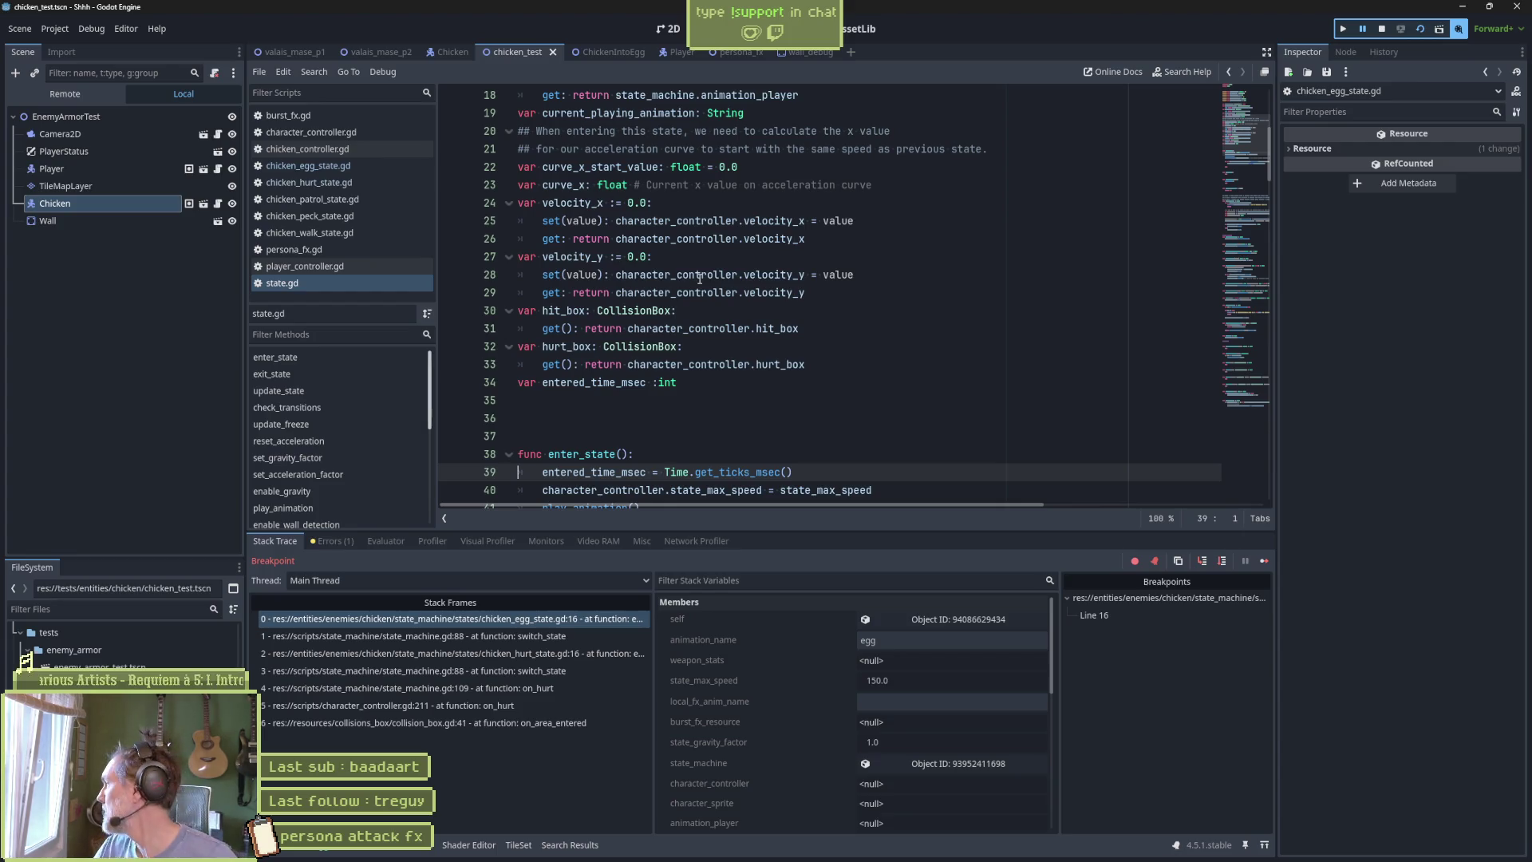
pyautogui.moveTo(699, 277)
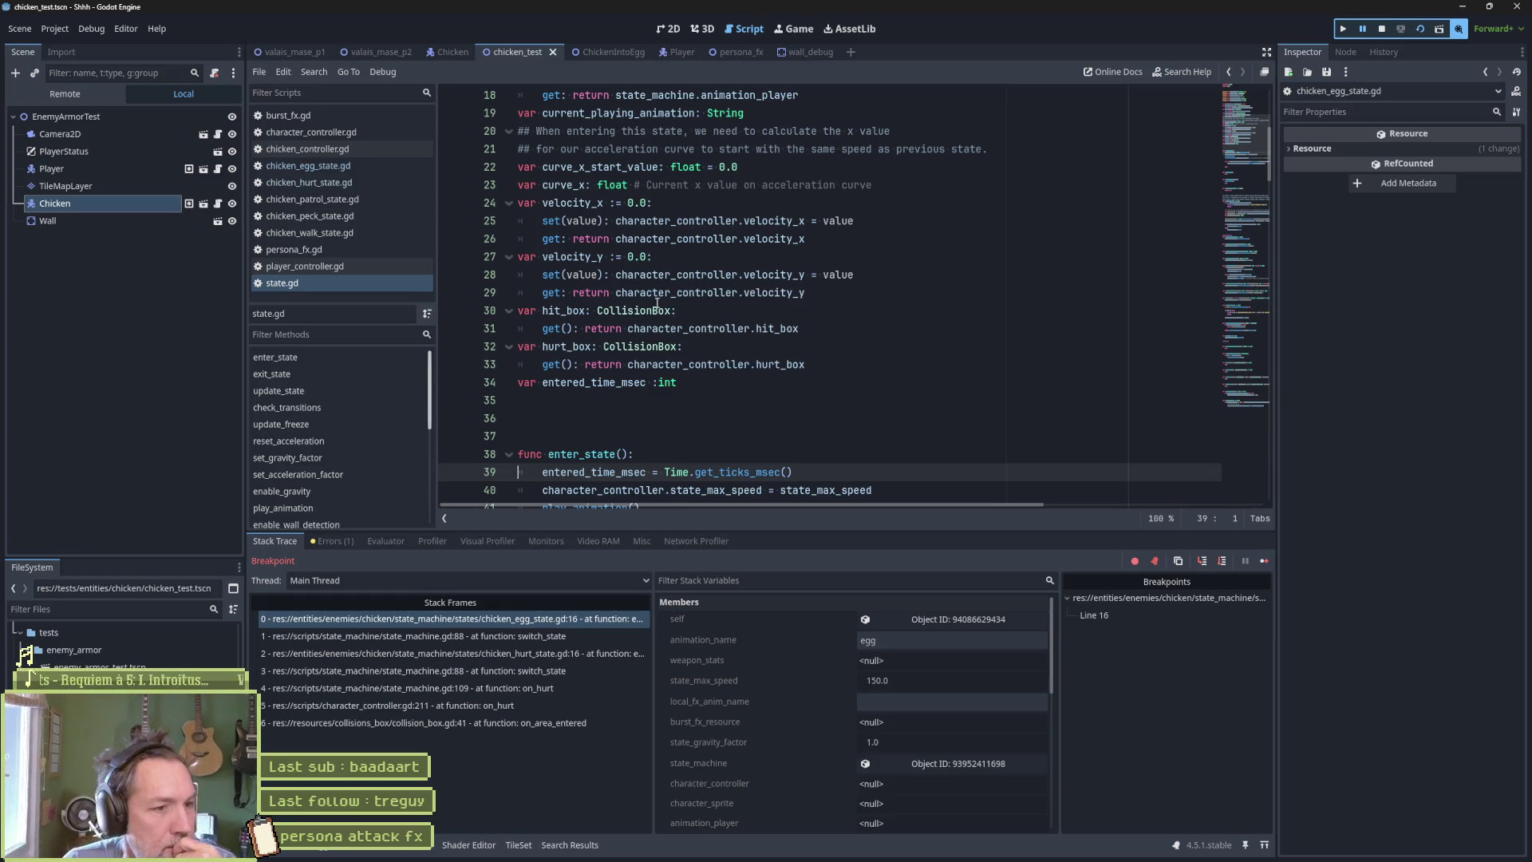
pyautogui.scroll(-2, 699, 330)
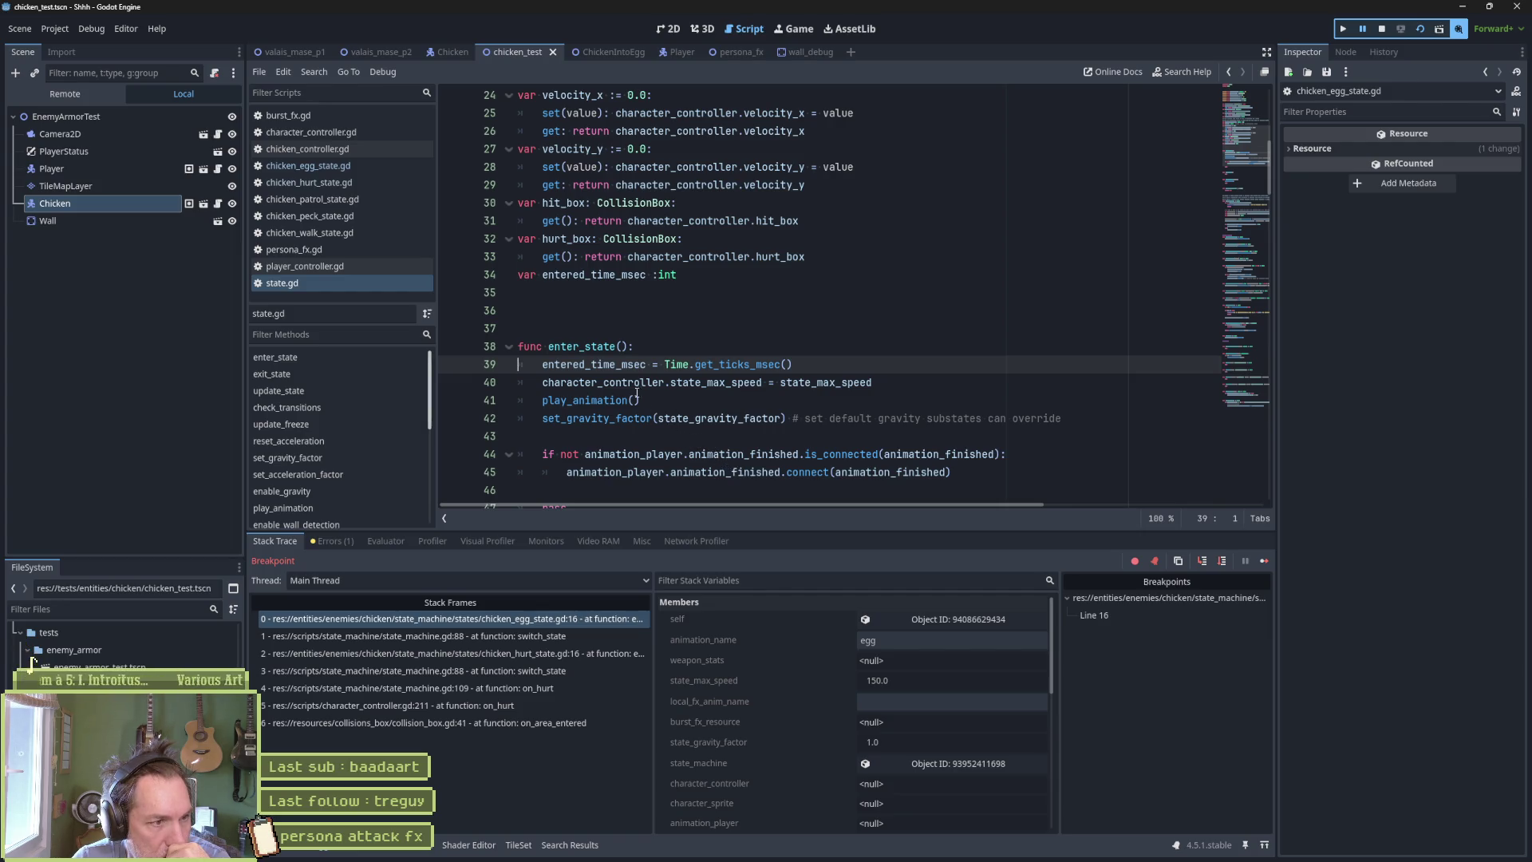
pyautogui.click(328, 165)
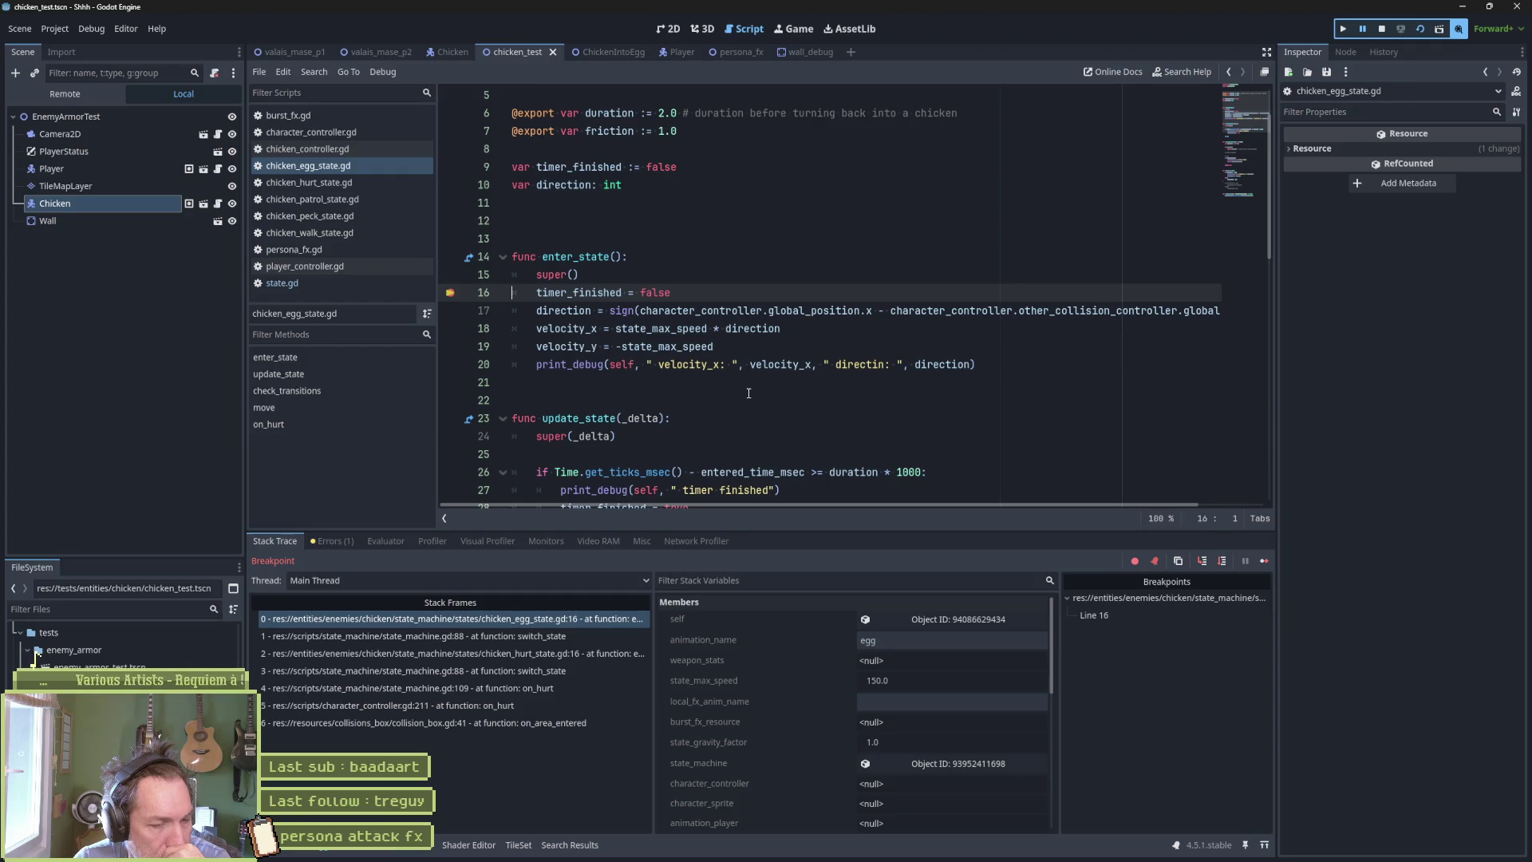
pyautogui.press('F6')
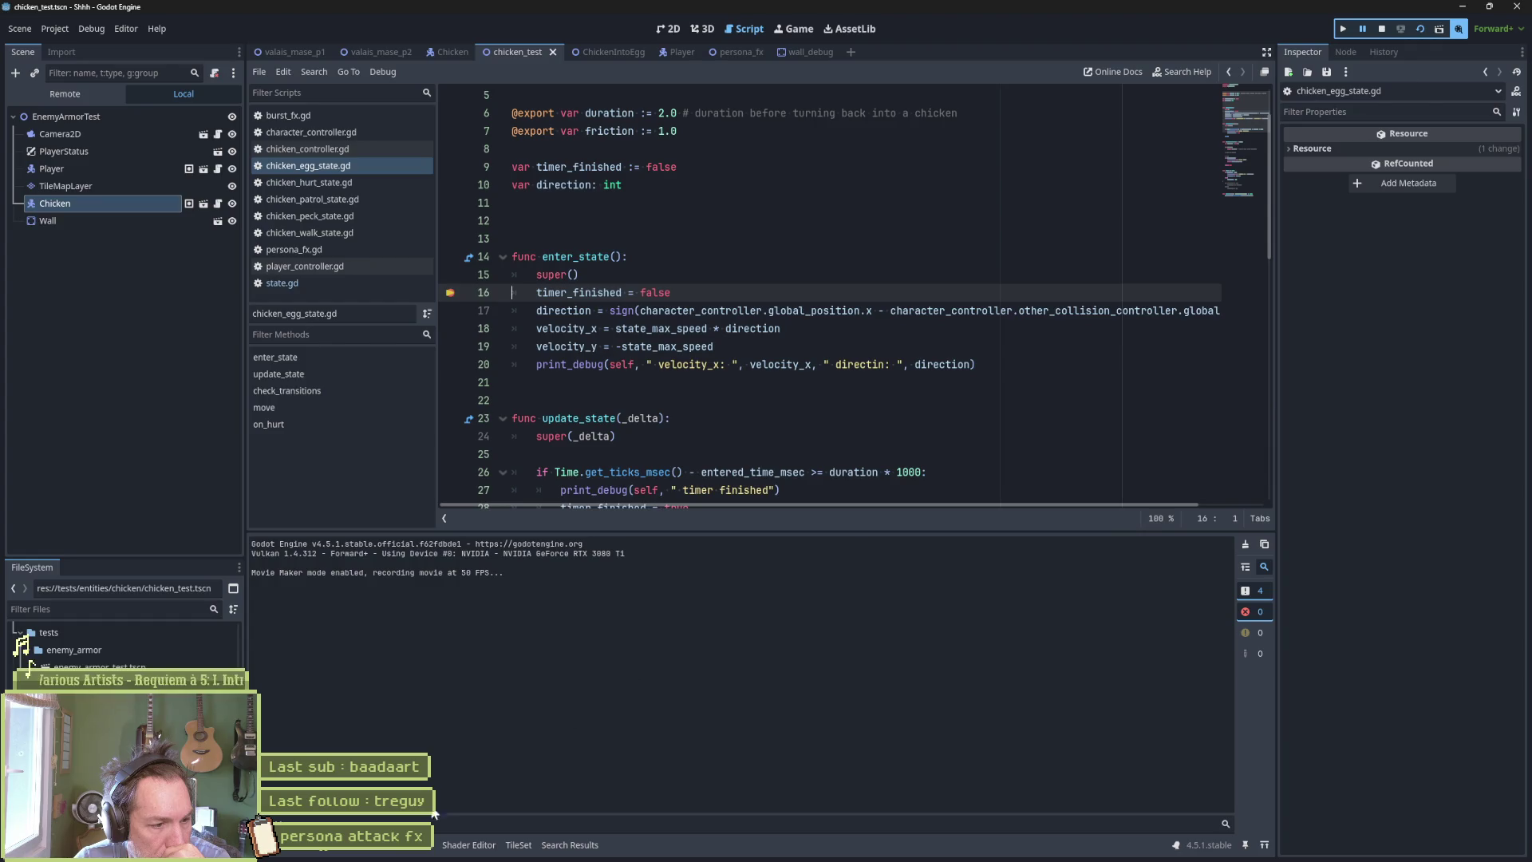
# Resume the game, read the egg-state prints in Output up to 'tx to peck', then stop the scene.
pyautogui.click(1263, 560)
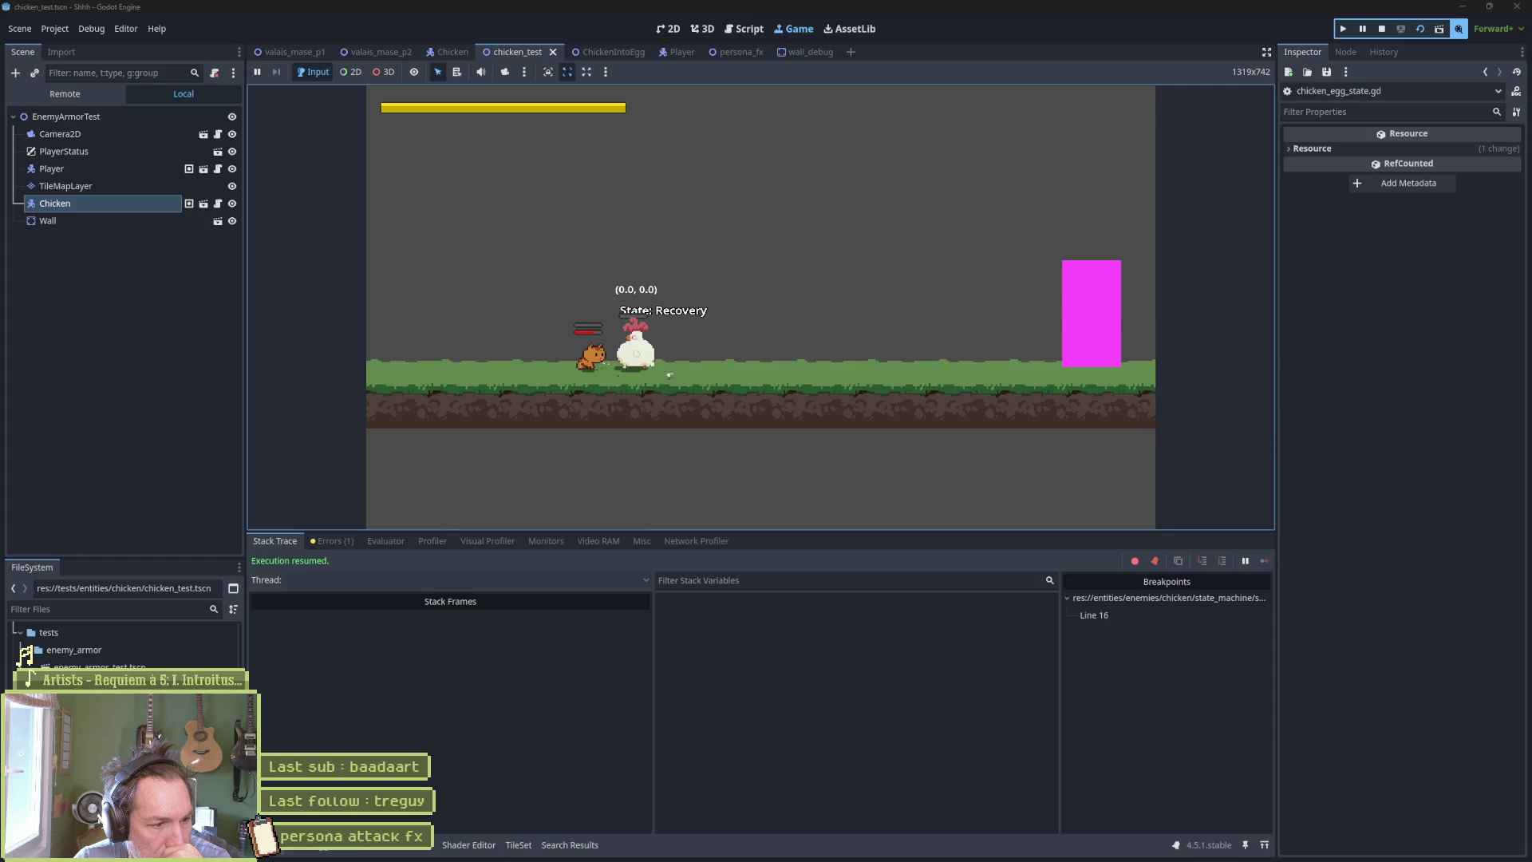
pyautogui.hotkey('alt', 'o')
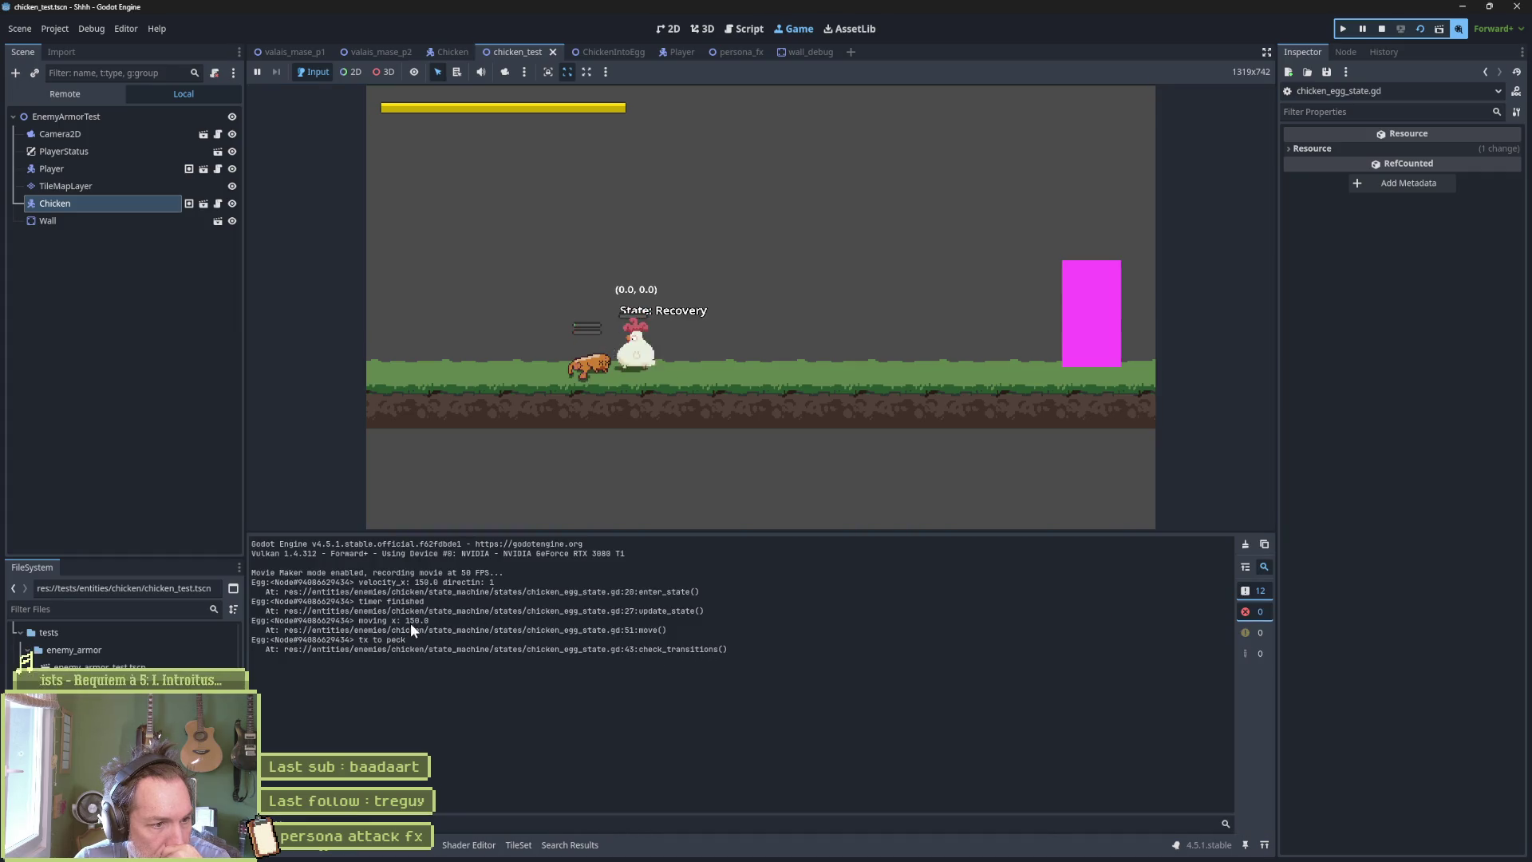
pyautogui.click(618, 310)
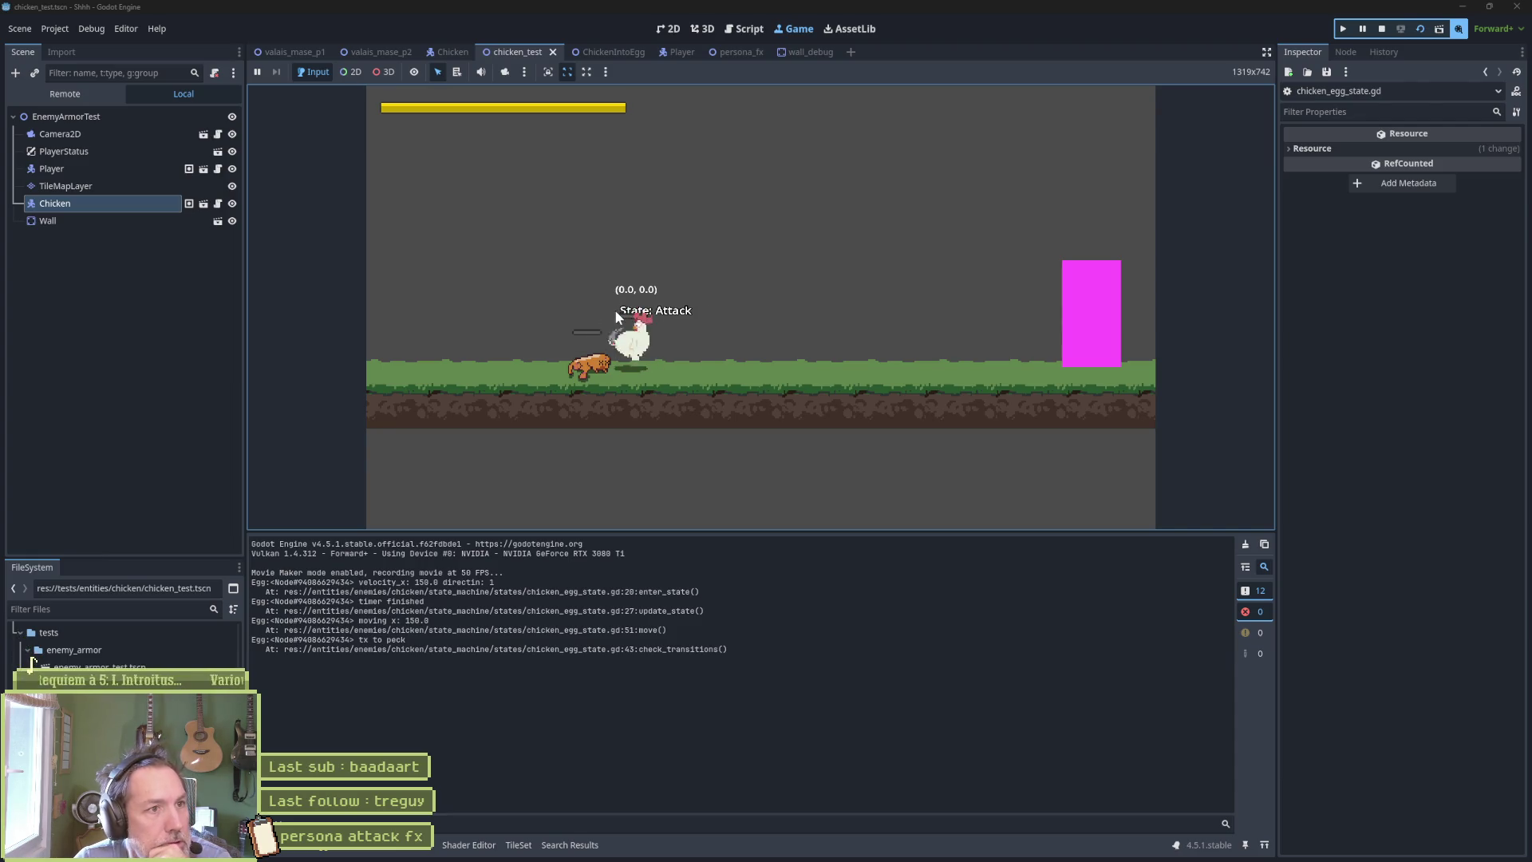
pyautogui.click(1379, 31)
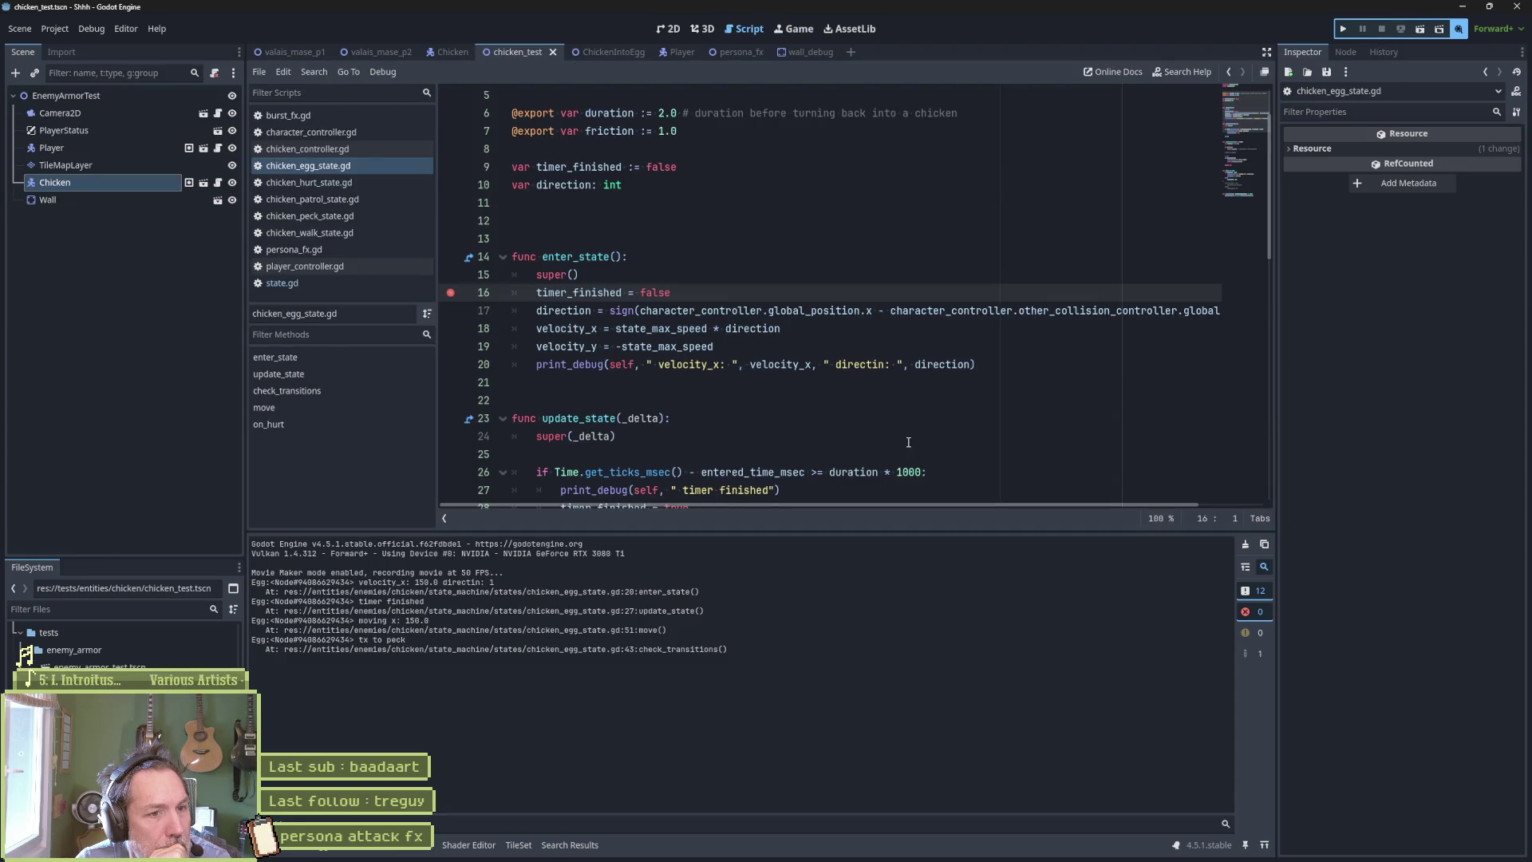
# Inspect the velocity debug print and find where velocity_x is used in move().
pyautogui.moveTo(994, 363); pyautogui.dragTo(994, 346)
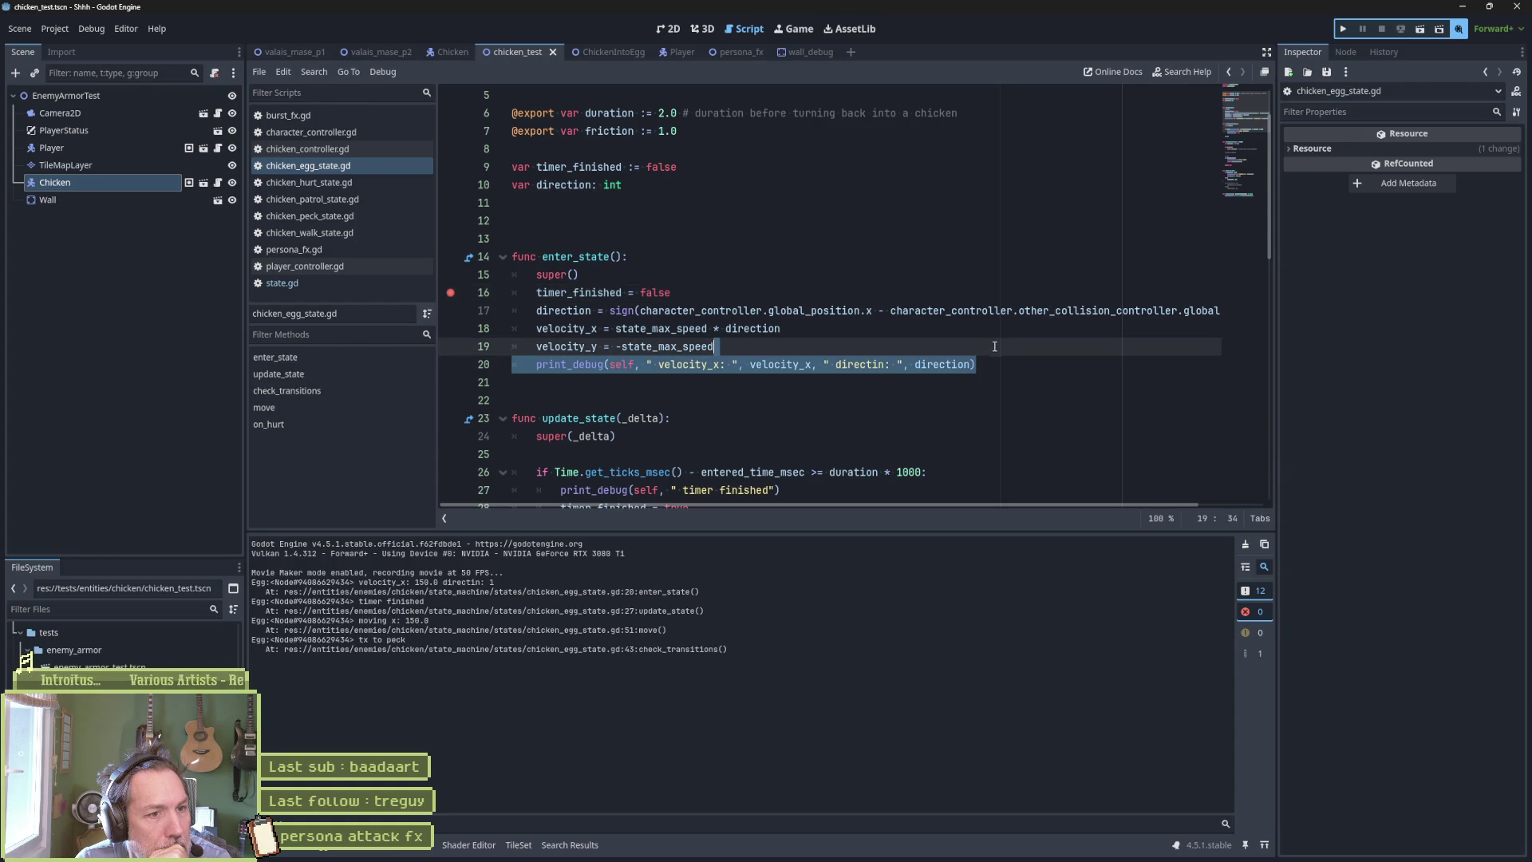
pyautogui.scroll(-3, 905, 351)
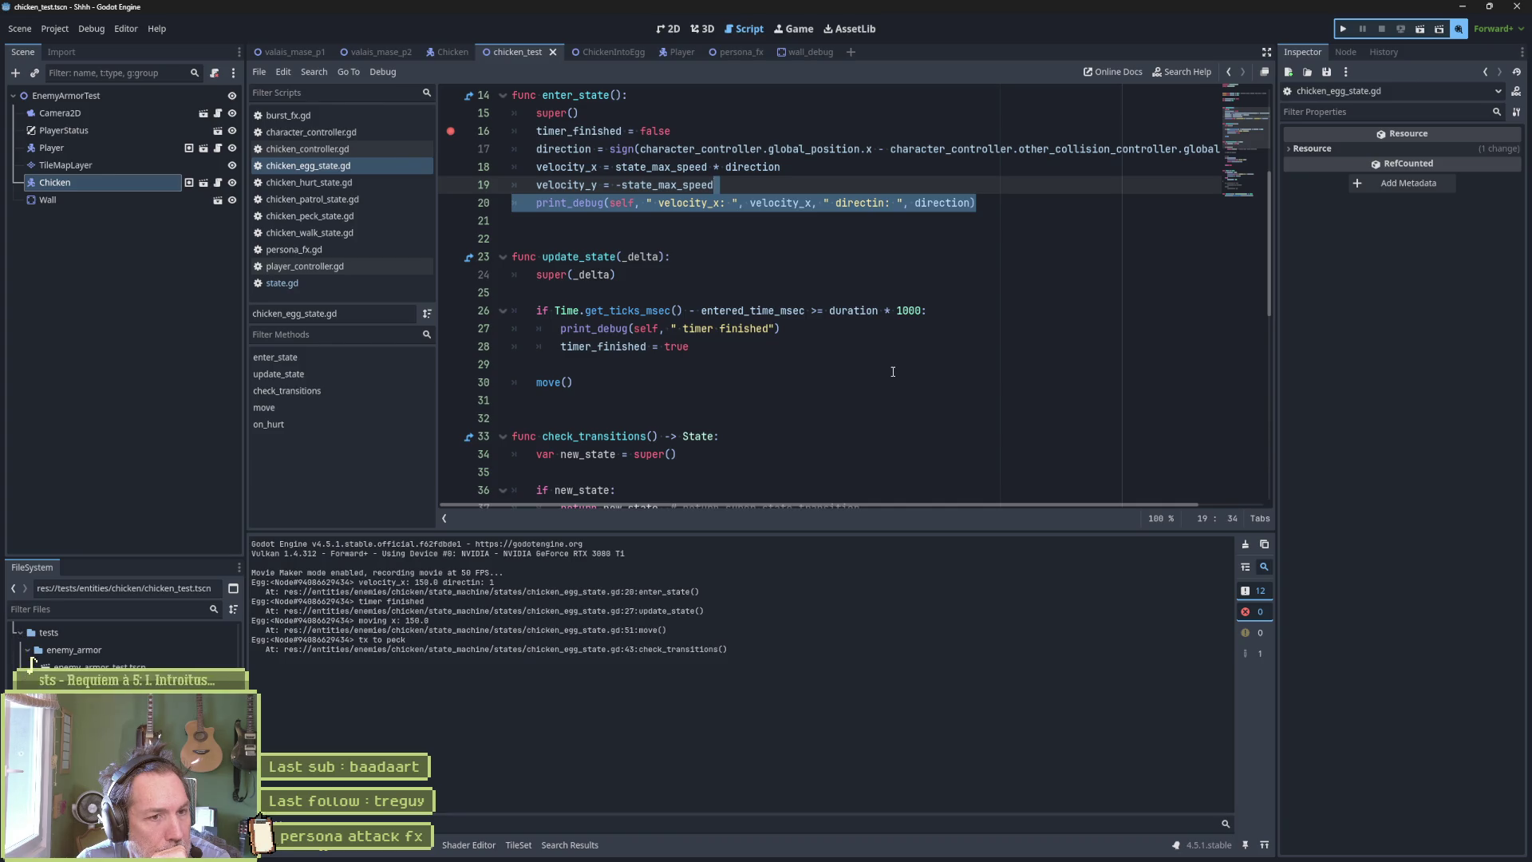
pyautogui.press('F3')
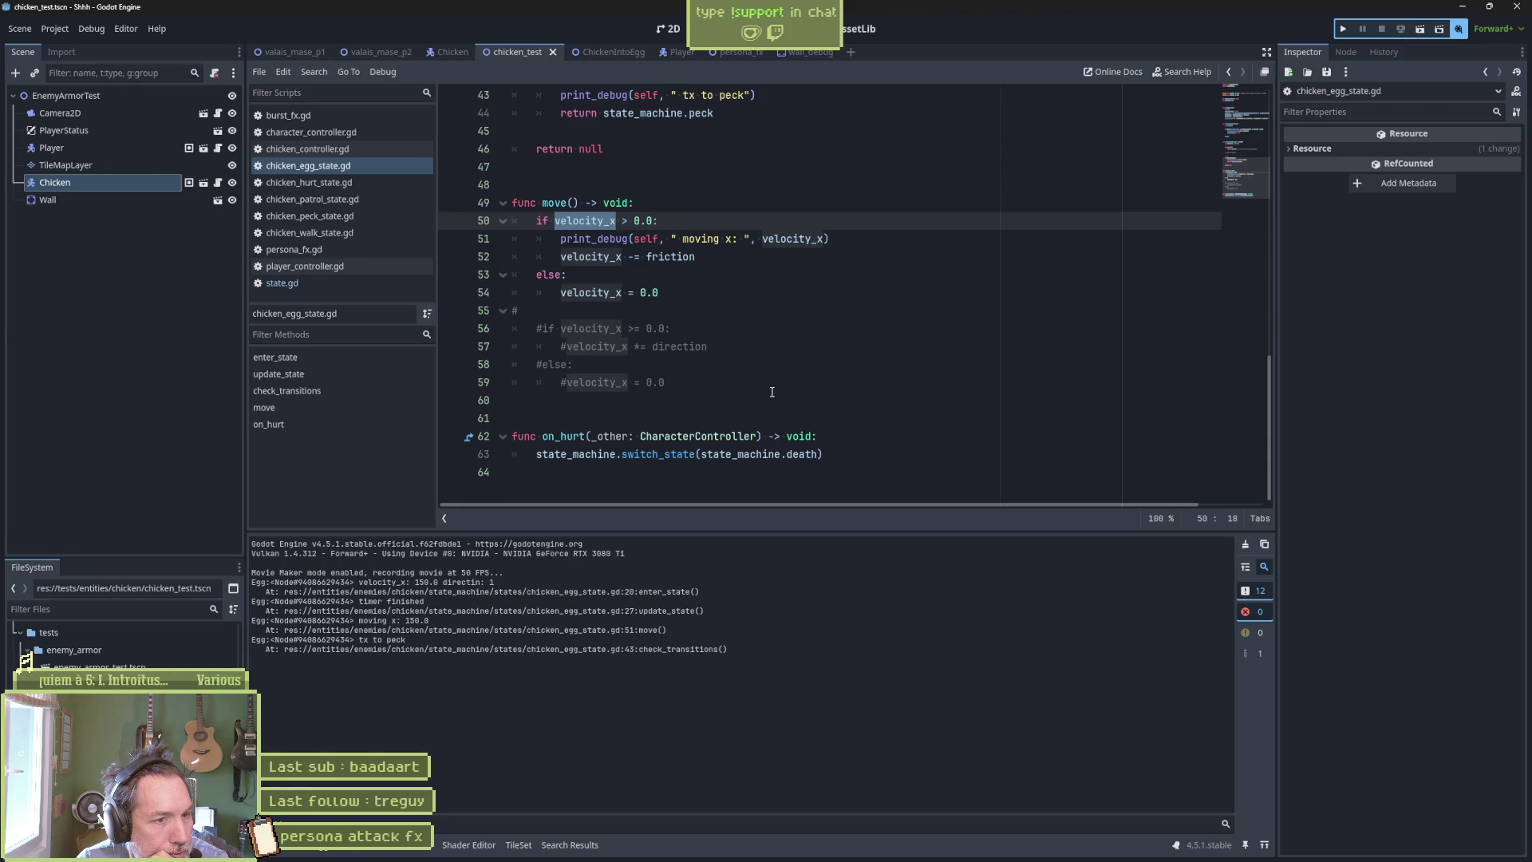
pyautogui.scroll(1, 766, 375)
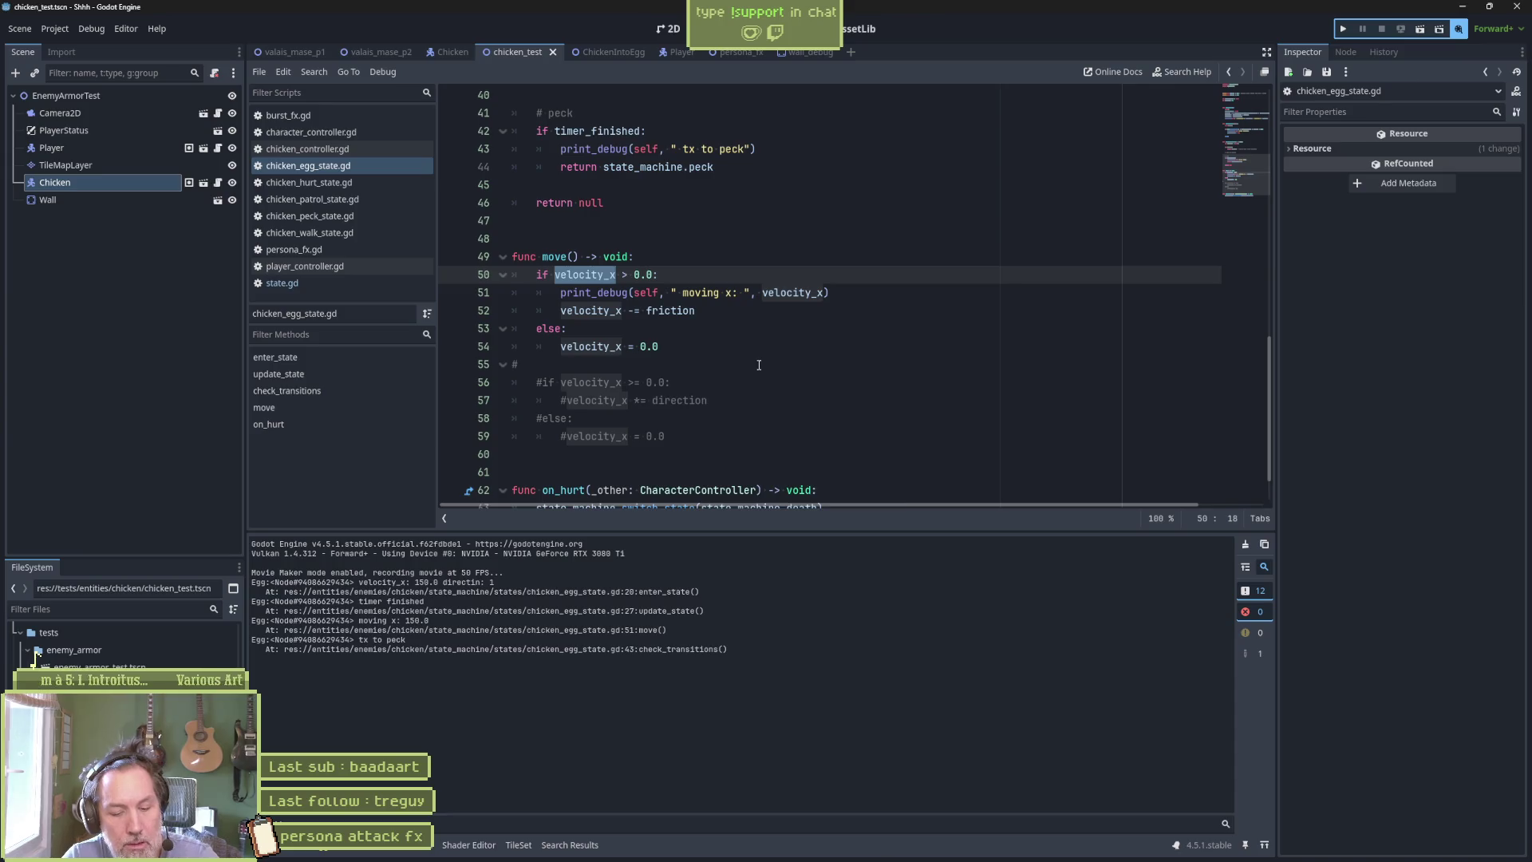
# Find velocity_x across the project and move its clampf assignment in character_controller.gd onto line 58.
pyautogui.hotkey('ctrl', 'shift', 'f')
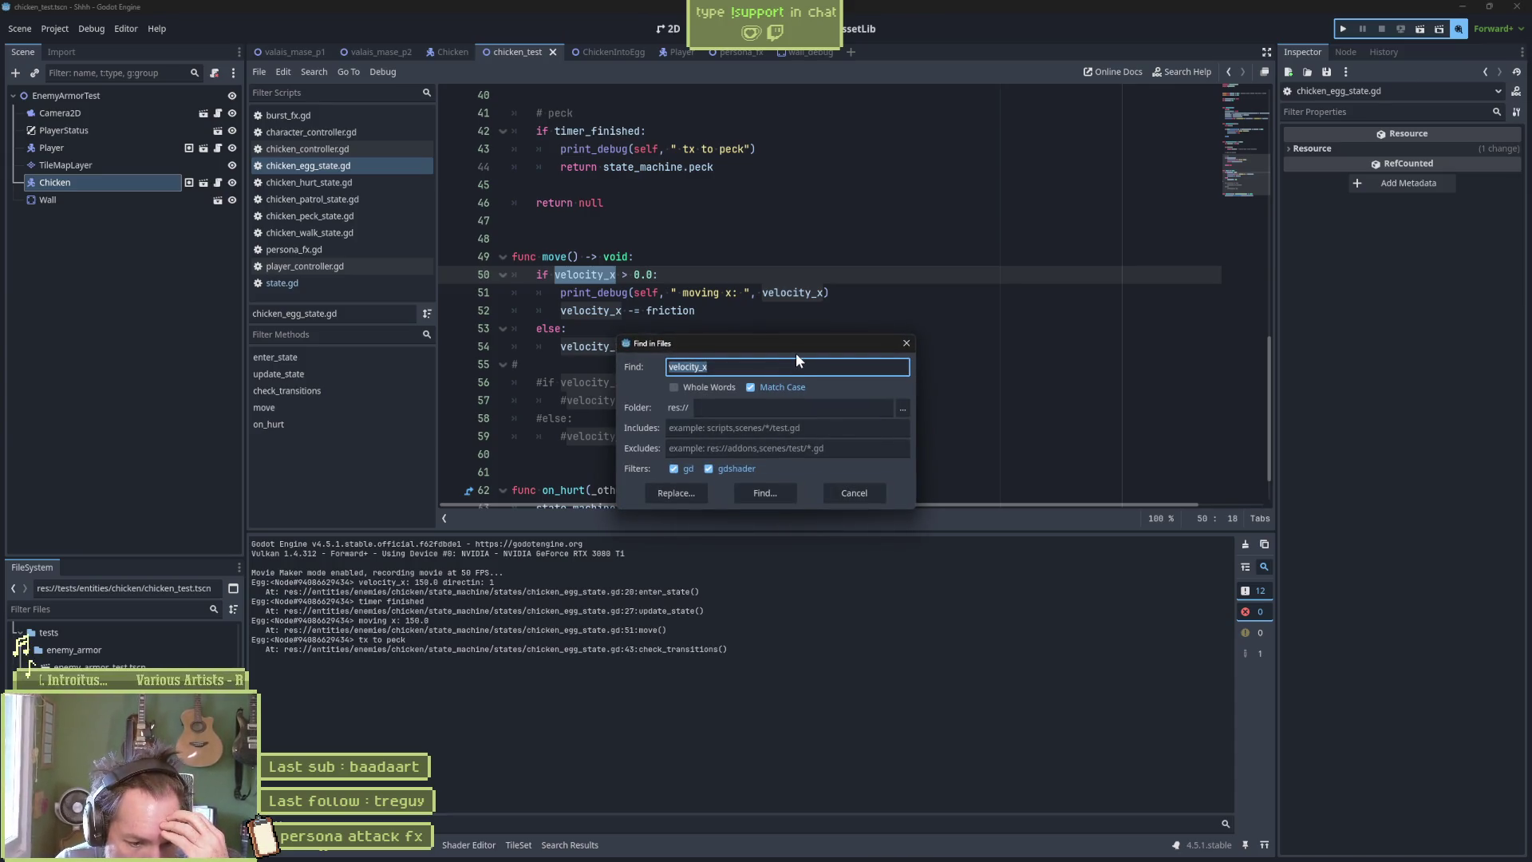
pyautogui.click(855, 488)
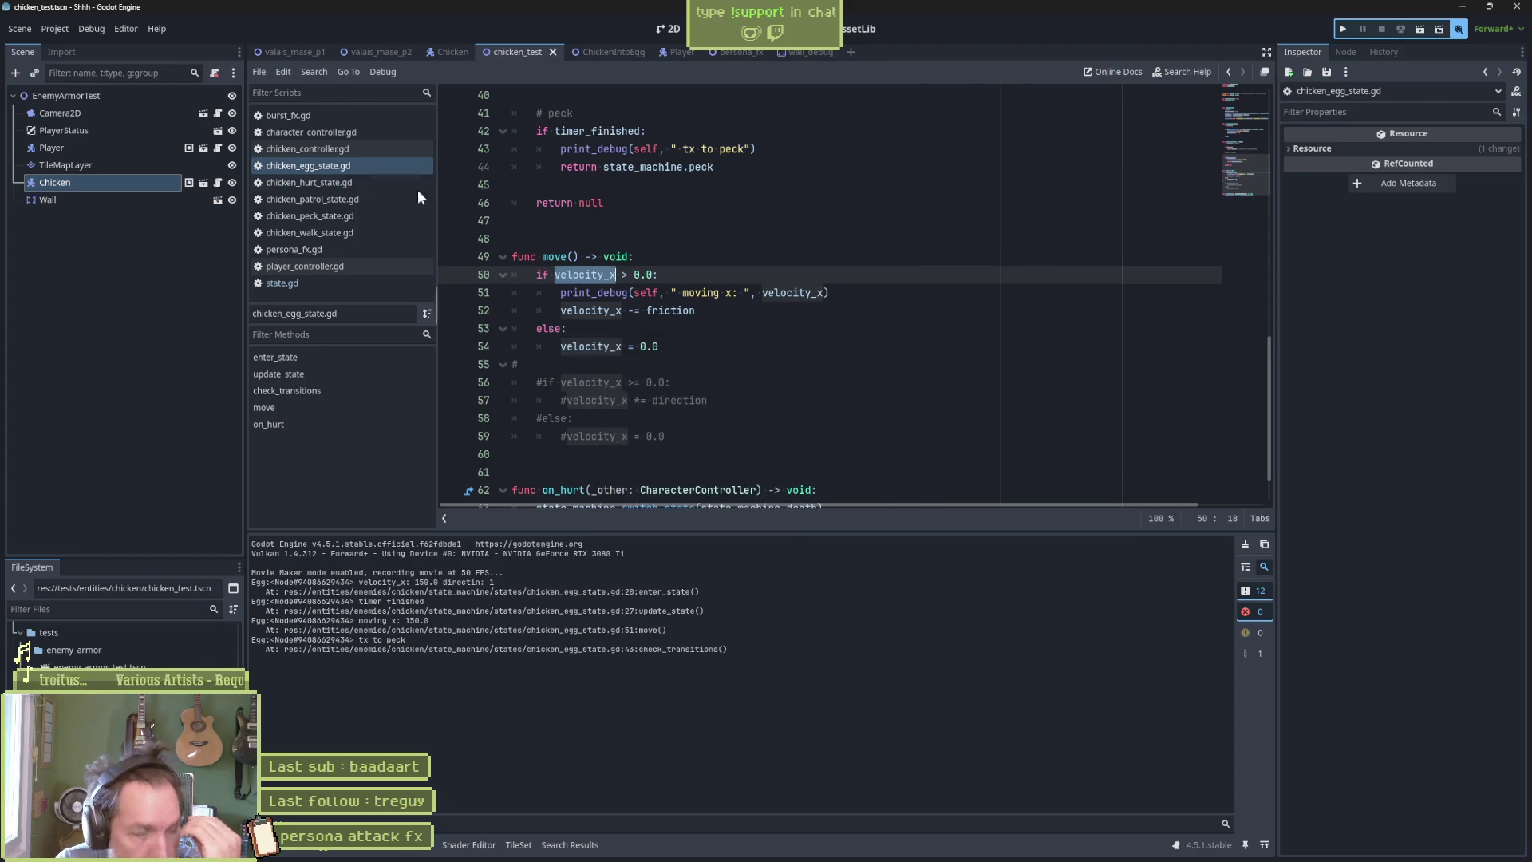
pyautogui.click(303, 130)
pyautogui.scroll(20, 846, 249)
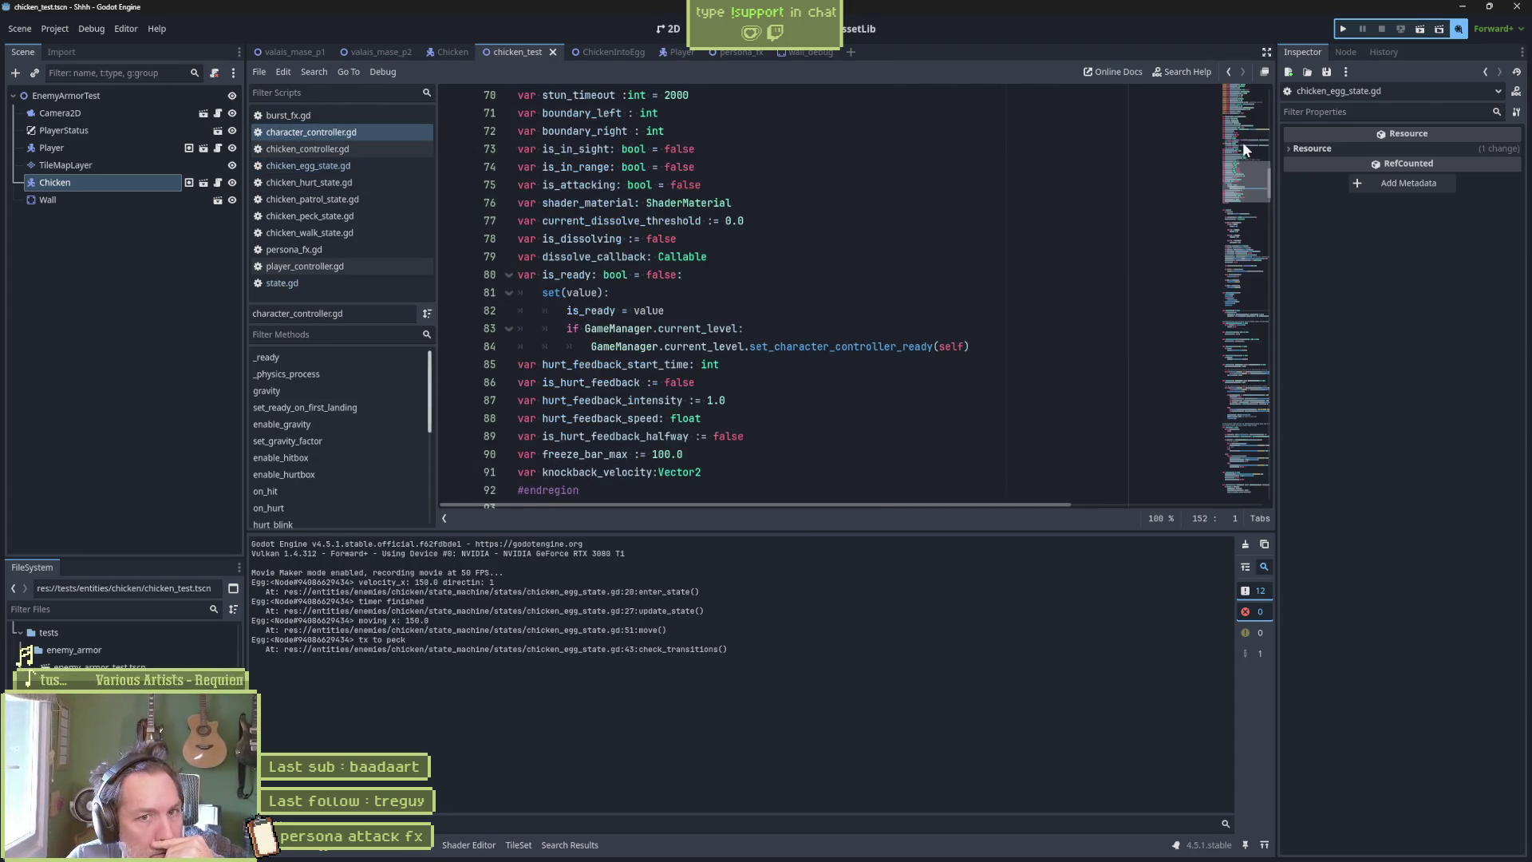
pyautogui.scroll(6, 662, 329)
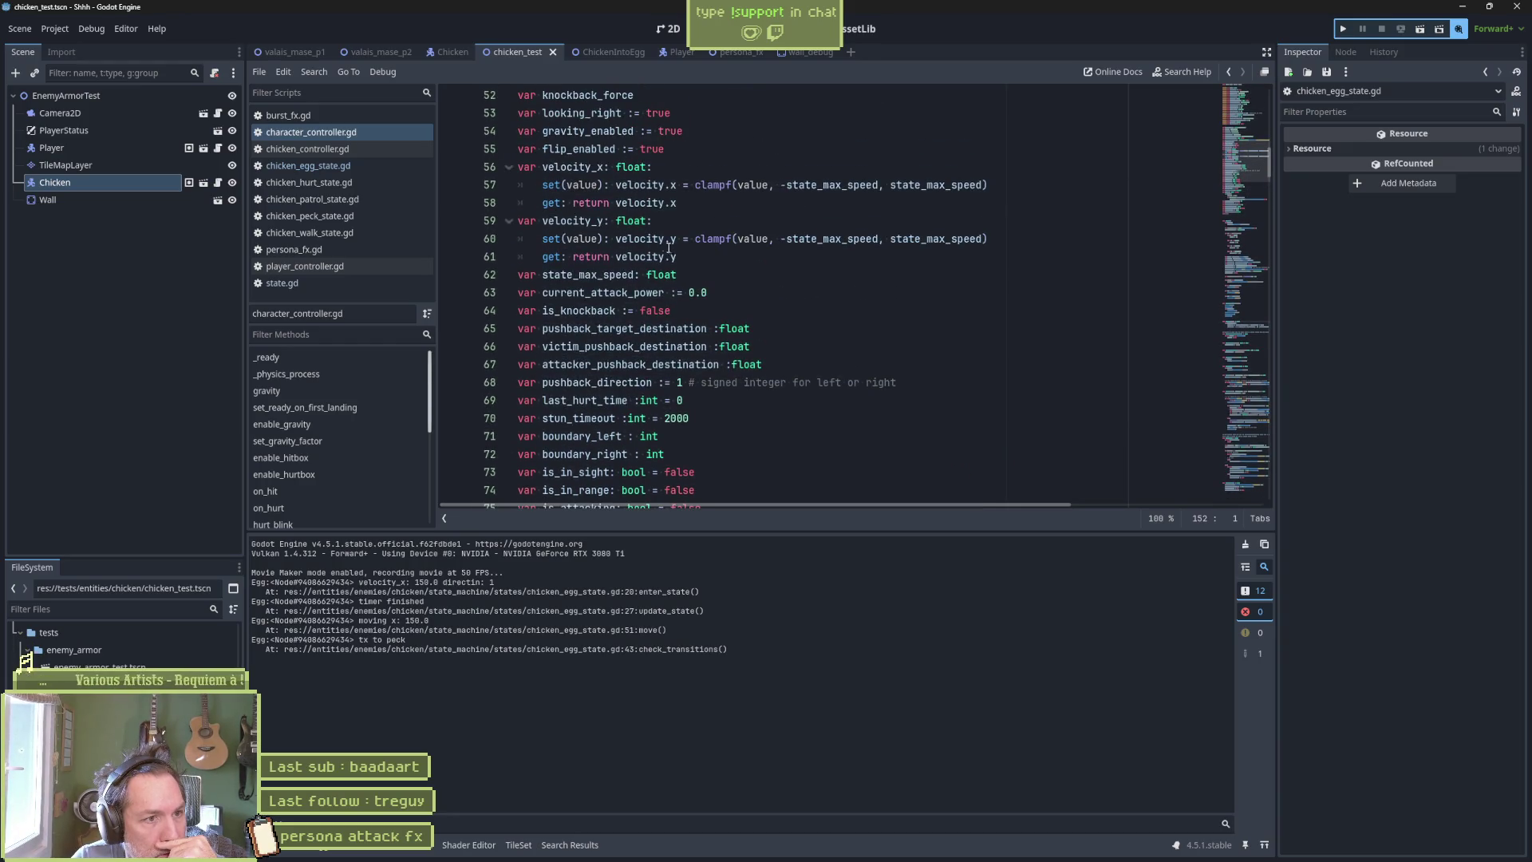
pyautogui.click(616, 186)
pyautogui.press('Return')
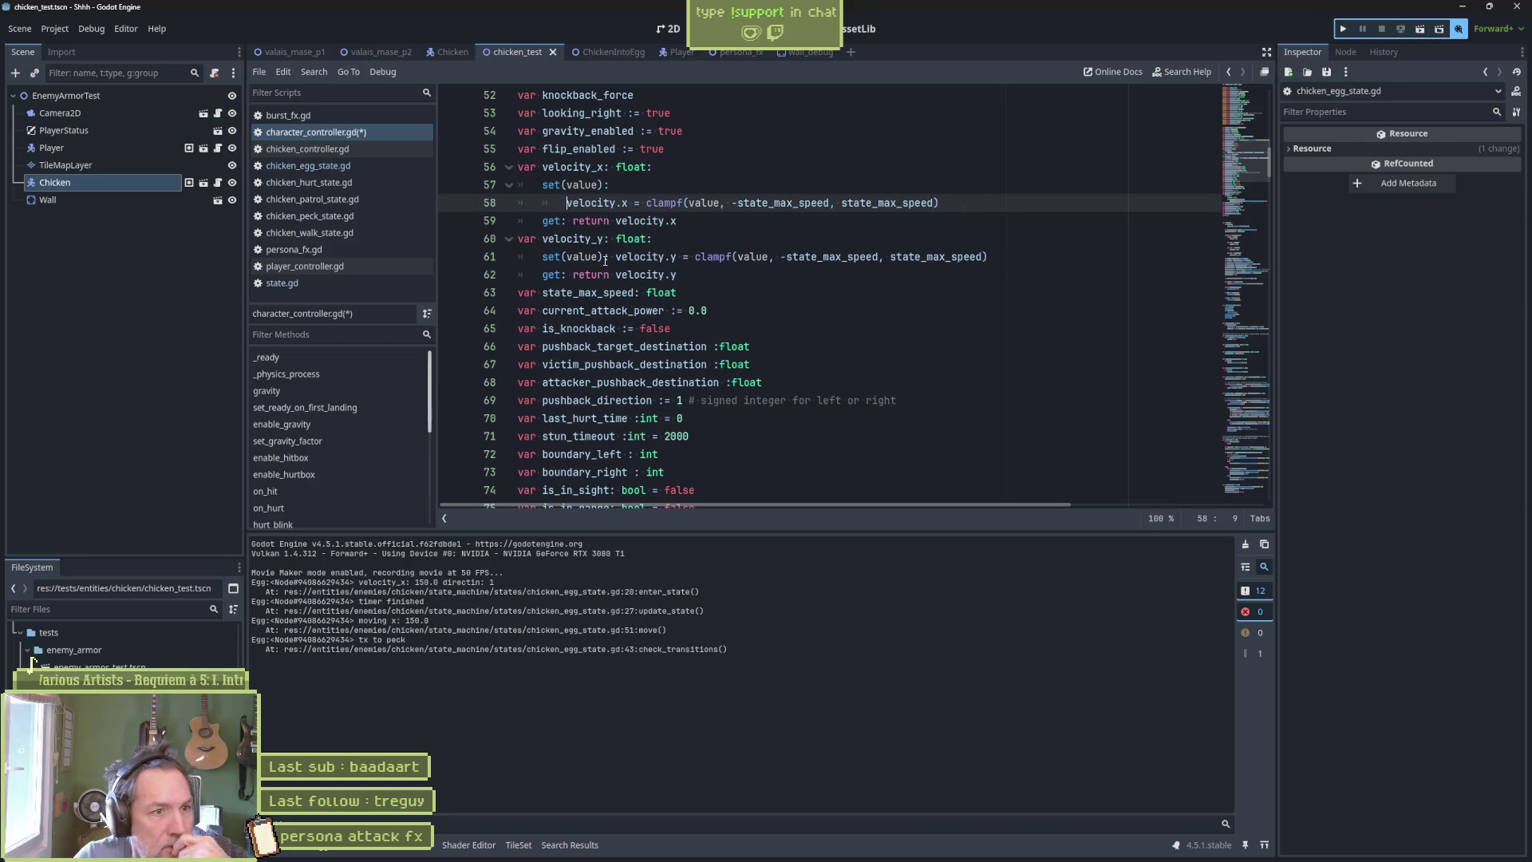
# Set a line 58 breakpoint in the velocity_x setter, run, and continue through its hits (142.0, then 0.0).
pyautogui.click(450, 203)
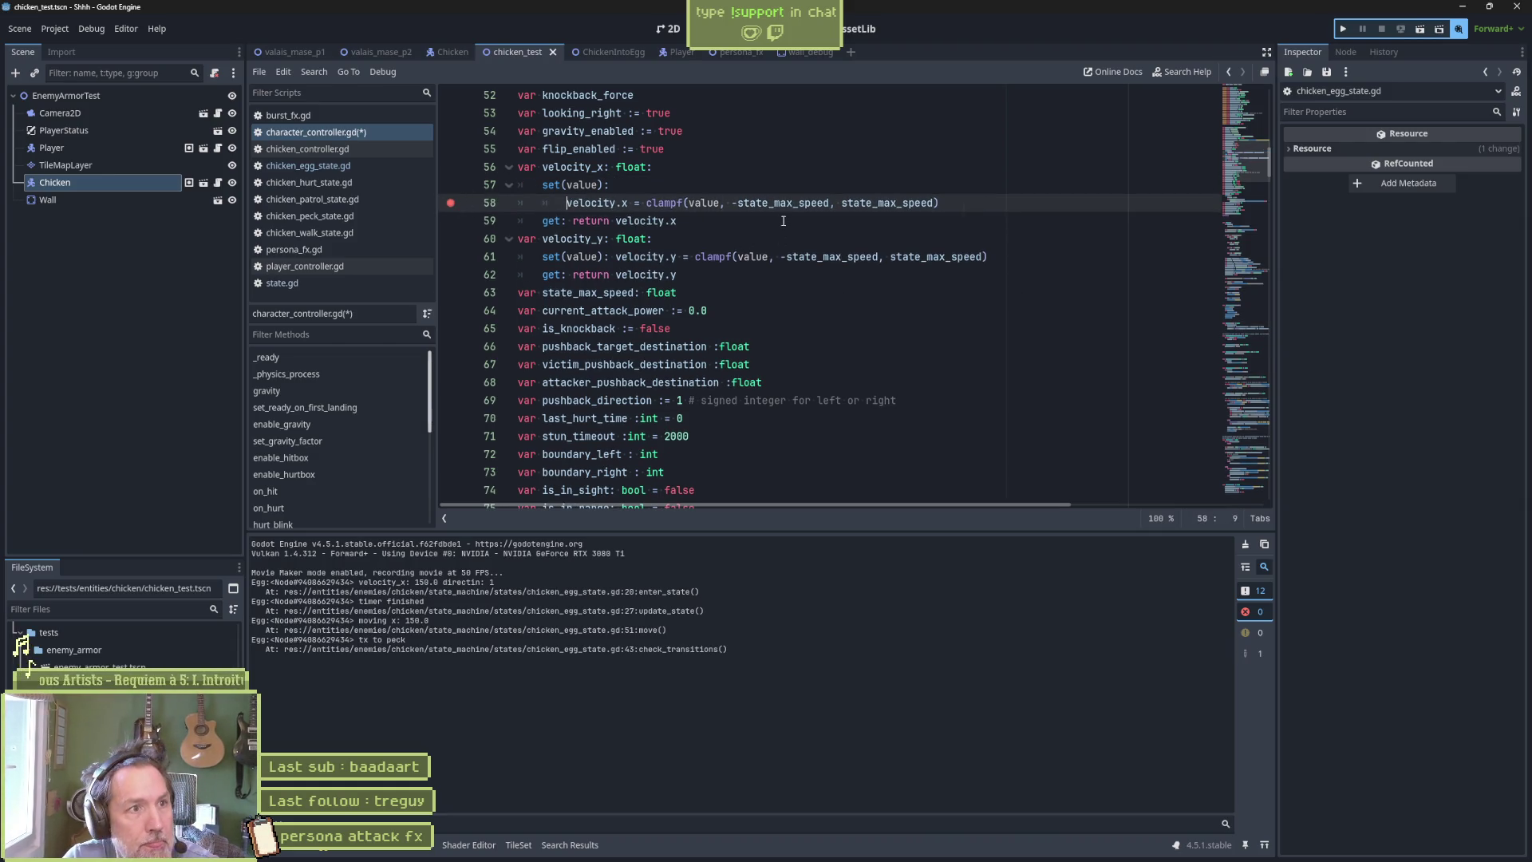
pyautogui.press('F6')
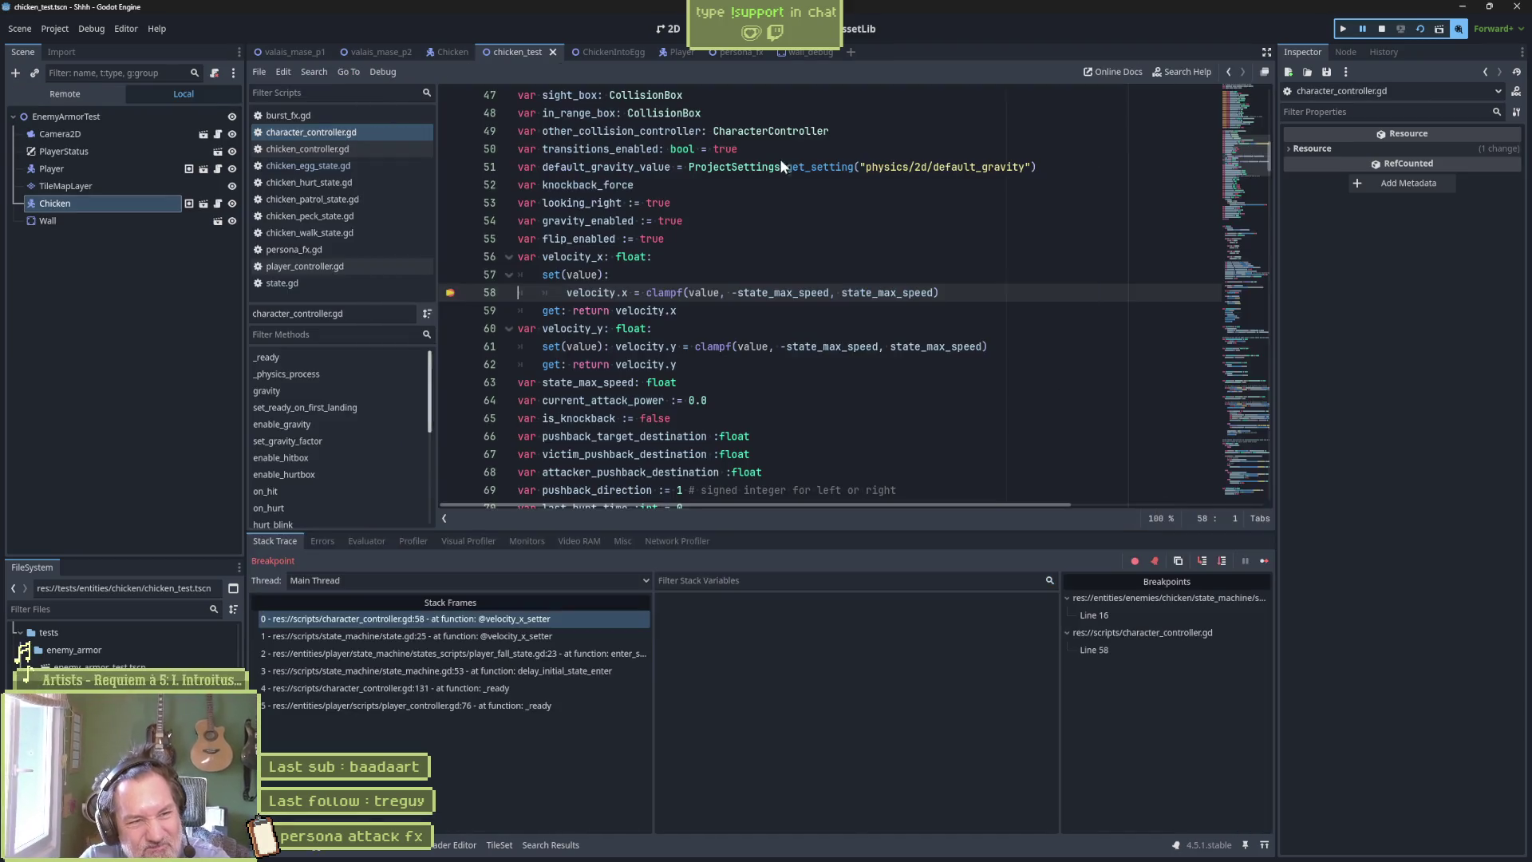
pyautogui.click(1263, 560)
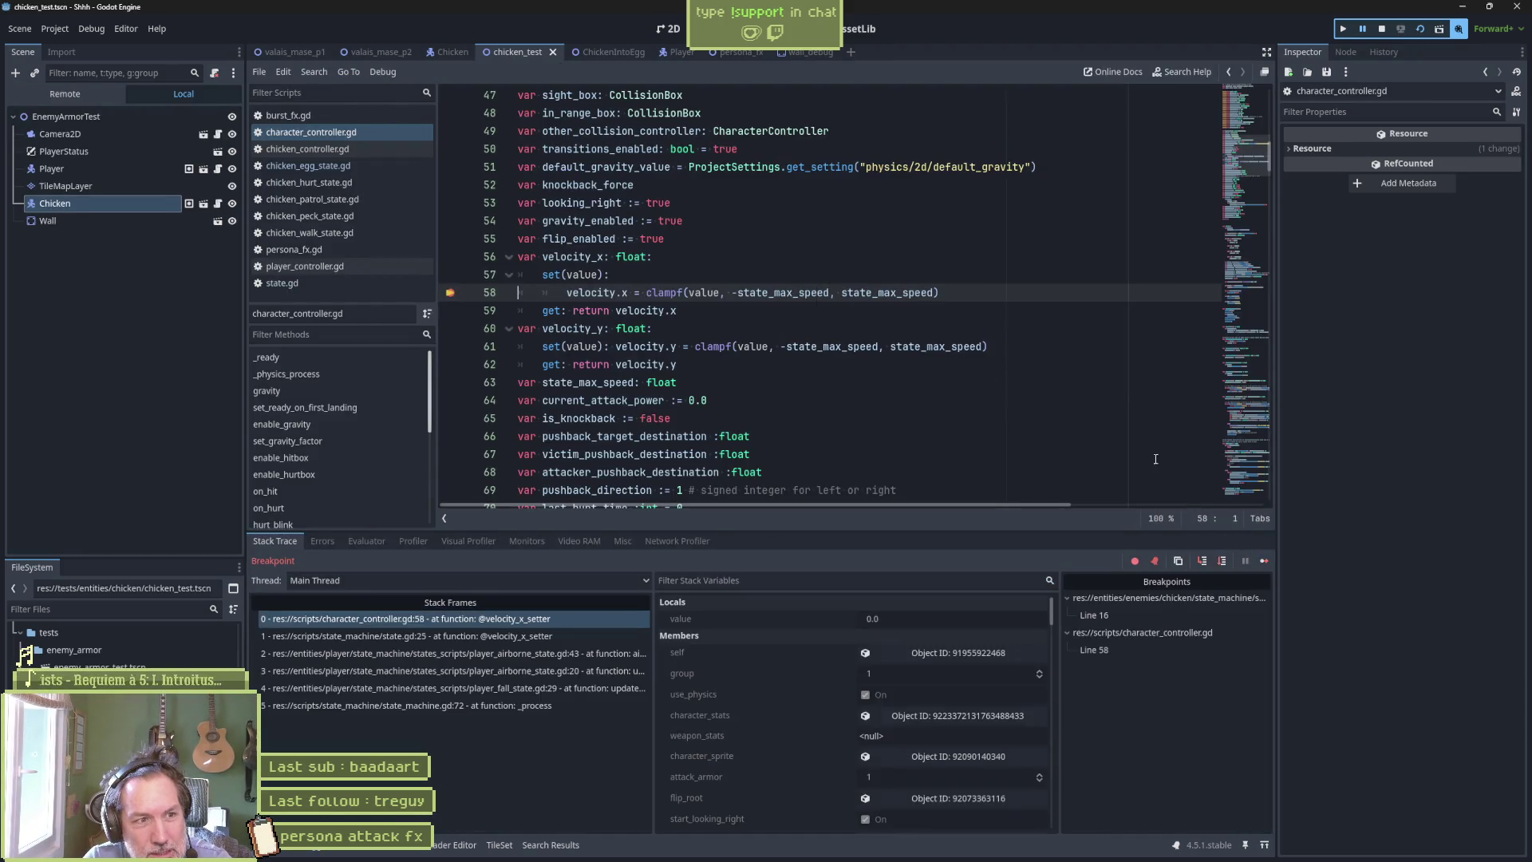
pyautogui.click(1265, 560)
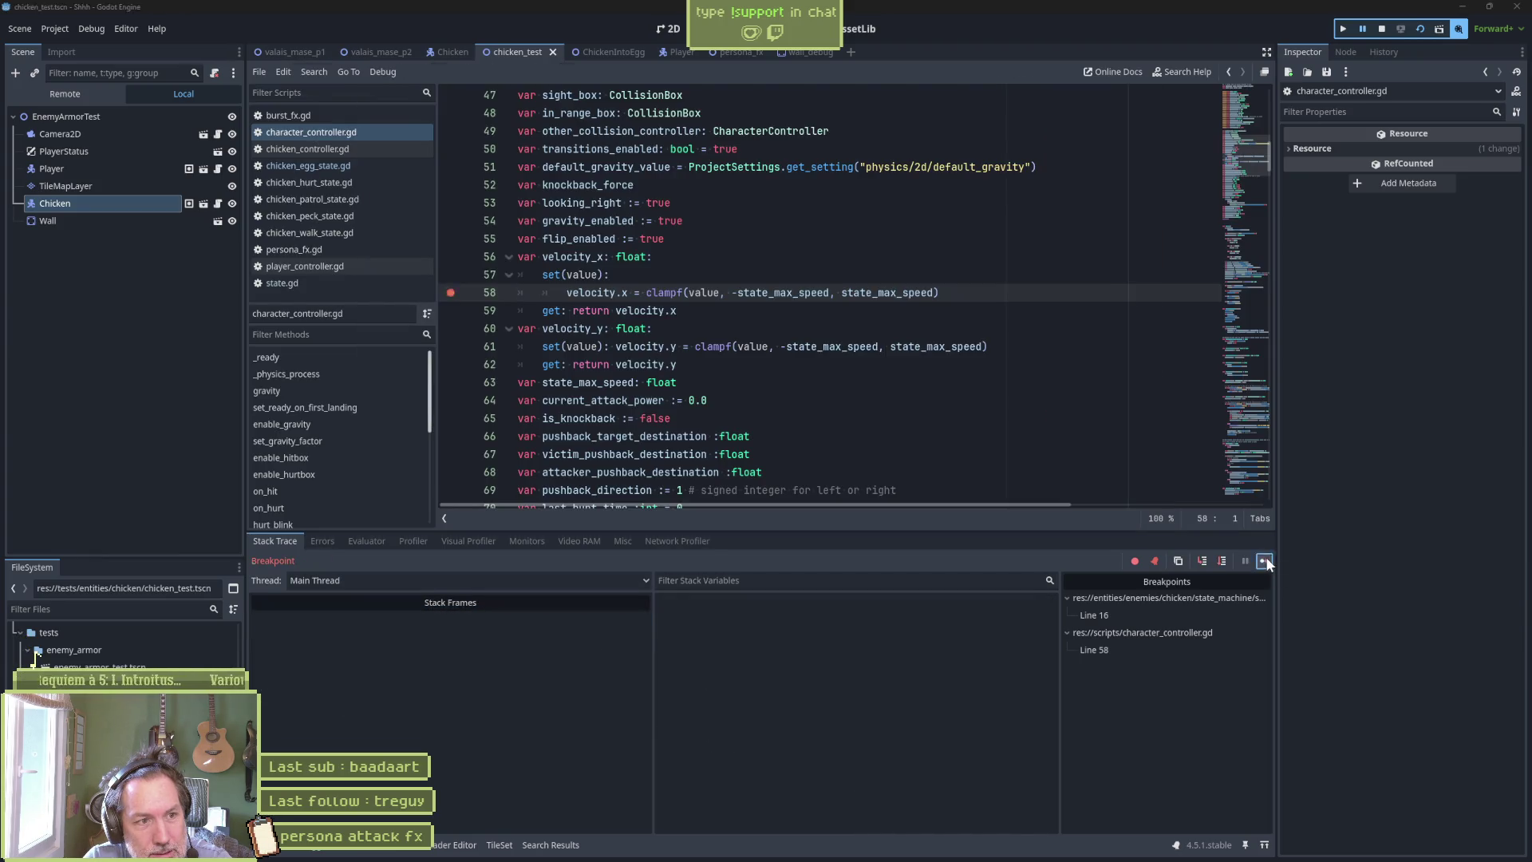
pyautogui.click(1265, 561)
pyautogui.click(1265, 560)
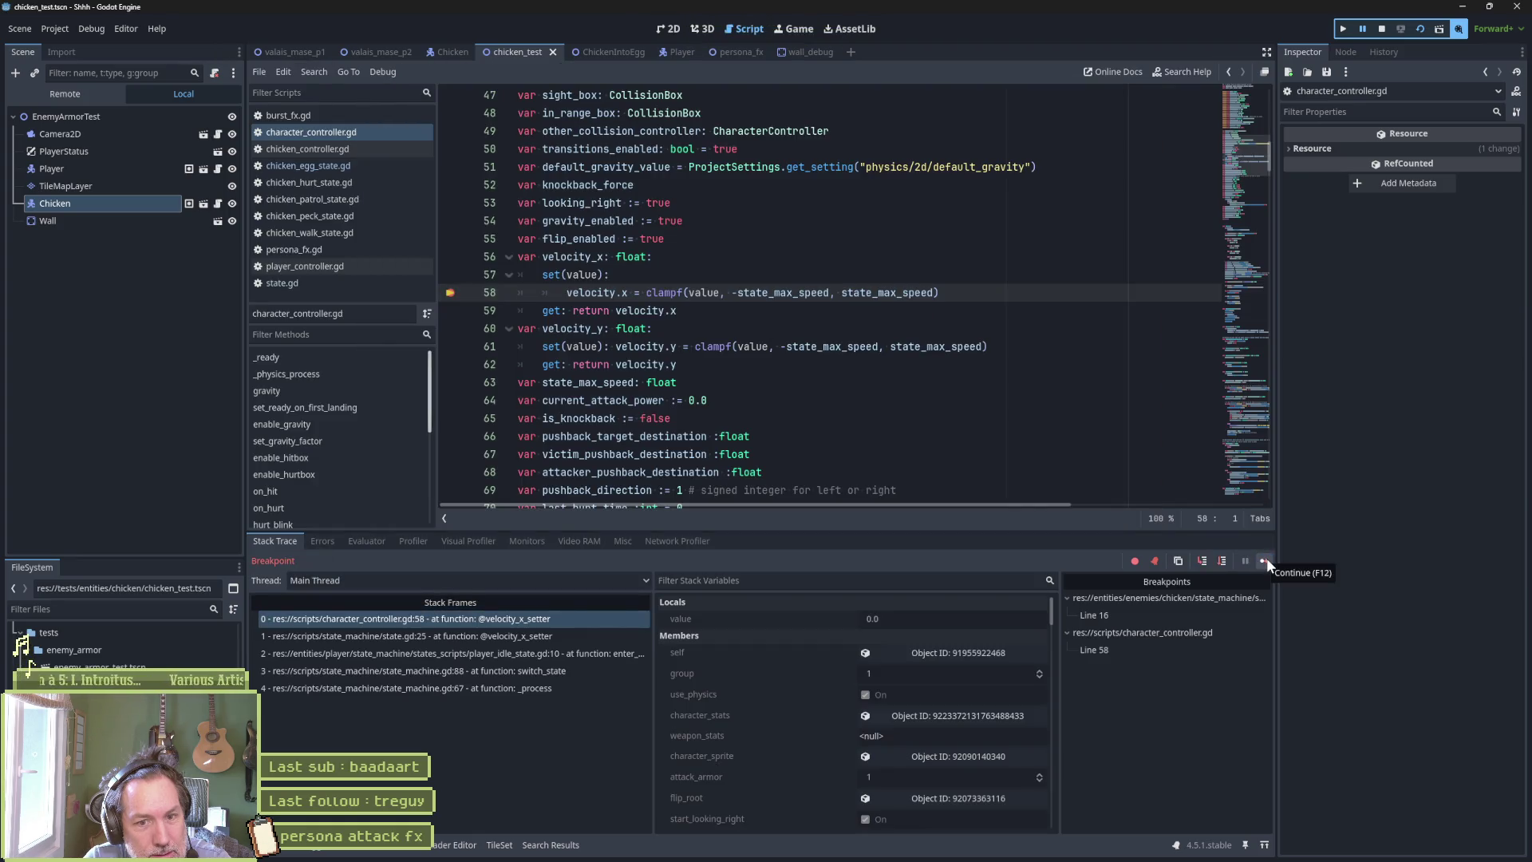
pyautogui.click(1265, 560)
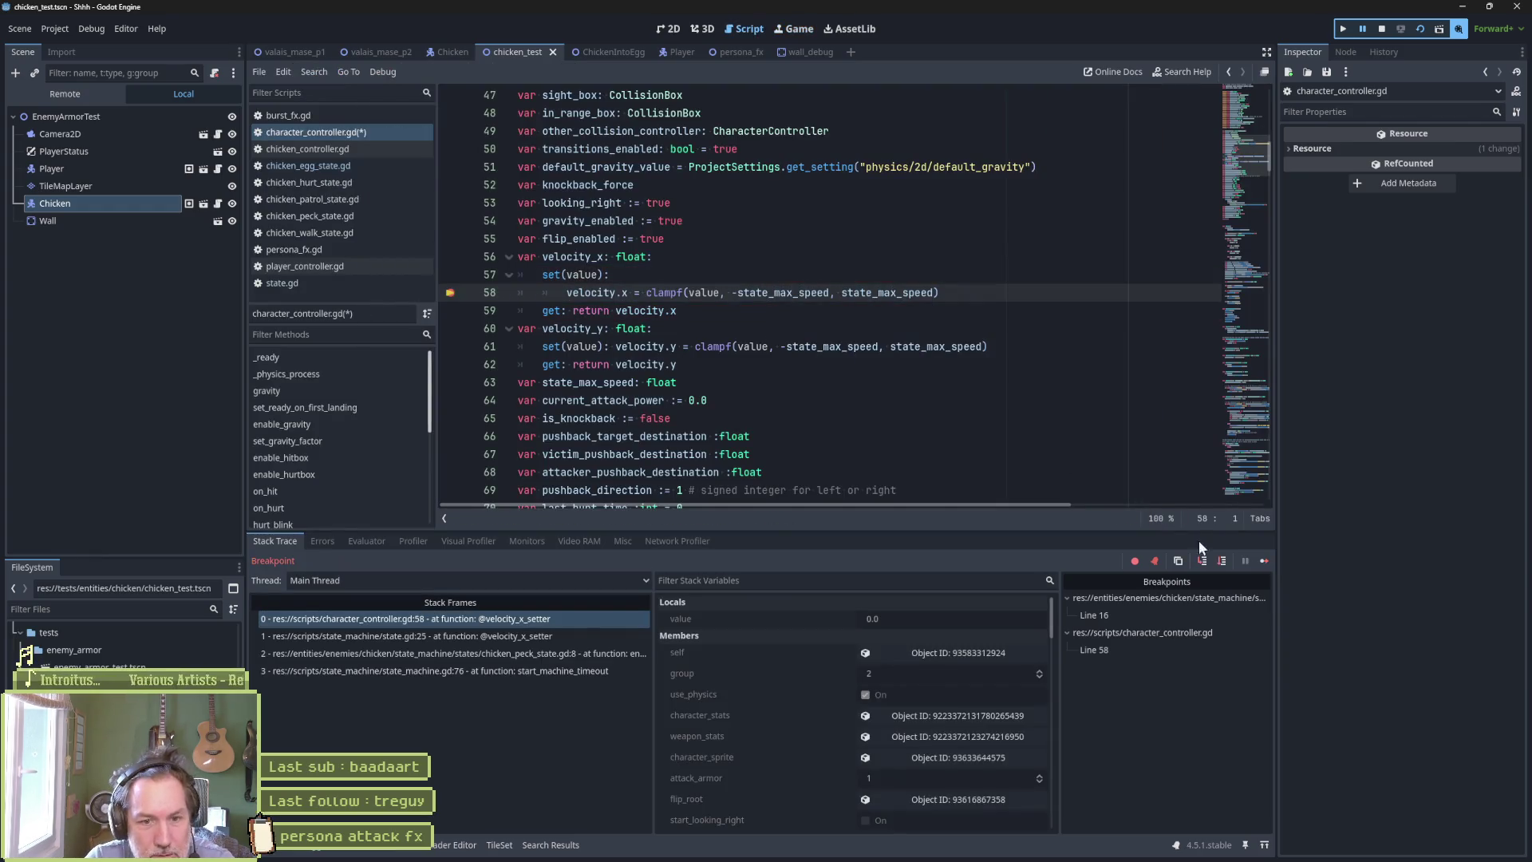
pyautogui.click(1262, 561)
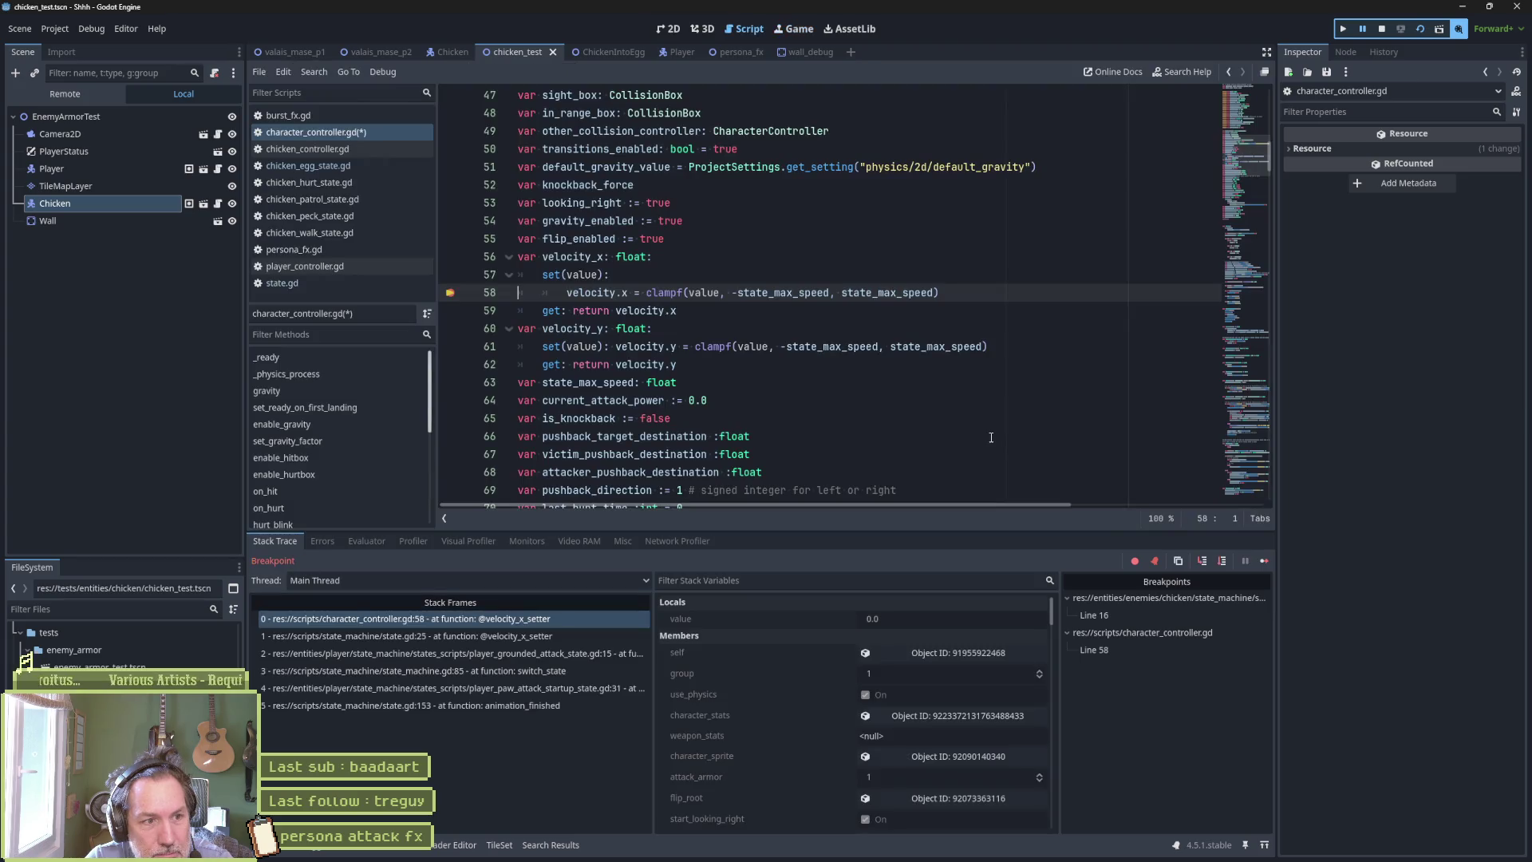
pyautogui.click(1262, 561)
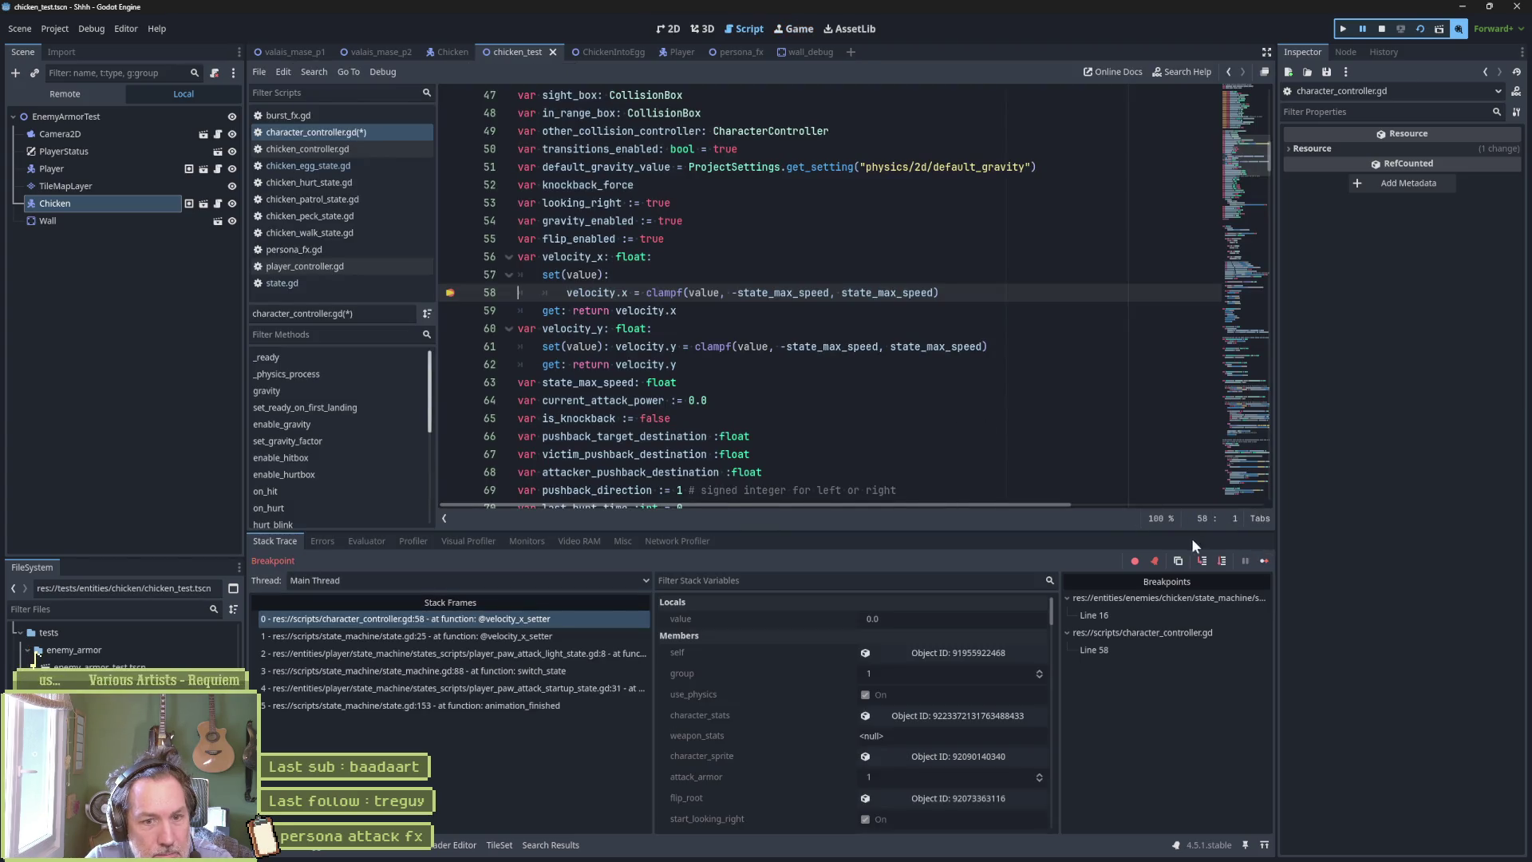
pyautogui.click(1262, 561)
pyautogui.click(1262, 561)
pyautogui.click(1262, 560)
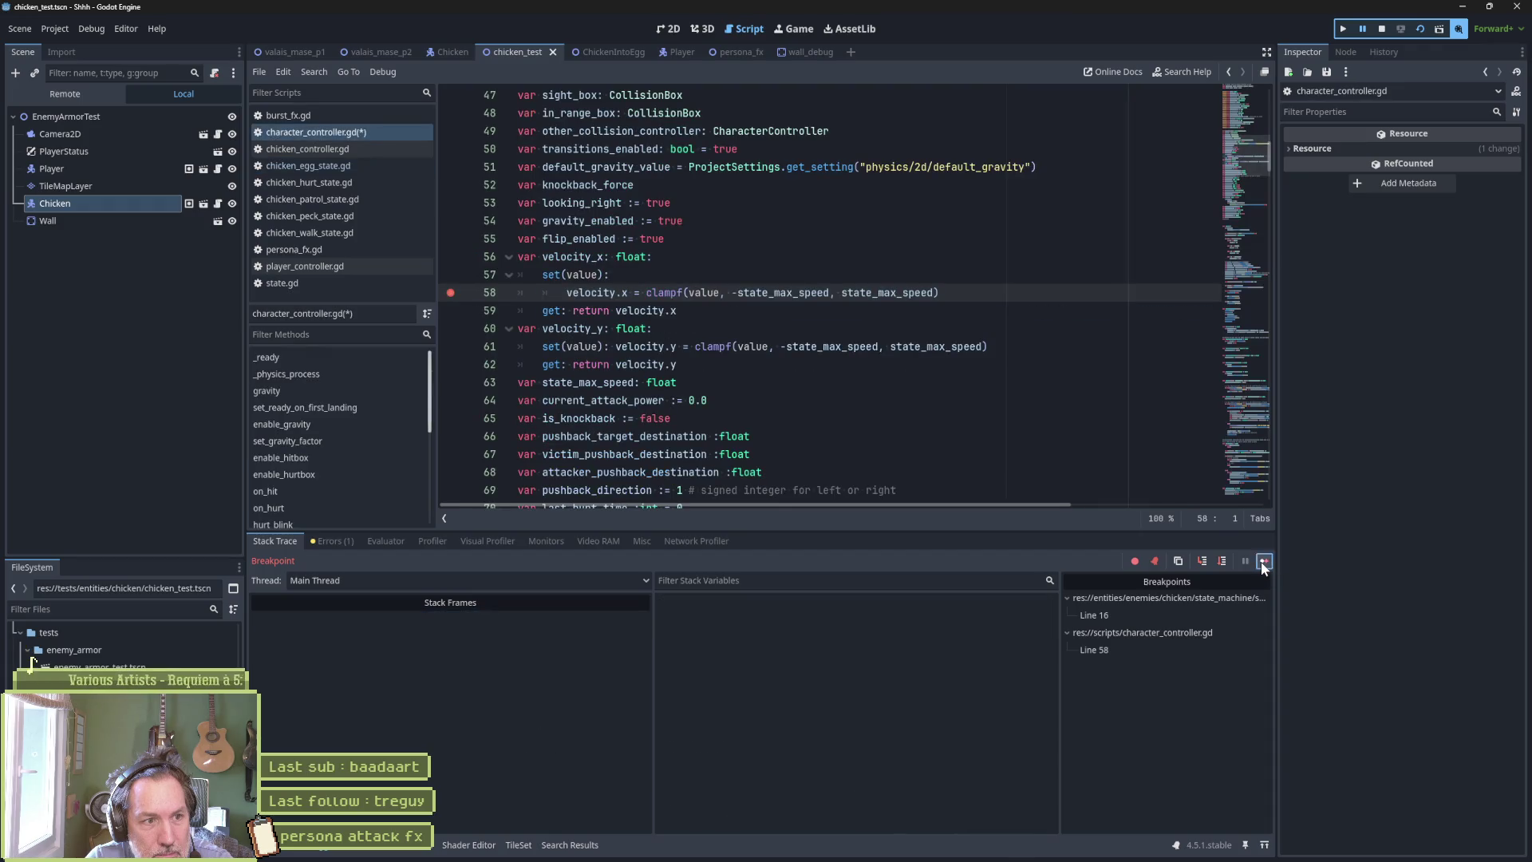
pyautogui.click(1263, 560)
pyautogui.click(1262, 561)
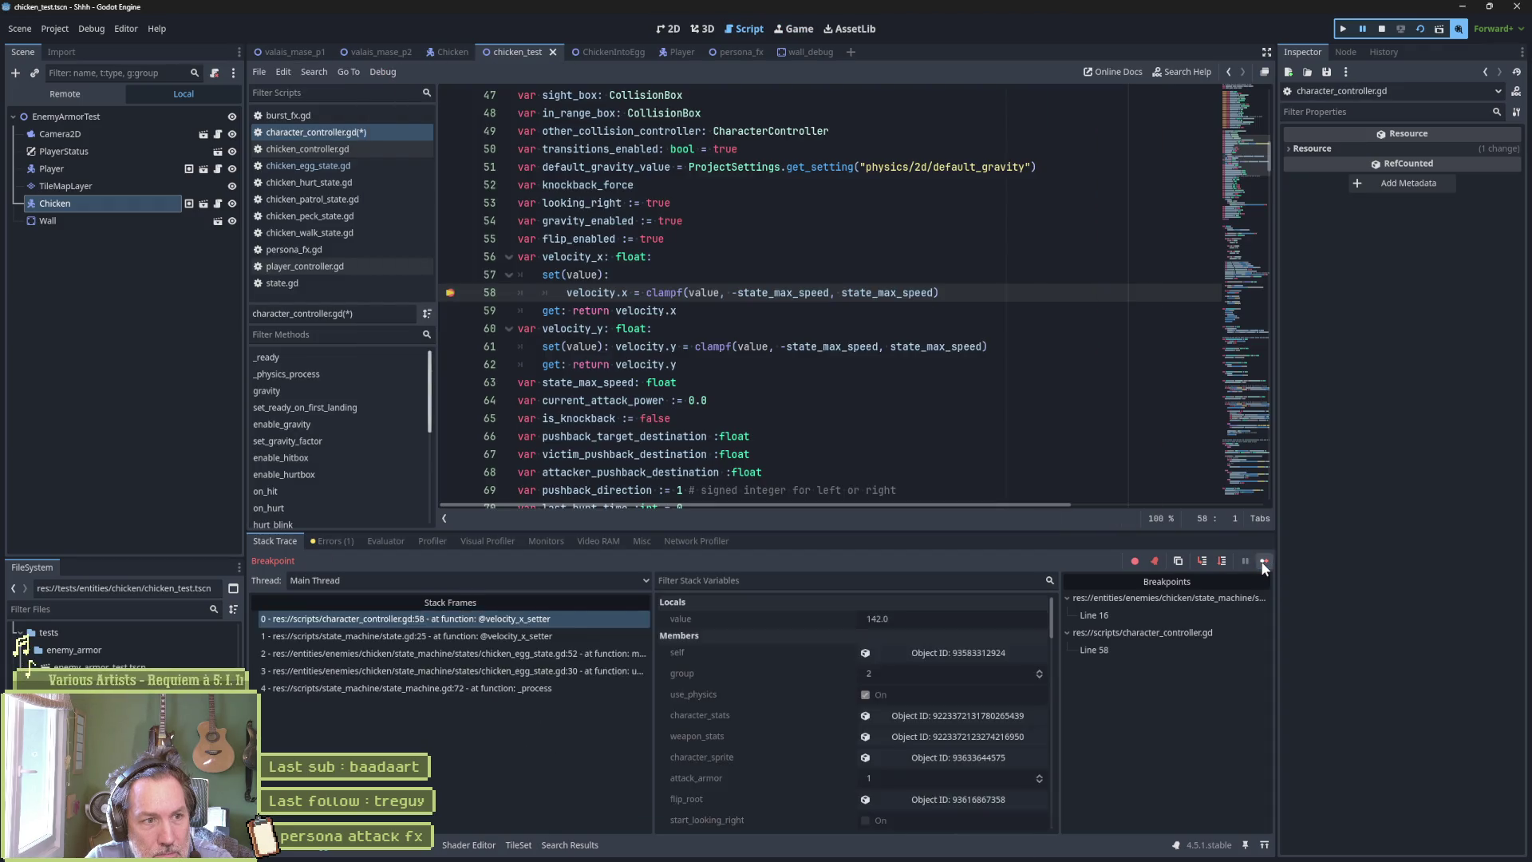
pyautogui.click(1262, 560)
pyautogui.click(1262, 561)
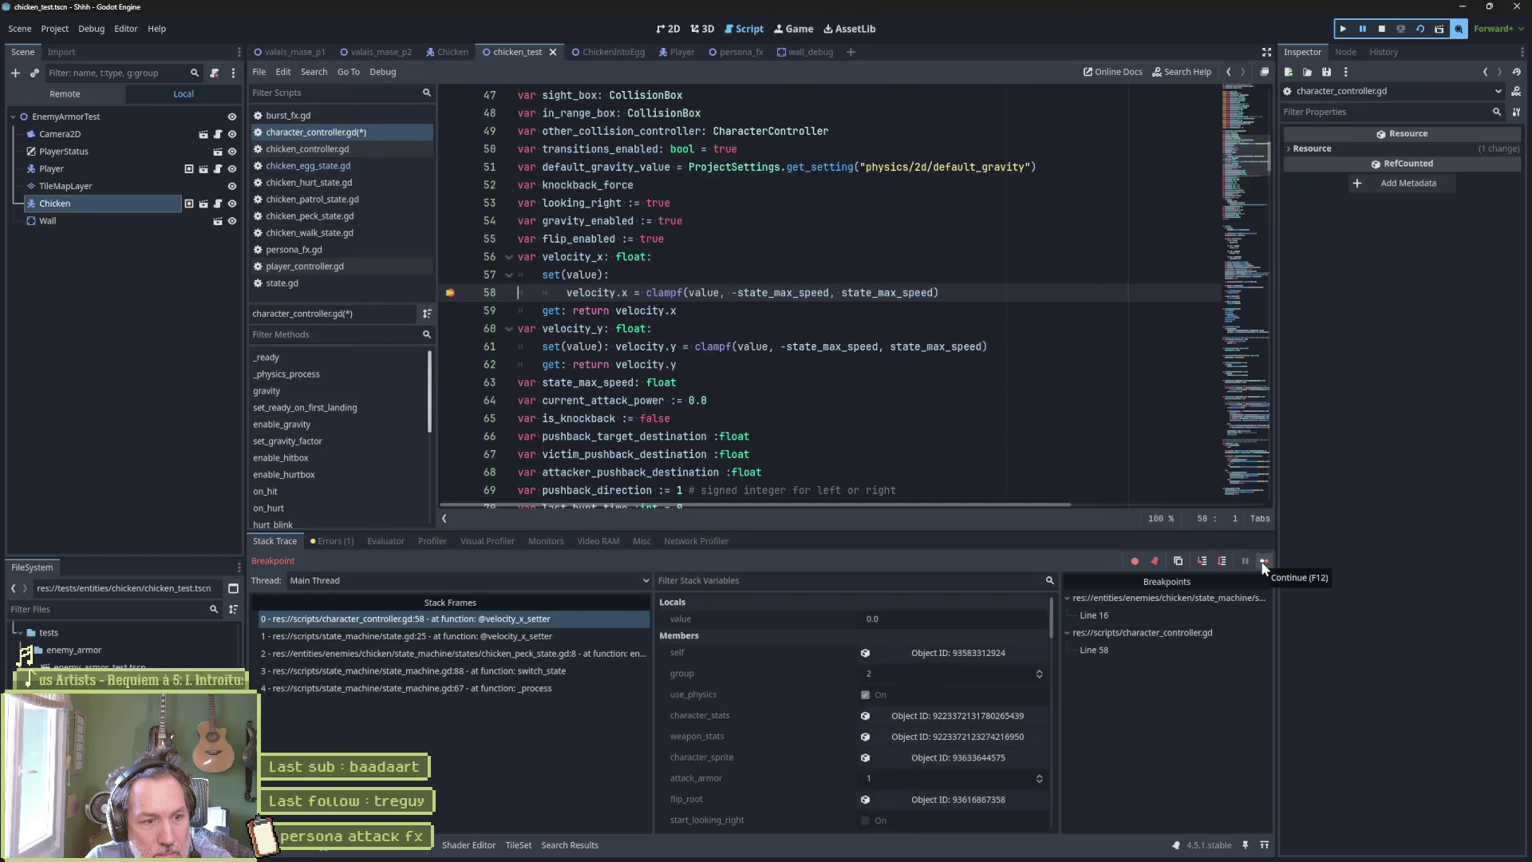
# Remove the line 58 breakpoint and stop the debug session.
pyautogui.click(452, 294)
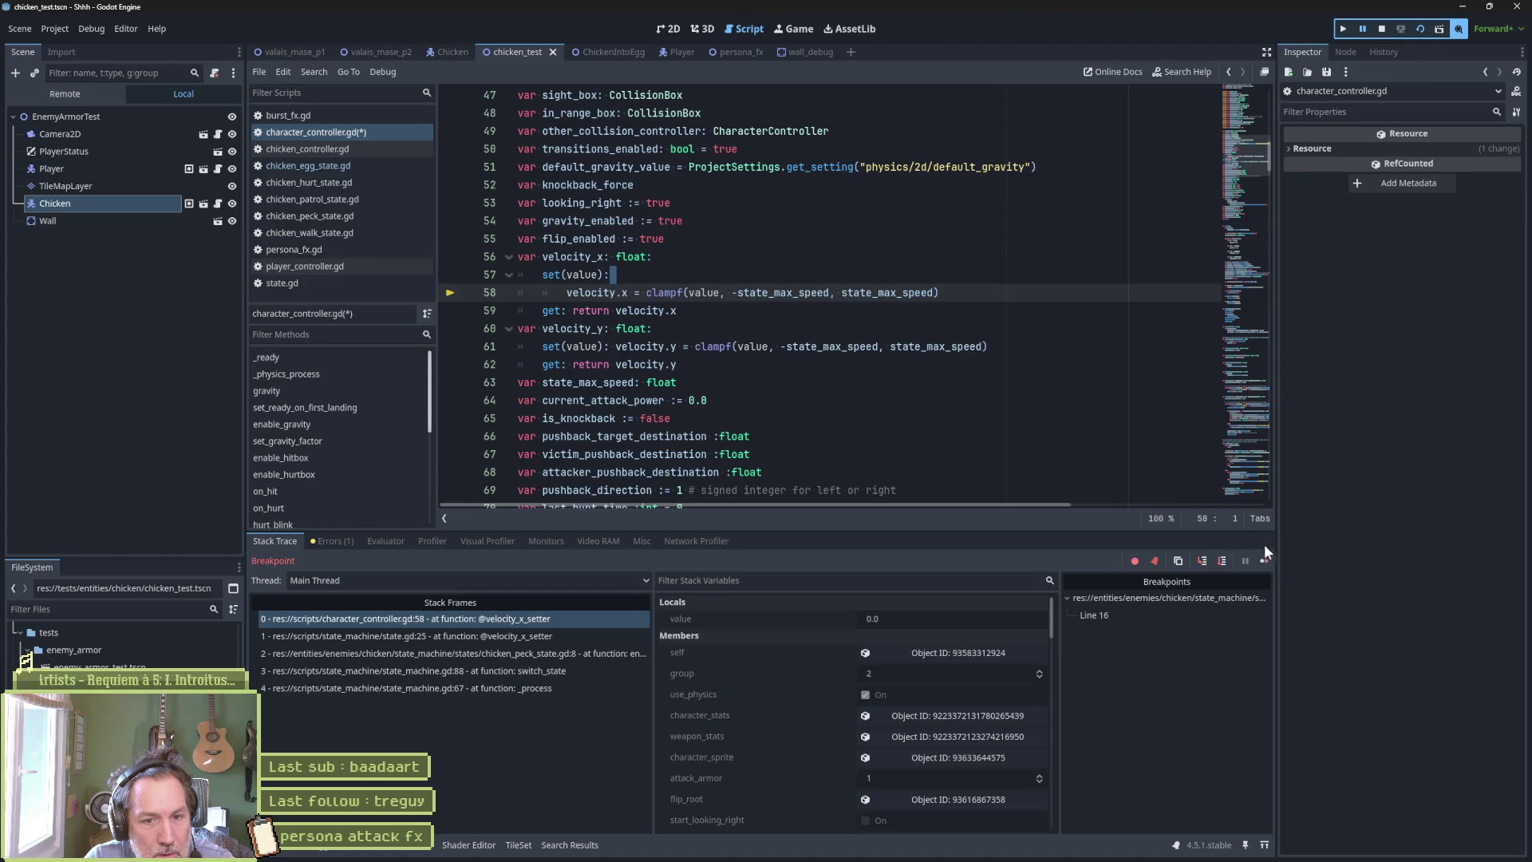
pyautogui.click(1381, 31)
pyautogui.click(750, 281)
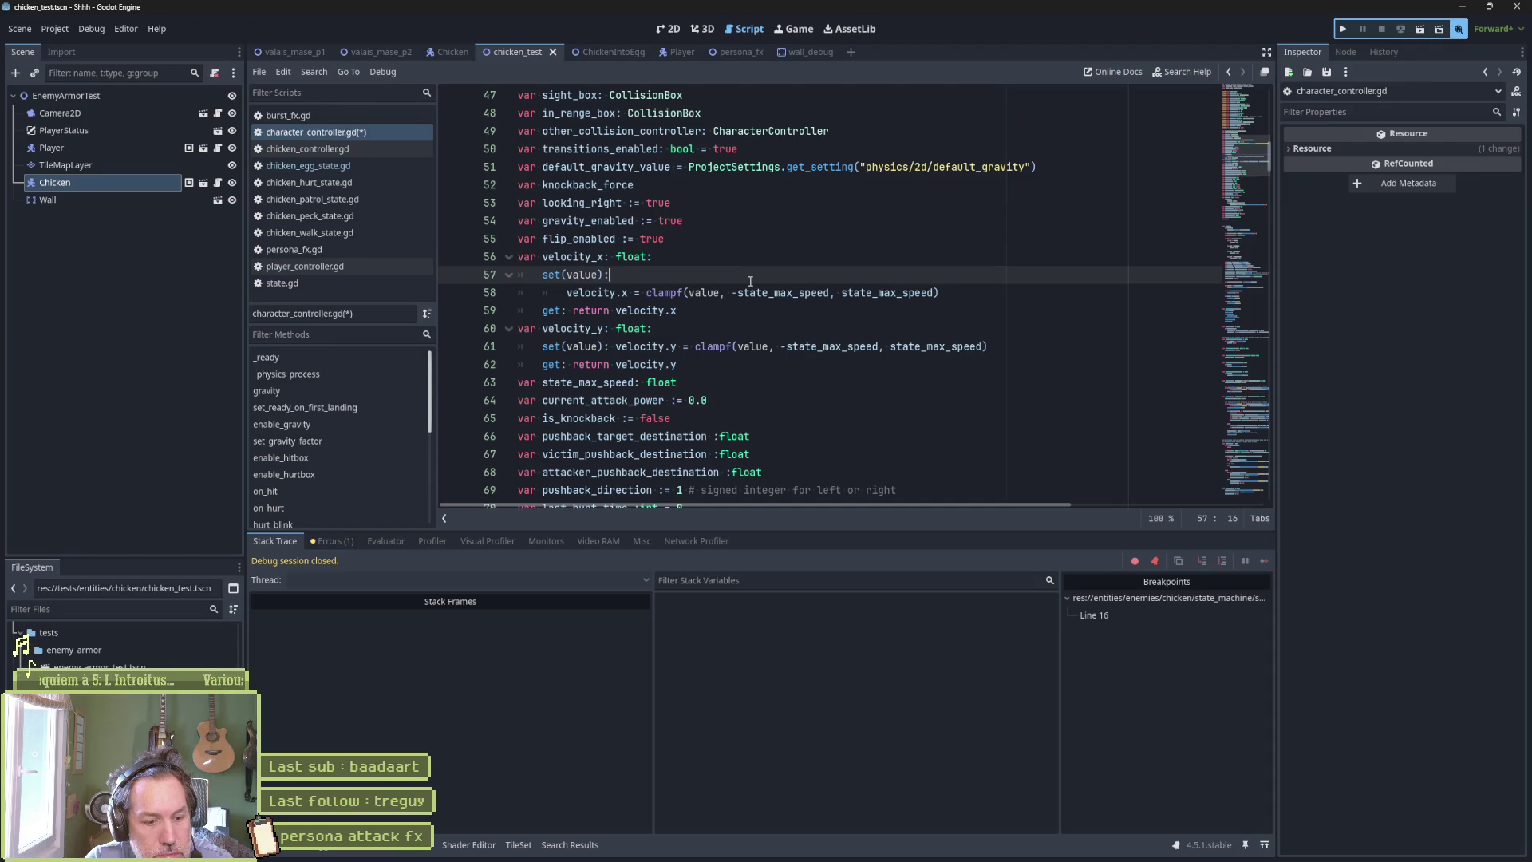
# Add print_debug(self, " velocity_x: ", velocity_x) inside the velocity_x setter.
pyautogui.press('Return')
pyautogui.write('pr')
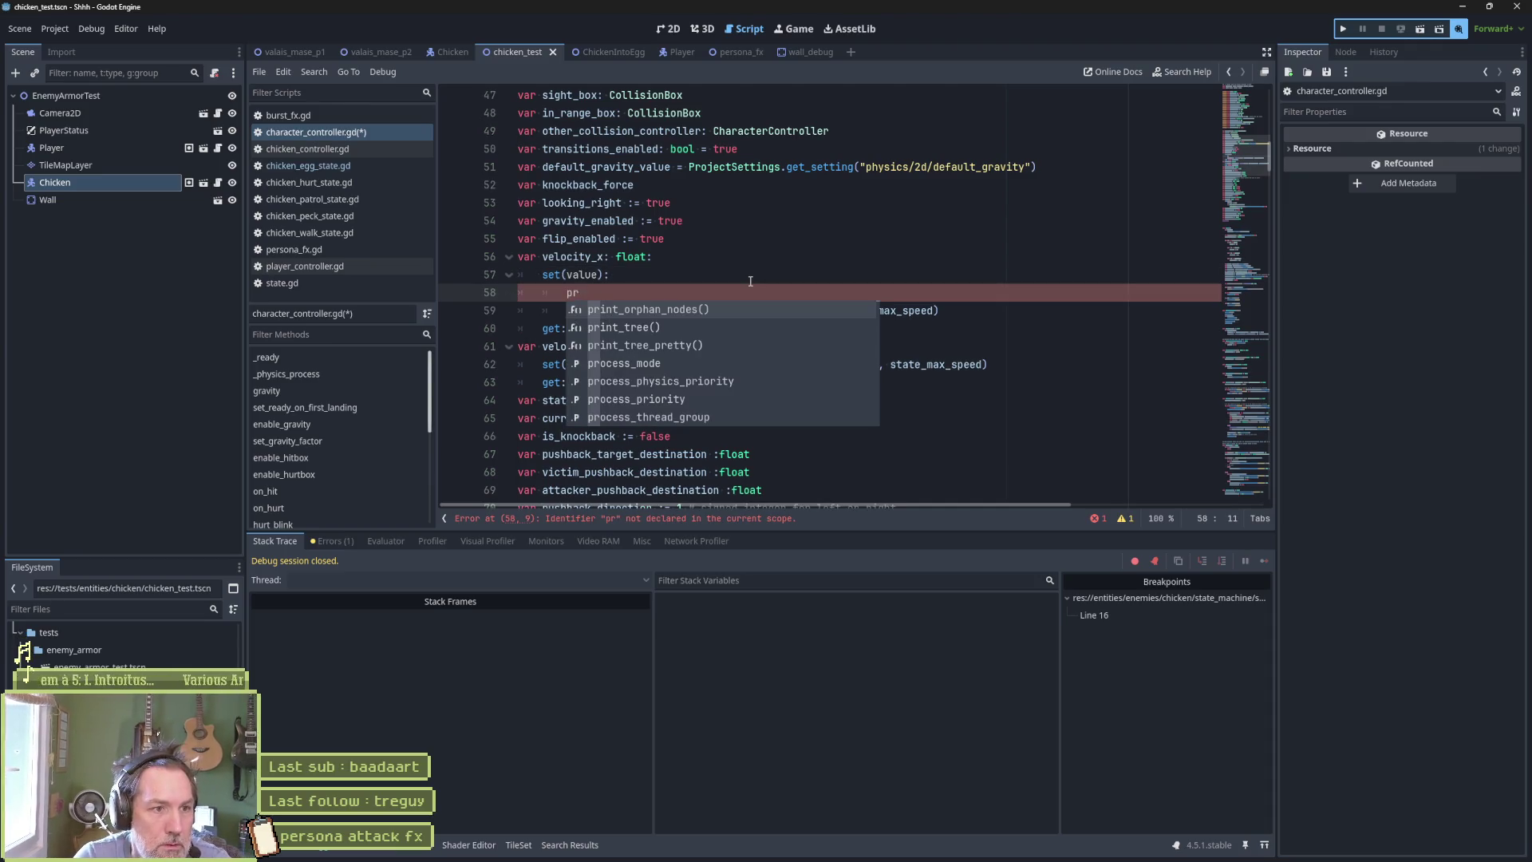
pyautogui.write('int_deb')
pyautogui.press('Return')
pyautogui.write('self,')
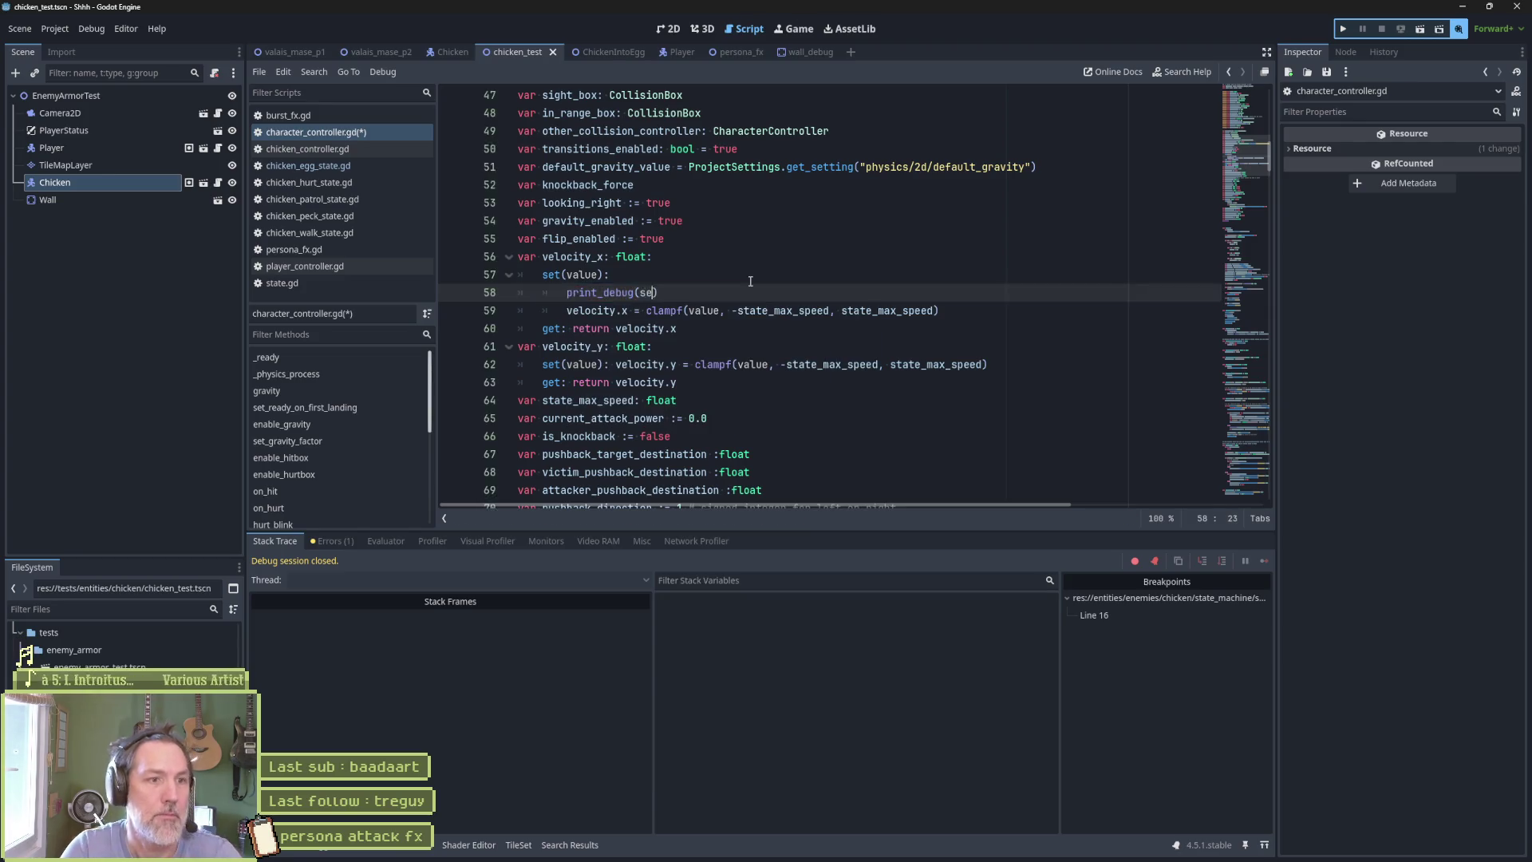
pyautogui.press('Escape')
pyautogui.press('Up')
pyautogui.press('Up')
pyautogui.press('Down')
pyautogui.press('Down')
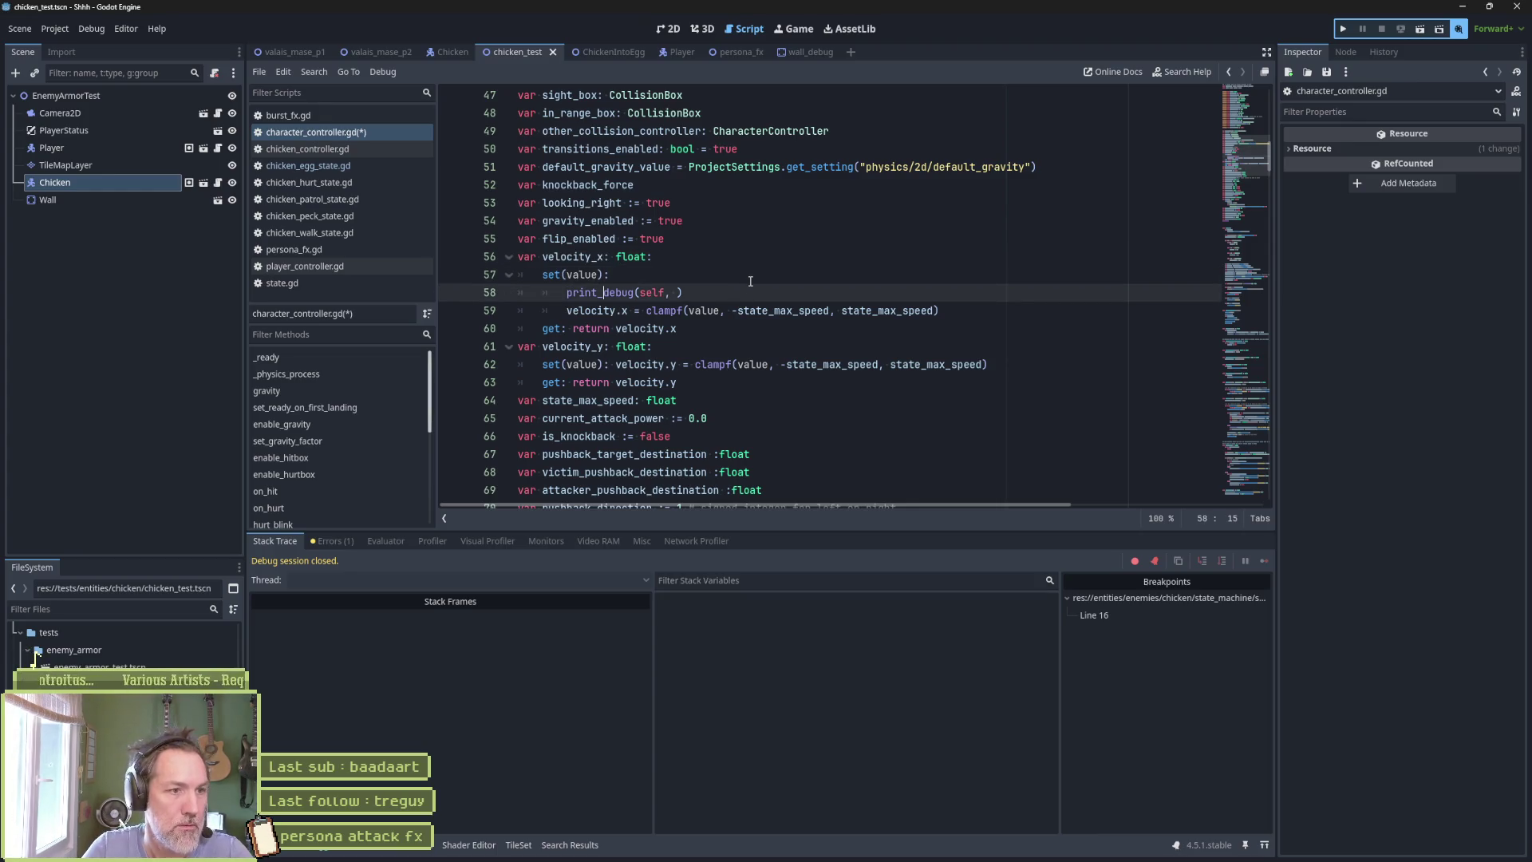
pyautogui.write('" velocity_x: "')
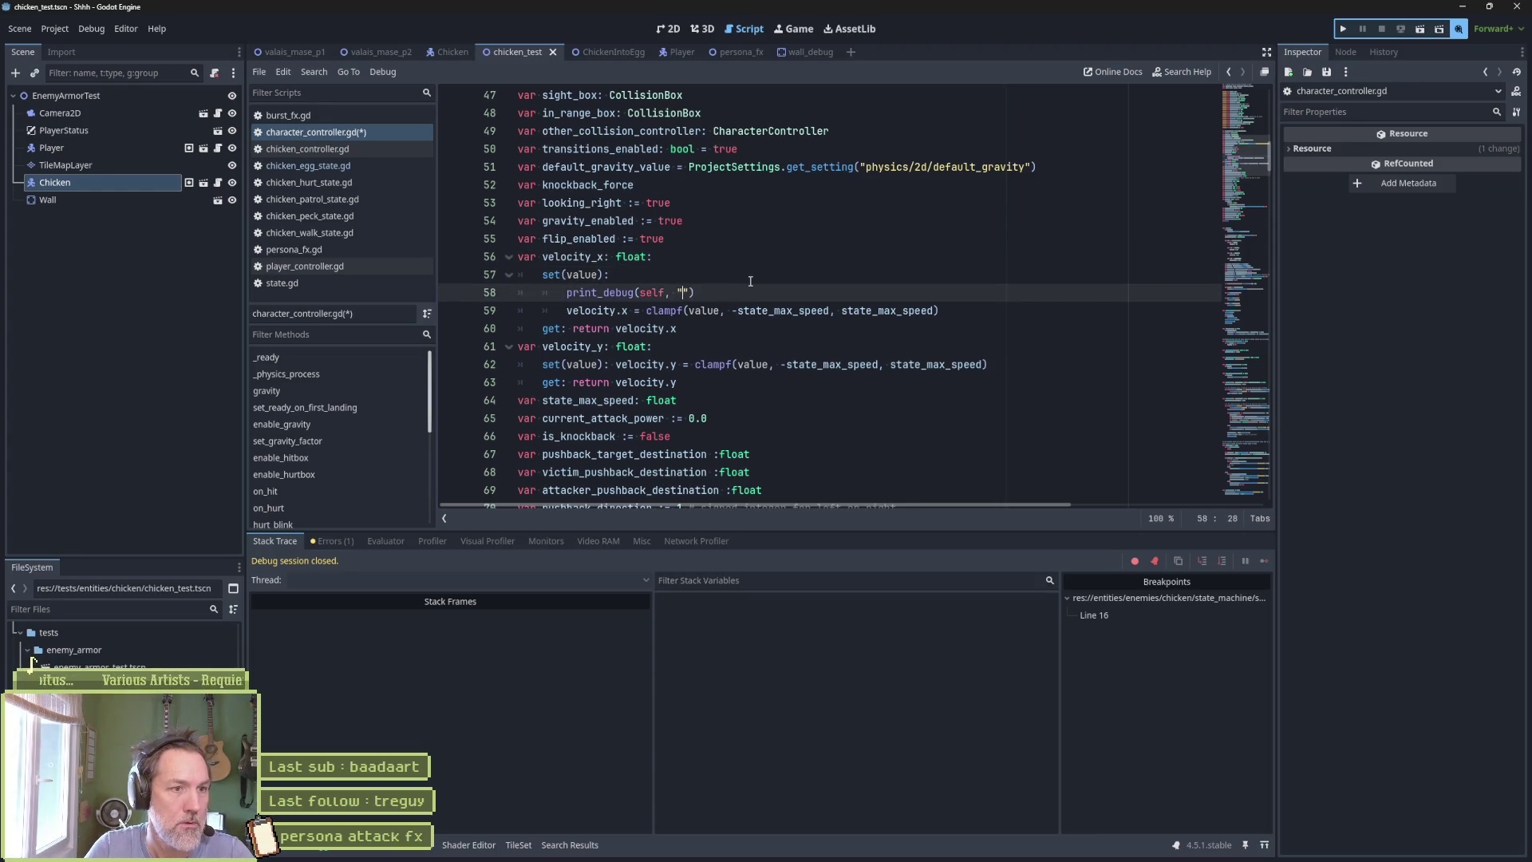
pyautogui.write(', velocity_x')
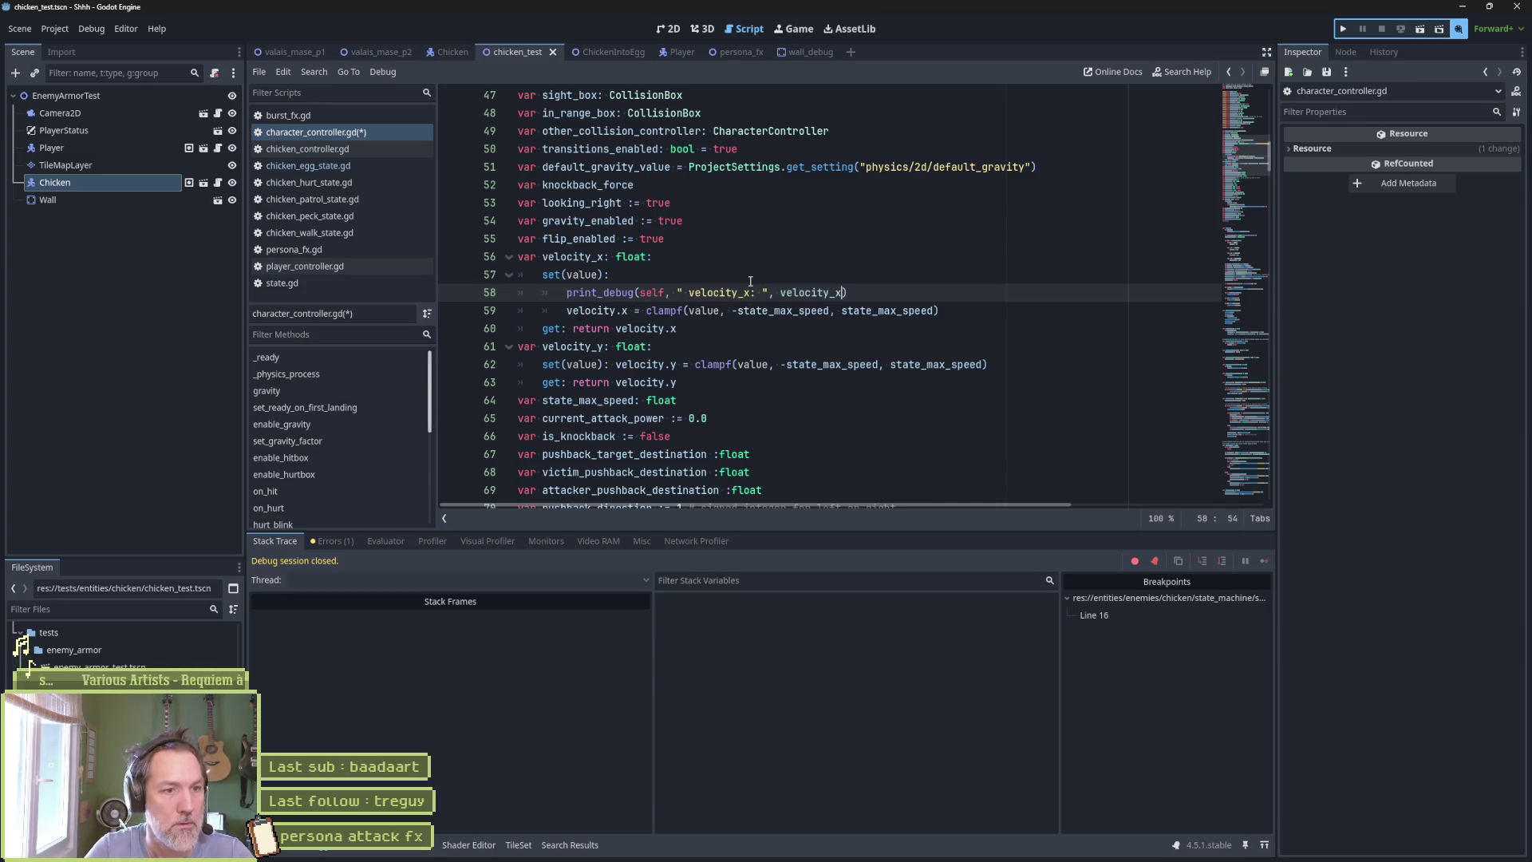
# Run chicken_test, remove the egg state's line 16 breakpoint, resume, and stop the game.
pyautogui.press('F6')
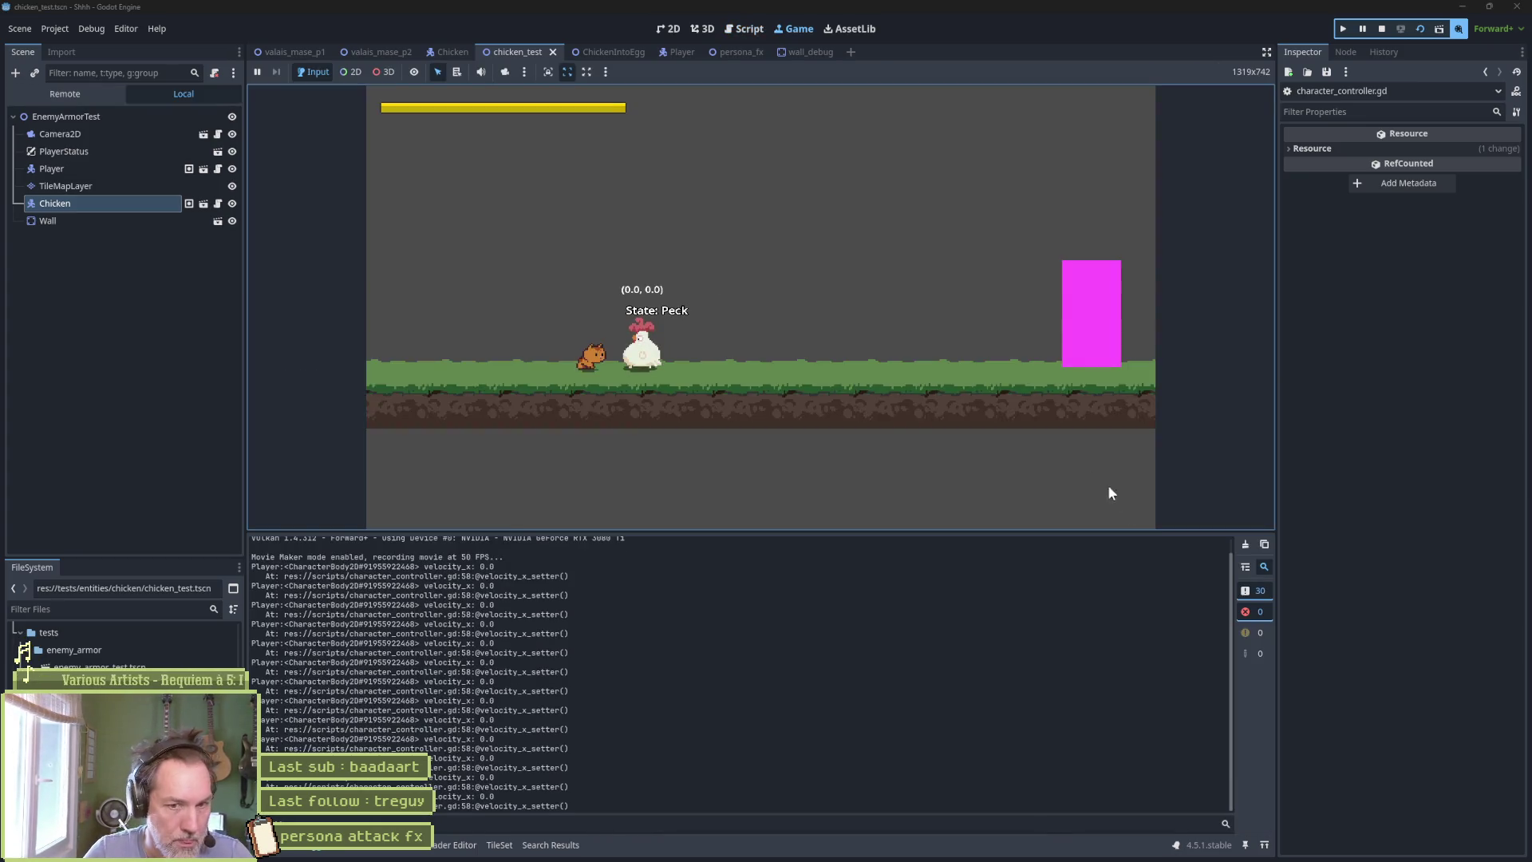
pyautogui.click(859, 441)
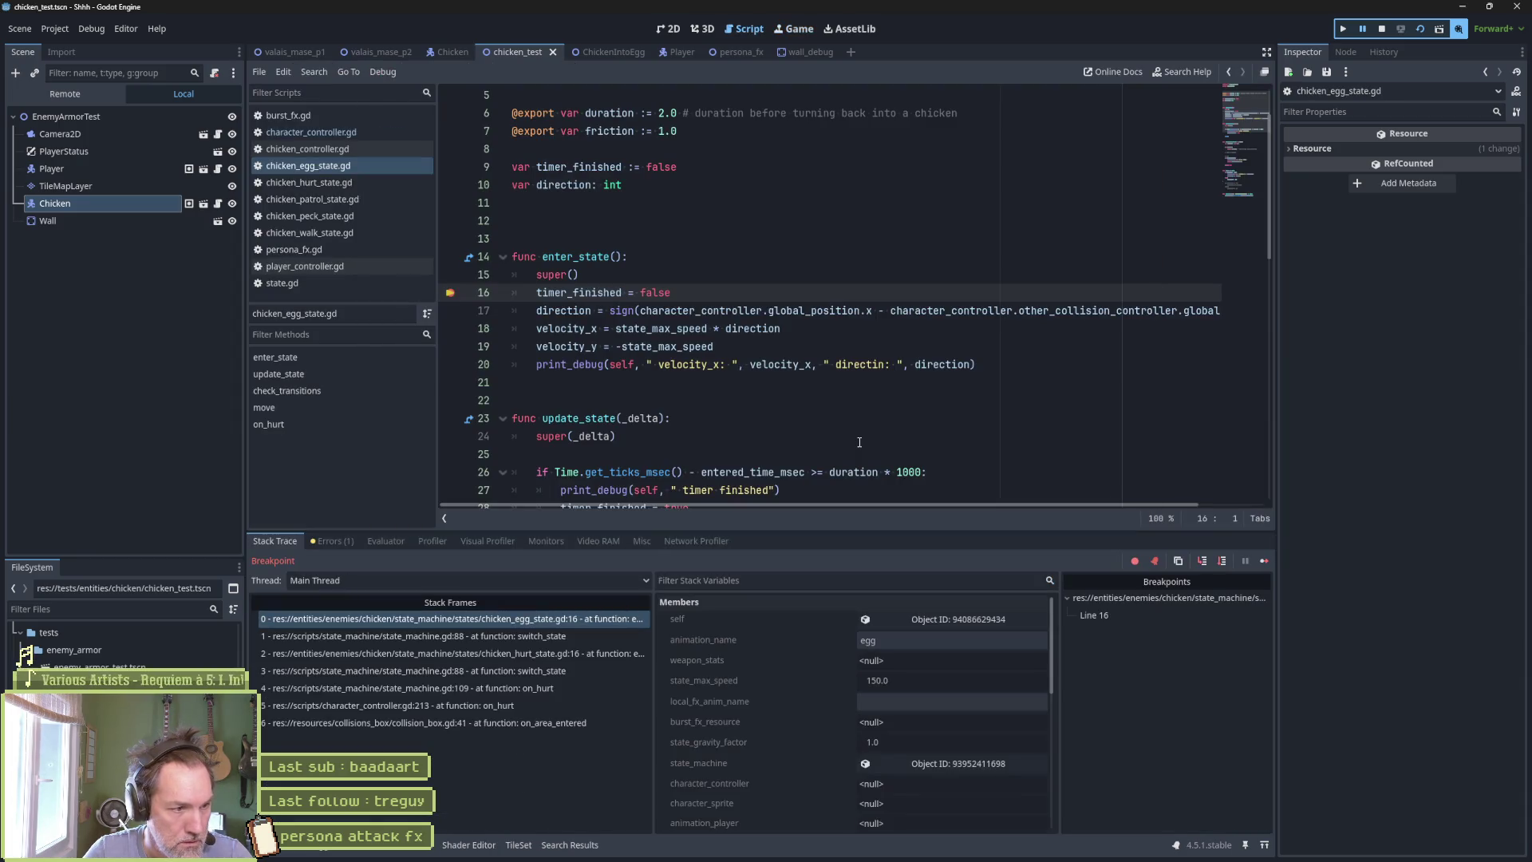
pyautogui.moveTo(456, 290); pyautogui.dragTo(691, 503)
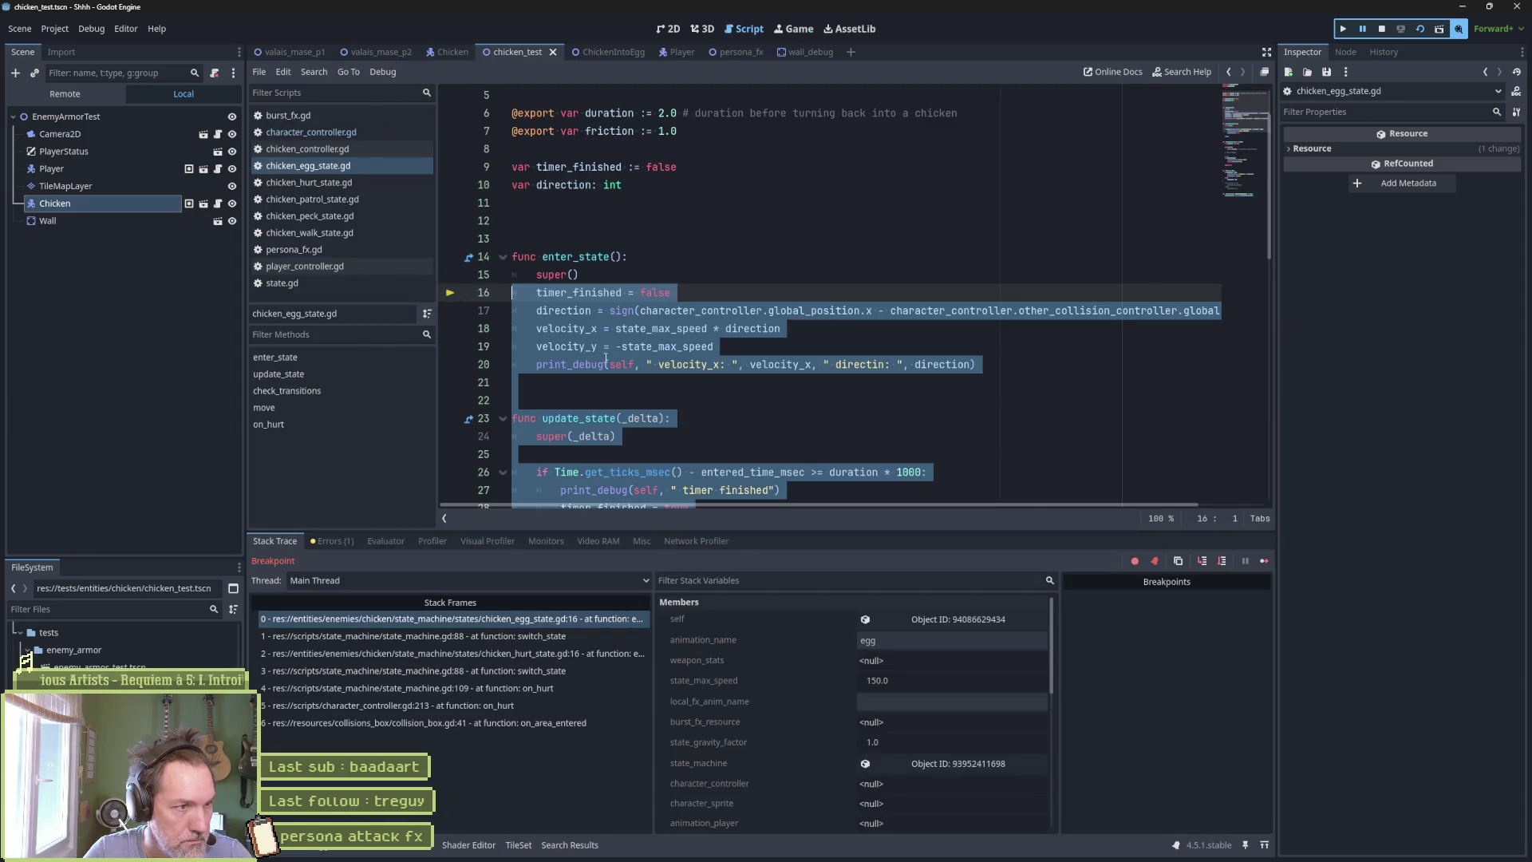
pyautogui.click(1264, 562)
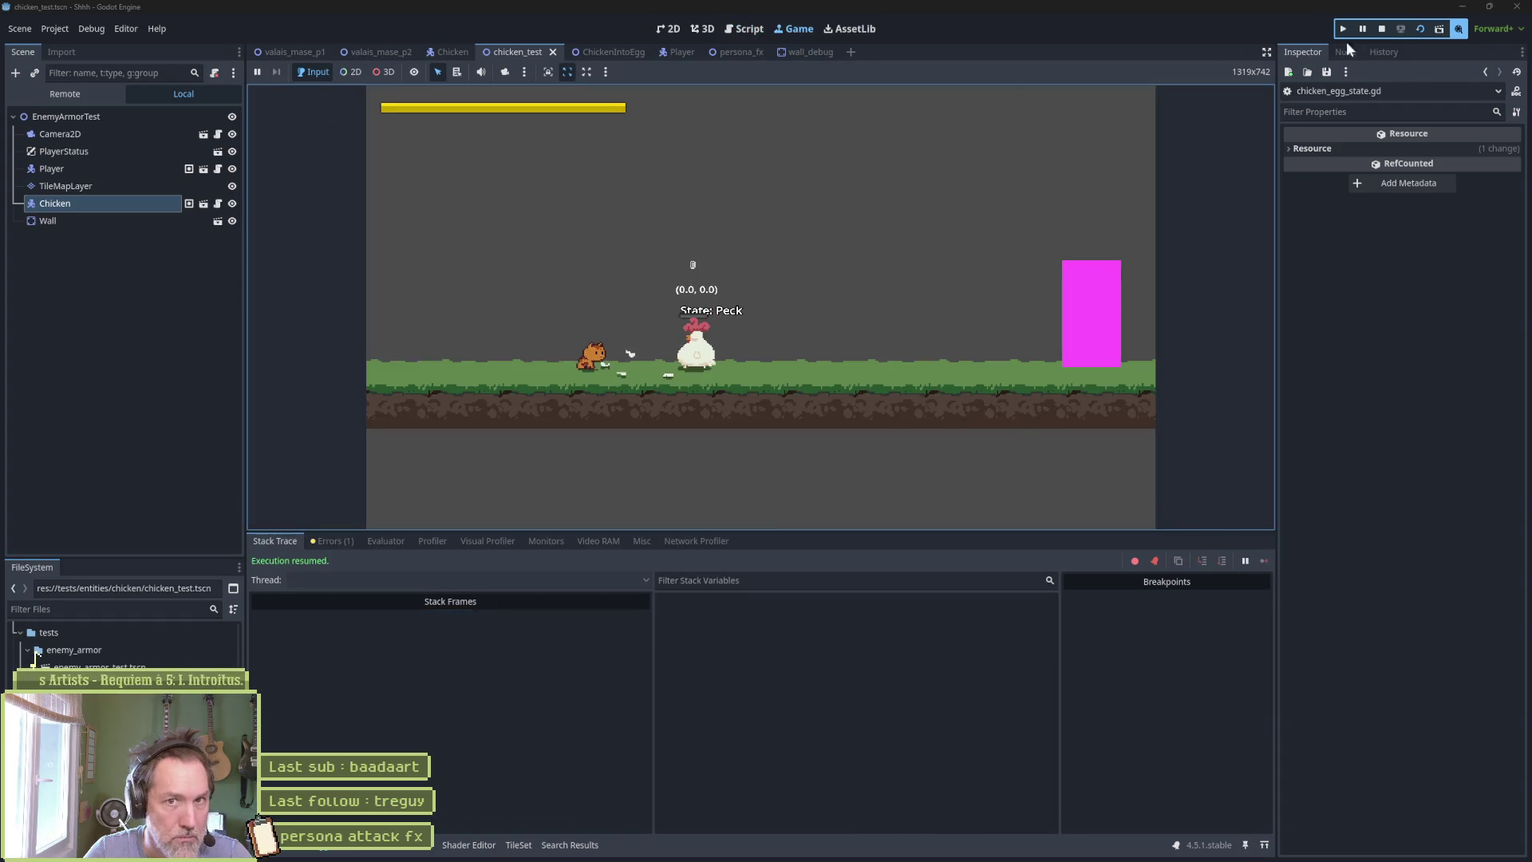
pyautogui.click(1382, 30)
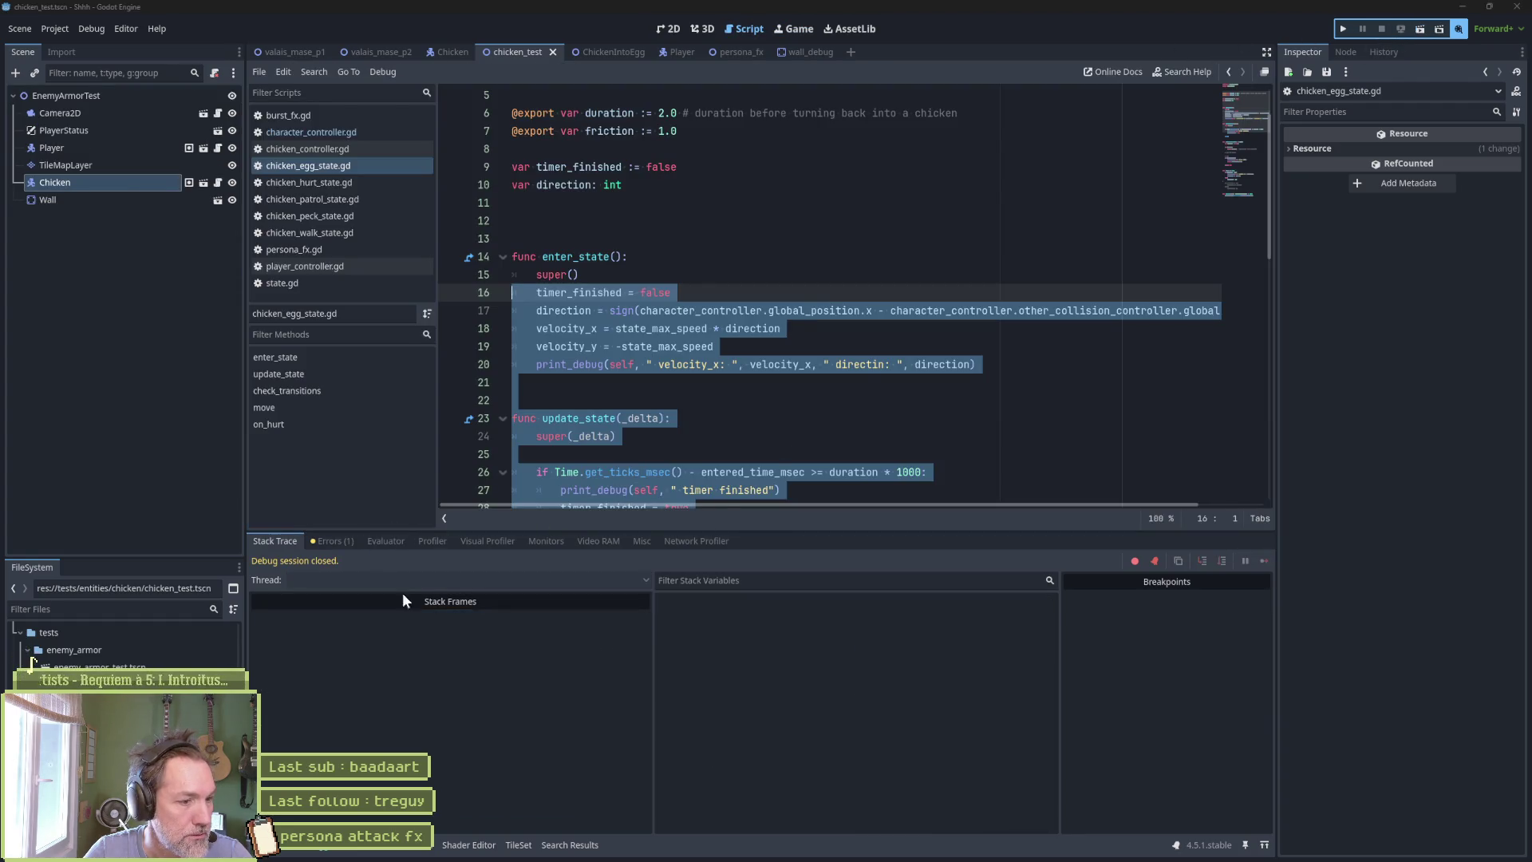
# Review the run's Output log and delete the ' timer finished' debug print on line 27.
pyautogui.click(285, 844)
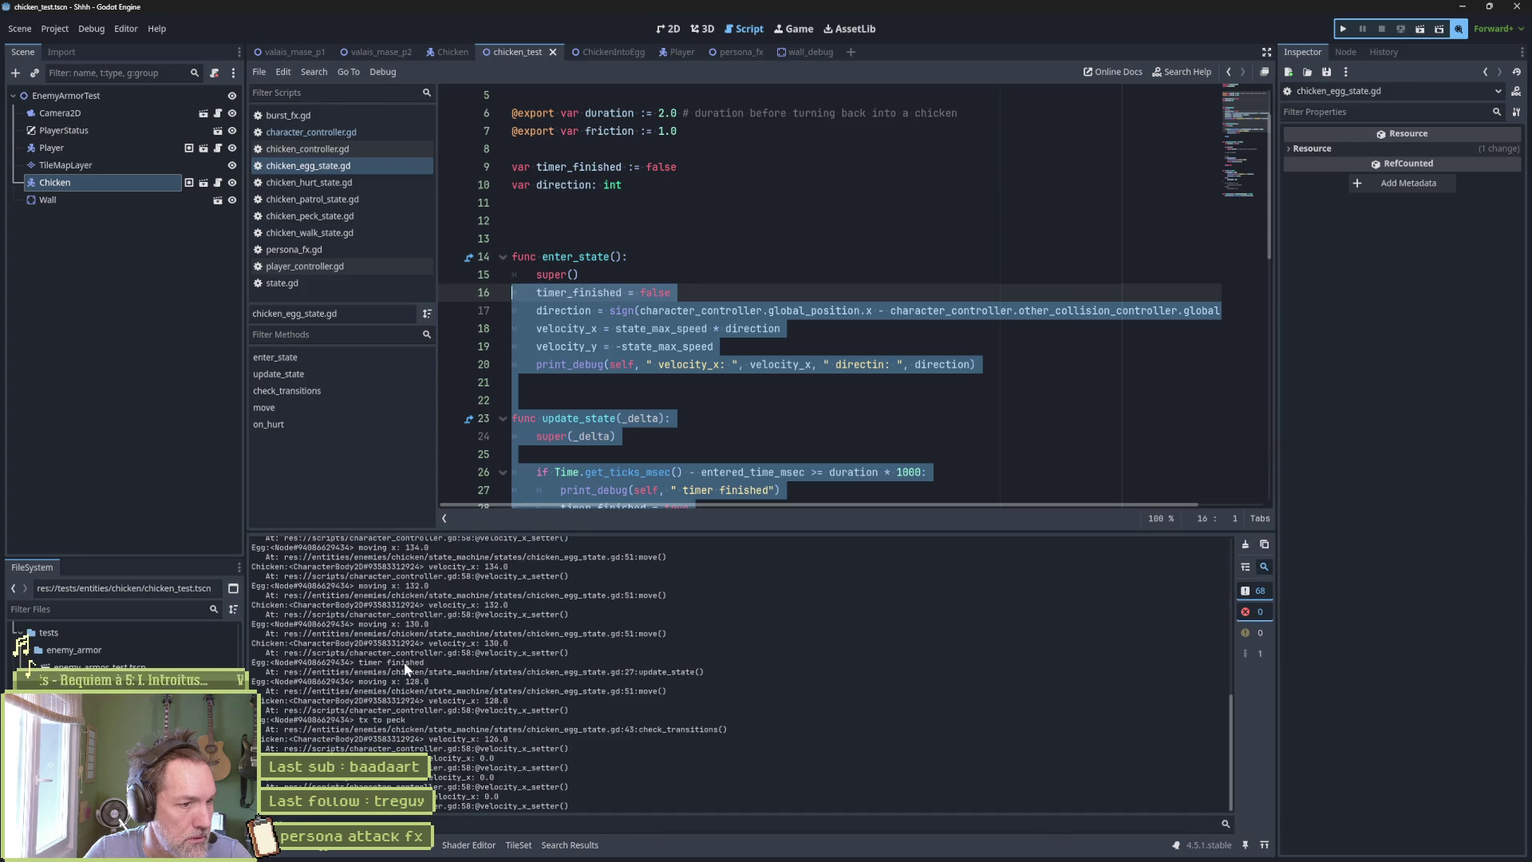
pyautogui.moveTo(1229, 785); pyautogui.dragTo(1227, 629)
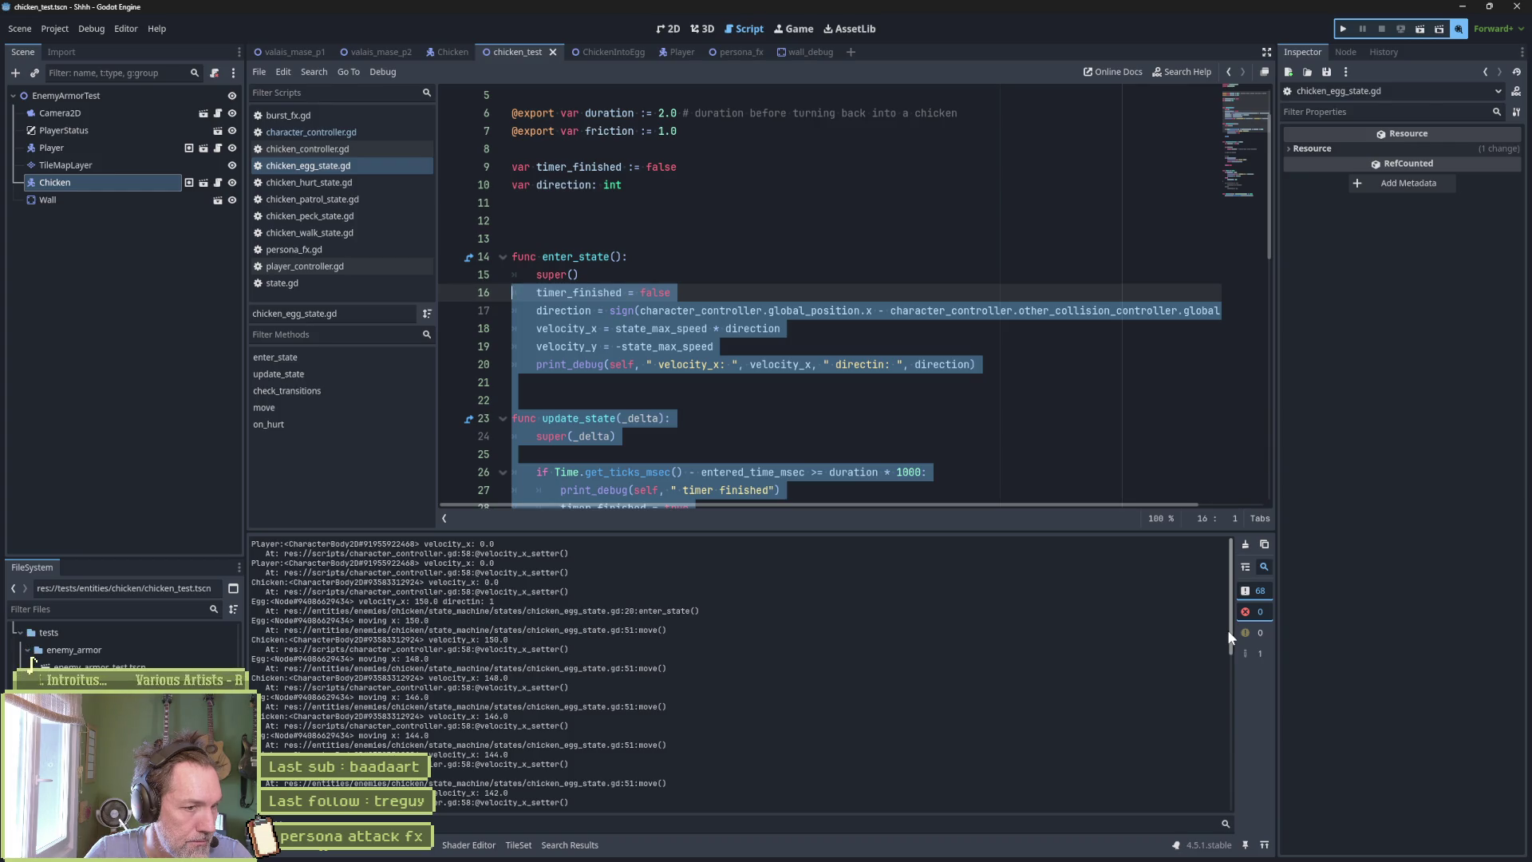
pyautogui.click(845, 493)
pyautogui.hotkey('ctrl', 'shift', 'k')
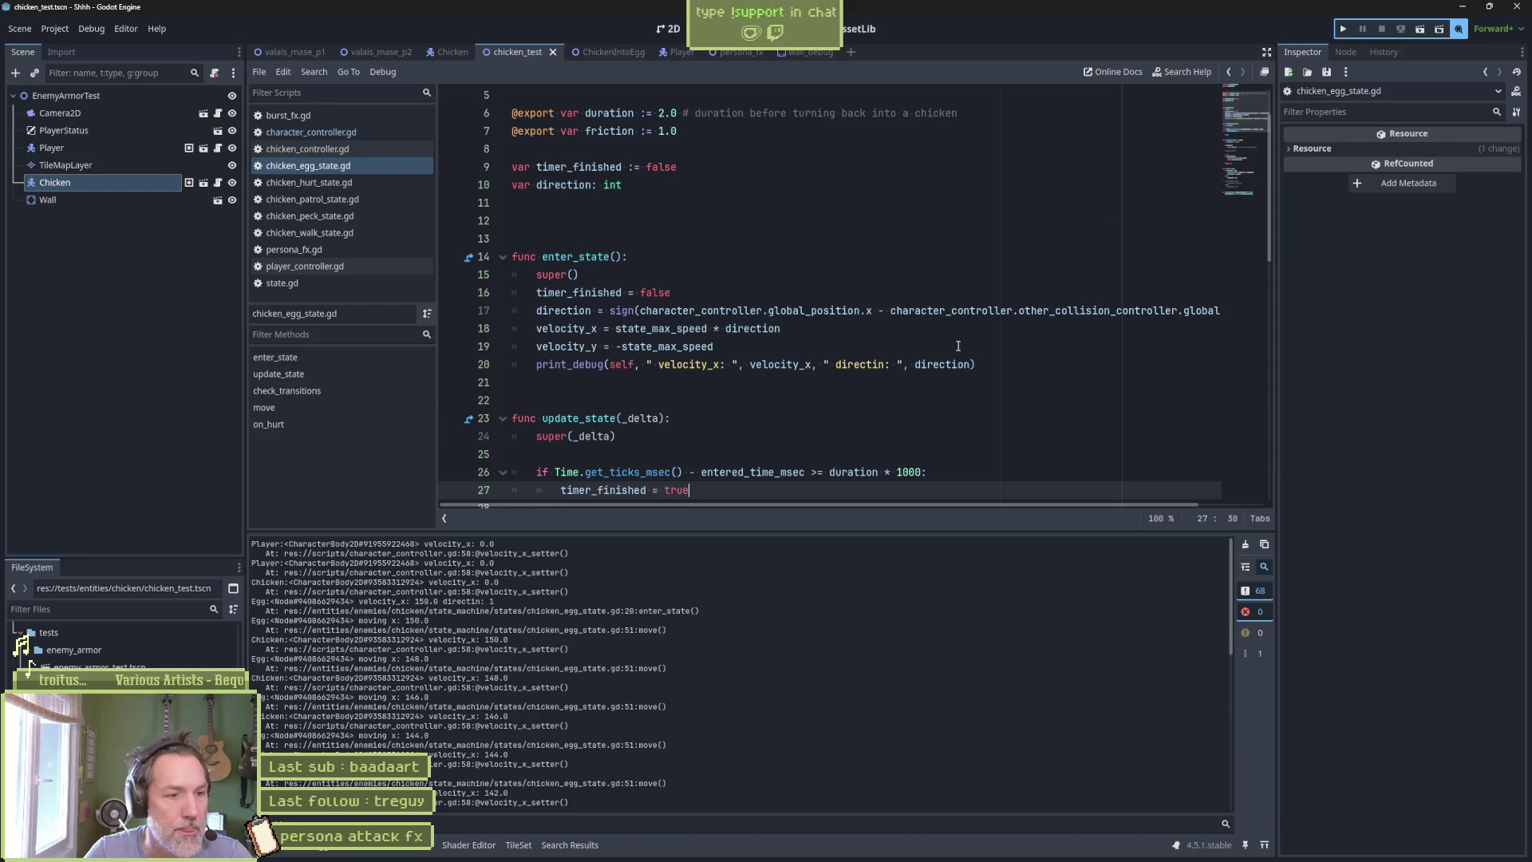
# Delete the ' tx to peck' debug print from chicken_egg_state.gd and save.
pyautogui.scroll(-4, 888, 390)
pyautogui.scroll(3, 888, 390)
pyautogui.scroll(-1, 888, 390)
pyautogui.scroll(-4, 888, 391)
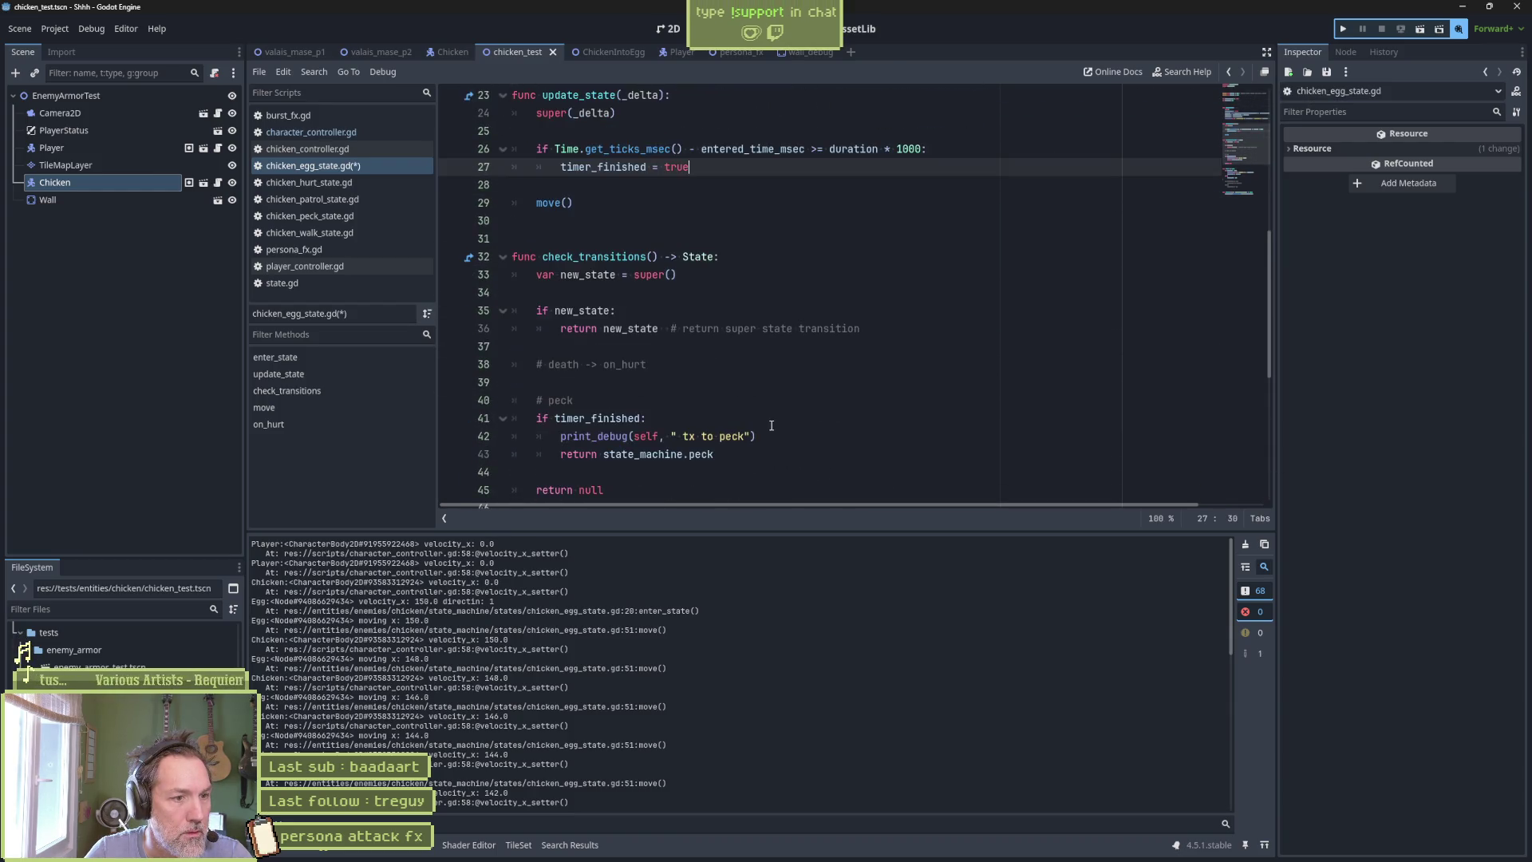
pyautogui.click(784, 437)
pyautogui.hotkey('ctrl', 'shift', 'k')
pyautogui.hotkey('ctrl', 's')
# Remove the commented-out lines after move() and the ' moving x' print, then save.
pyautogui.scroll(-6, 783, 377)
pyautogui.moveTo(762, 383); pyautogui.dragTo(787, 288)
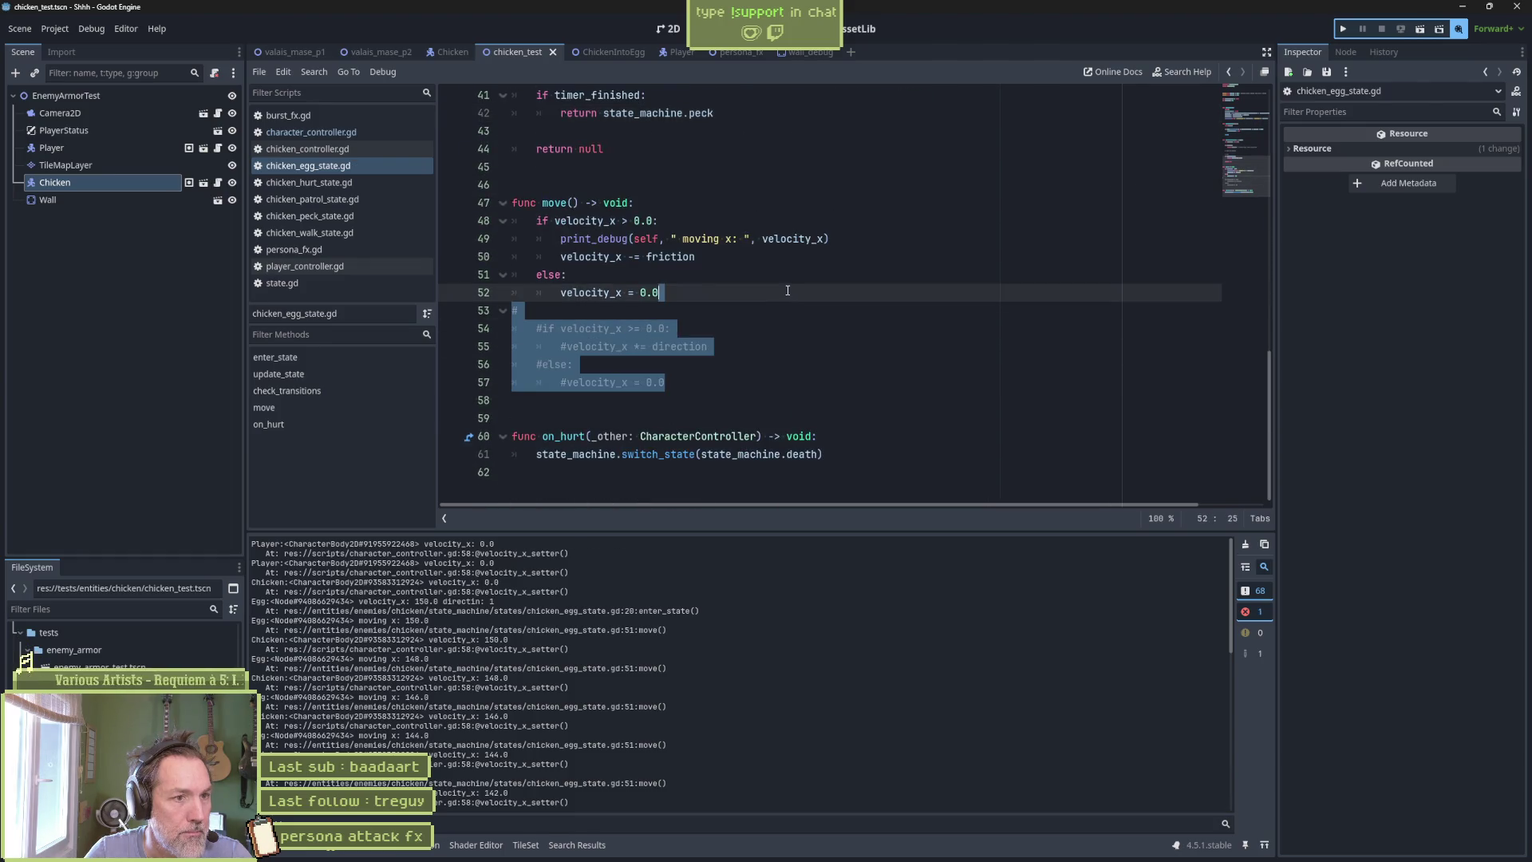
pyautogui.press('BackSpace')
pyautogui.click(866, 239)
pyautogui.hotkey('ctrl', 'shift', 'k')
pyautogui.hotkey('ctrl', 's')
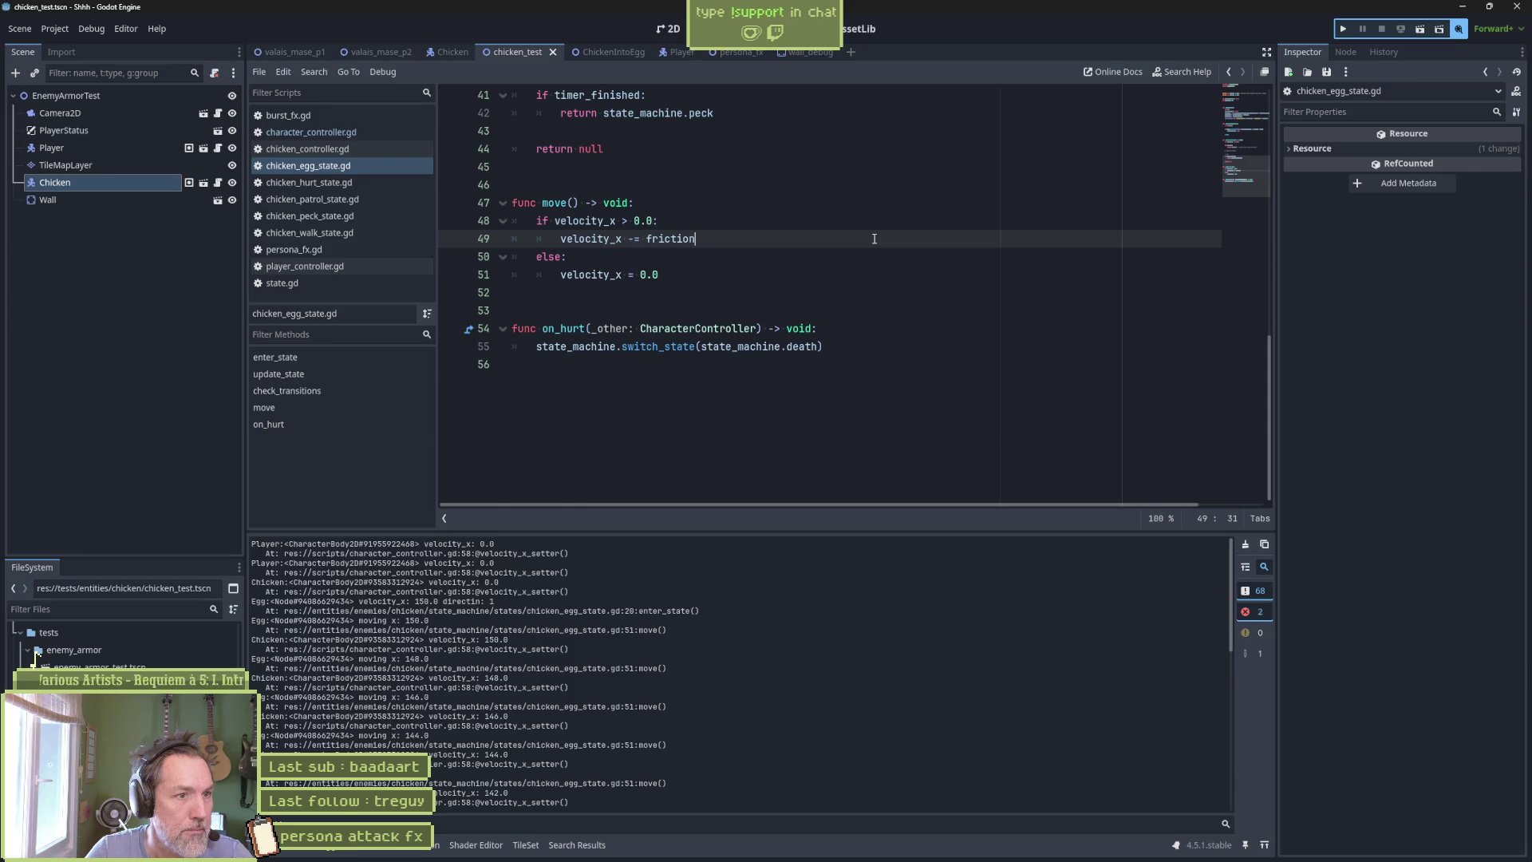
# Delete the enter_state debug print on line 20 and run the chicken_test scene.
pyautogui.scroll(8, 874, 239)
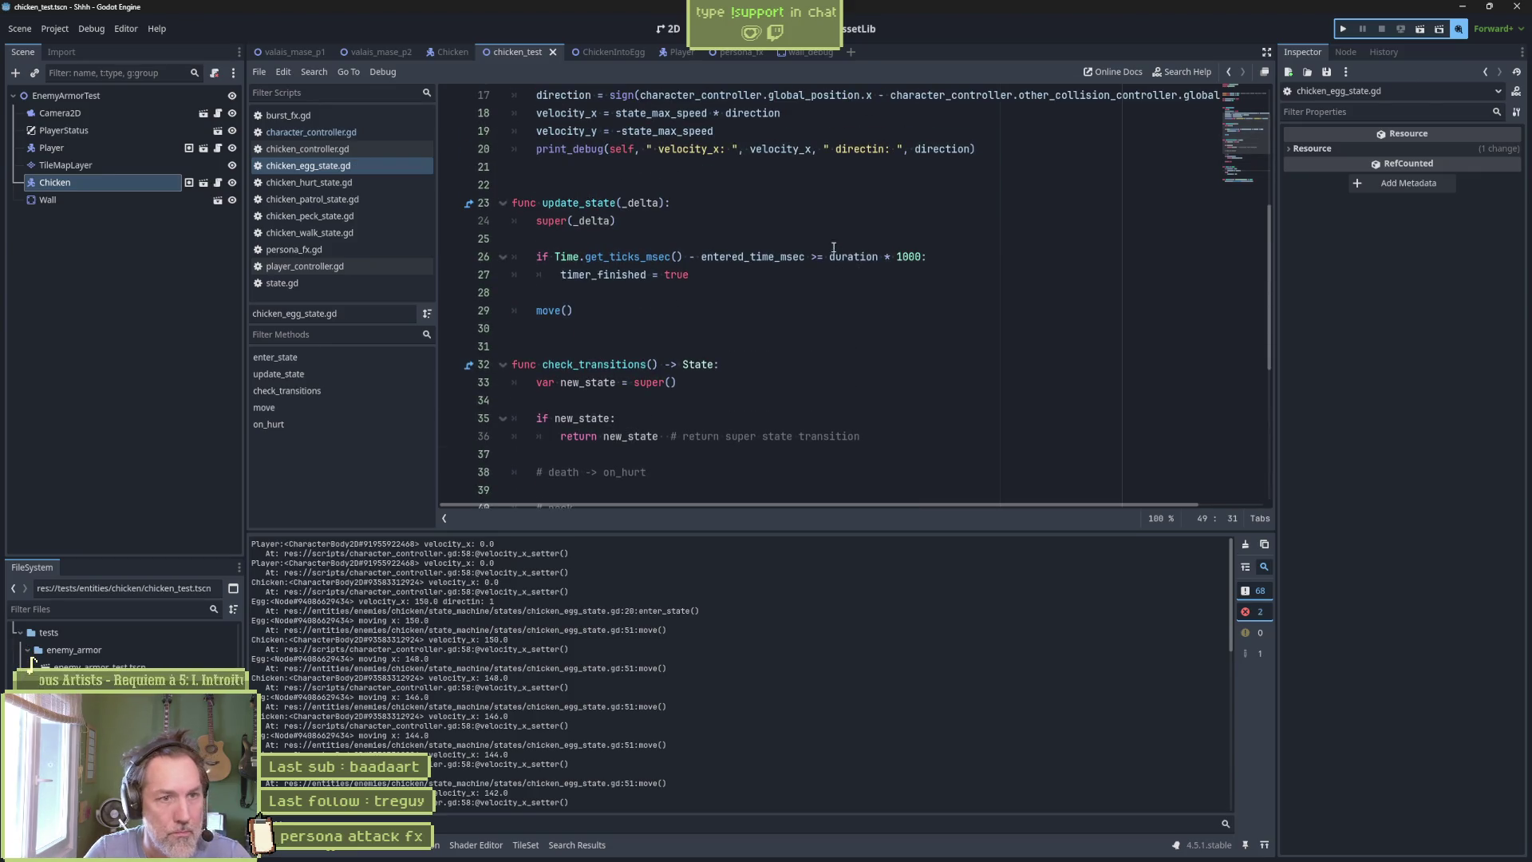
pyautogui.click(982, 156)
pyautogui.hotkey('ctrl', 'shift', 'k')
pyautogui.press('F6')
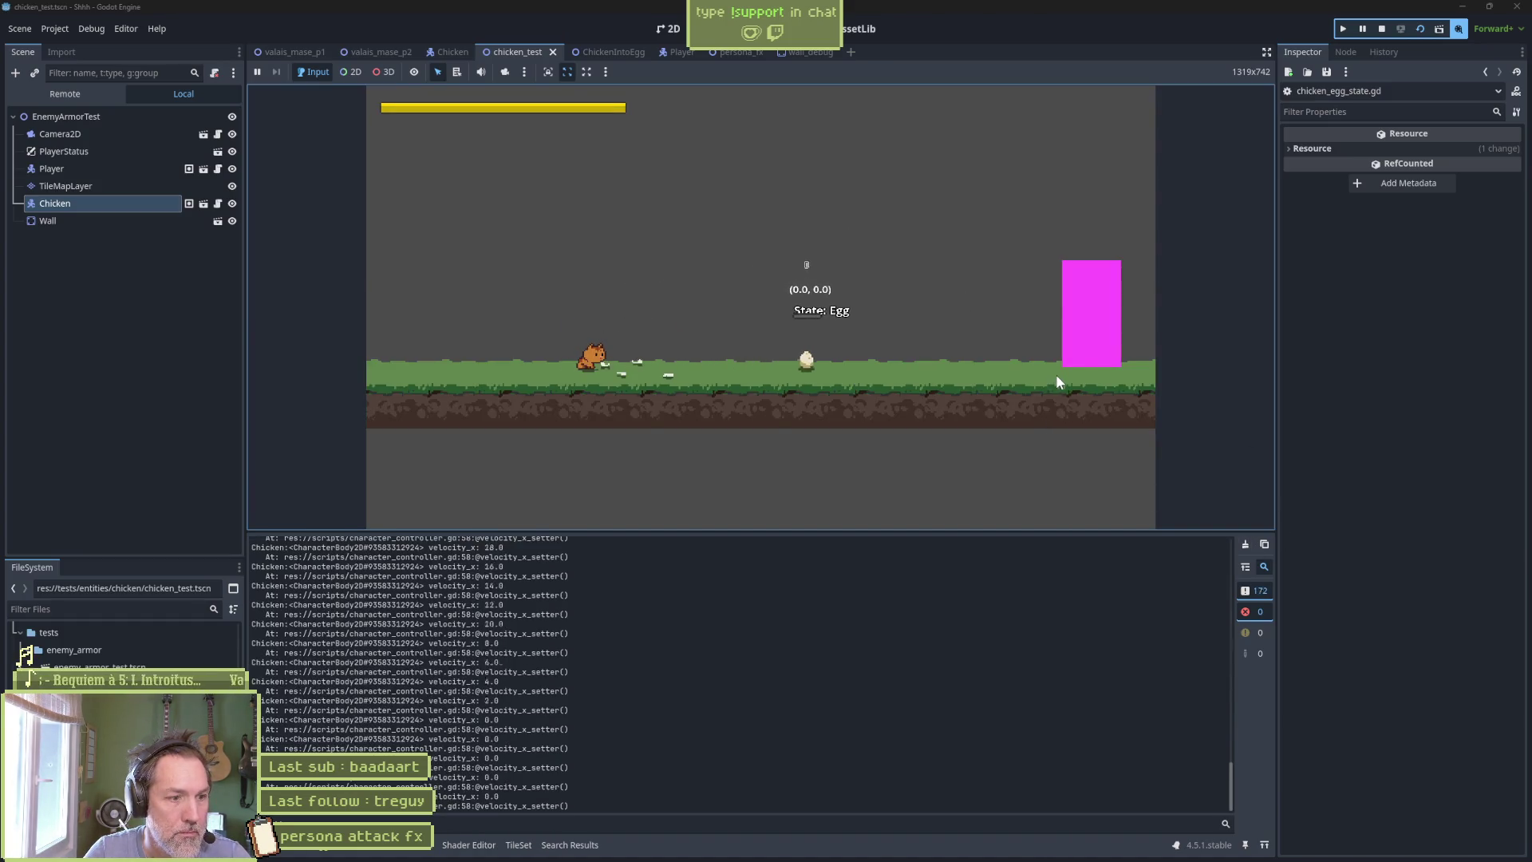
# Attack the egg to launch it, rerun with a cleared Output log, and stop the game.
pyautogui.press('Right')
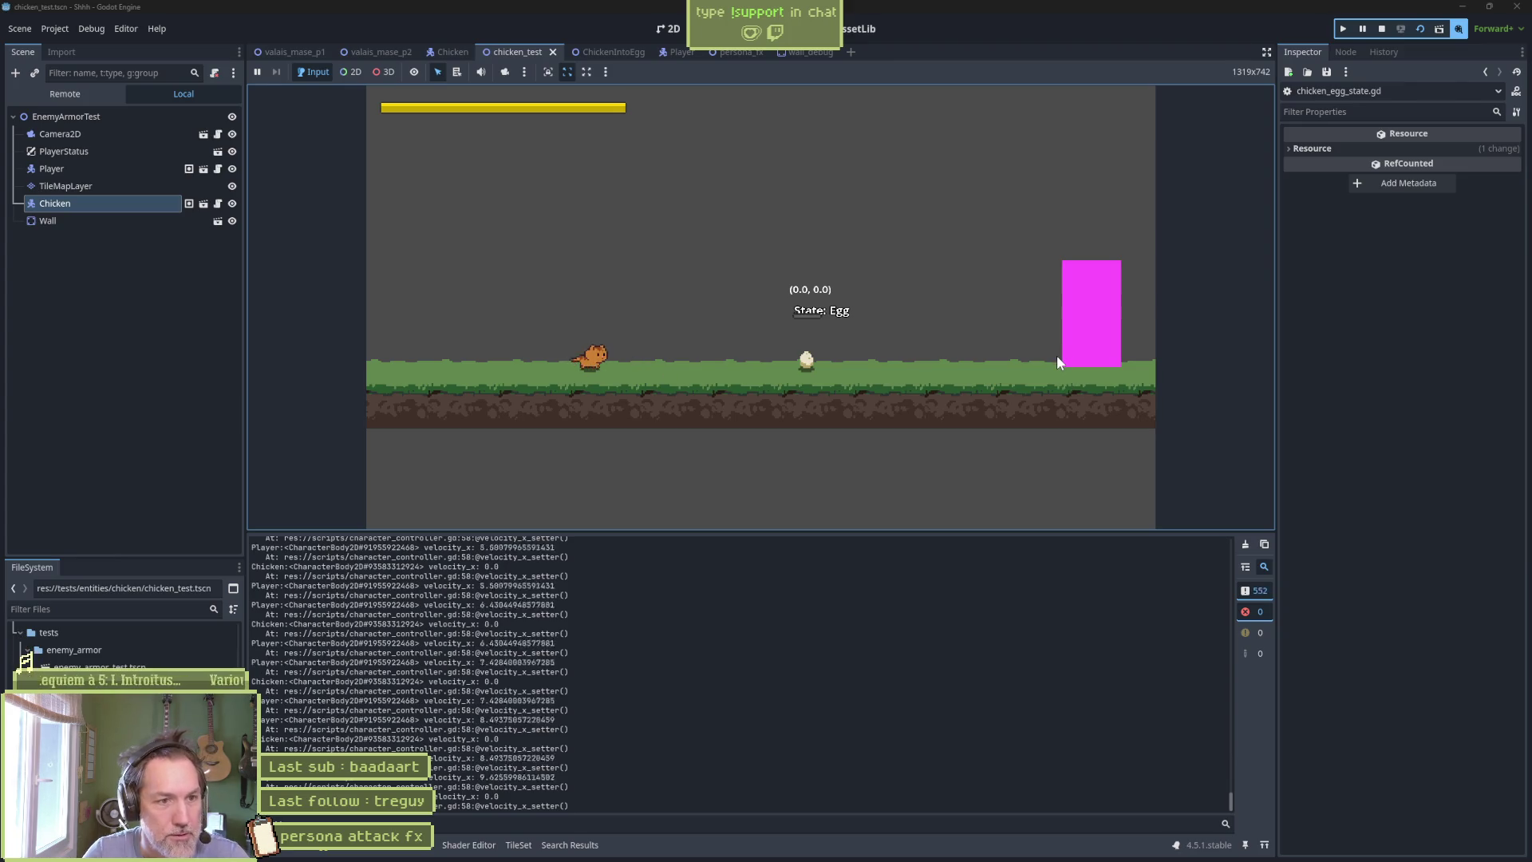
pyautogui.press('x')
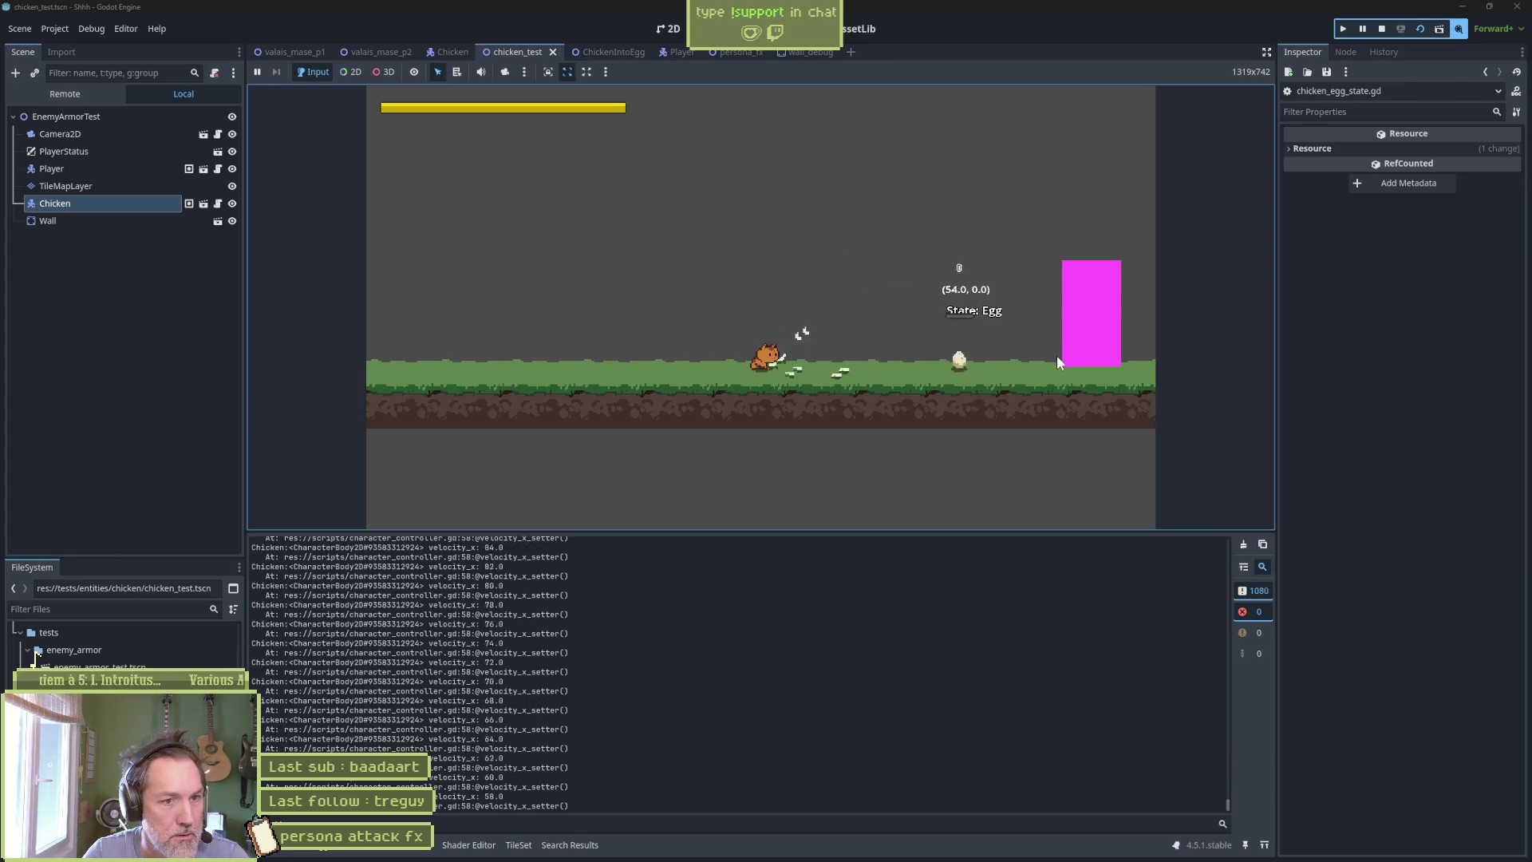
pyautogui.press('F8')
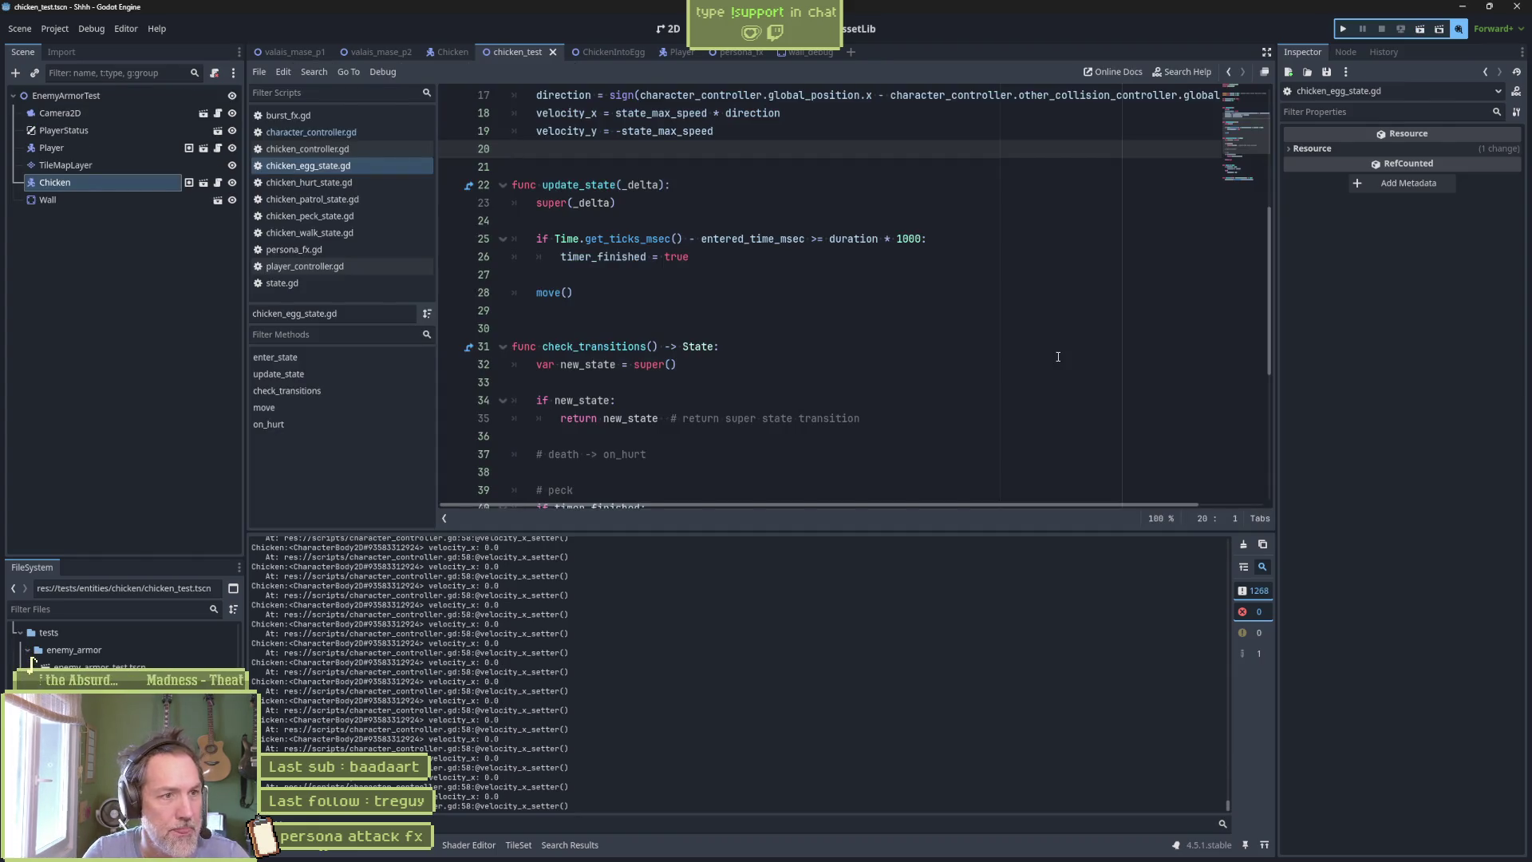
pyautogui.press('F6')
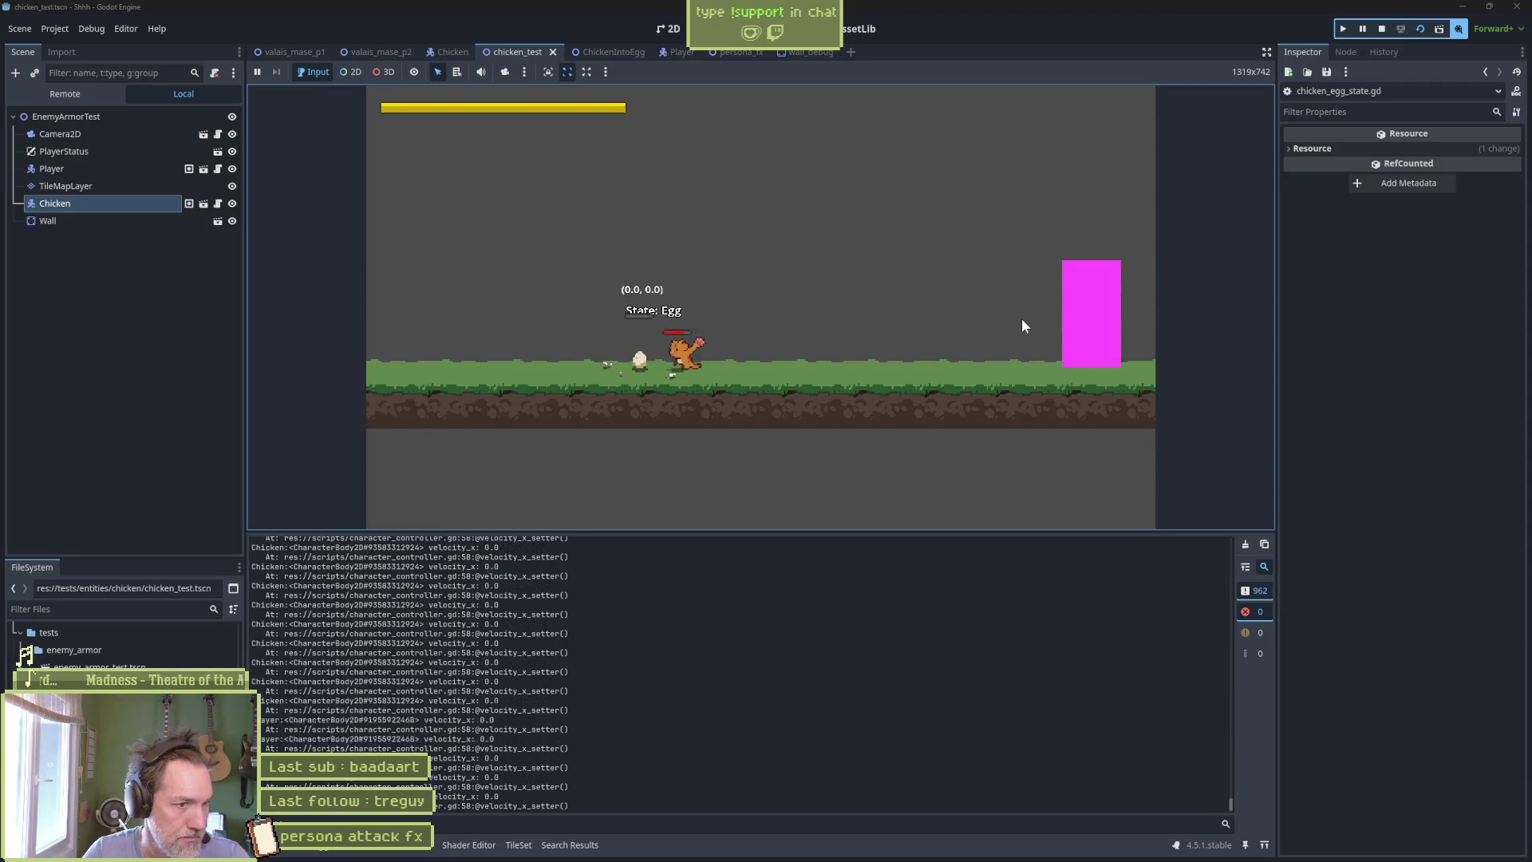
pyautogui.click(1245, 545)
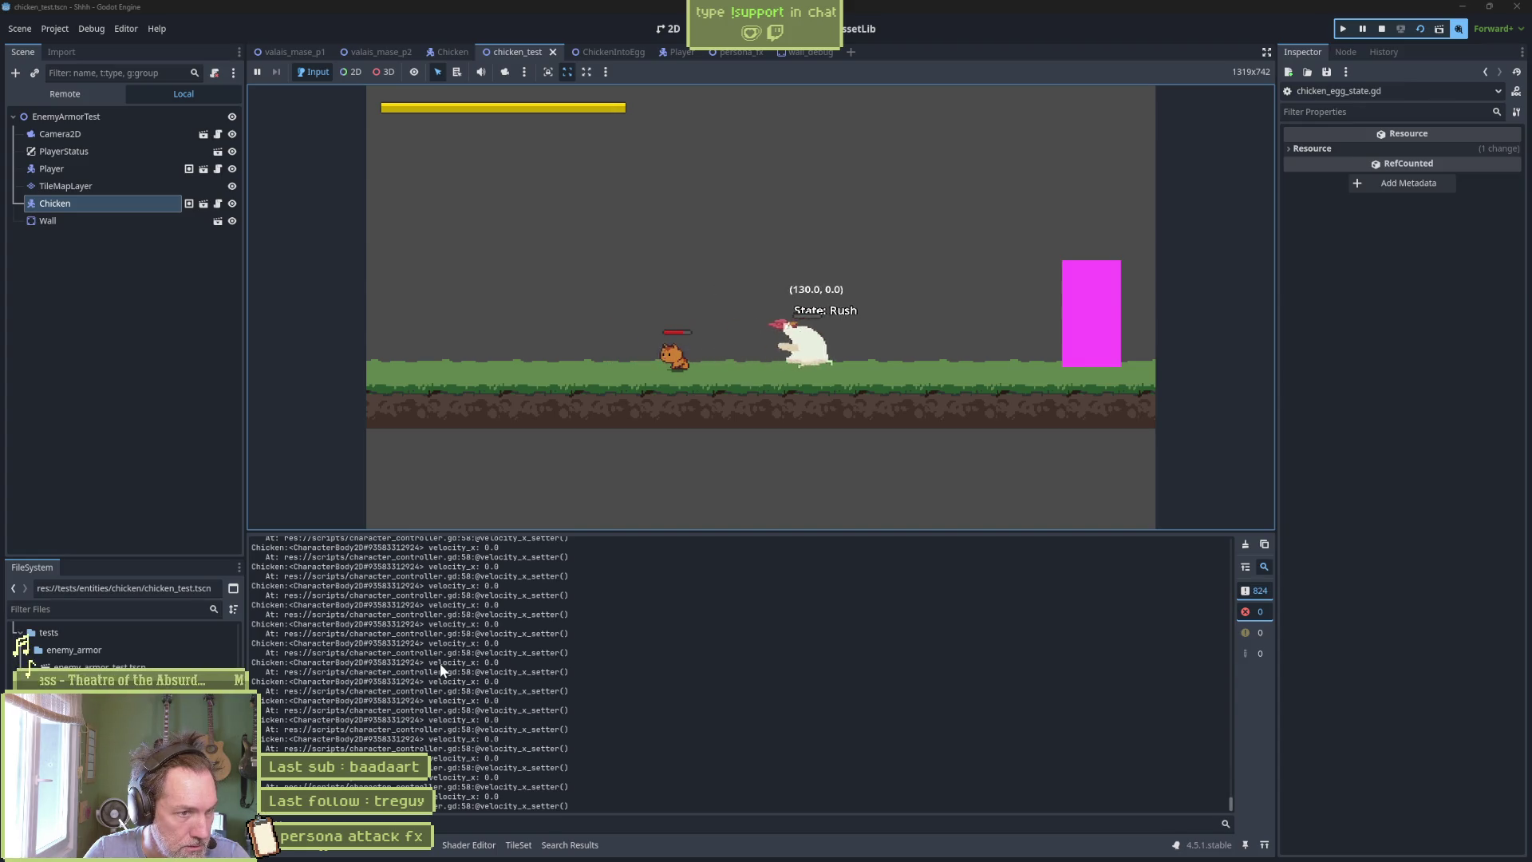
pyautogui.click(1380, 32)
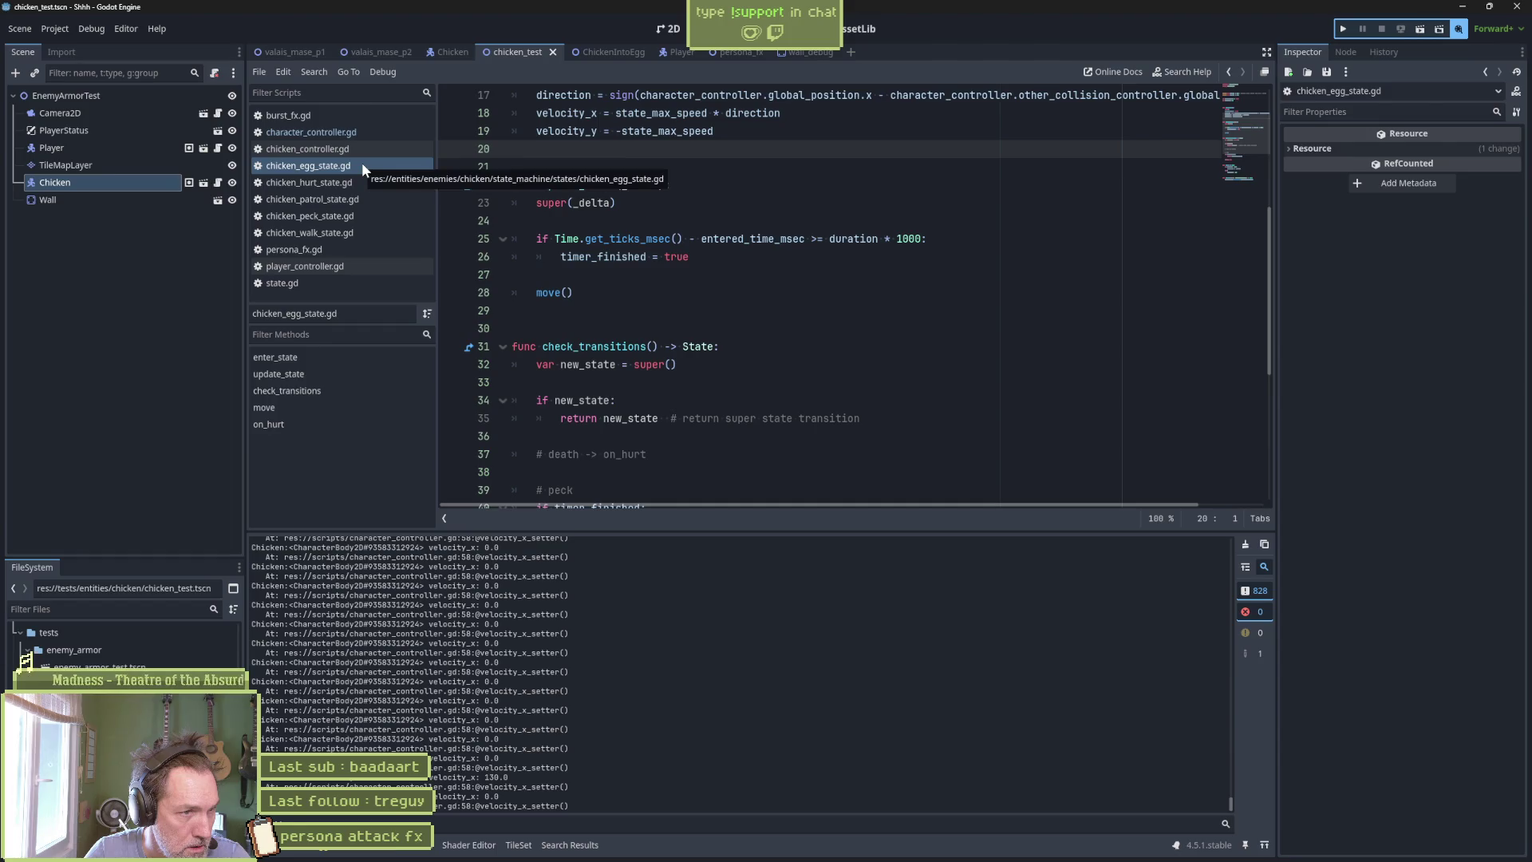
# Jump from the move() call in update_state to the move() function definition.
pyautogui.click(557, 294)
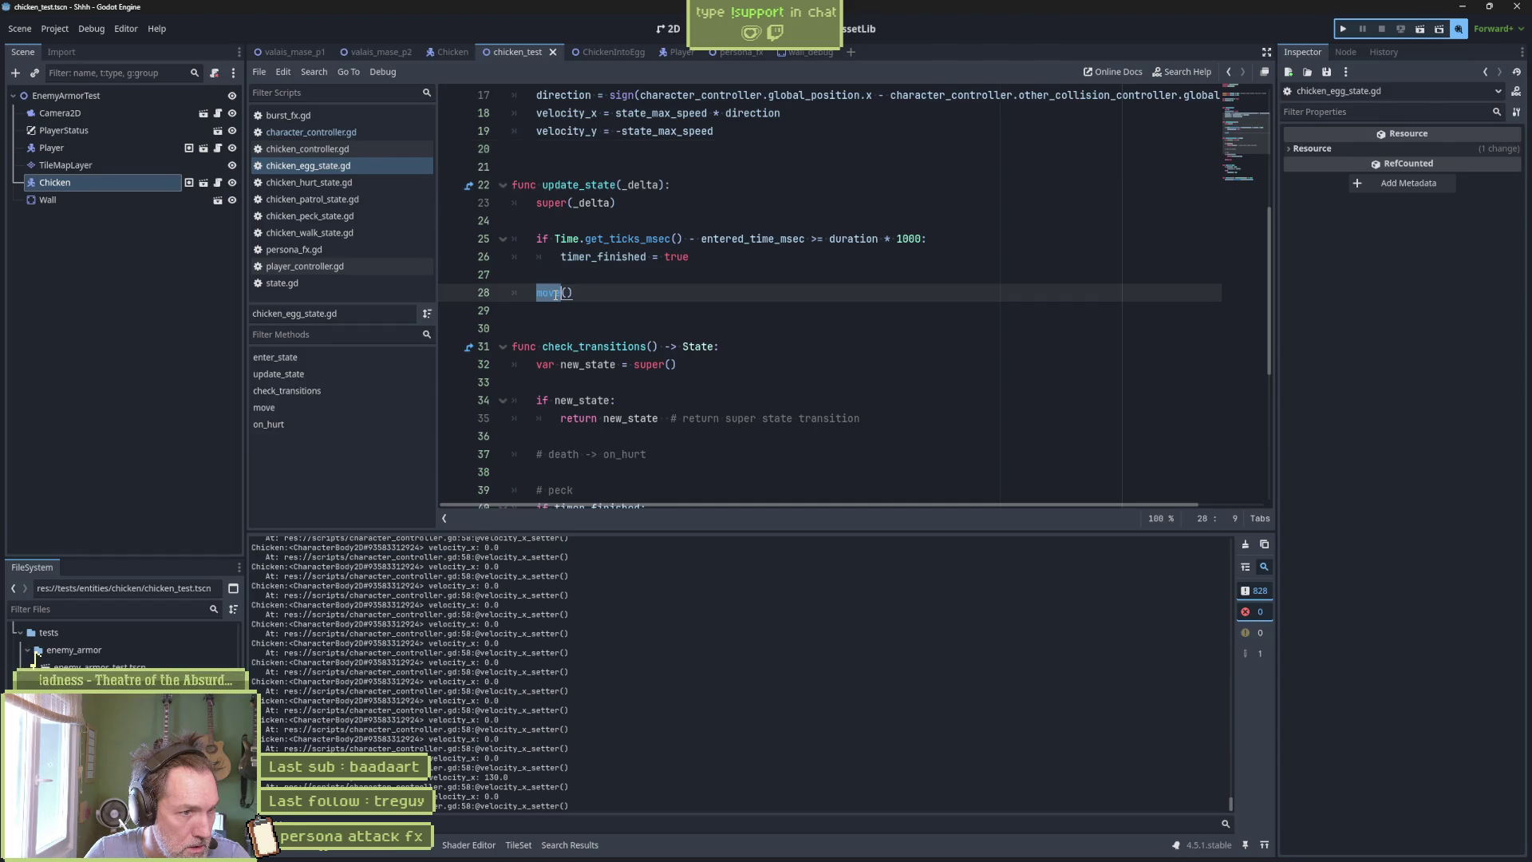
pyautogui.keyDown('ctrl'); pyautogui.click(557, 295); pyautogui.keyUp('ctrl')
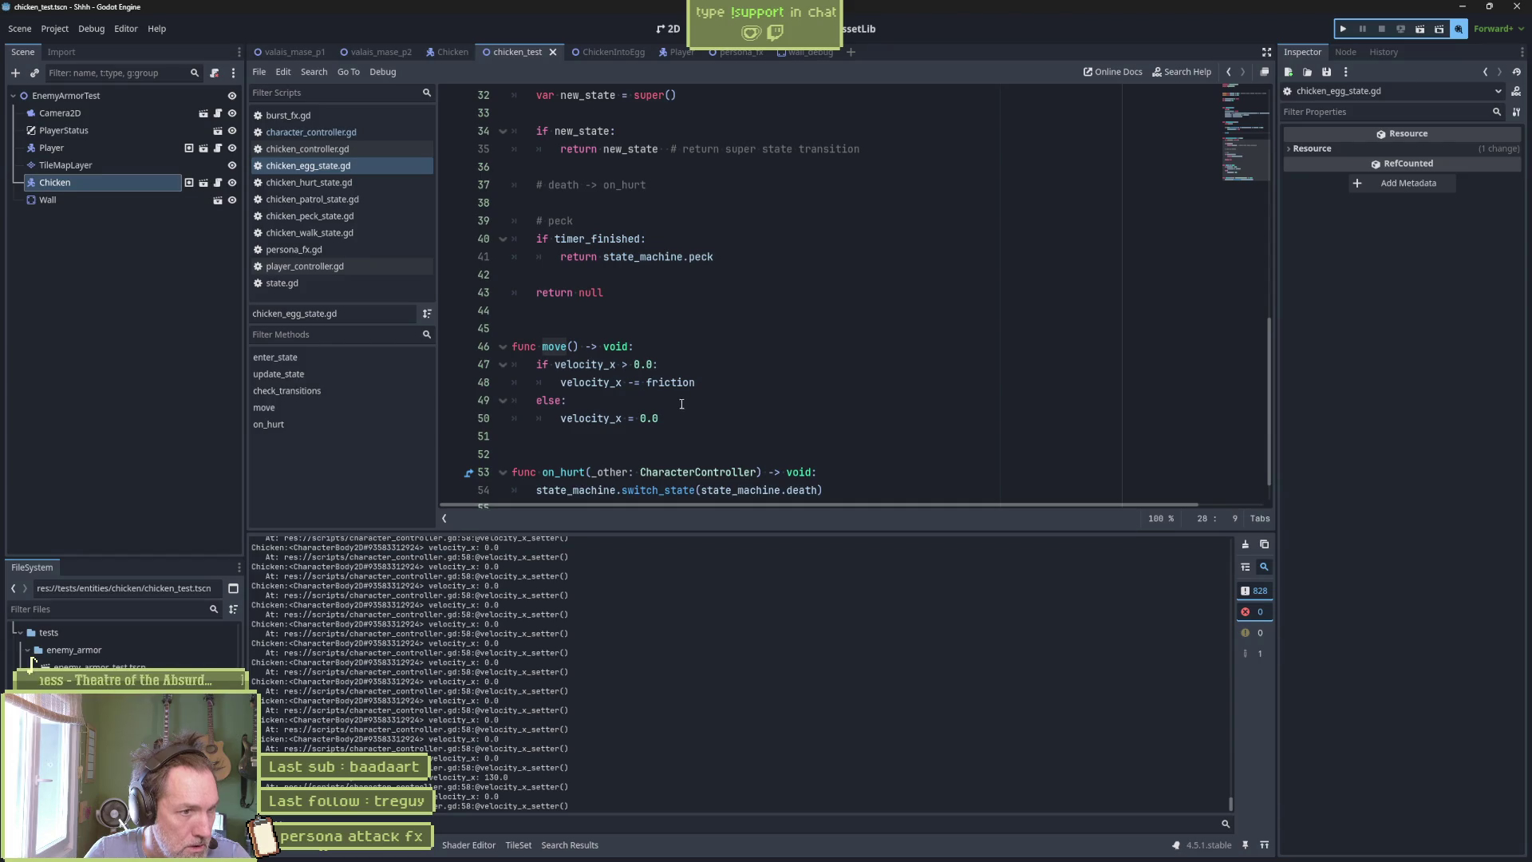
pyautogui.scroll(3, 695, 404)
pyautogui.scroll(-3, 695, 404)
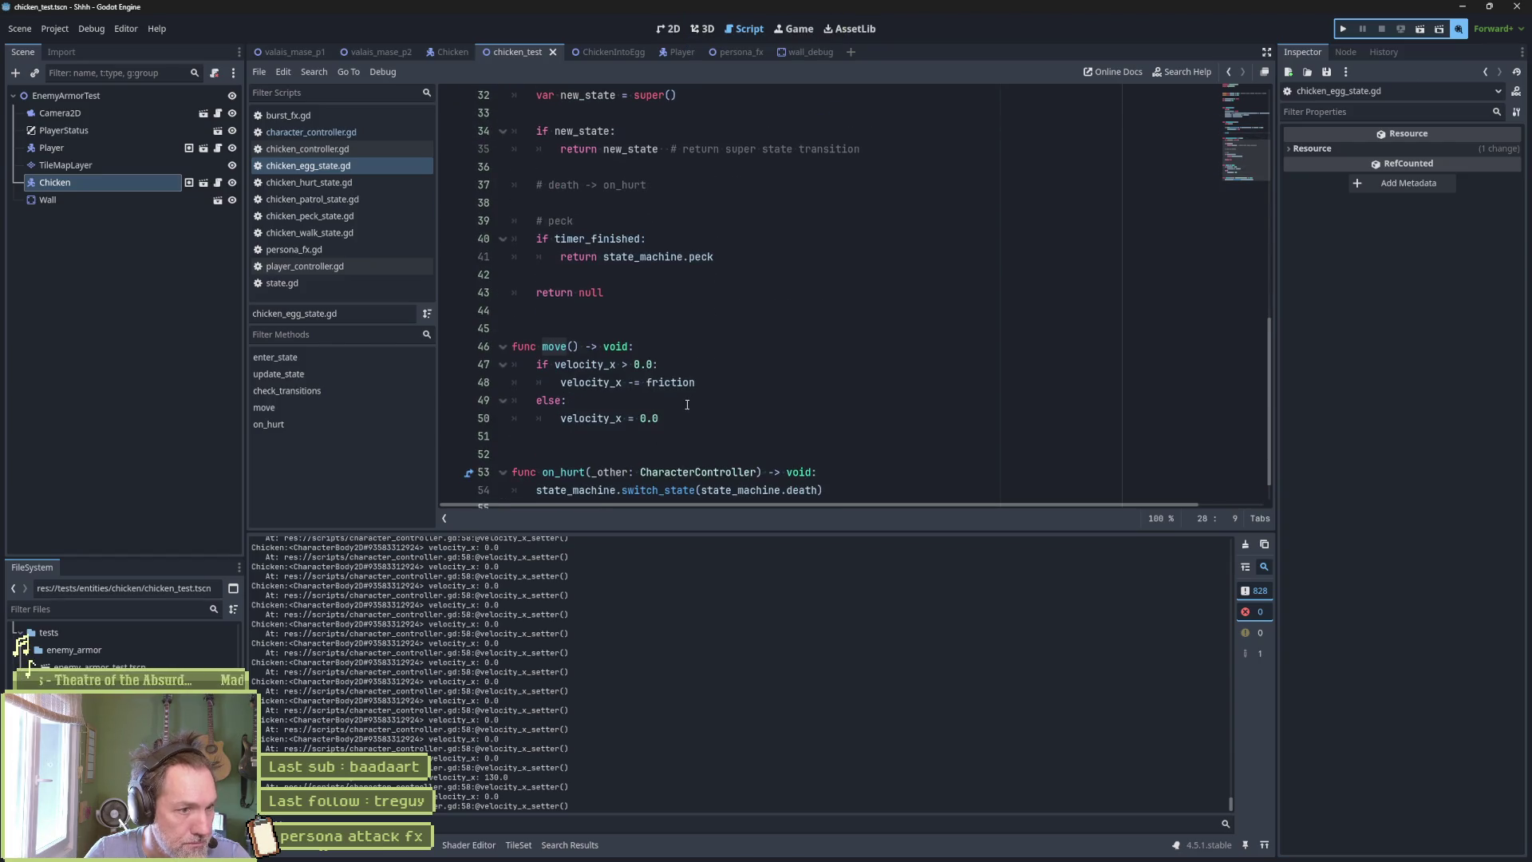
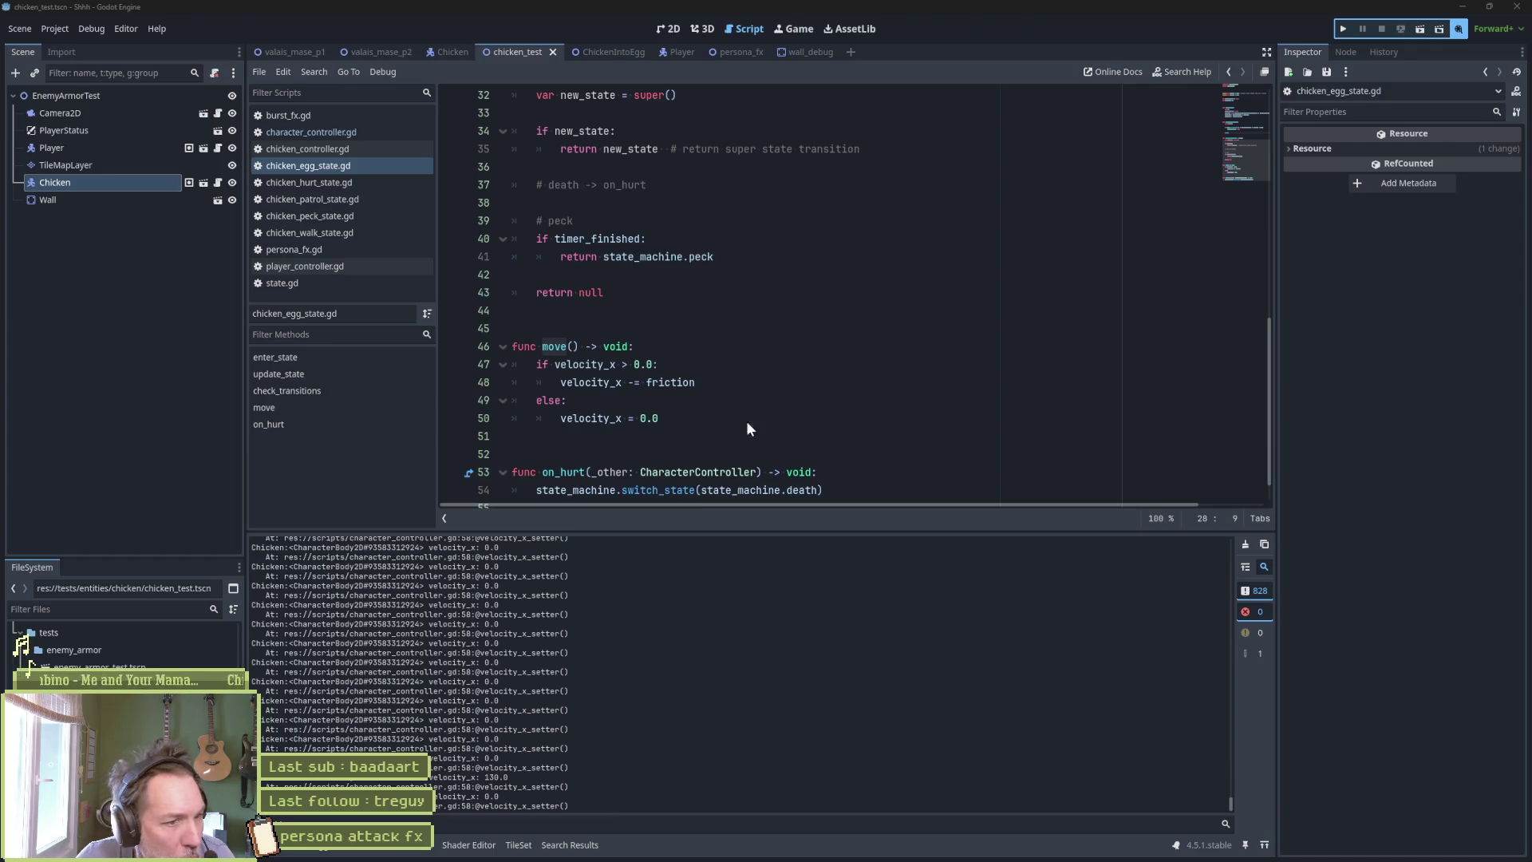
# Inspect the else branch of move() and its return null line.
pyautogui.click(745, 400)
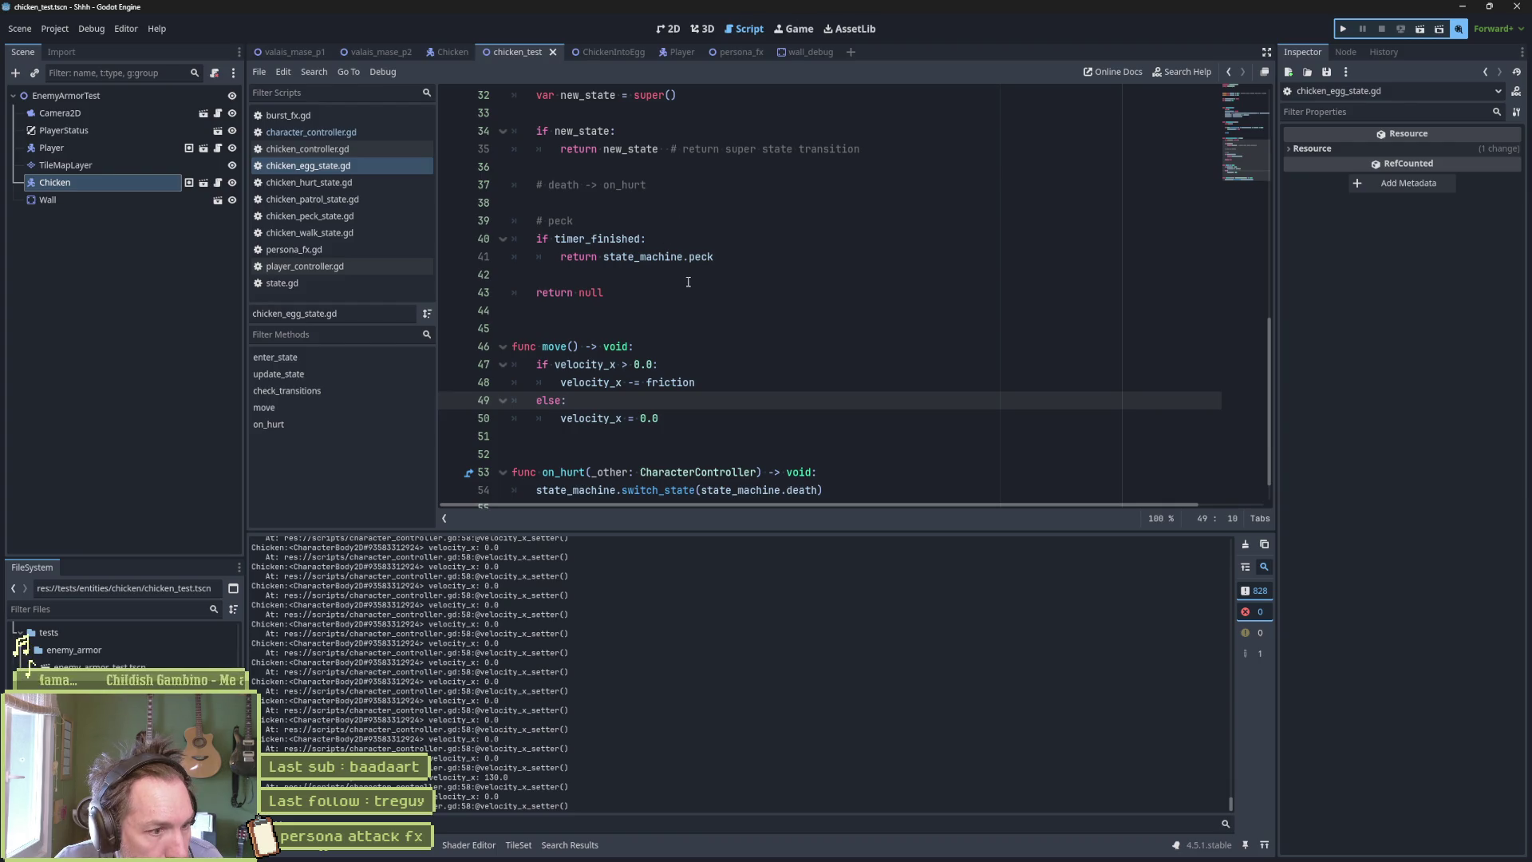
pyautogui.click(734, 292)
pyautogui.scroll(4, 737, 294)
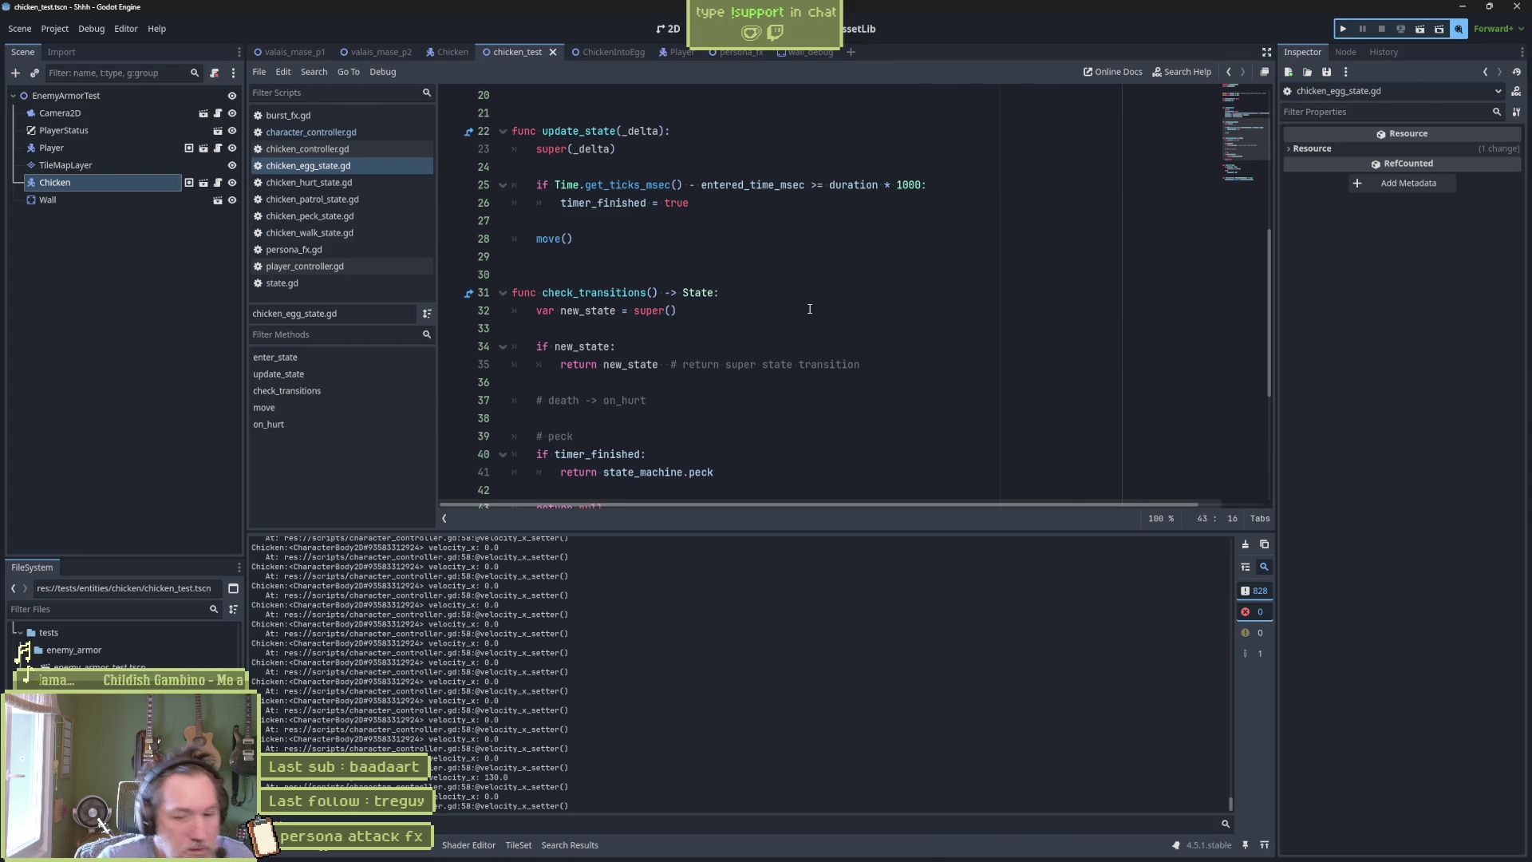
# Run the chicken test scene, hit the chicken into an egg, and knock the egg right.
pyautogui.press('F6')
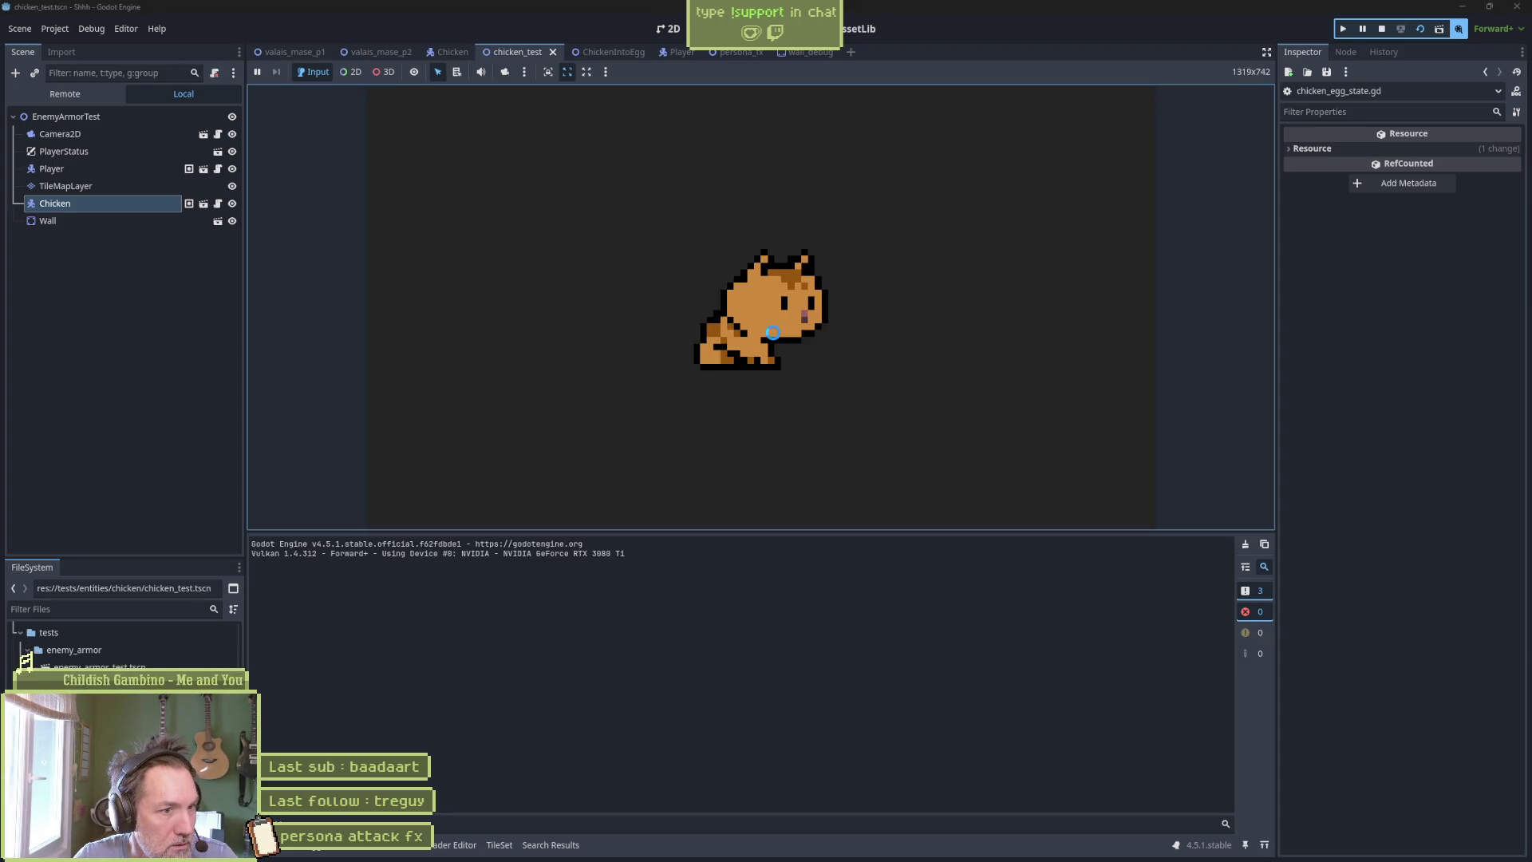
pyautogui.press('x')
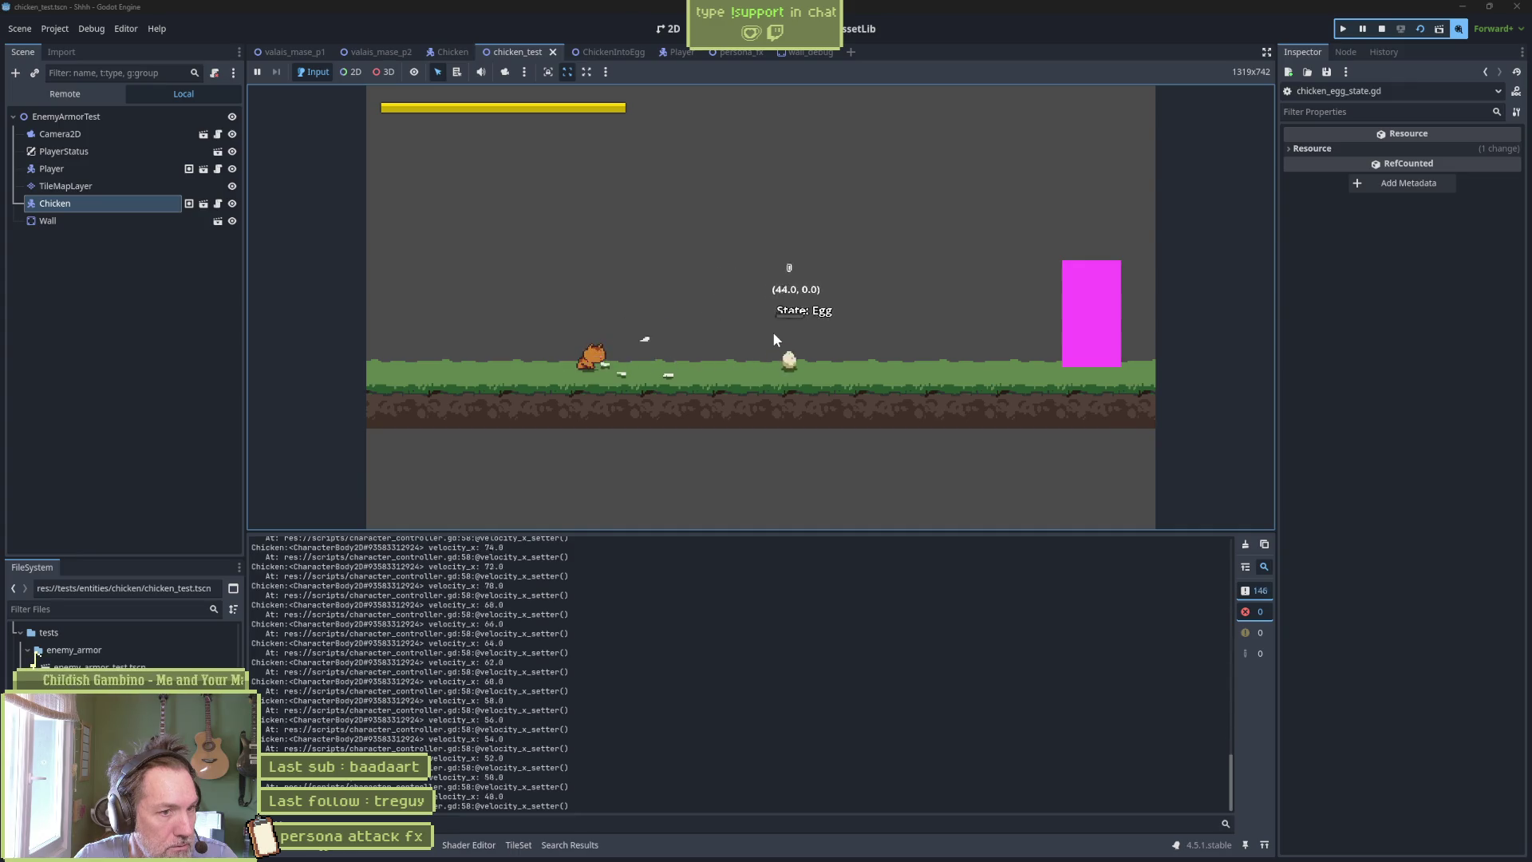
pyautogui.press('Right')
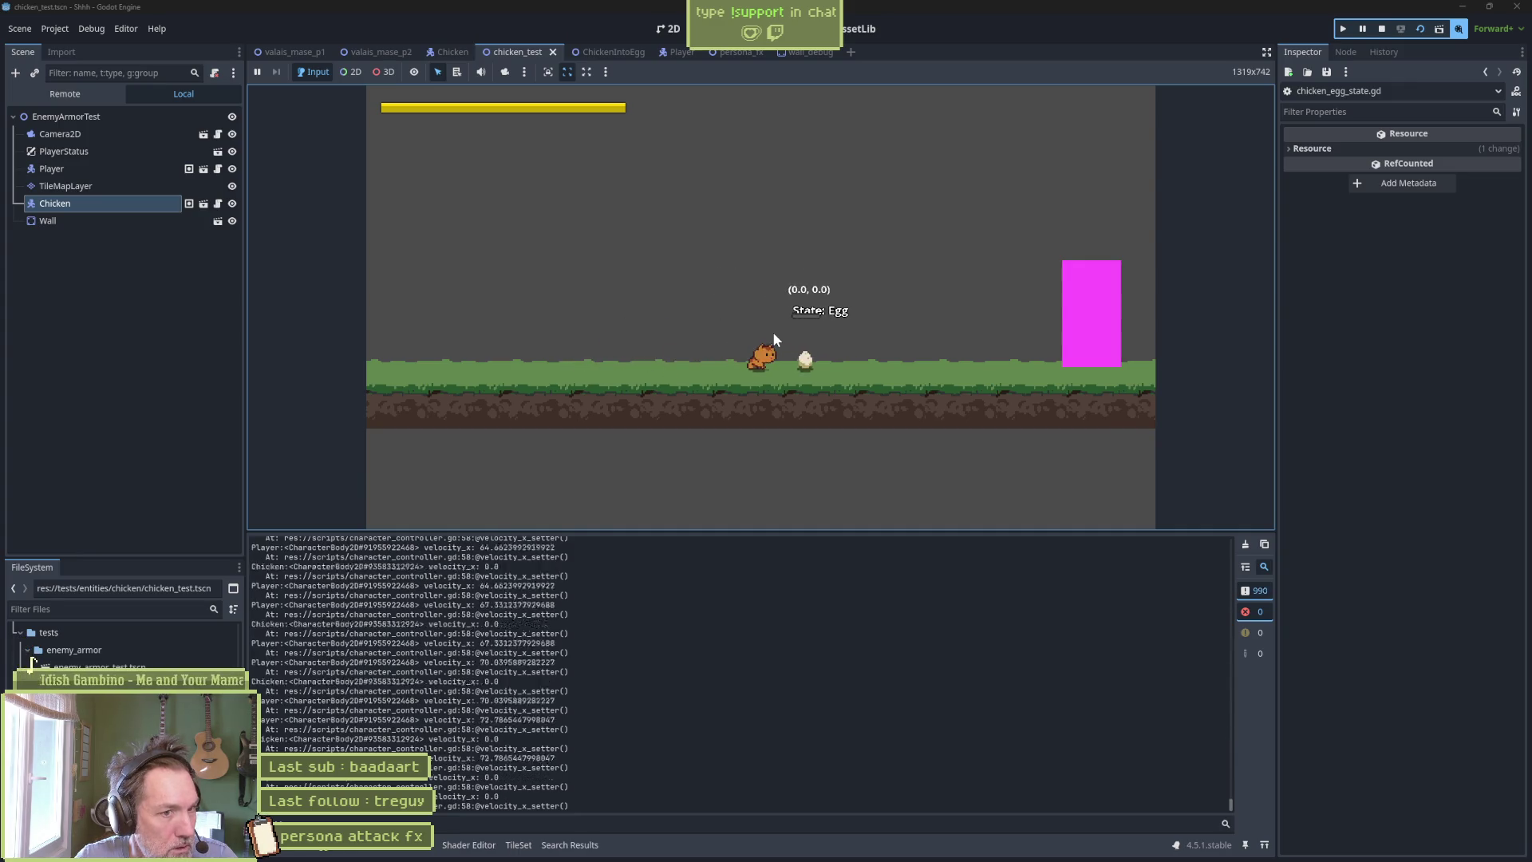
pyautogui.press('x')
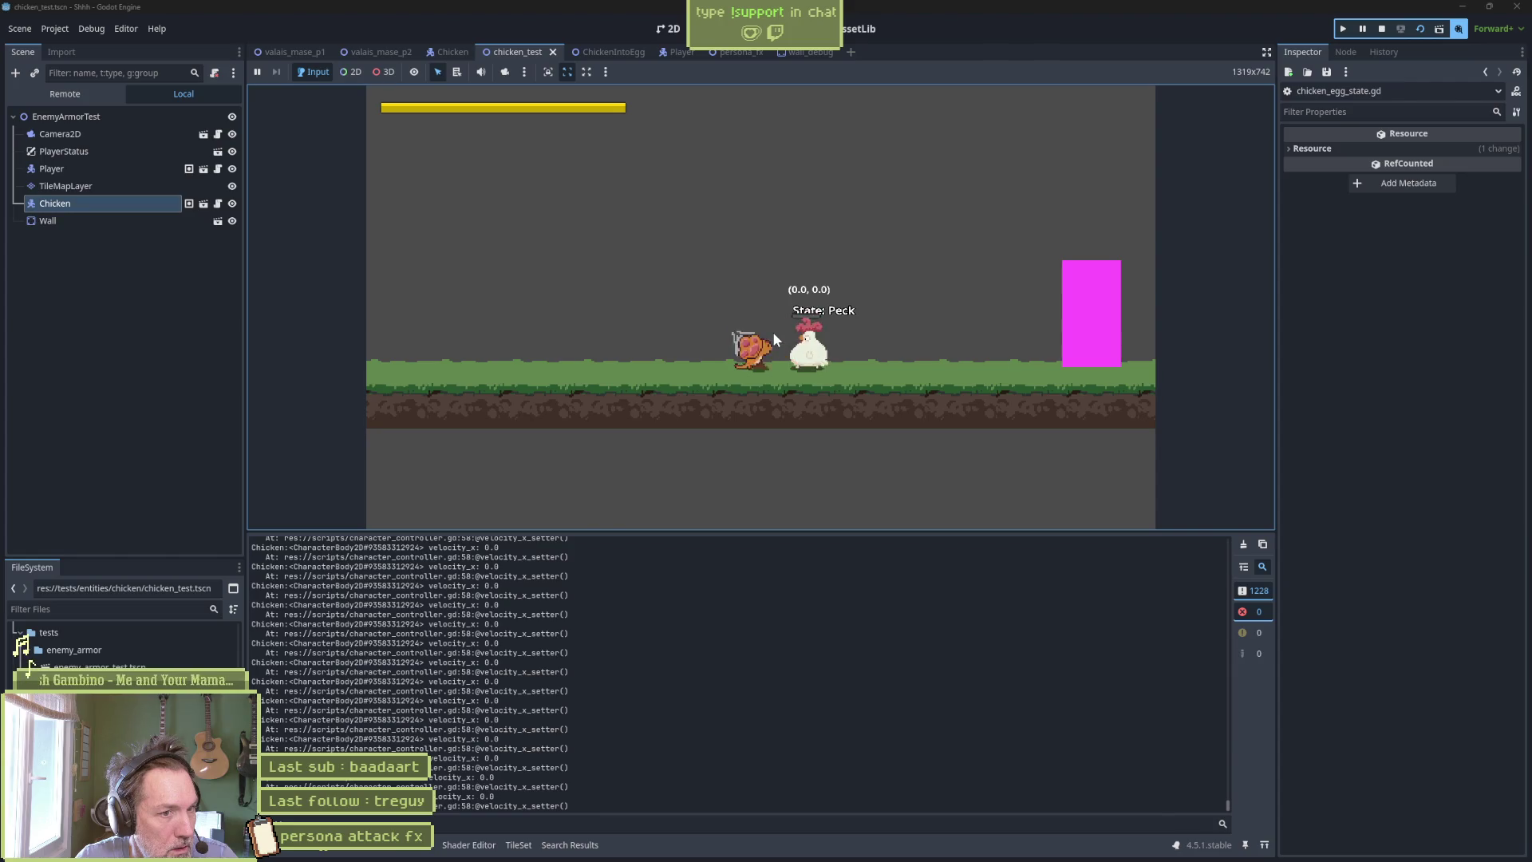
pyautogui.press('space')
pyautogui.press('Right')
pyautogui.press('Left')
# Attack the egg repeatedly, knocking it left and toward the wall, then stop the game.
pyautogui.press('x')
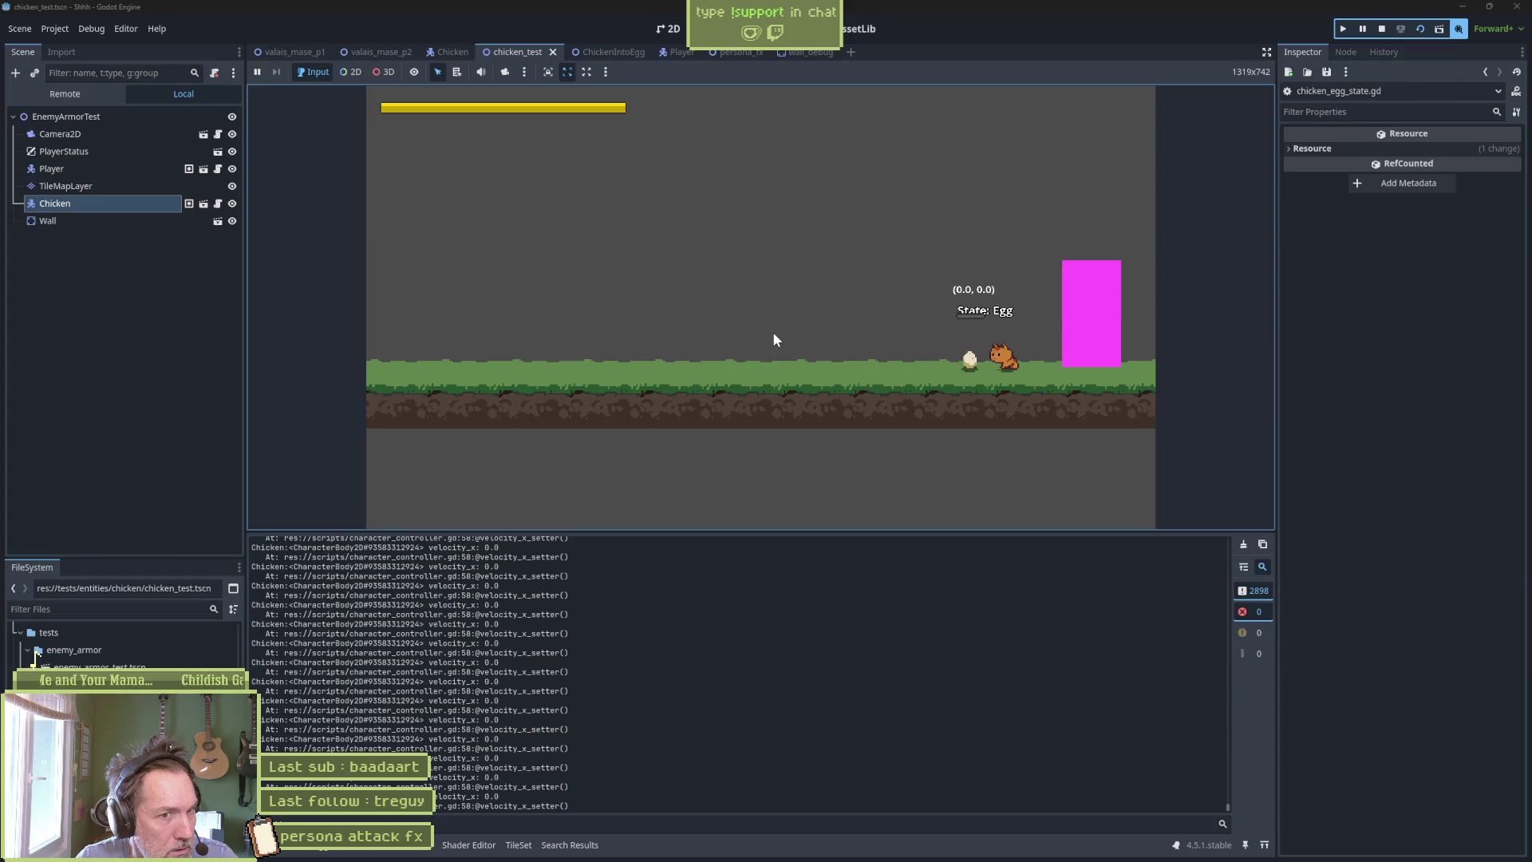
pyautogui.press('x')
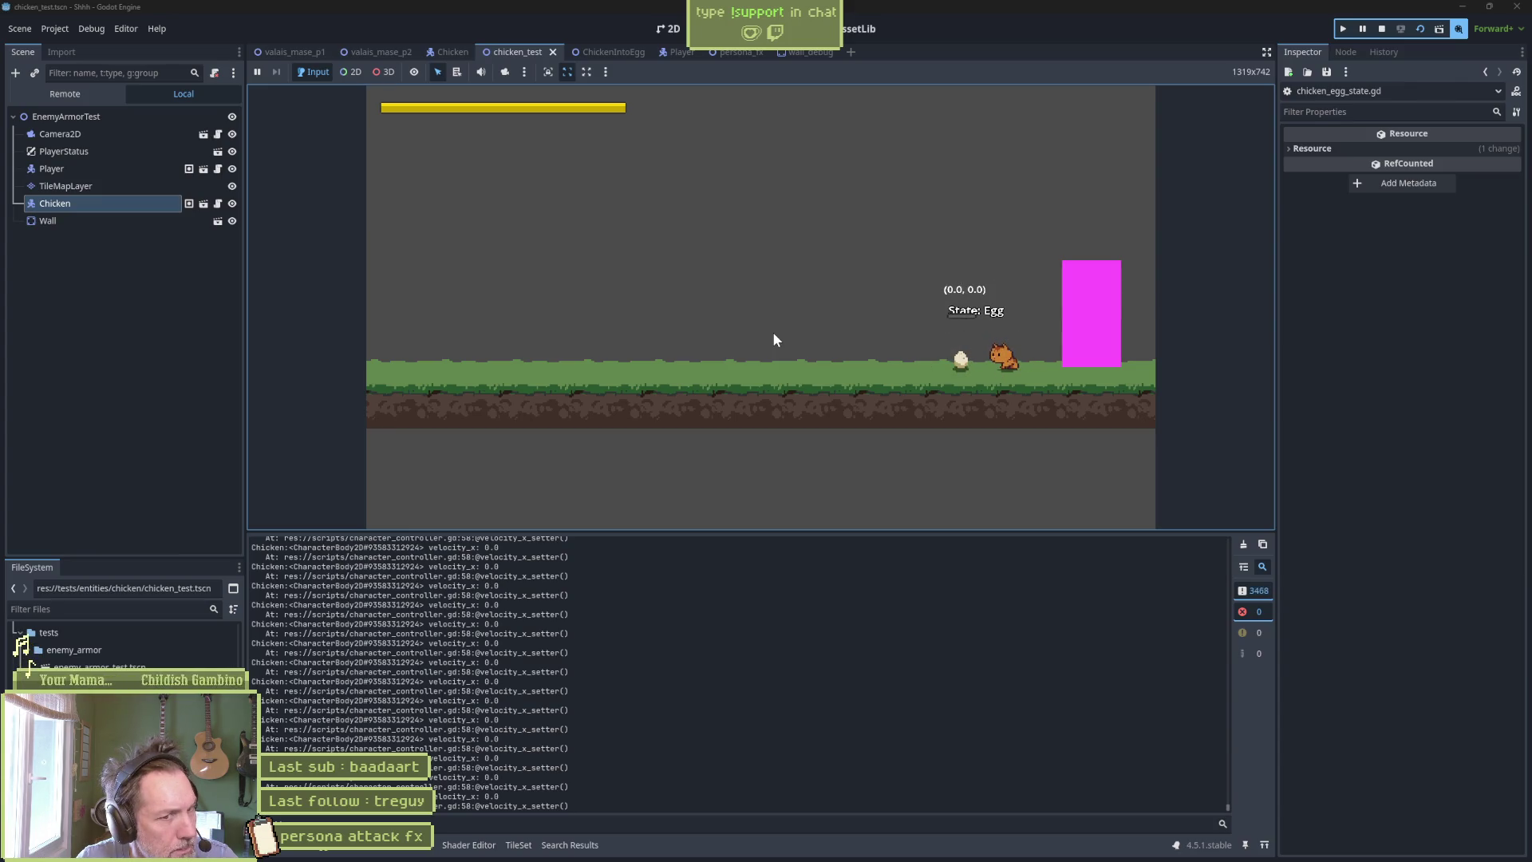
pyautogui.press('x')
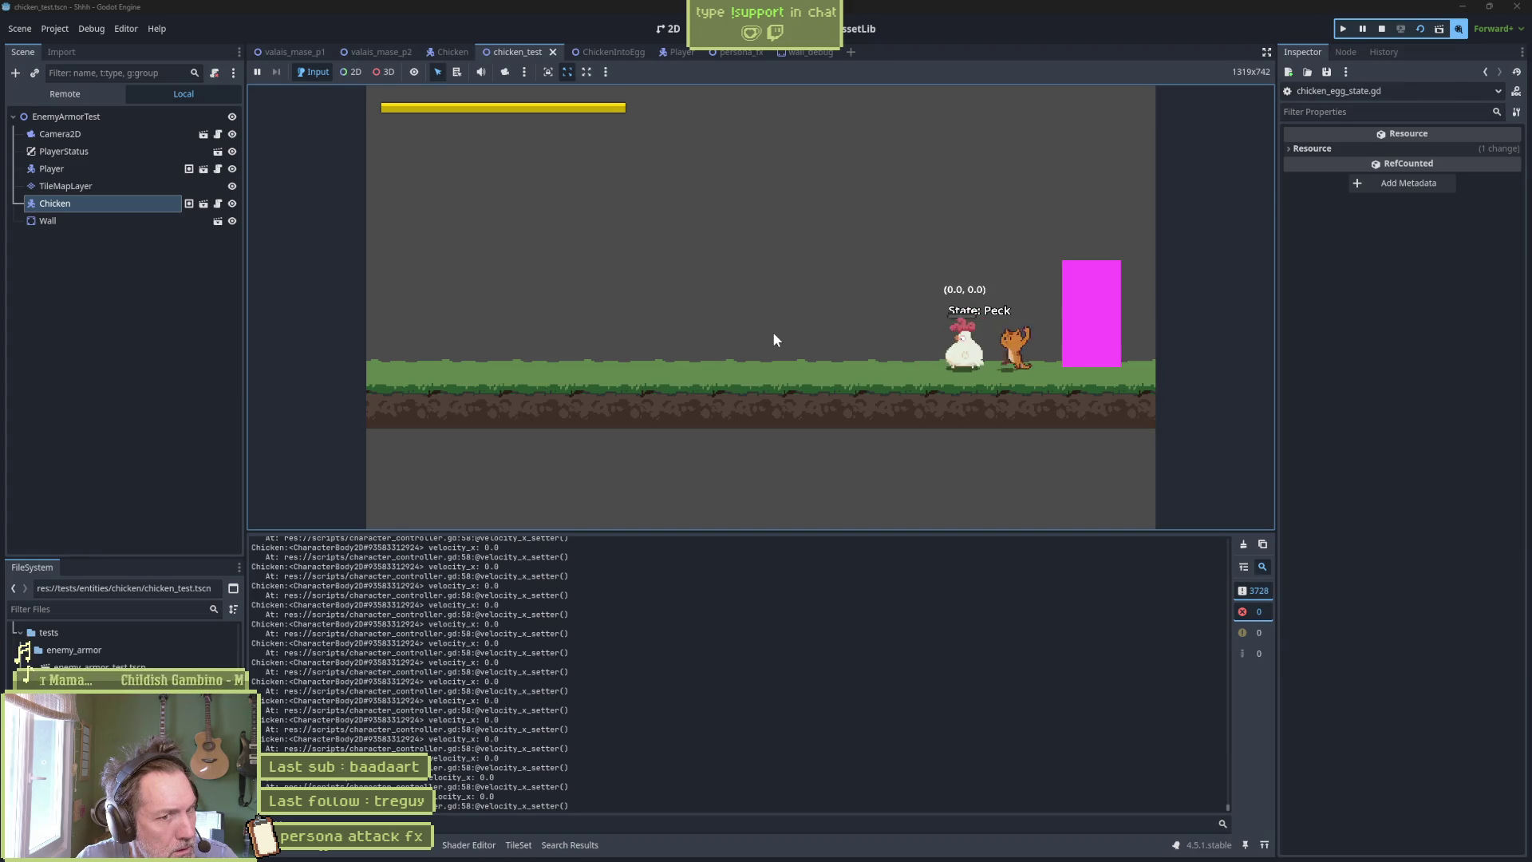
pyautogui.press('Left')
pyautogui.press('Right')
pyautogui.press('x')
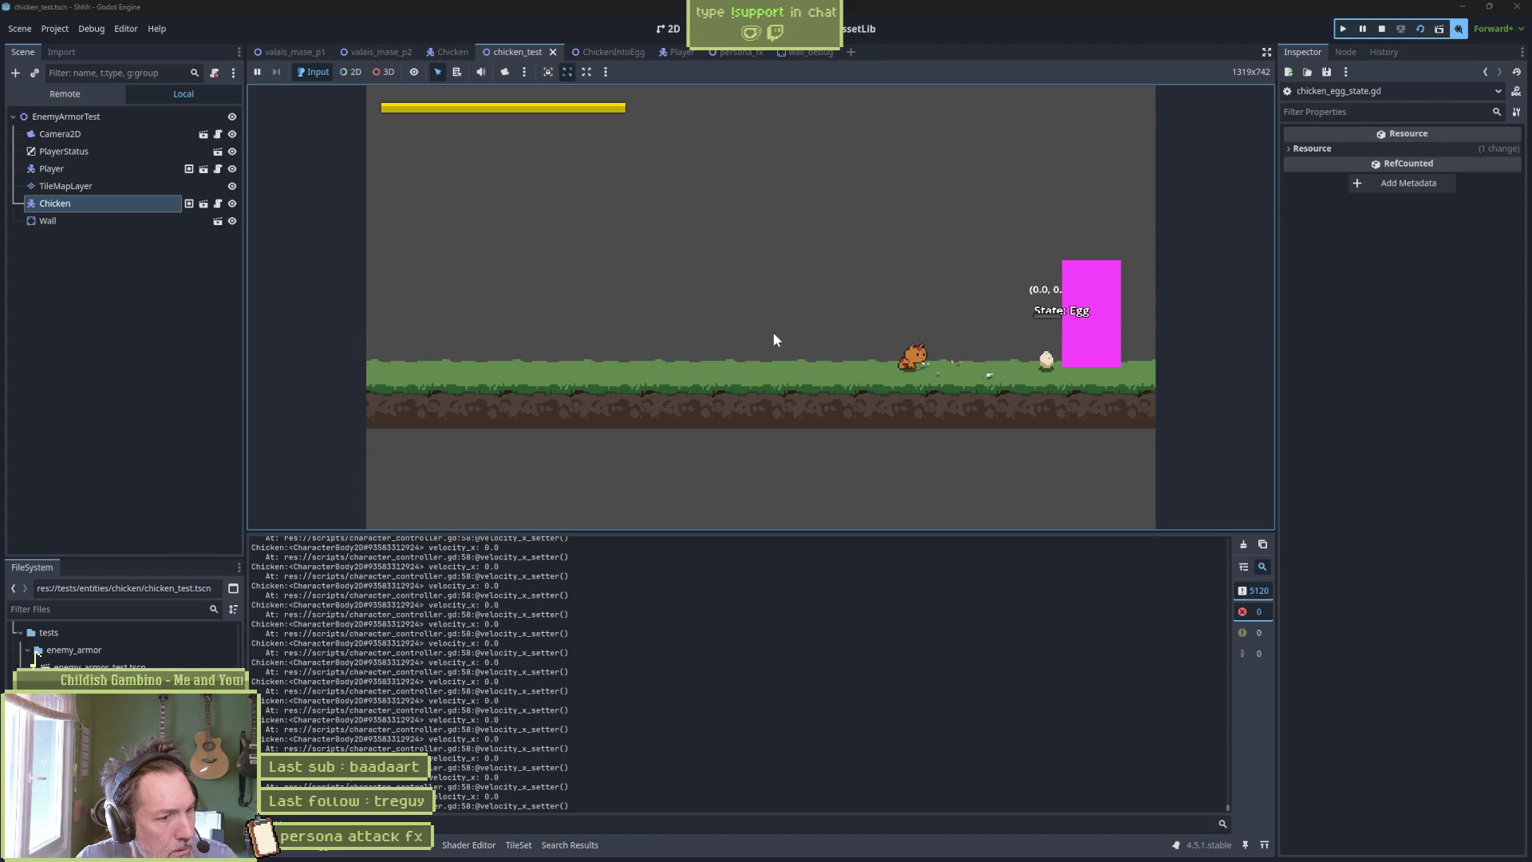
pyautogui.press('F8')
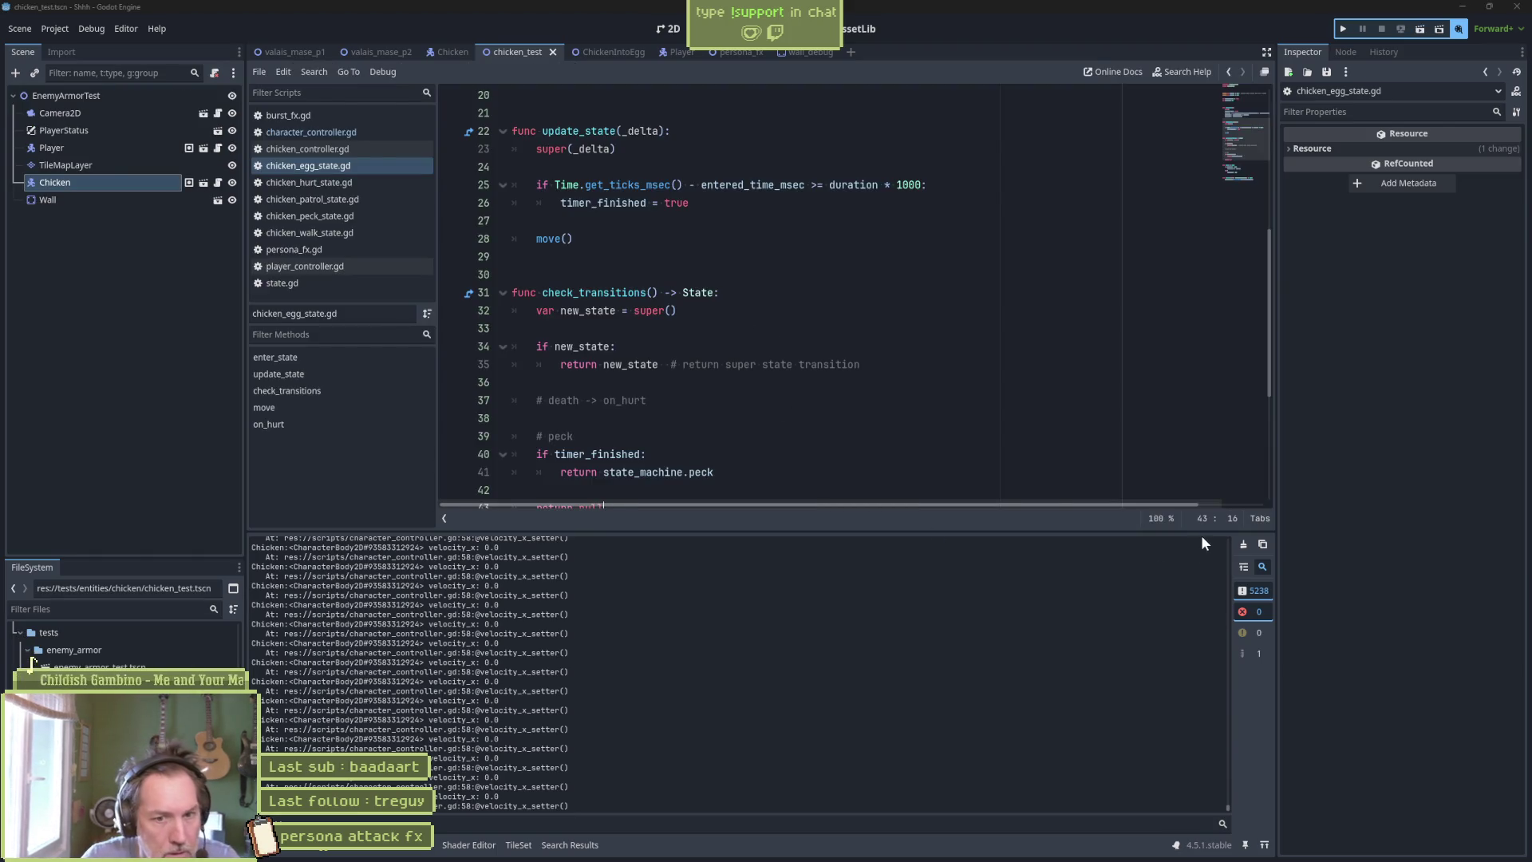
# Select the velocity lines in the Output log, then select 'x -= friction' on line 48 of move().
pyautogui.moveTo(1229, 808); pyautogui.dragTo(1231, 747)
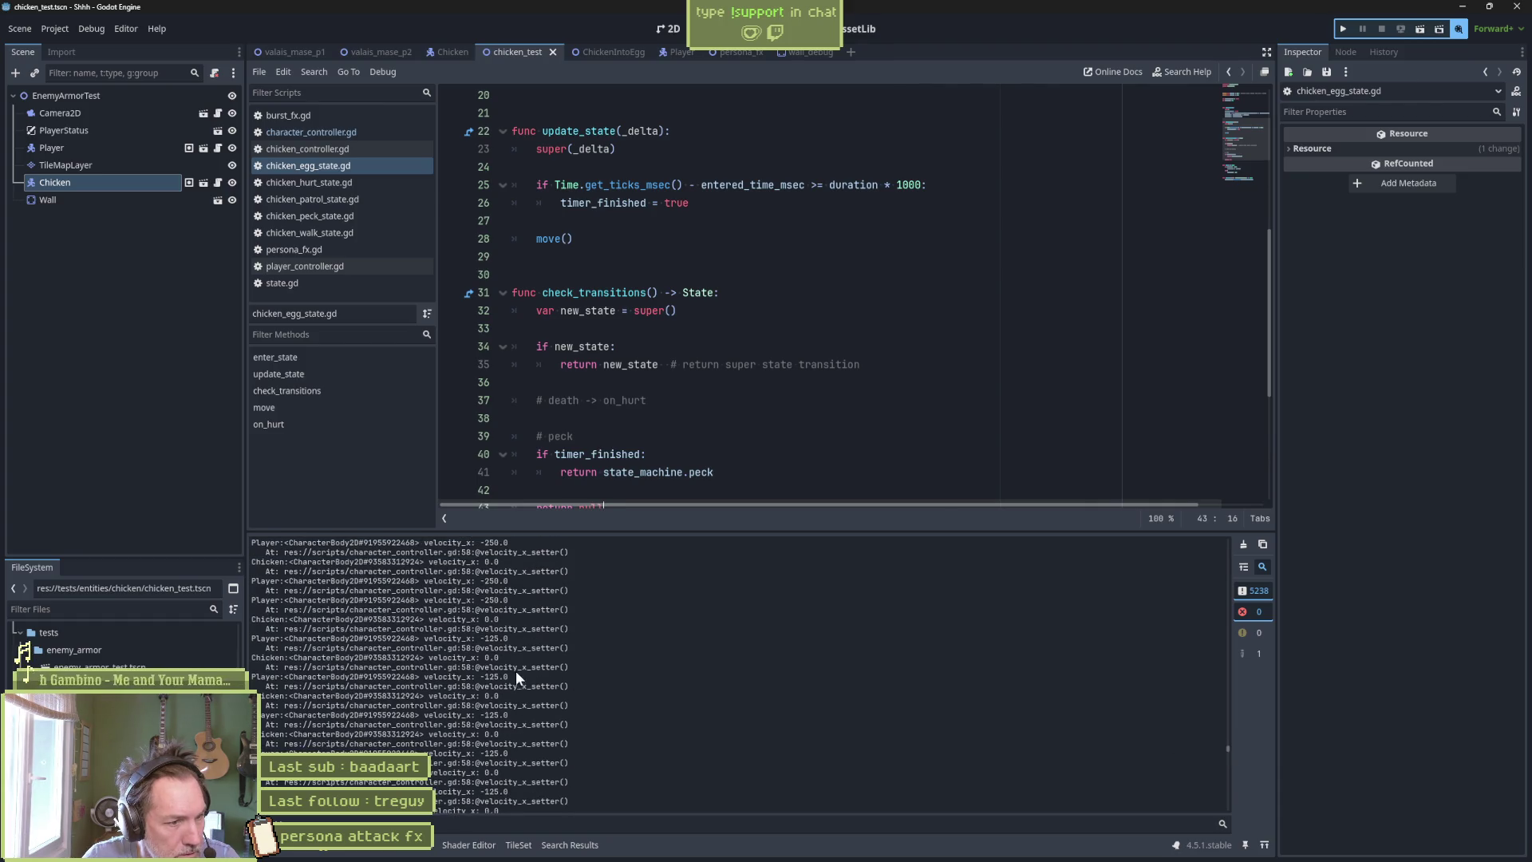
pyautogui.scroll(-3, 506, 721)
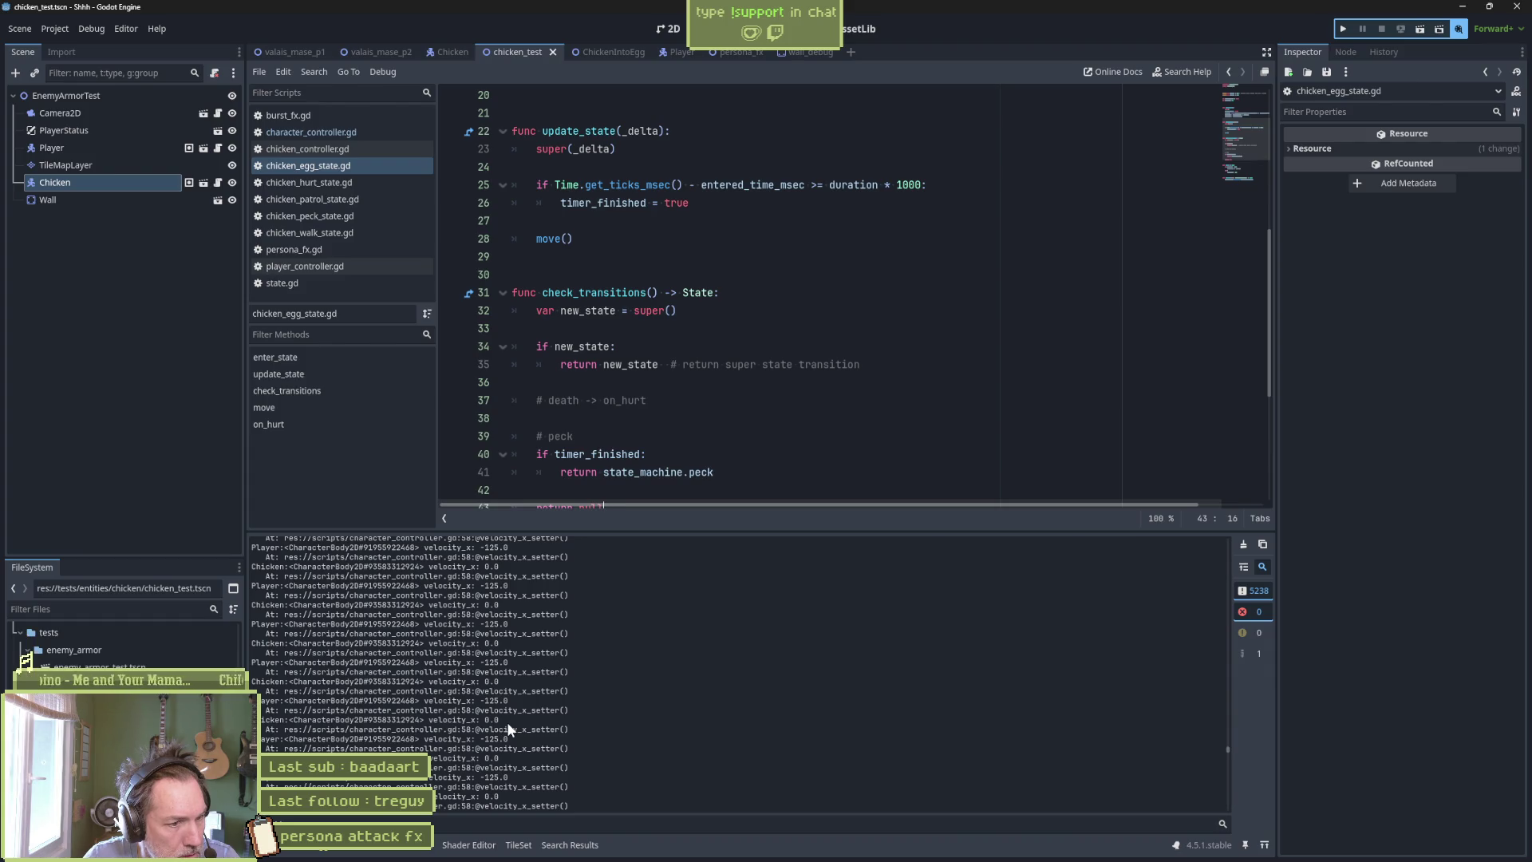
pyautogui.scroll(-2, 506, 721)
pyautogui.moveTo(500, 686); pyautogui.dragTo(502, 704)
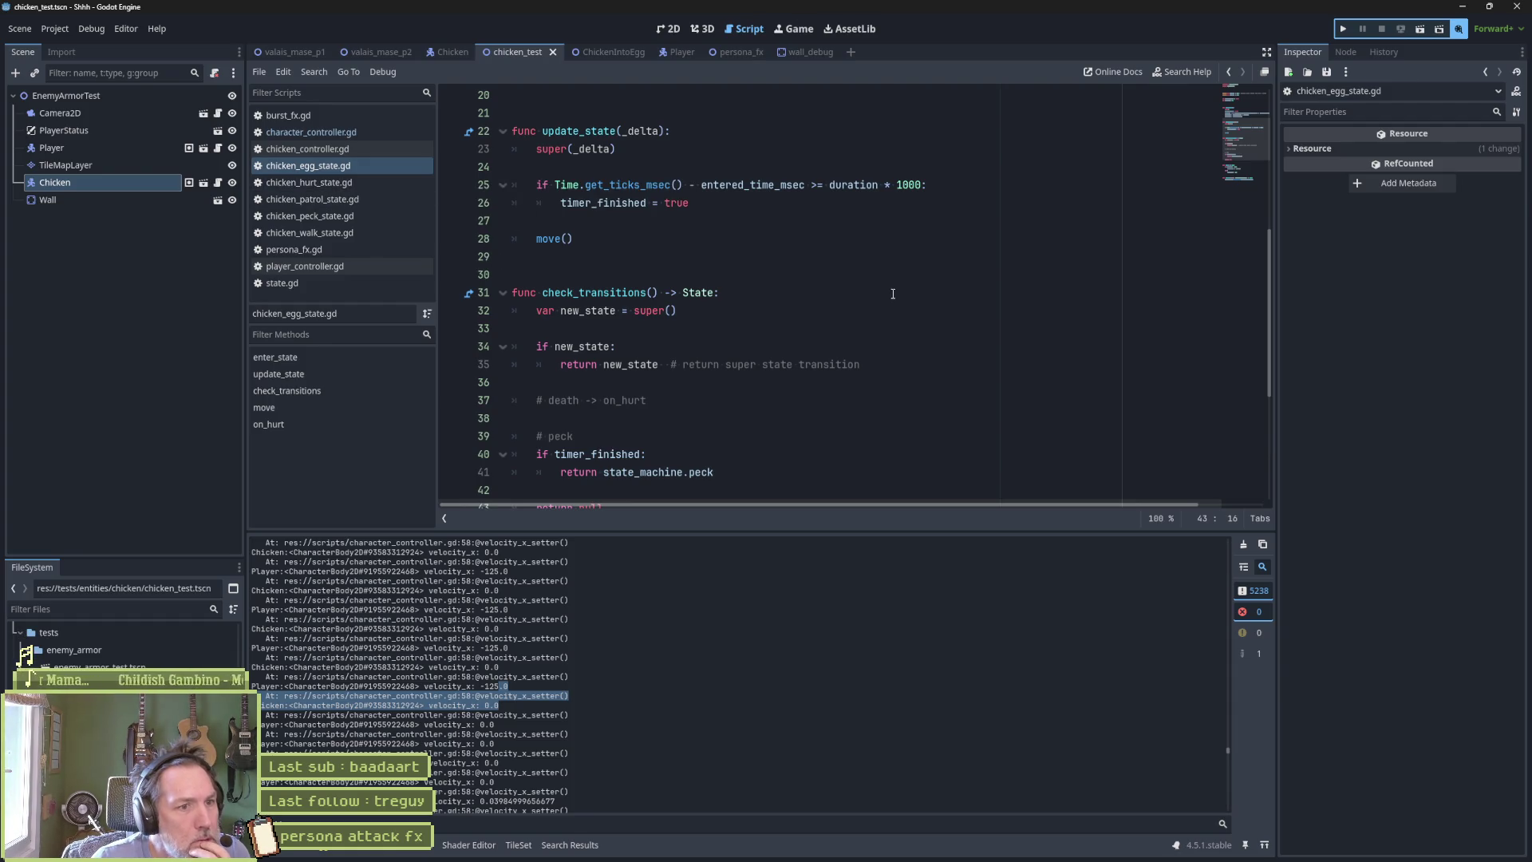
pyautogui.click(333, 411)
pyautogui.moveTo(675, 349); pyautogui.dragTo(615, 349)
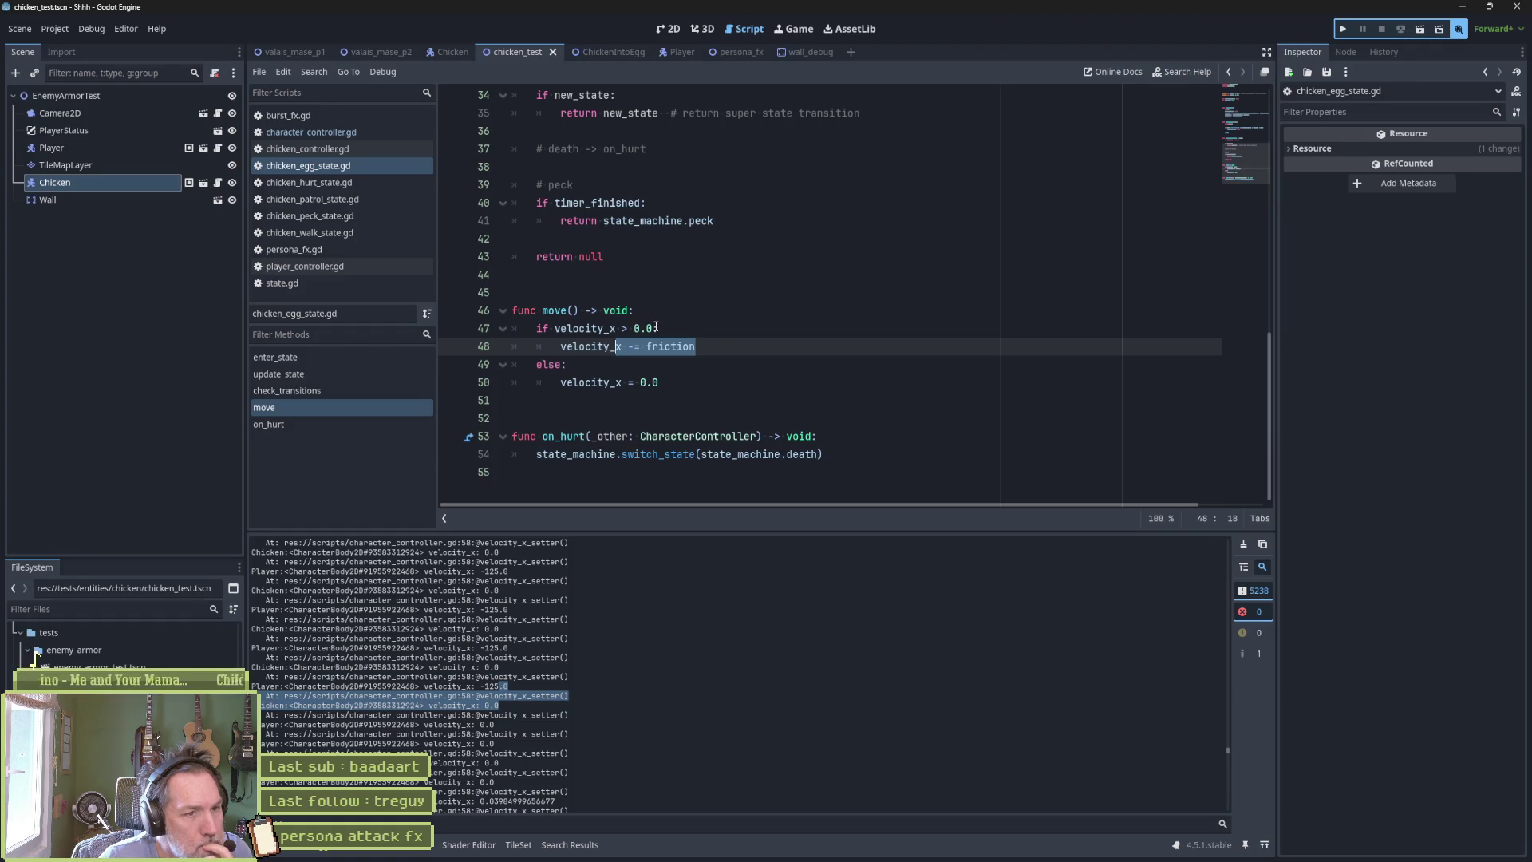
# Add 'if direction > 0.0:' at the top of move() with 'velocity_x -= friction' beneath it.
pyautogui.click(694, 311)
pyautogui.press('Return')
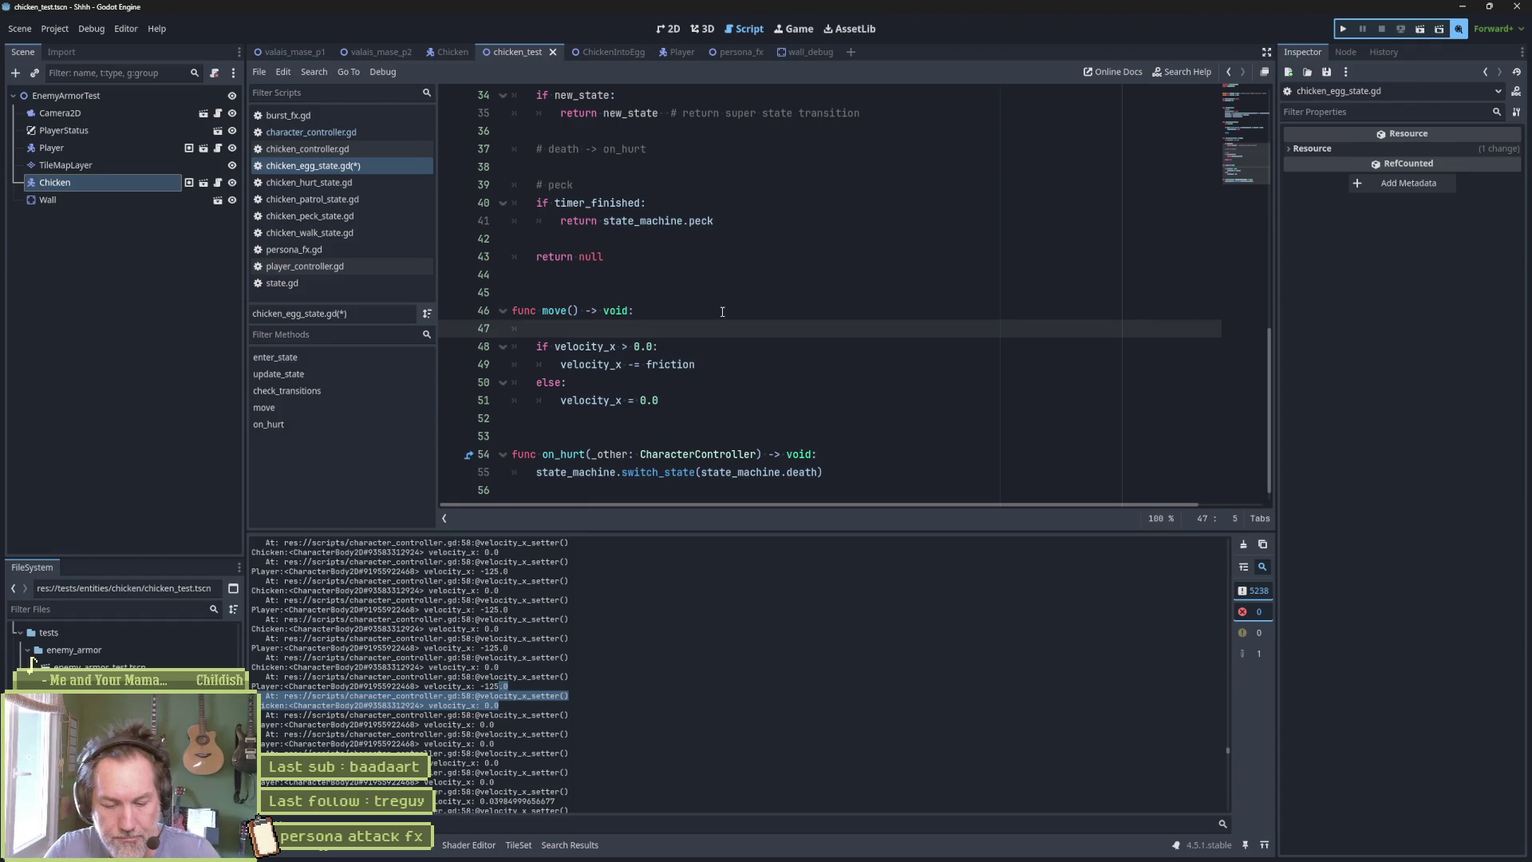
pyautogui.write('if direc')
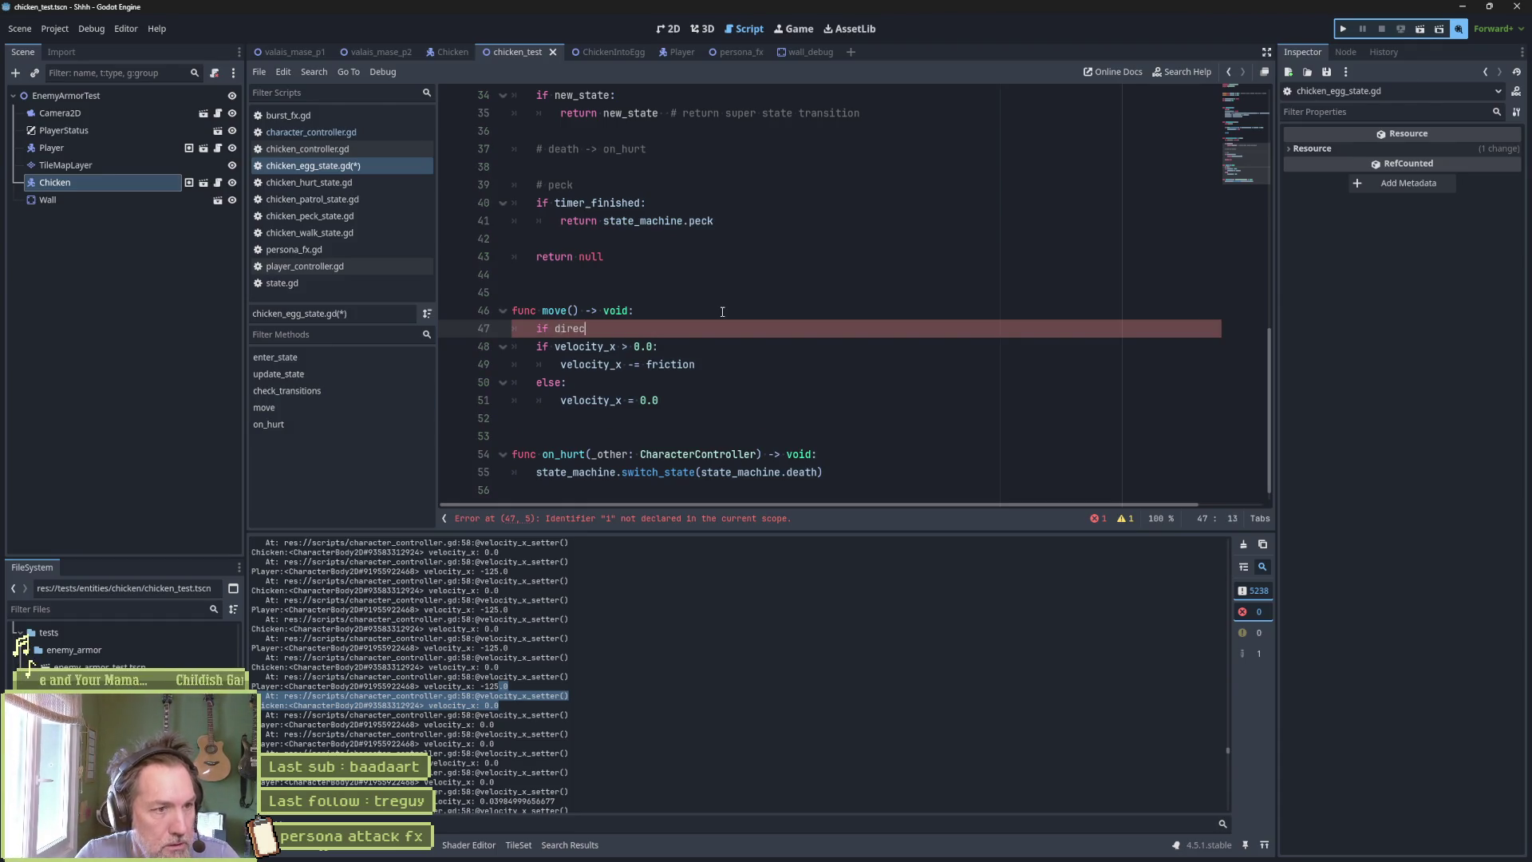
pyautogui.write('tion > 0.0:')
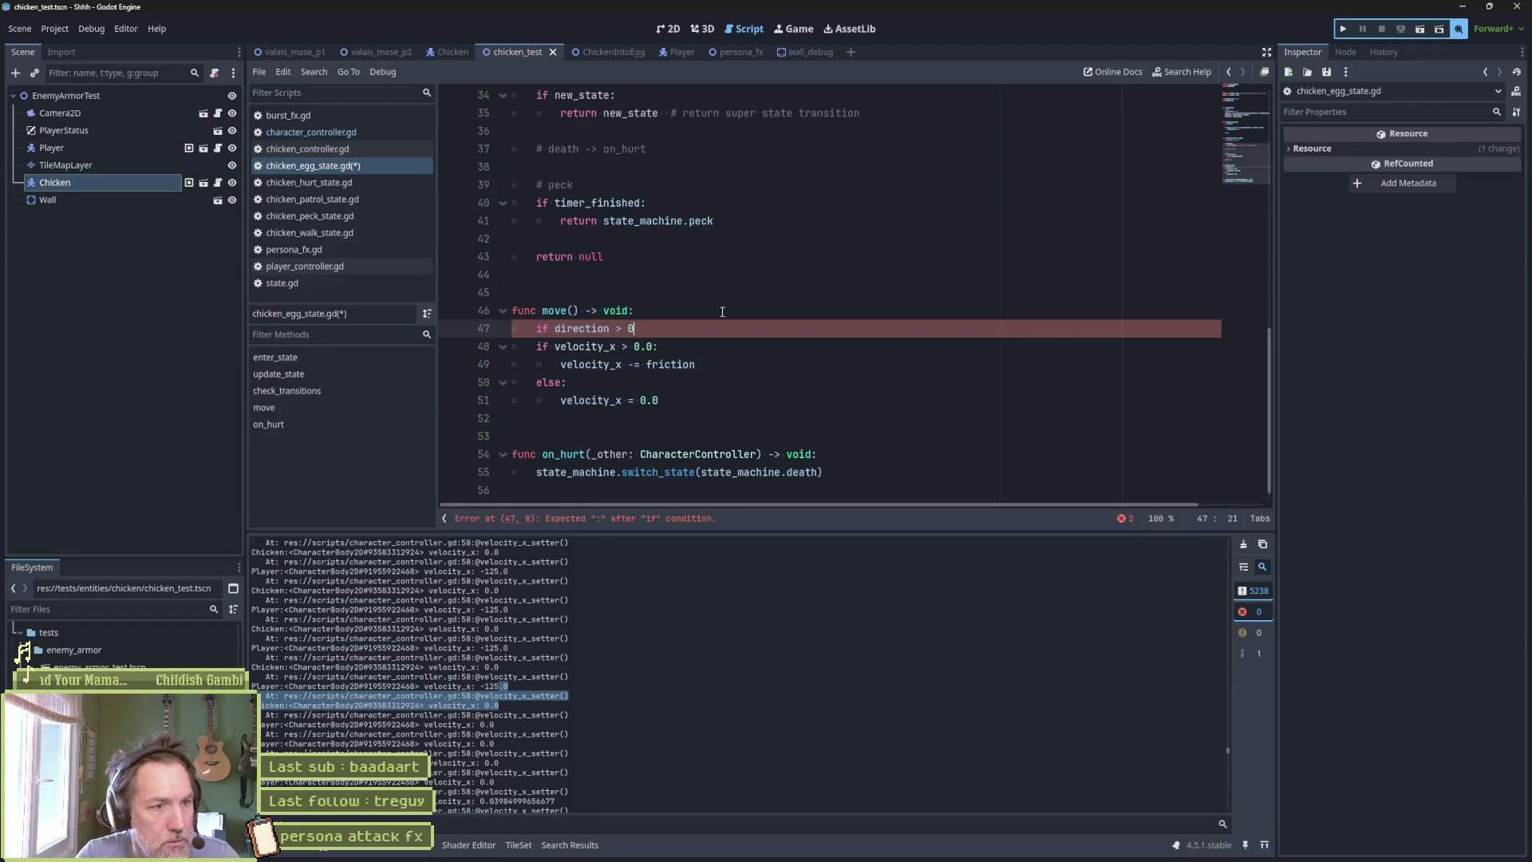
pyautogui.press('Return')
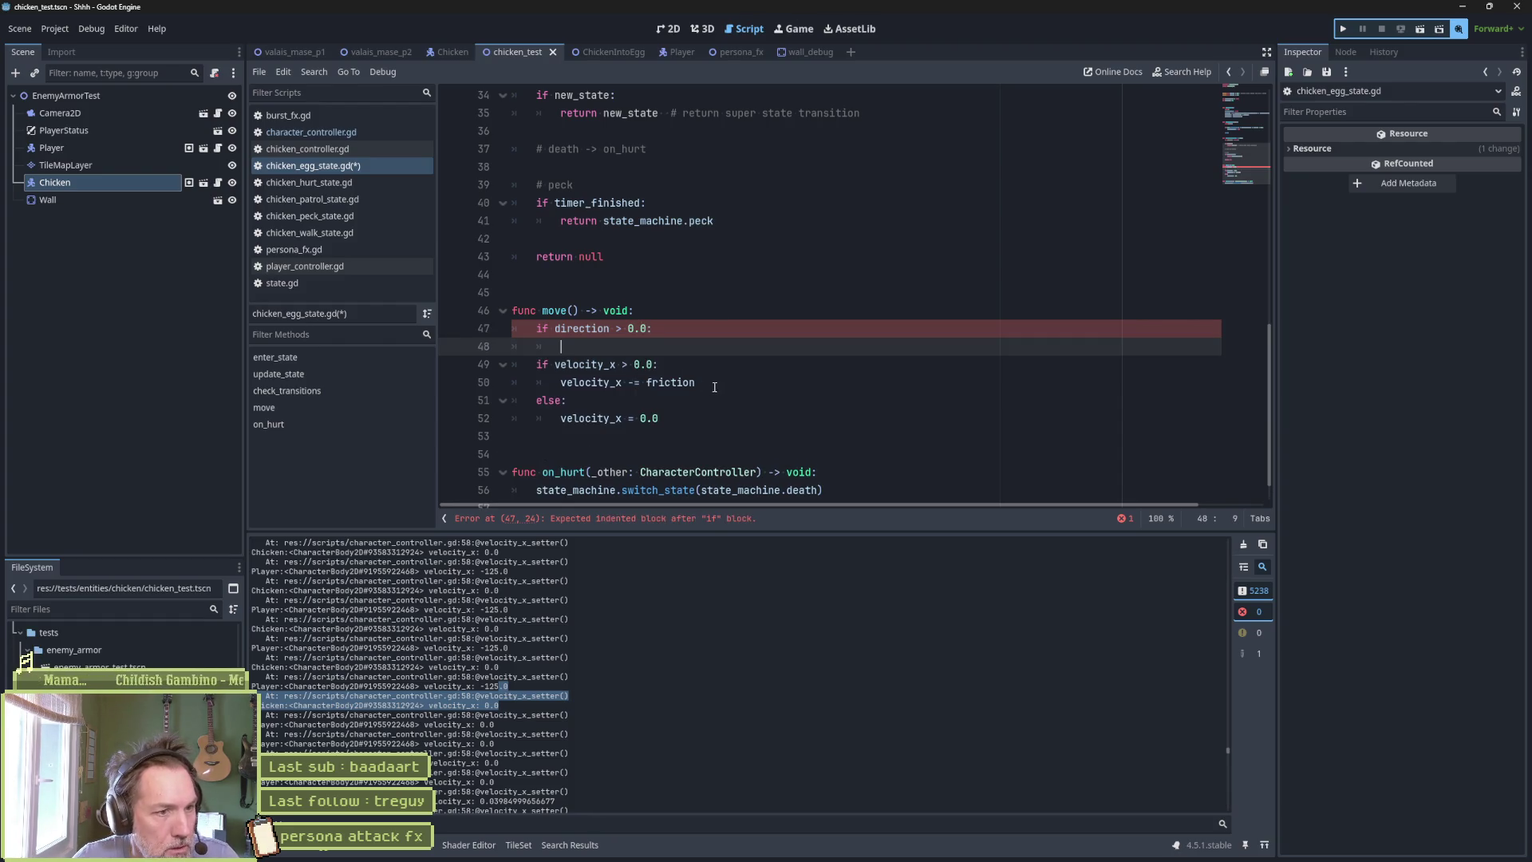
pyautogui.moveTo(715, 383); pyautogui.dragTo(714, 363)
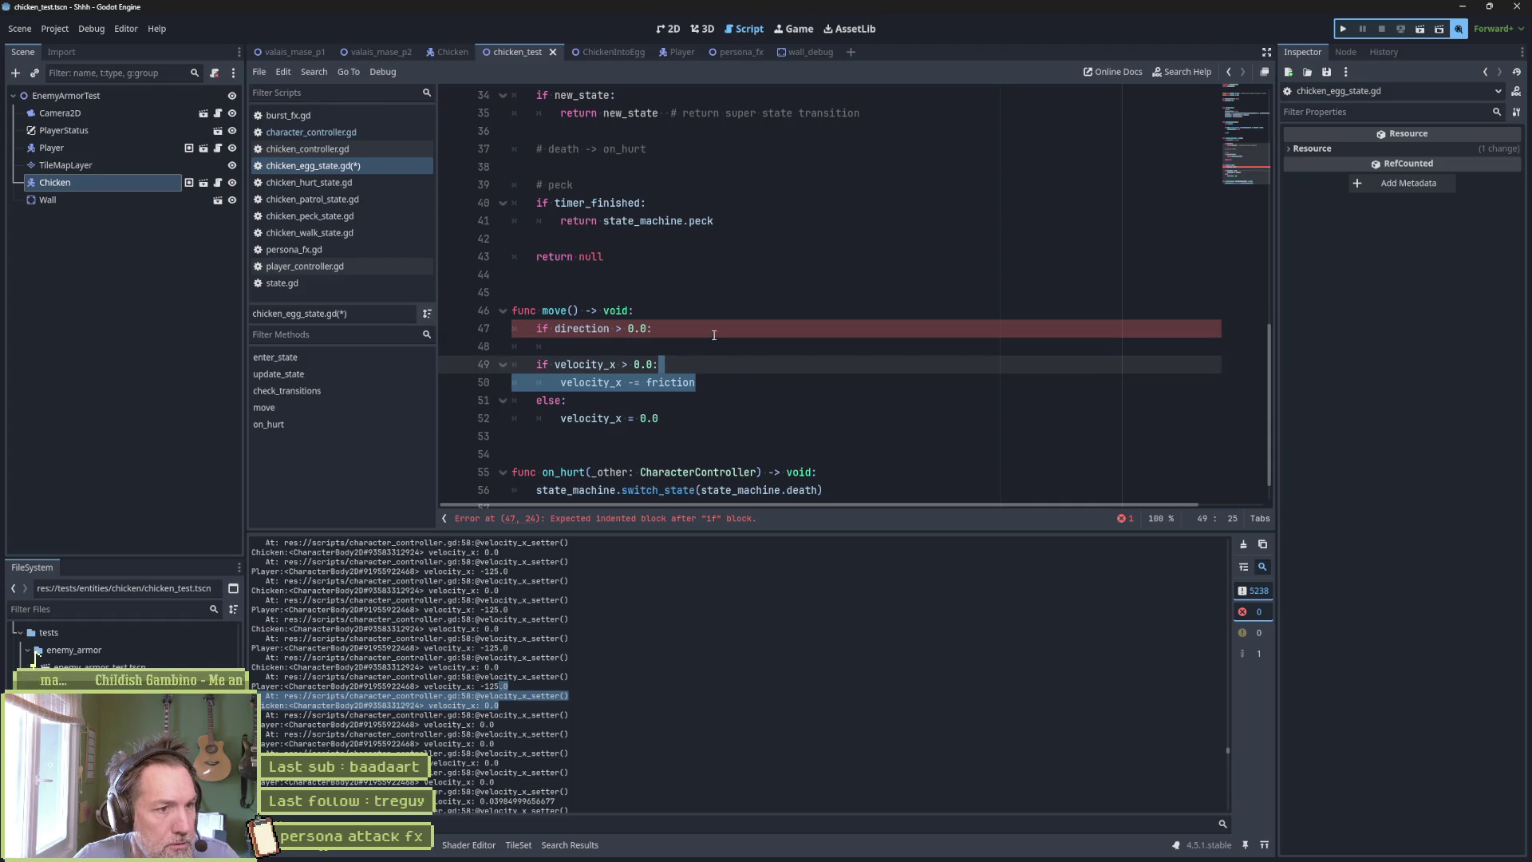
pyautogui.hotkey('ctrl', 'c')
pyautogui.click(714, 335)
pyautogui.hotkey('ctrl', 'v')
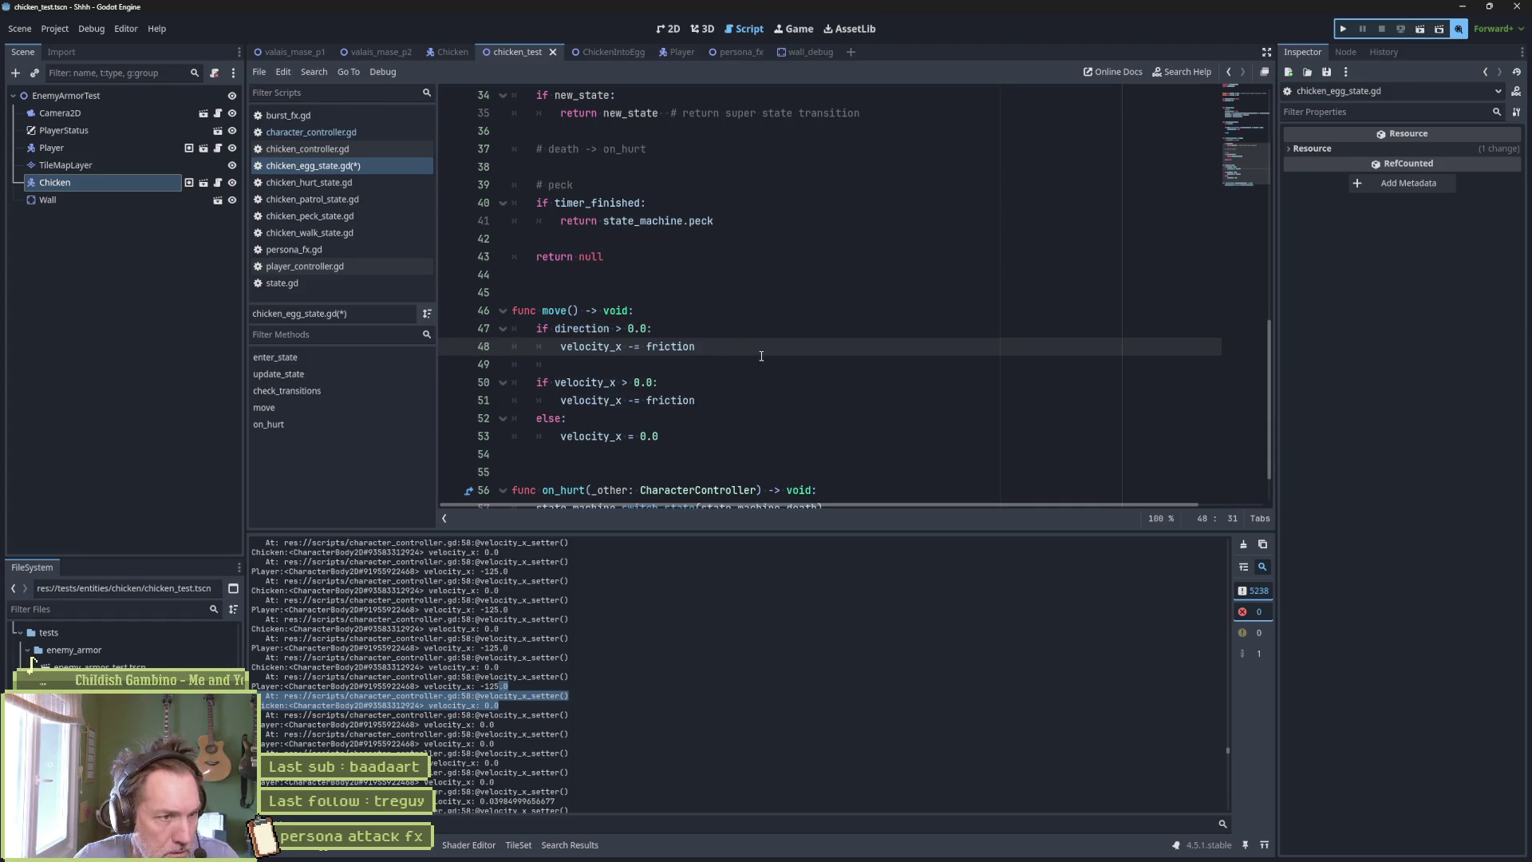
pyautogui.press('Return')
# Add 'elif direction < 0.0:' with 'velocity_x += friction' as its body.
pyautogui.write('else')
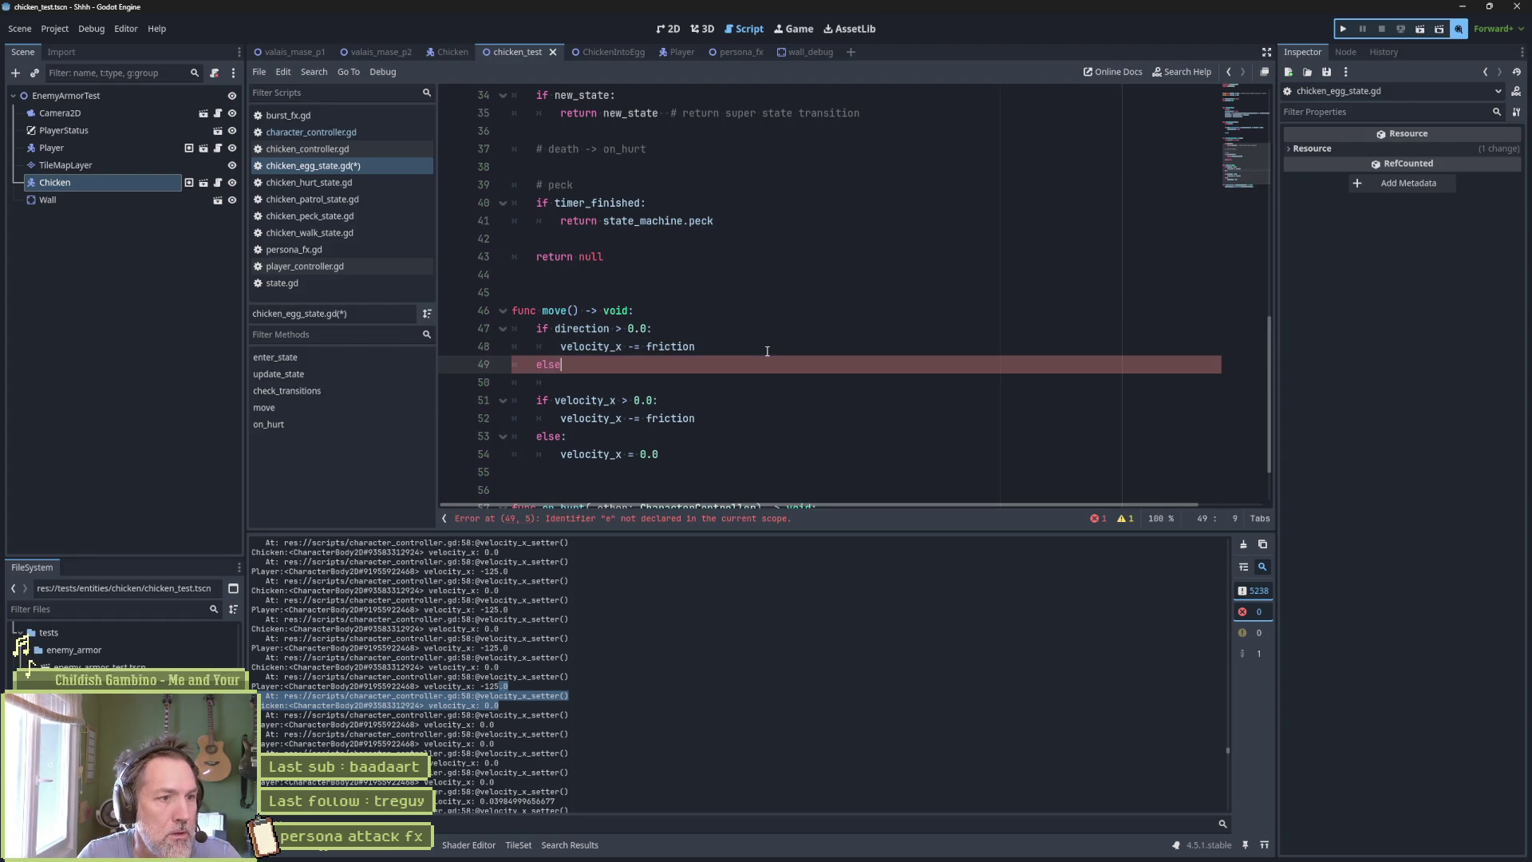
pyautogui.press('BackSpace')
pyautogui.press('BackSpace')
pyautogui.write('if d')
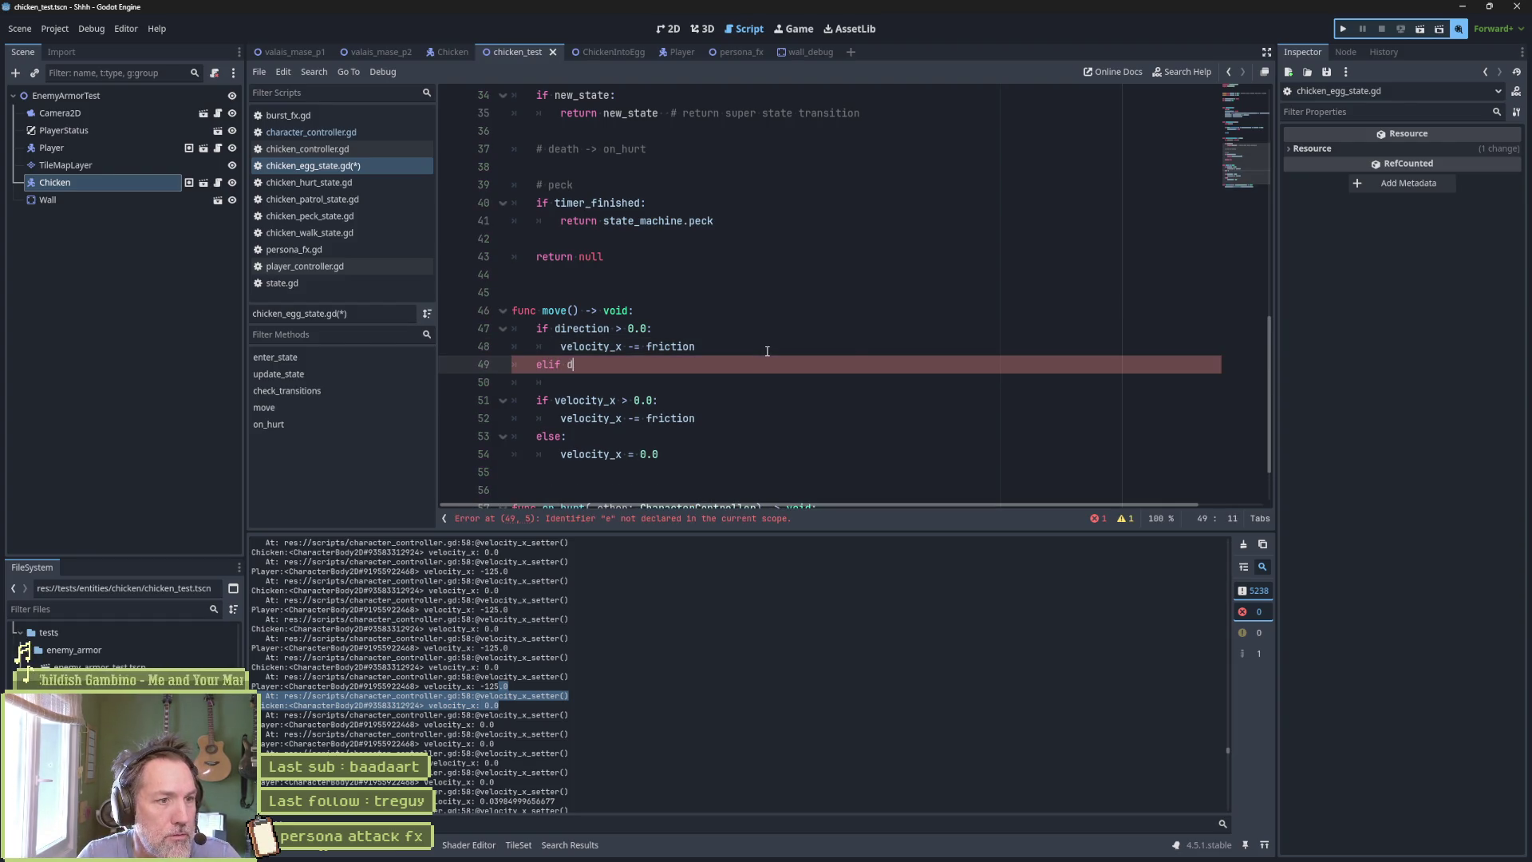
pyautogui.write('irection < 0.0:')
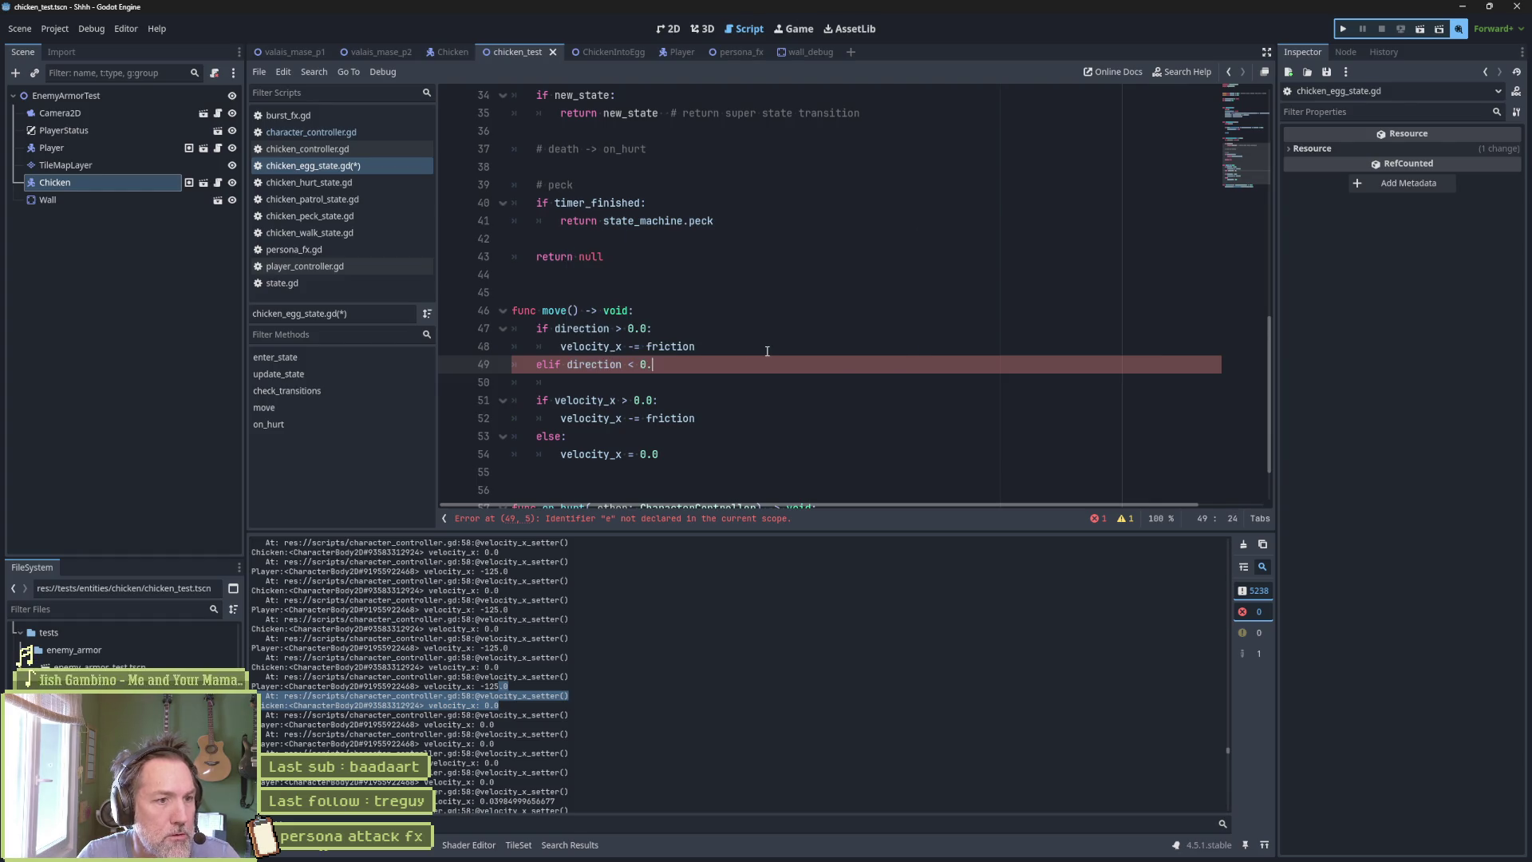
pyautogui.moveTo(778, 348); pyautogui.dragTo(782, 334)
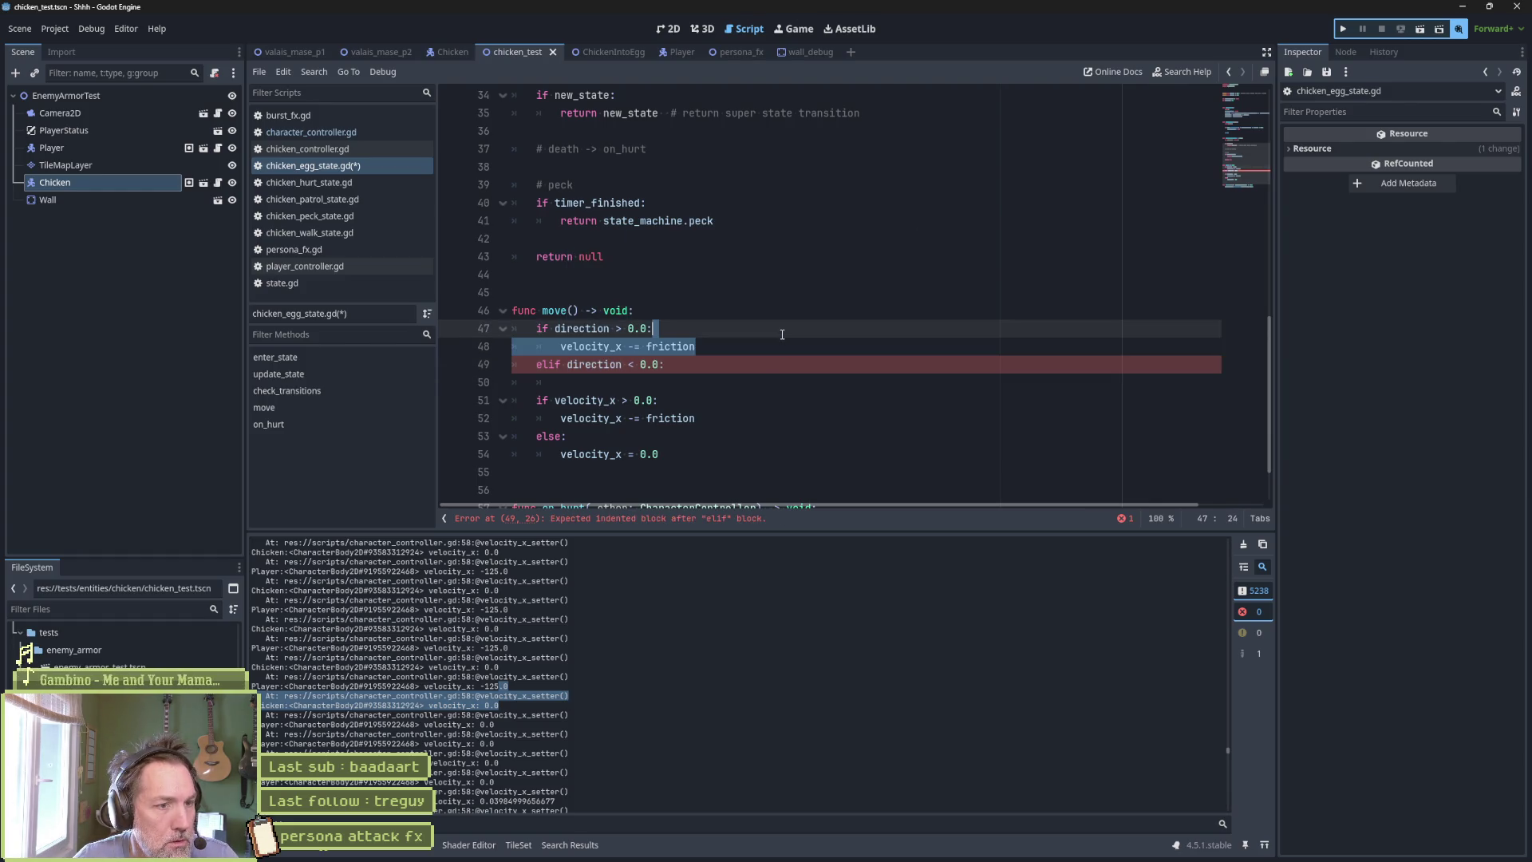
pyautogui.click(734, 370)
pyautogui.press('Return')
pyautogui.hotkey('ctrl', 'v')
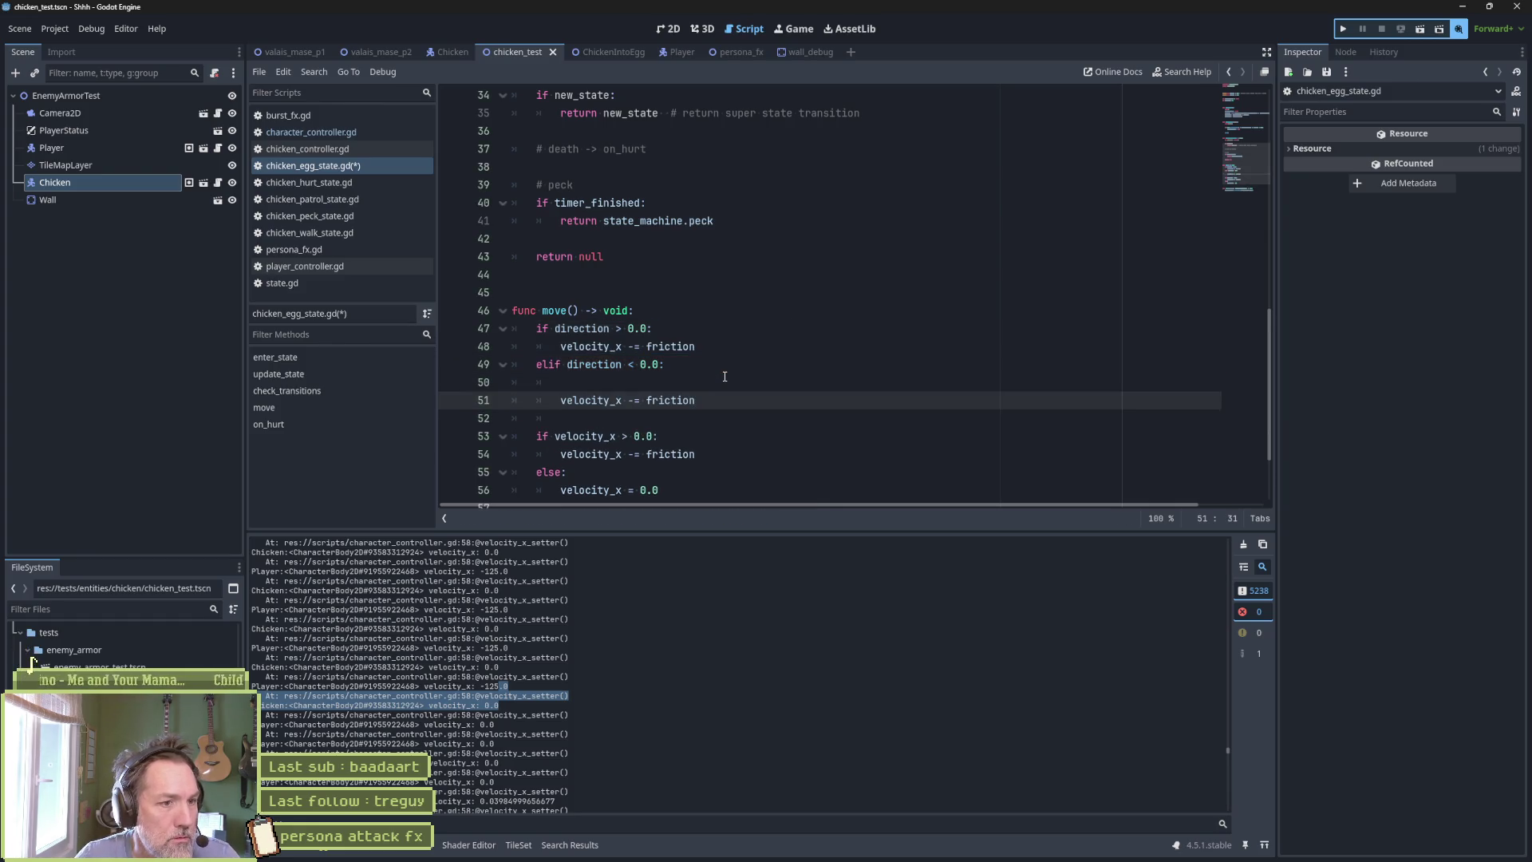
pyautogui.press('Left')
pyautogui.press('BackSpace')
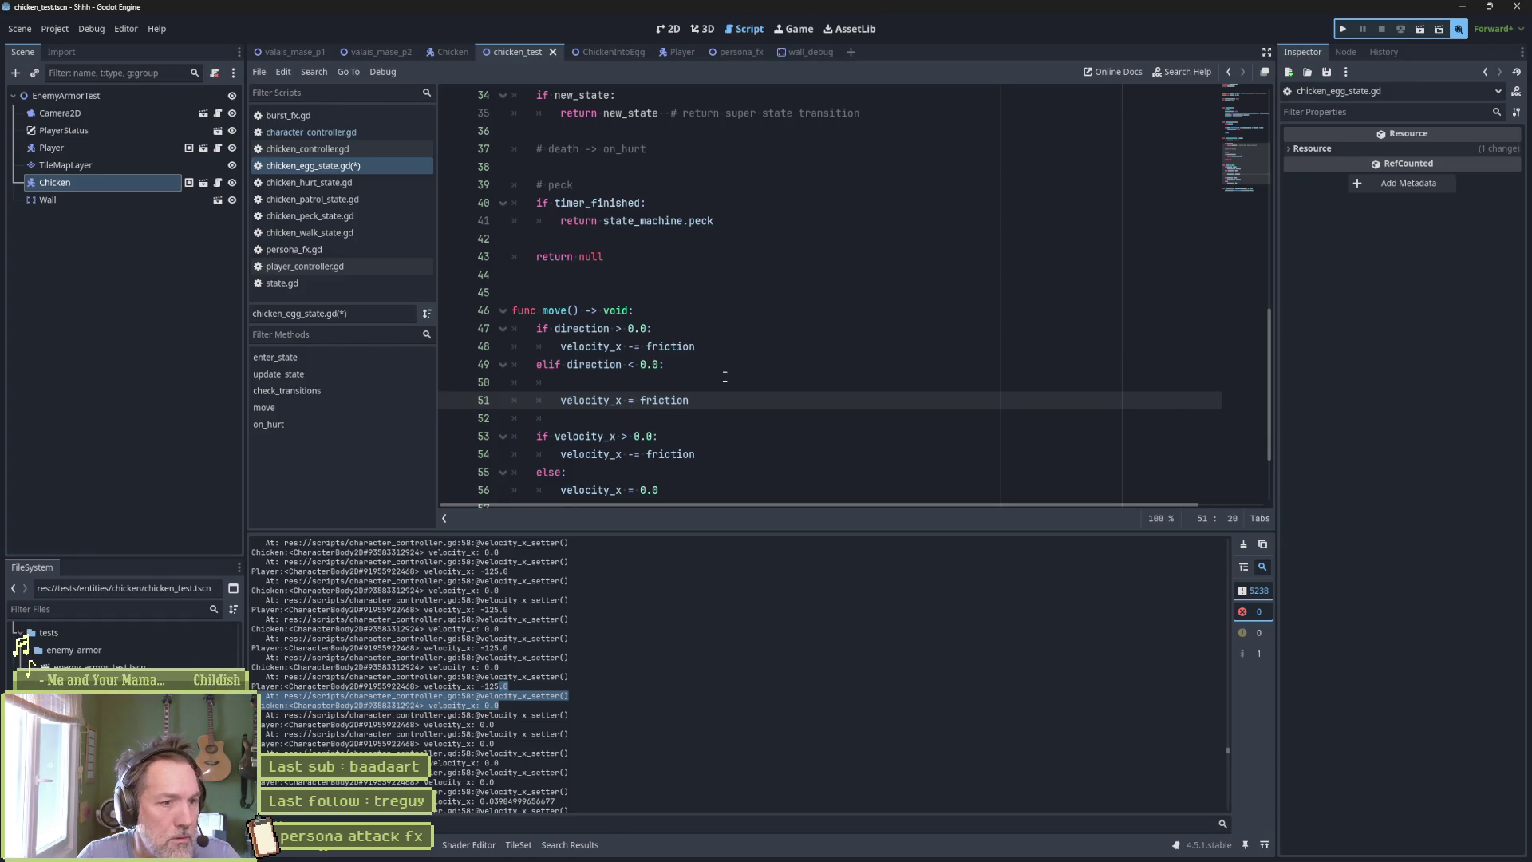
pyautogui.write('+')
pyautogui.press('Home')
pyautogui.press('BackSpace')
pyautogui.press('BackSpace')
pyautogui.press('BackSpace')
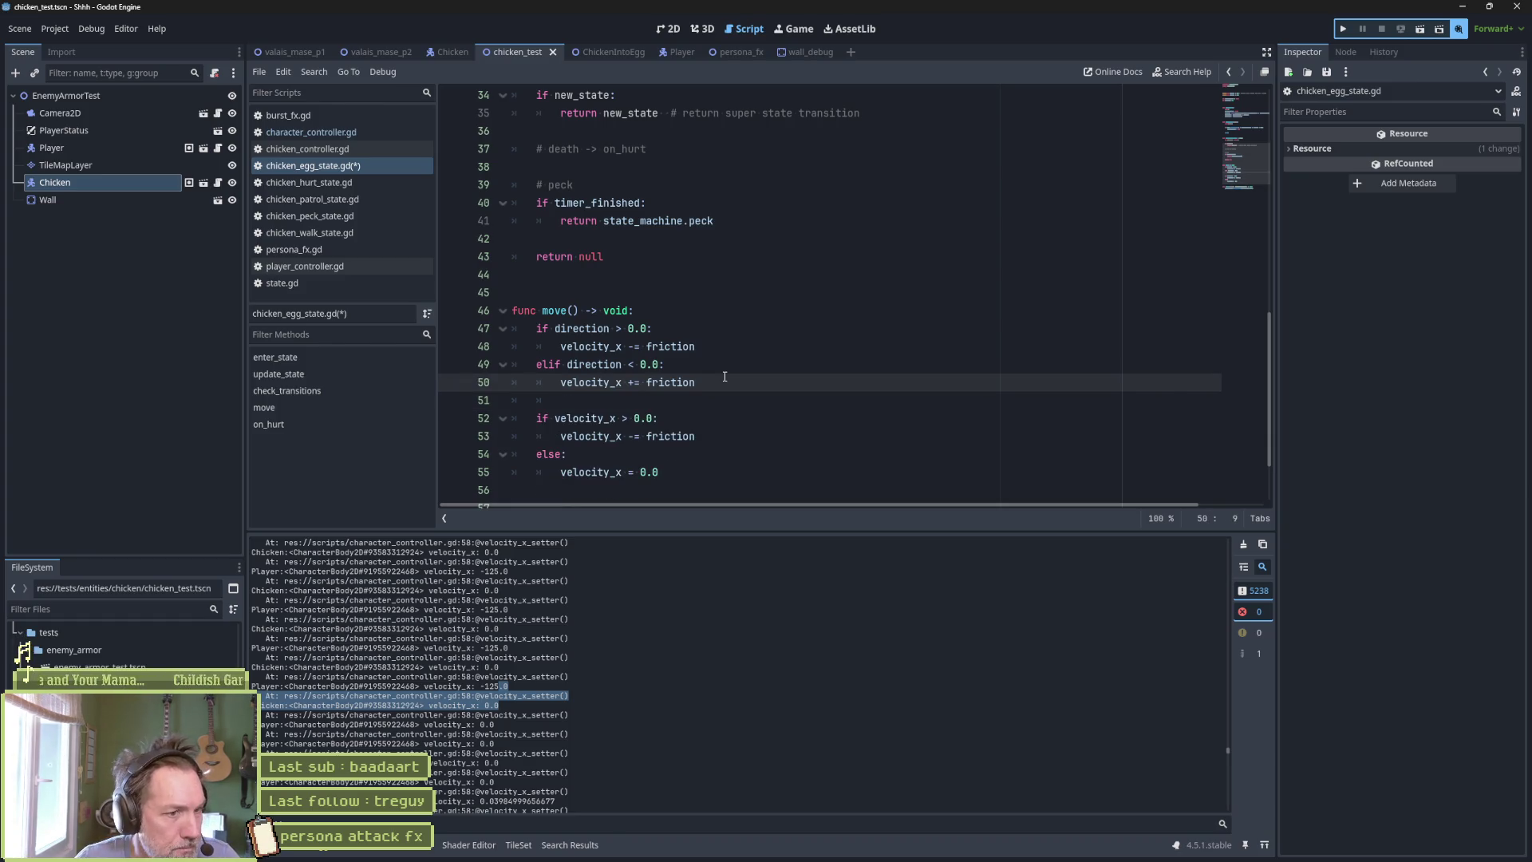
# Open a new line above the positive-direction friction line.
pyautogui.click(718, 392)
pyautogui.click(720, 415)
pyautogui.click(740, 350)
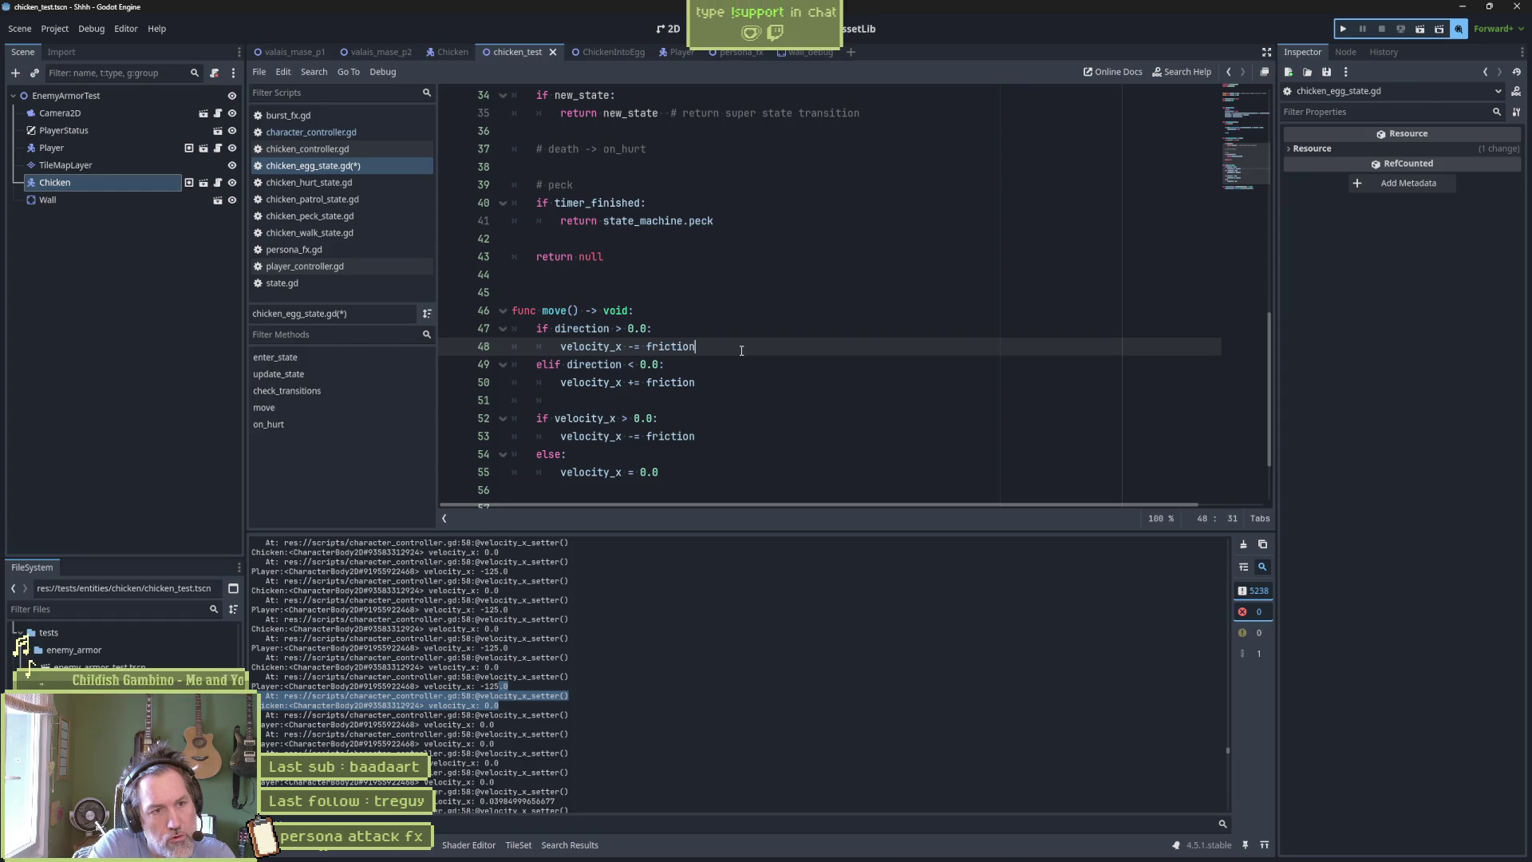
pyautogui.hotkey('ctrl', 'shift', 'Return')
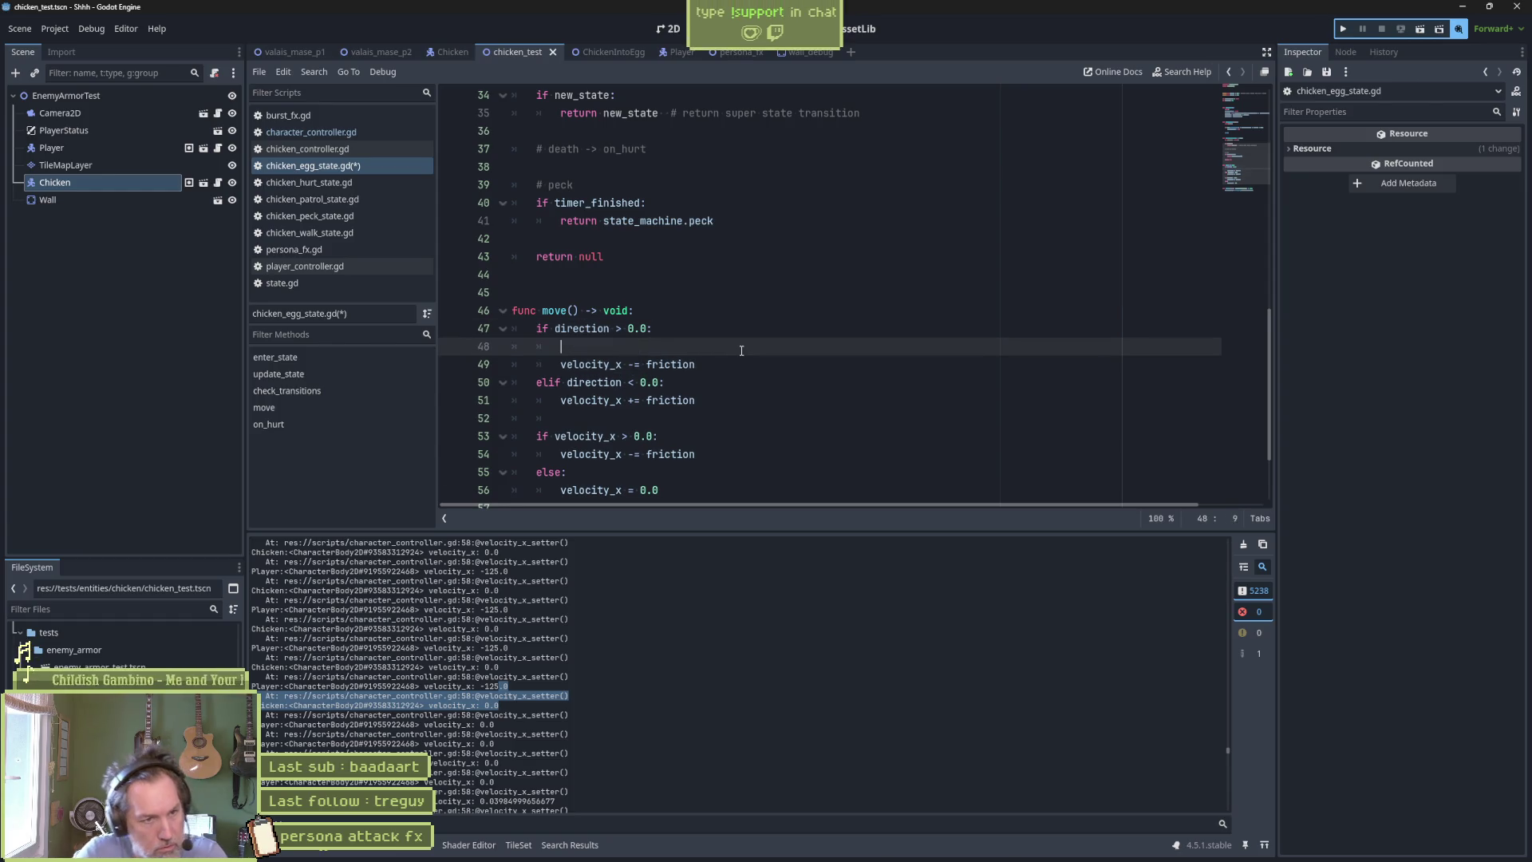
# Add an 'if velocity_x … 0.0:' condition and indent the positive friction line beneath it.
pyautogui.write('if')
pyautogui.press('Down')
pyautogui.hotkey('ctrl', 'd')
pyautogui.hotkey('ctrl', 'c')
pyautogui.press('Up')
pyautogui.hotkey('ctrl', 'v')
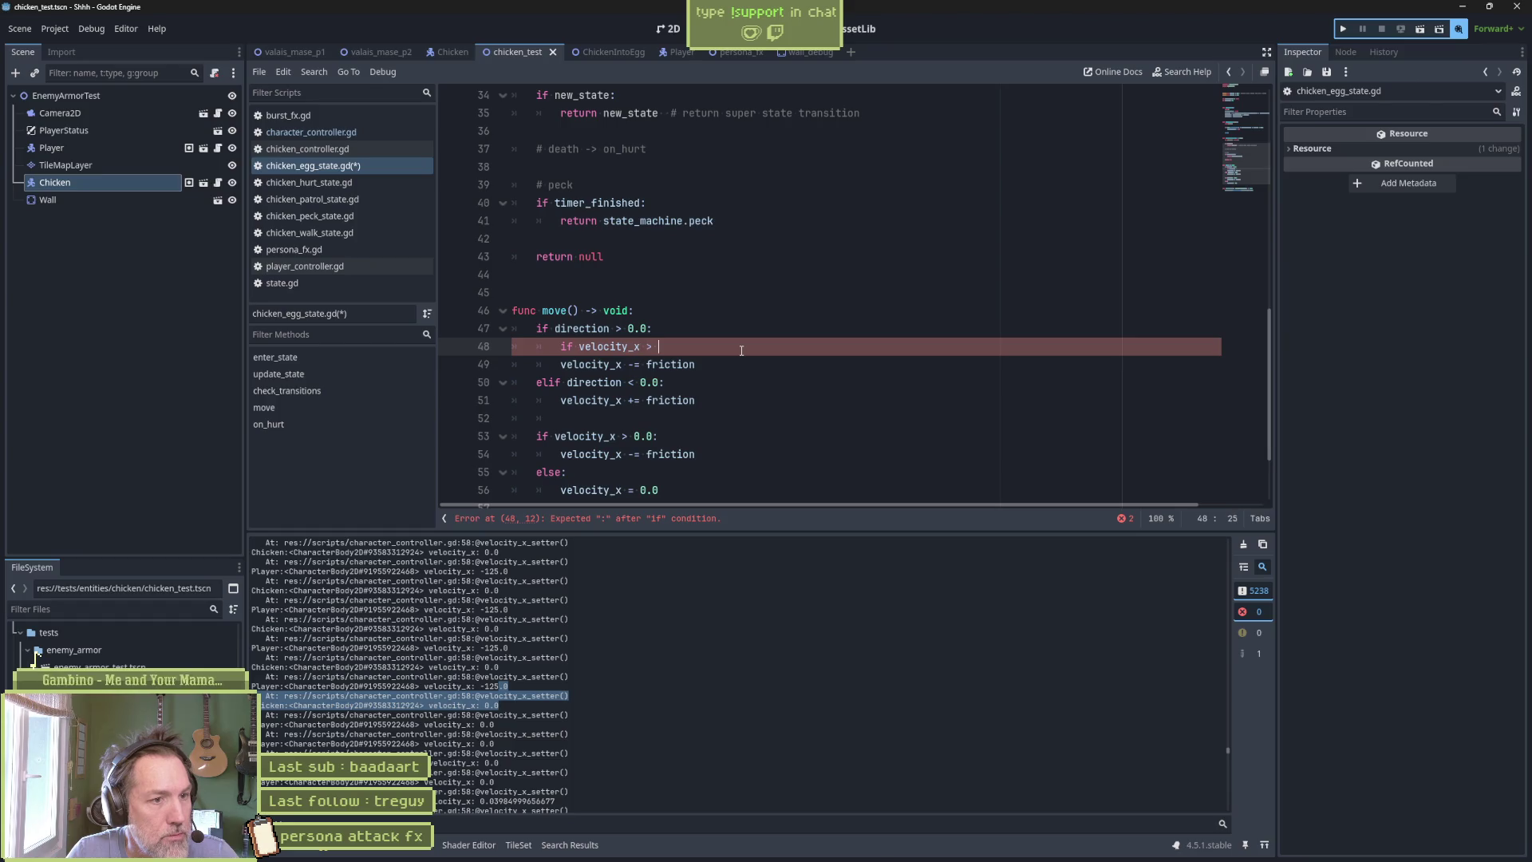
pyautogui.write('0.0:')
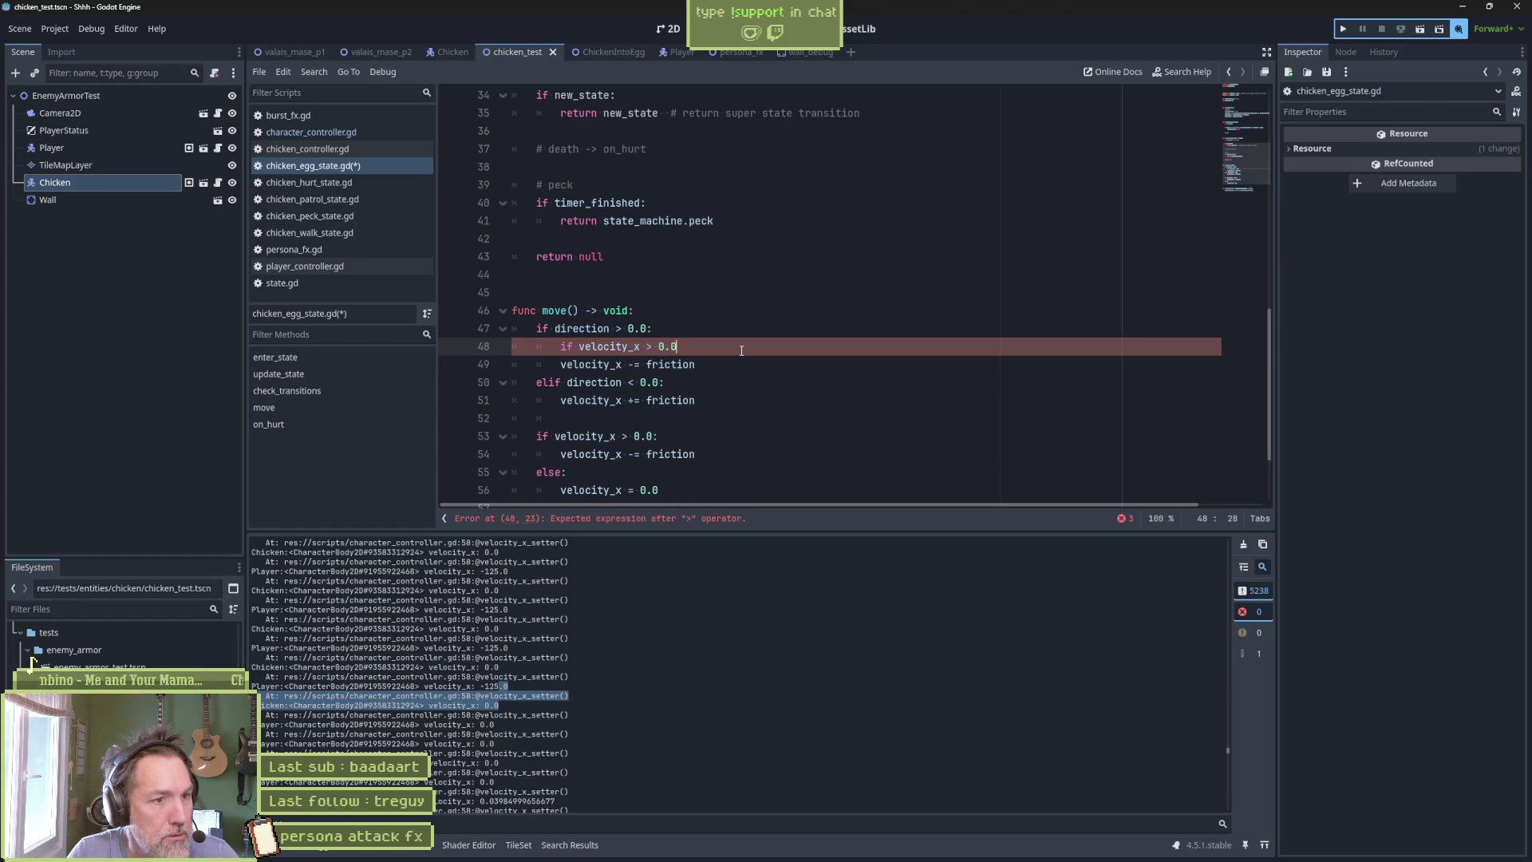
pyautogui.click(561, 364)
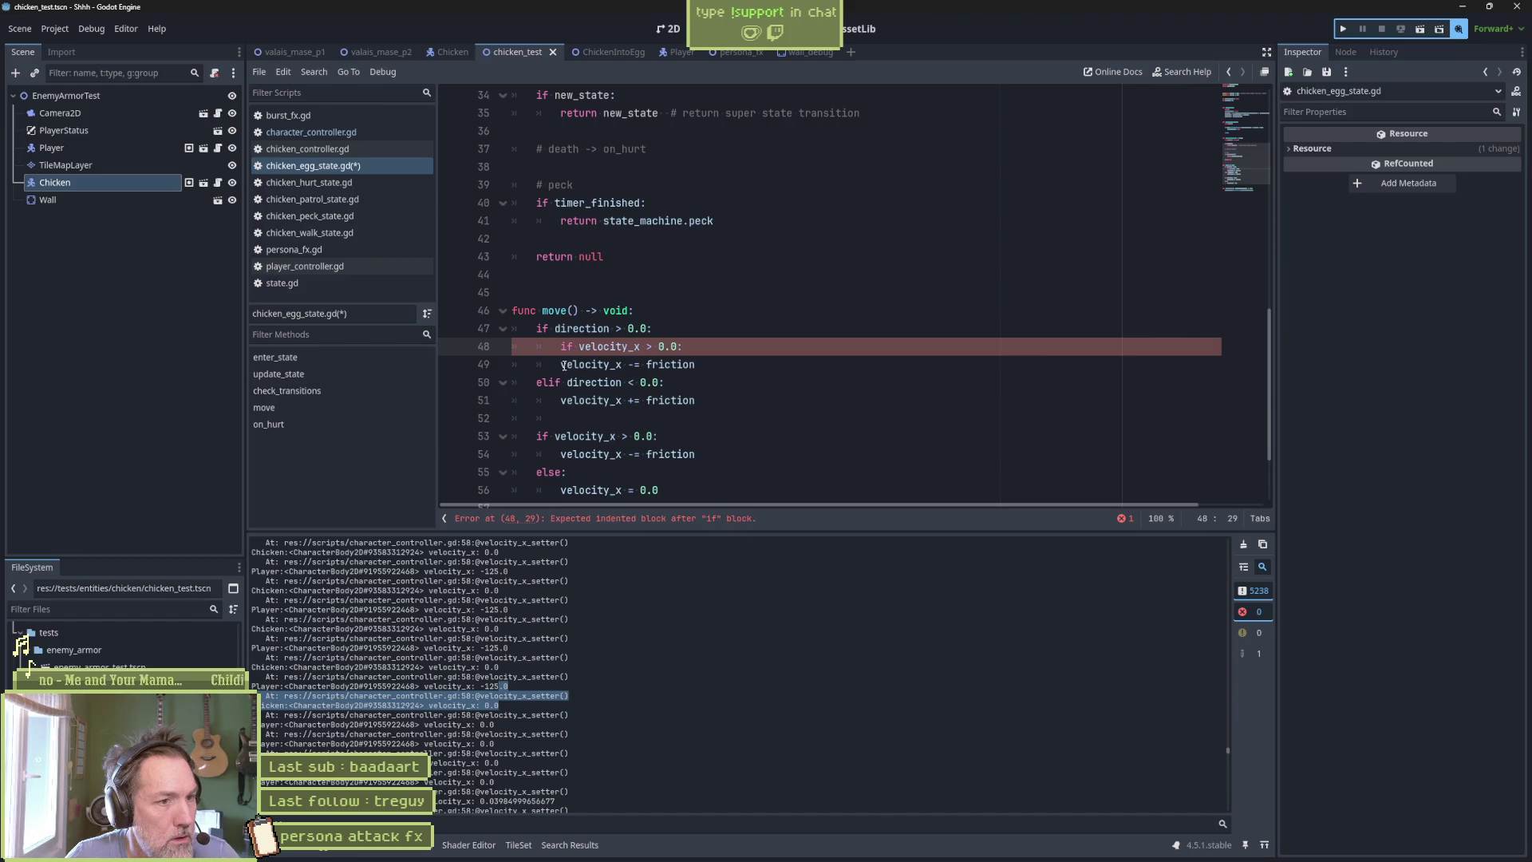
pyautogui.press('Tab')
# Add an else branch that sets velocity_x = 0.0.
pyautogui.click(725, 364)
pyautogui.press('Return')
pyautogui.press('BackSpace')
pyautogui.write('else:')
pyautogui.press('Return')
pyautogui.write('vel')
pyautogui.press('Return')
pyautogui.write('= 0.0')
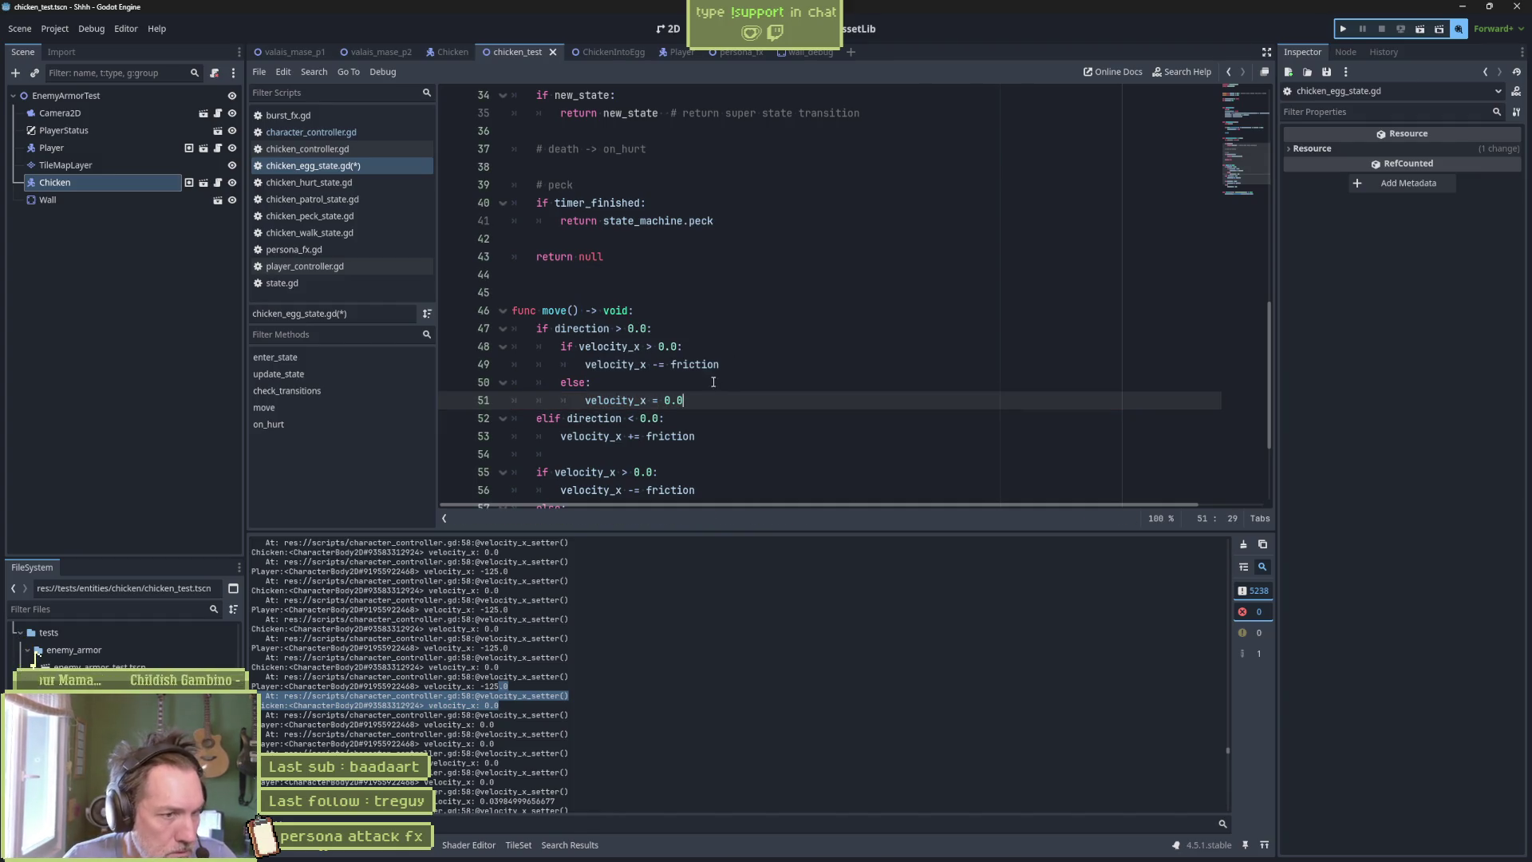
# Copy the if/else block into the negative branch, switching it to += friction and a < comparison.
pyautogui.moveTo(733, 335); pyautogui.dragTo(718, 403)
pyautogui.click(724, 432)
pyautogui.tripleClick(724, 433)
pyautogui.hotkey('ctrl', 'v')
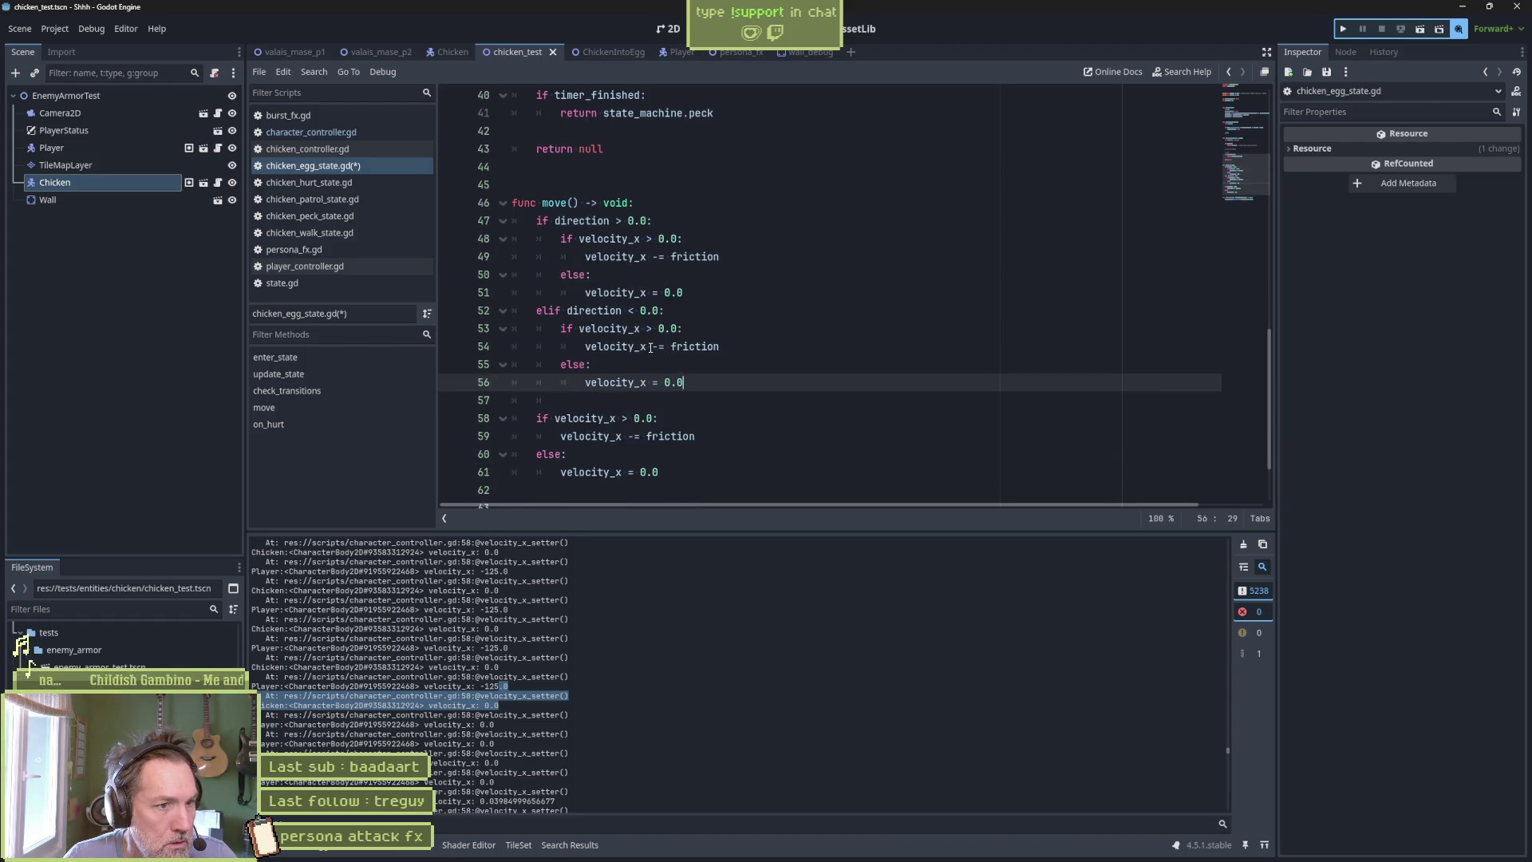
pyautogui.click(658, 348)
pyautogui.write('+')
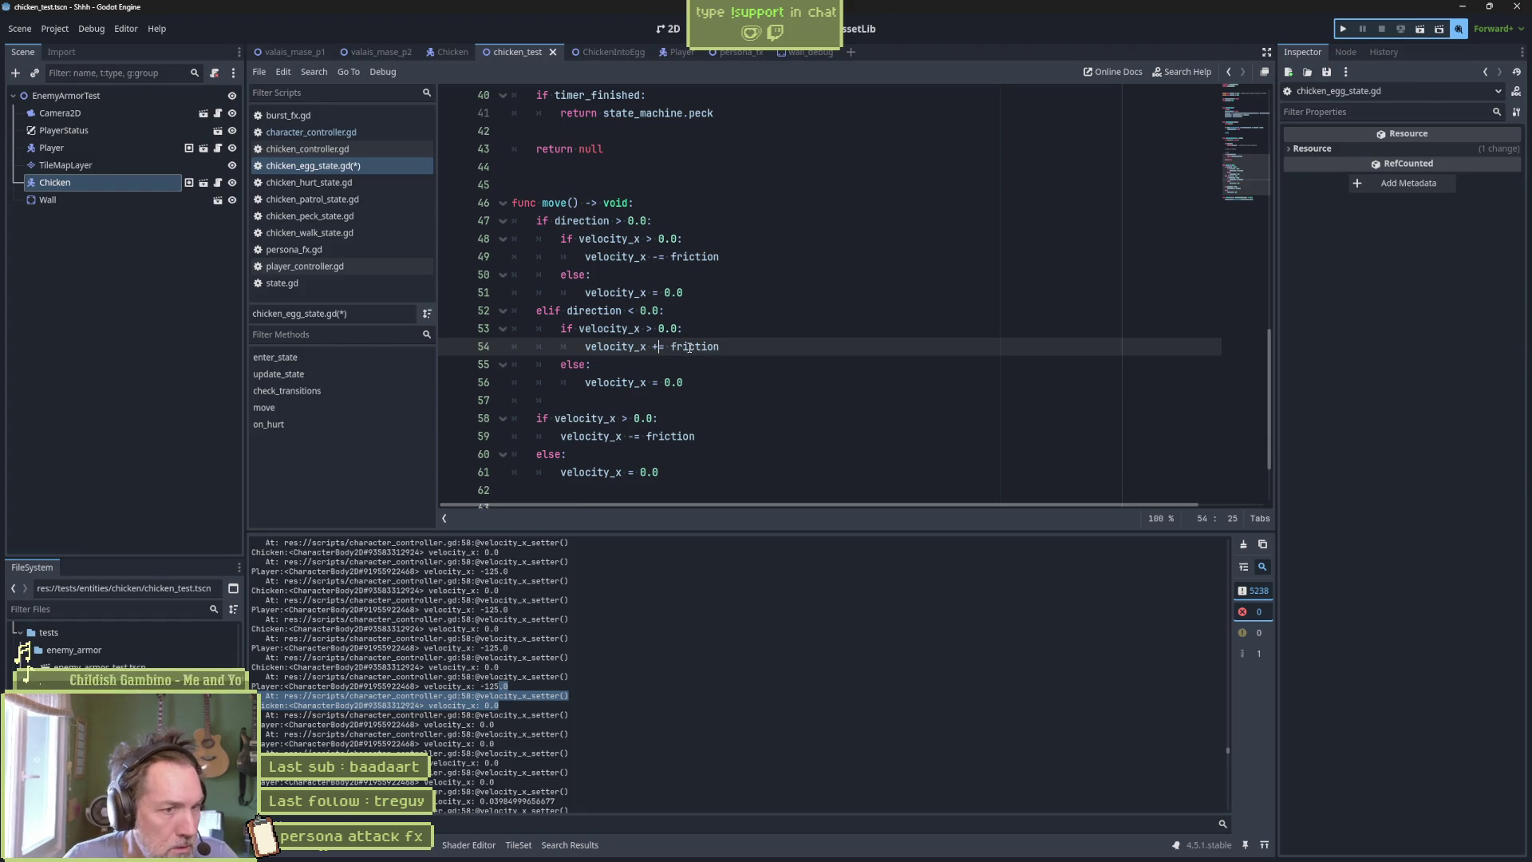
pyautogui.doubleClick(652, 328)
pyautogui.write('<')
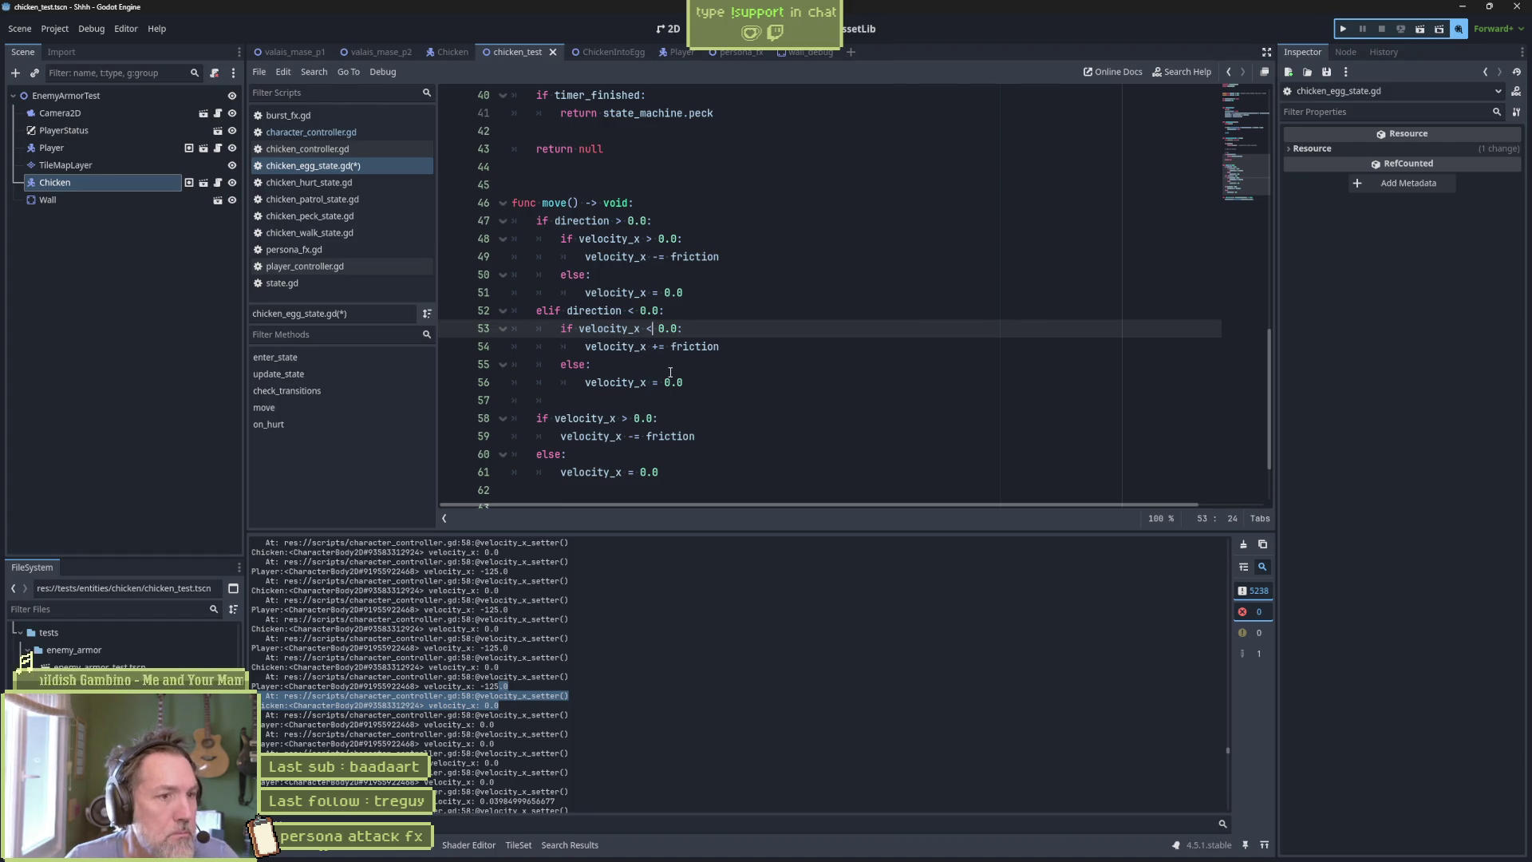
# Delete the old trailing velocity block, save the script, and run the chicken test scene.
pyautogui.click(667, 400)
pyautogui.hotkey('shift', 'Down')
pyautogui.hotkey('shift', 'Down')
pyautogui.hotkey('shift', 'Down')
pyautogui.press('Delete')
pyautogui.hotkey('ctrl', 's')
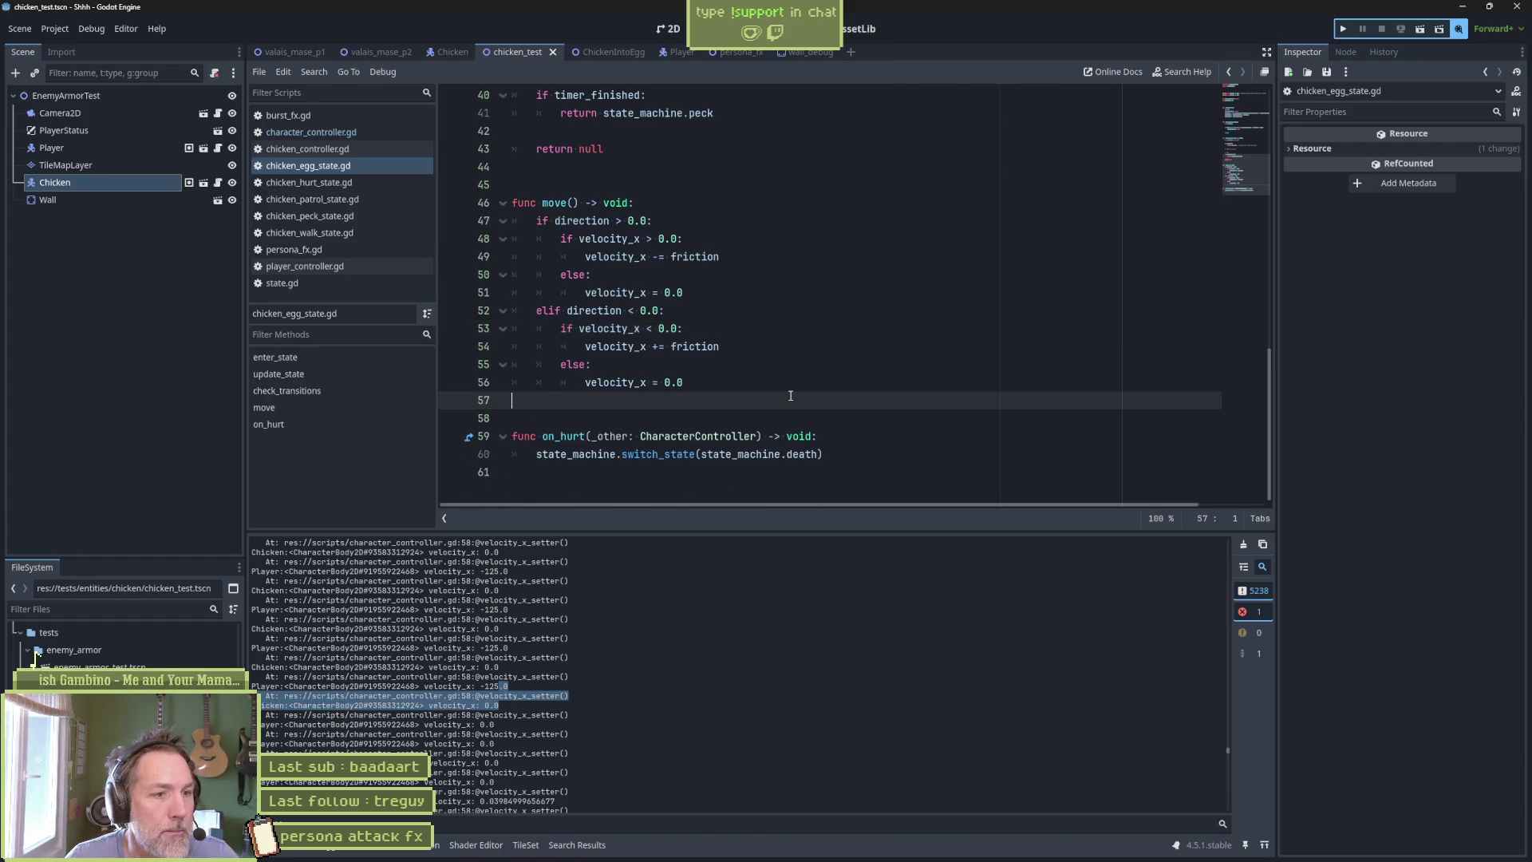
pyautogui.press('F6')
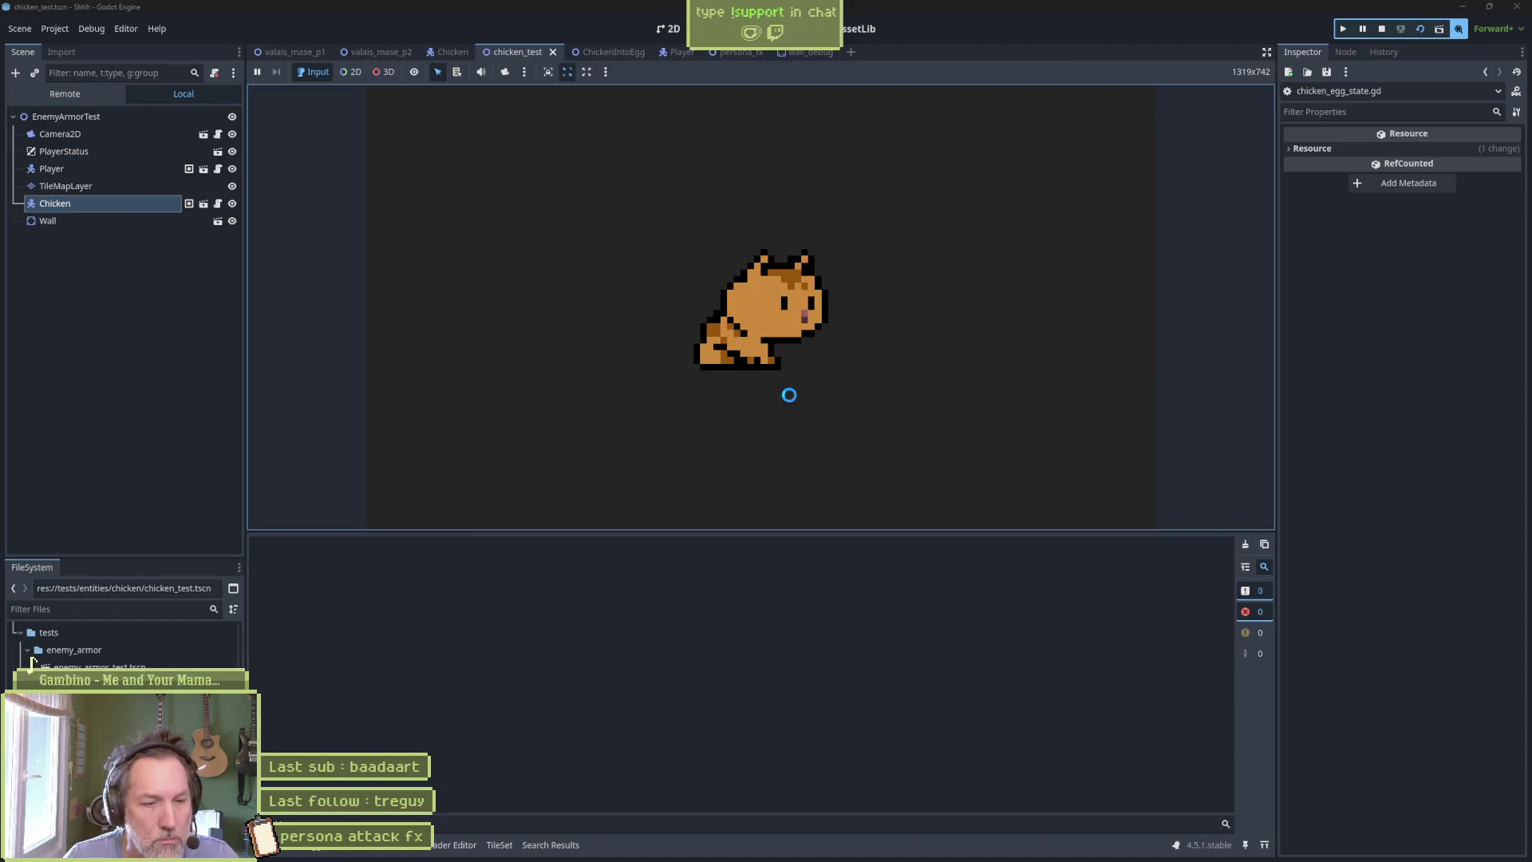
# Jump over the chicken to turn it into an egg, knock the egg left, then stop the game.
pyautogui.press('Right')
pyautogui.press('space')
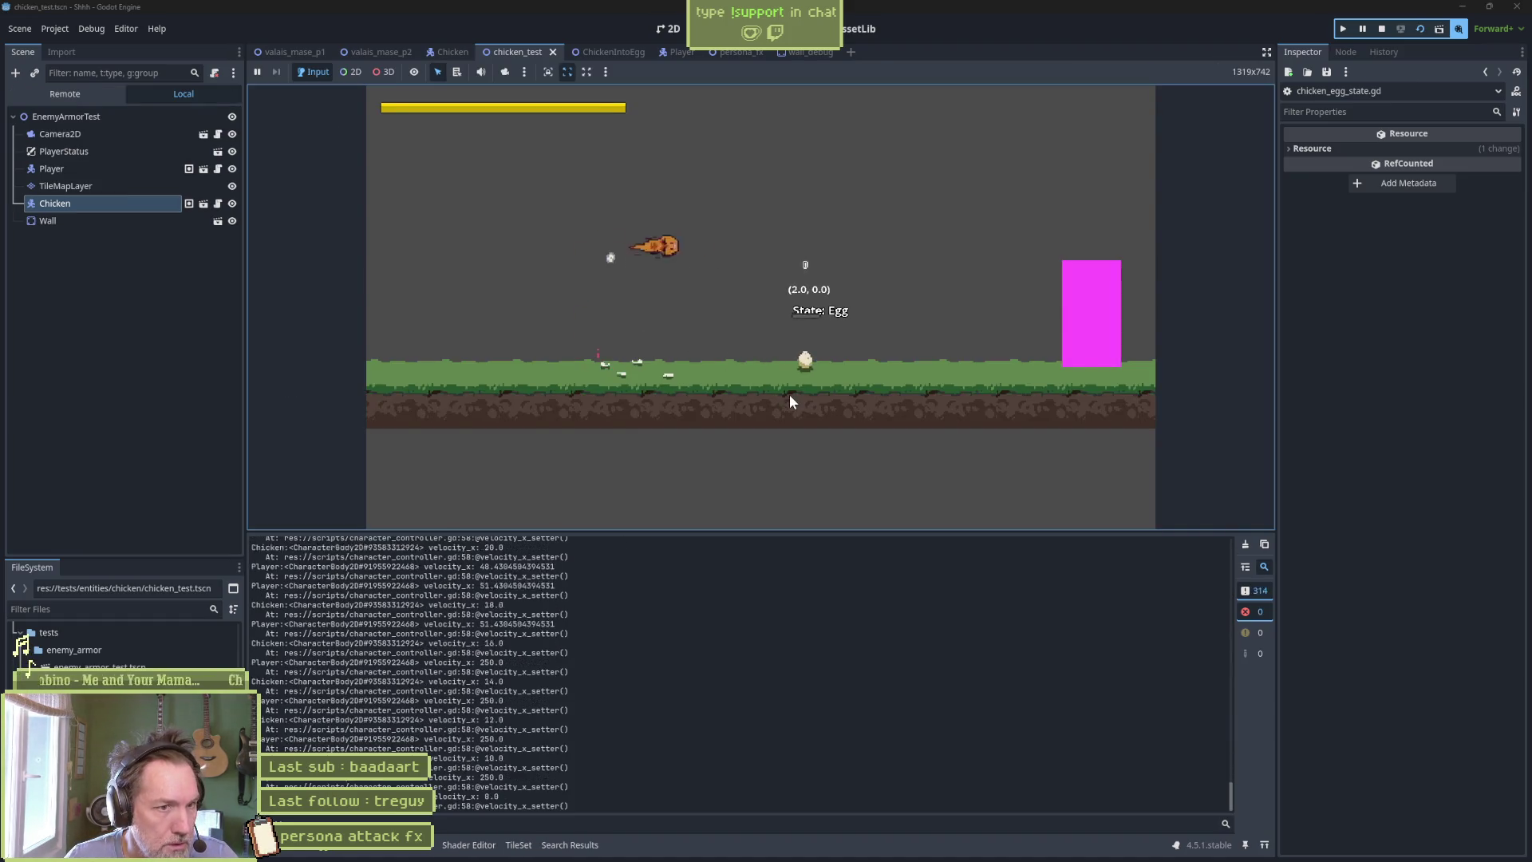
pyautogui.press('x')
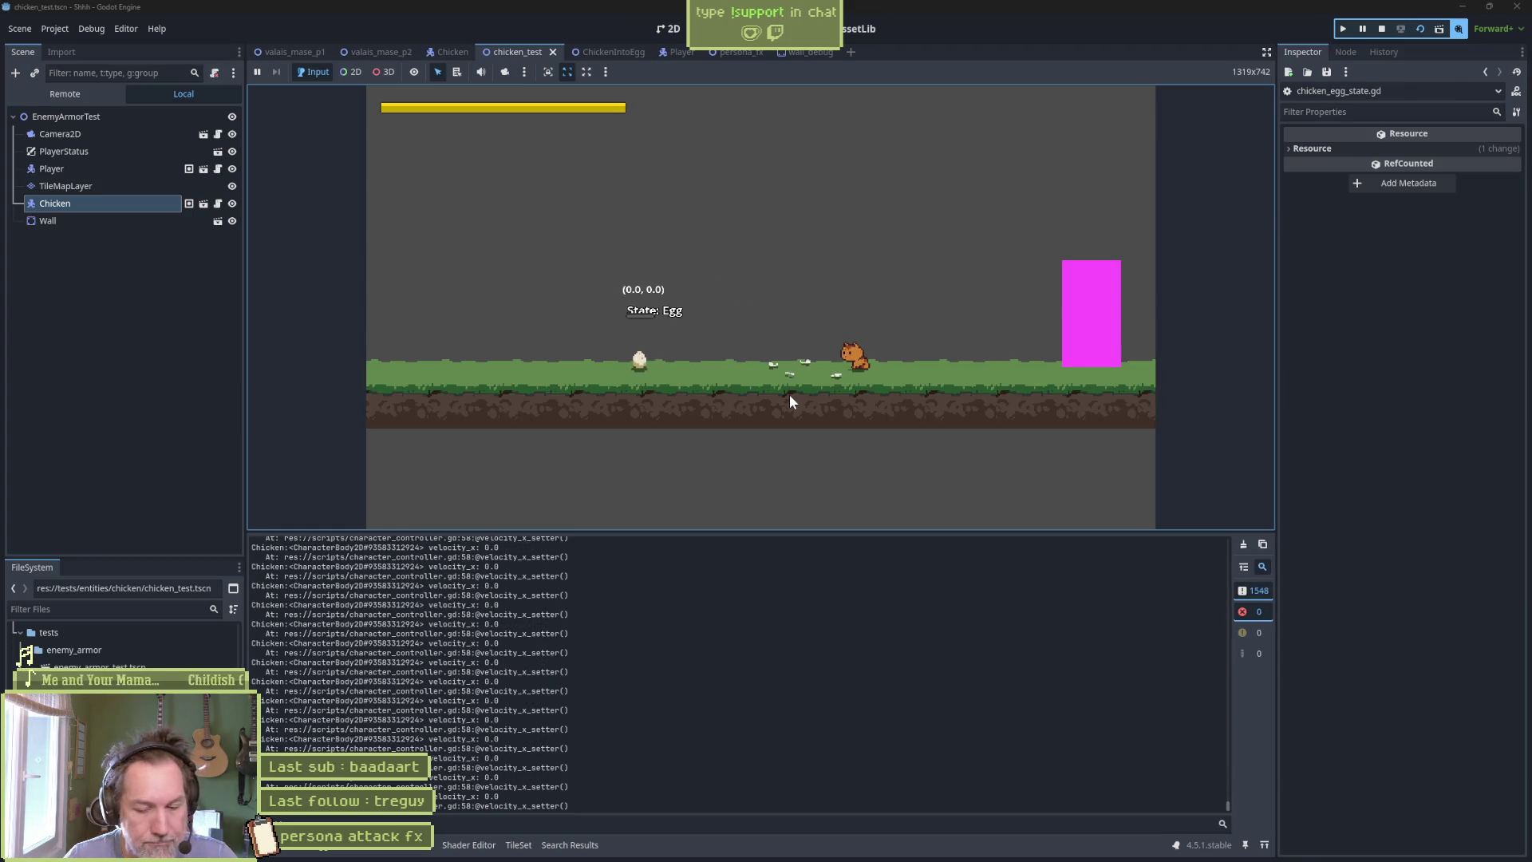
pyautogui.press('F8')
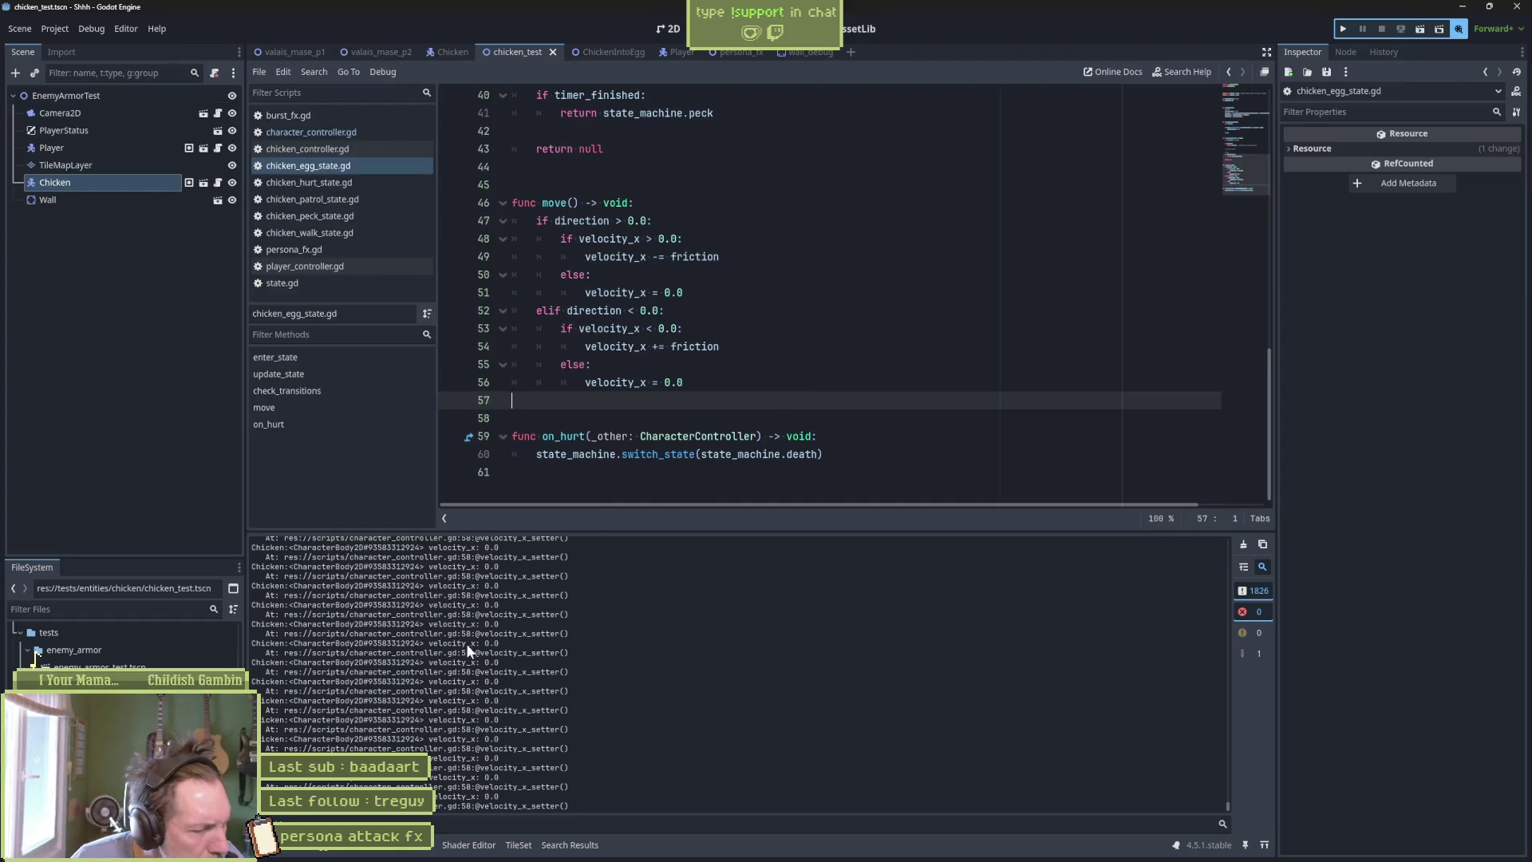
# Delete print_debug from the velocity_x setter in character_controller.gd, save, and rerun the chicken test scene.
pyautogui.click(355, 133)
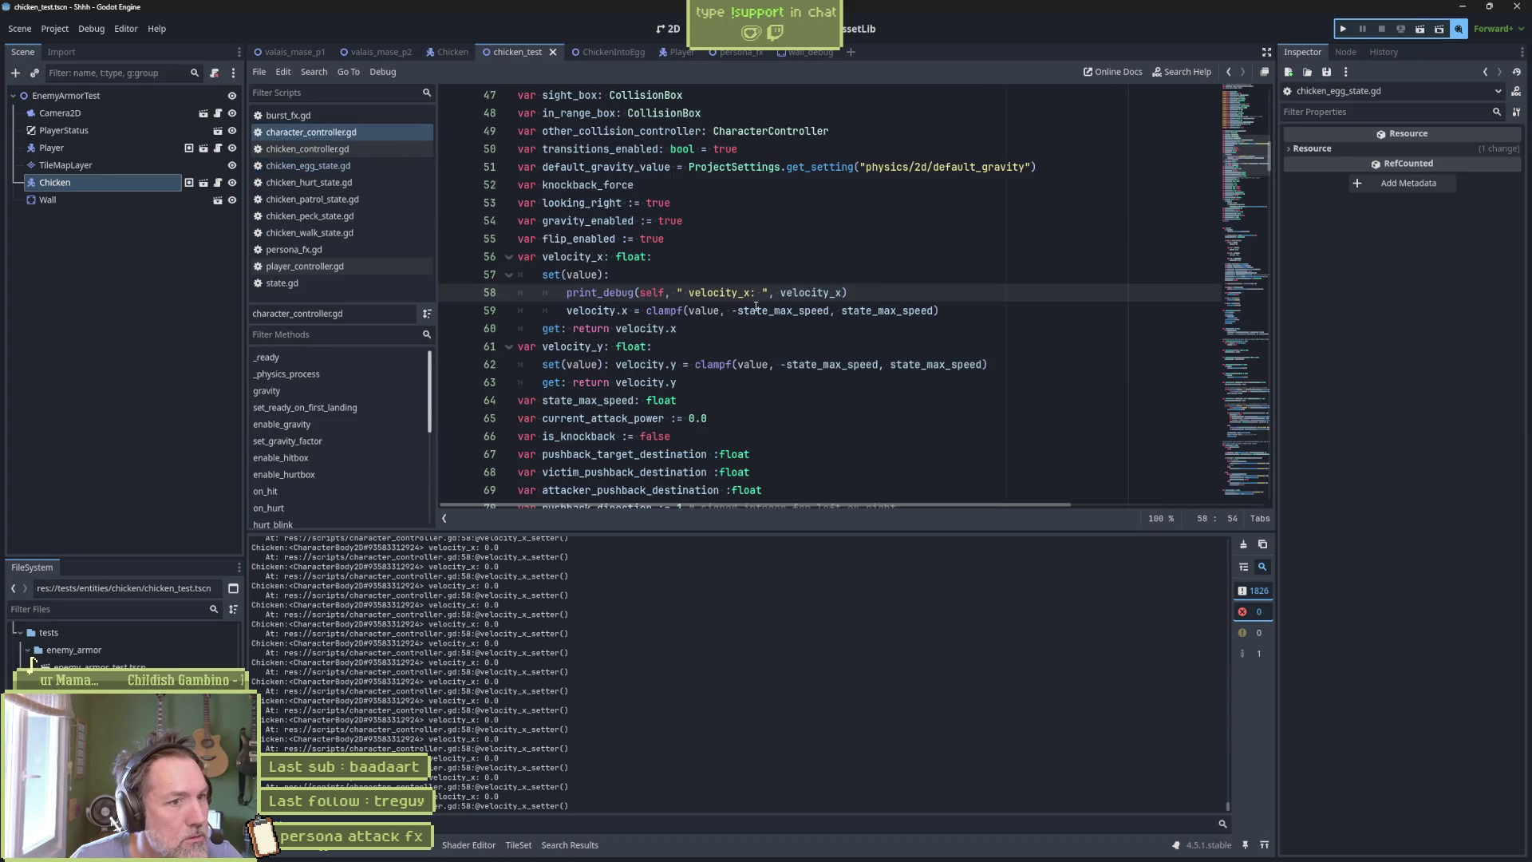
pyautogui.hotkey('ctrl', 'shift', 'k')
pyautogui.click(760, 274)
pyautogui.press('Delete')
pyautogui.press('Delete')
pyautogui.hotkey('ctrl', 's')
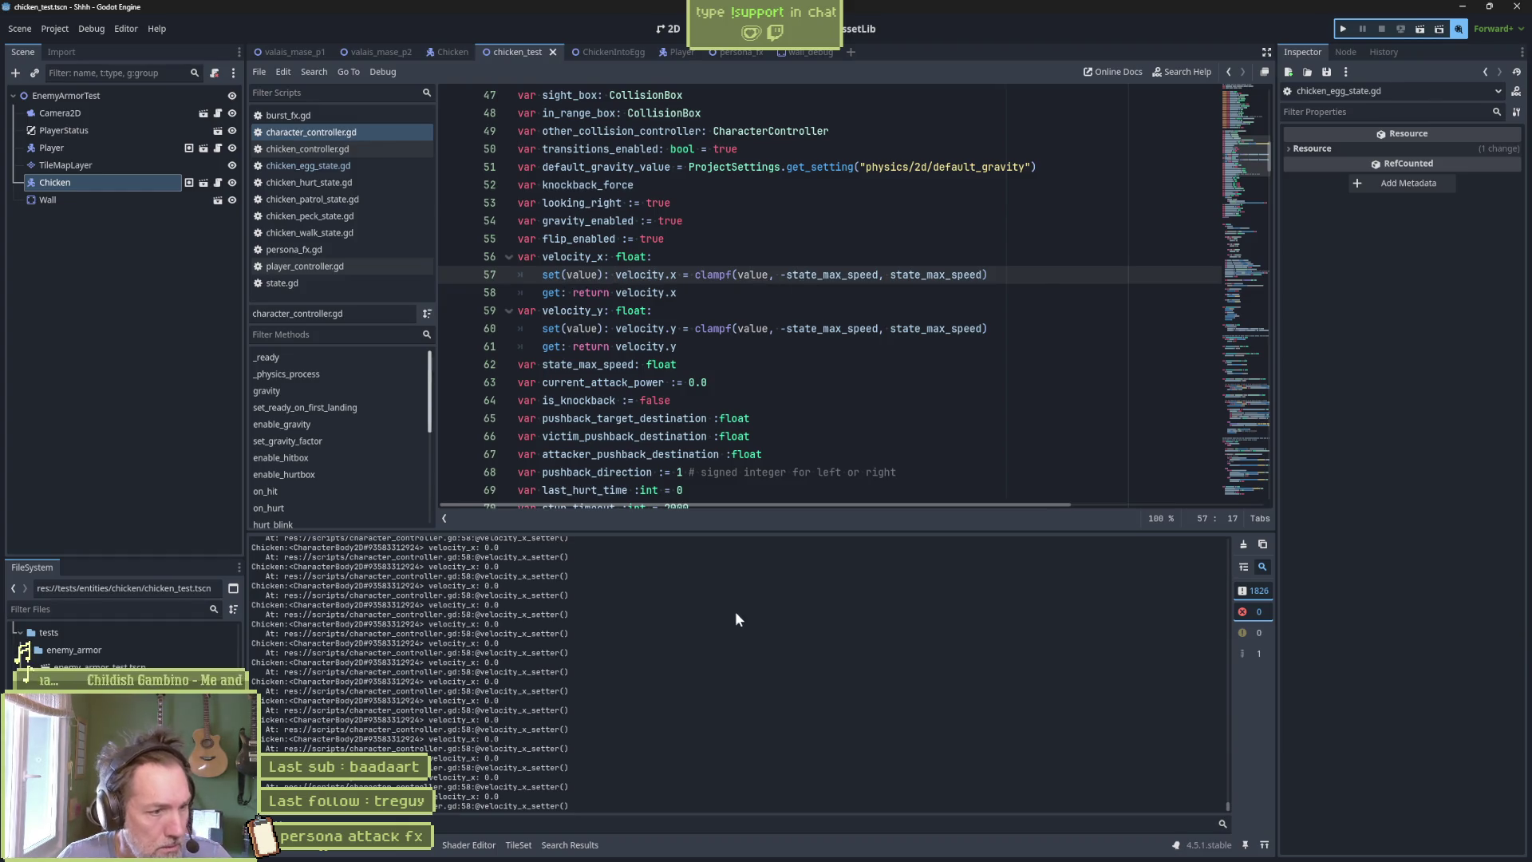
pyautogui.press('F6')
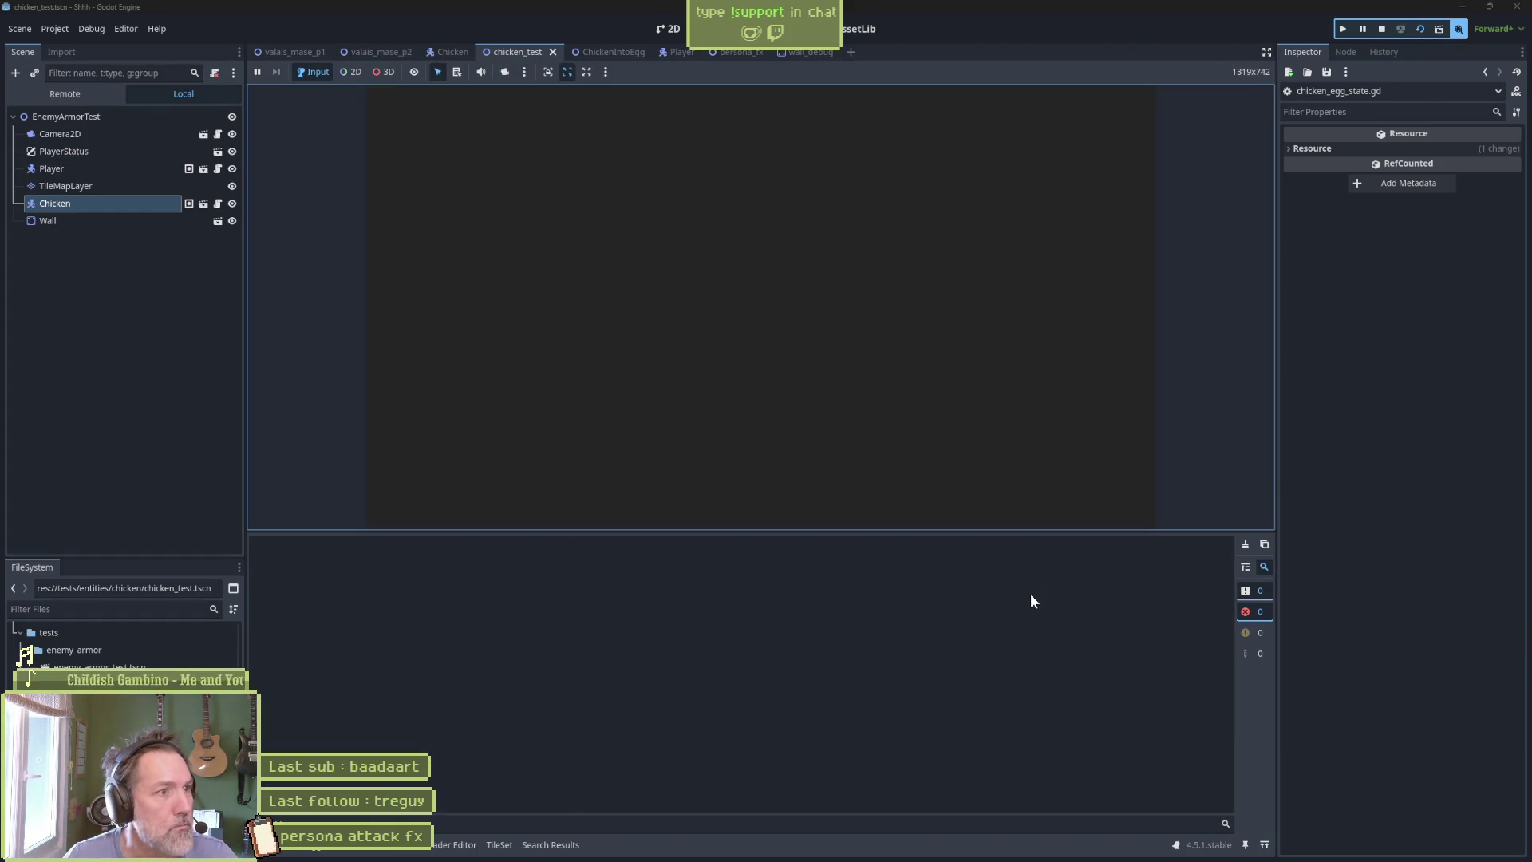
# Restart the chicken test scene, strike the egg so it slides left, and return to the script editor.
pyautogui.press('F8')
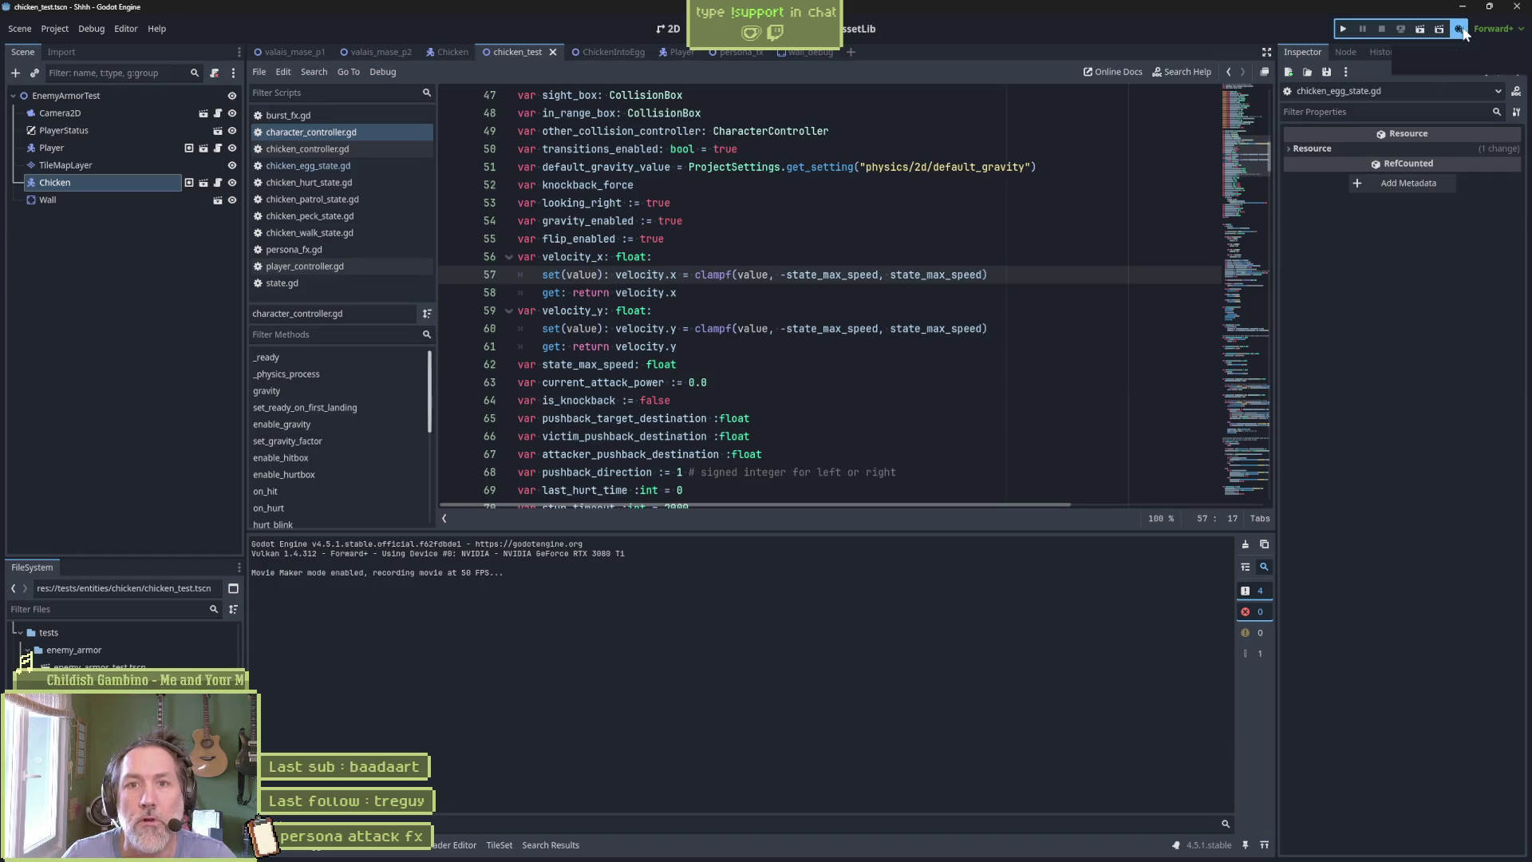
pyautogui.click(1113, 240)
pyautogui.press('F6')
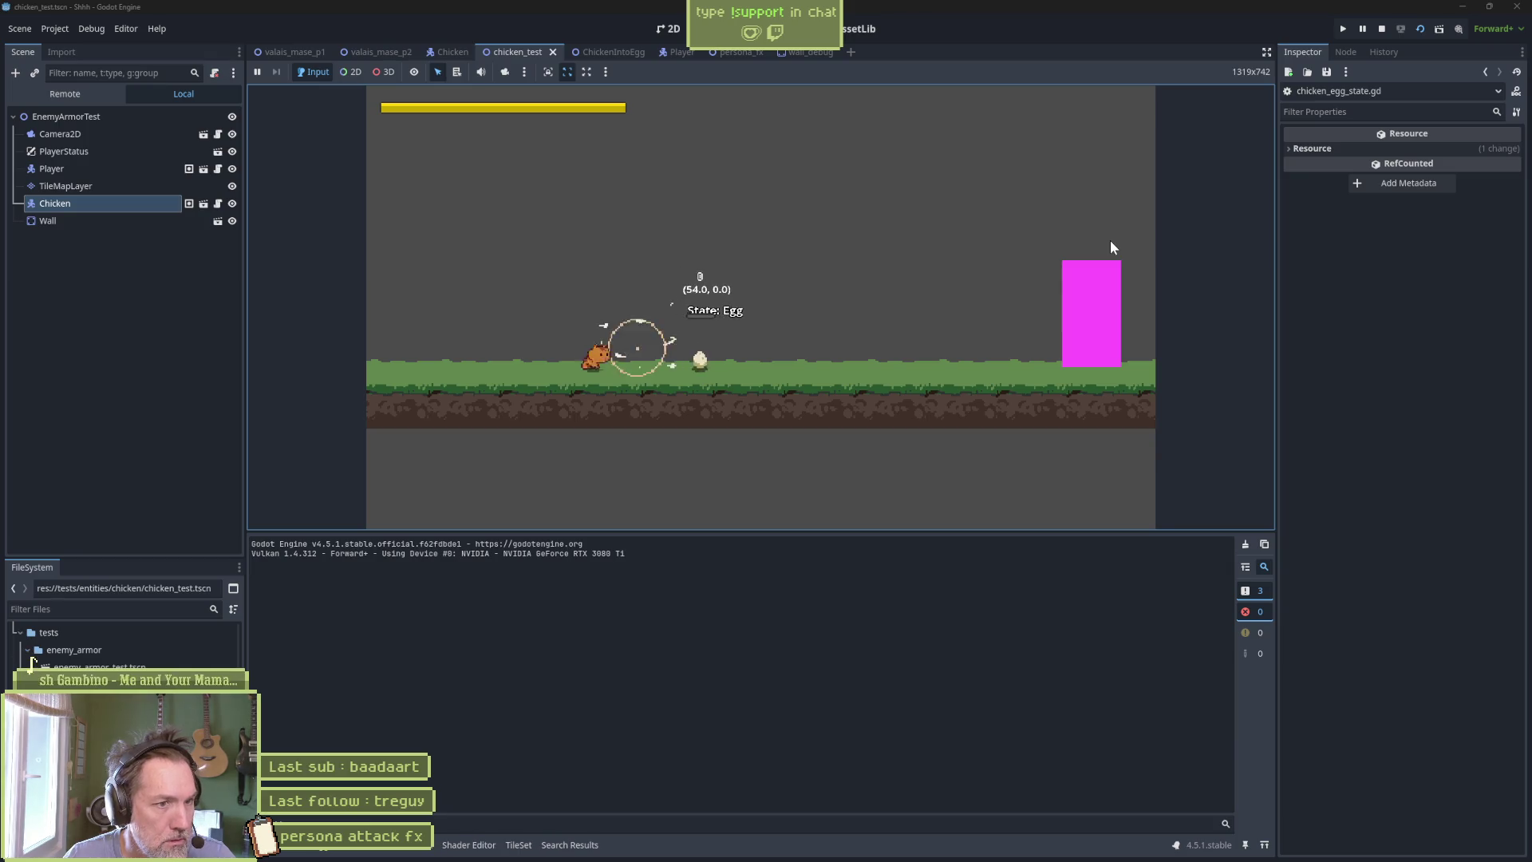
pyautogui.press('Left')
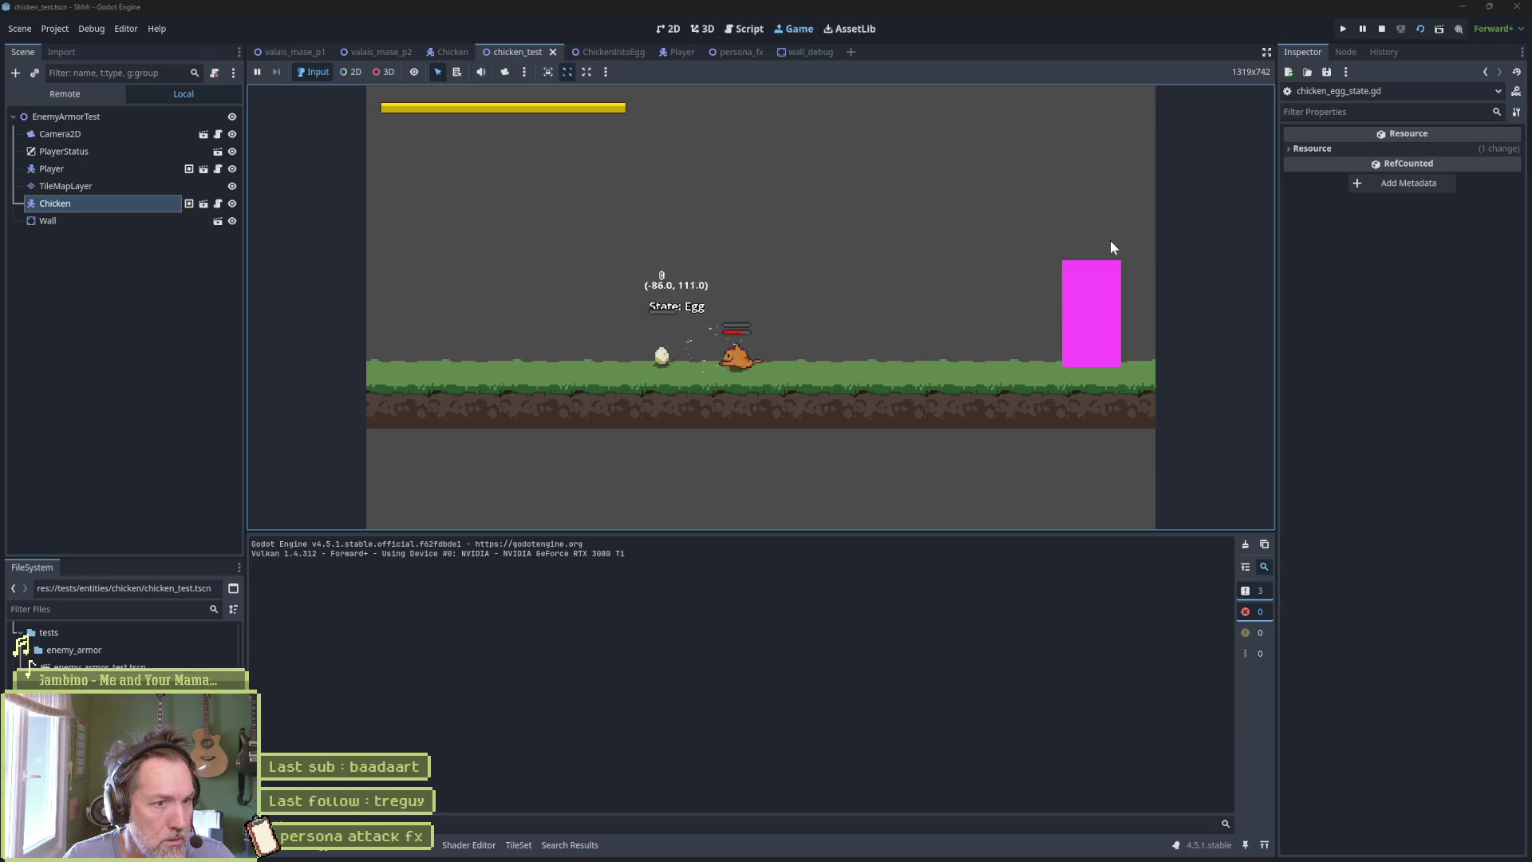
pyautogui.press('Left')
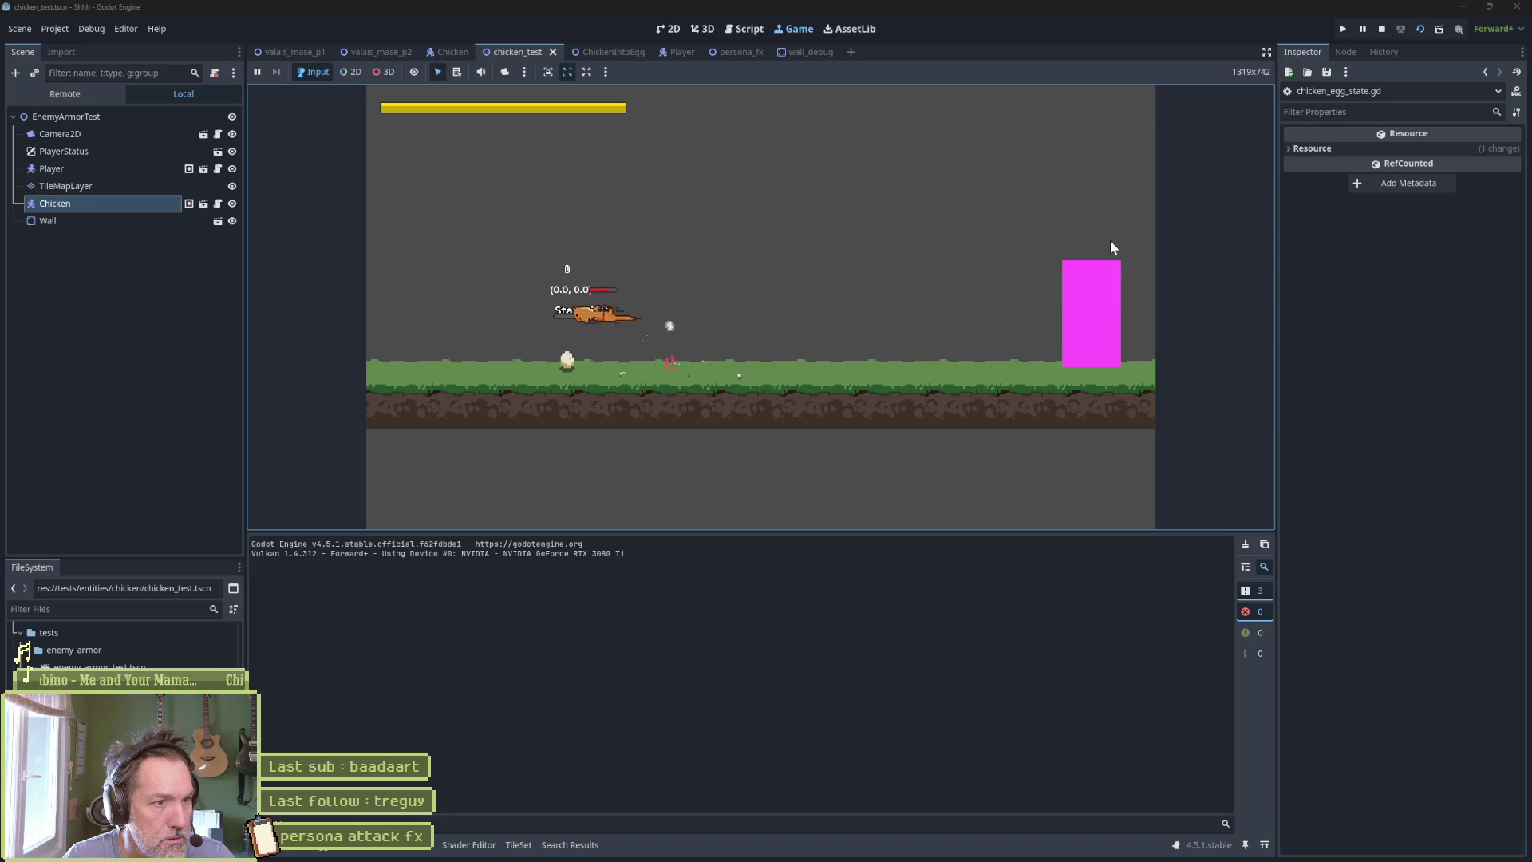
pyautogui.press('Right')
pyautogui.press('Right')
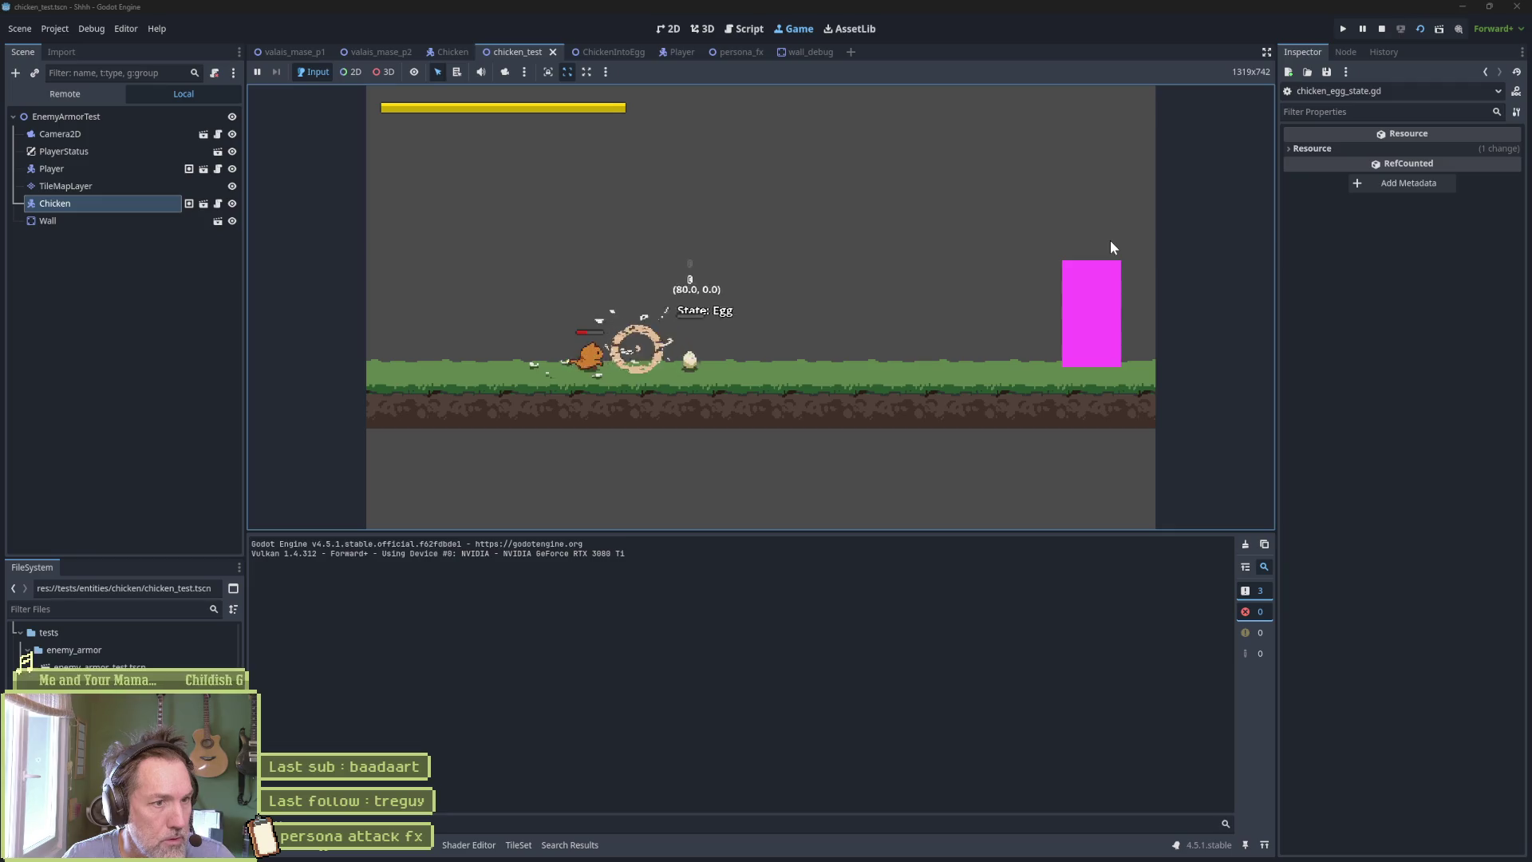
pyautogui.hotkey('ctrl', 'F3')
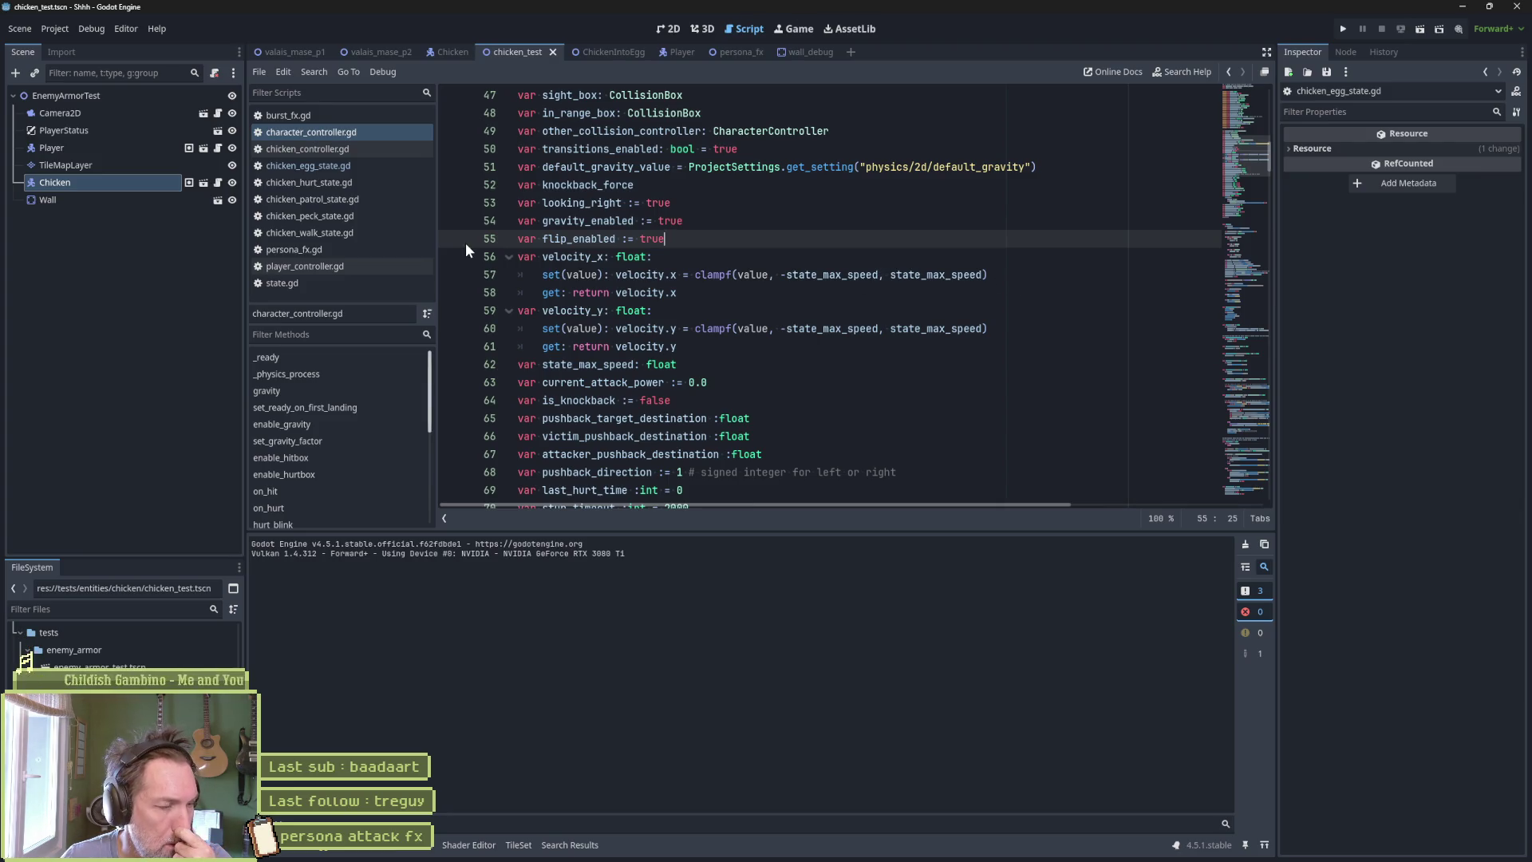
# Open chicken_egg_state.gd and run the chicken test scene, attacking the egg.
pyautogui.click(357, 162)
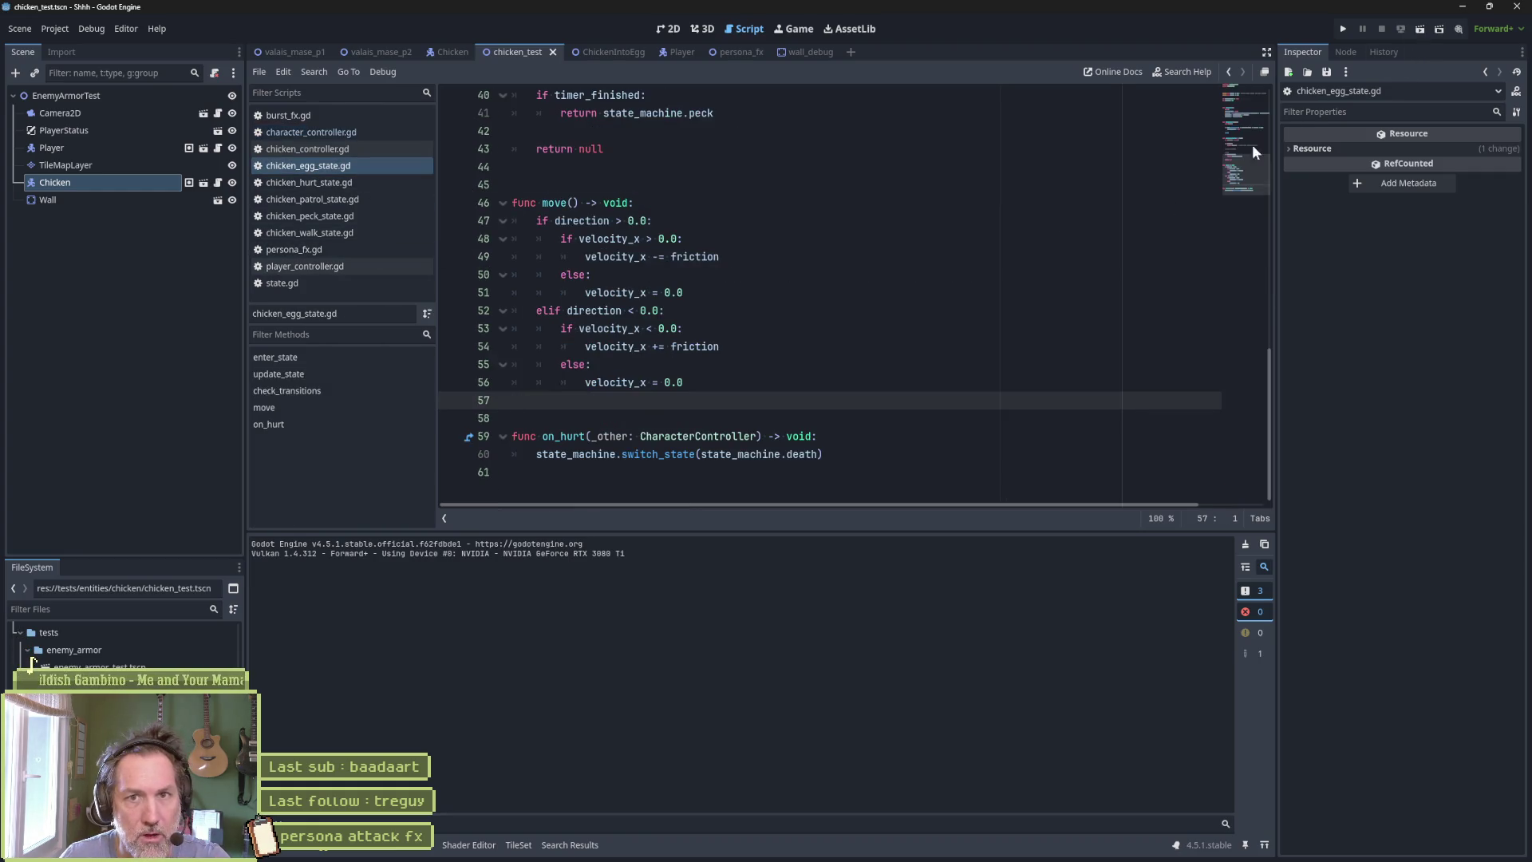
pyautogui.press('F6')
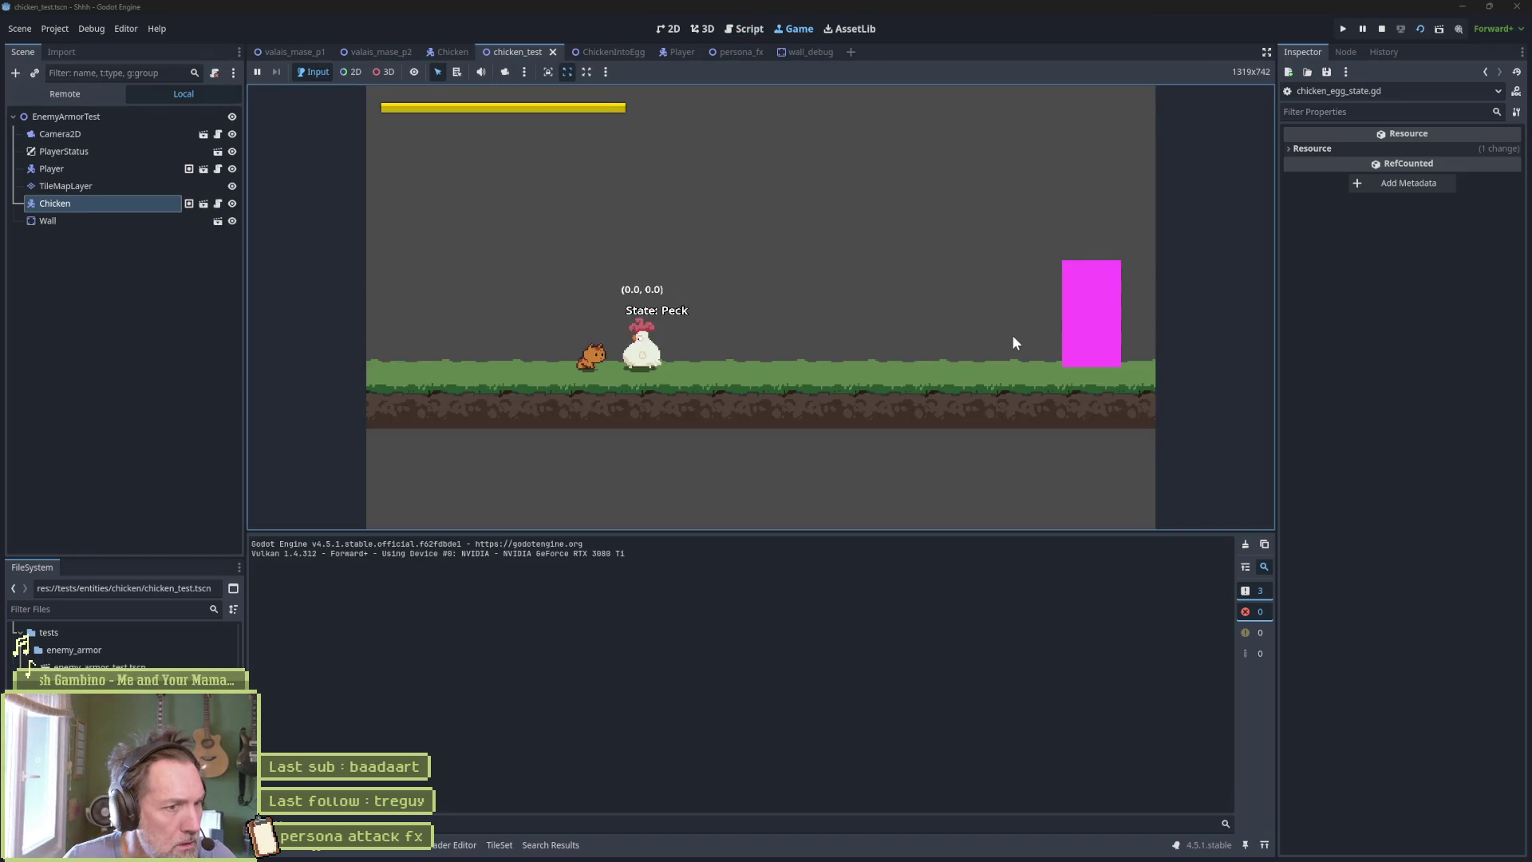
pyautogui.press('Right')
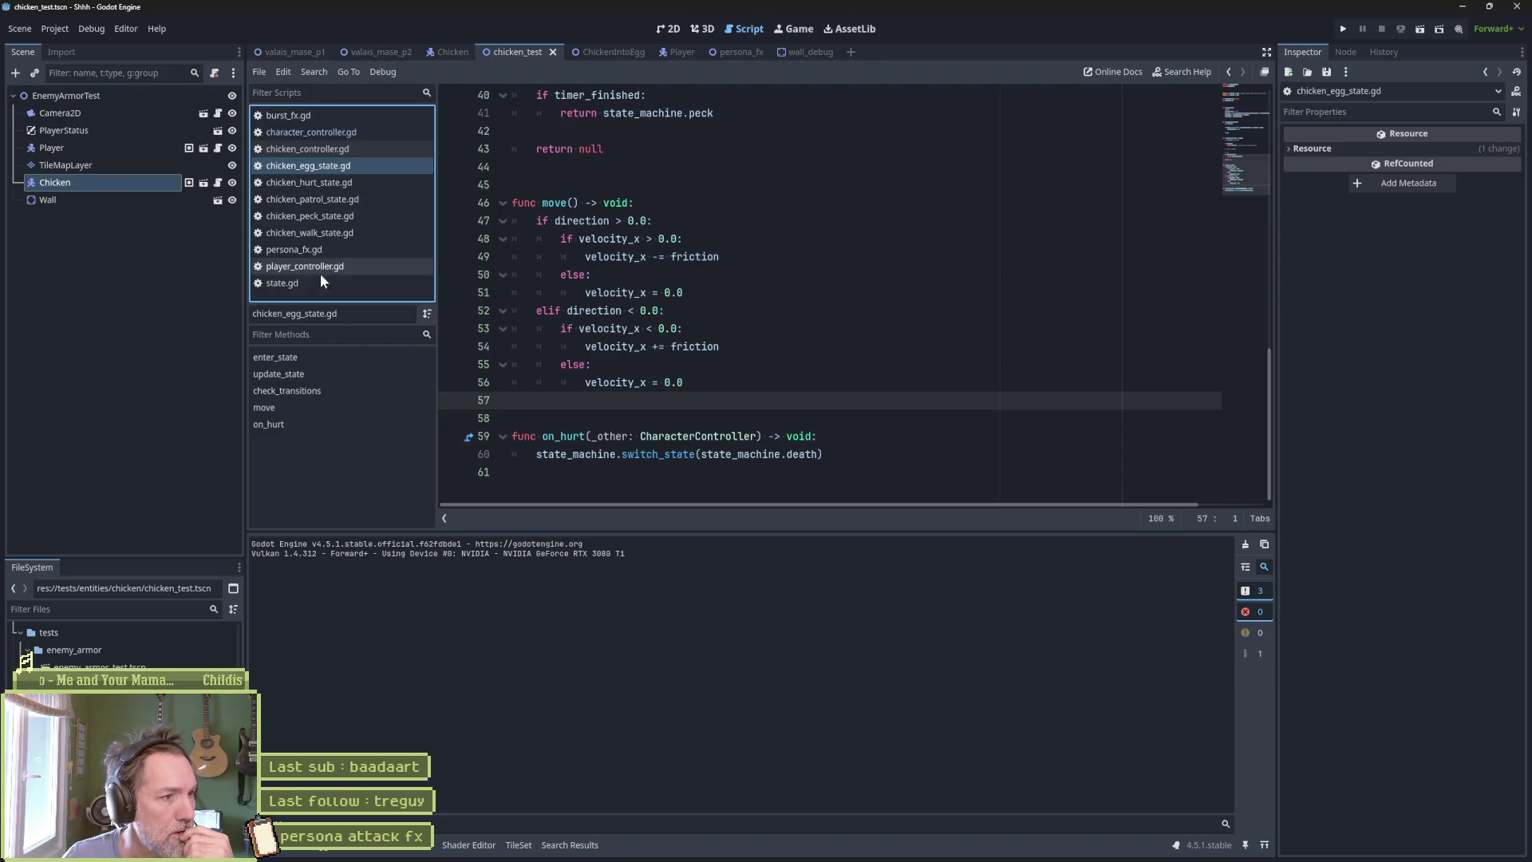
# Set a breakpoint on the death-switch line 60 in on_hurt, then rerun the scene.
pyautogui.click(327, 375)
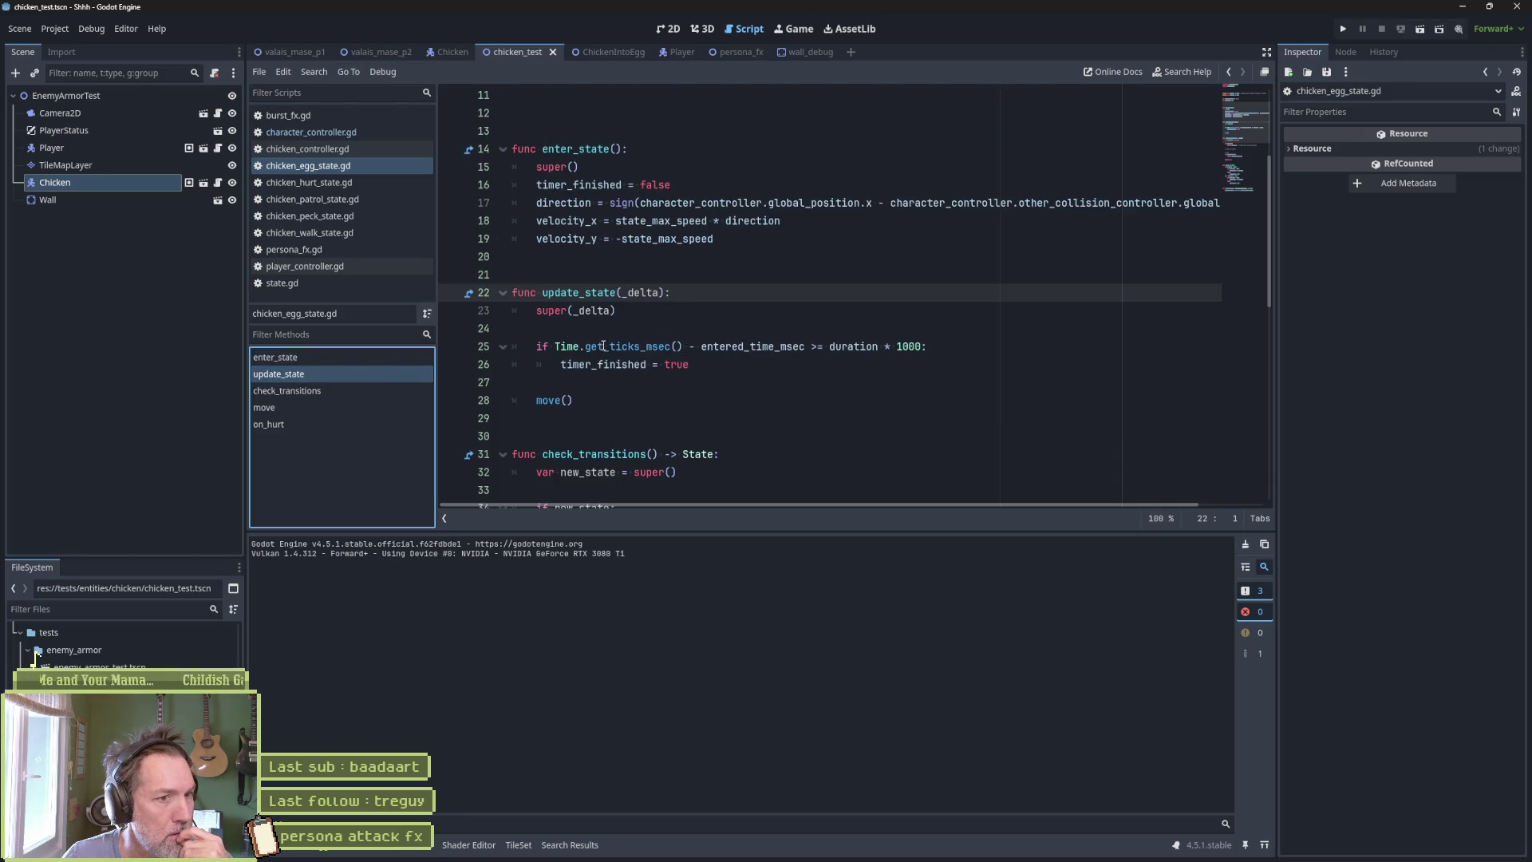
pyautogui.click(370, 421)
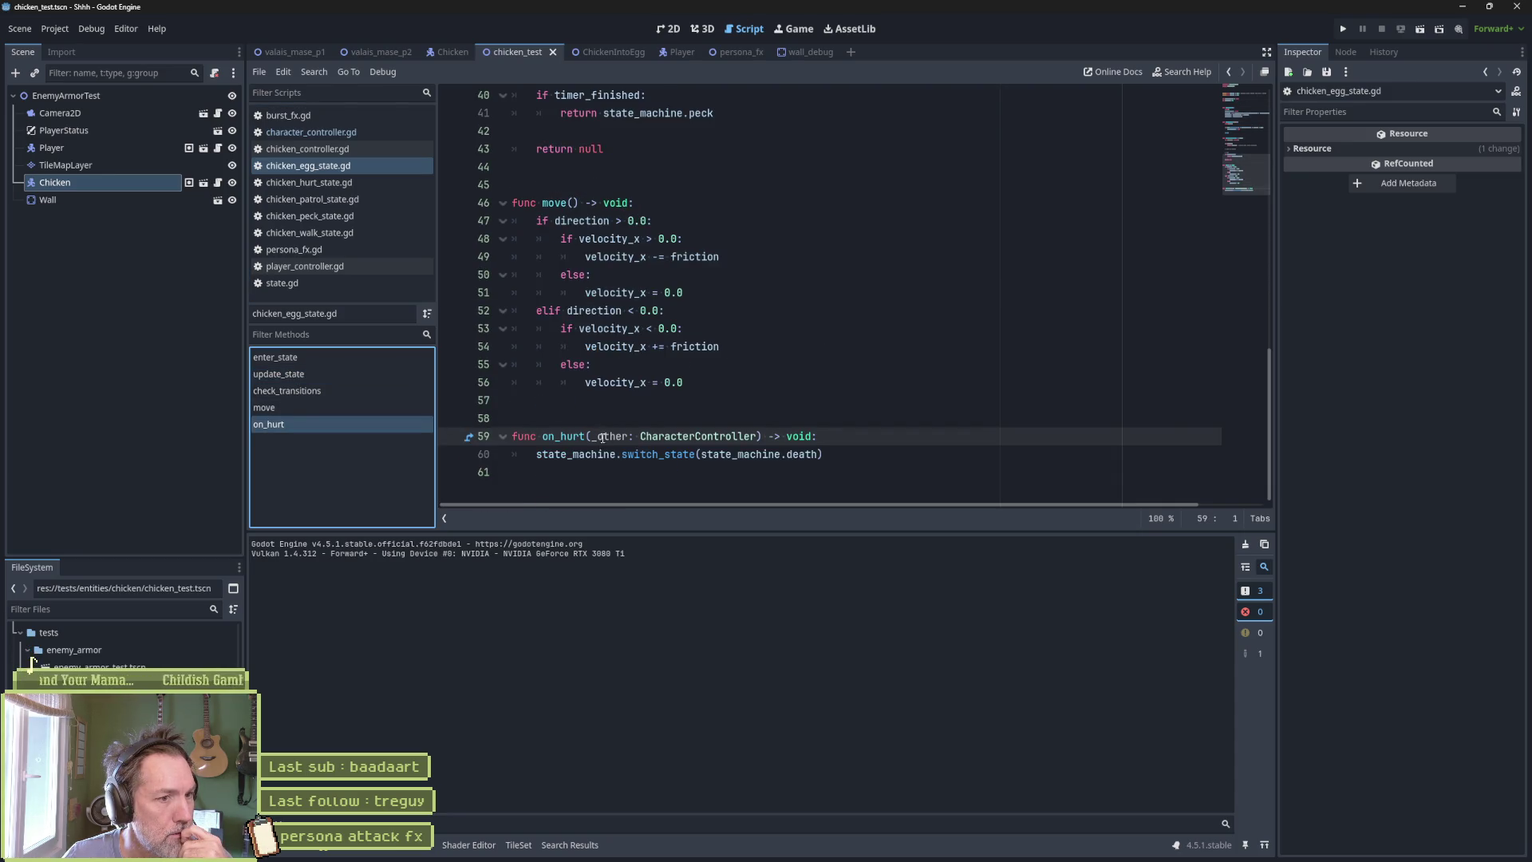
pyautogui.click(778, 461)
pyautogui.click(822, 436)
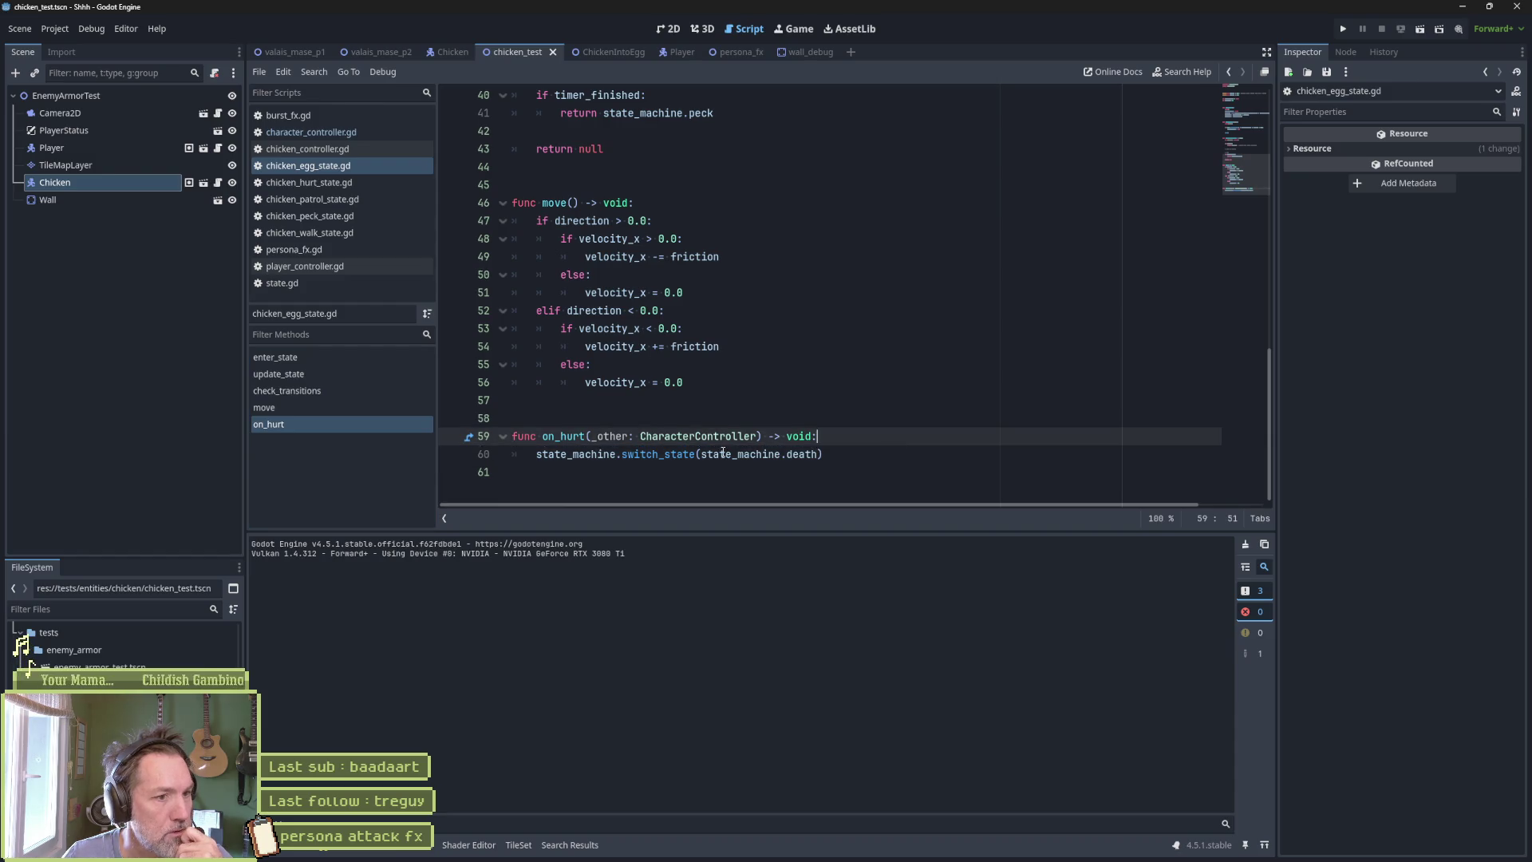
pyautogui.click(451, 454)
pyautogui.press('F6')
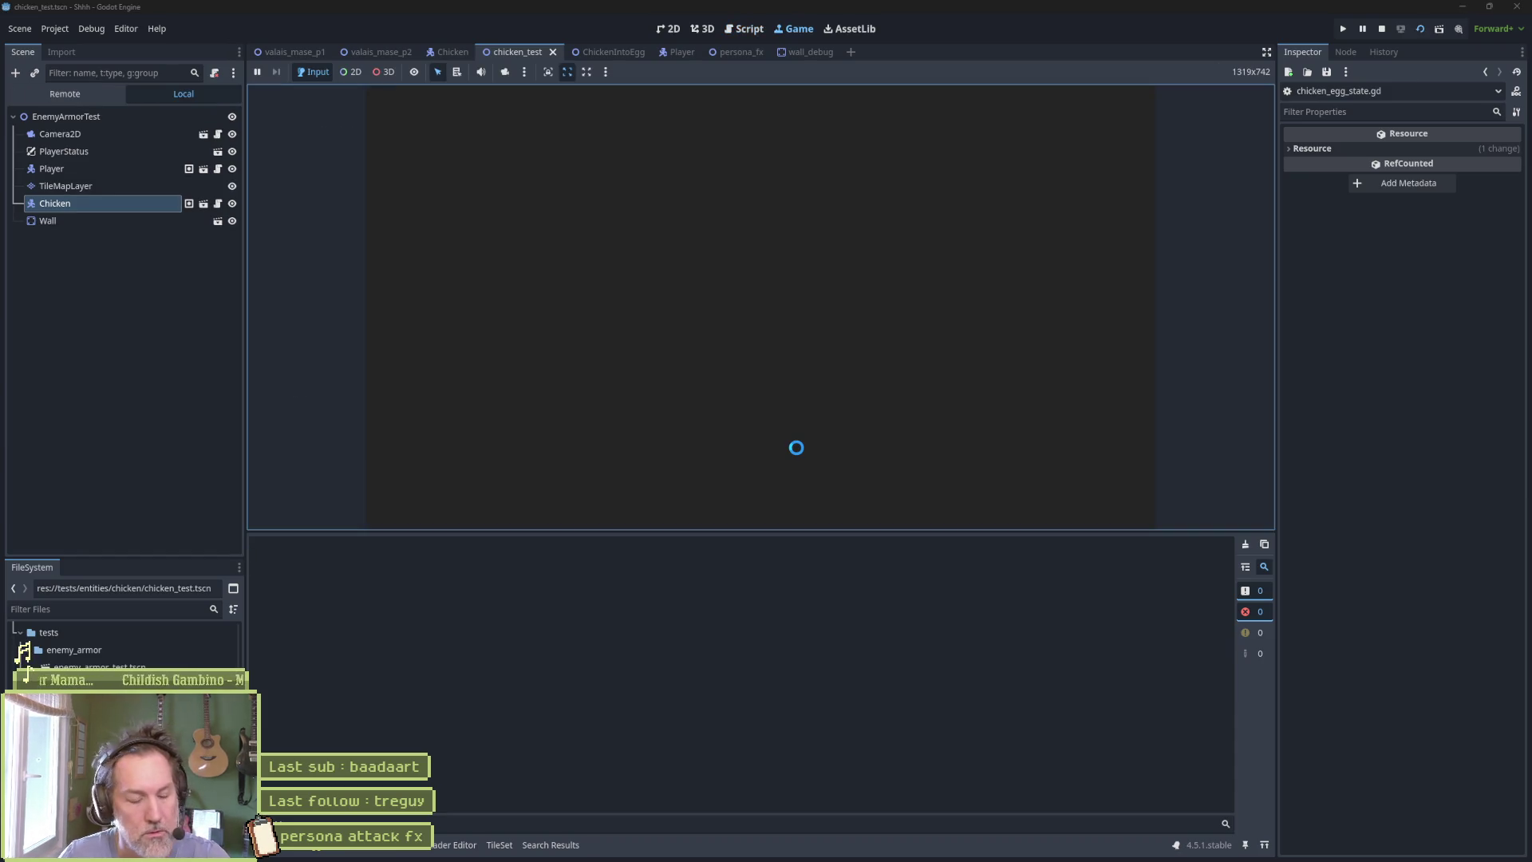
# Attack the egg to trigger on_hurt, then open the Chicken scene from the Scene dock.
pyautogui.press('x')
pyautogui.press('Right')
pyautogui.press('x')
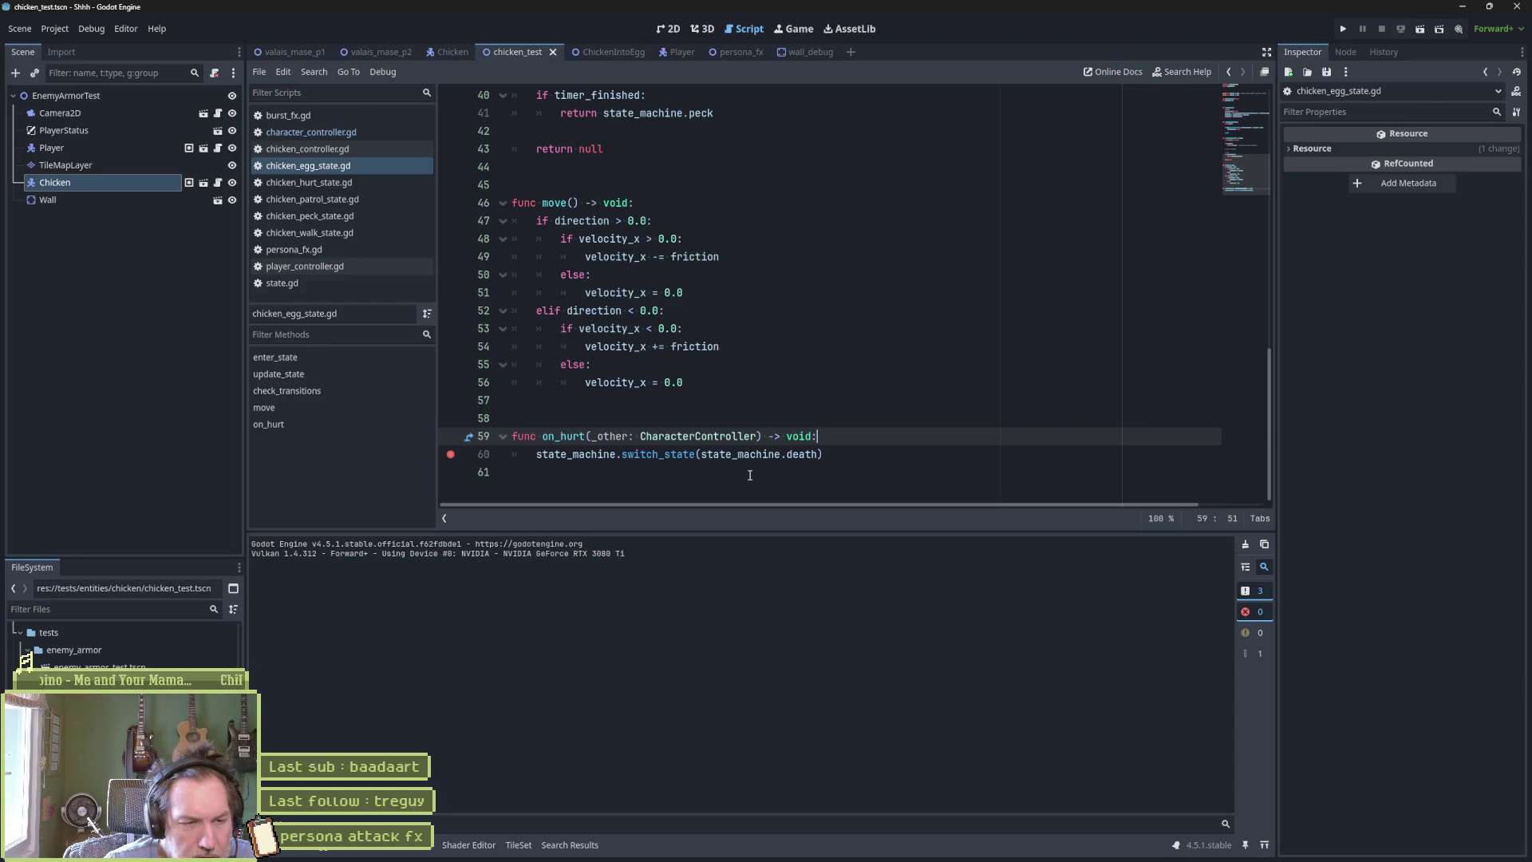
pyautogui.doubleClick(571, 435)
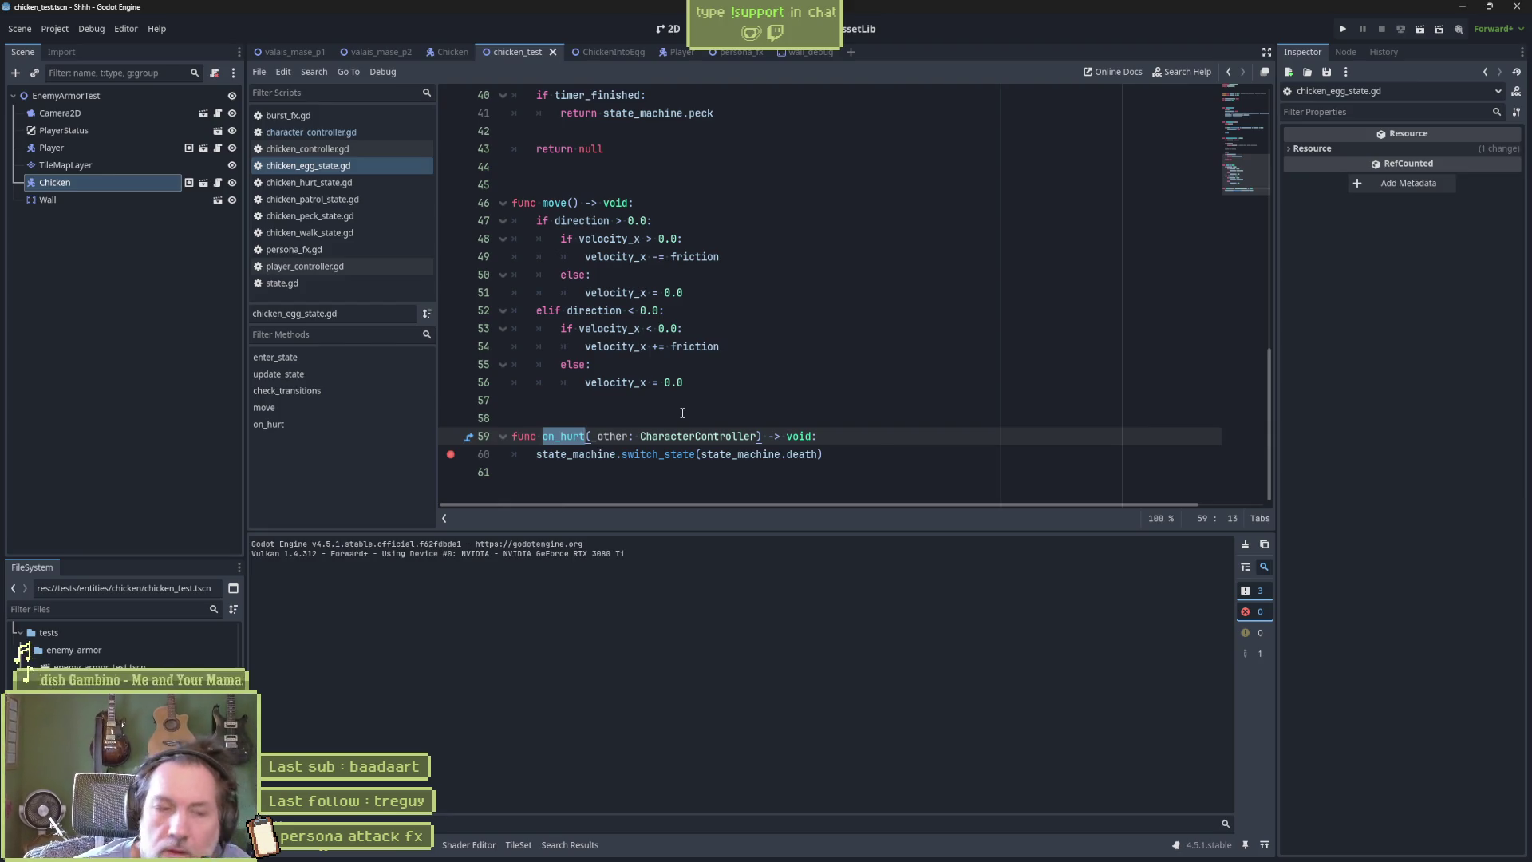
pyautogui.click(203, 182)
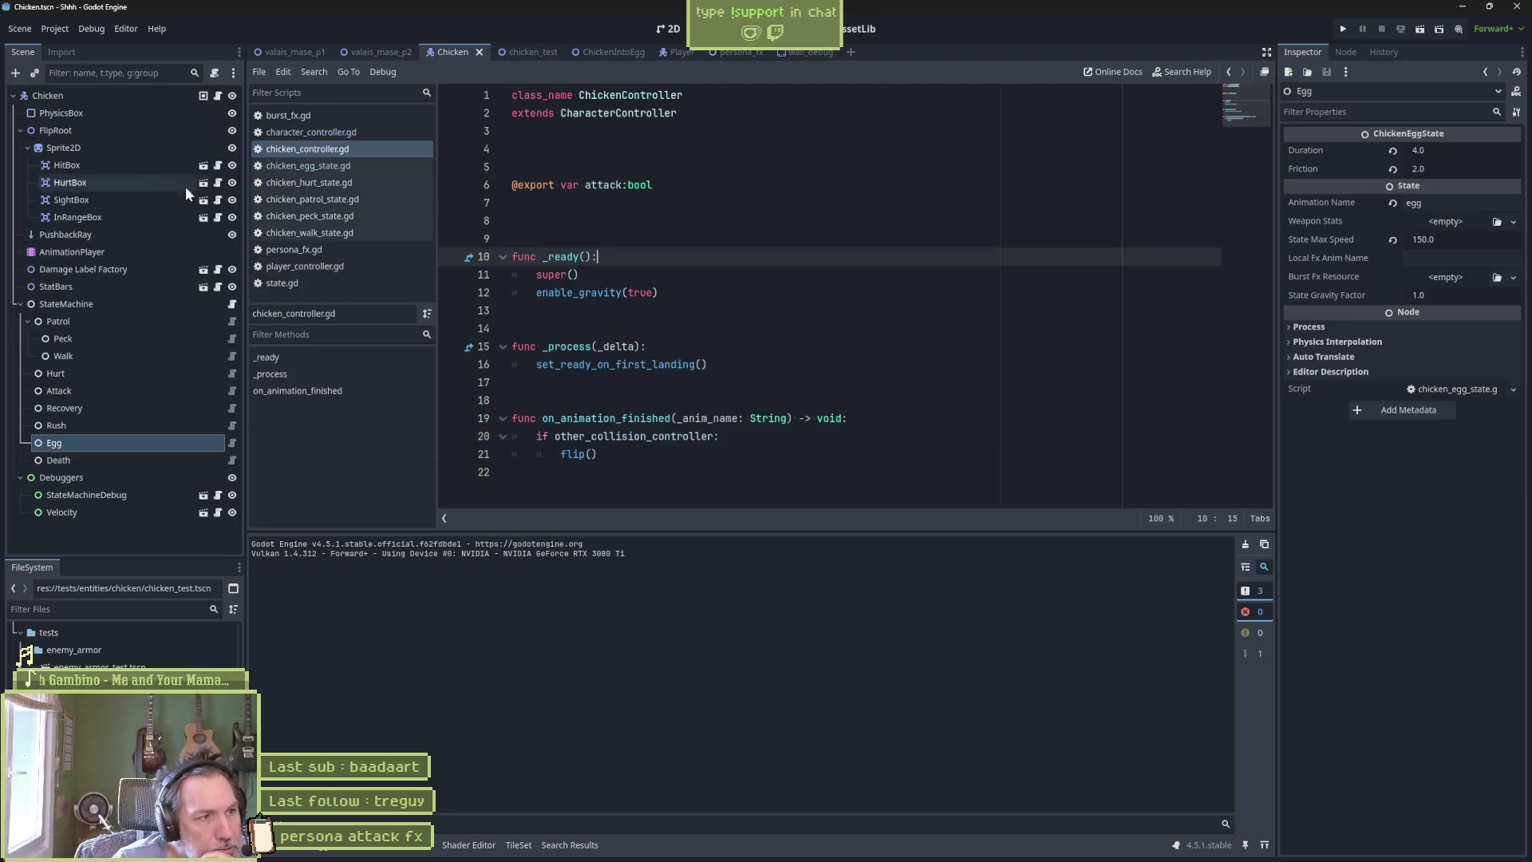
# Inspect the Chicken StateMachine's Peck initial and Hurt states, then open chicken_hurt_state.gd.
pyautogui.click(108, 100)
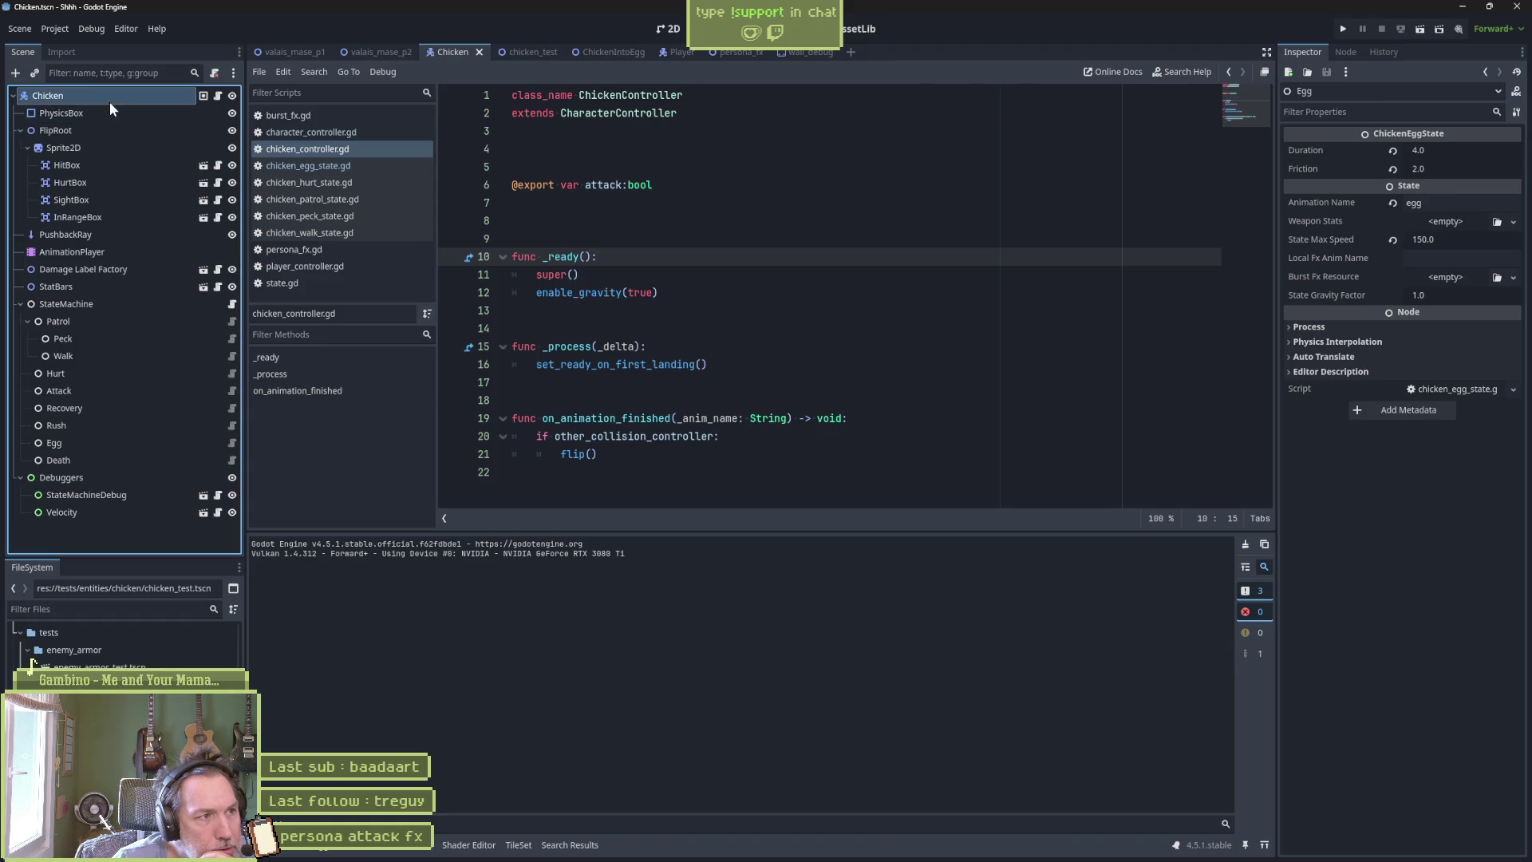
pyautogui.click(133, 306)
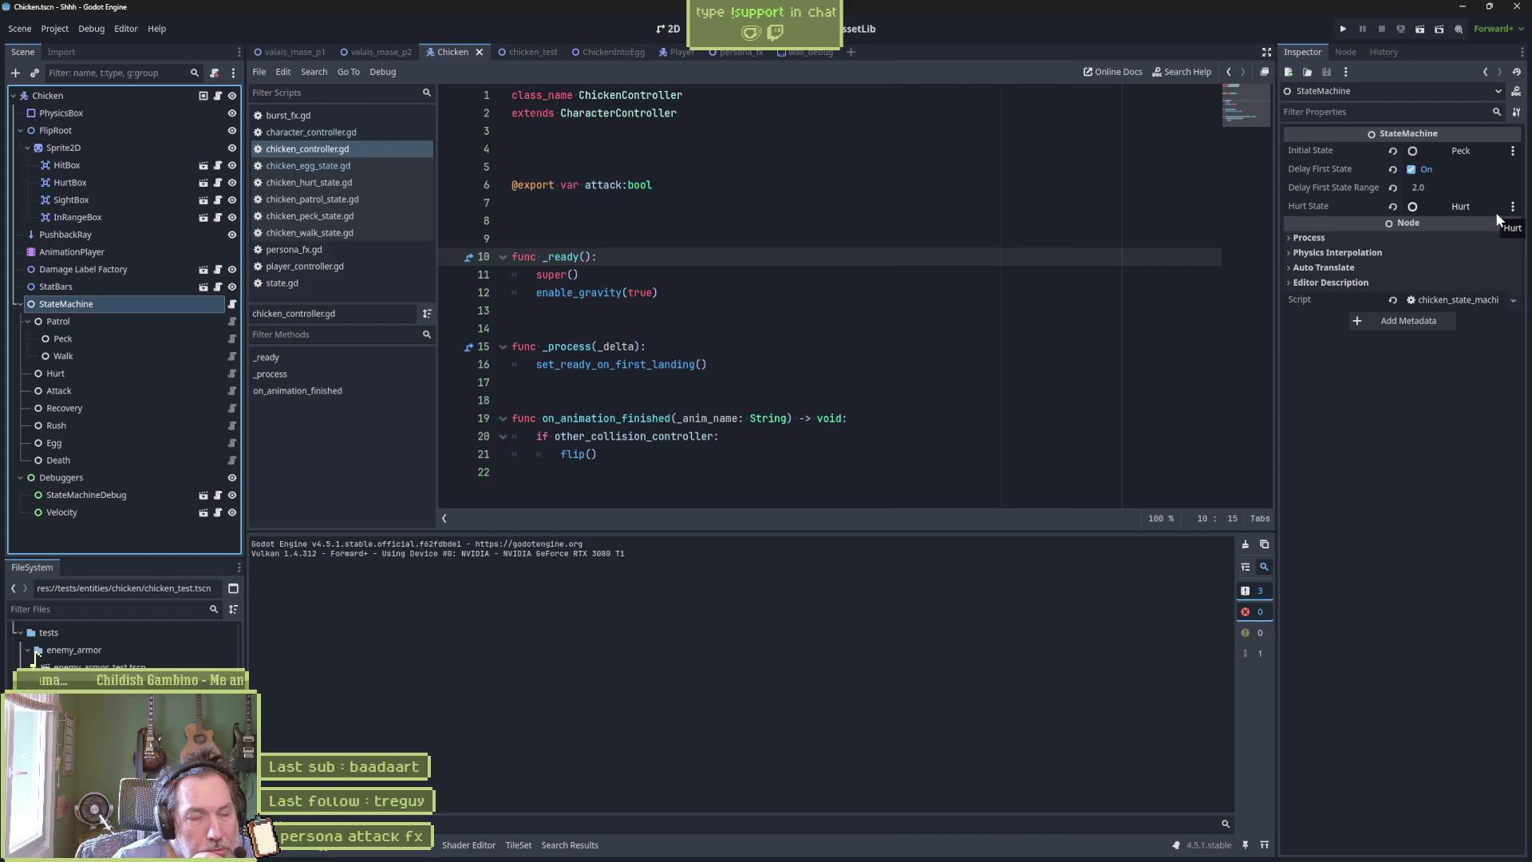
pyautogui.click(345, 182)
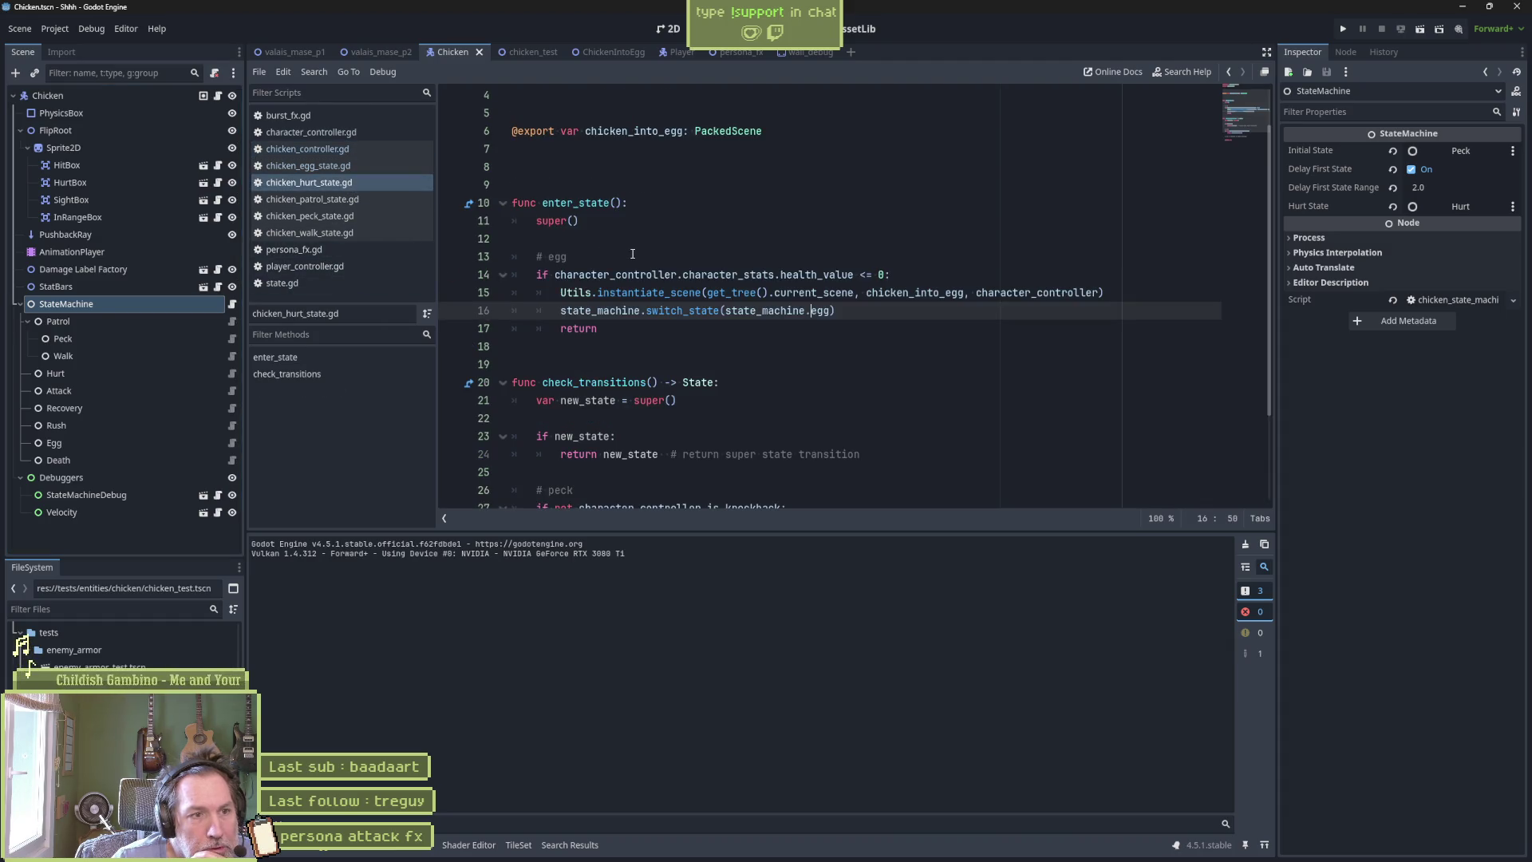
pyautogui.moveTo(630, 255); pyautogui.dragTo(713, 330)
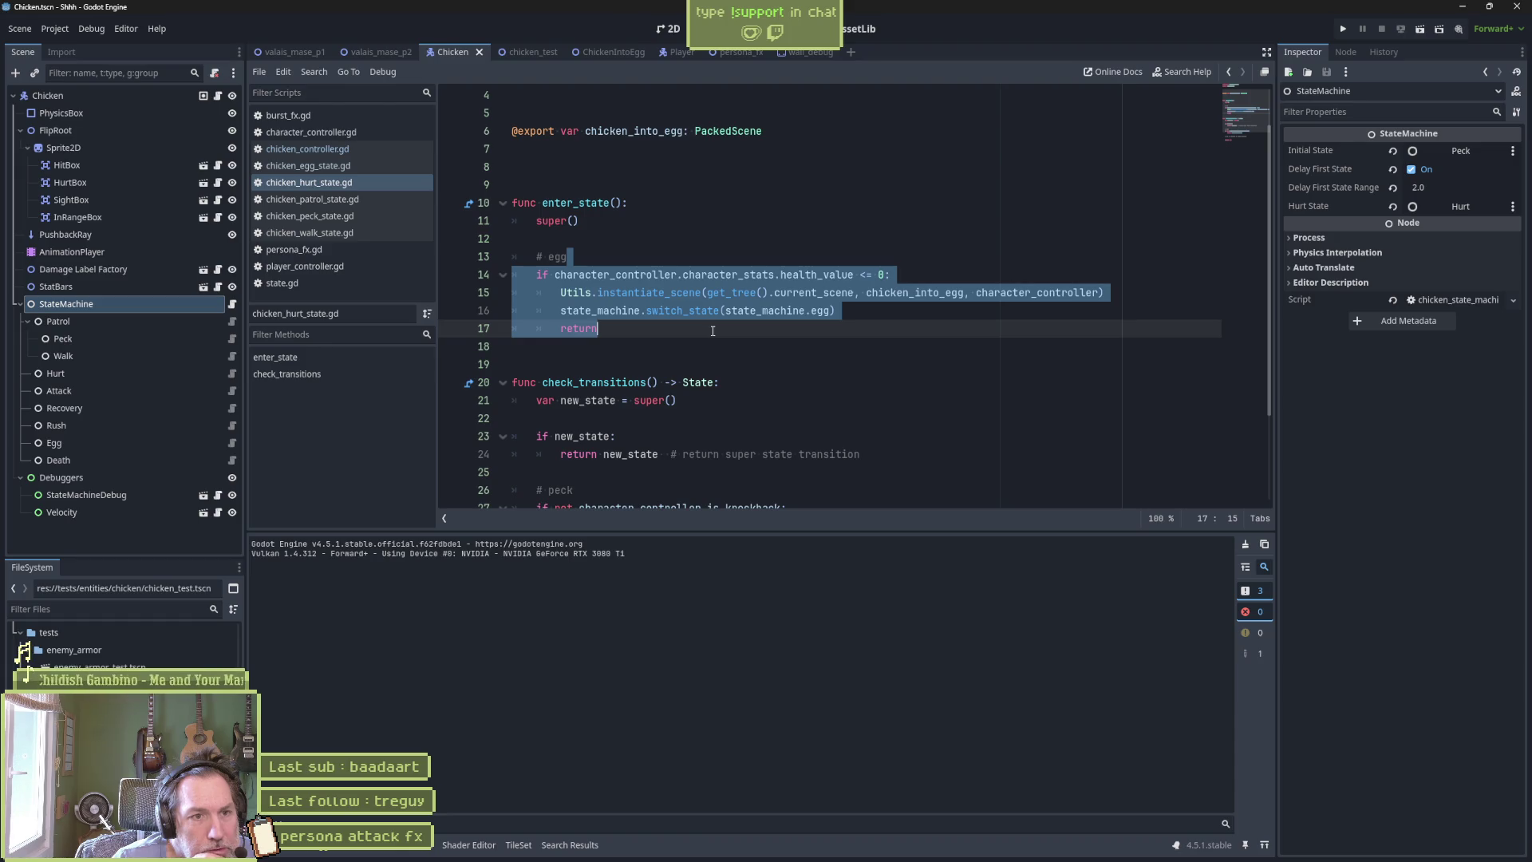
pyautogui.click(709, 313)
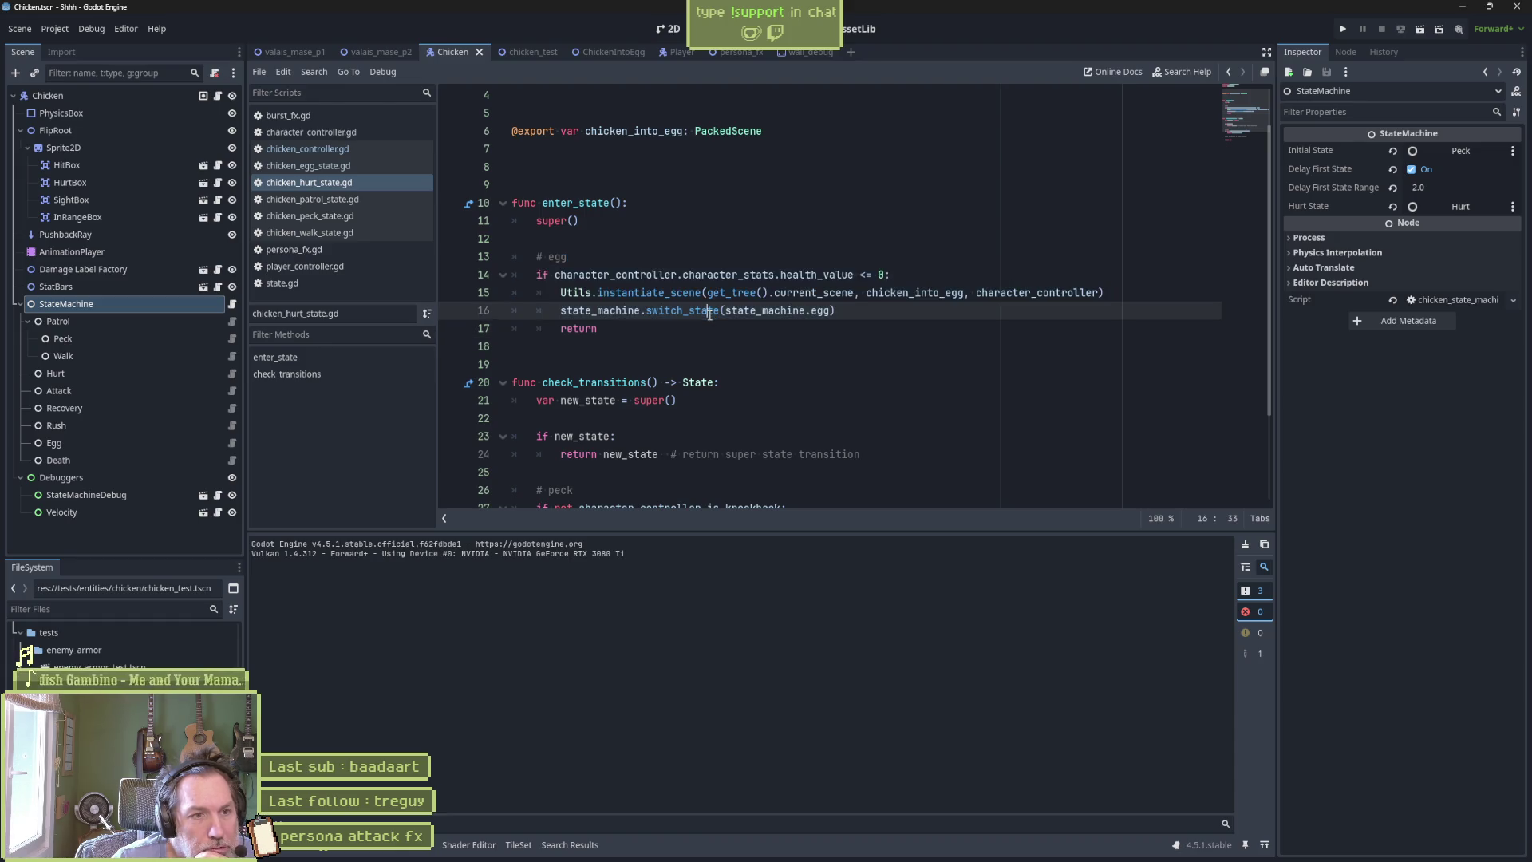
pyautogui.doubleClick(821, 311)
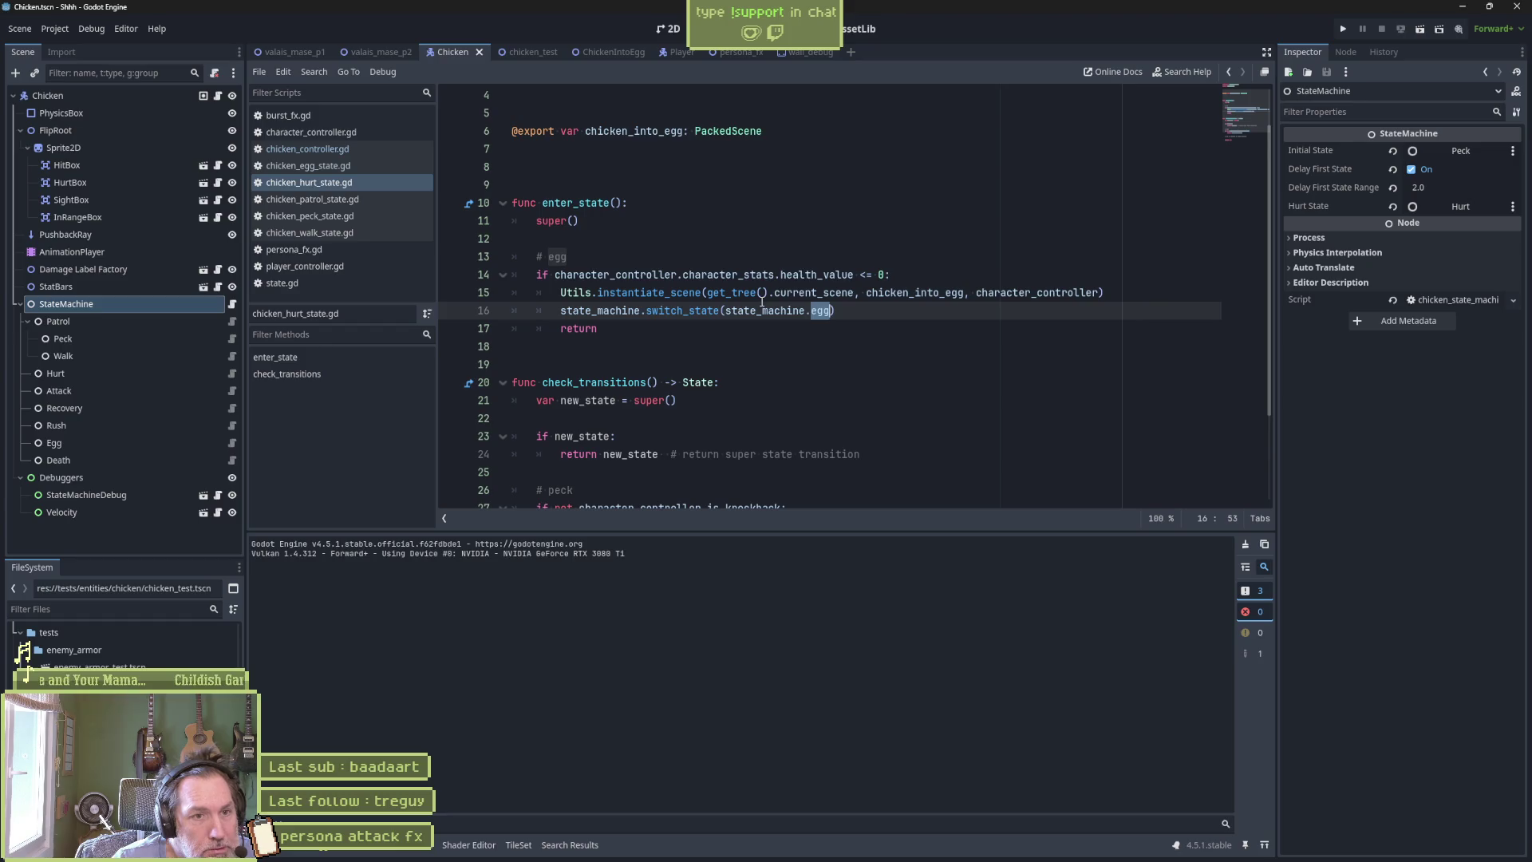
pyautogui.moveTo(890, 275); pyautogui.dragTo(682, 282)
pyautogui.doubleClick(815, 312)
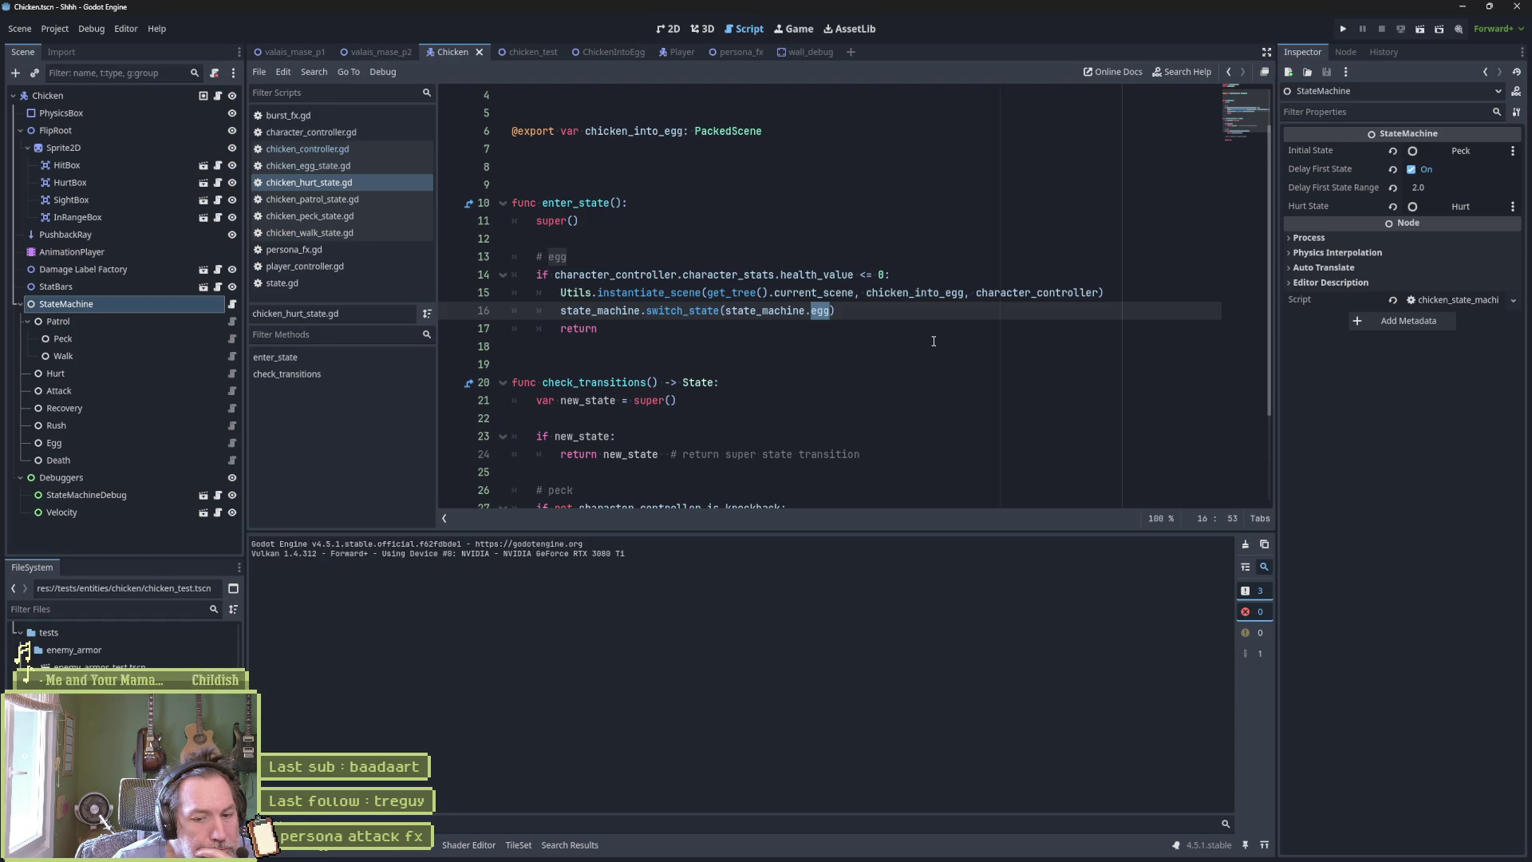
pyautogui.moveTo(836, 311); pyautogui.dragTo(906, 256)
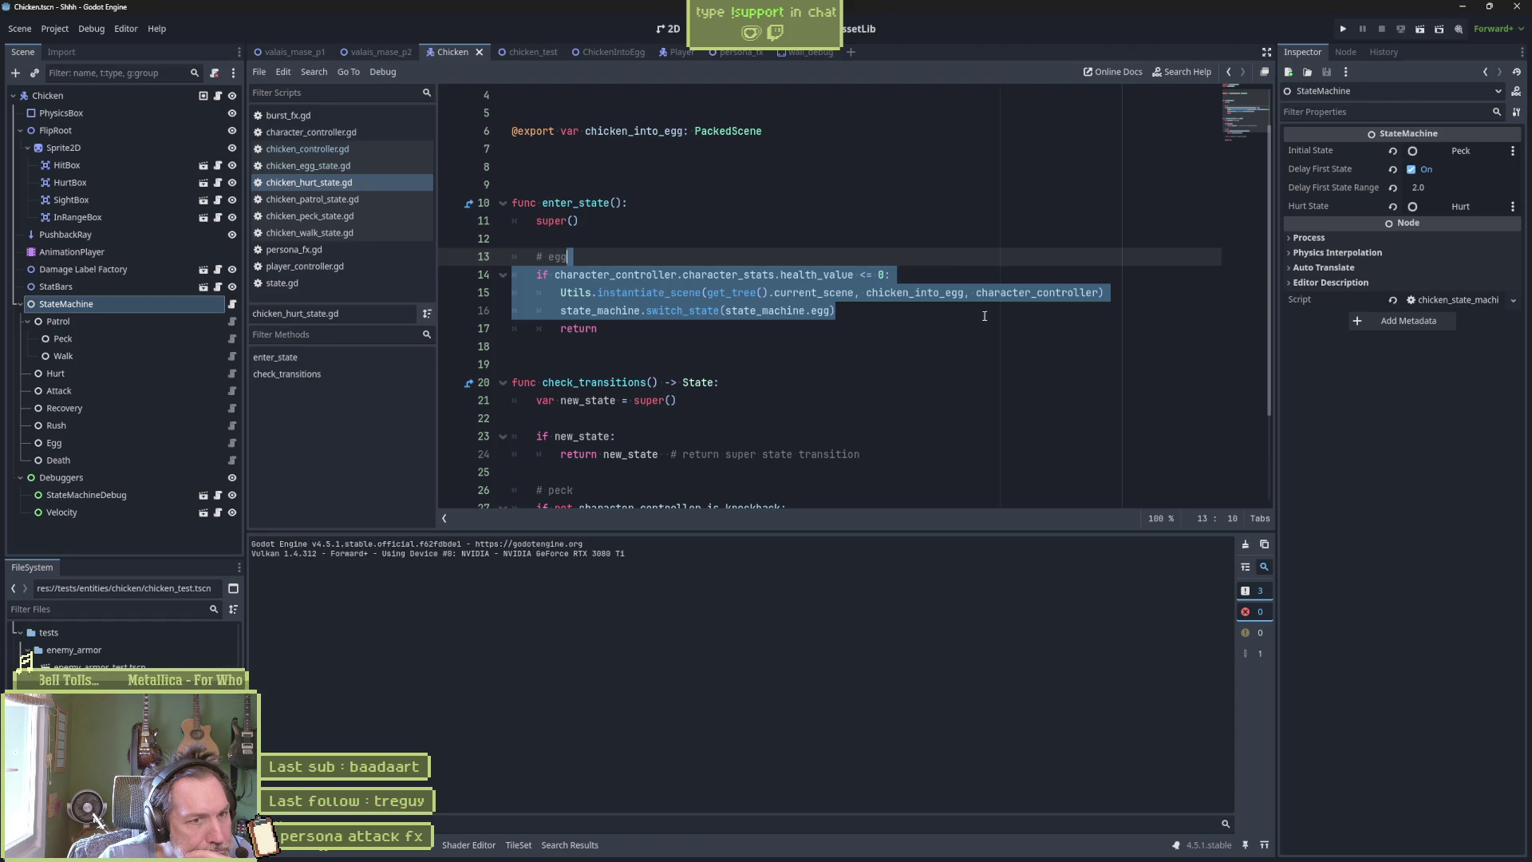
pyautogui.click(983, 315)
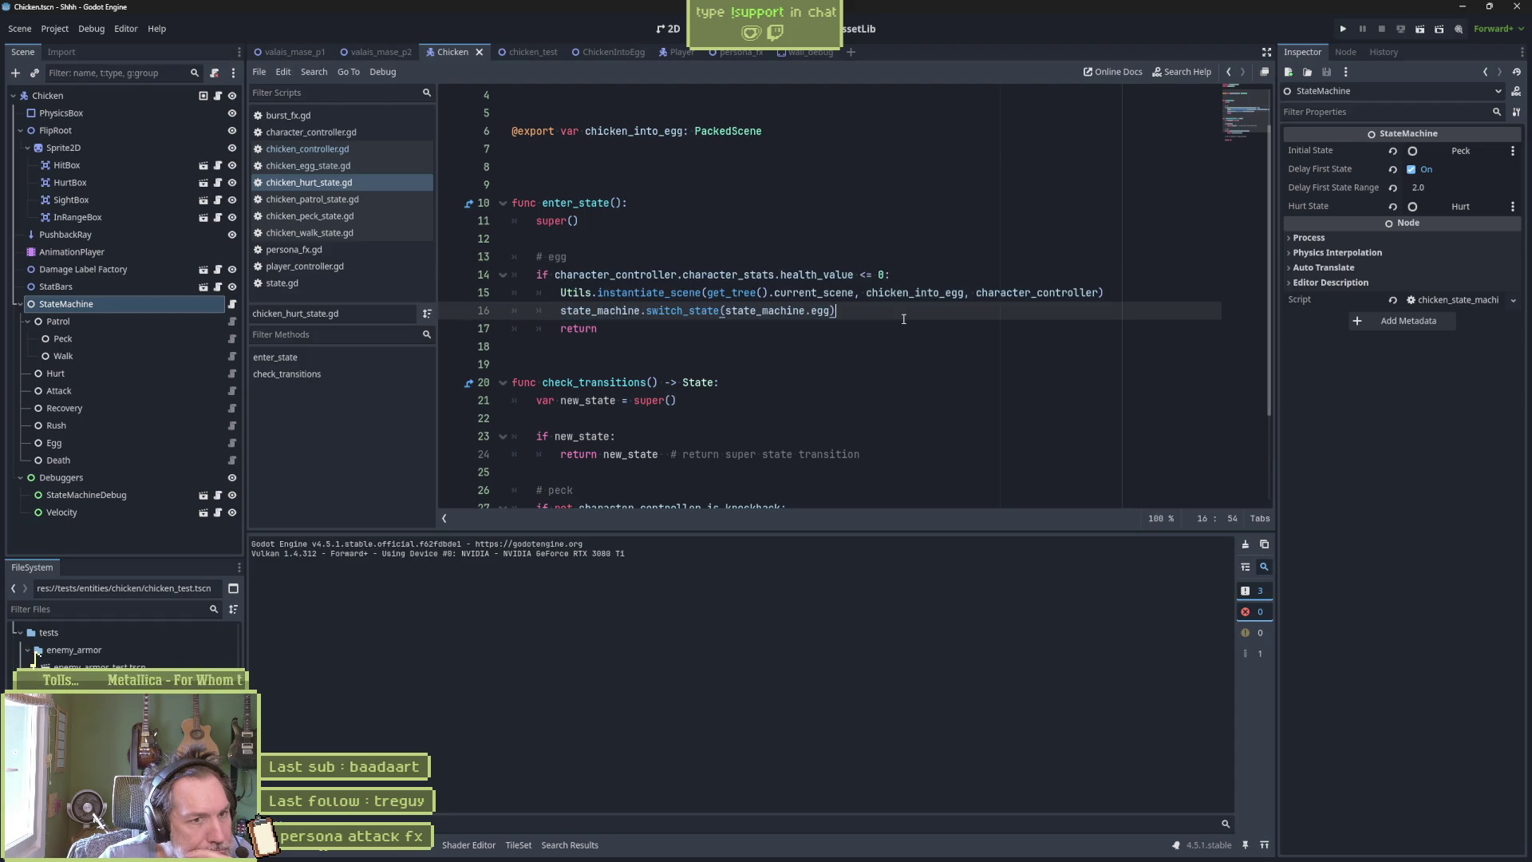
pyautogui.doubleClick(821, 276)
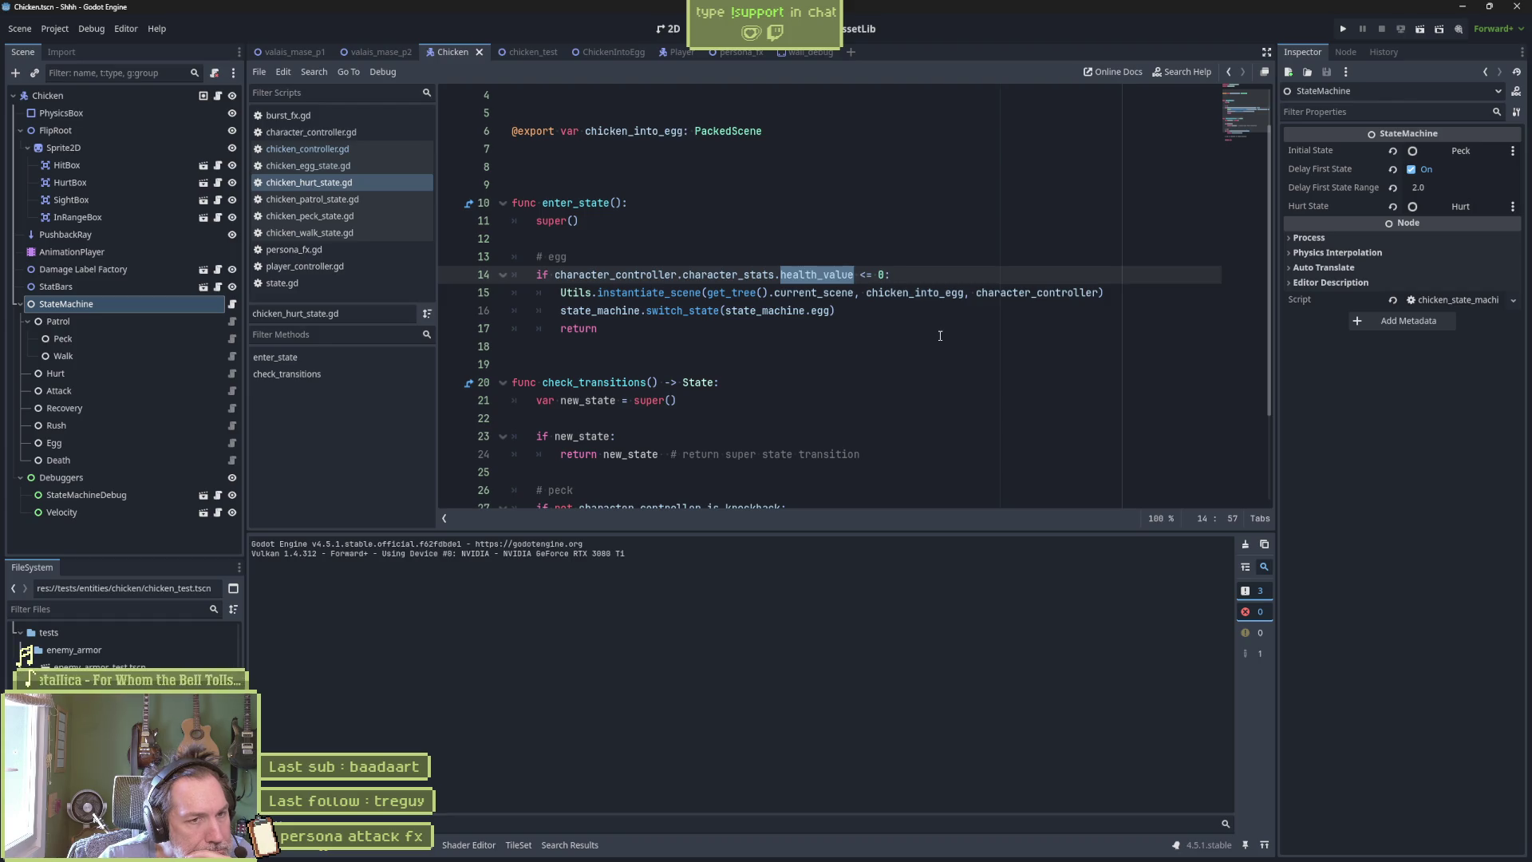
pyautogui.press('Home')
pyautogui.hotkey('ctrl', 'Right')
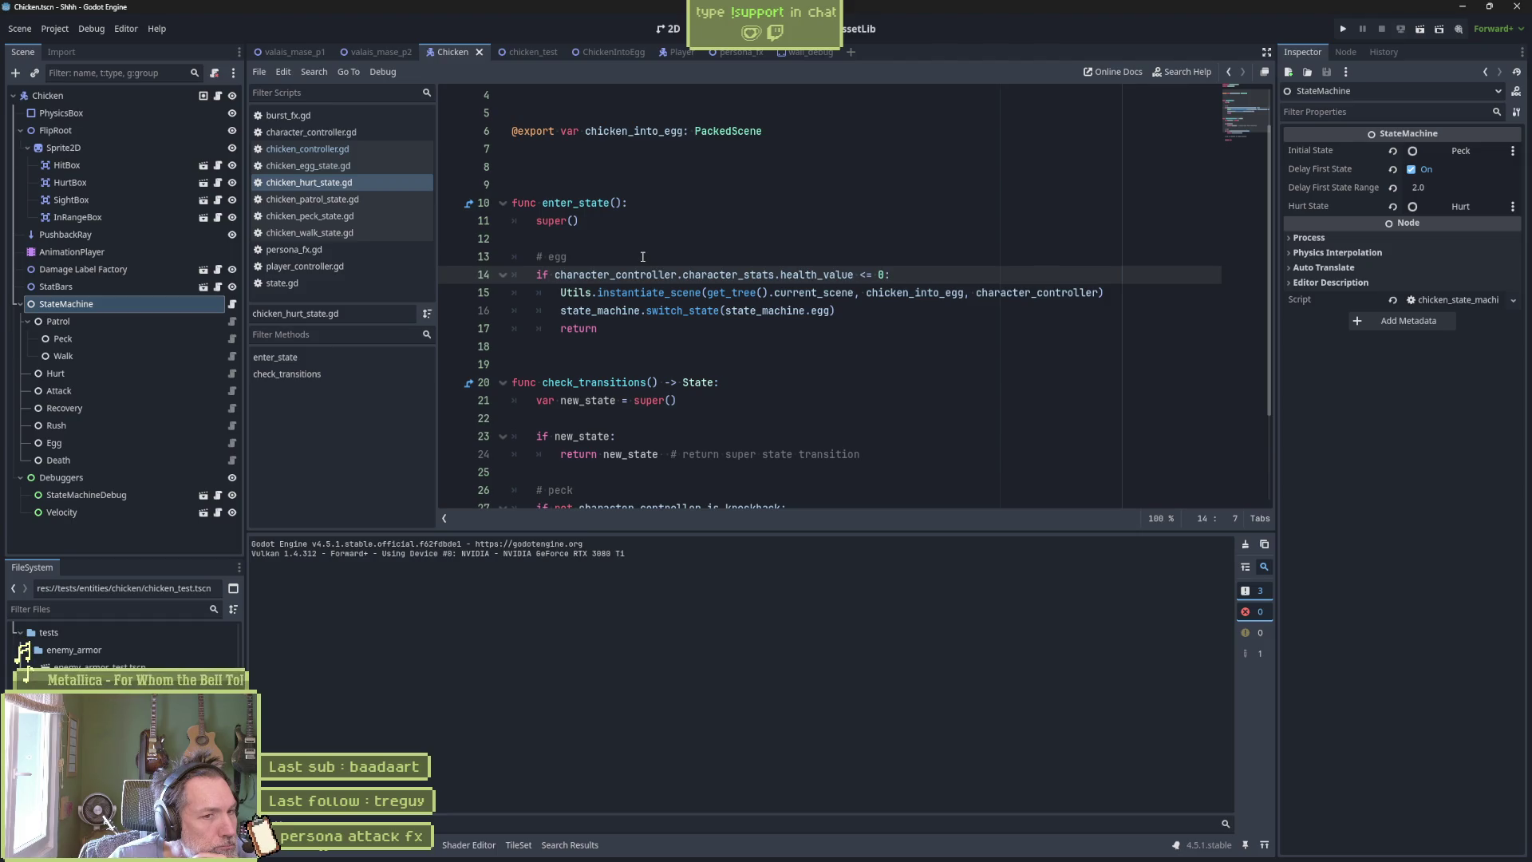
pyautogui.click(792, 233)
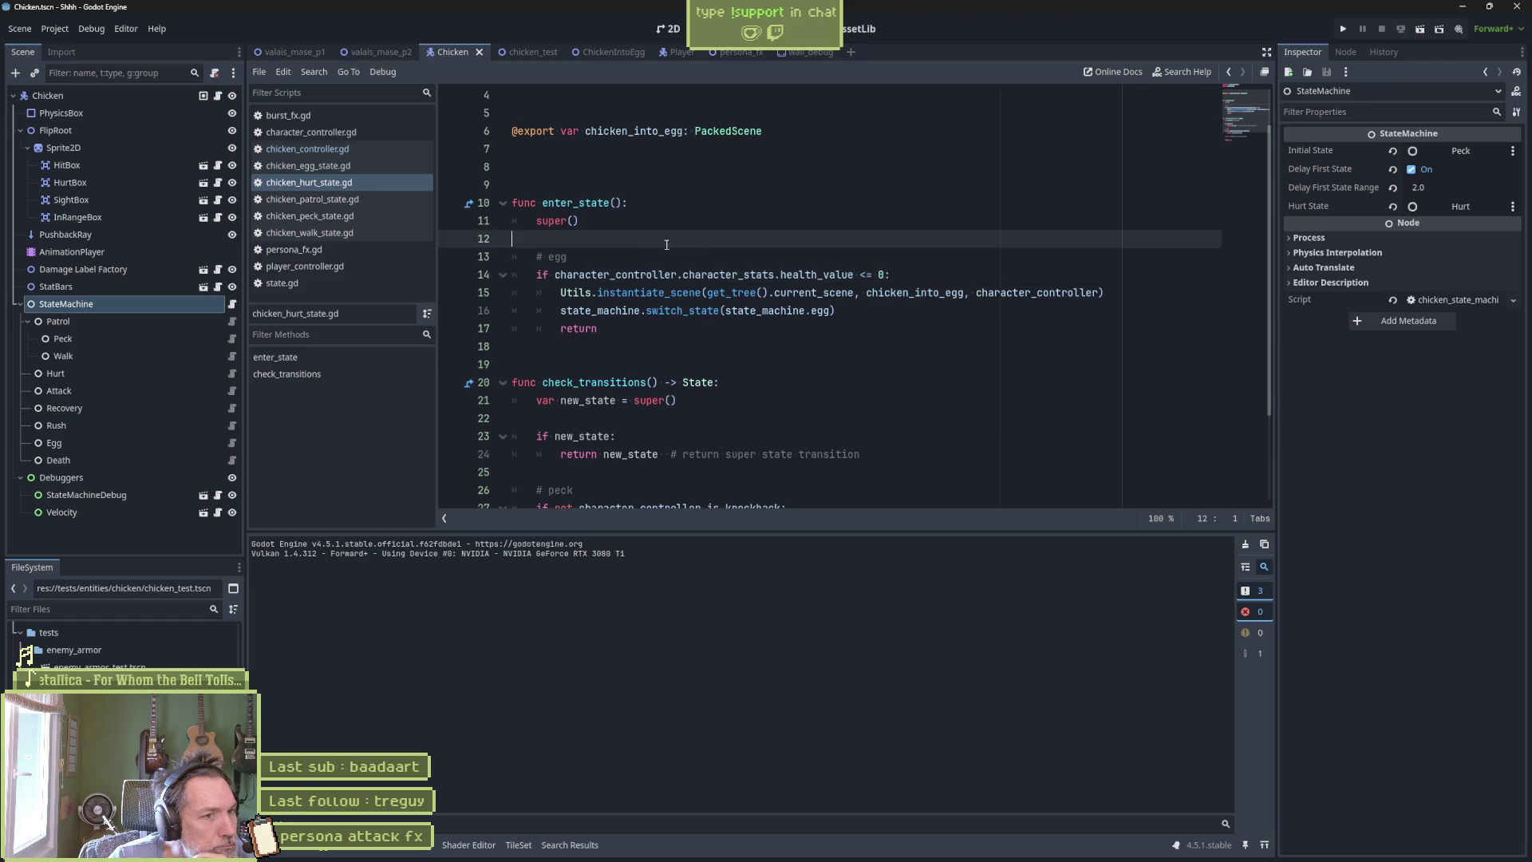
# Insert print_debug(self, " coming from ", state_machine.previous_state) atop enter_state, save, and run the Chicken scene.
pyautogui.press('Return')
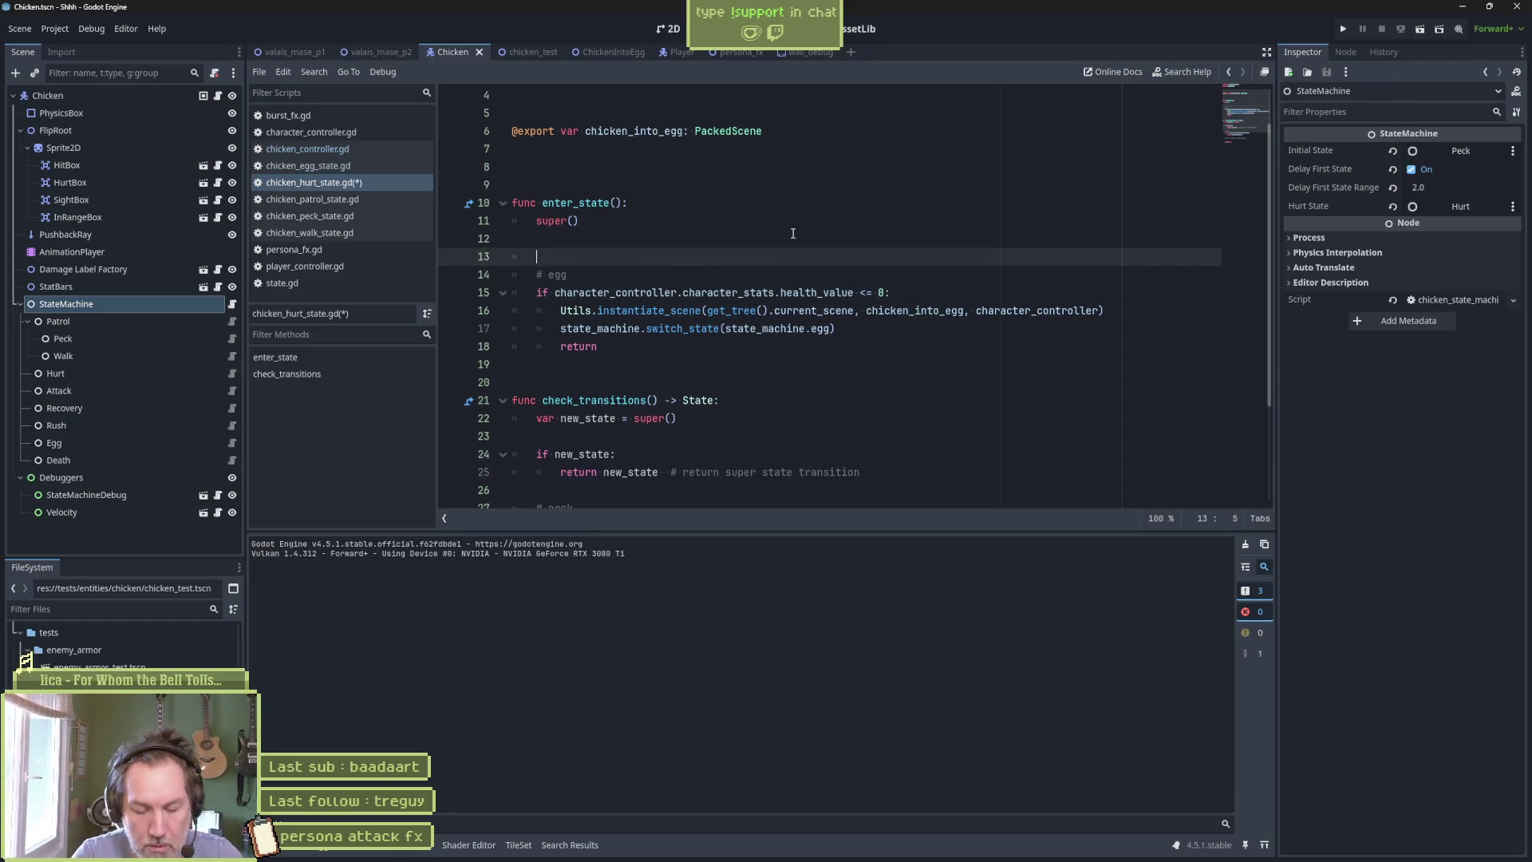
pyautogui.write('print_debug')
pyautogui.write('(se')
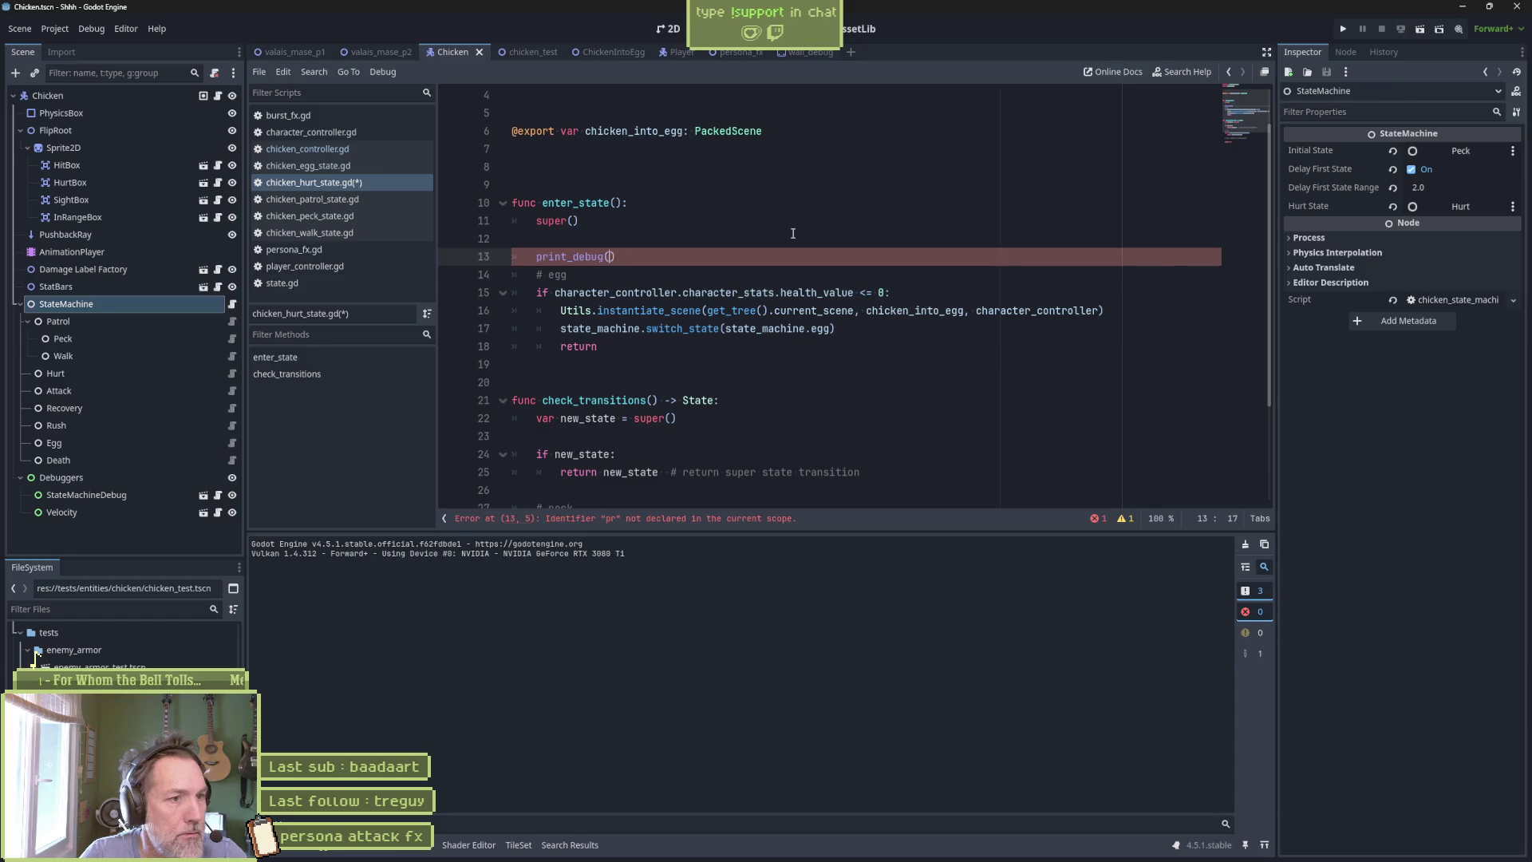
pyautogui.write('lf, " ')
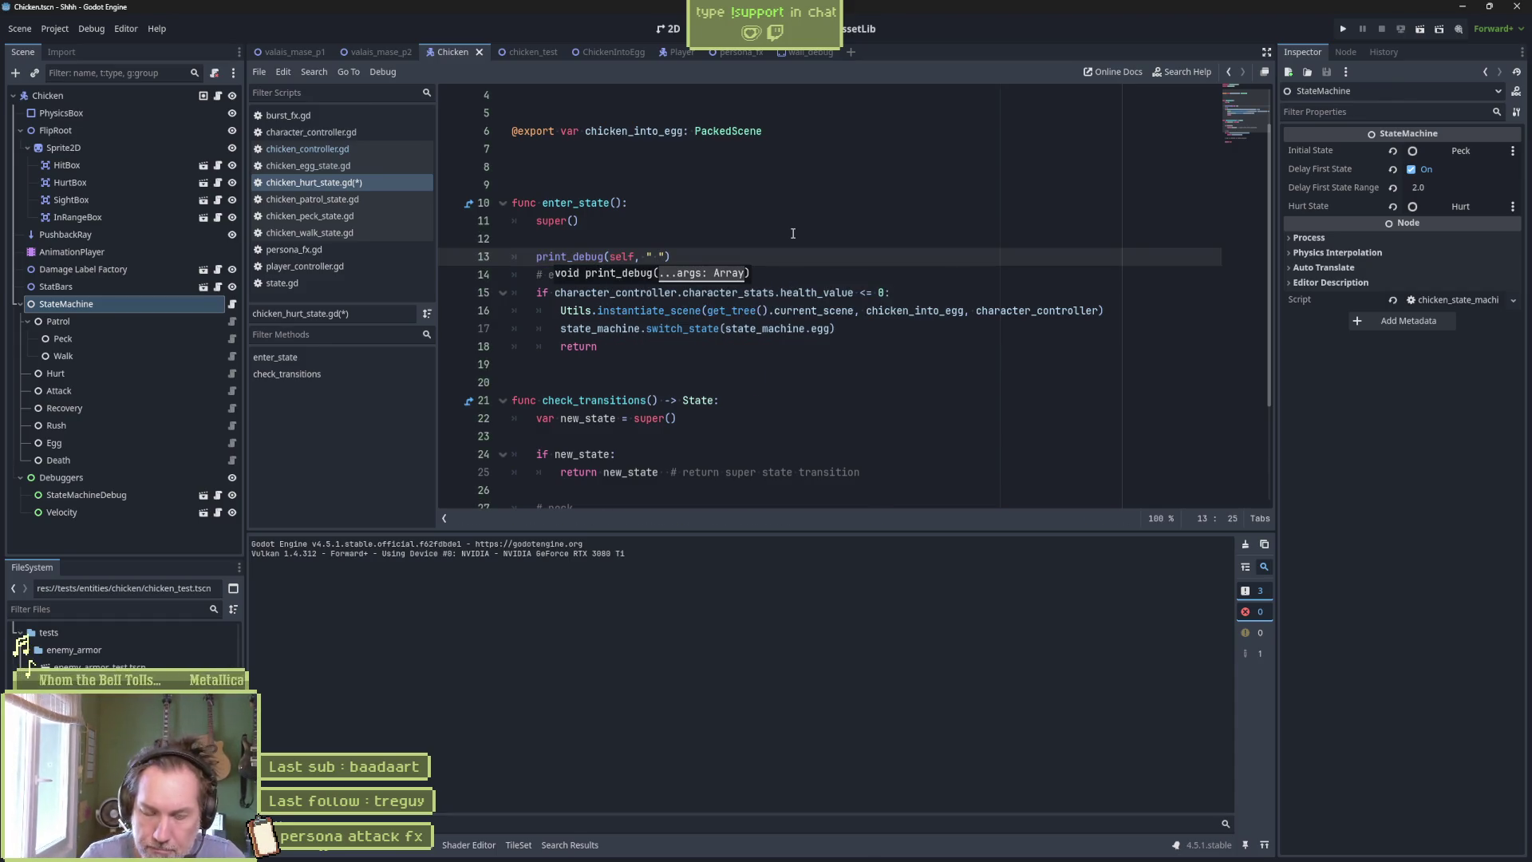
pyautogui.write('coming from "')
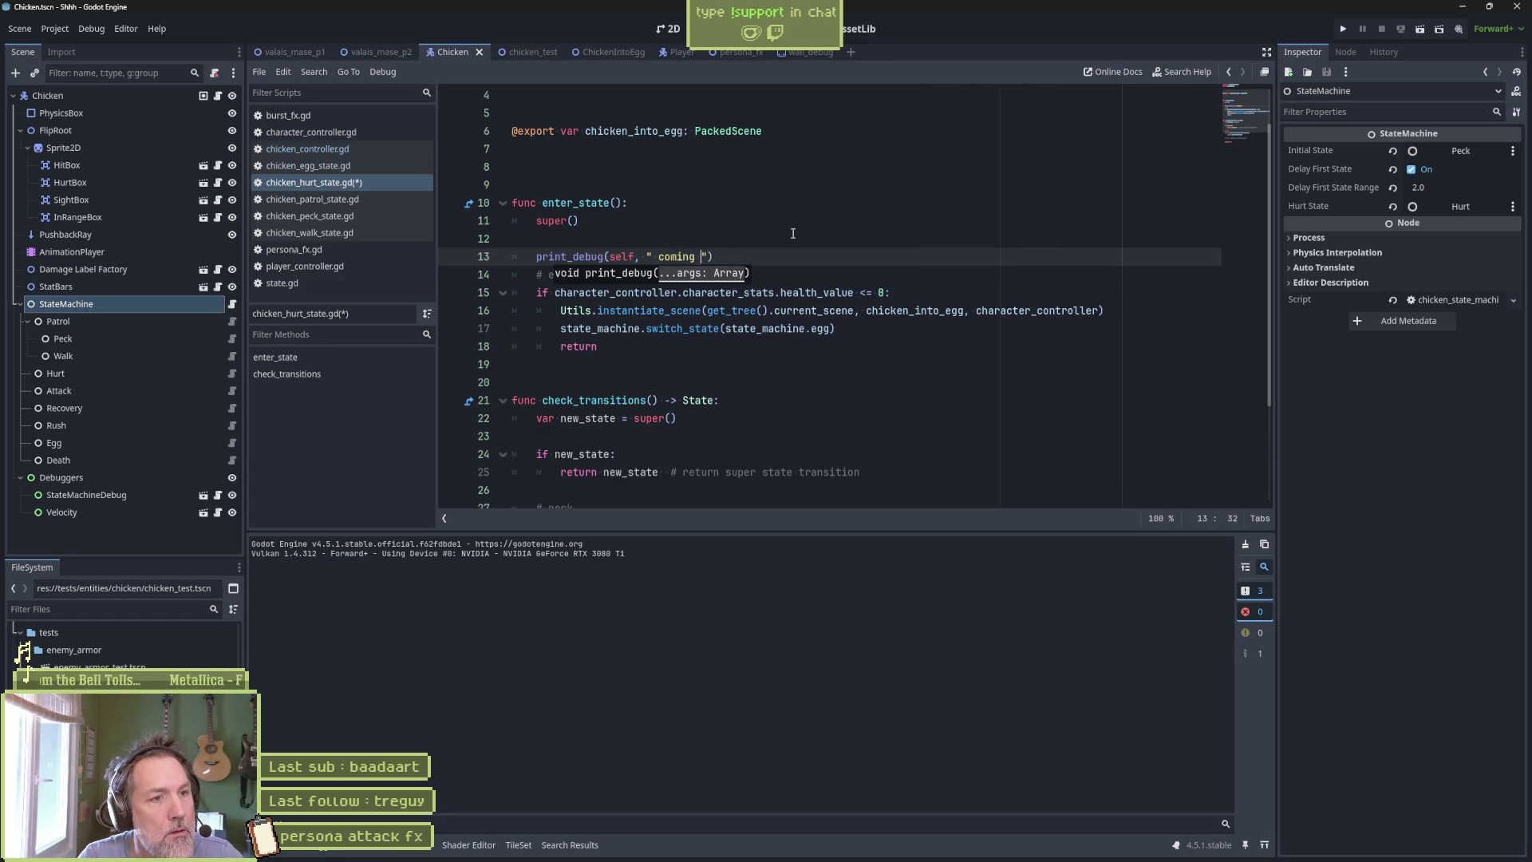
pyautogui.write(', ')
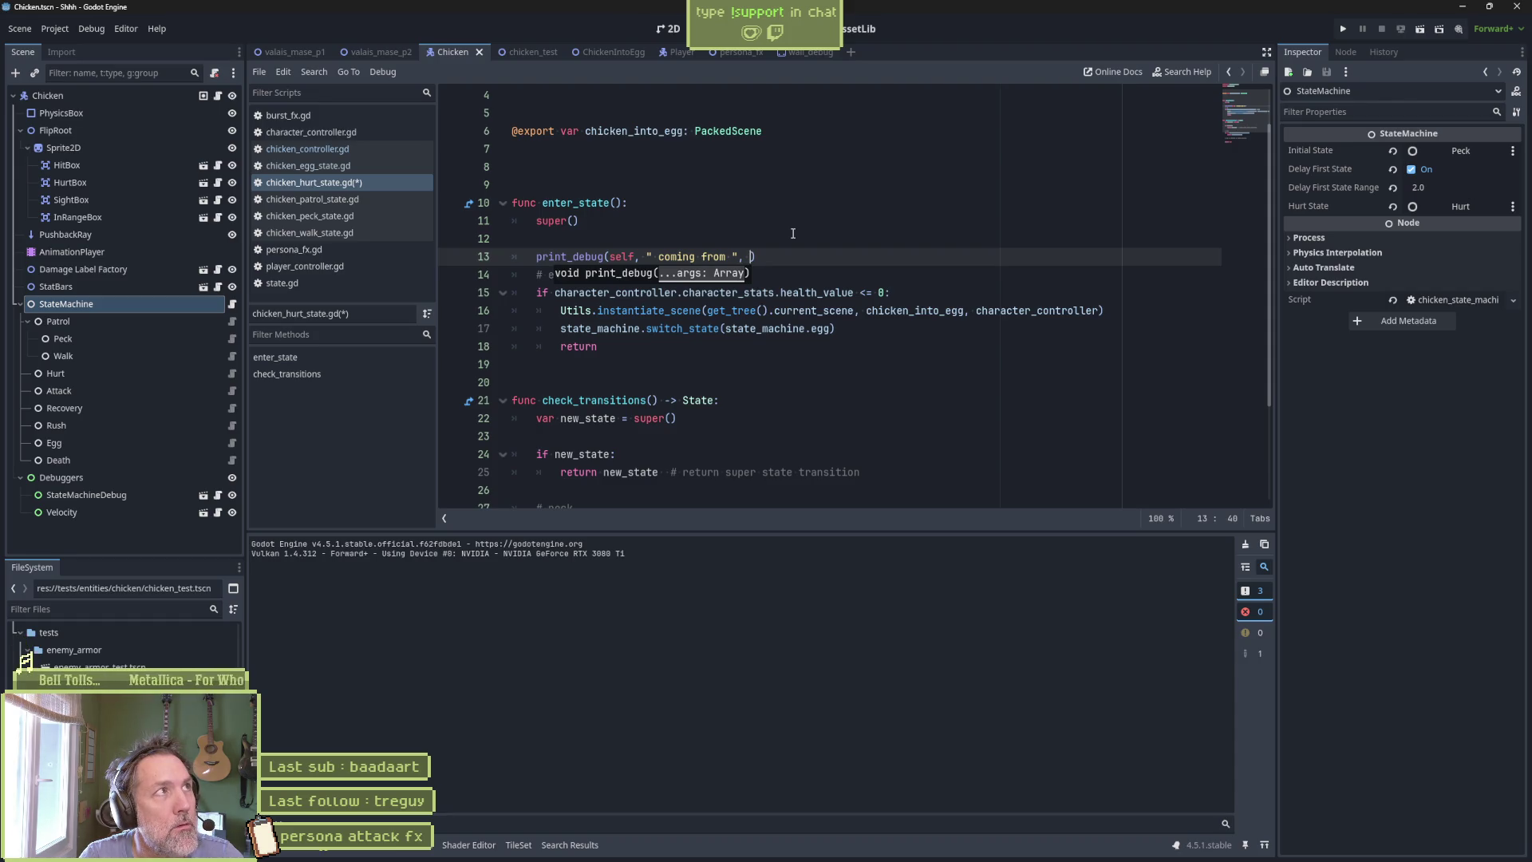
pyautogui.write('state_machine.')
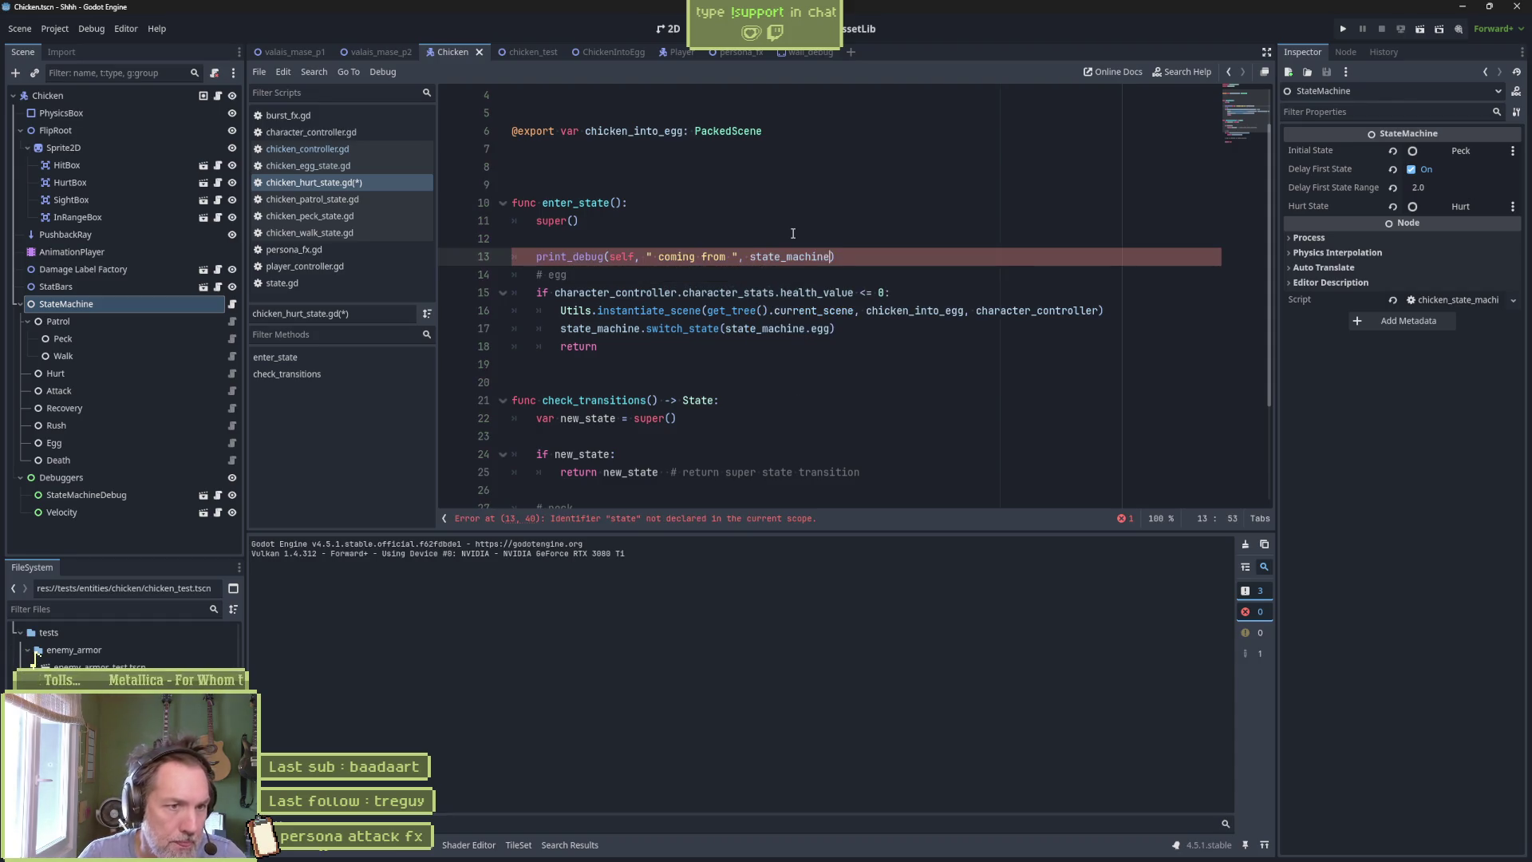
pyautogui.write('previous_state')
pyautogui.hotkey('ctrl', 's')
pyautogui.press('F6')
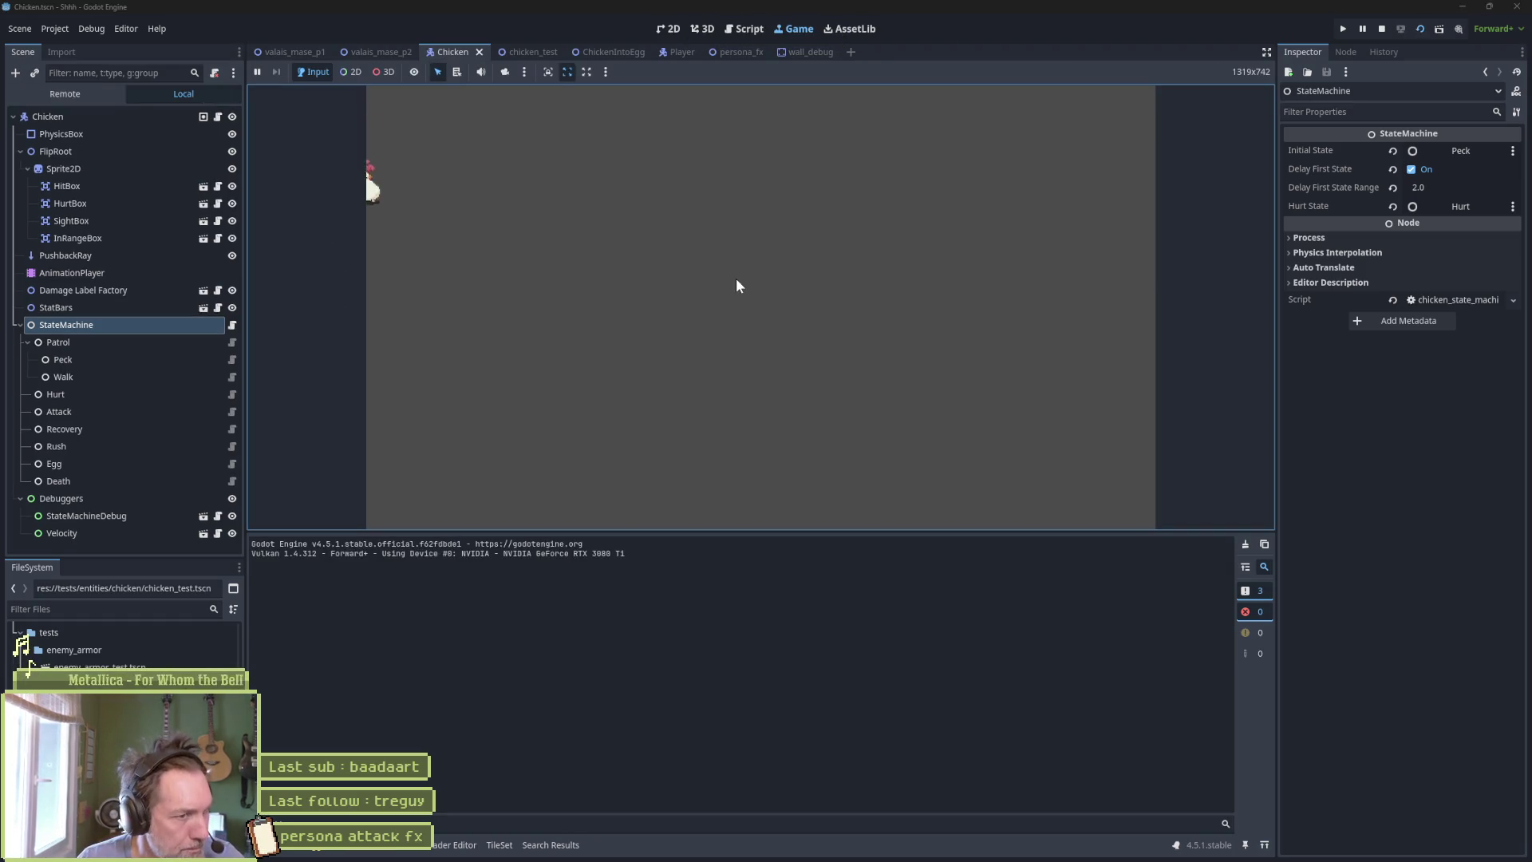
# Run chicken_test, jump and attack the egg so Hurt logs coming from Egg, then stop.
pyautogui.press('F8')
pyautogui.click(534, 53)
pyautogui.press('F6')
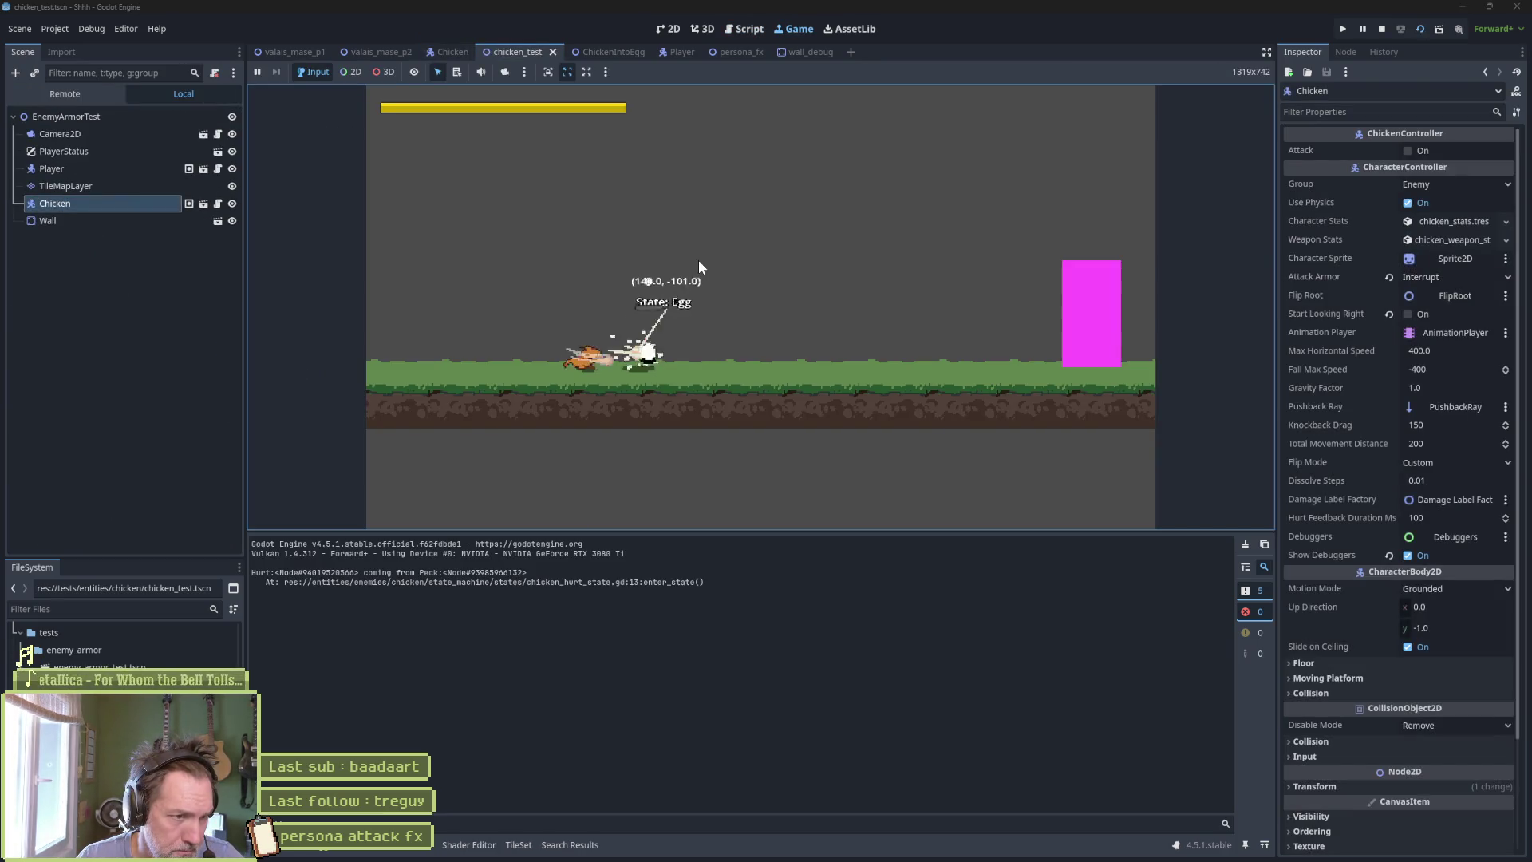
pyautogui.press('space')
pyautogui.press('Right')
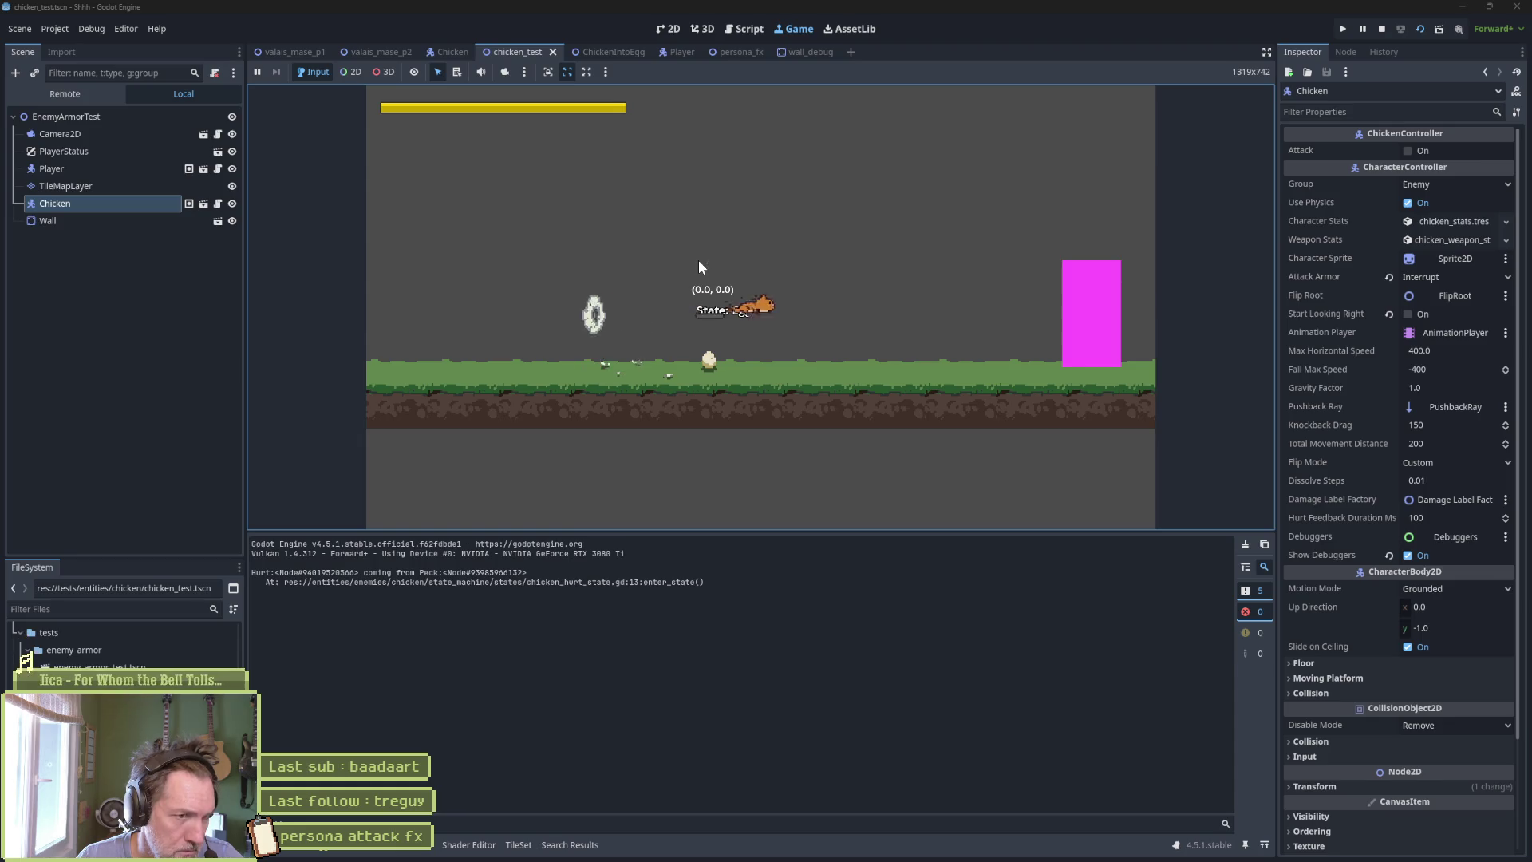
pyautogui.press('Left')
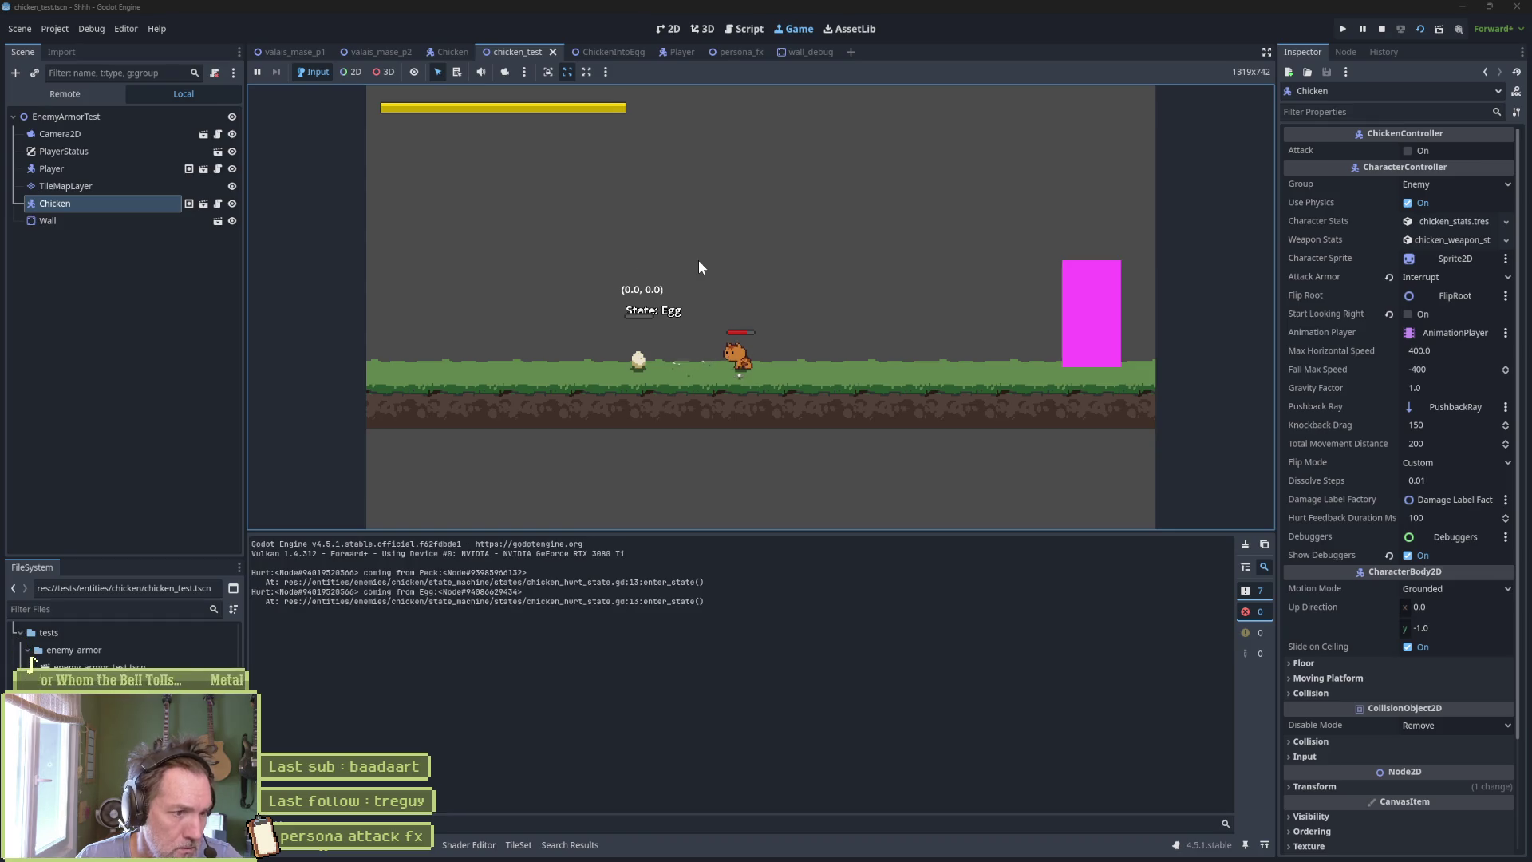
pyautogui.press('F8')
pyautogui.moveTo(543, 436); pyautogui.dragTo(478, 454)
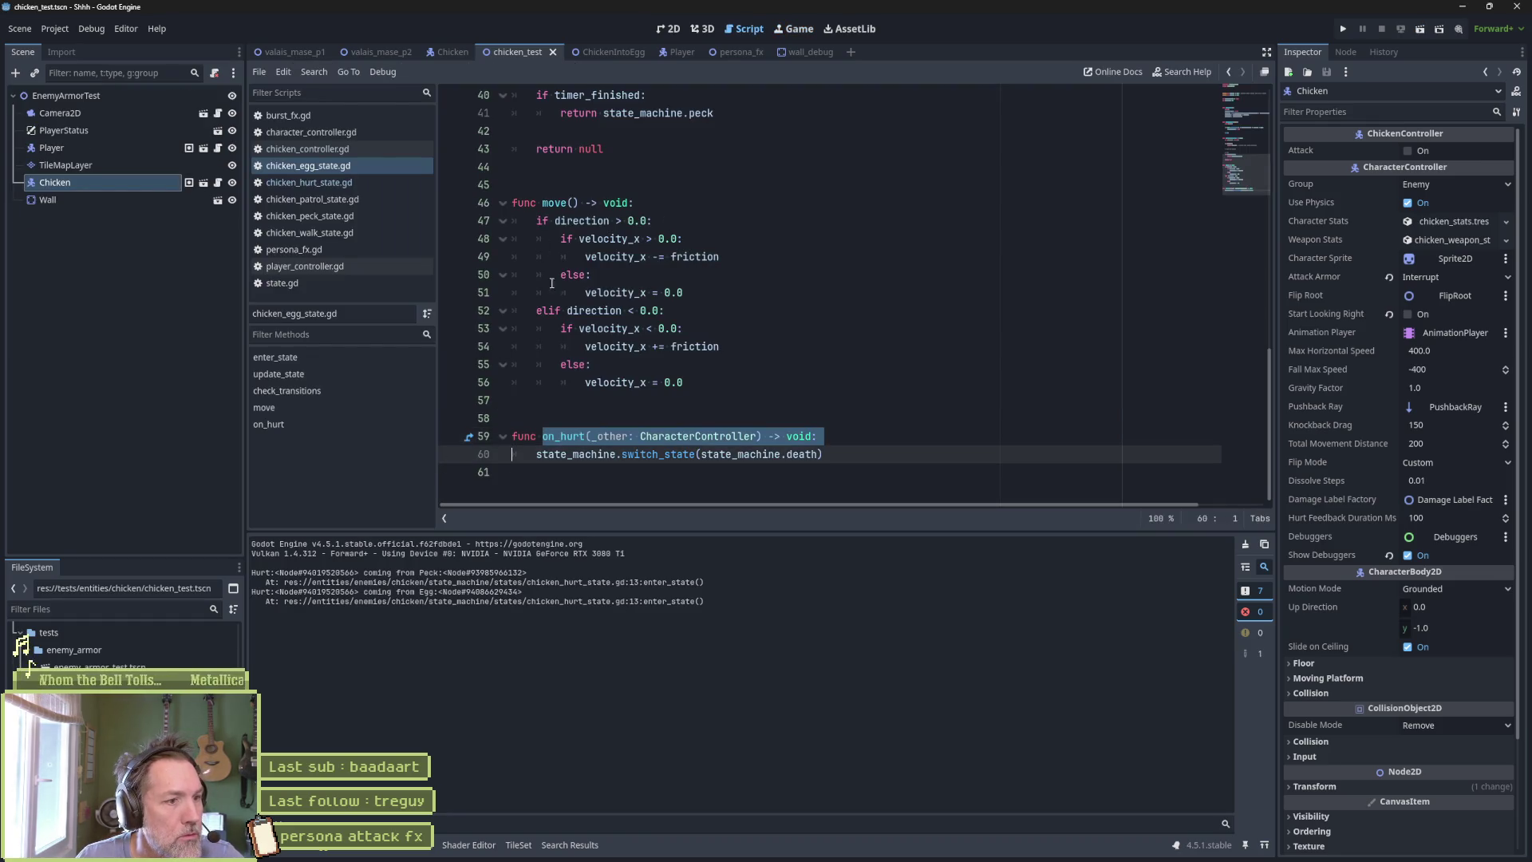
# In chicken_hurt_state.gd, add the line 'if state_machine.previous_state == state_machine.egg:'.
pyautogui.click(517, 51)
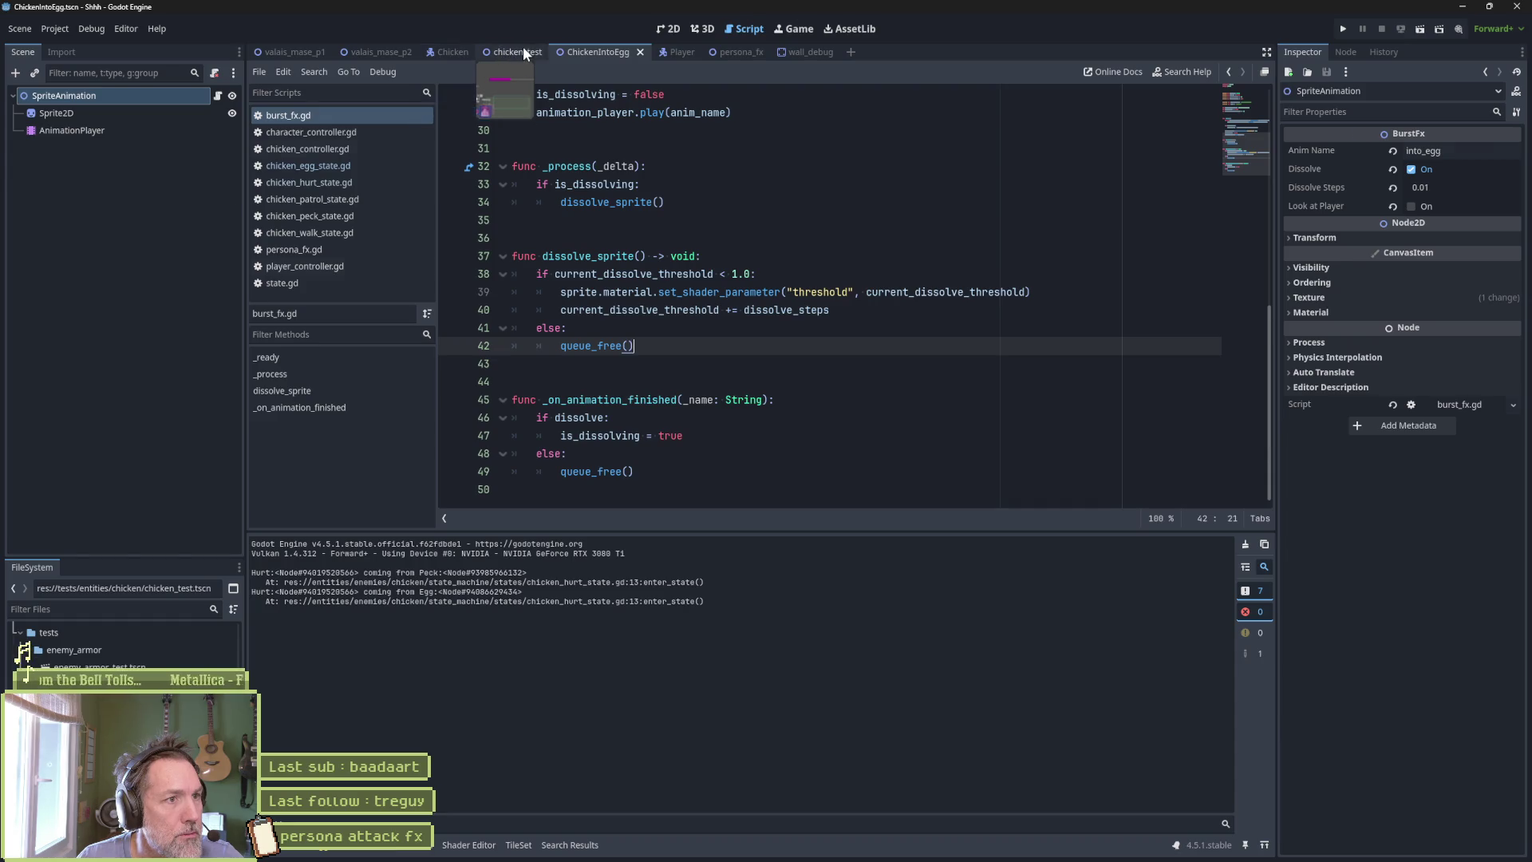
pyautogui.click(375, 182)
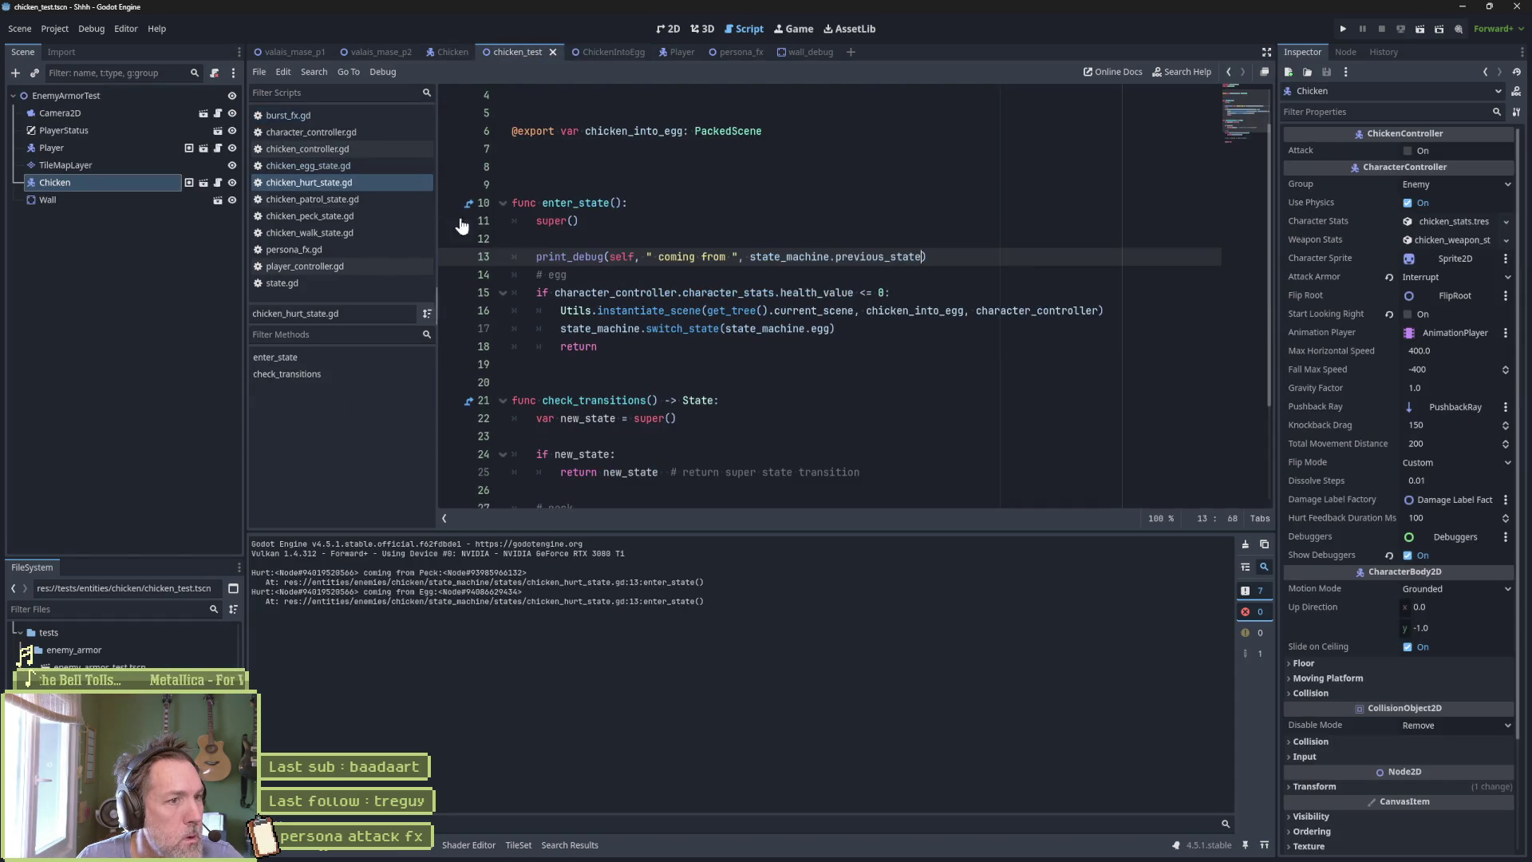
pyautogui.moveTo(751, 256); pyautogui.dragTo(923, 256)
pyautogui.hotkey('ctrl', 'c')
pyautogui.click(941, 261)
pyautogui.press('Return')
pyautogui.write('if')
pyautogui.hotkey('ctrl', 'v')
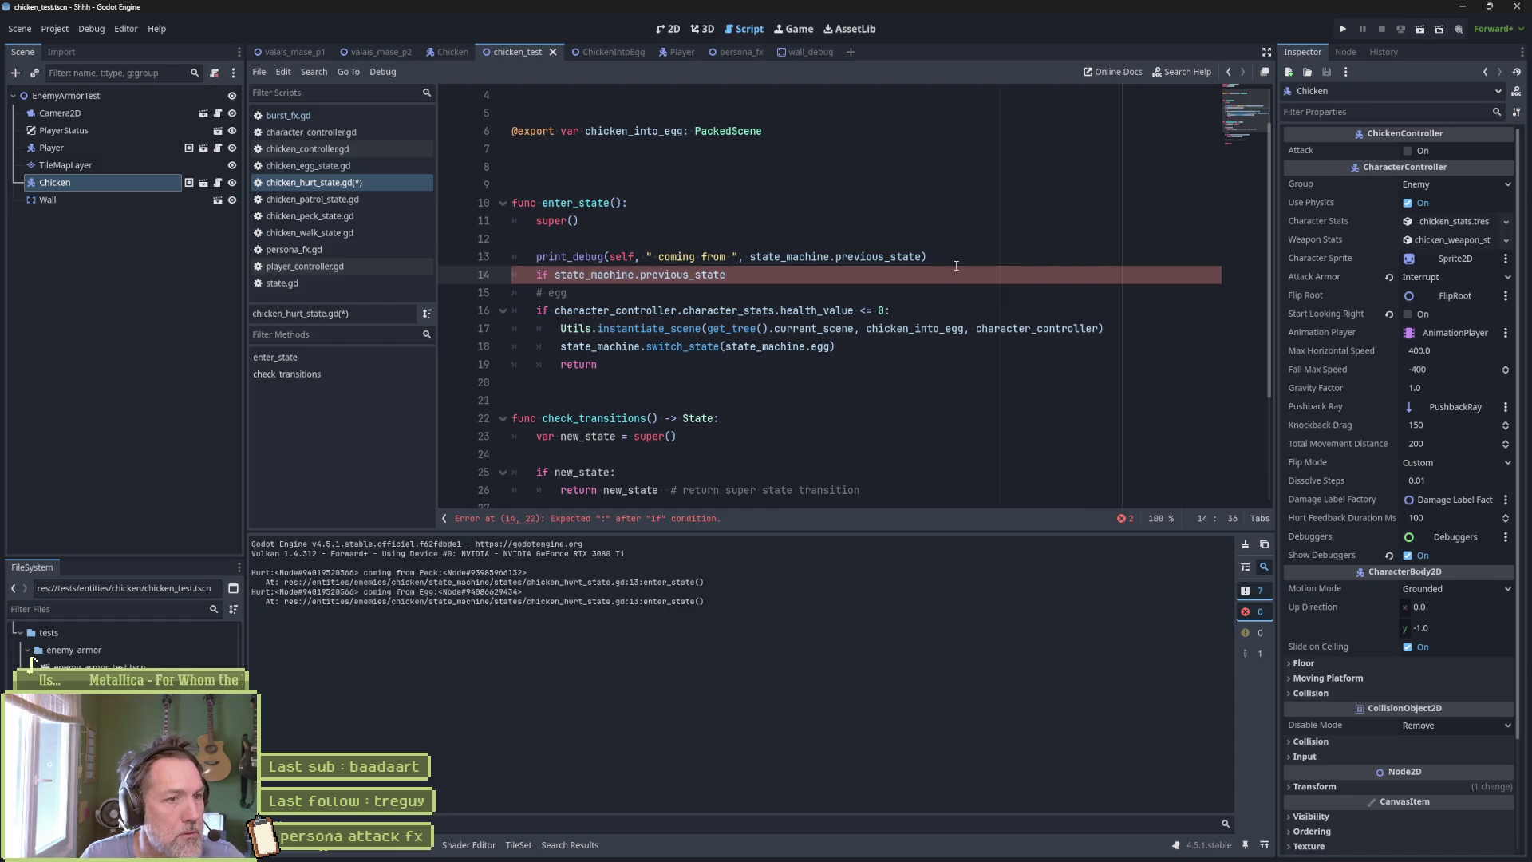
pyautogui.write('state')
pyautogui.press('Down')
pyautogui.press('Return')
pyautogui.write('.')
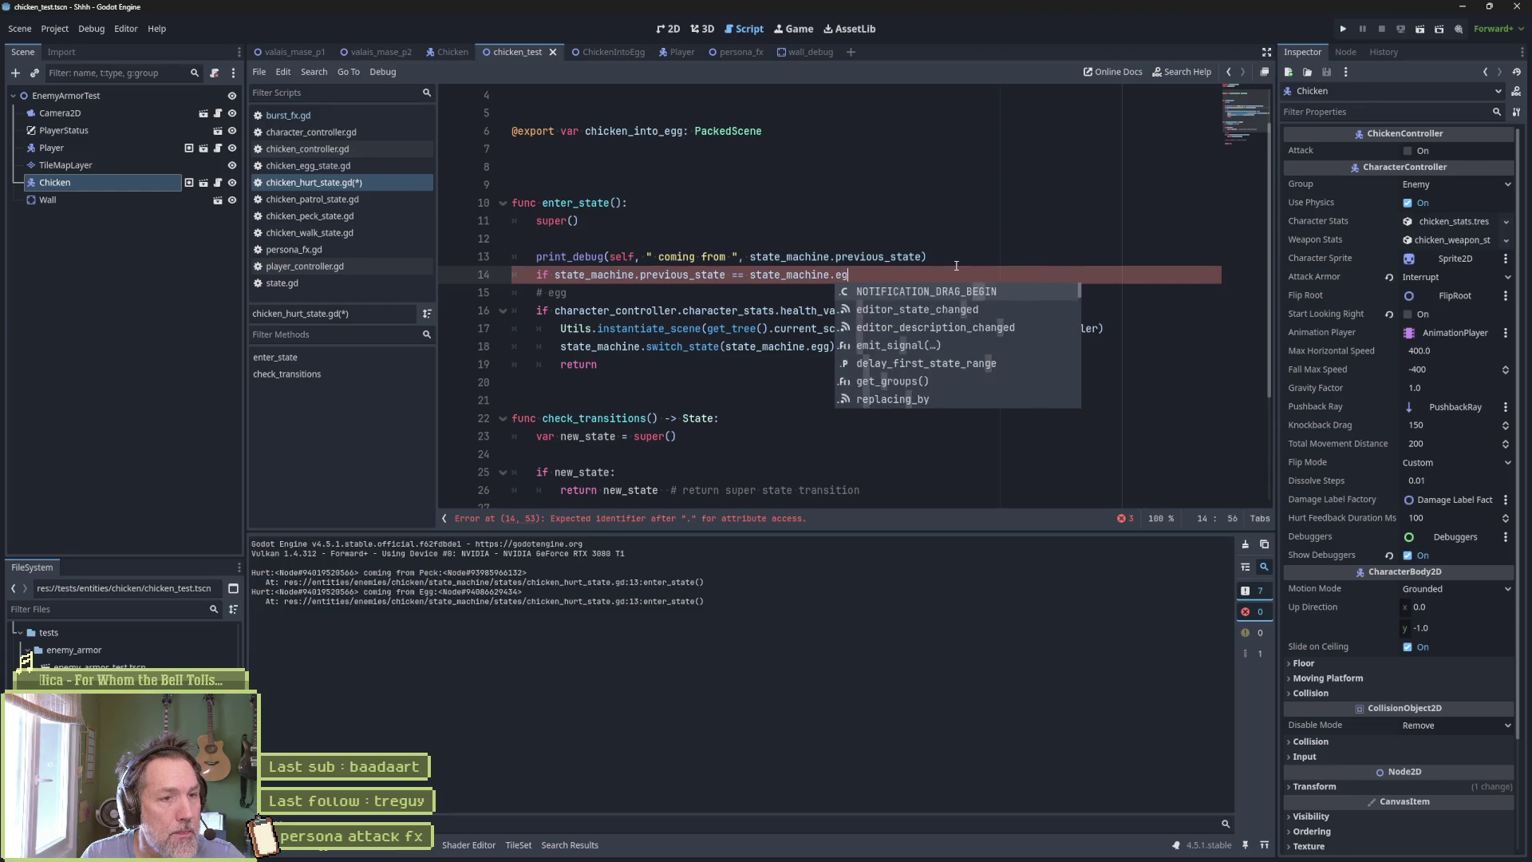
pyautogui.write('s')
pyautogui.press('BackSpace')
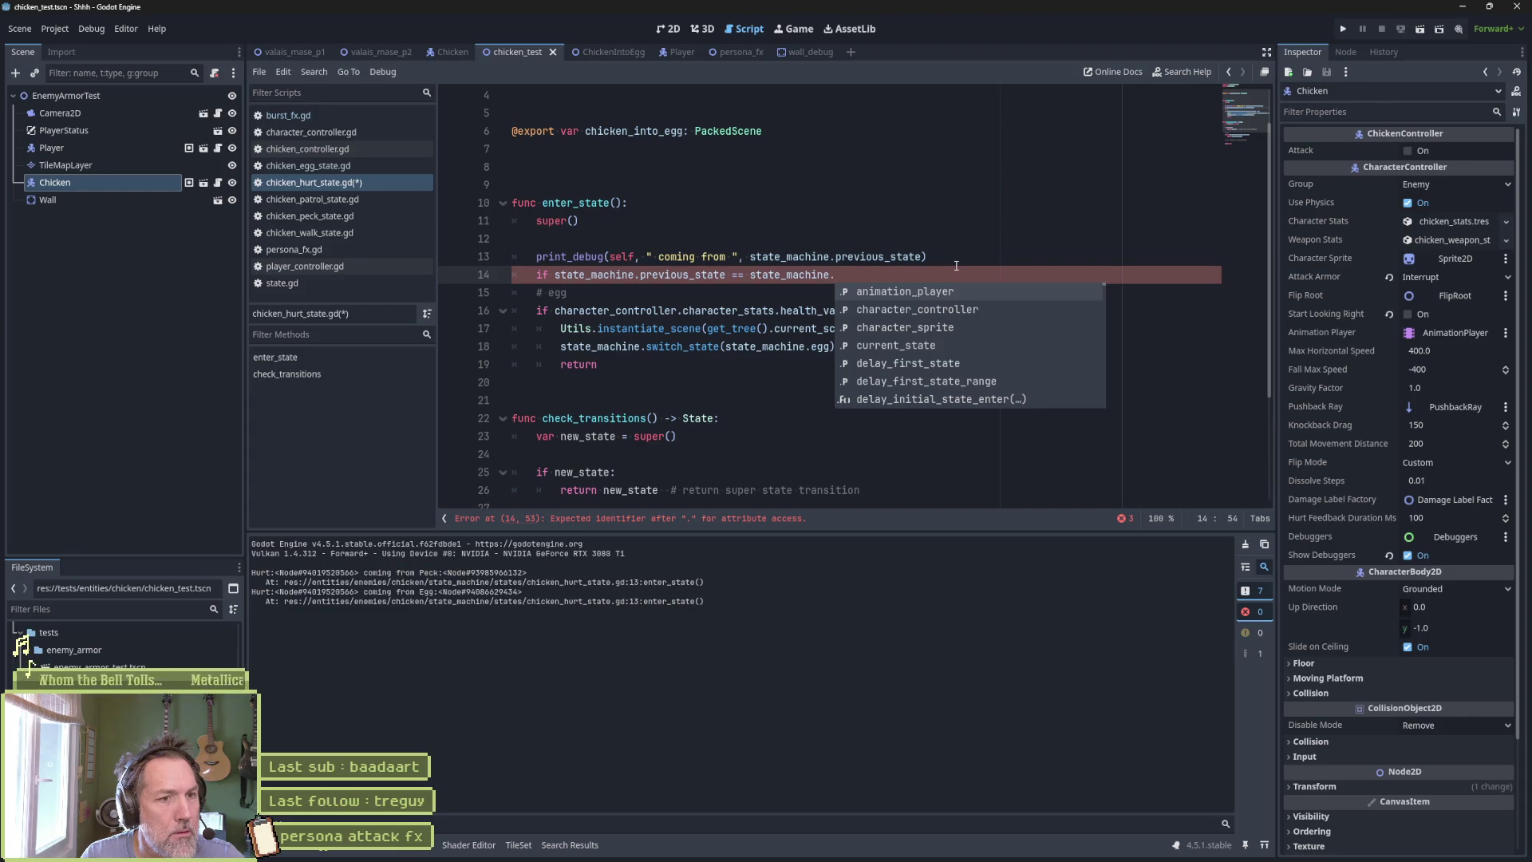
pyautogui.write('egg:')
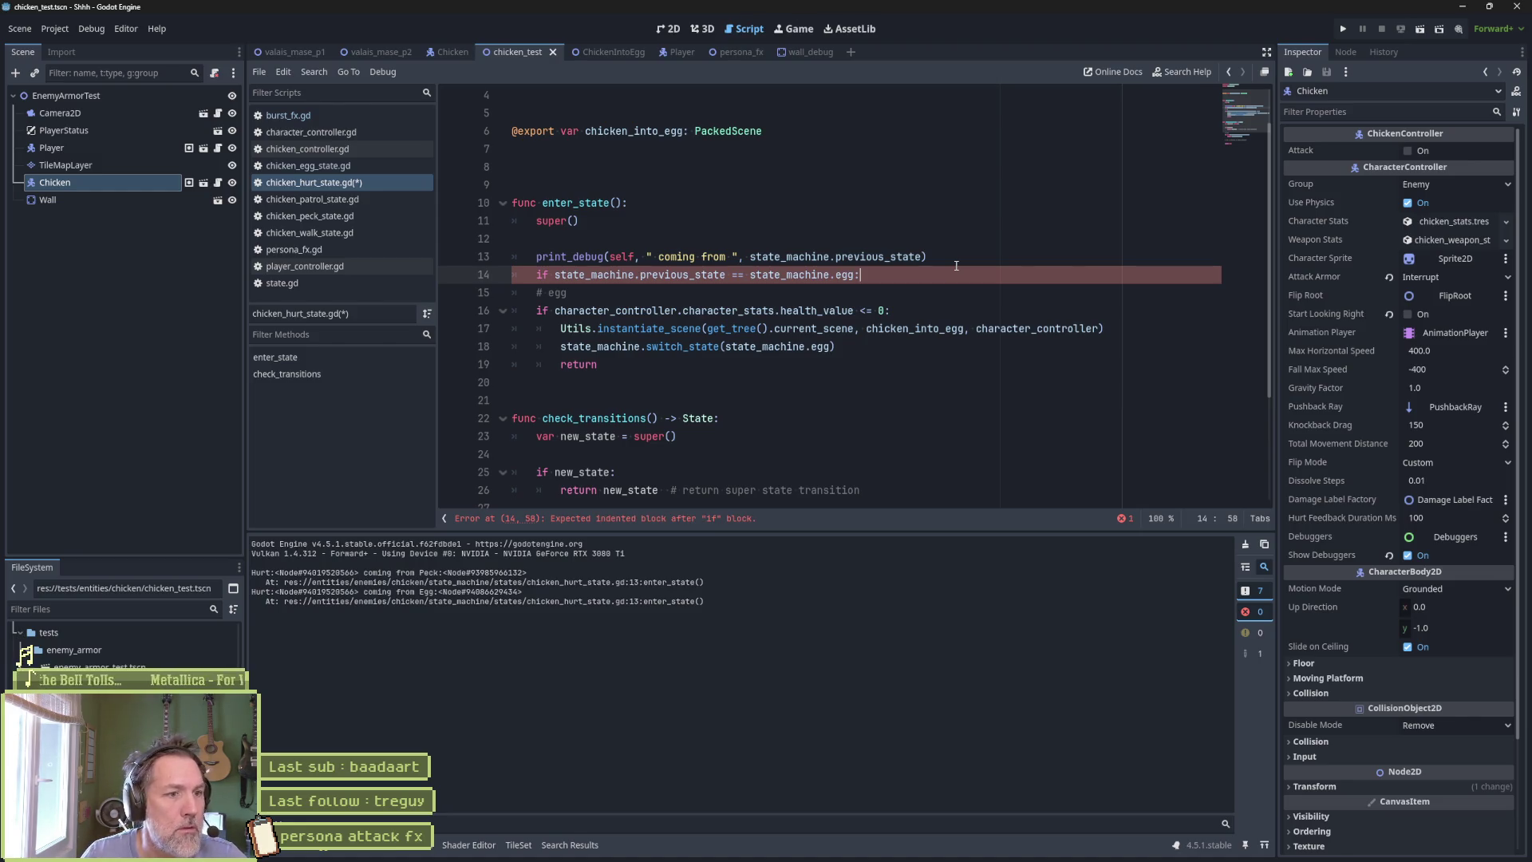
# Fill the egg branch with a switch_state to death followed by return, and save.
pyautogui.moveTo(600, 365); pyautogui.dragTo(1125, 327)
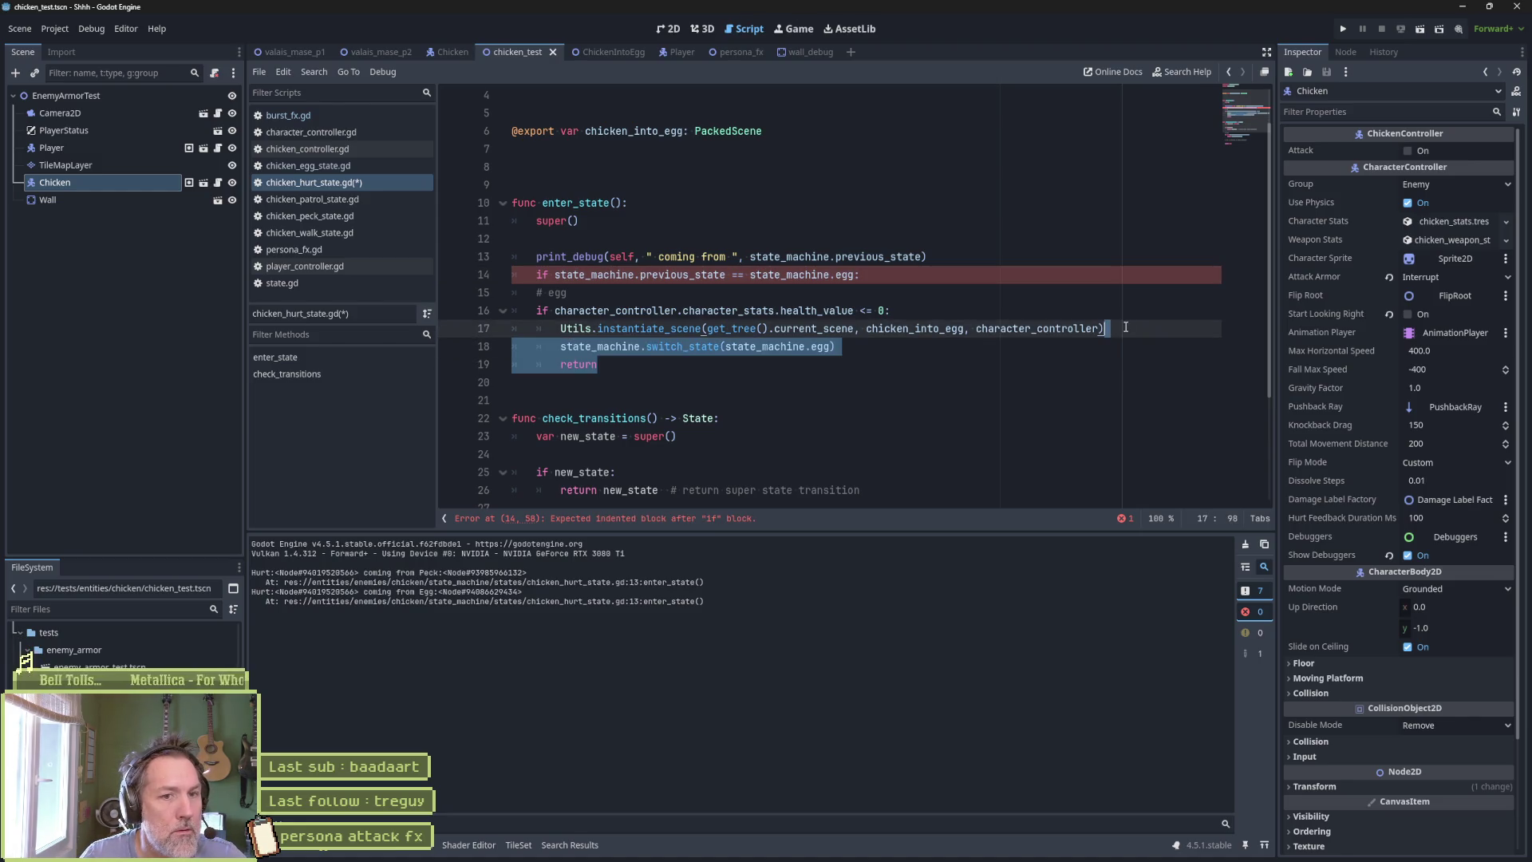
pyautogui.hotkey('ctrl', 'c')
pyautogui.click(977, 278)
pyautogui.hotkey('ctrl', 'v')
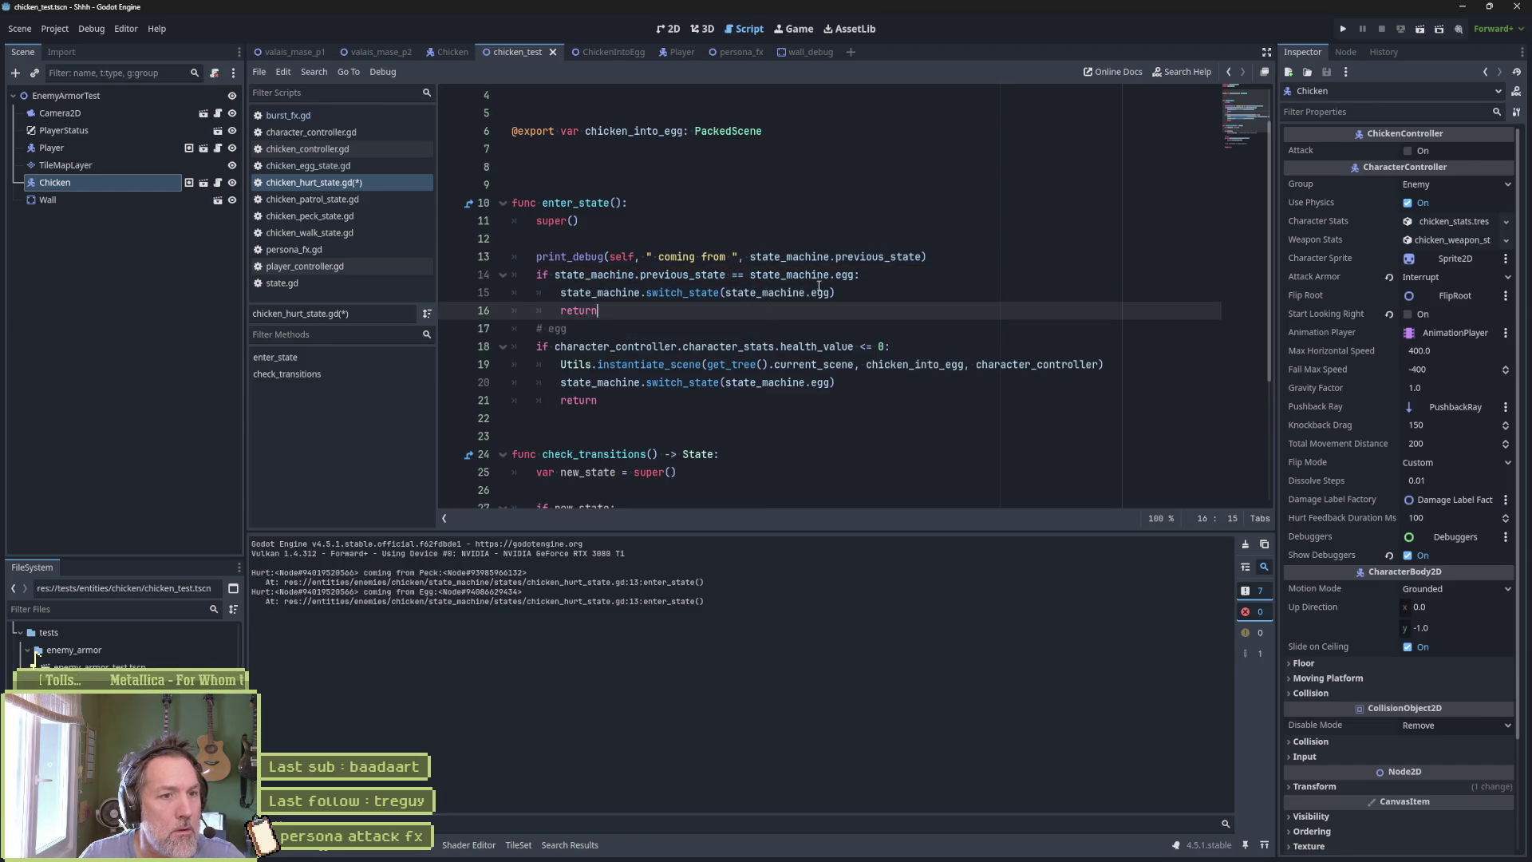
pyautogui.doubleClick(823, 292)
pyautogui.write('death')
pyautogui.hotkey('ctrl', 's')
# Delete the print_debug line and rerun chicken_test to confirm the egg reaches Death.
pyautogui.click(873, 257)
pyautogui.hotkey('ctrl', 'shift', 'k')
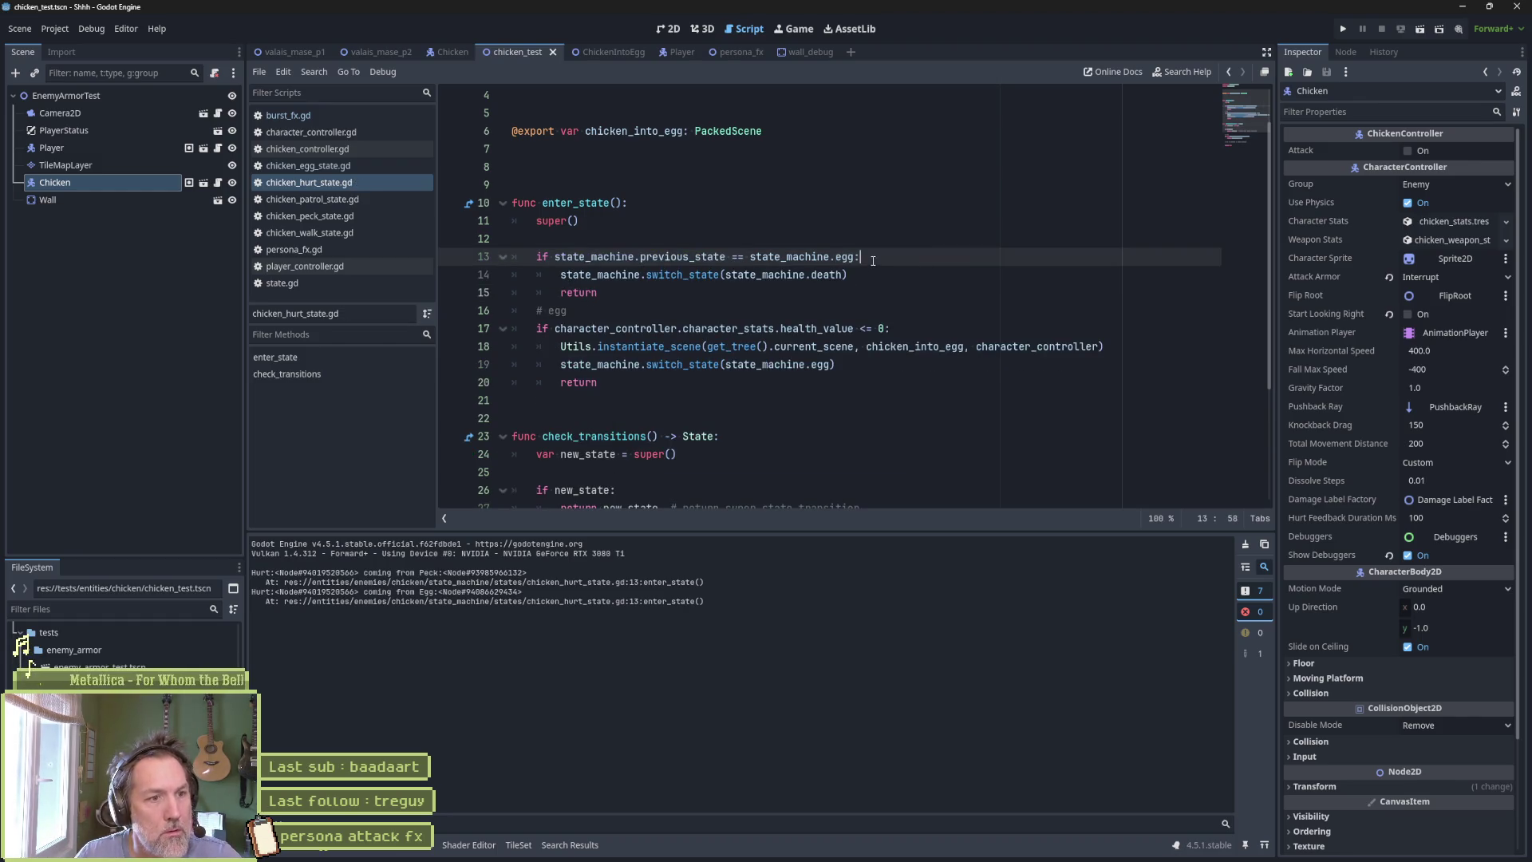
pyautogui.press('F6')
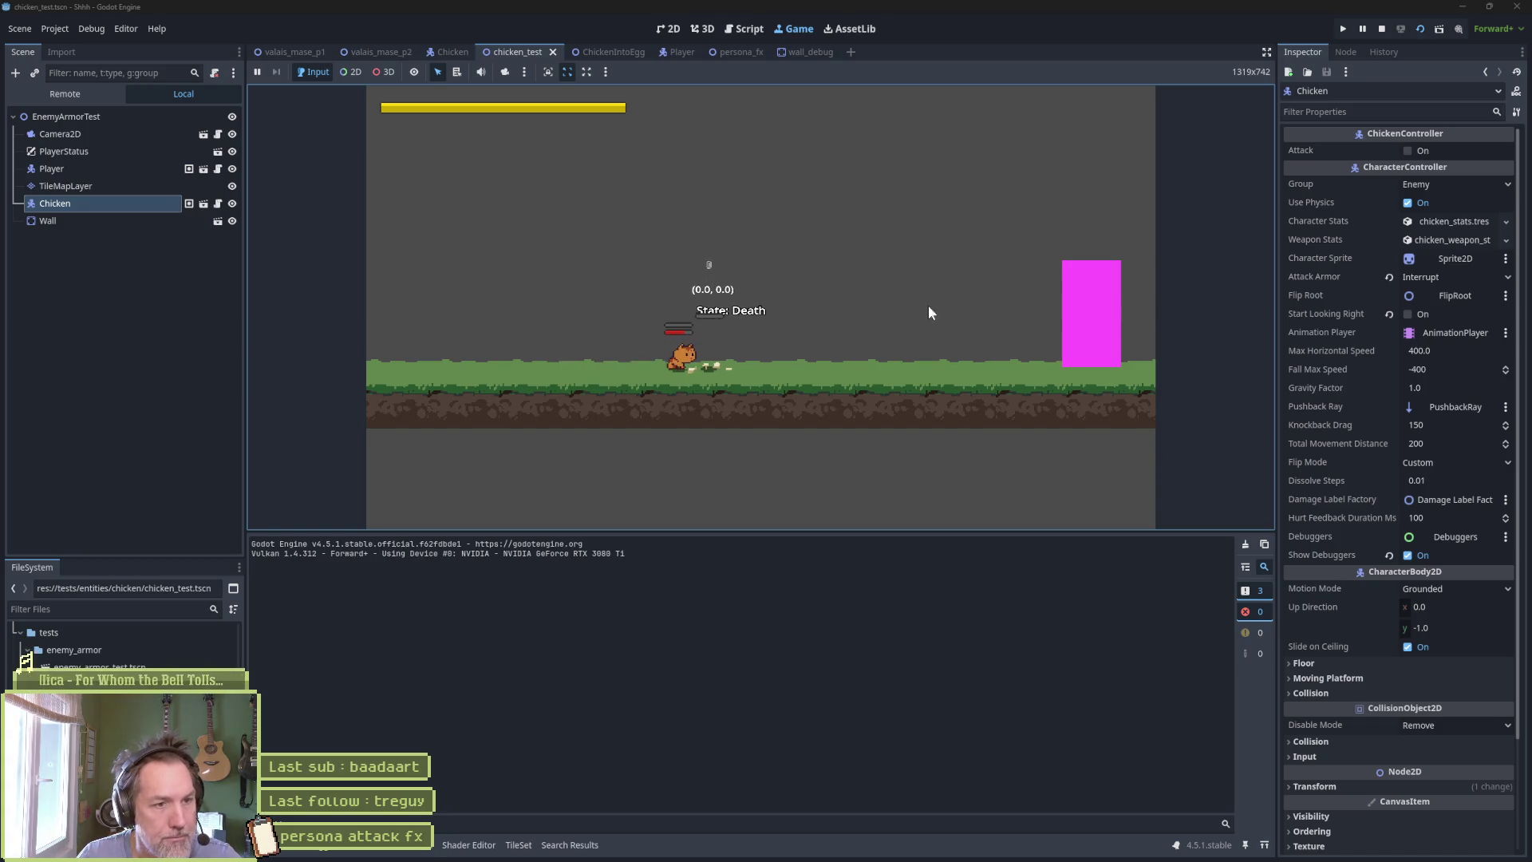
# Add a 'death' comment above the previous-state check and a blank line after that branch, then save.
pyautogui.press('F8')
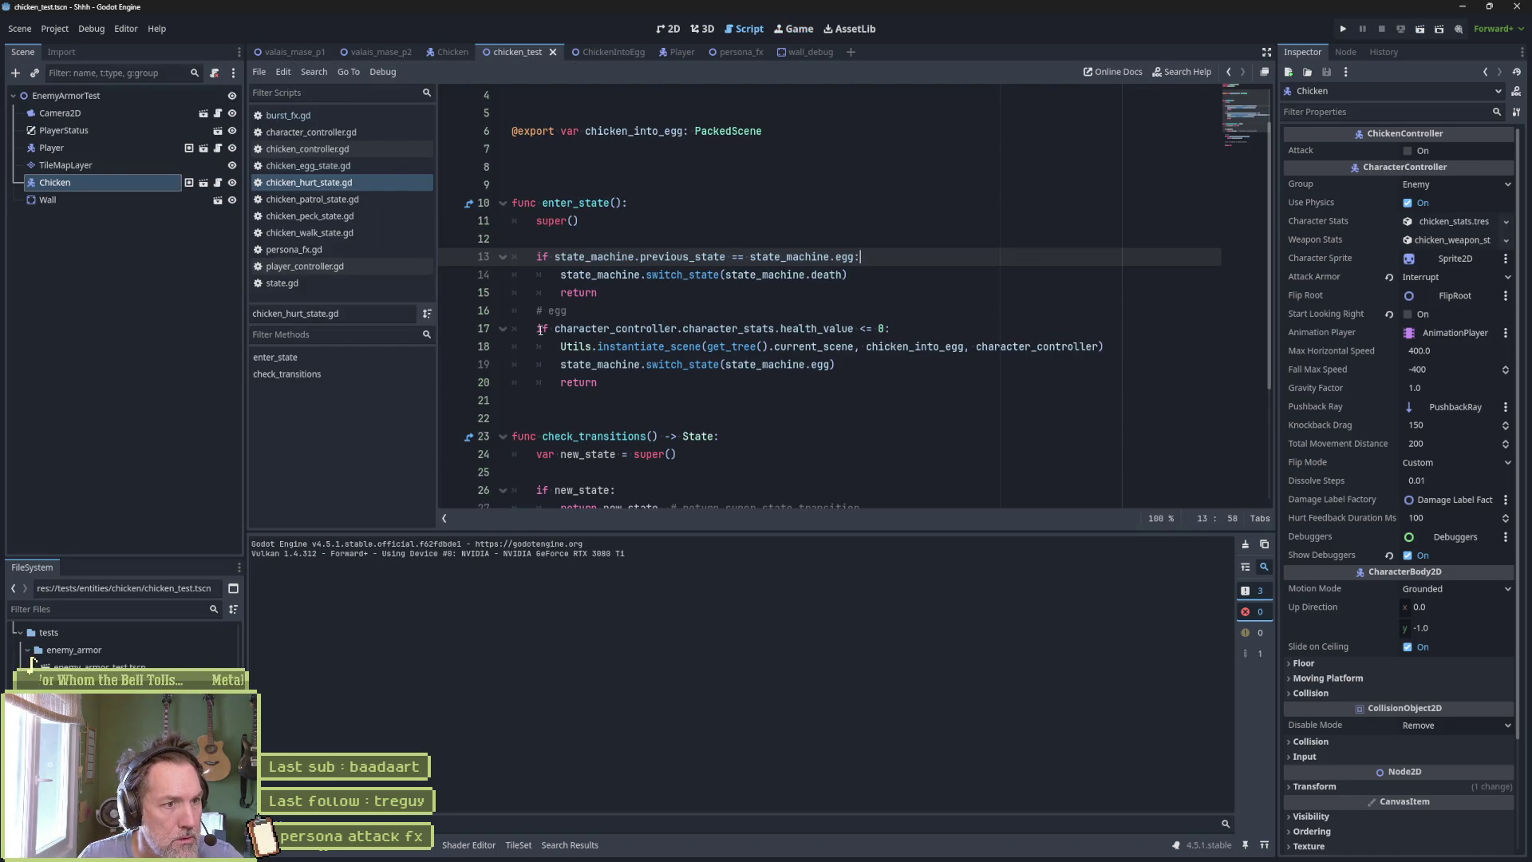
pyautogui.click(742, 241)
pyautogui.press('Return')
pyautogui.write('death')
pyautogui.click(622, 313)
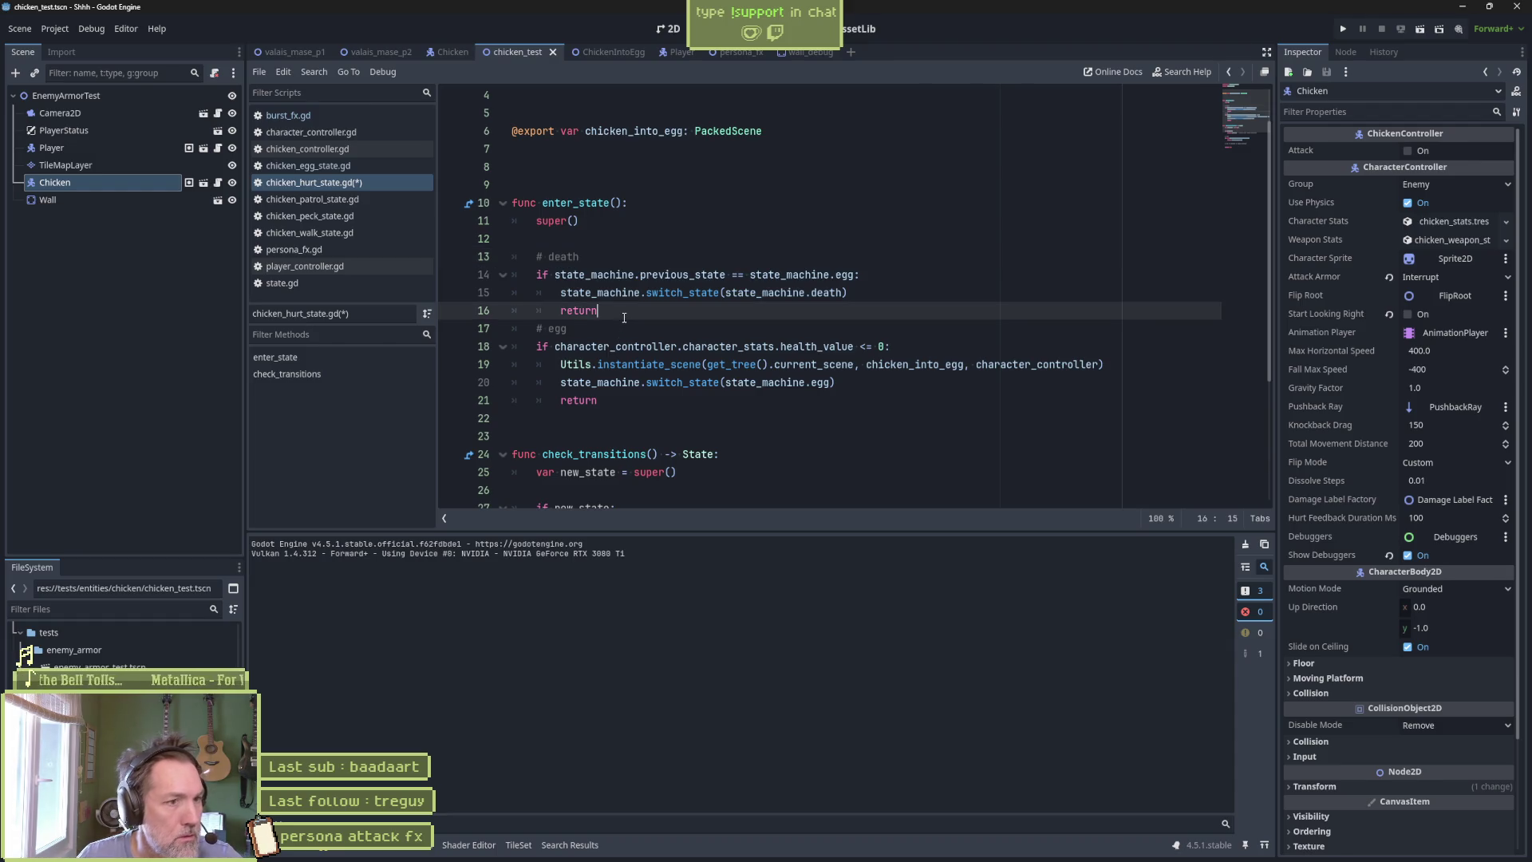
pyautogui.press('Return')
pyautogui.hotkey('ctrl', 's')
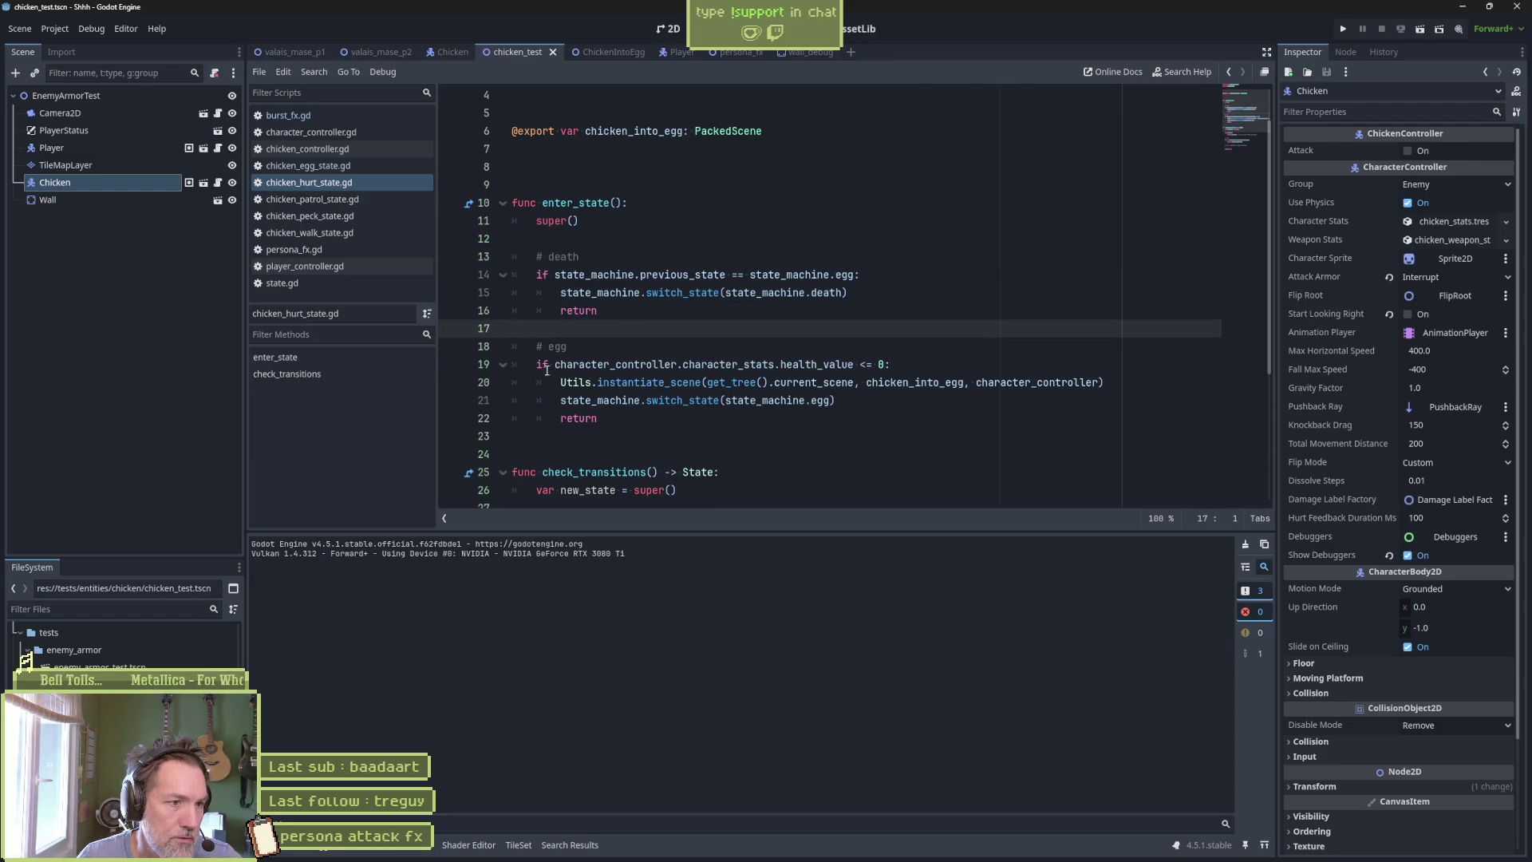
pyautogui.click(537, 364)
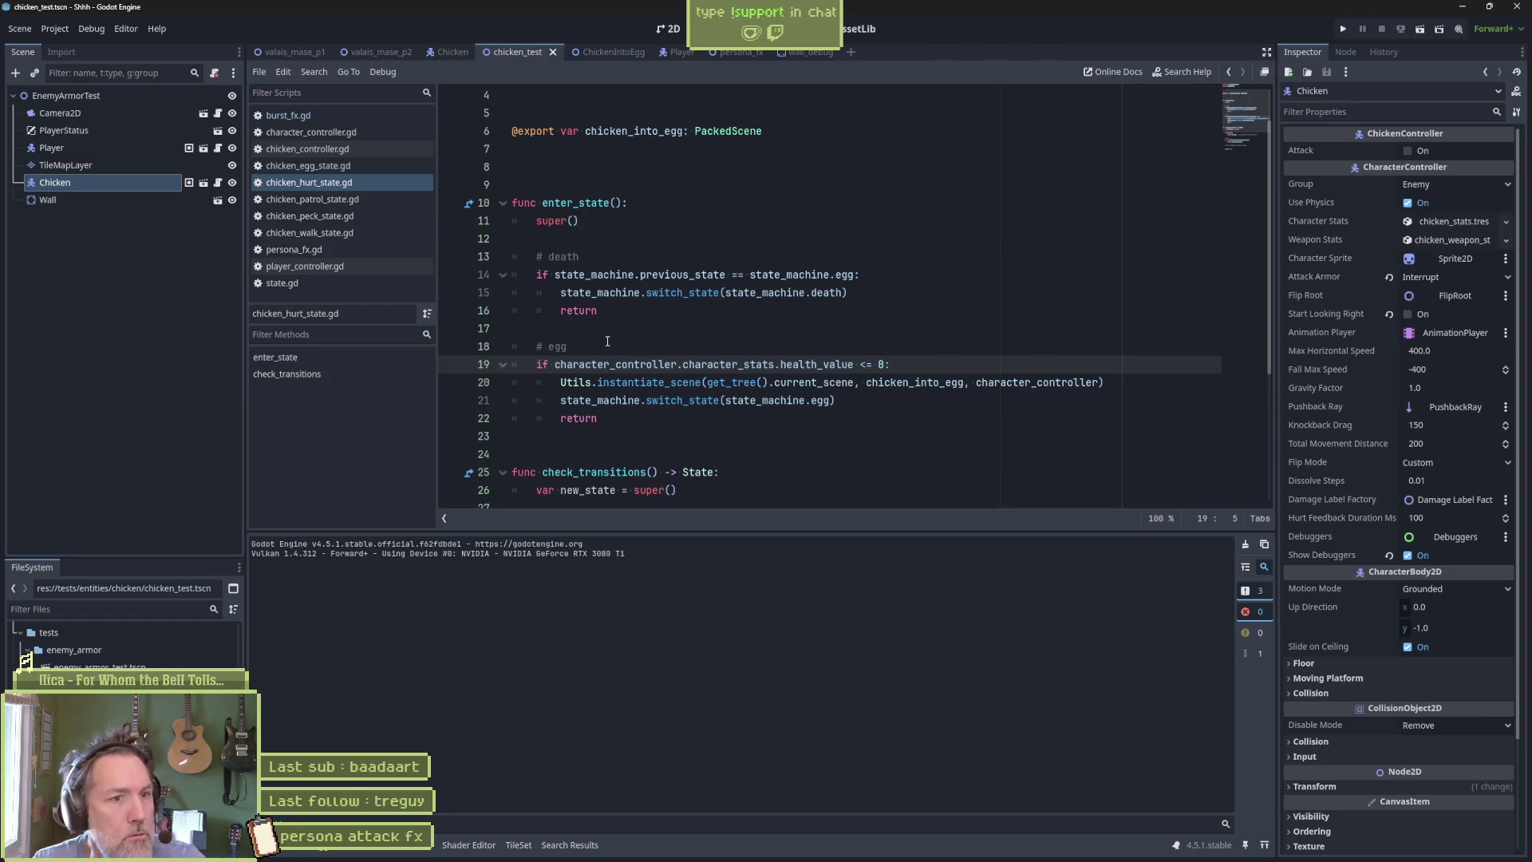
pyautogui.doubleClick(820, 292)
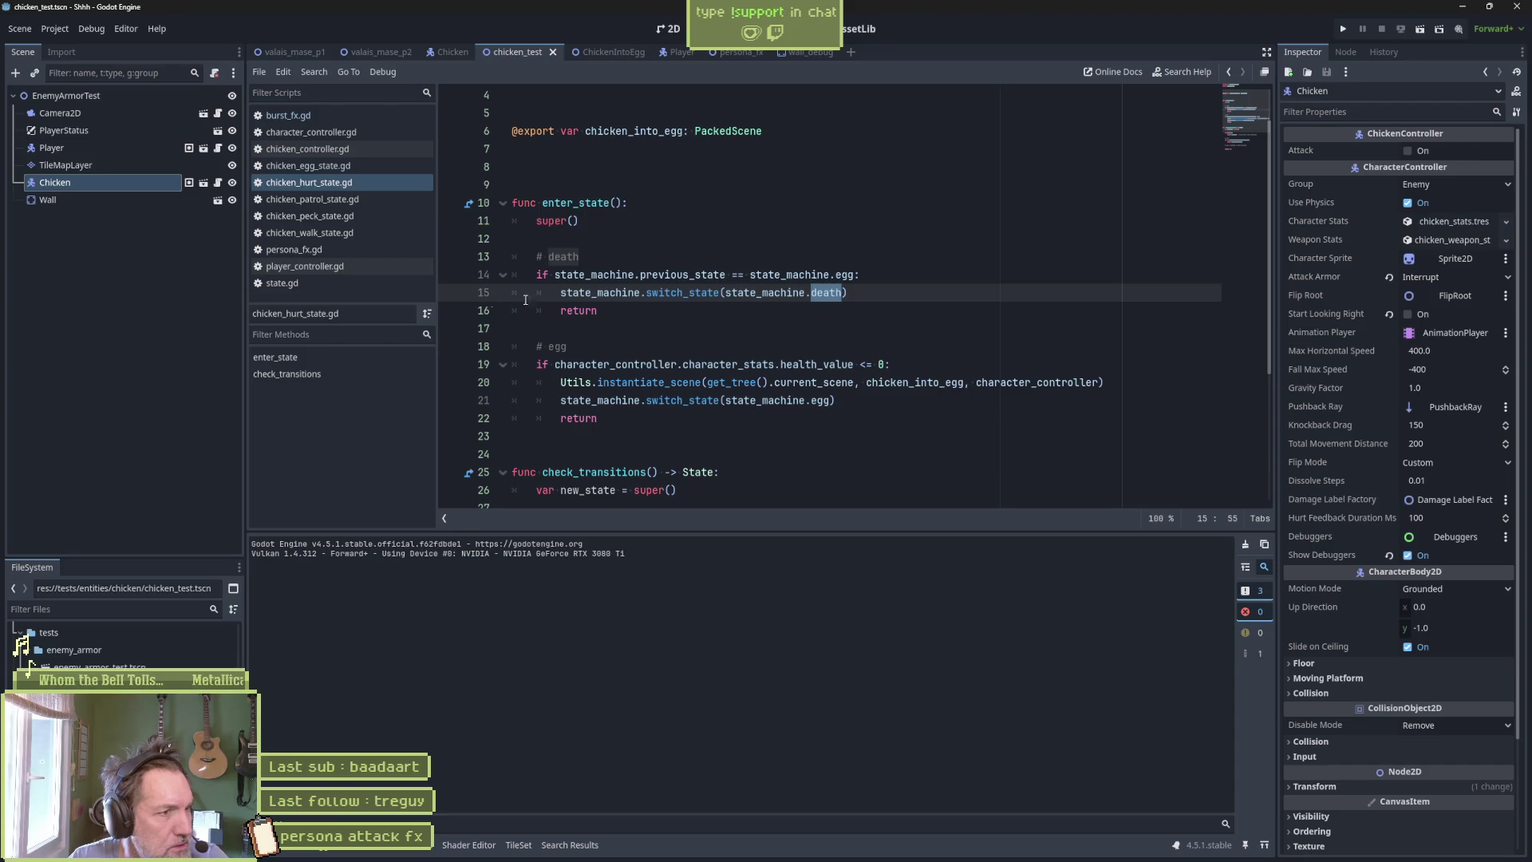
# Delete the on_hurt function from chicken_egg_state.gd and run the chicken test scene.
pyautogui.click(310, 165)
pyautogui.press('End')
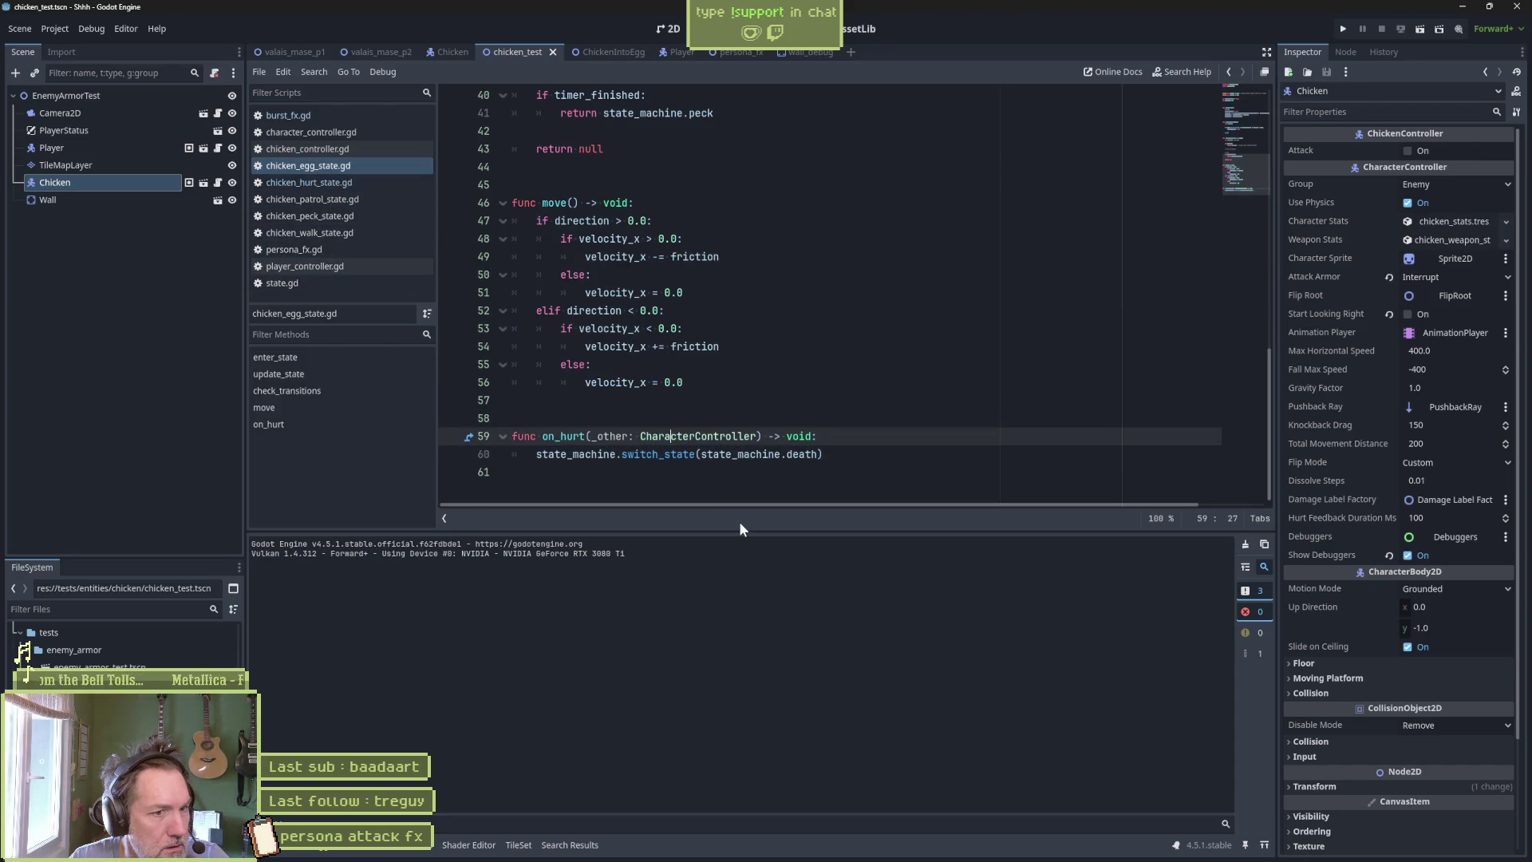
pyautogui.keyDown('shift'); pyautogui.click(845, 385); pyautogui.keyUp('shift')
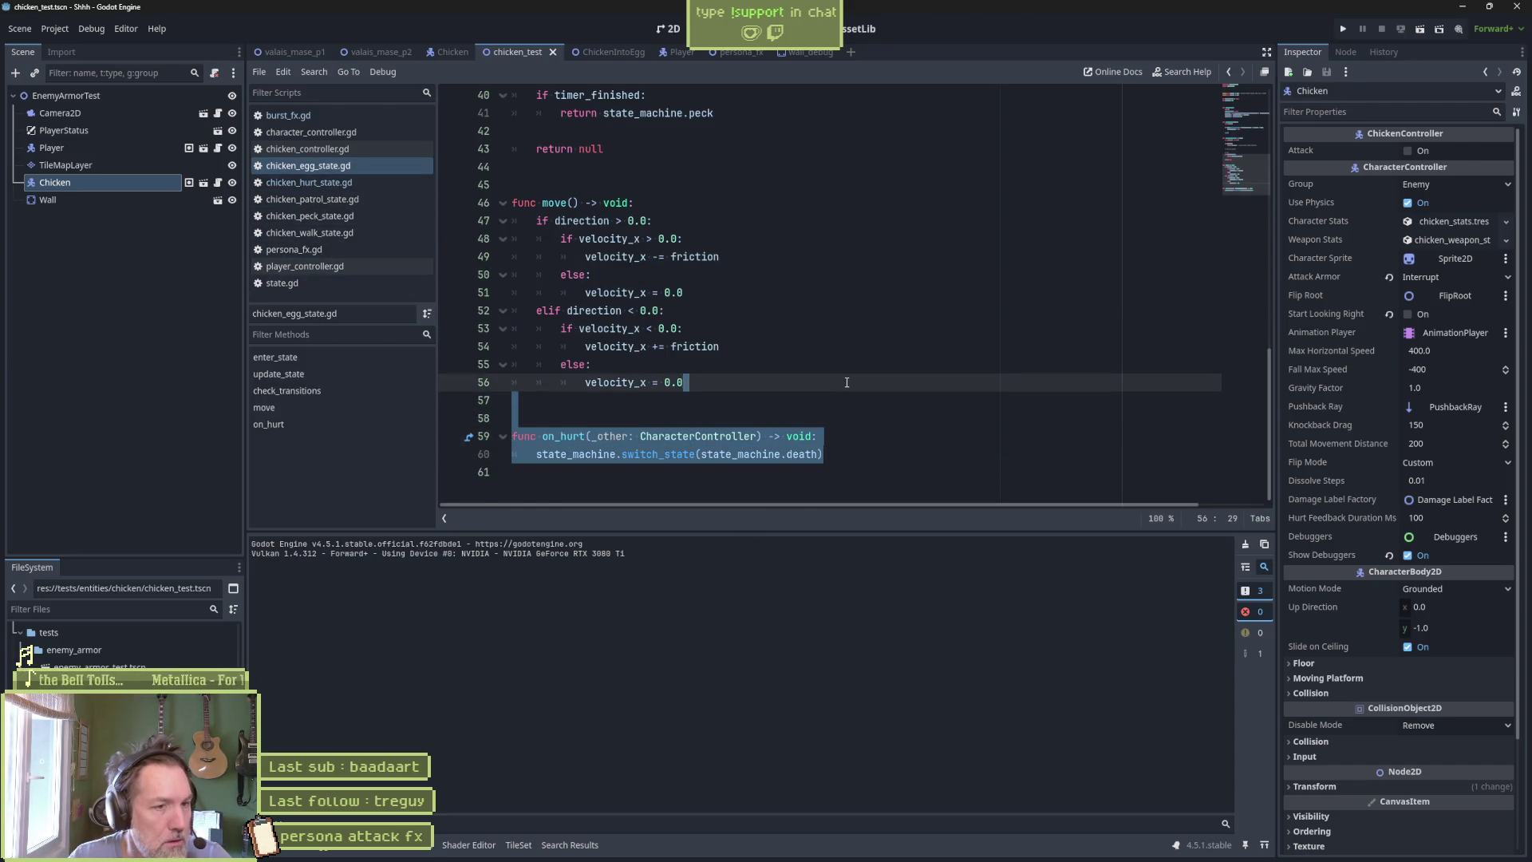
pyautogui.press('BackSpace')
pyautogui.press('F6')
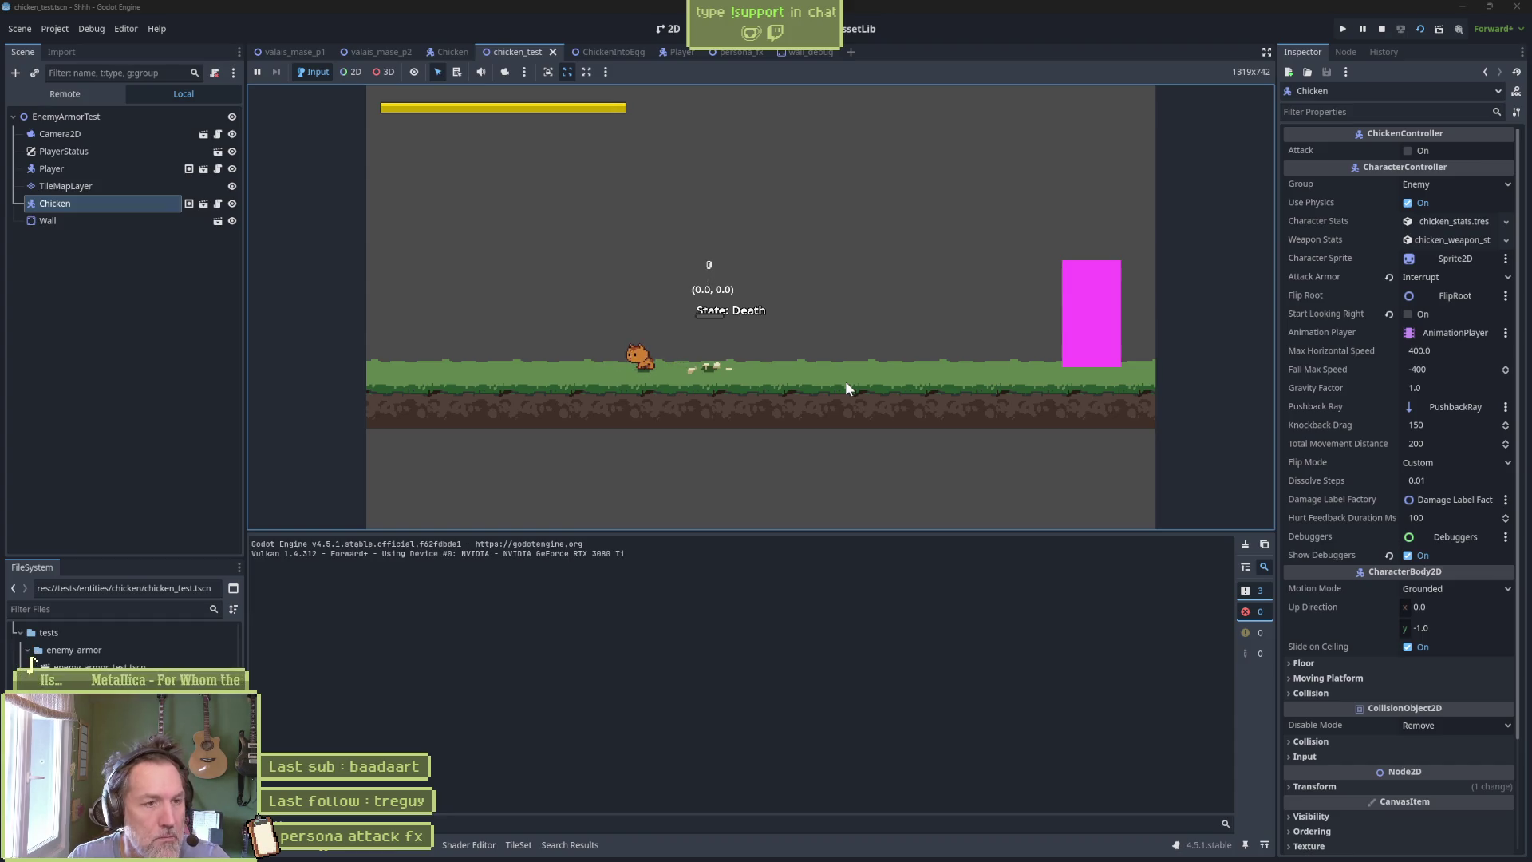
# Add print_debug(self, " entering egg") after super() in the egg state's enter_state, save, and rerun.
pyautogui.press('F6')
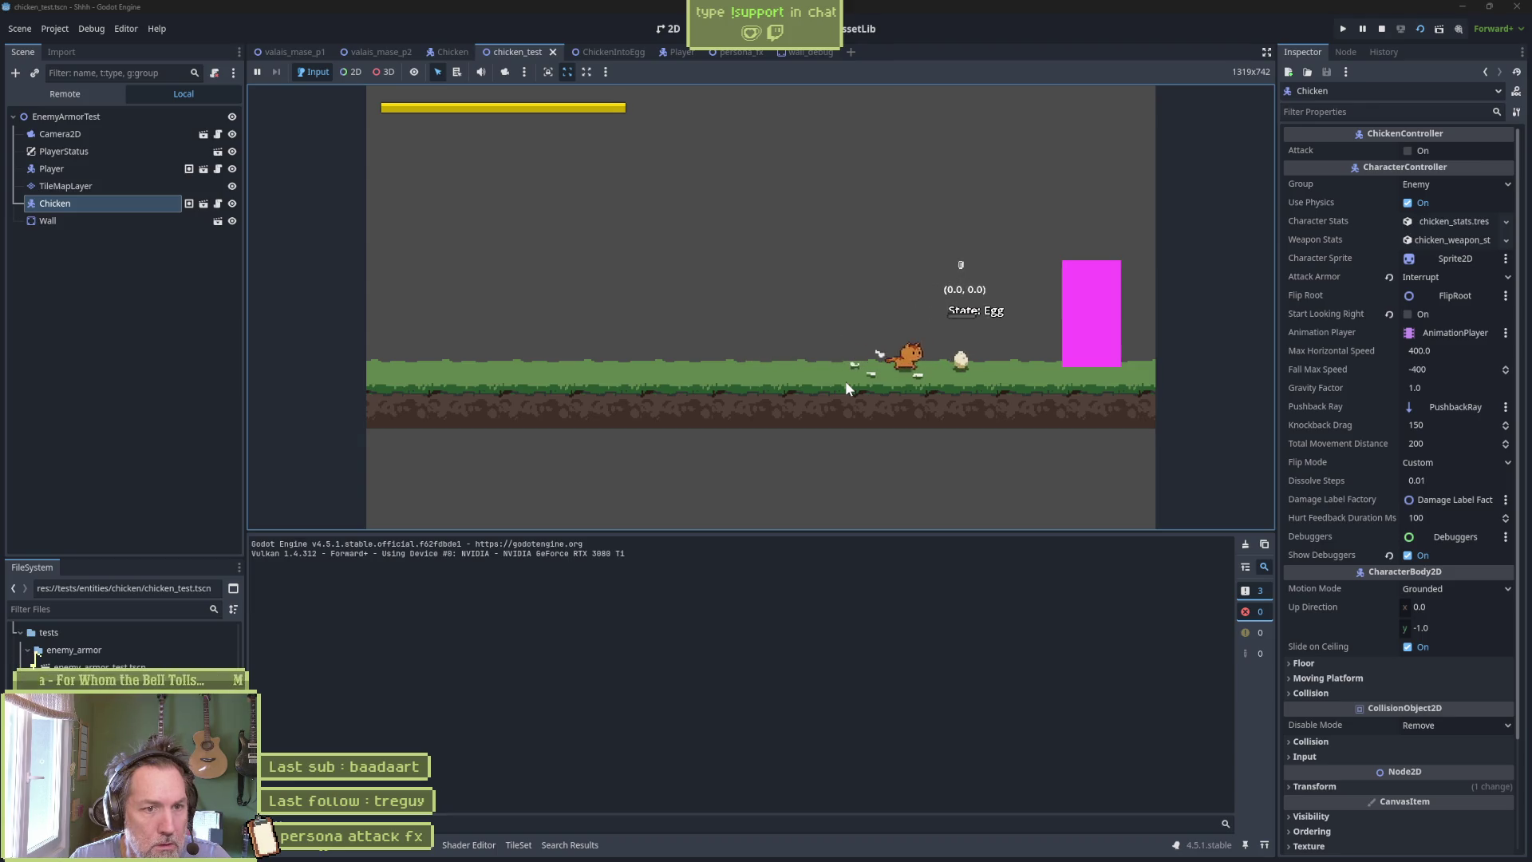
pyautogui.press('F8')
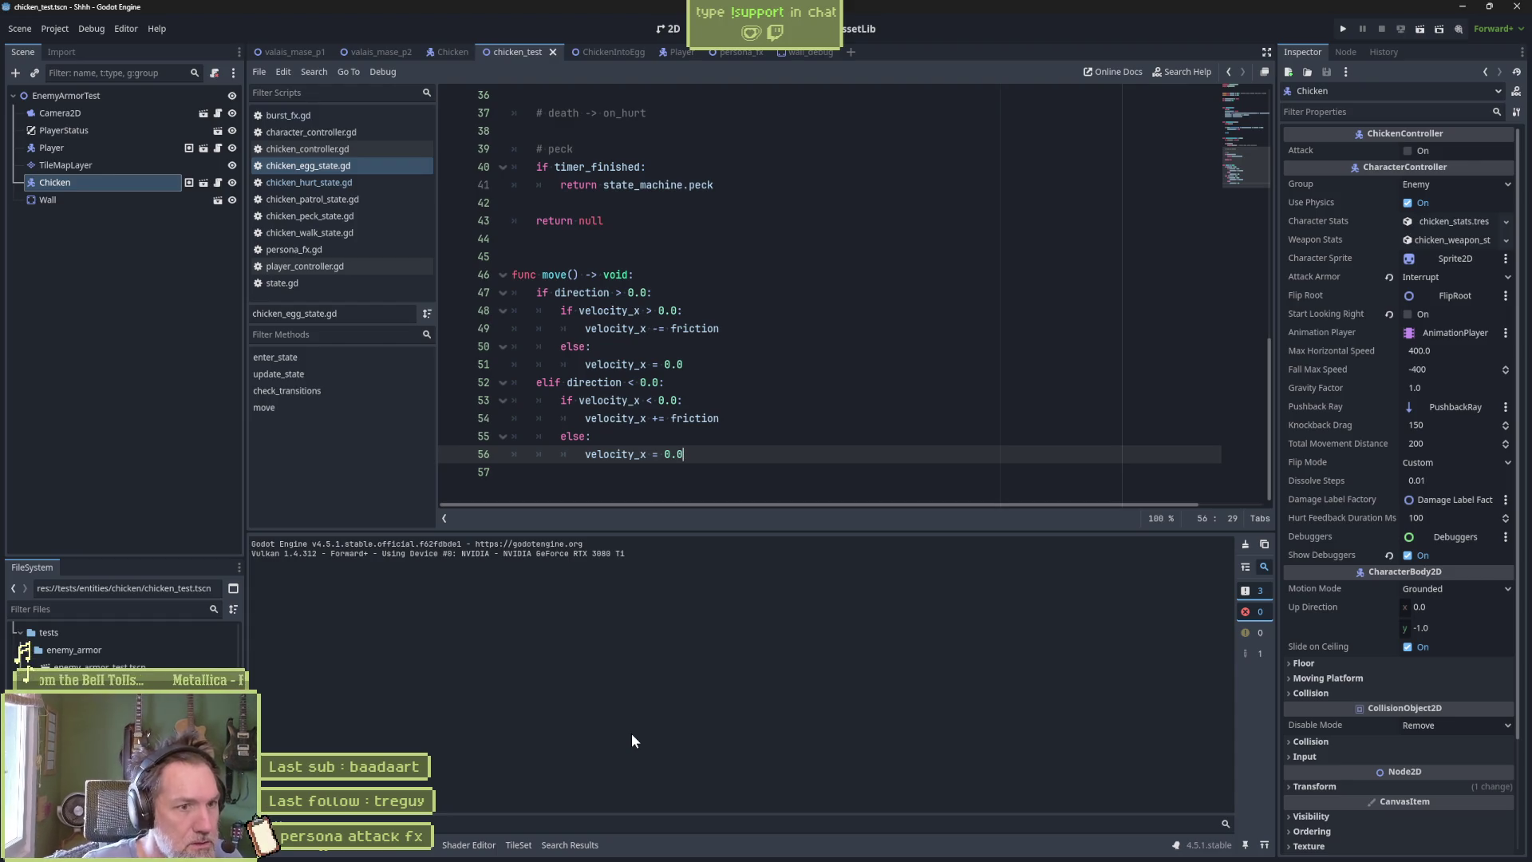
pyautogui.click(731, 365)
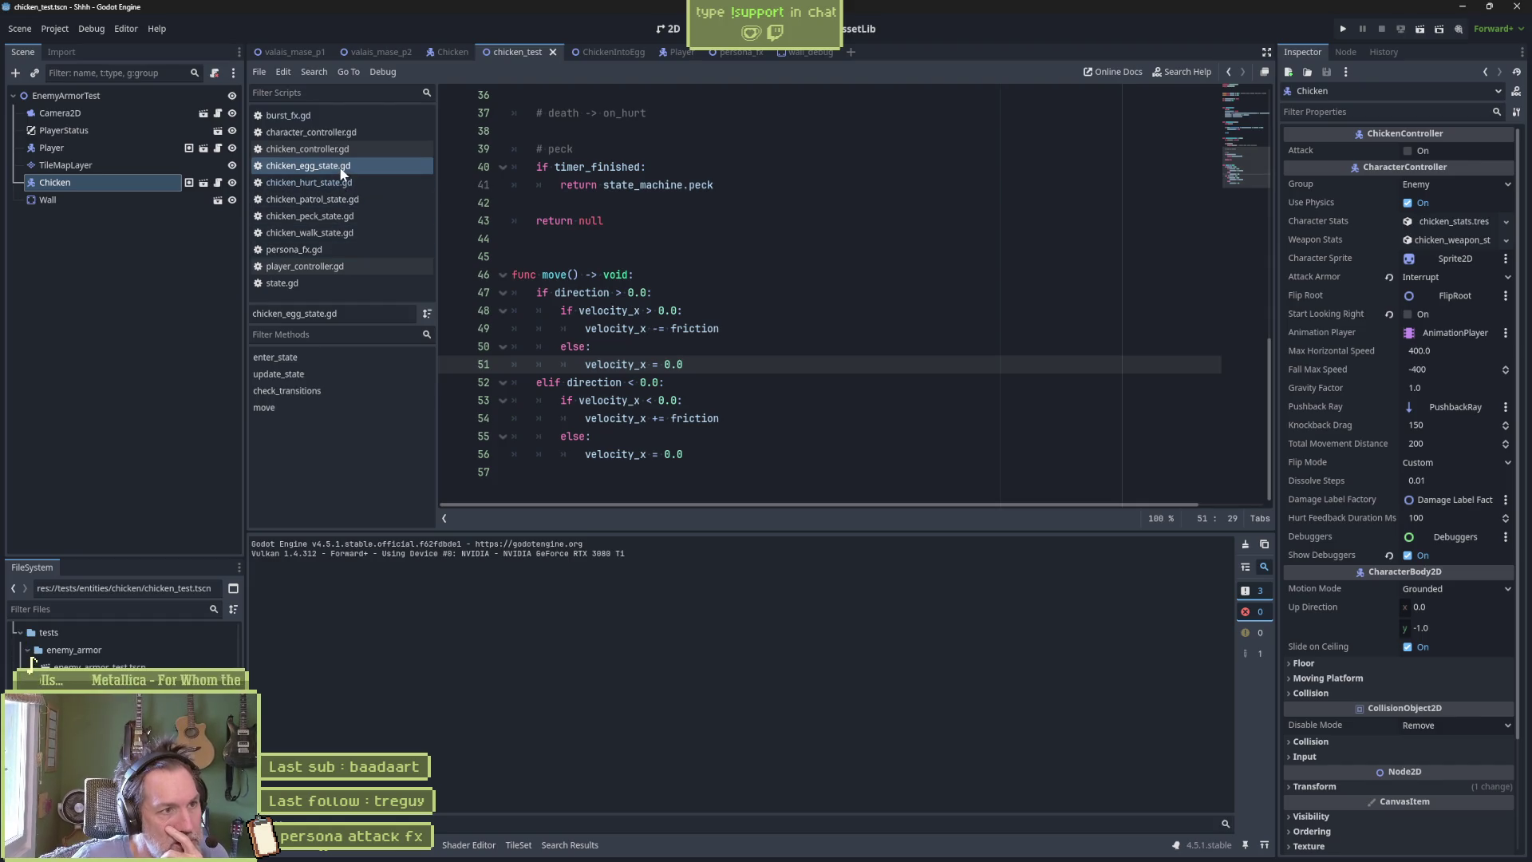
pyautogui.click(317, 358)
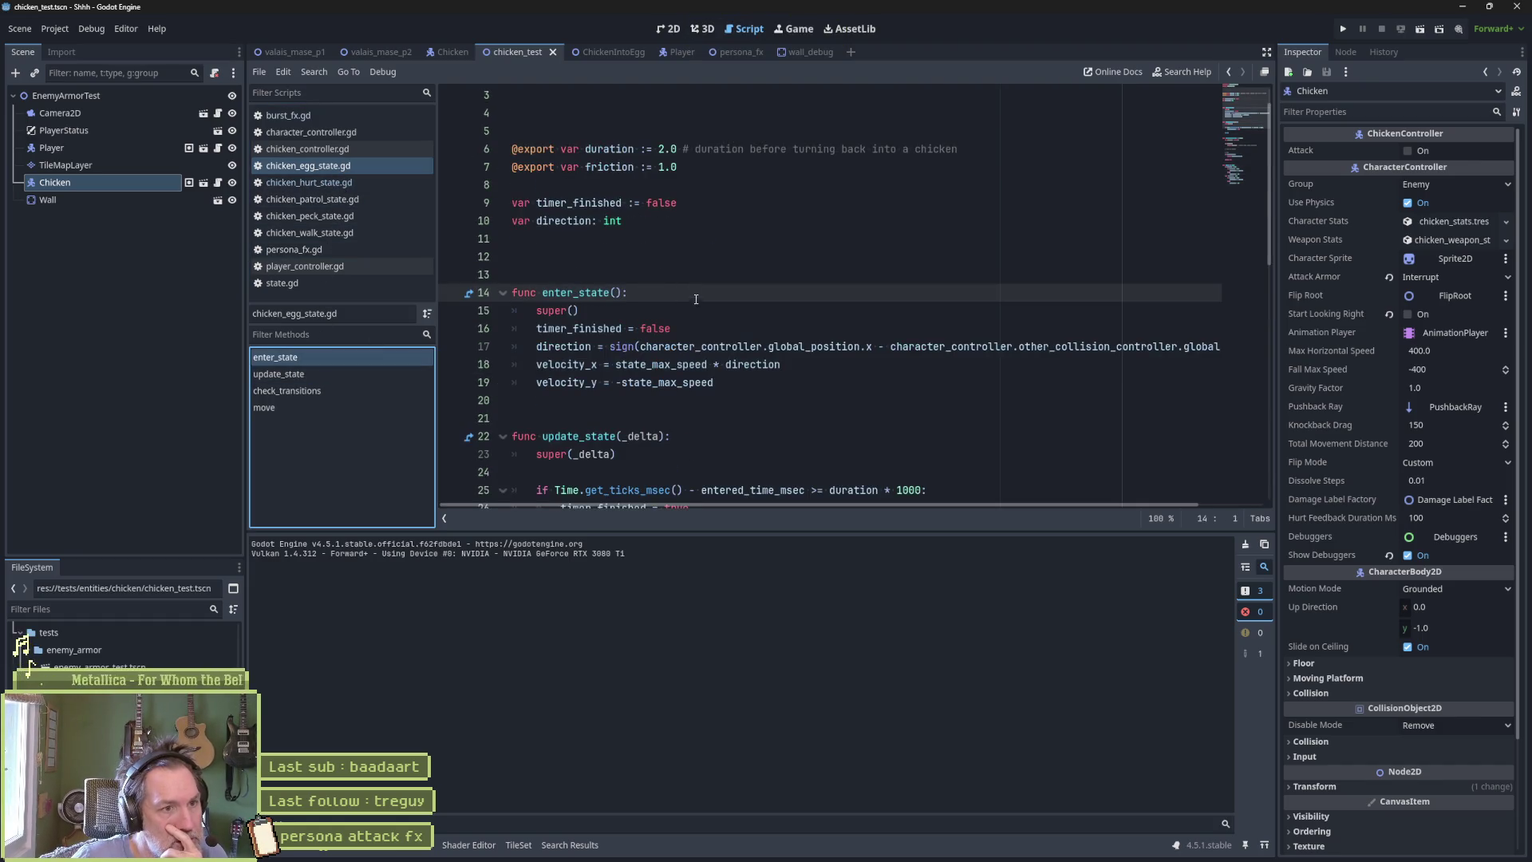
pyautogui.click(713, 320)
pyautogui.press('Return')
pyautogui.write('print_dwebug')
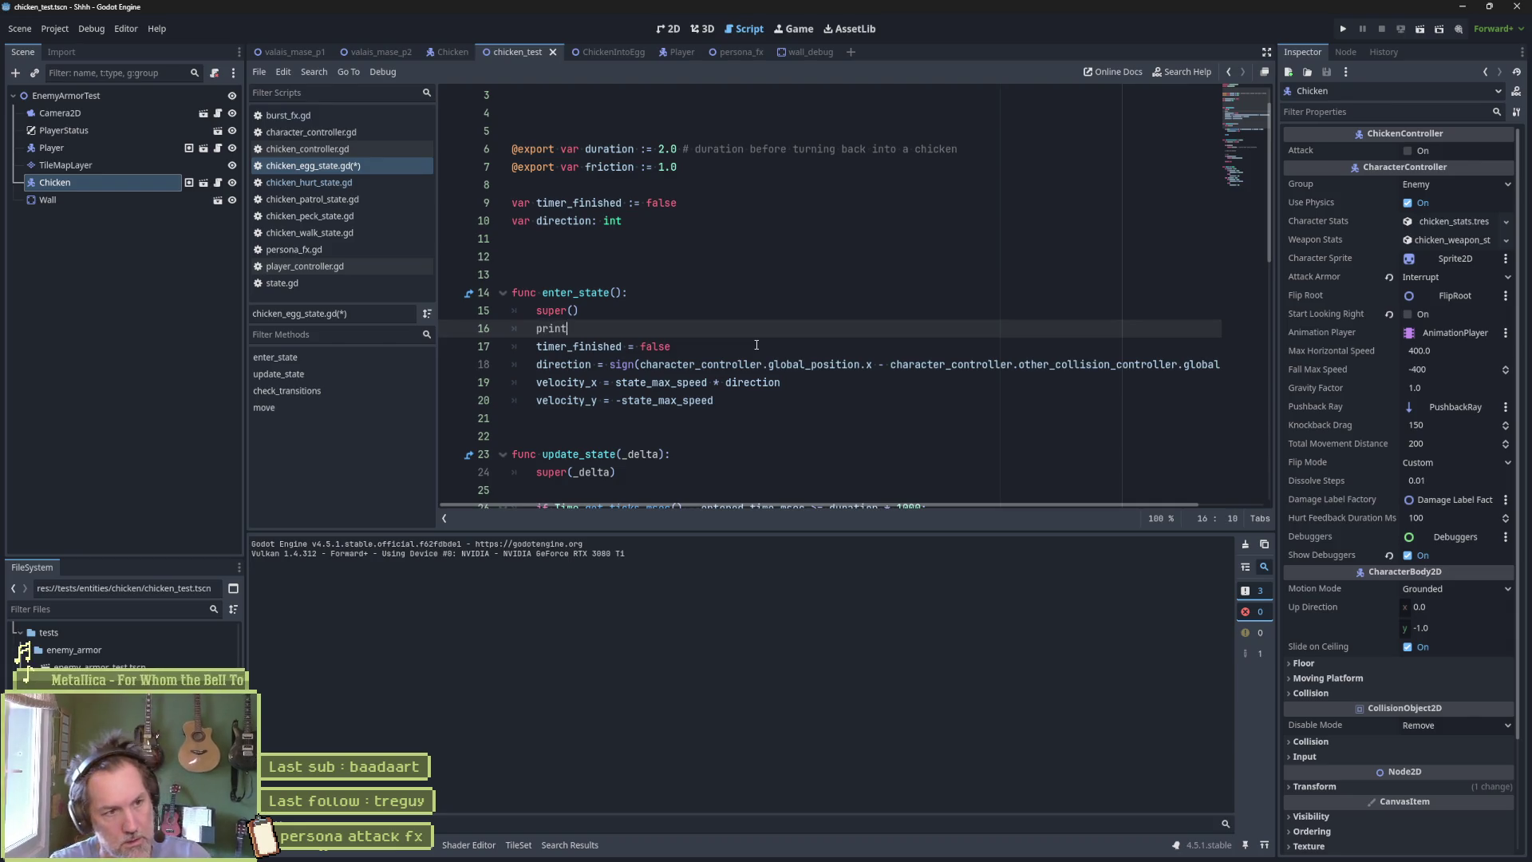
pyautogui.press('BackSpace')
pyautogui.press('BackSpace')
pyautogui.press('BackSpace')
pyautogui.write('eb')
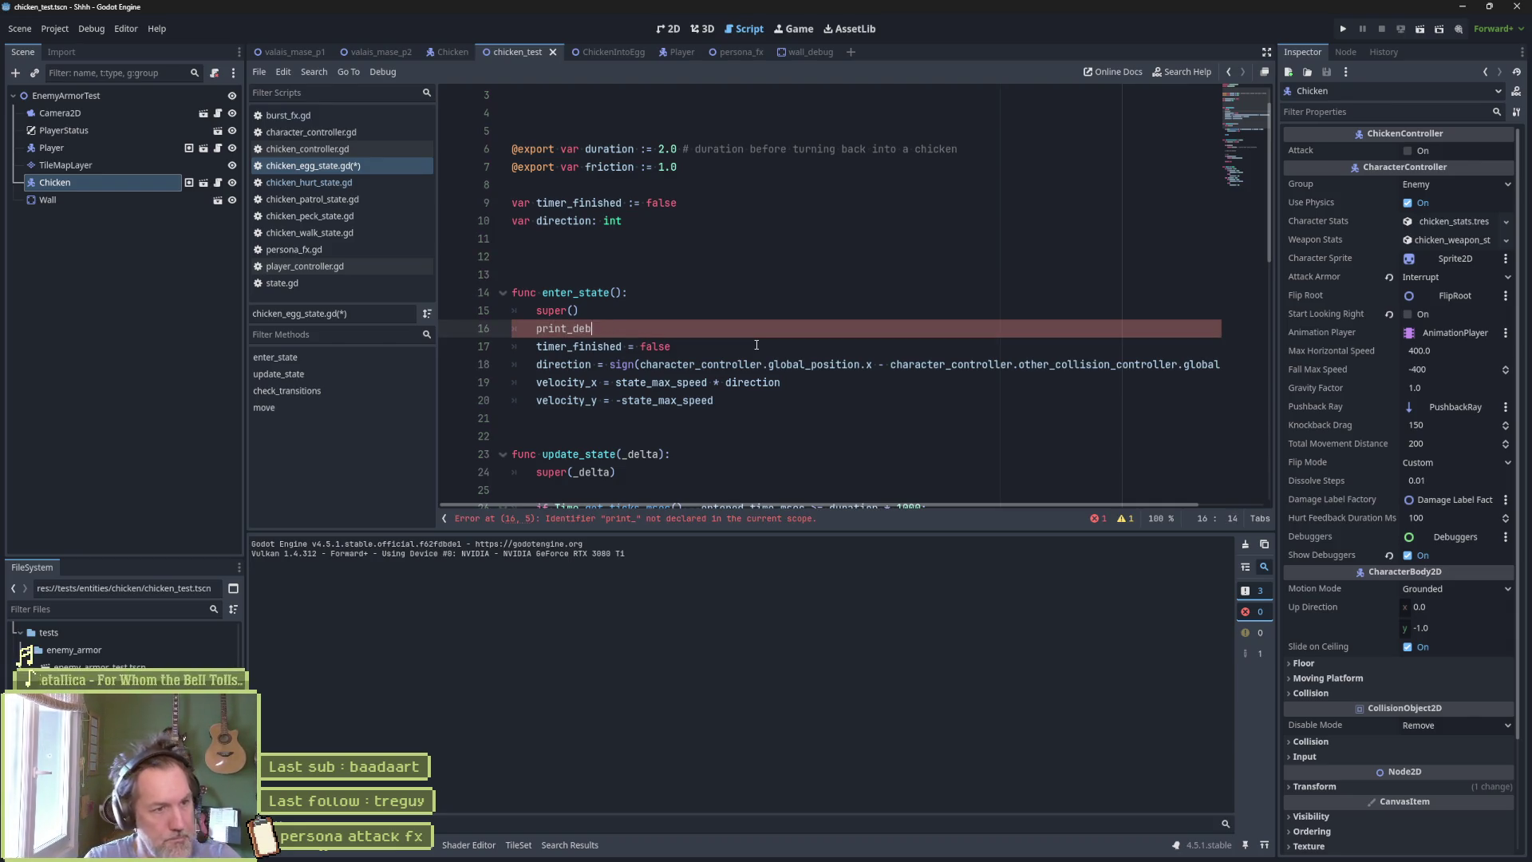
pyautogui.write('ug(self, ')
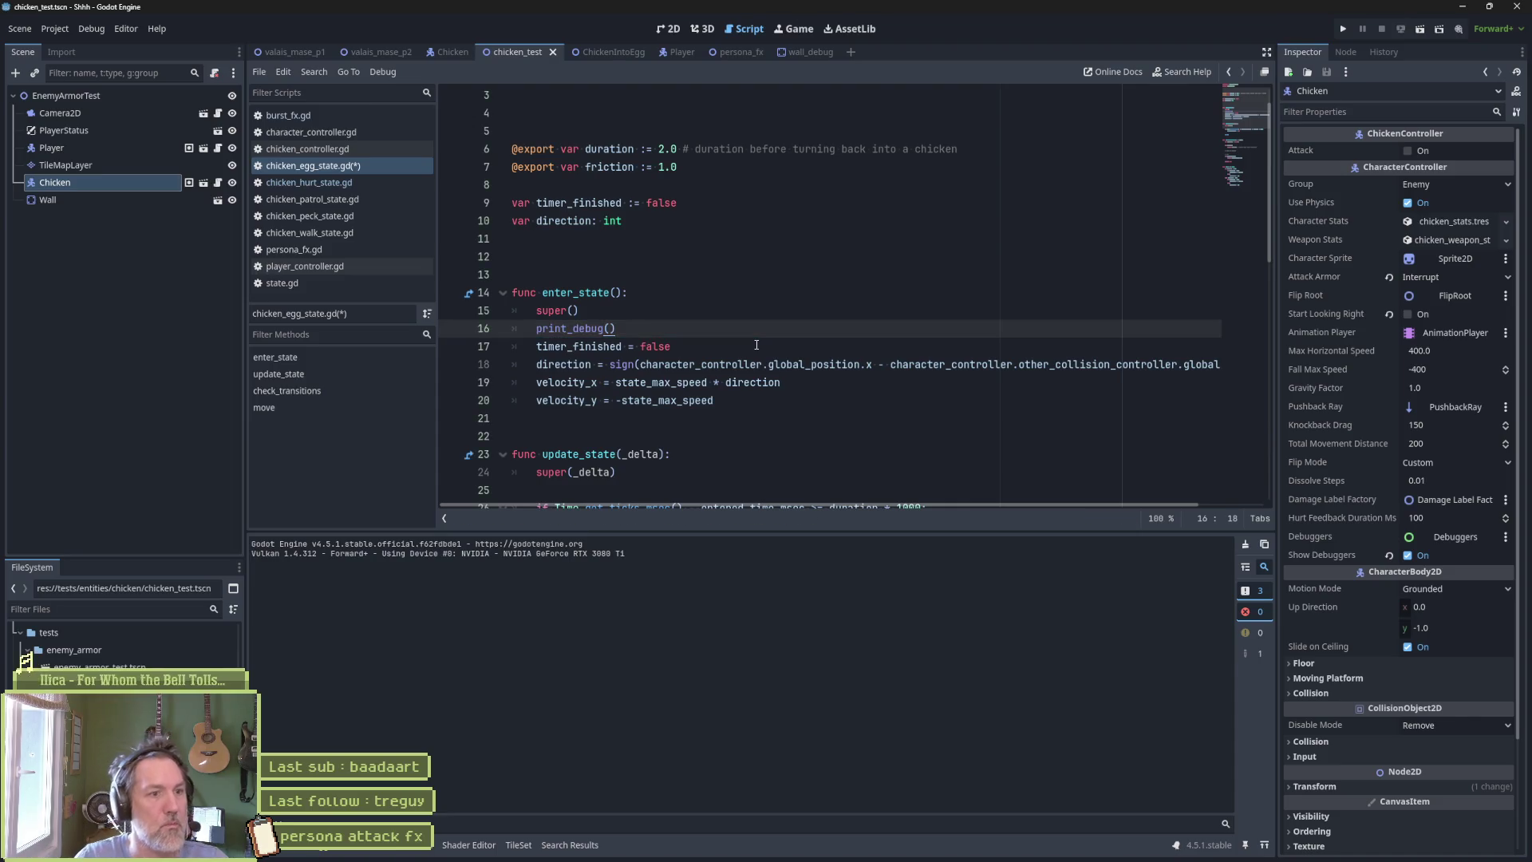
pyautogui.write('" entering ')
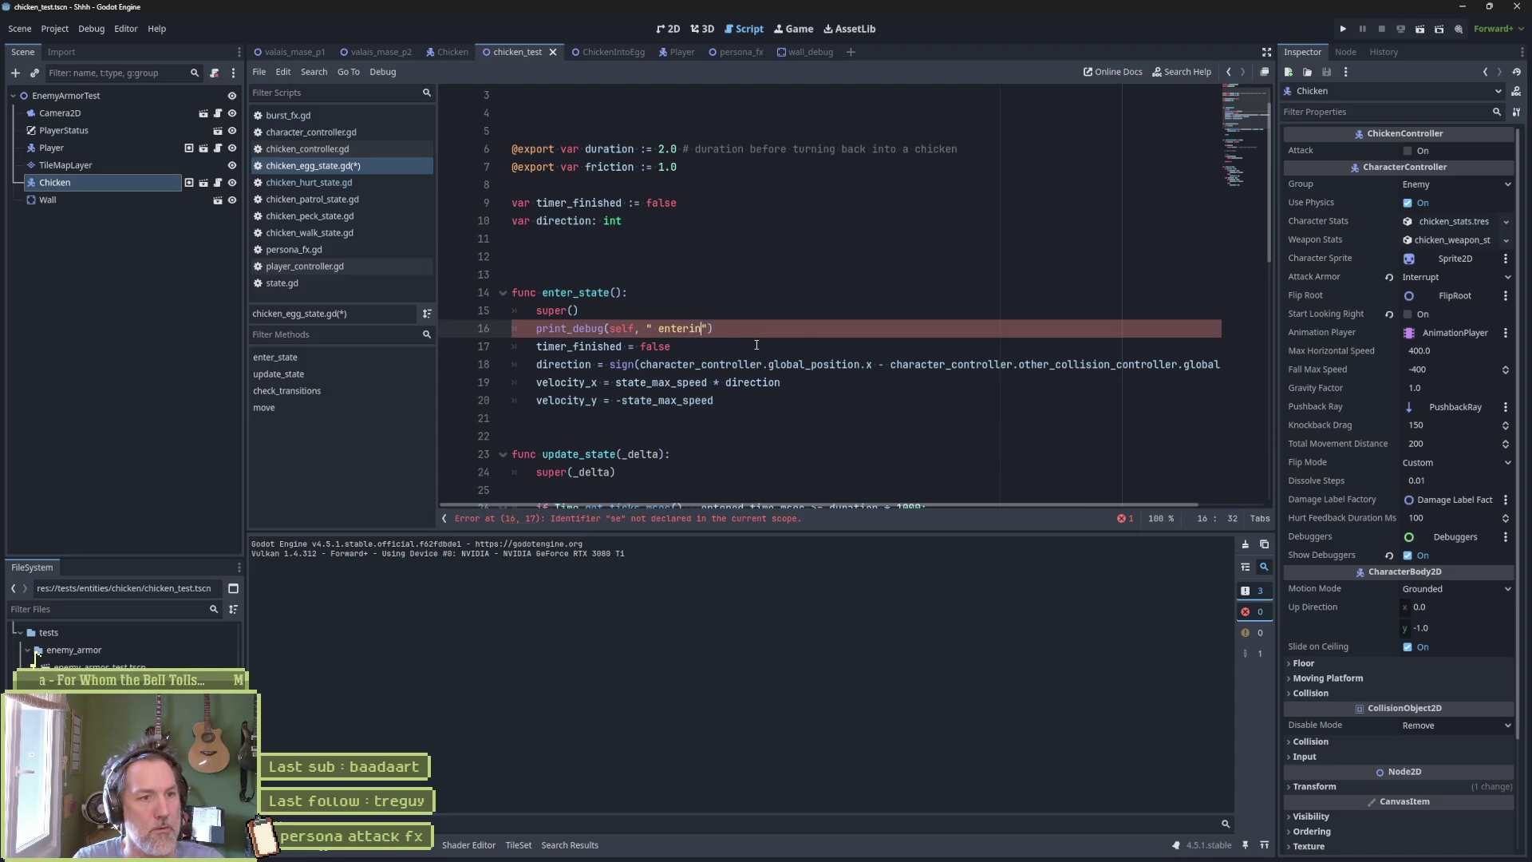
pyautogui.write('egg')
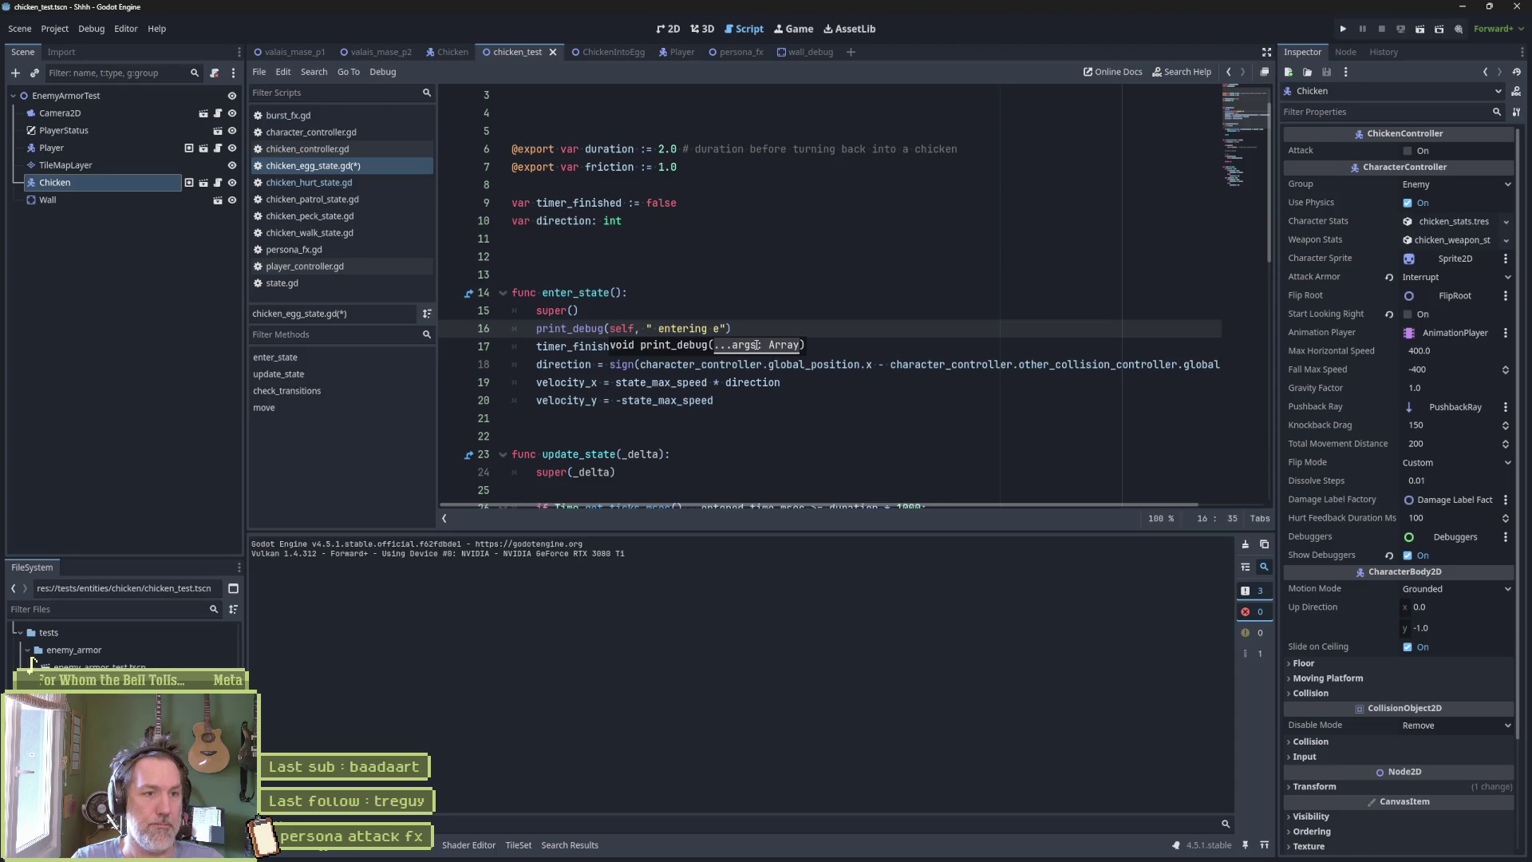
pyautogui.hotkey('ctrl', 's')
pyautogui.press('F6')
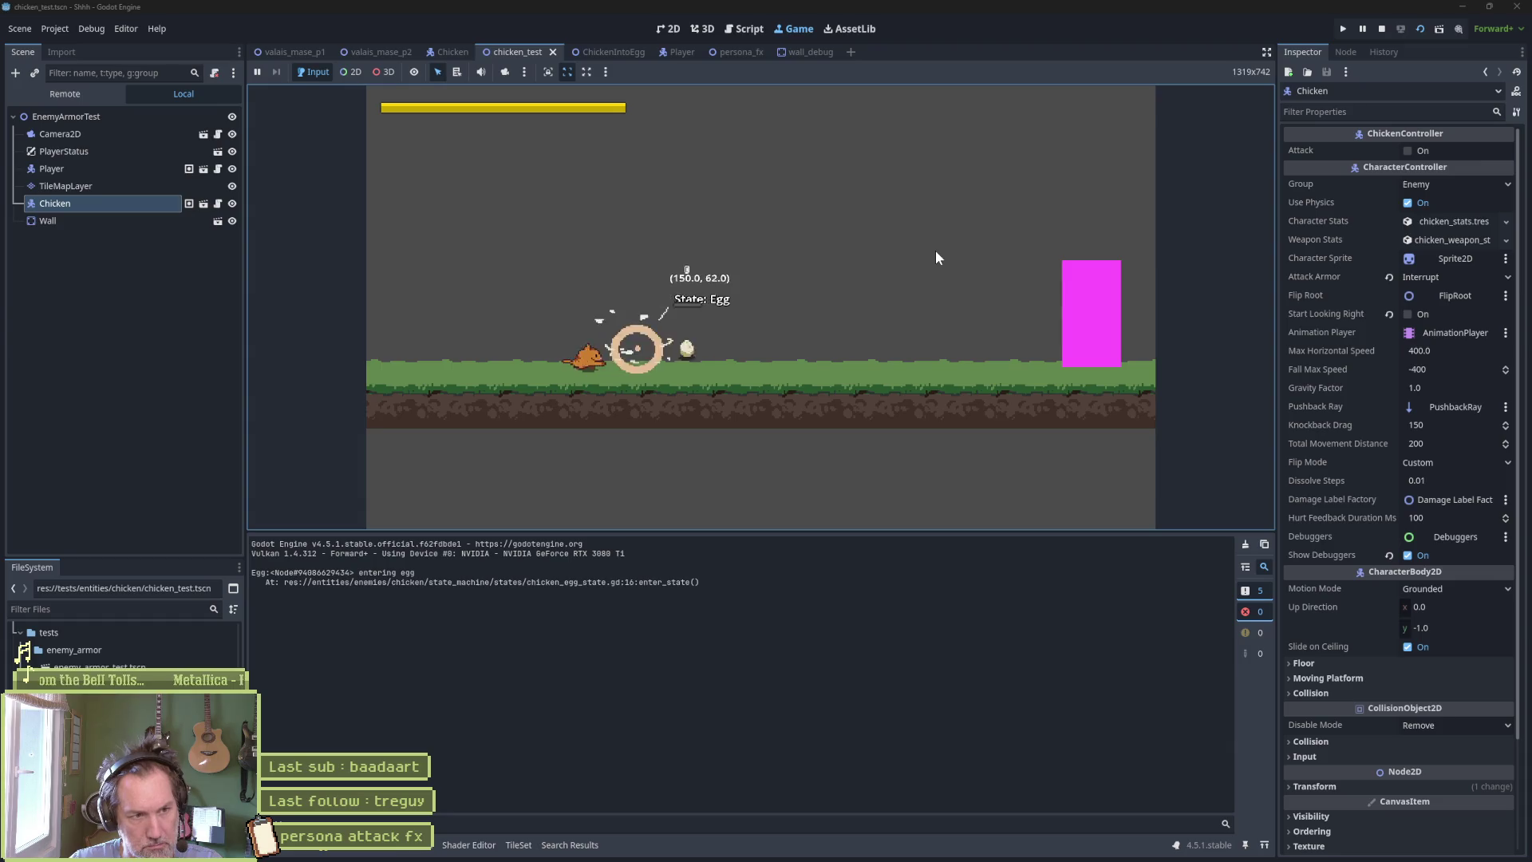
# Insert print_debug(self, " tx to peck") just above return state_machine.peck in check_transitions, then rerun.
pyautogui.press('Right')
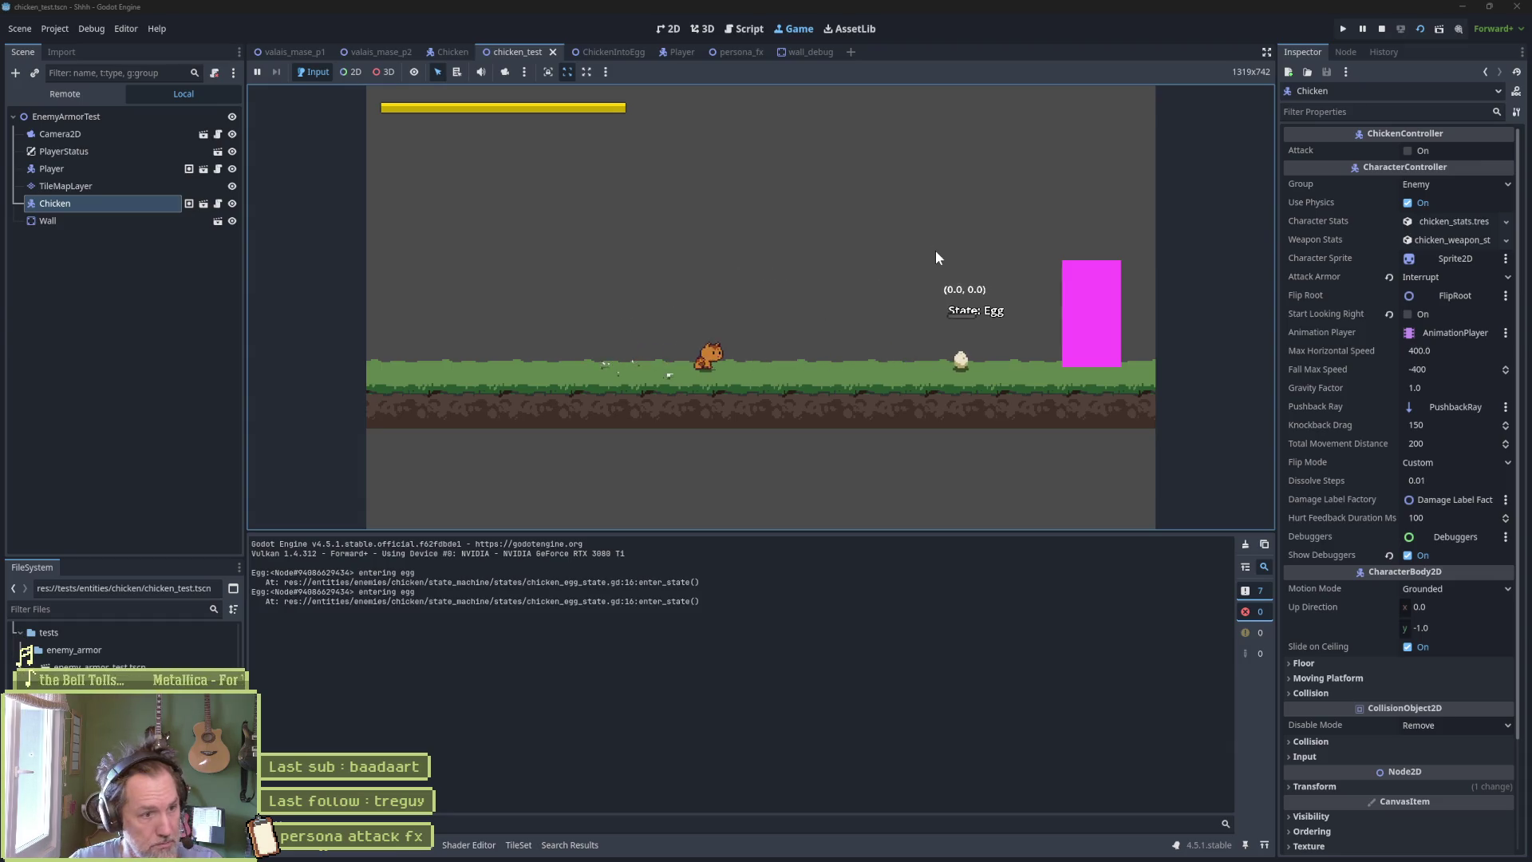
pyautogui.press('F8')
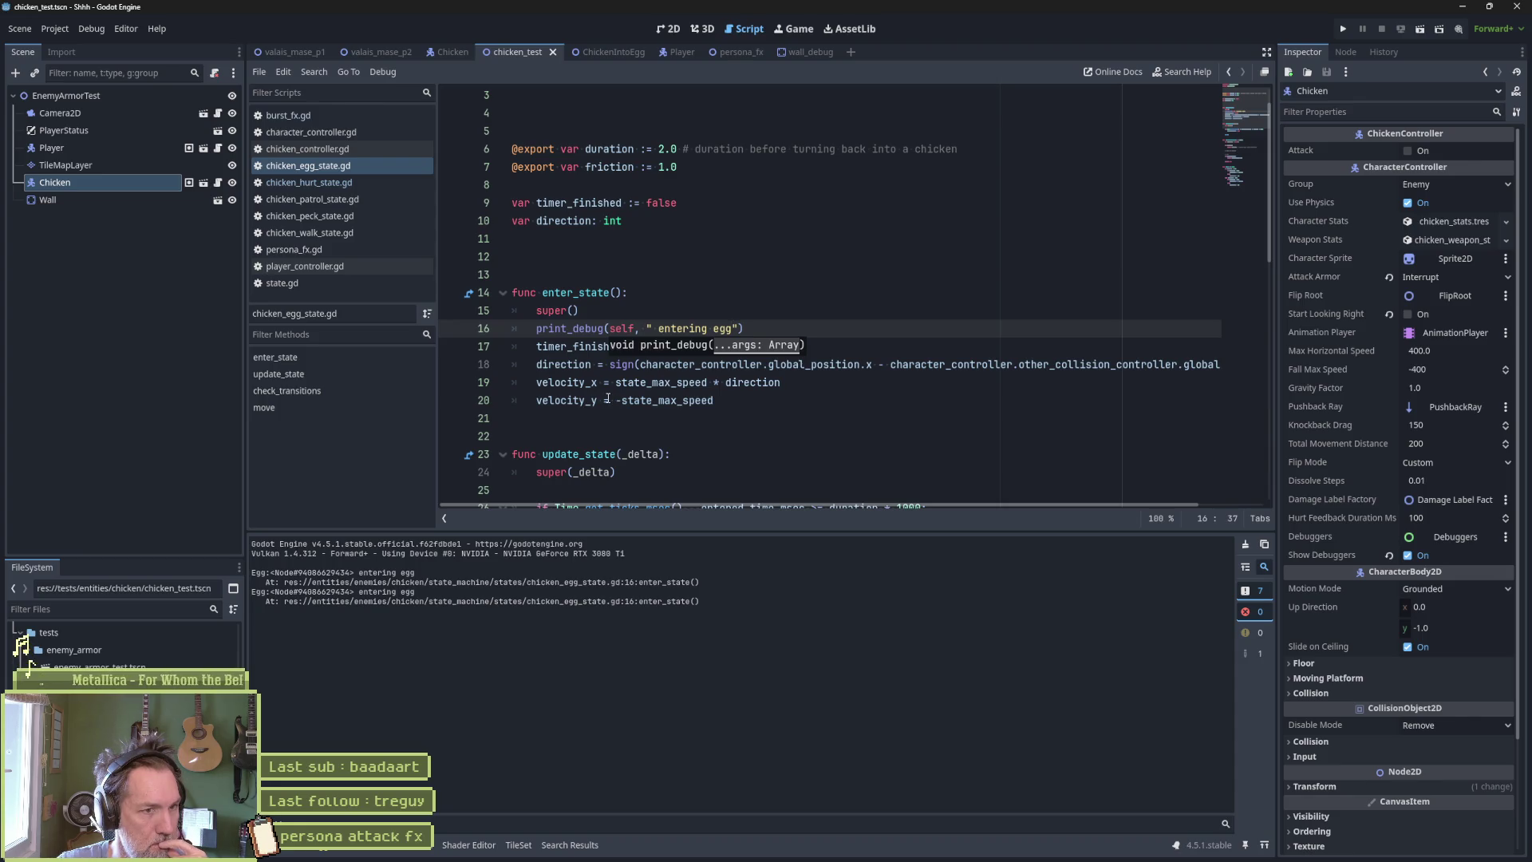
pyautogui.scroll(-7, 655, 388)
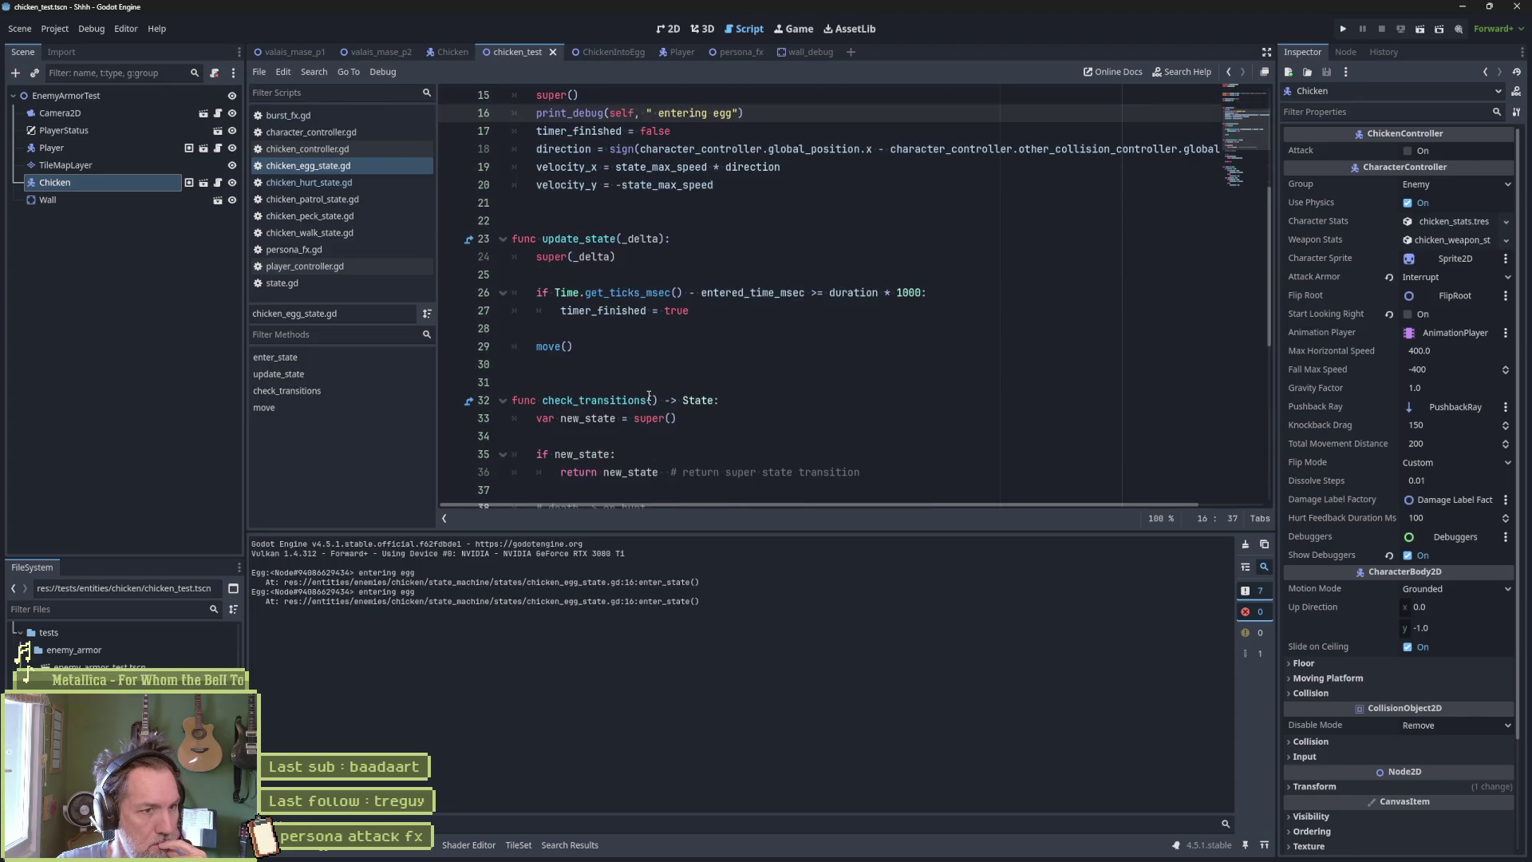
pyautogui.scroll(-1, 646, 394)
pyautogui.moveTo(727, 365); pyautogui.dragTo(731, 351)
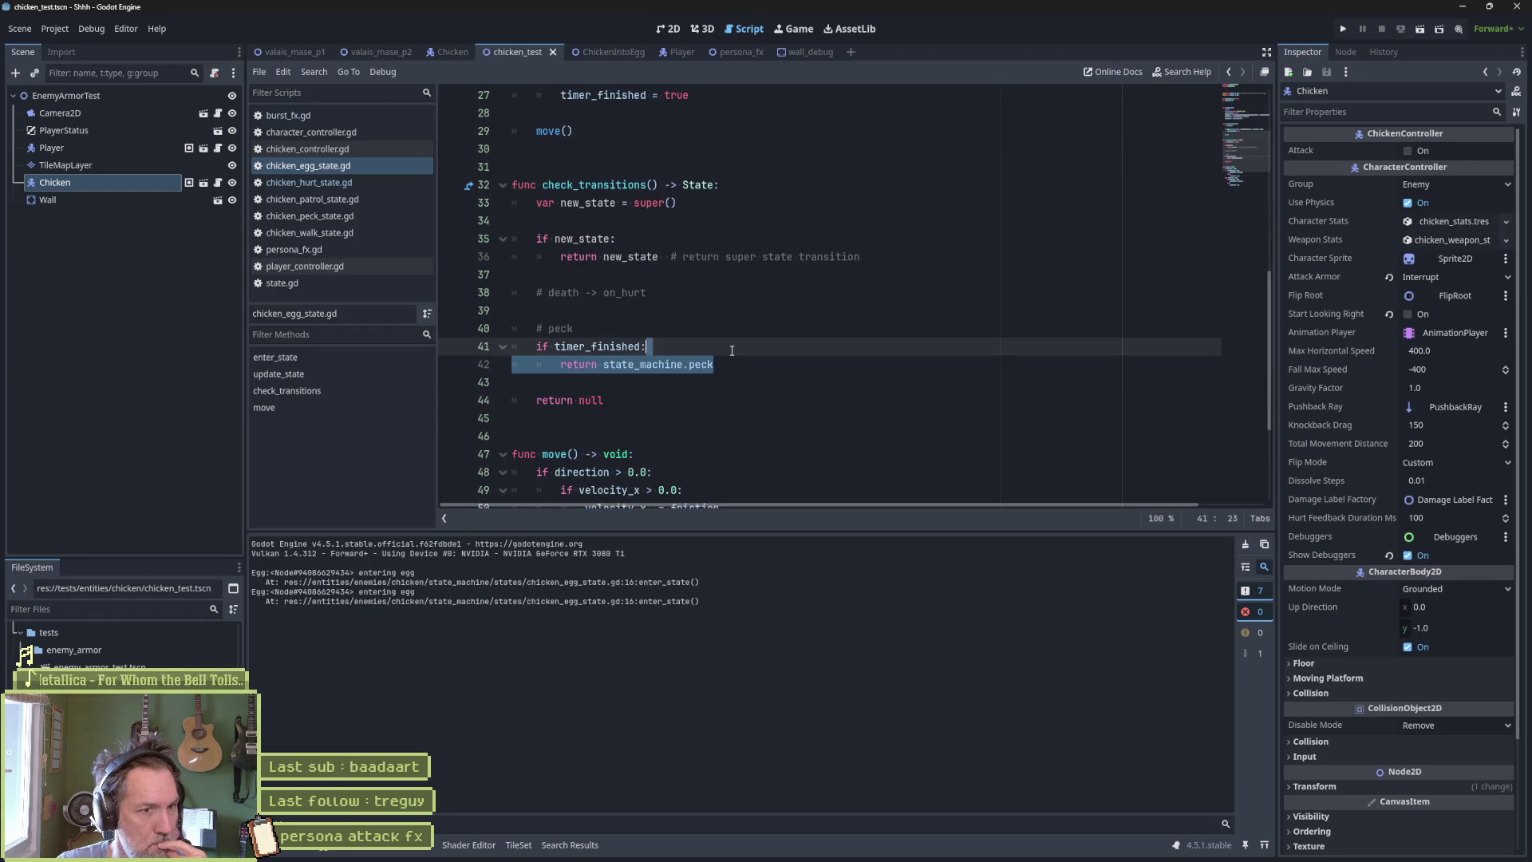
pyautogui.click(731, 351)
pyautogui.press('Return')
pyautogui.write('print_debug(sefl;')
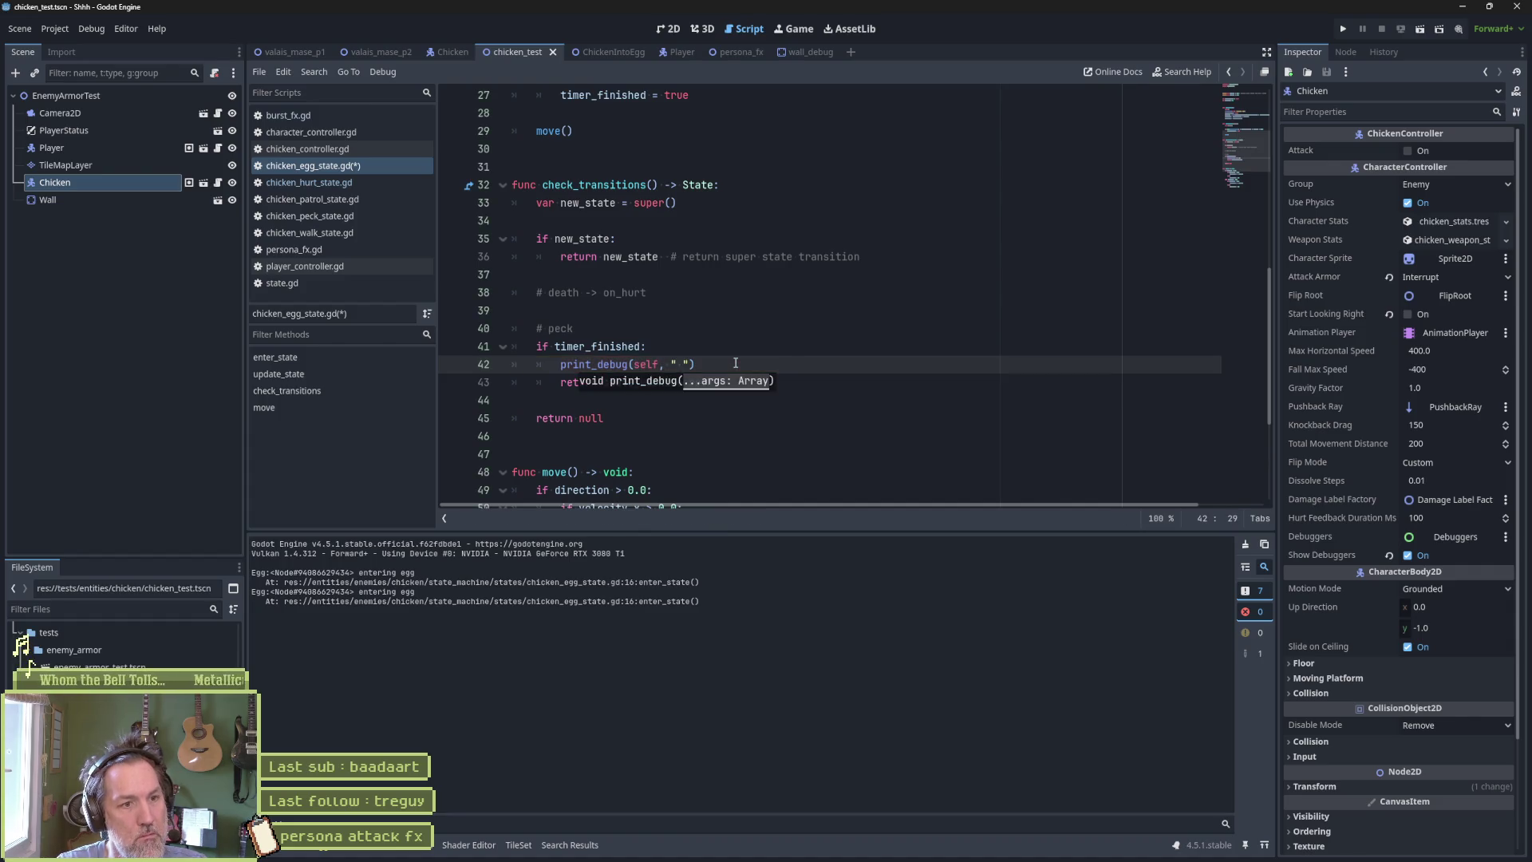
pyautogui.write('eck')
pyautogui.press('F6')
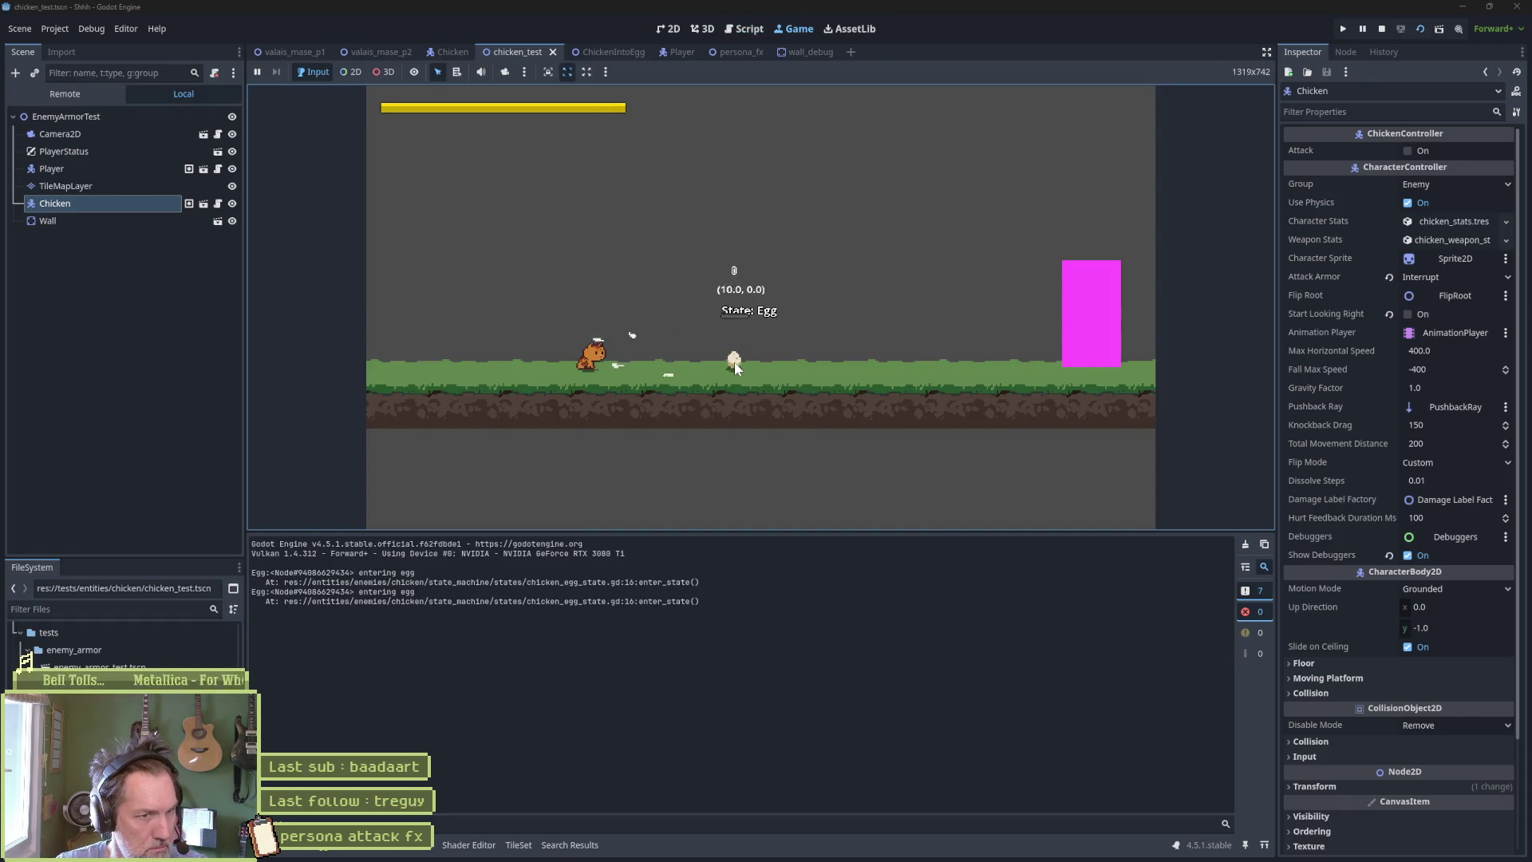
# Play chicken_test, repeatedly hitting the chicken and its egg as it hatches, restarting once.
pyautogui.press('Right')
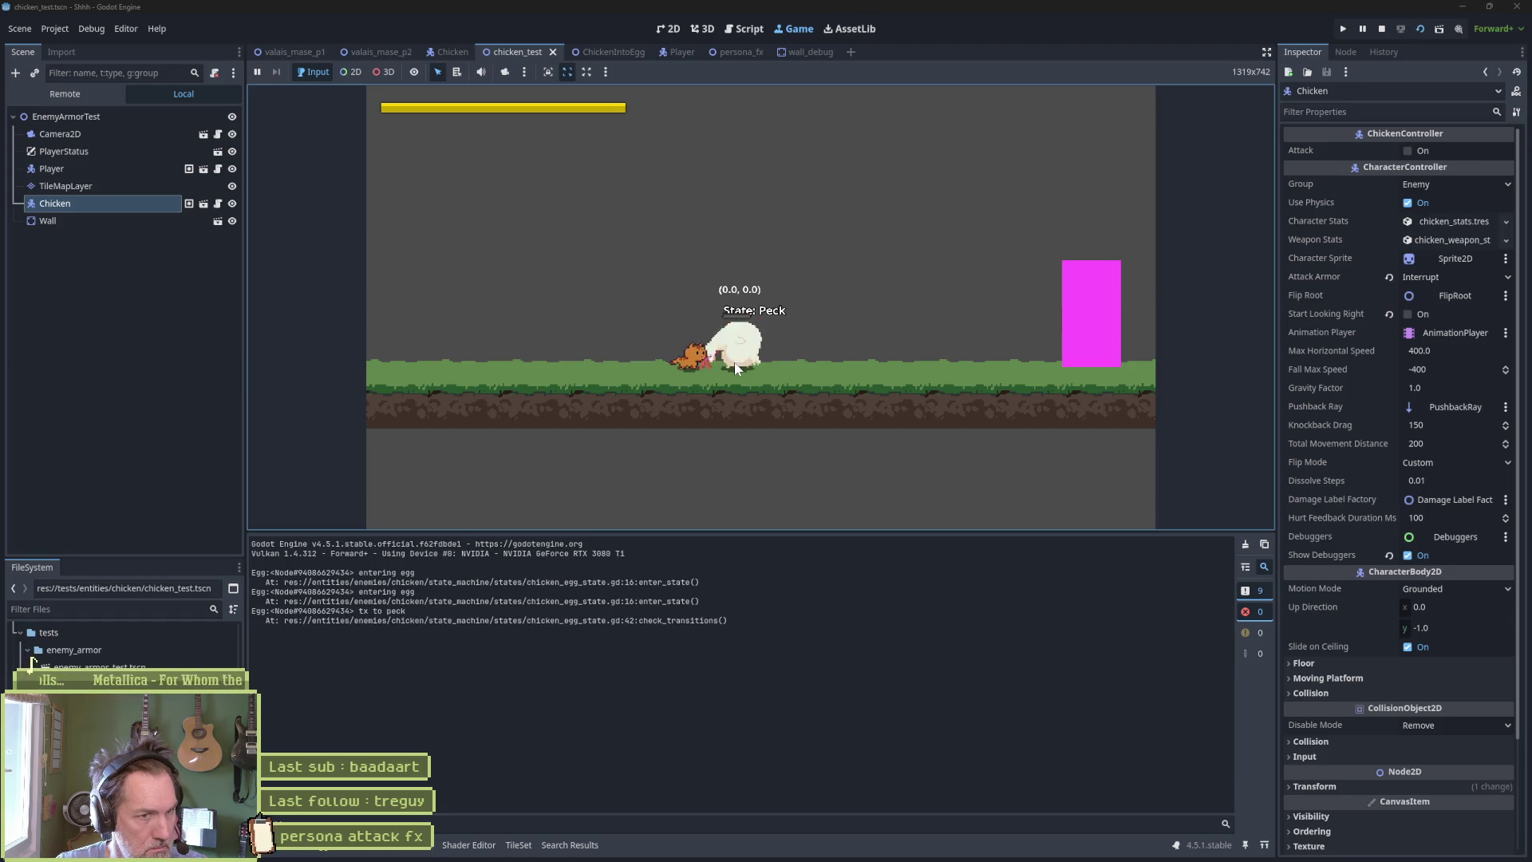
pyautogui.click(735, 366)
pyautogui.press('Right')
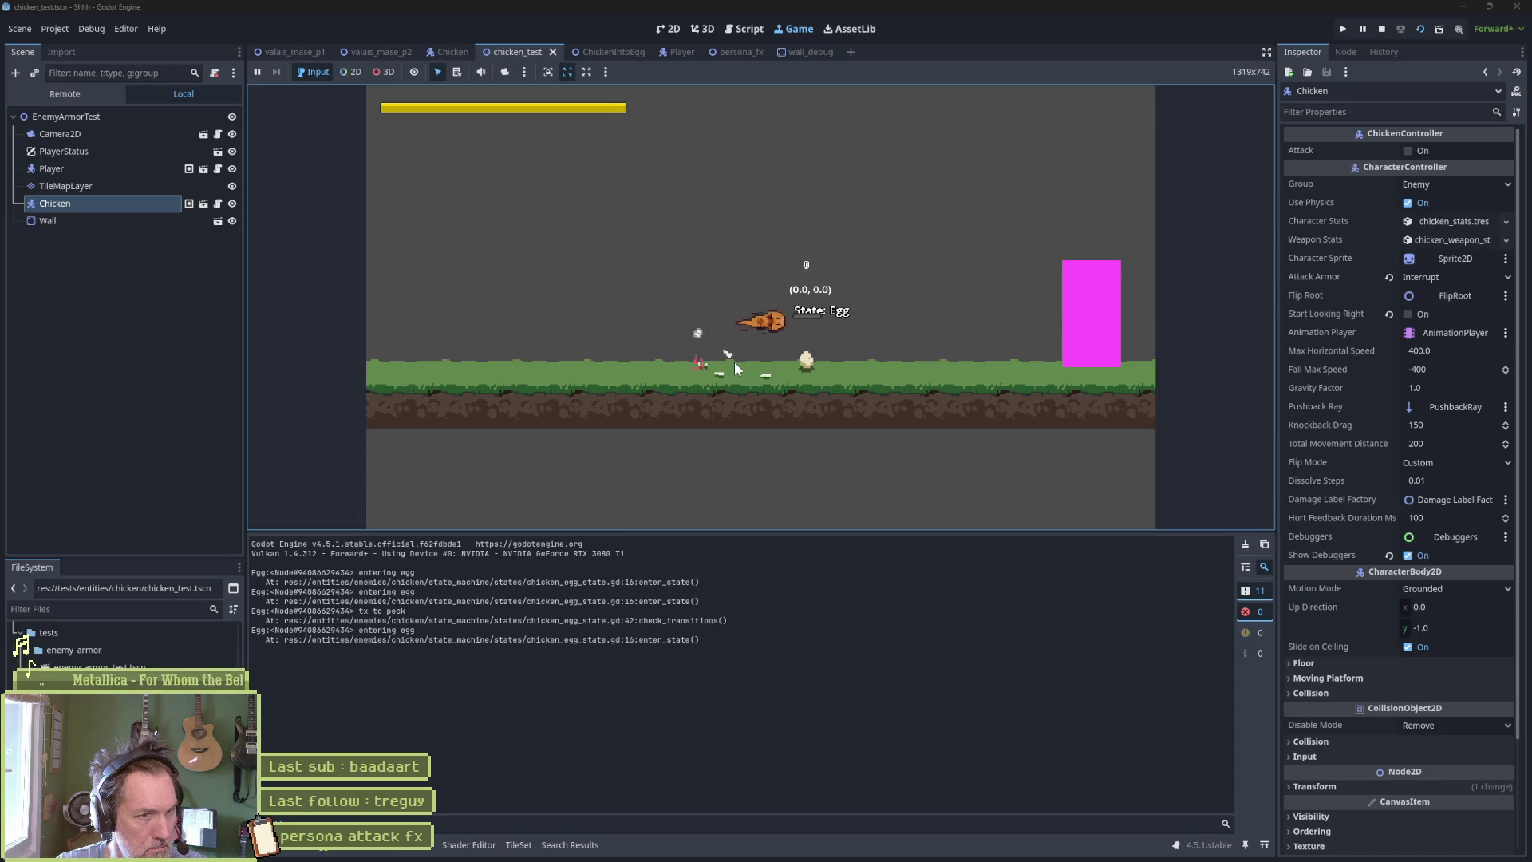
pyautogui.press('Left')
pyautogui.click(734, 361)
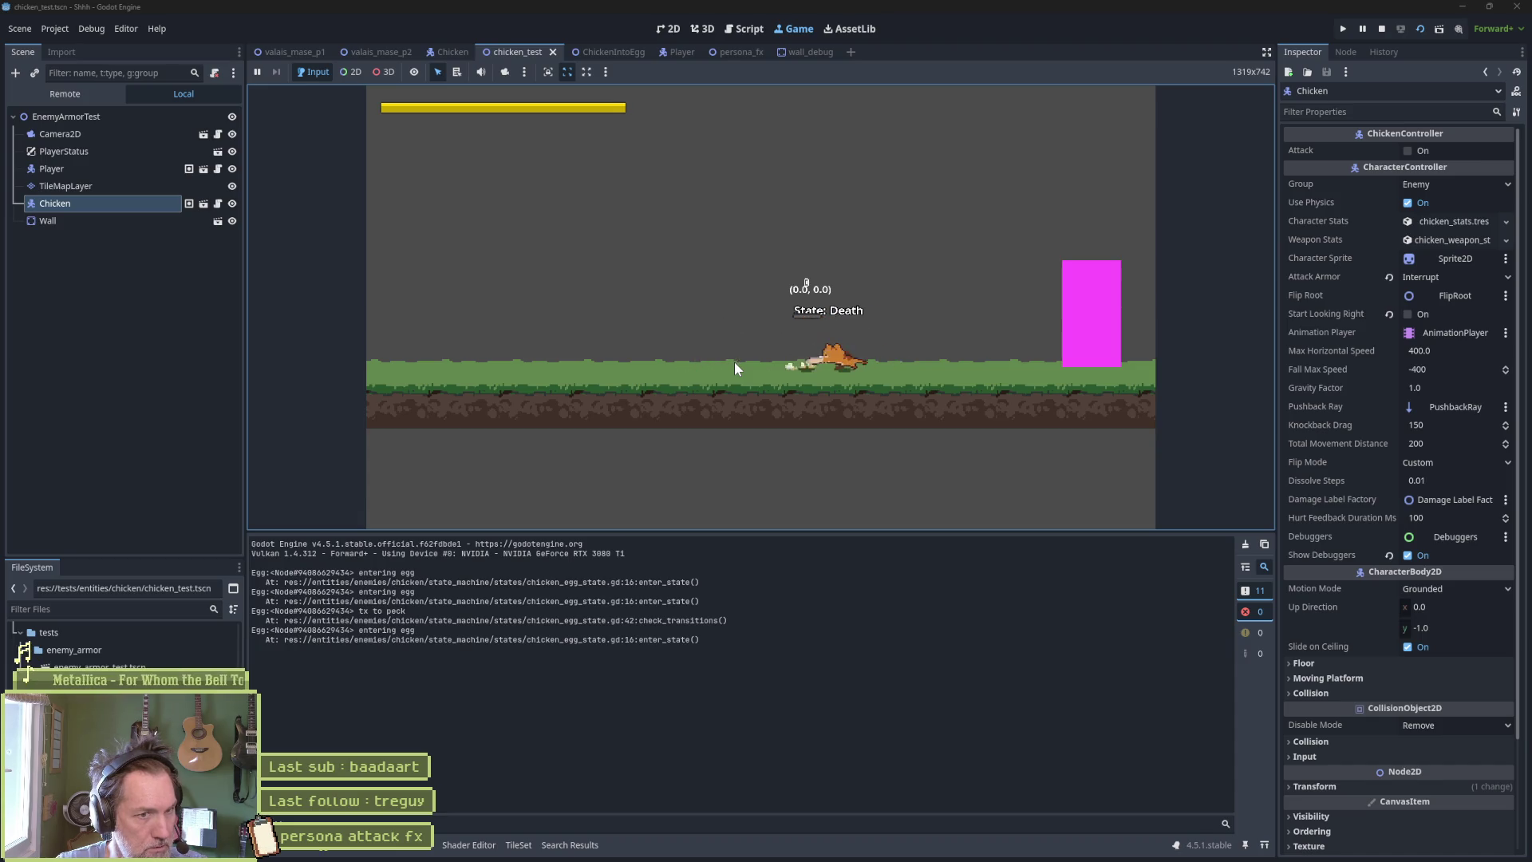
pyautogui.press('F6')
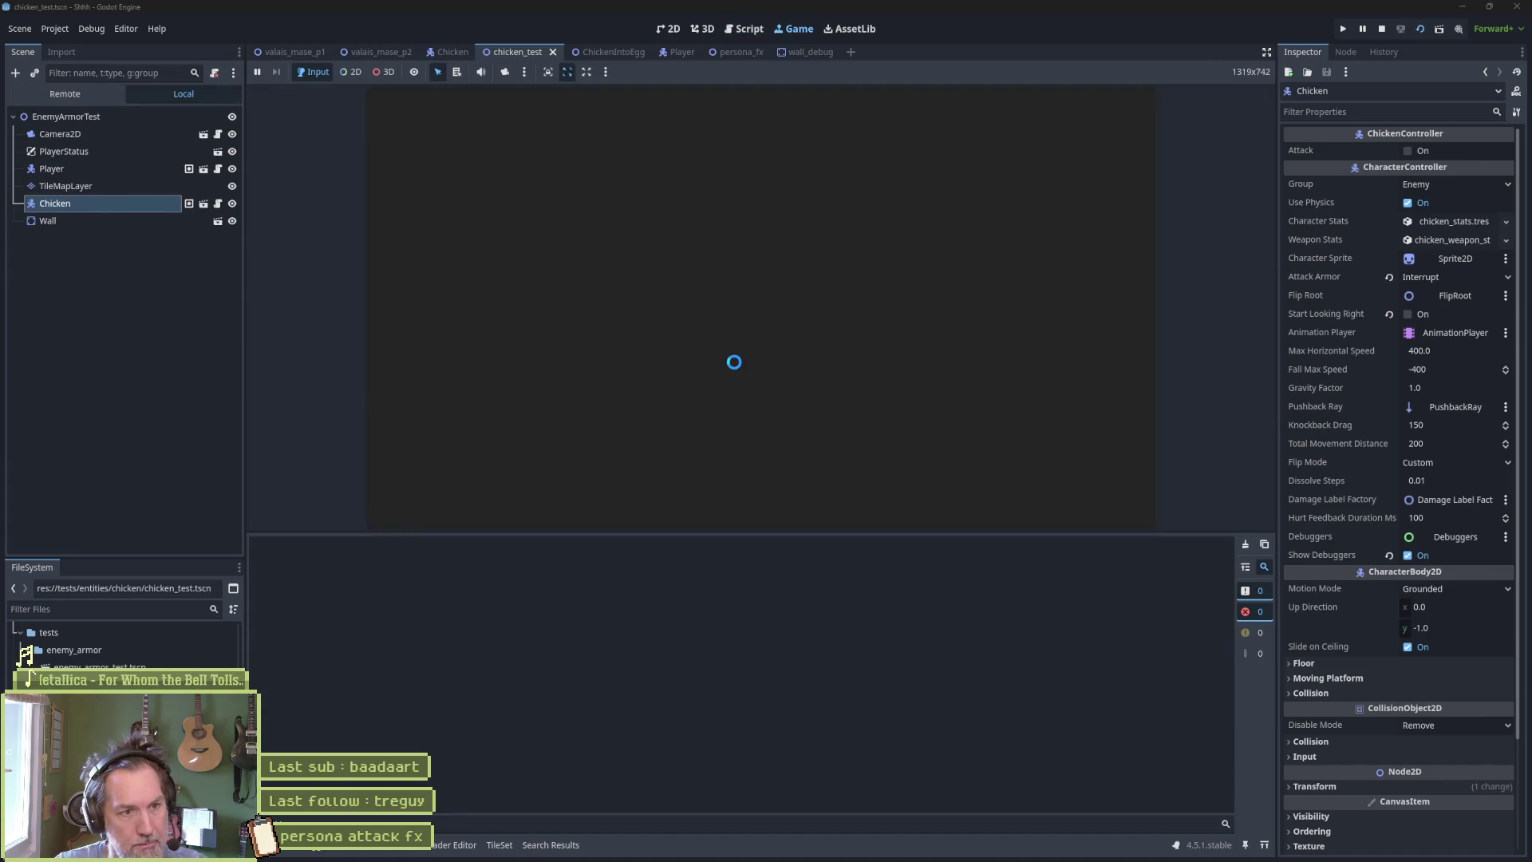
pyautogui.click(734, 361)
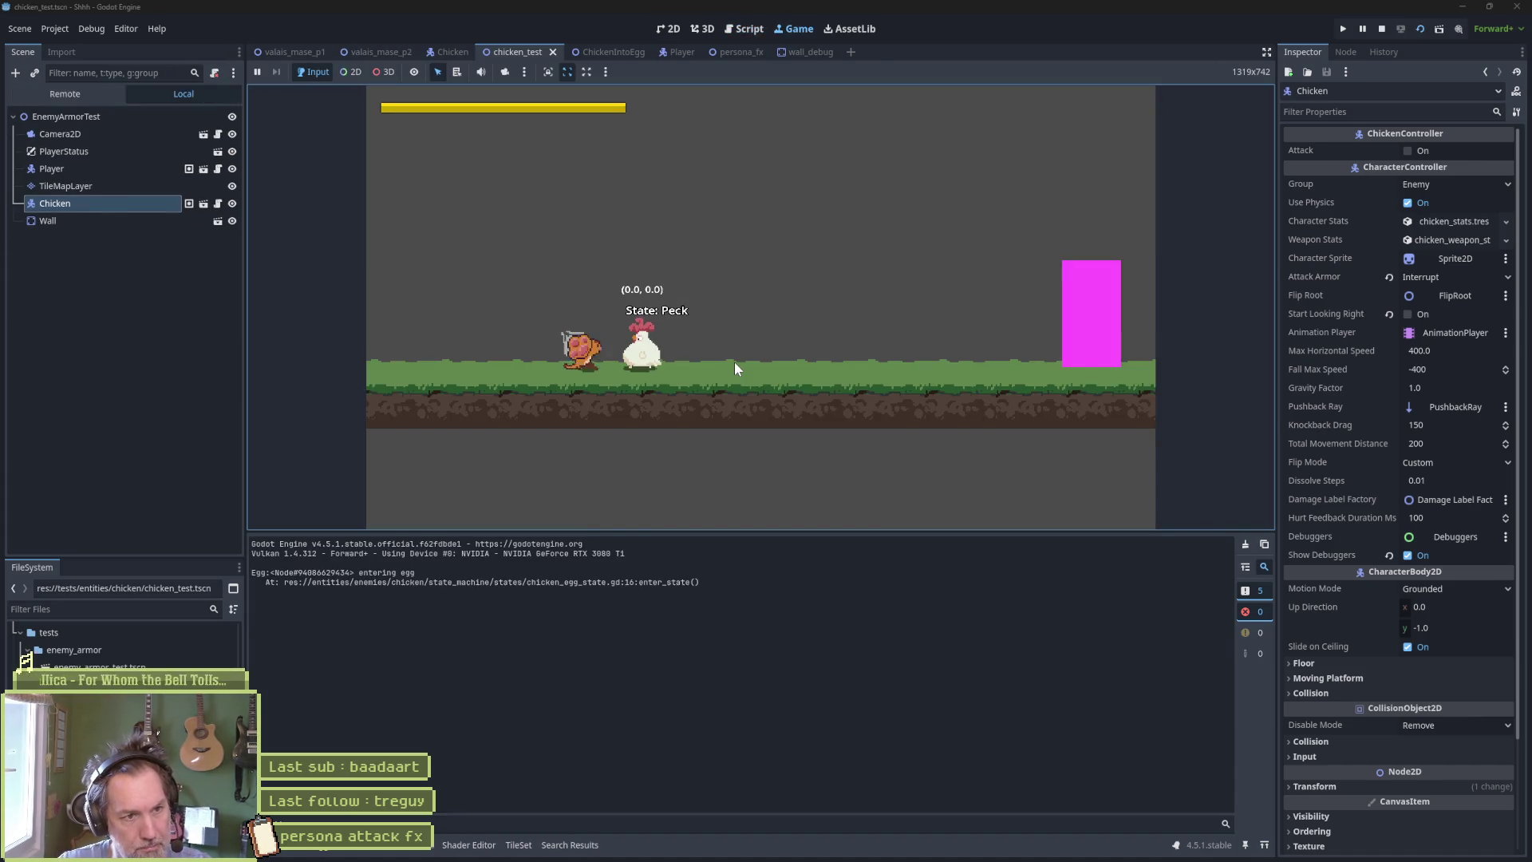
pyautogui.press('Right')
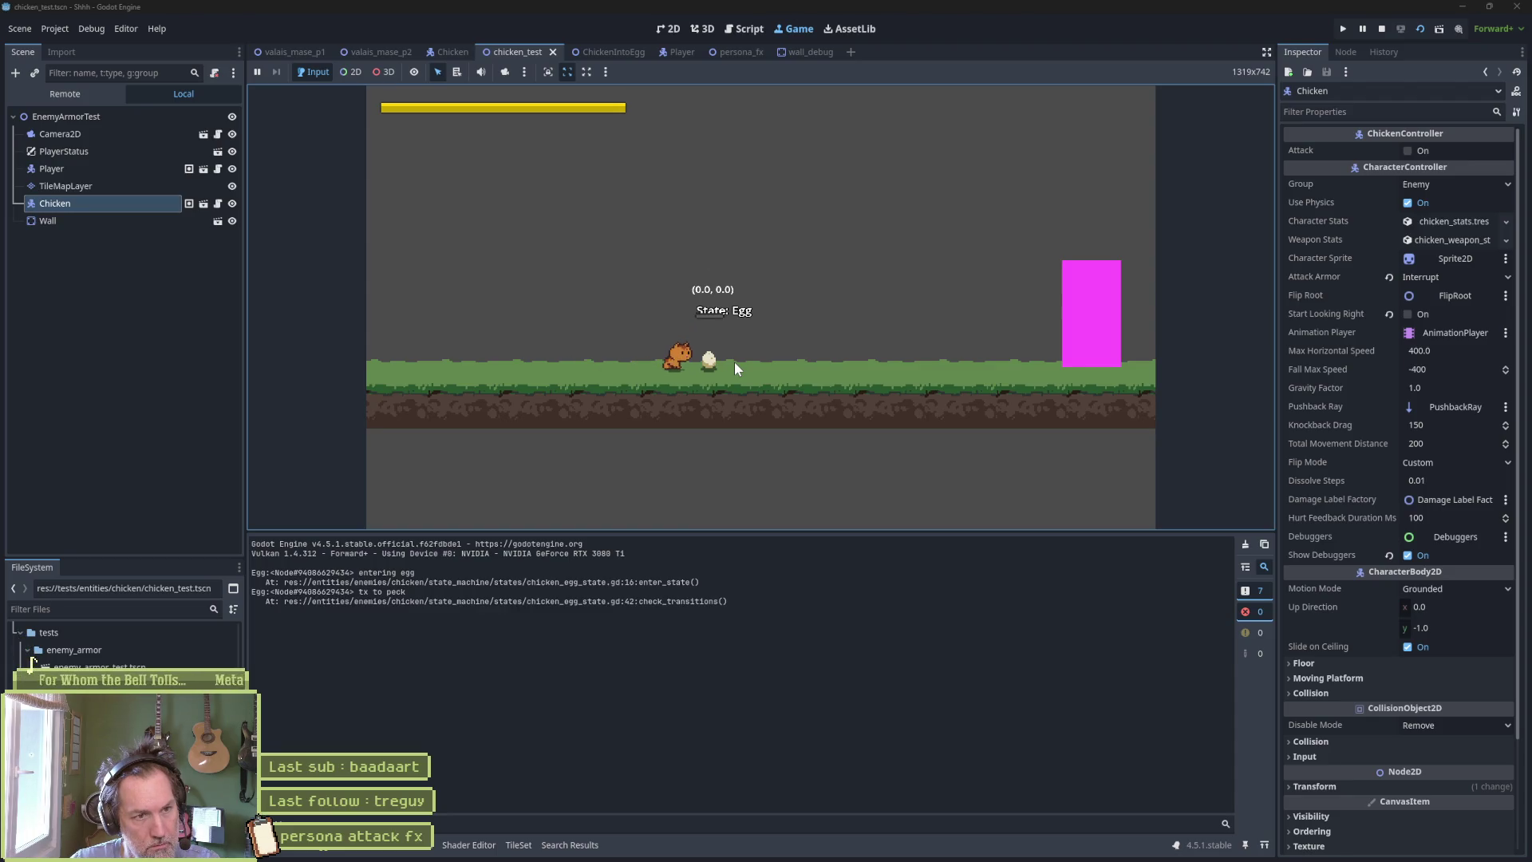
pyautogui.click(734, 361)
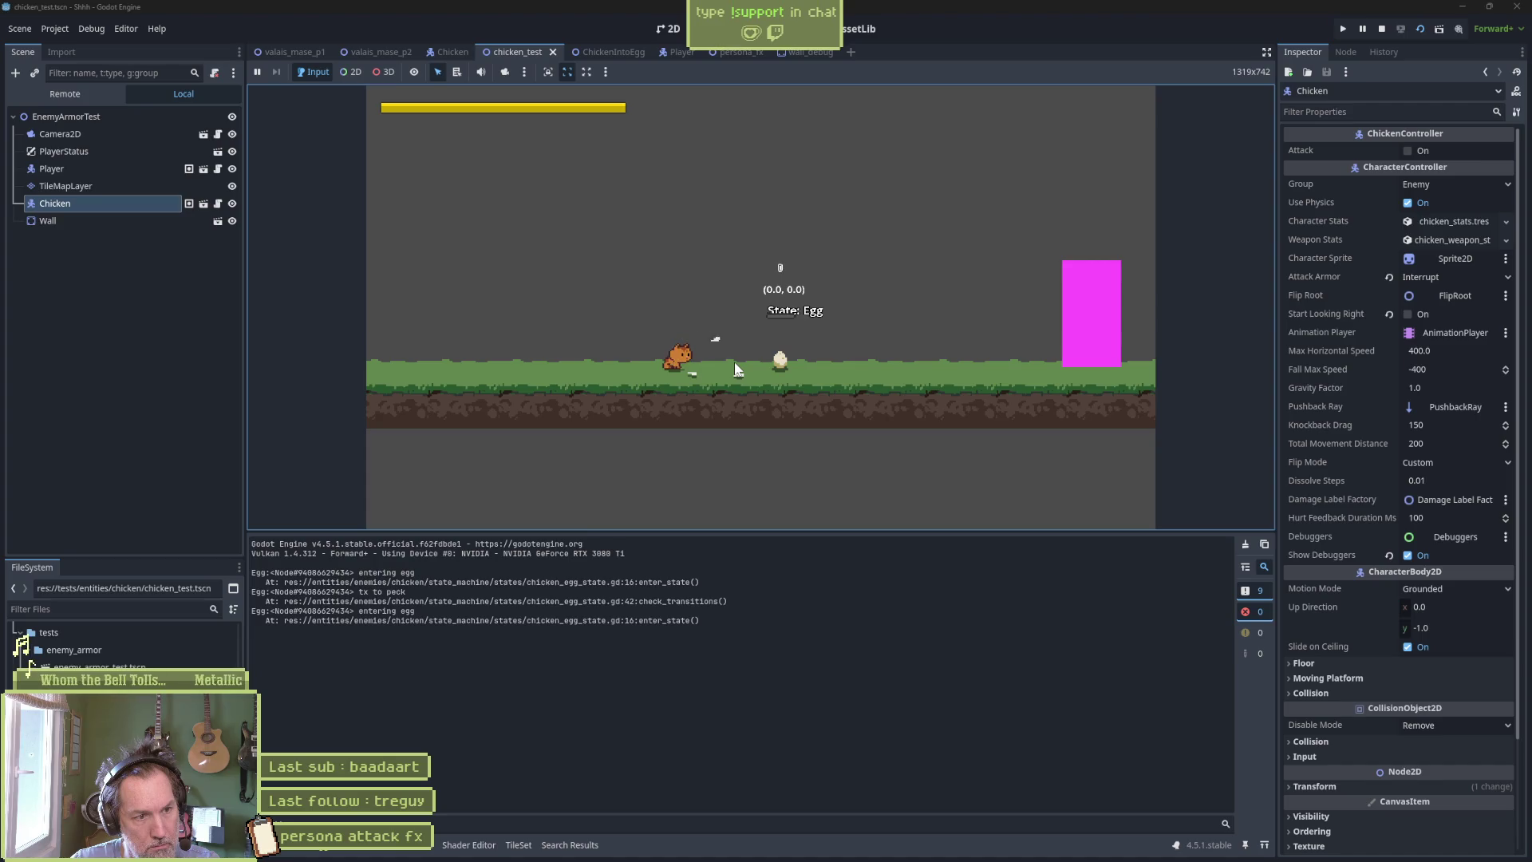
pyautogui.press('Right')
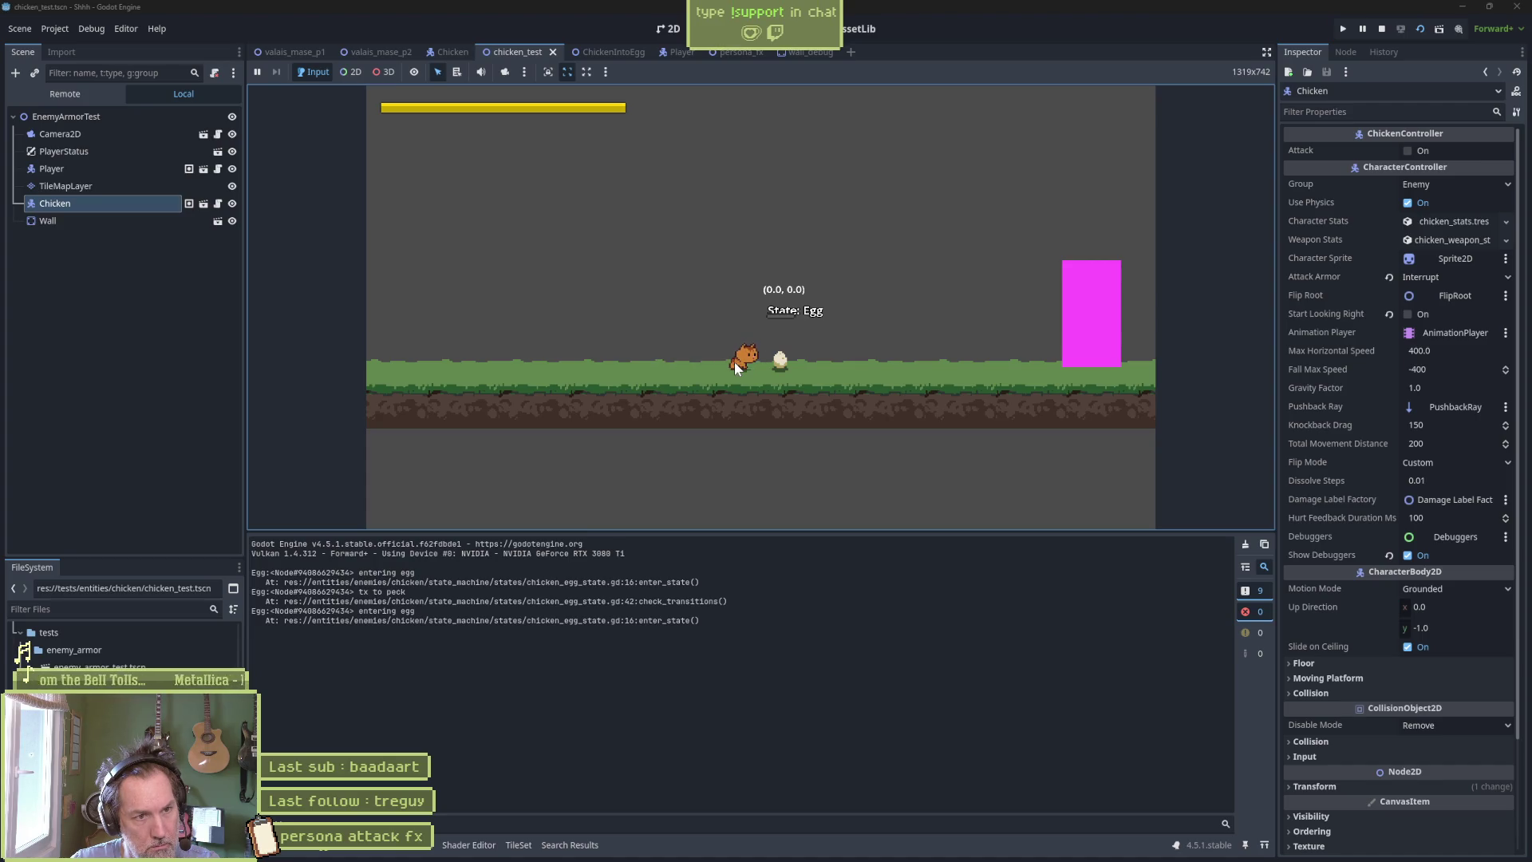
pyautogui.click(734, 361)
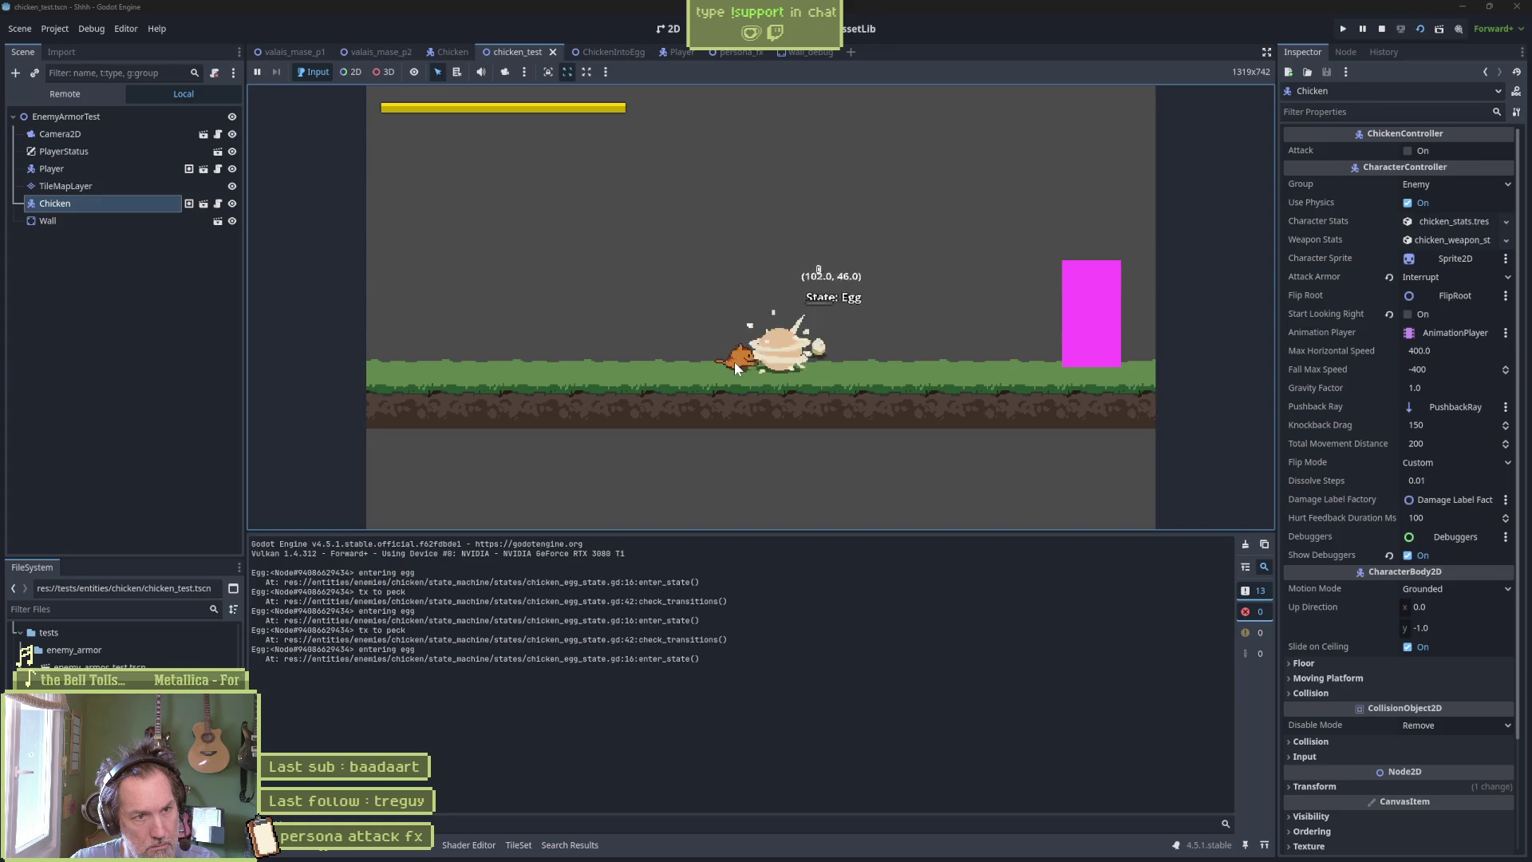
# Restart, move the cat player toward the egg, then open chicken_egg_state.gd from the 'tx to peck' log entry.
pyautogui.press('F6')
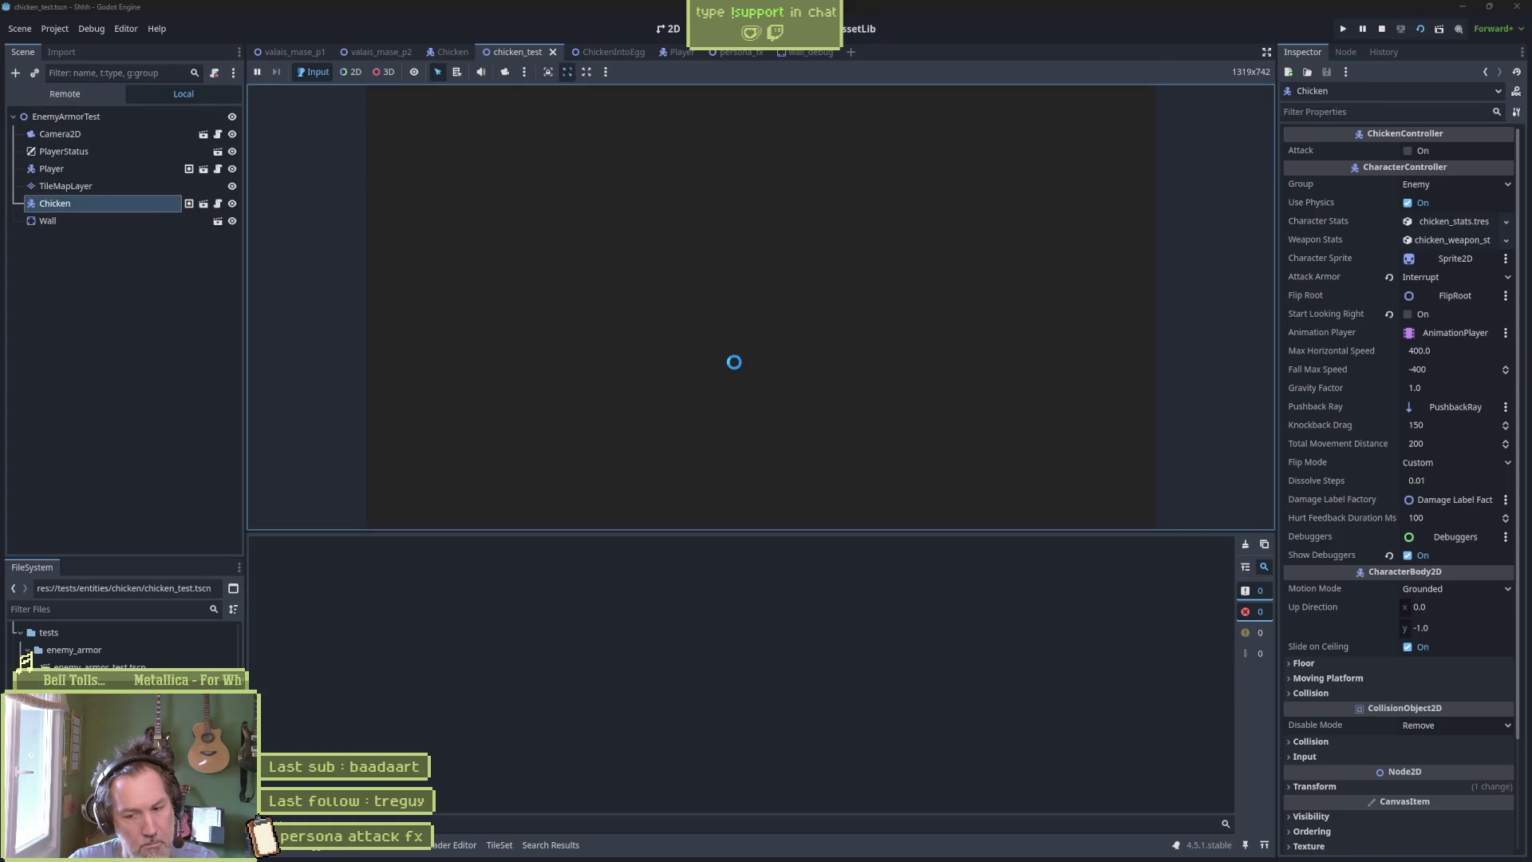
pyautogui.click(734, 361)
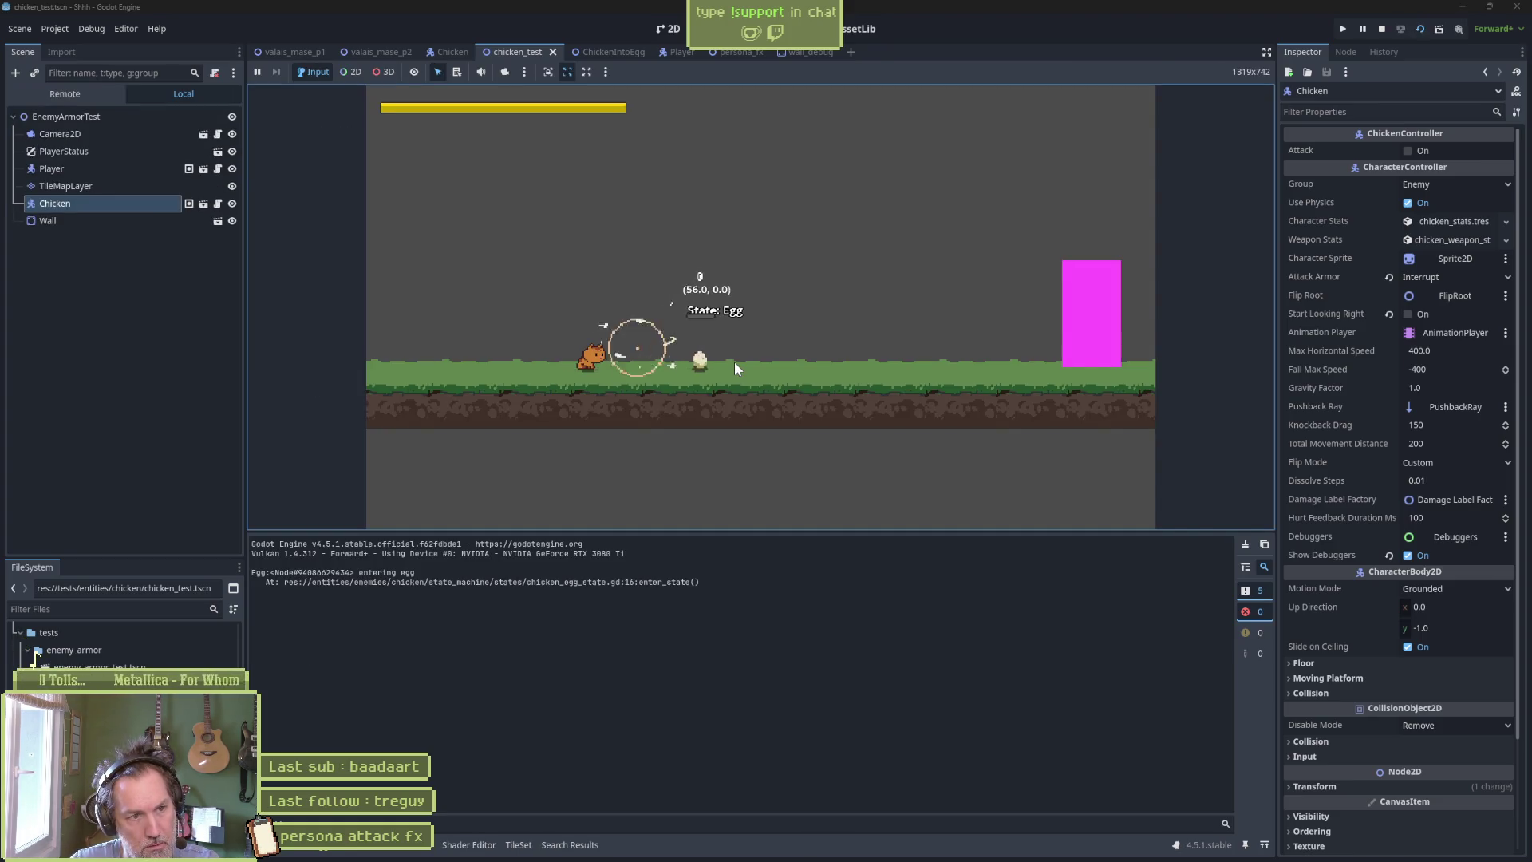
pyautogui.press('d')
pyautogui.press('d')
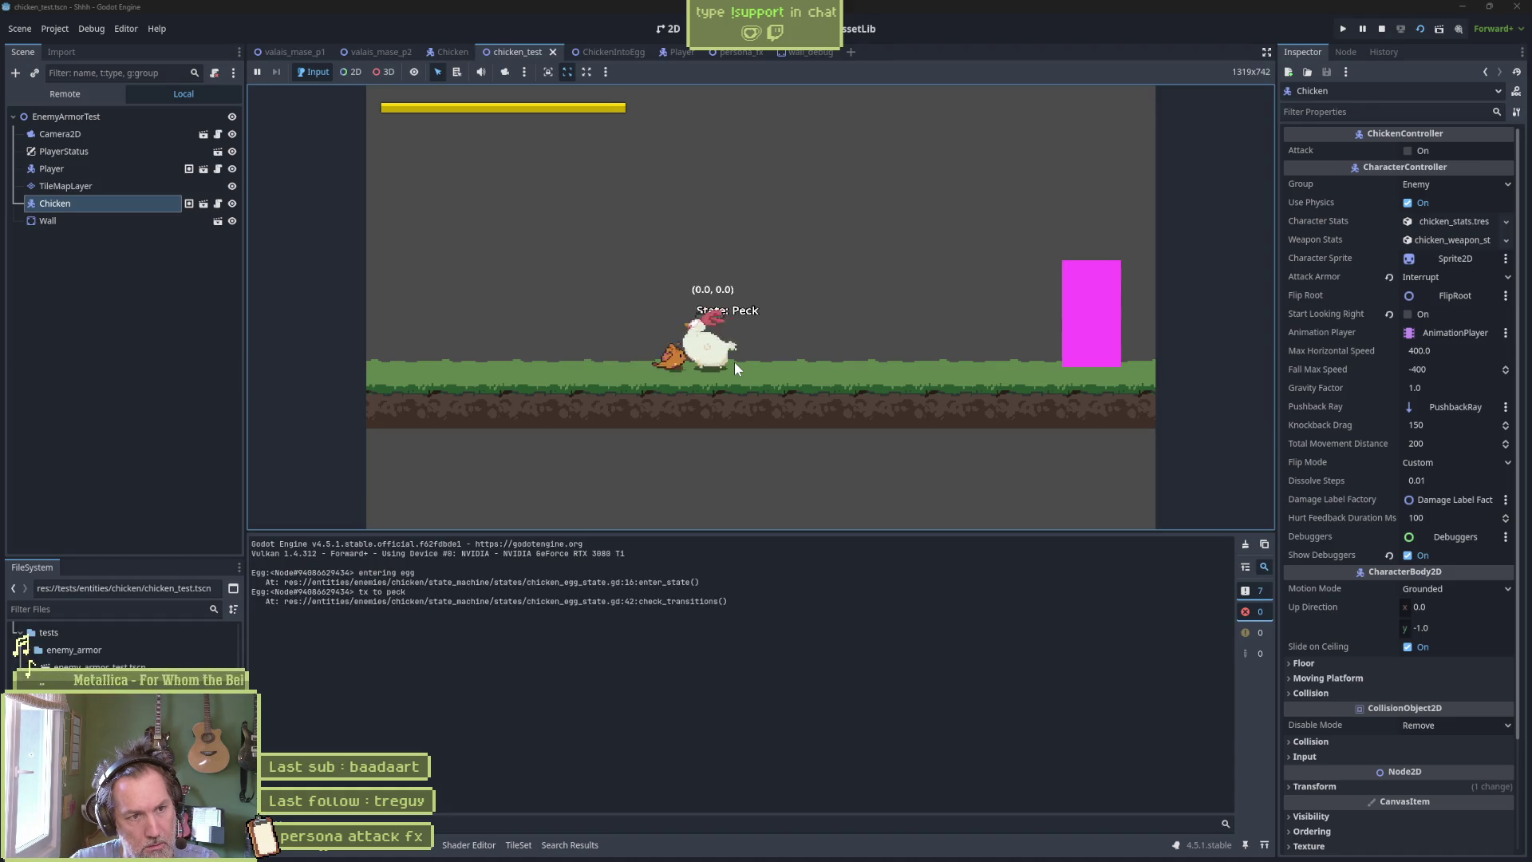
pyautogui.click(734, 367)
pyautogui.press('d')
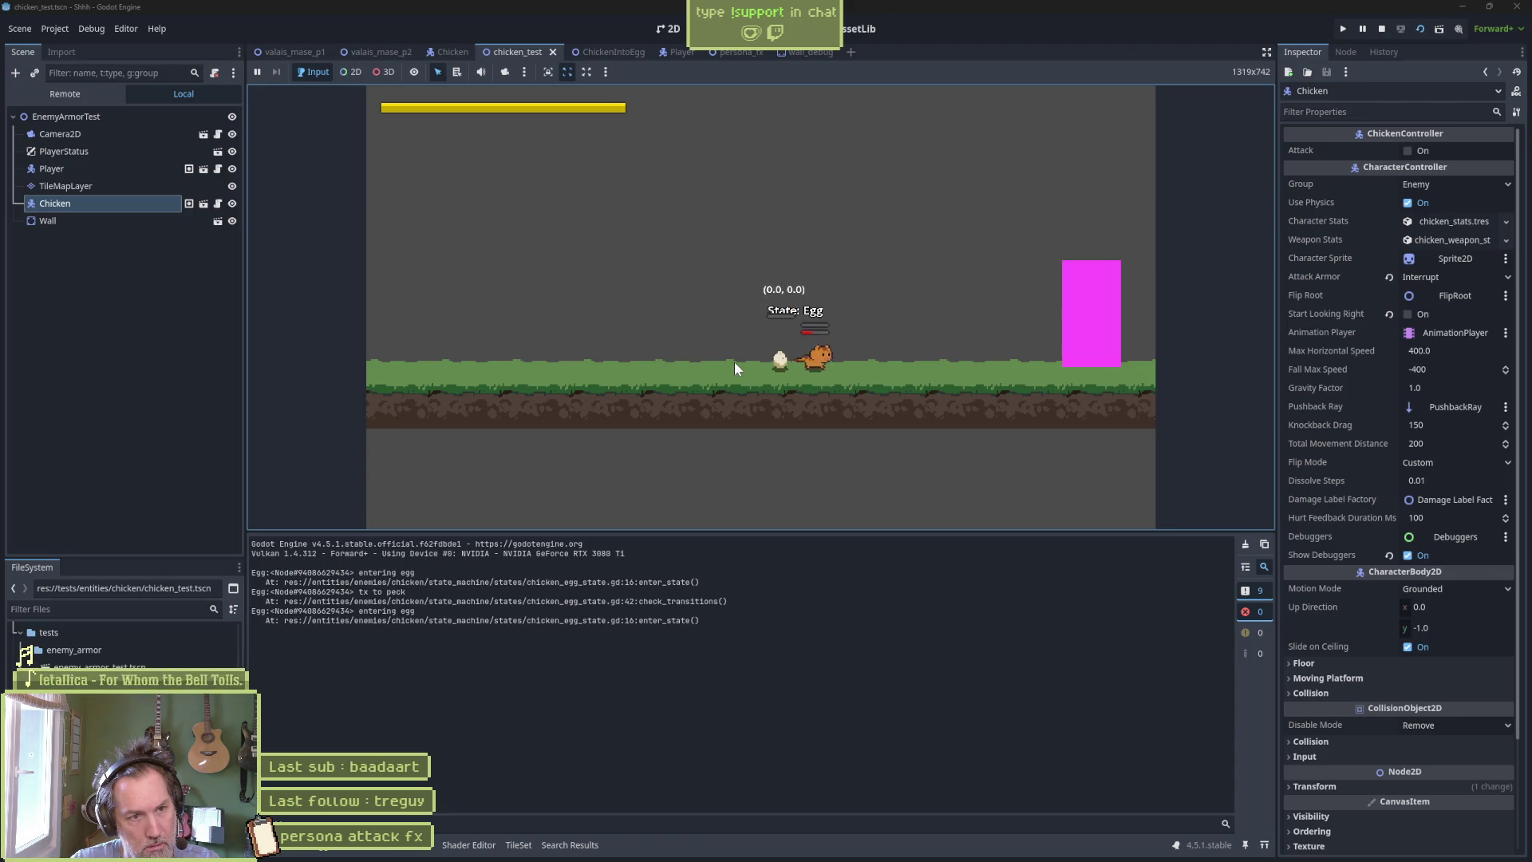
pyautogui.press('a')
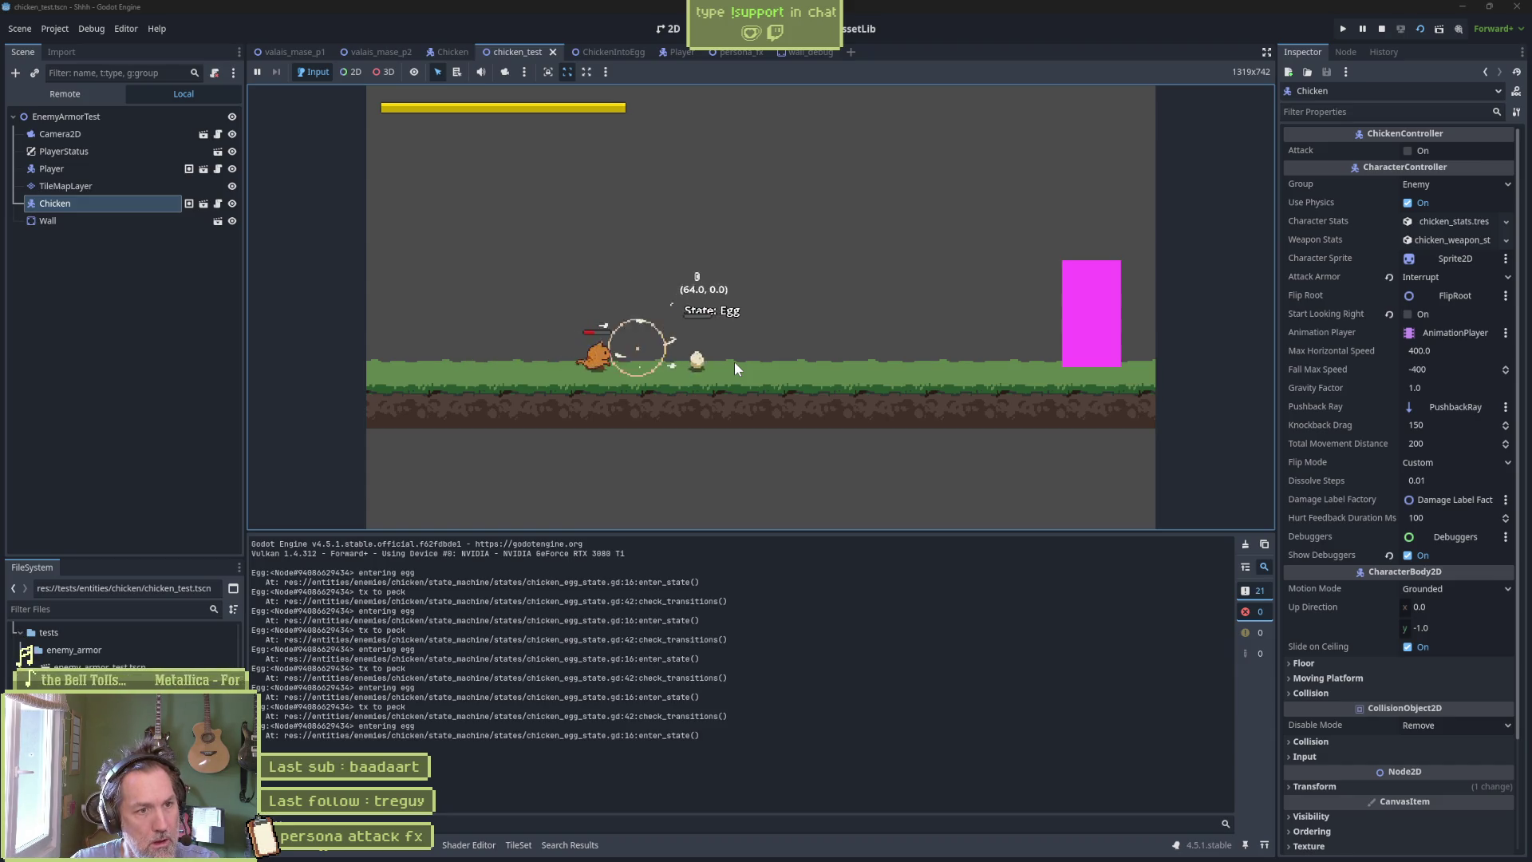
pyautogui.click(727, 639)
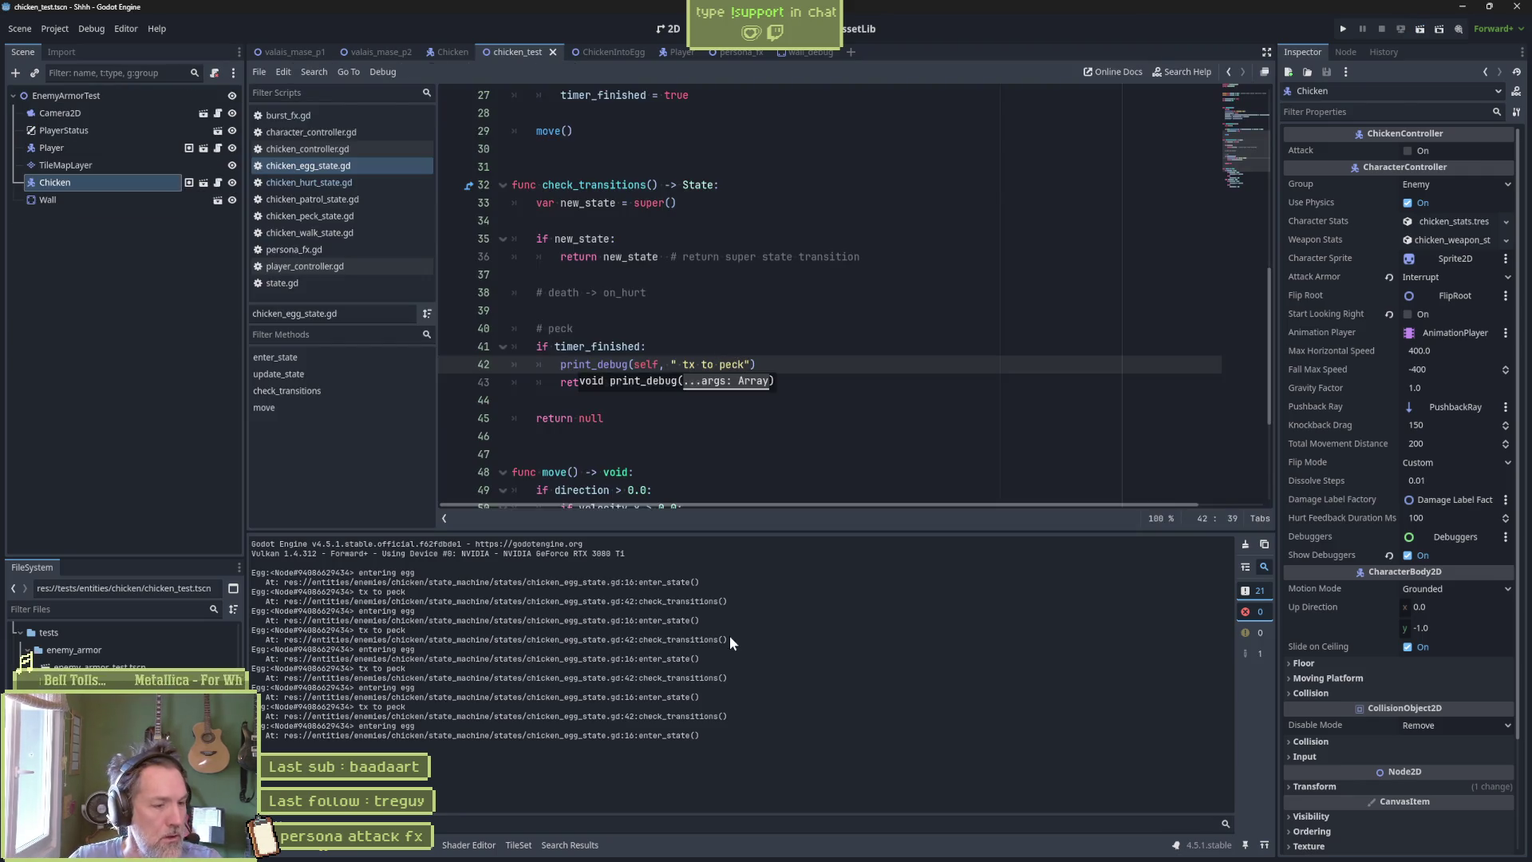
pyautogui.click(740, 847)
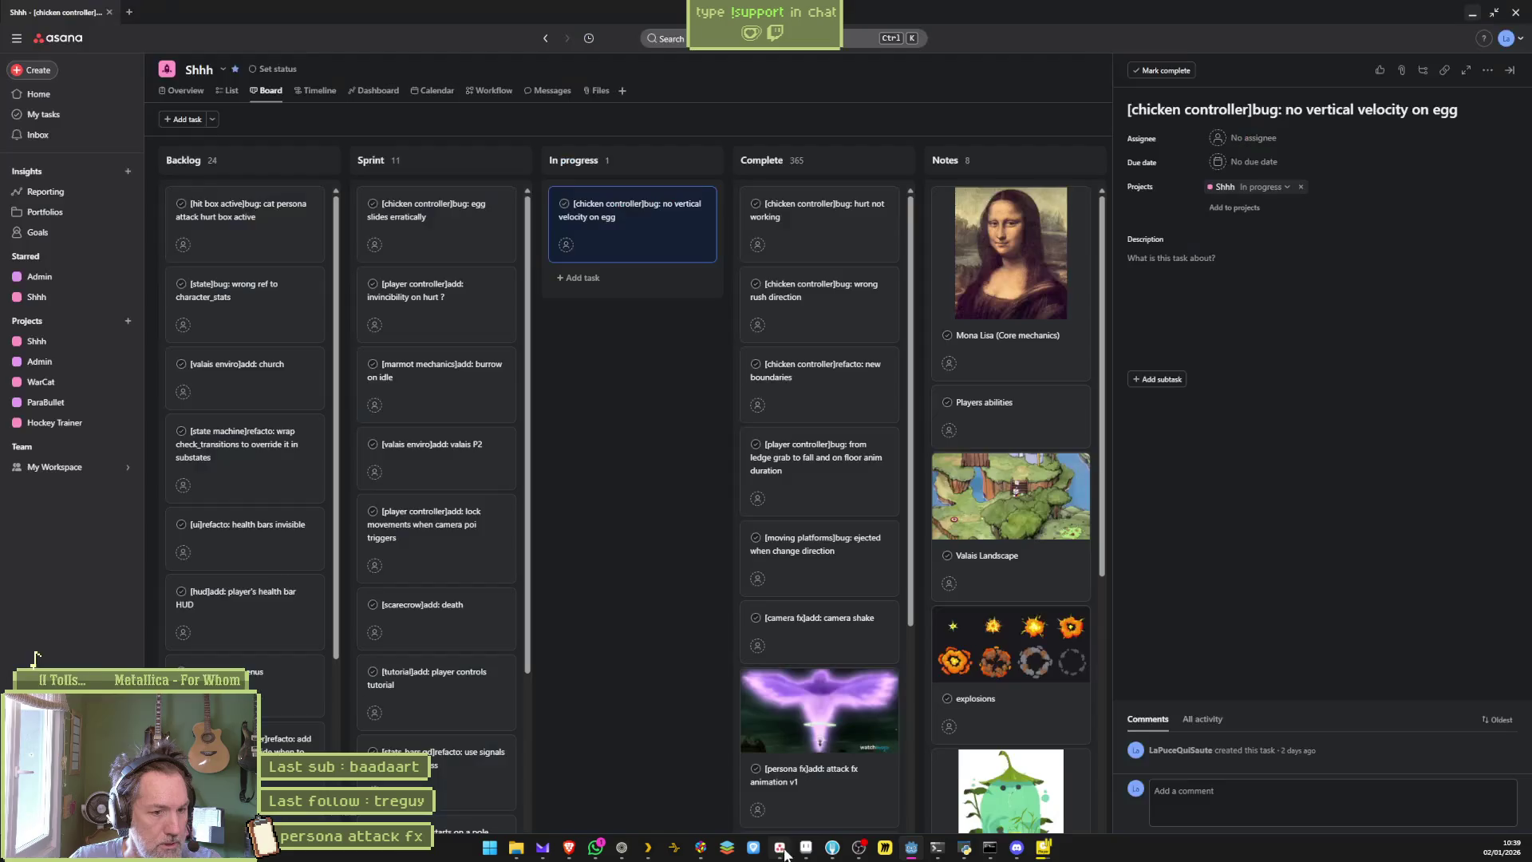
pyautogui.click(590, 285)
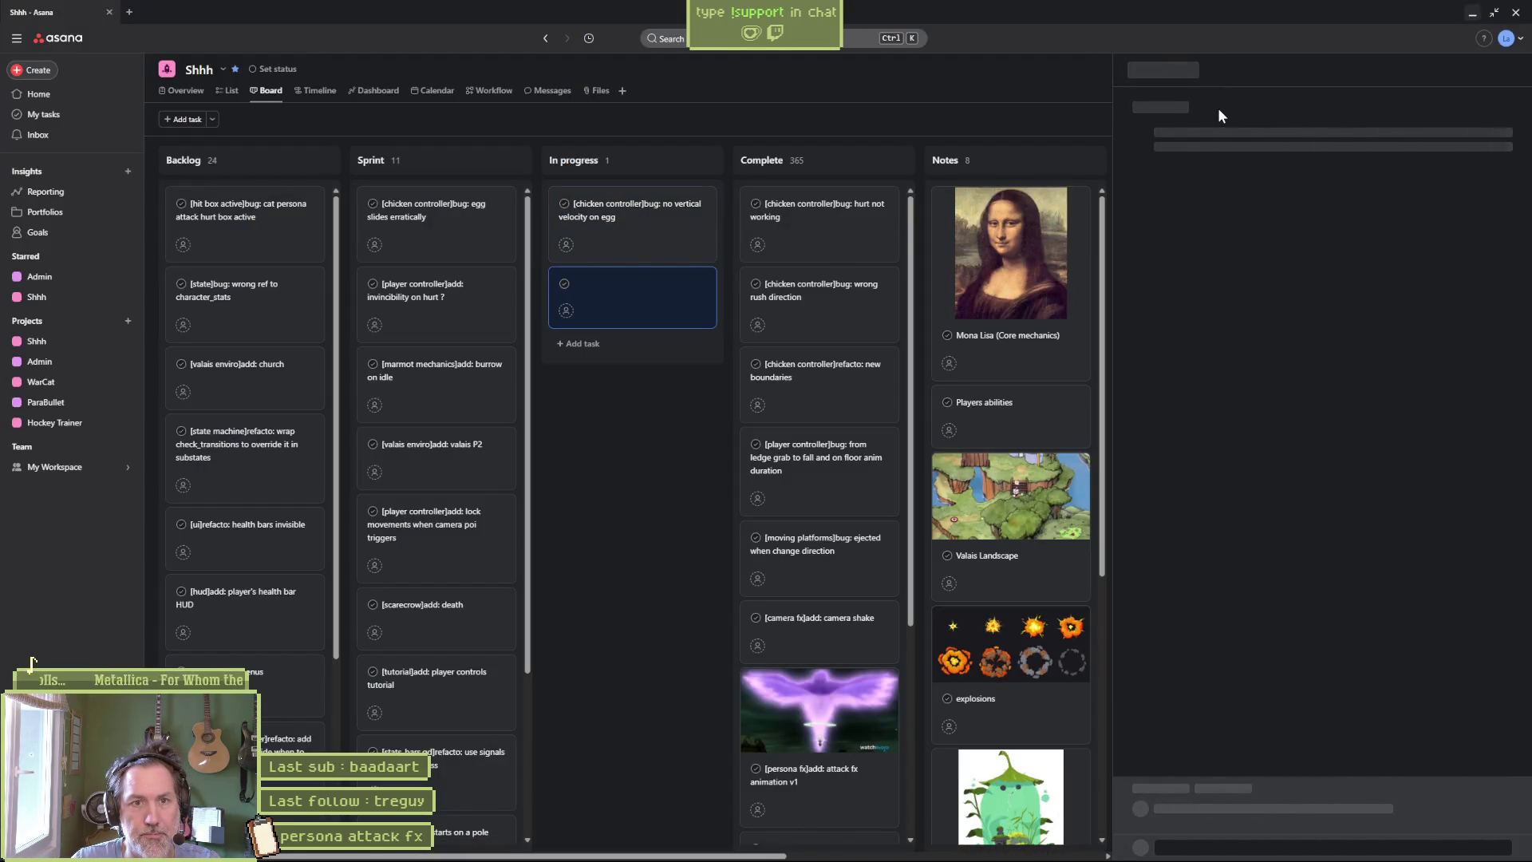
pyautogui.write('[]')
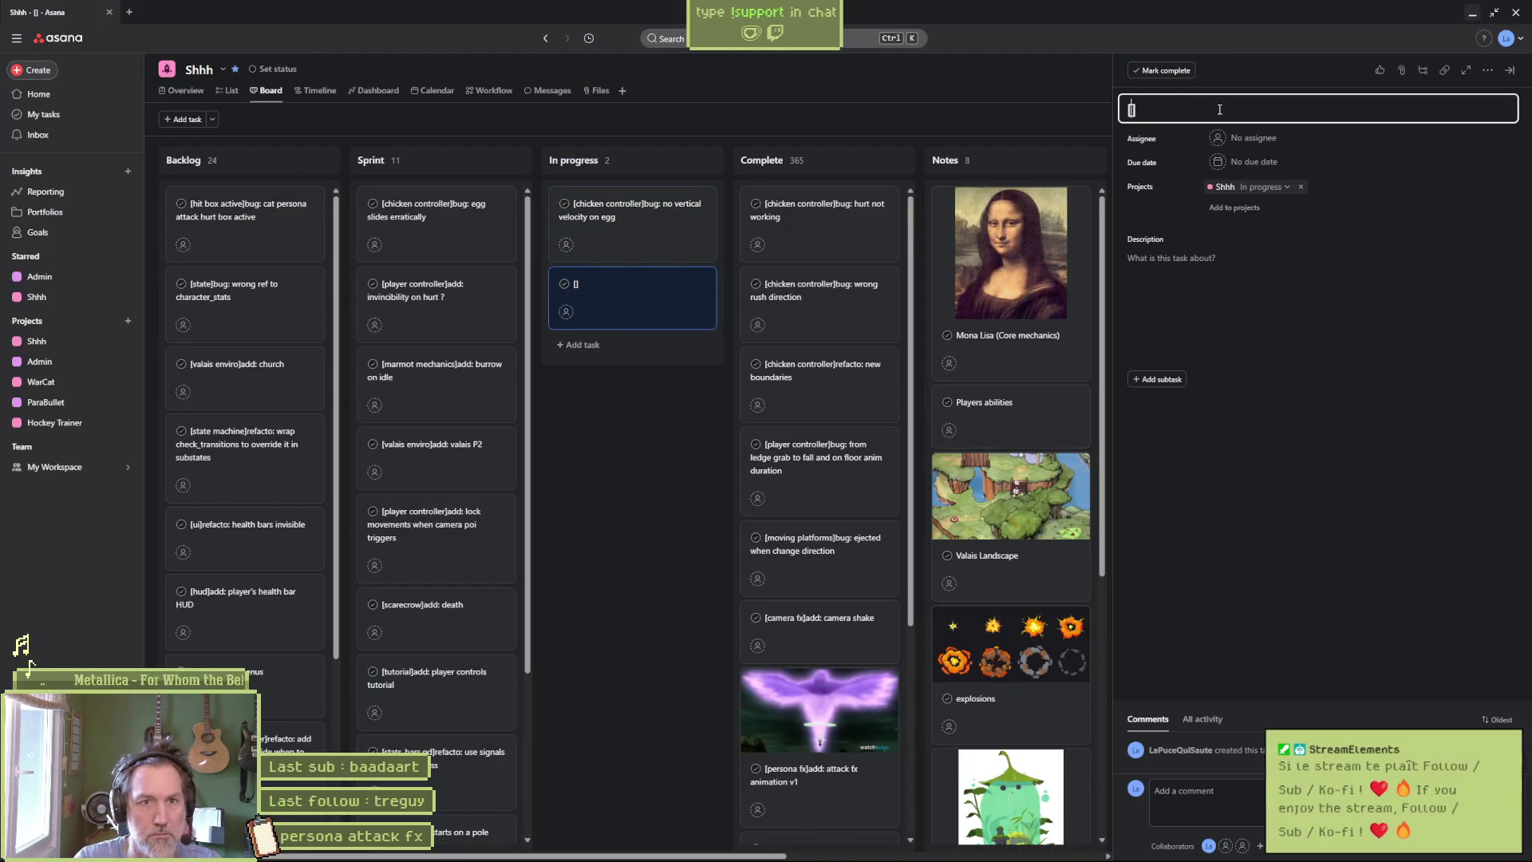
pyautogui.press('Escape')
pyautogui.click(677, 309)
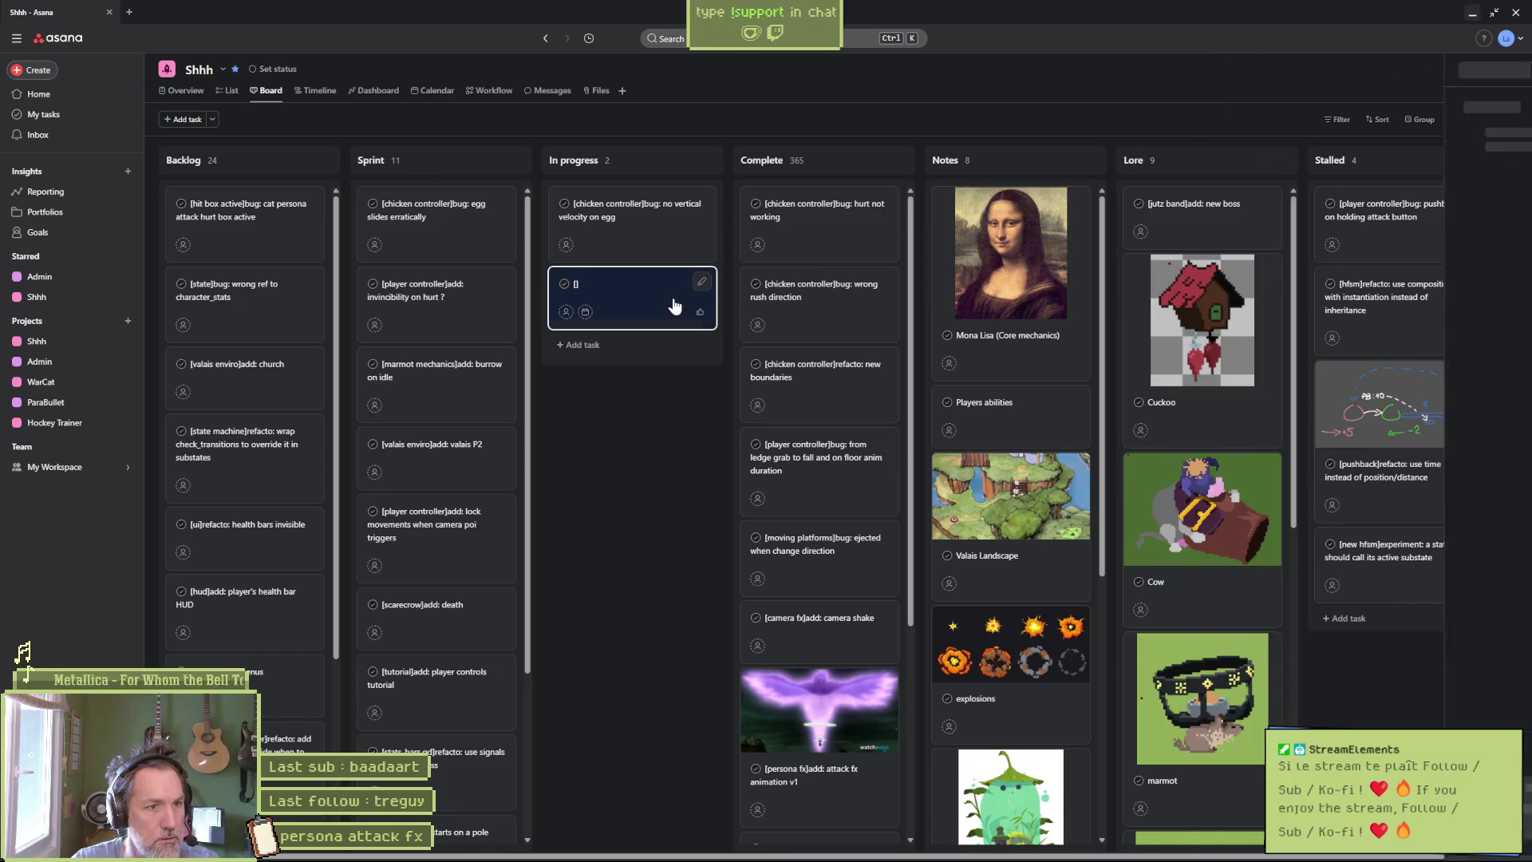
pyautogui.press('BackSpace')
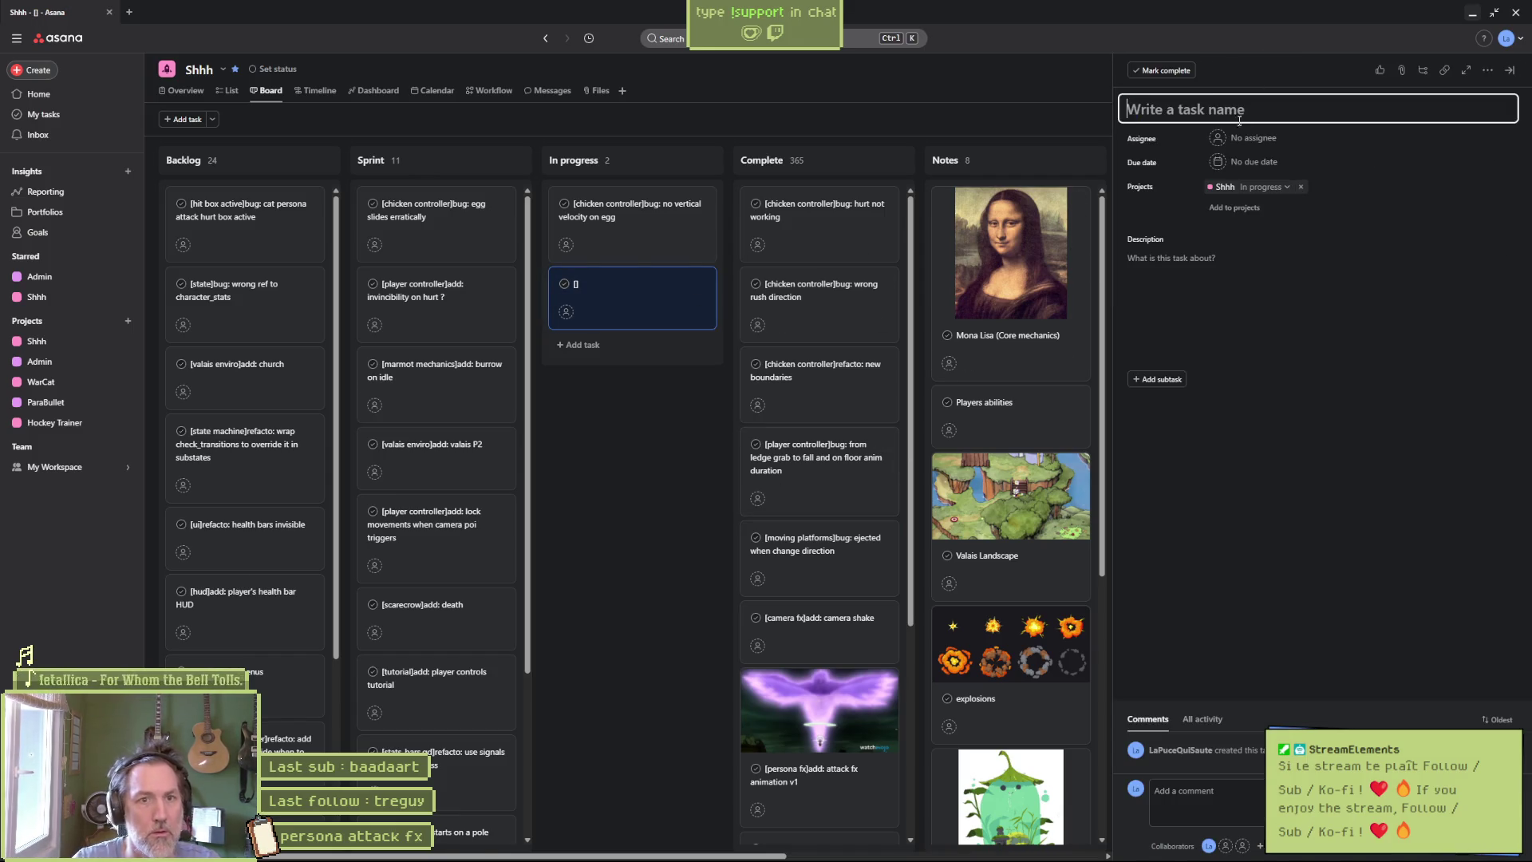
pyautogui.click(656, 434)
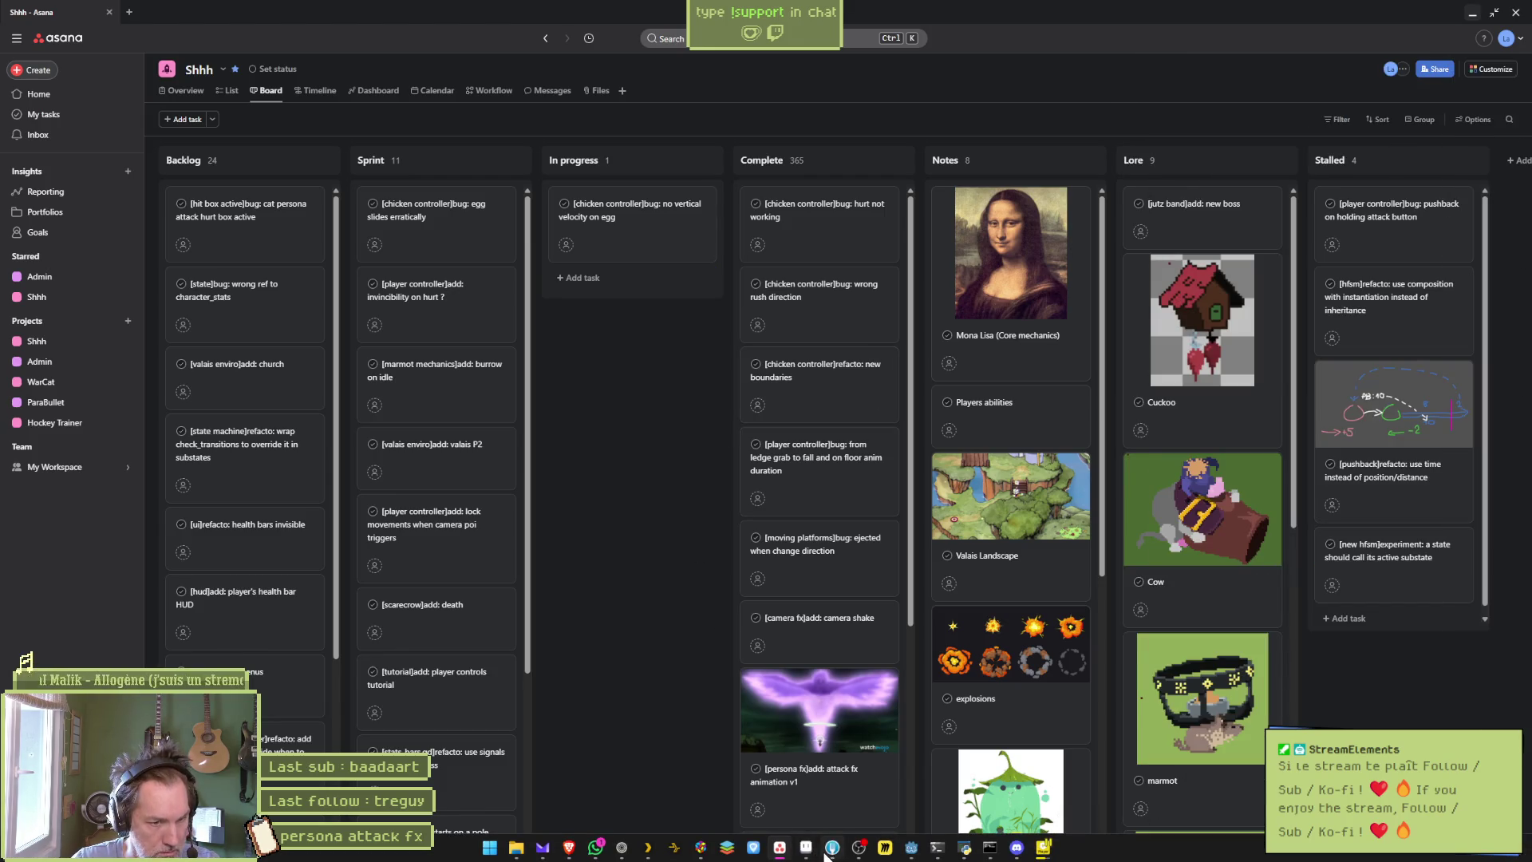
pyautogui.click(912, 848)
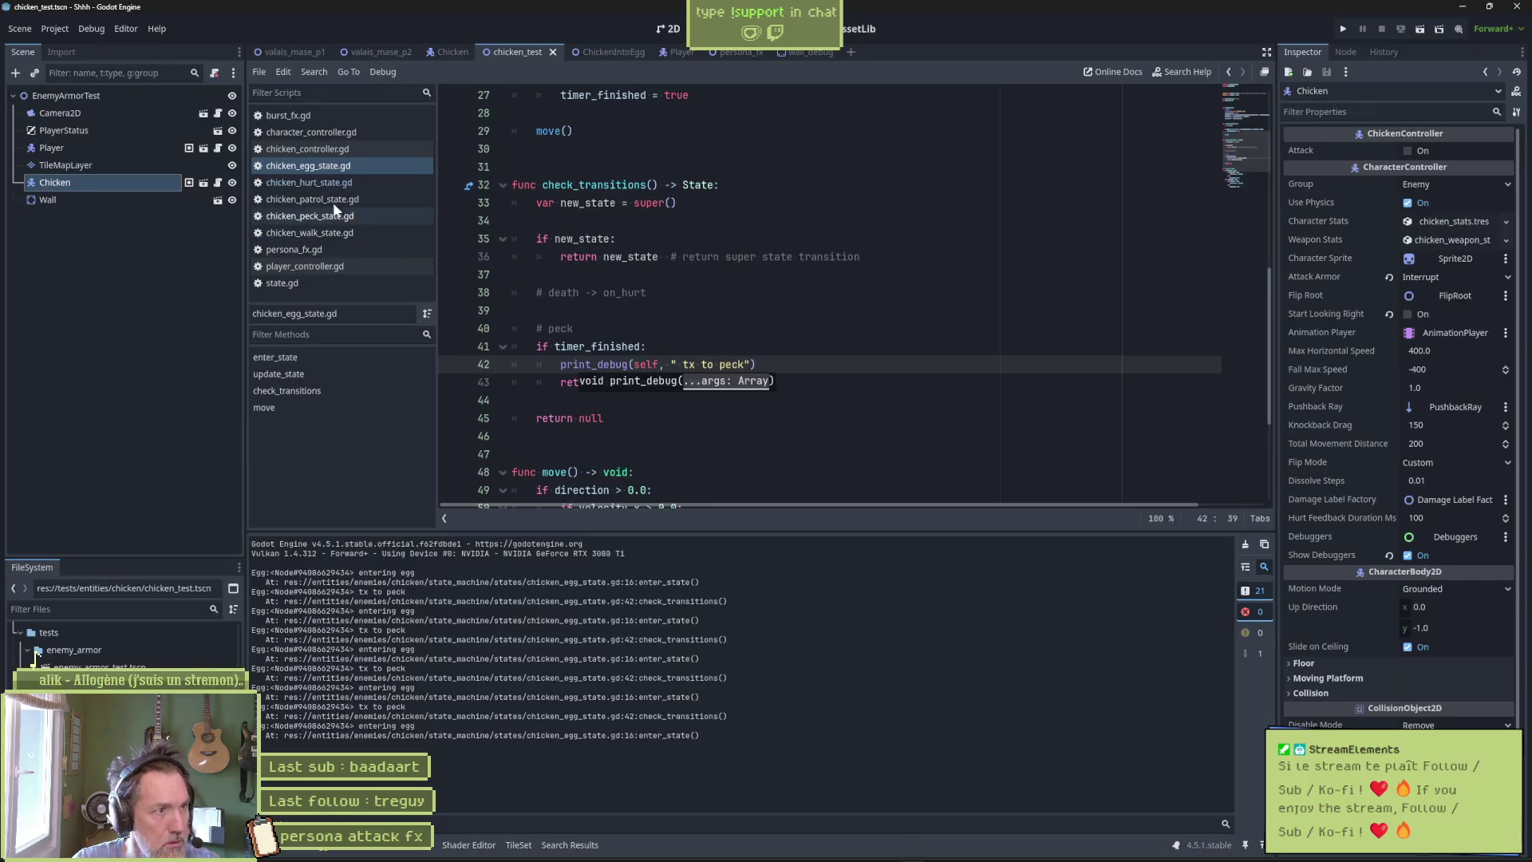
# In the Chicken scene's egg animation, create a keyframe track for the HitBox's Is Active property.
pyautogui.click(204, 182)
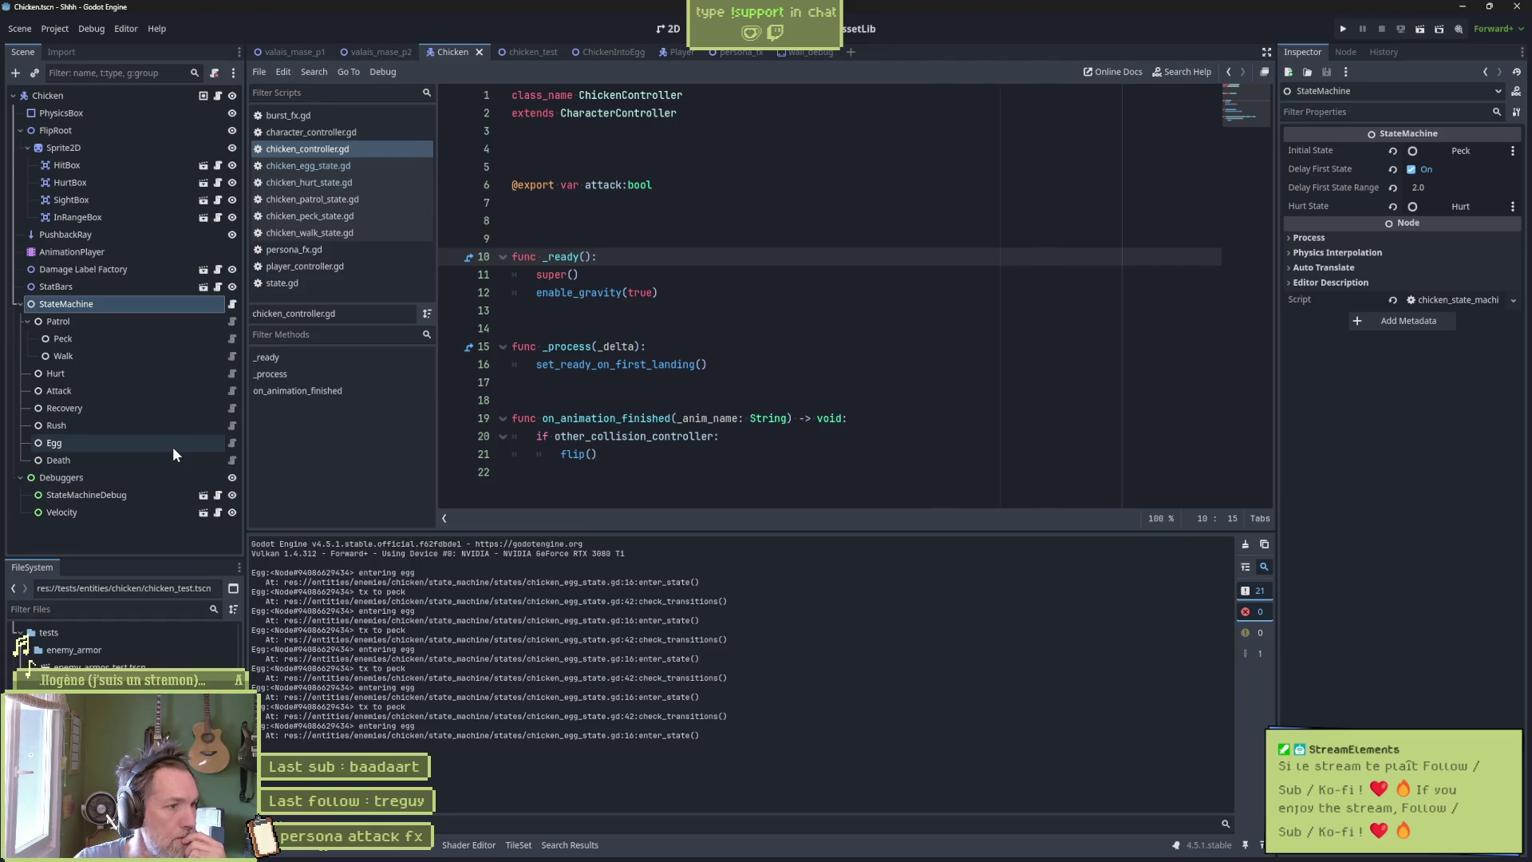
pyautogui.click(156, 250)
pyautogui.click(667, 28)
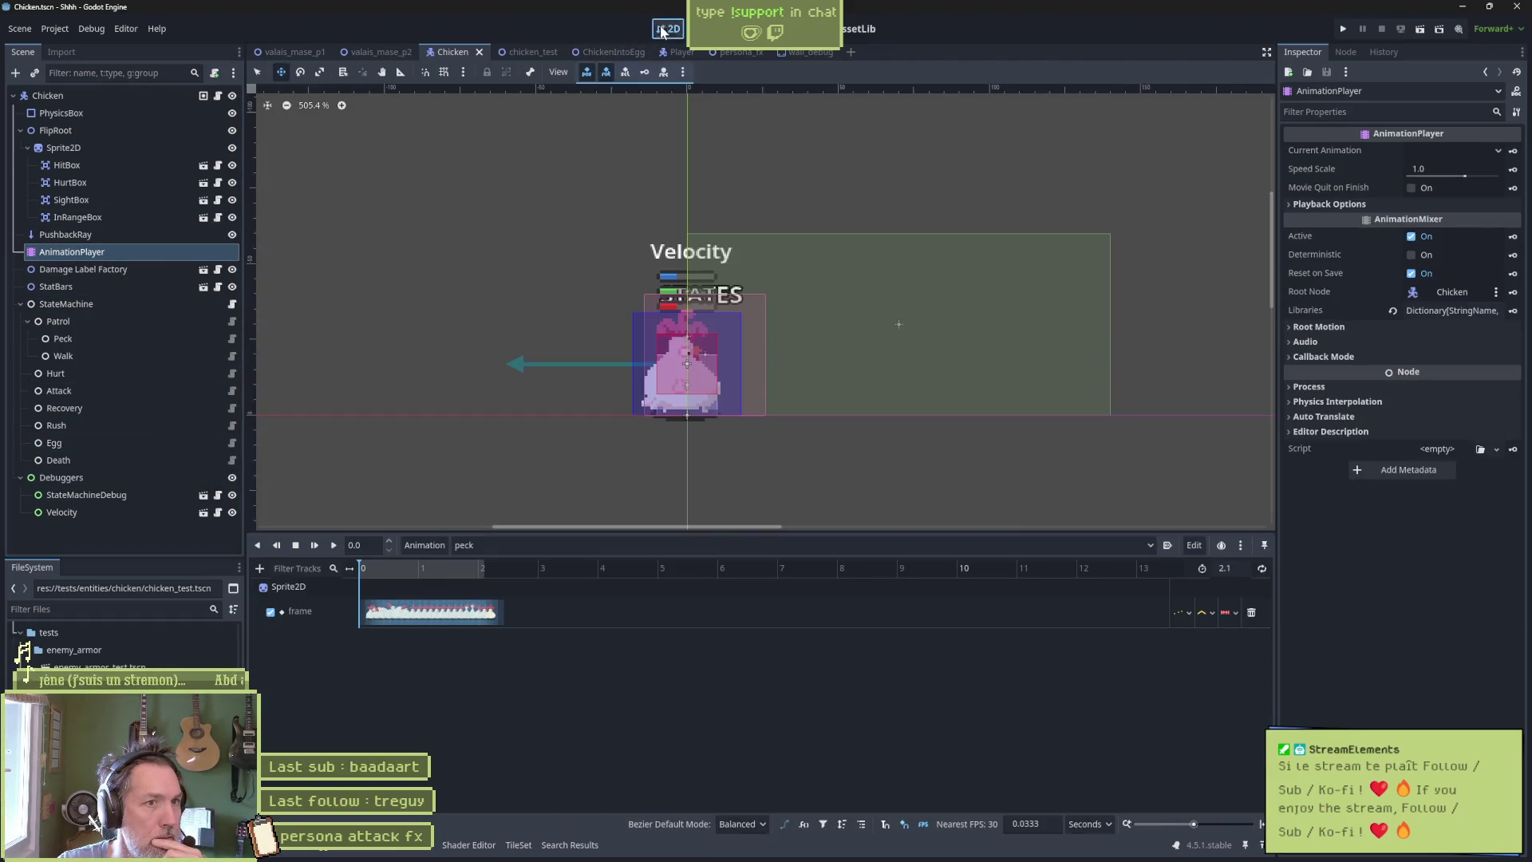
pyautogui.click(503, 545)
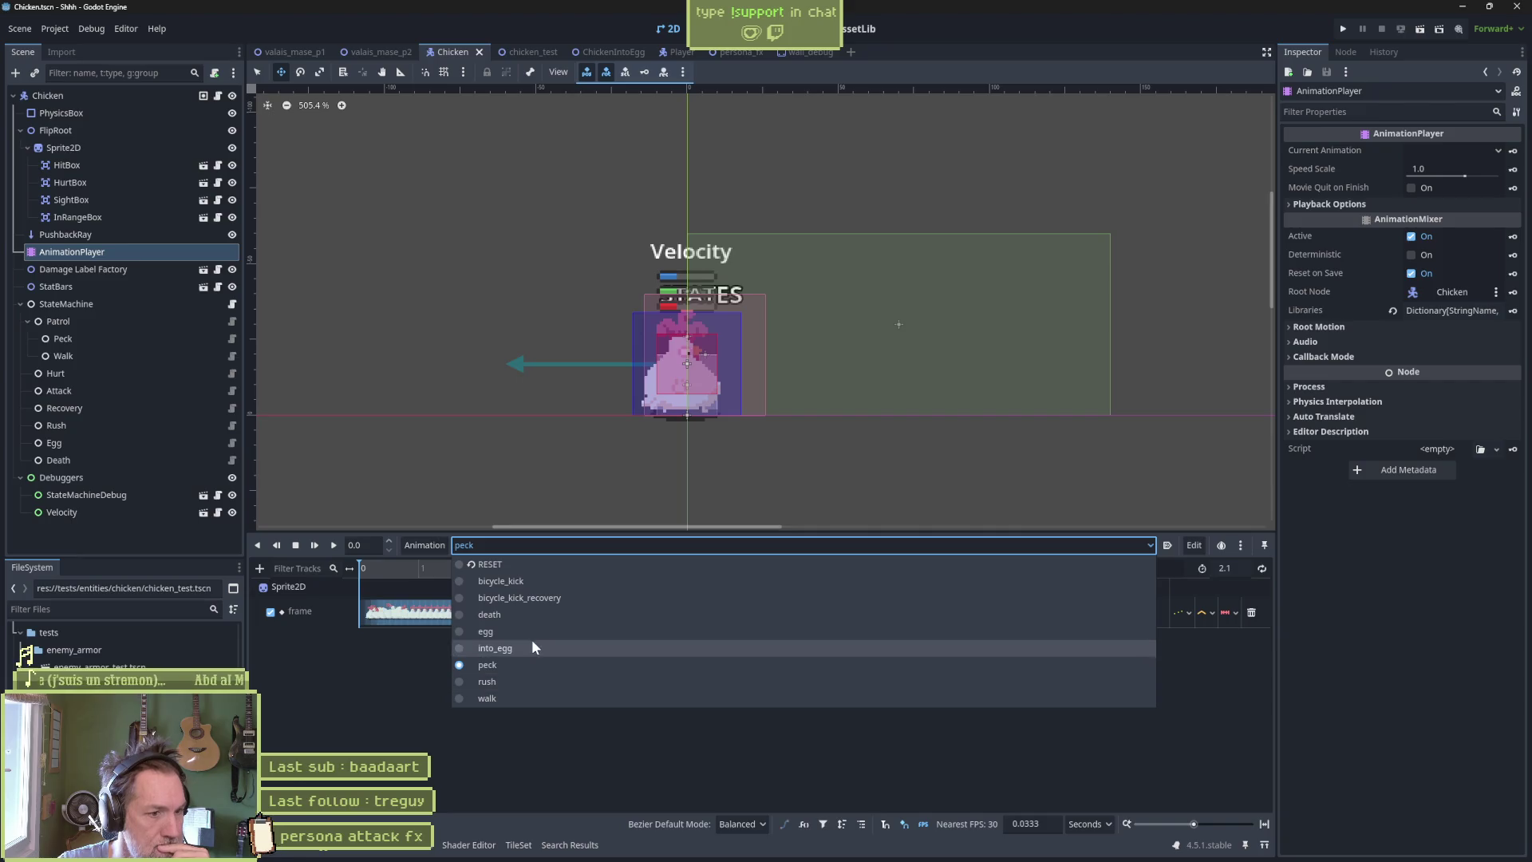
pyautogui.click(529, 631)
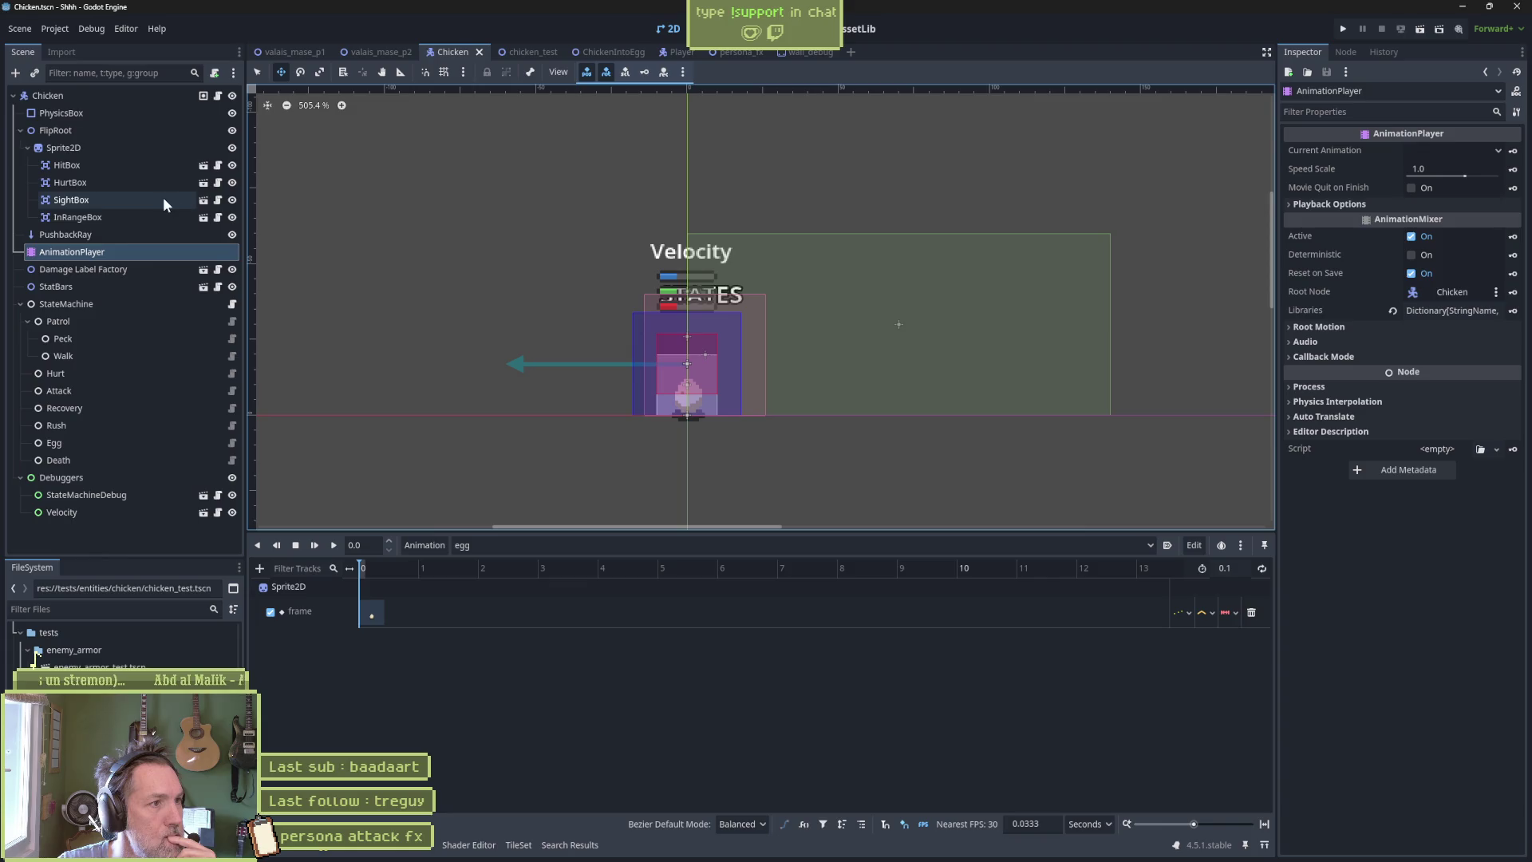
pyautogui.click(94, 165)
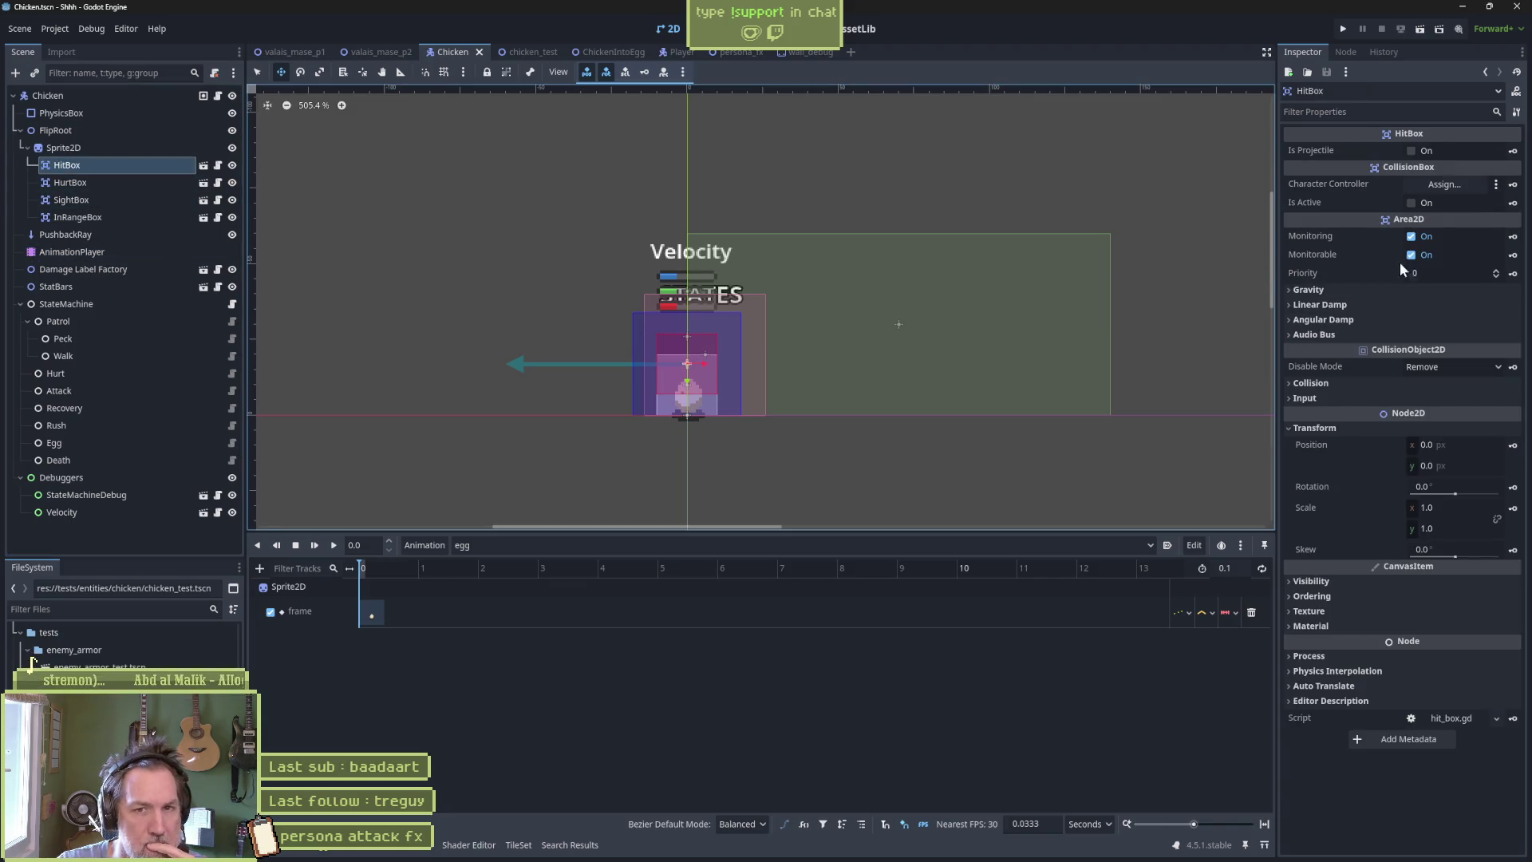
pyautogui.click(1512, 202)
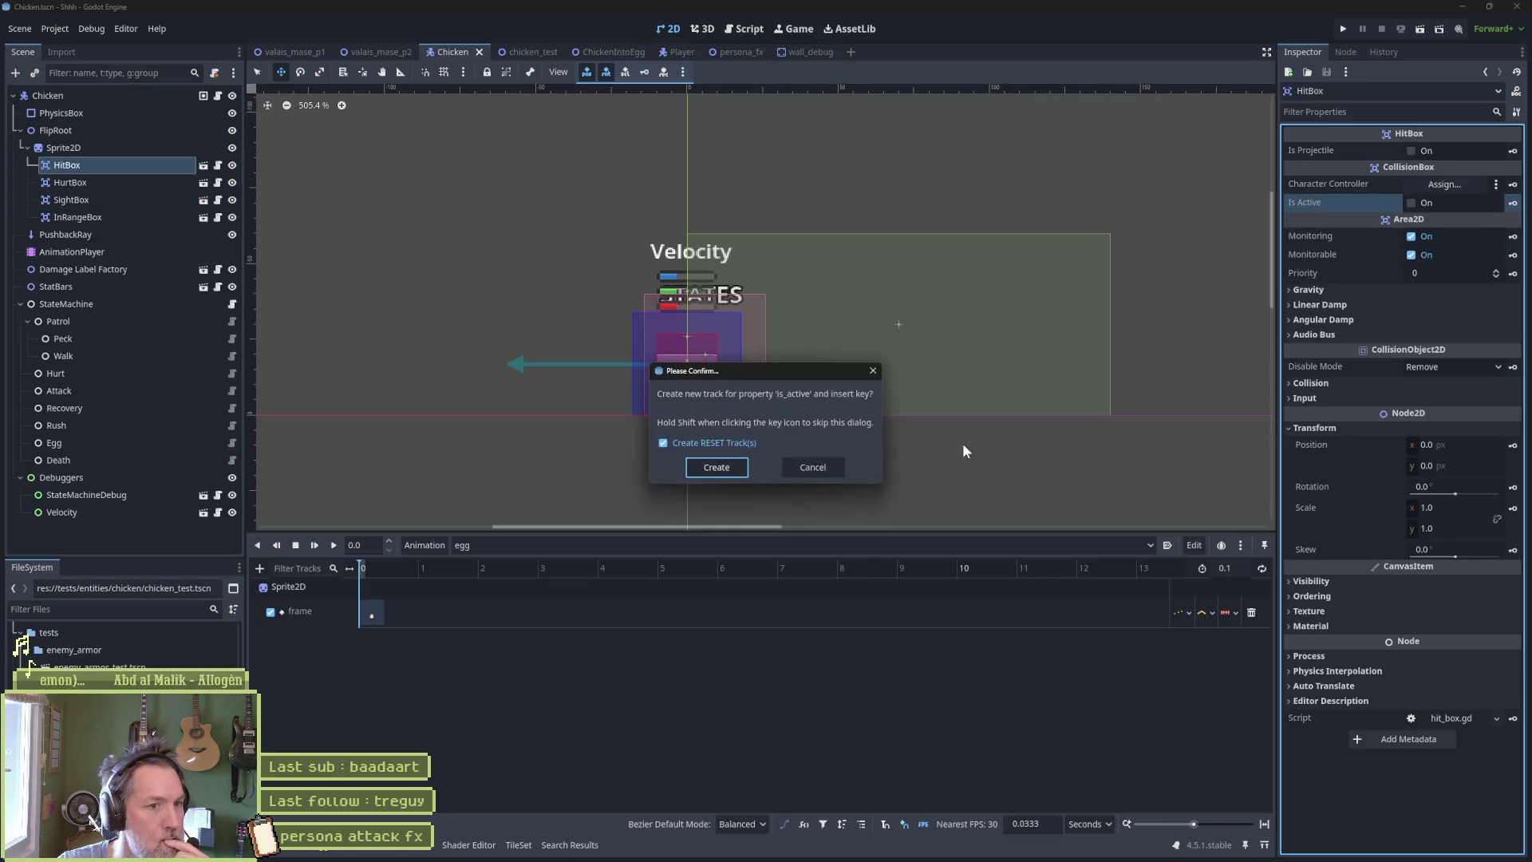
pyautogui.click(715, 466)
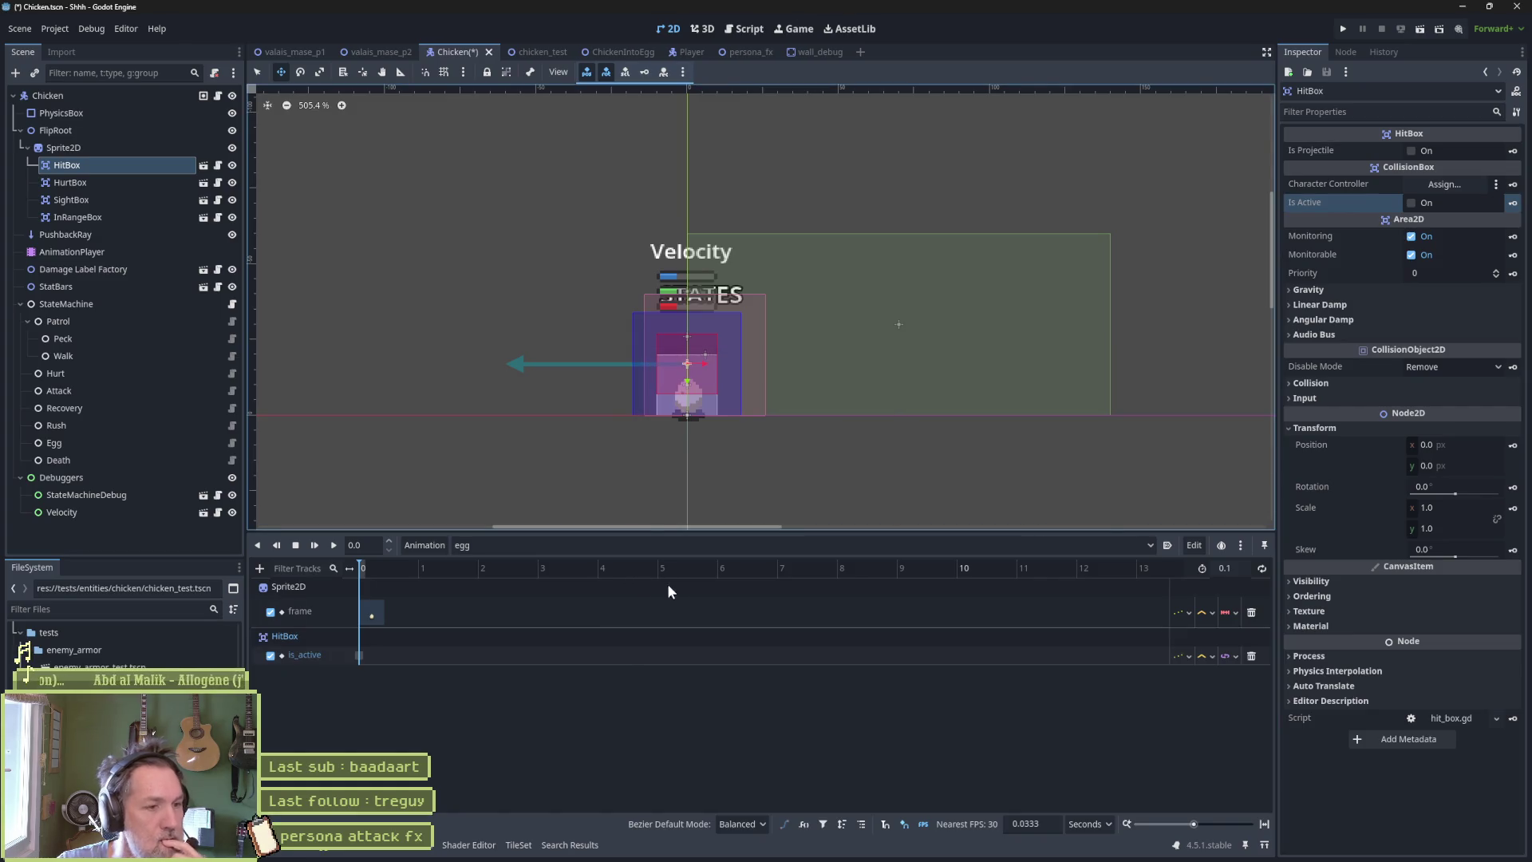
# Save the Chicken scene and run chicken_test.
pyautogui.hotkey('ctrl', 's')
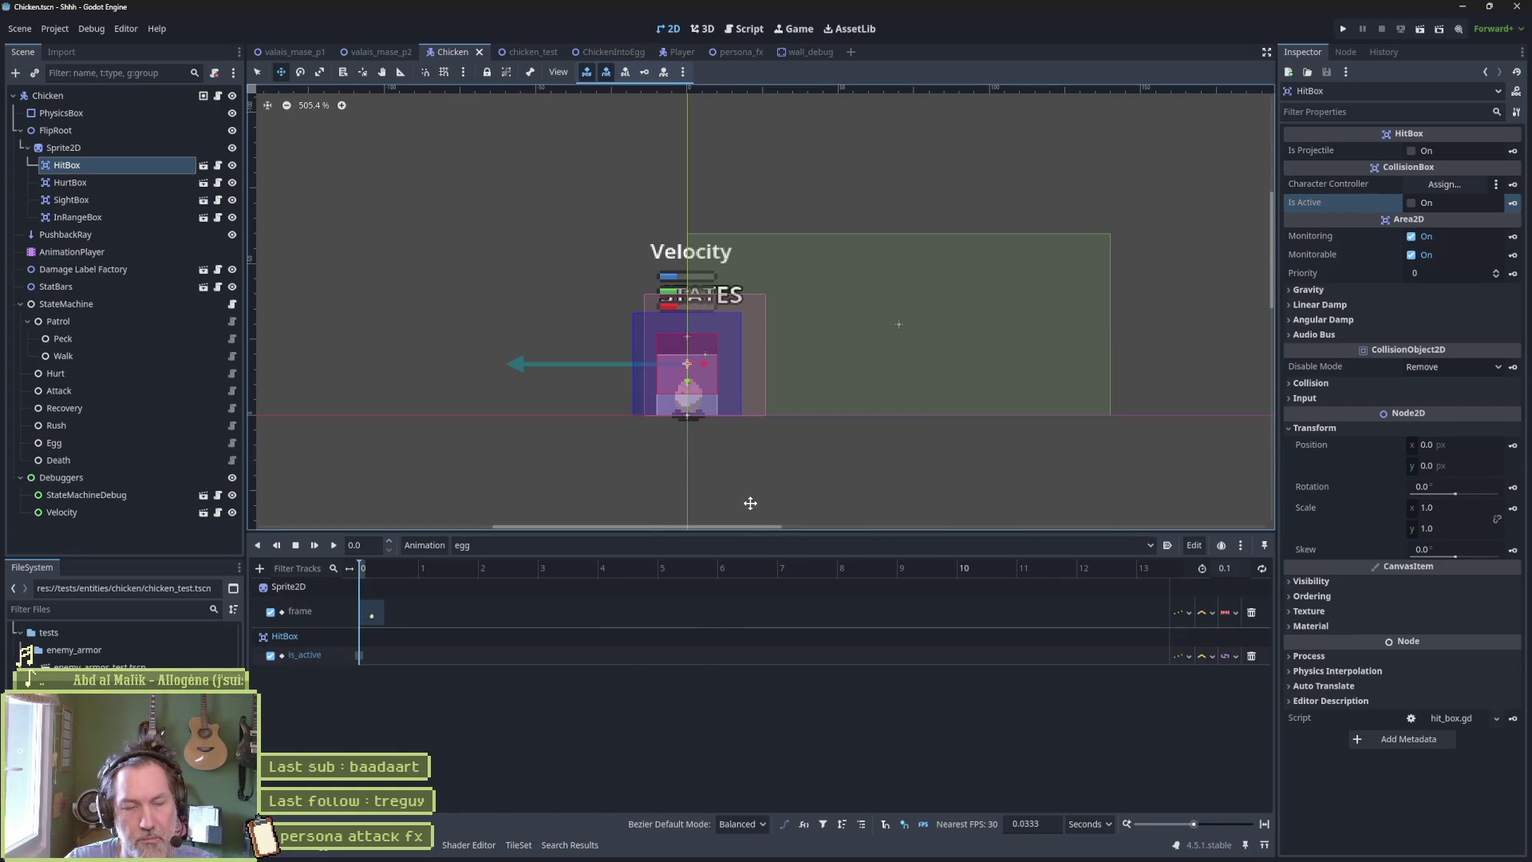
pyautogui.click(518, 52)
pyautogui.press('F6')
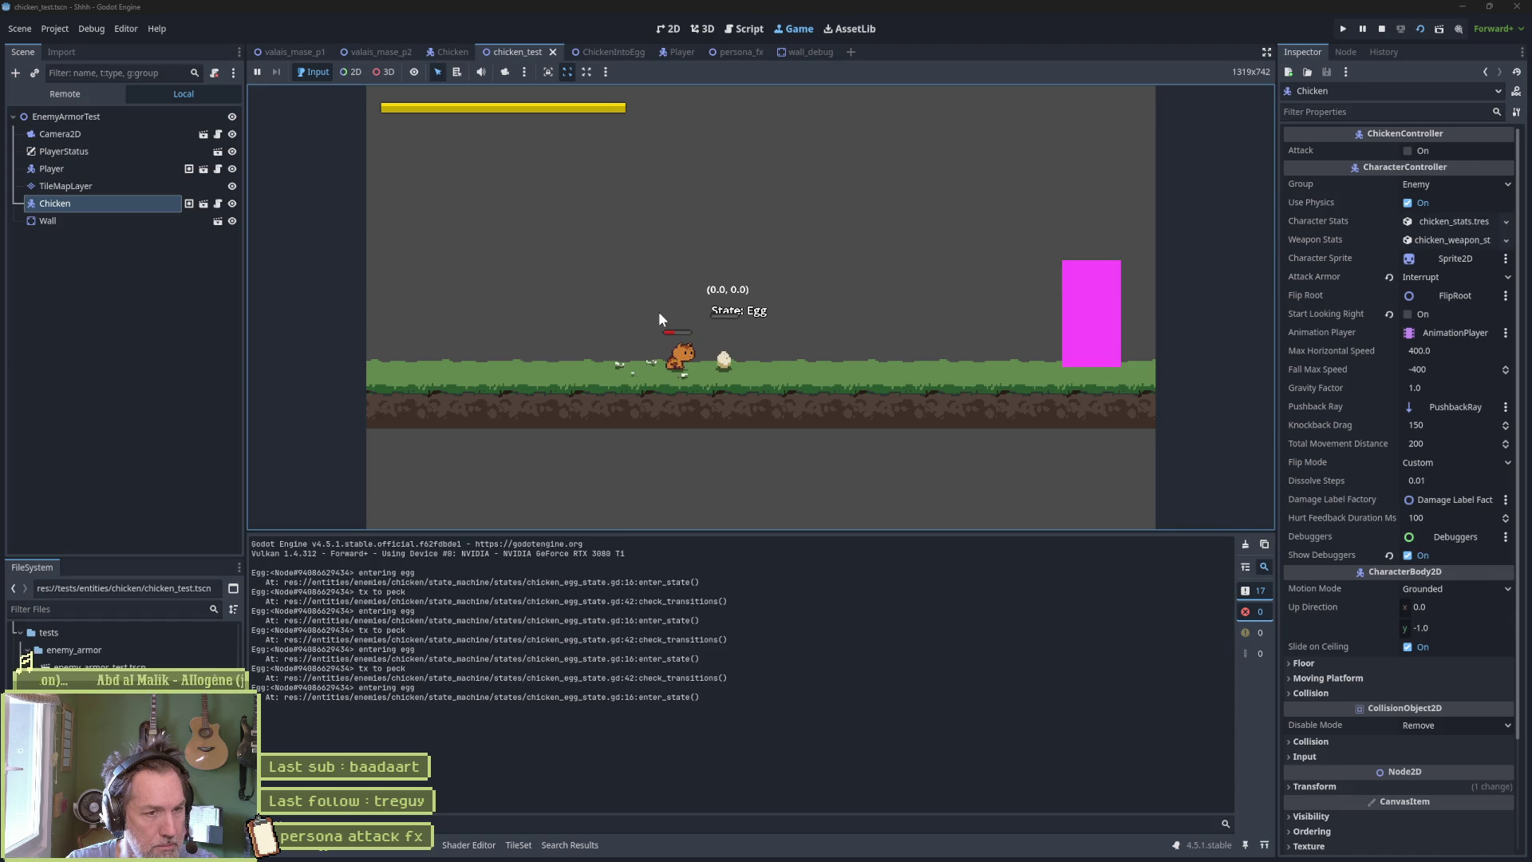
# Clear the output log and stop and restart the chicken_test run several times.
pyautogui.click(1244, 544)
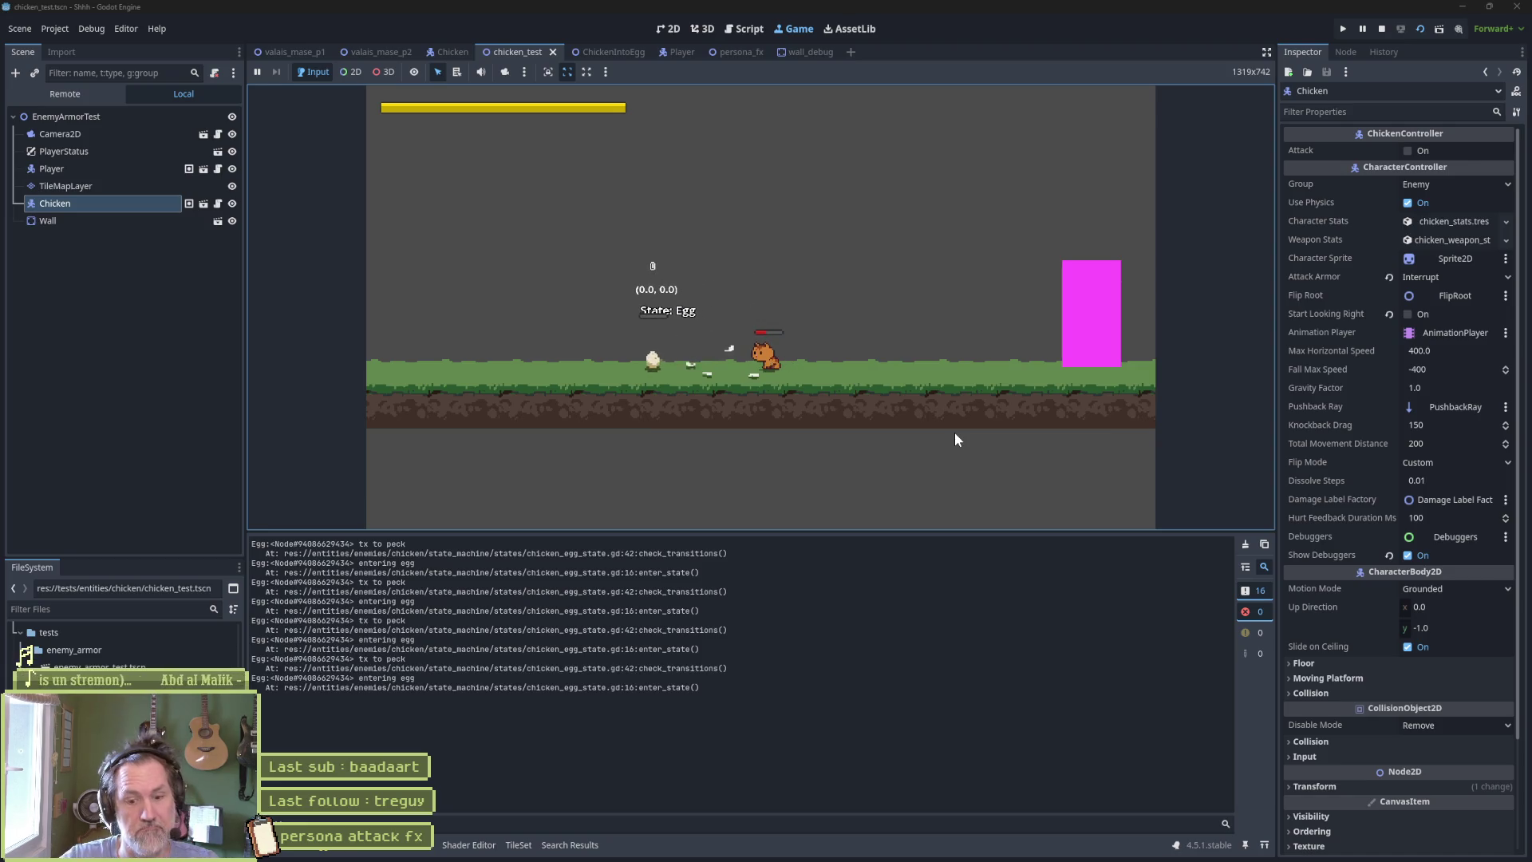
pyautogui.press('F8')
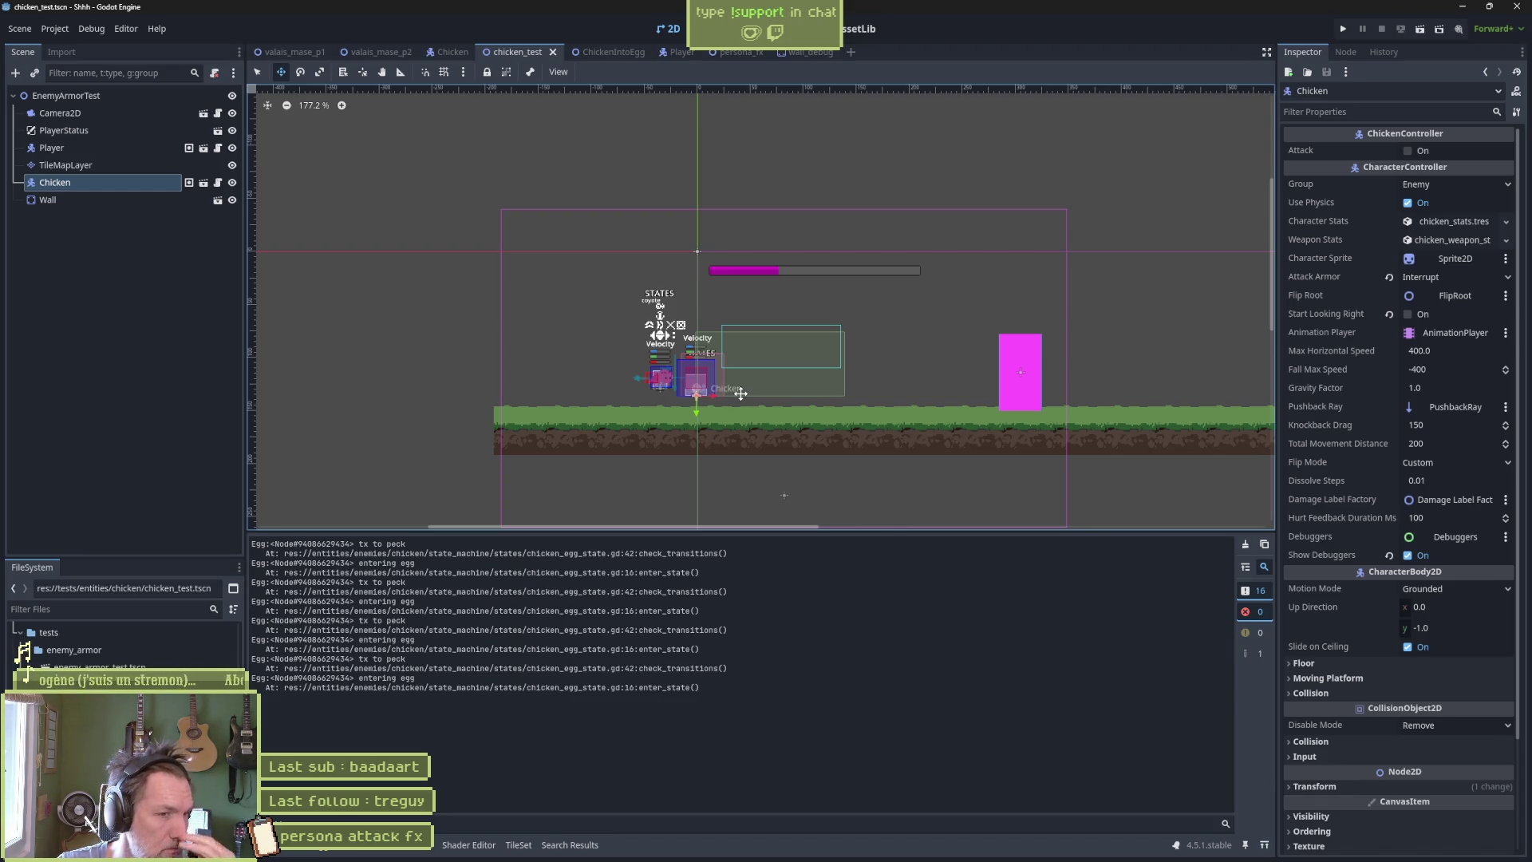
pyautogui.press('F6')
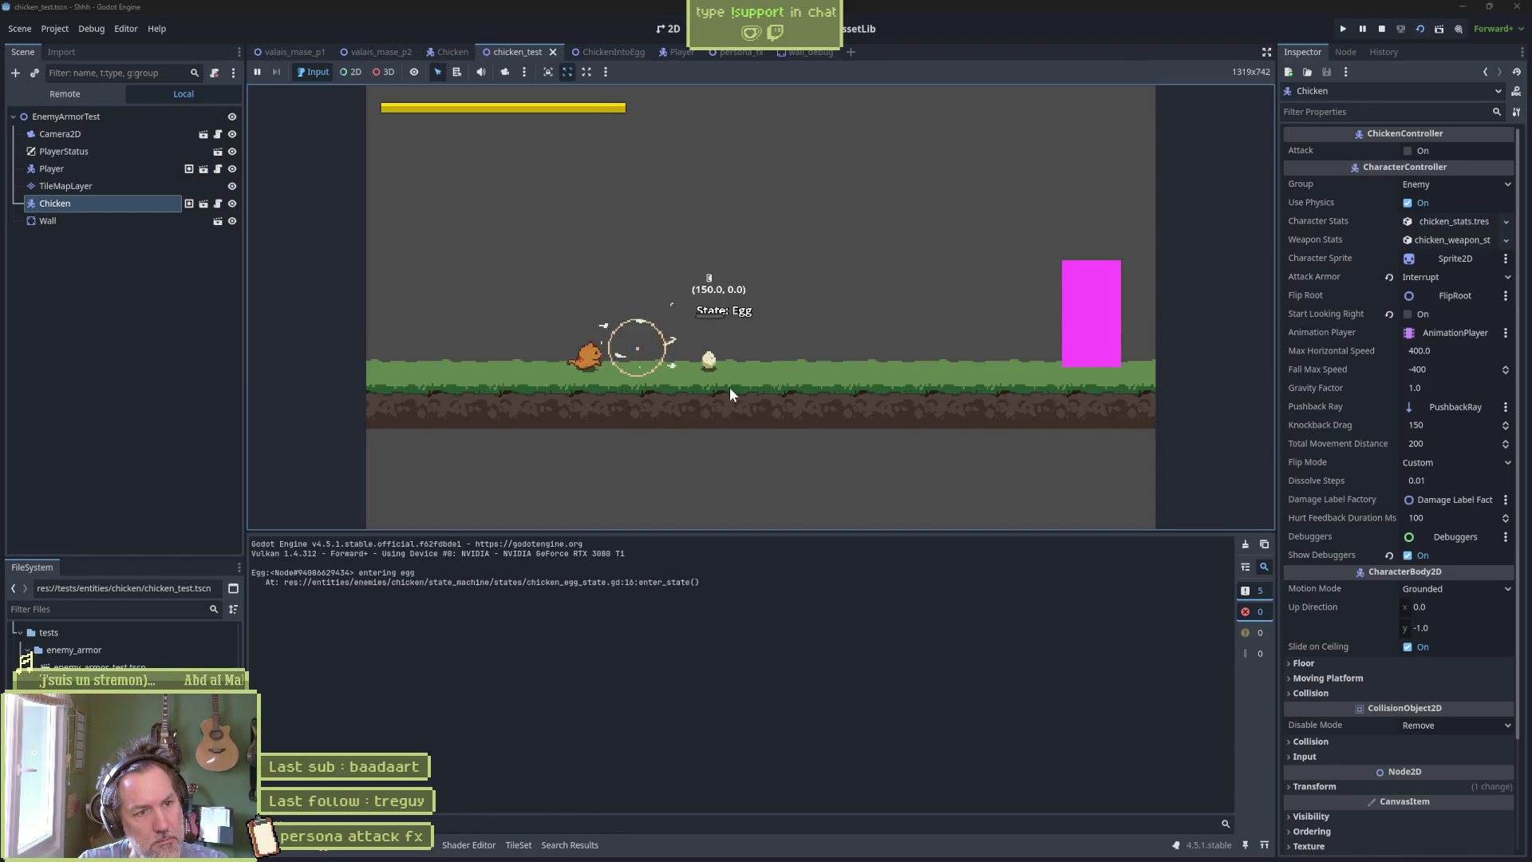
pyautogui.press('F6')
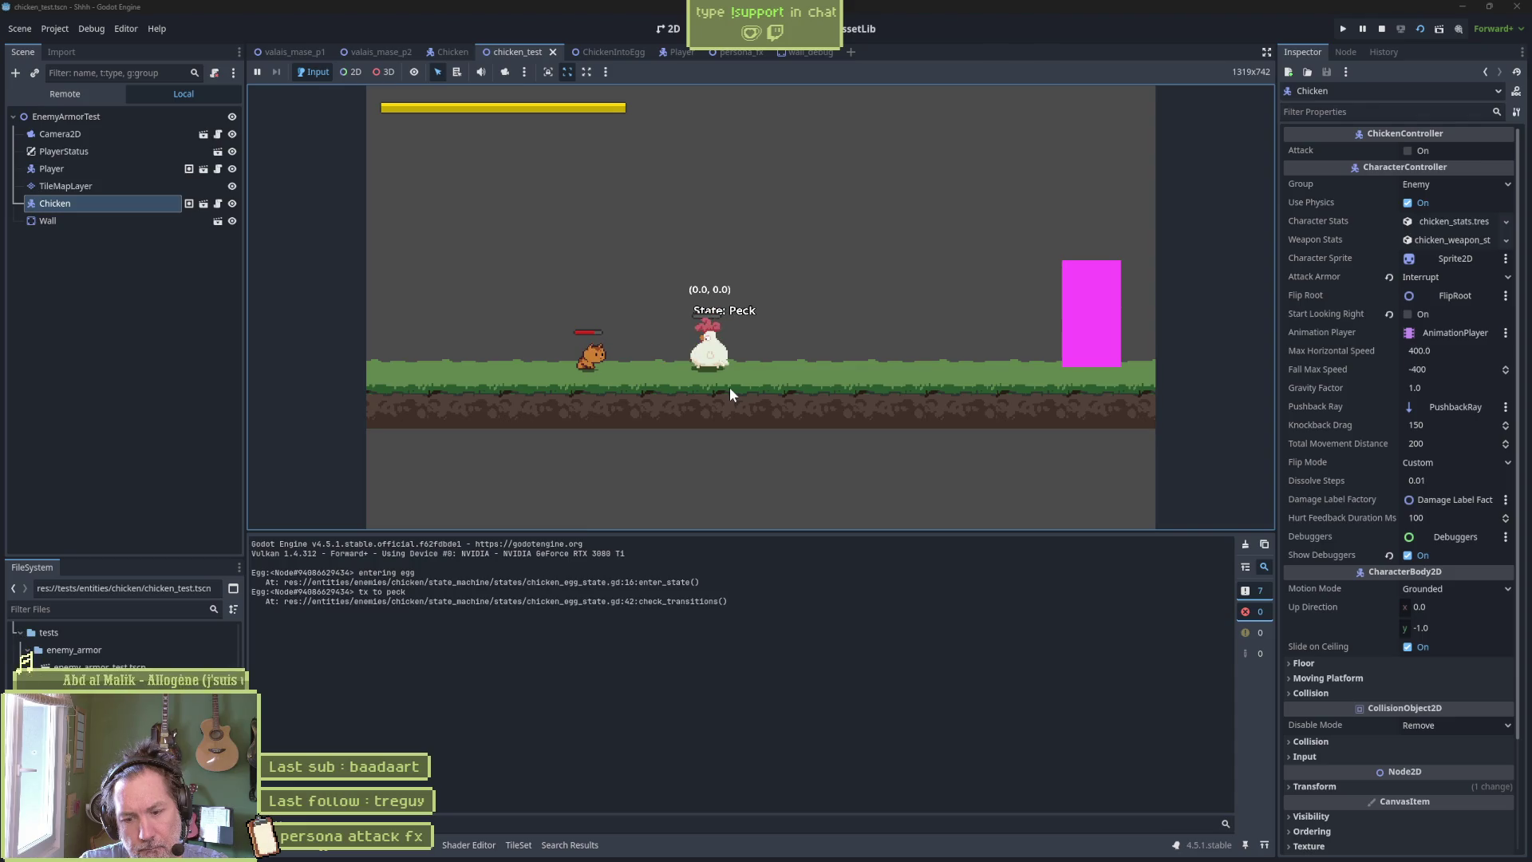
pyautogui.press('F8')
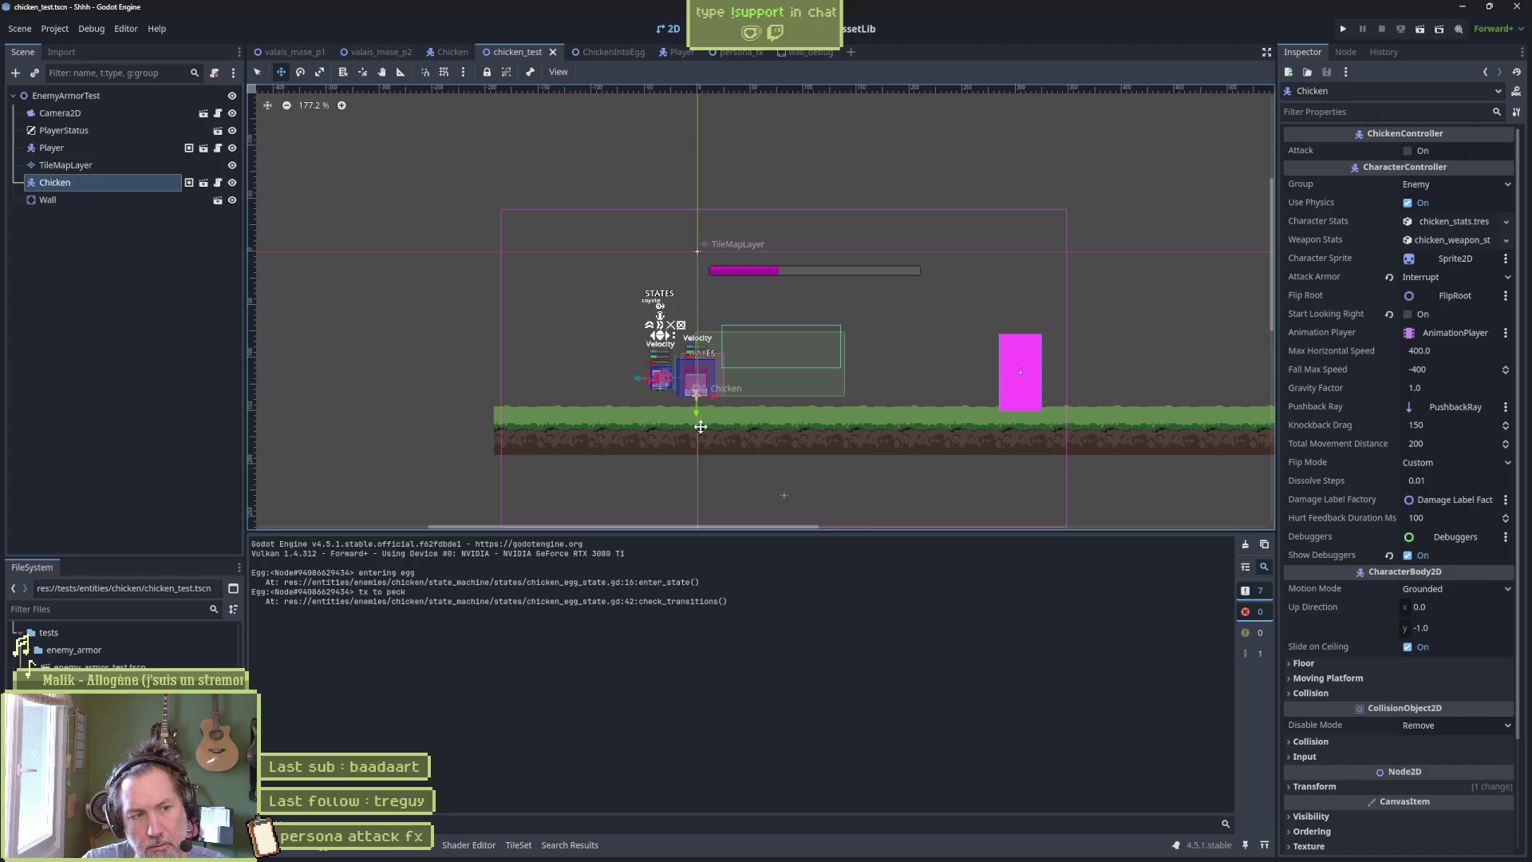
pyautogui.press('F6')
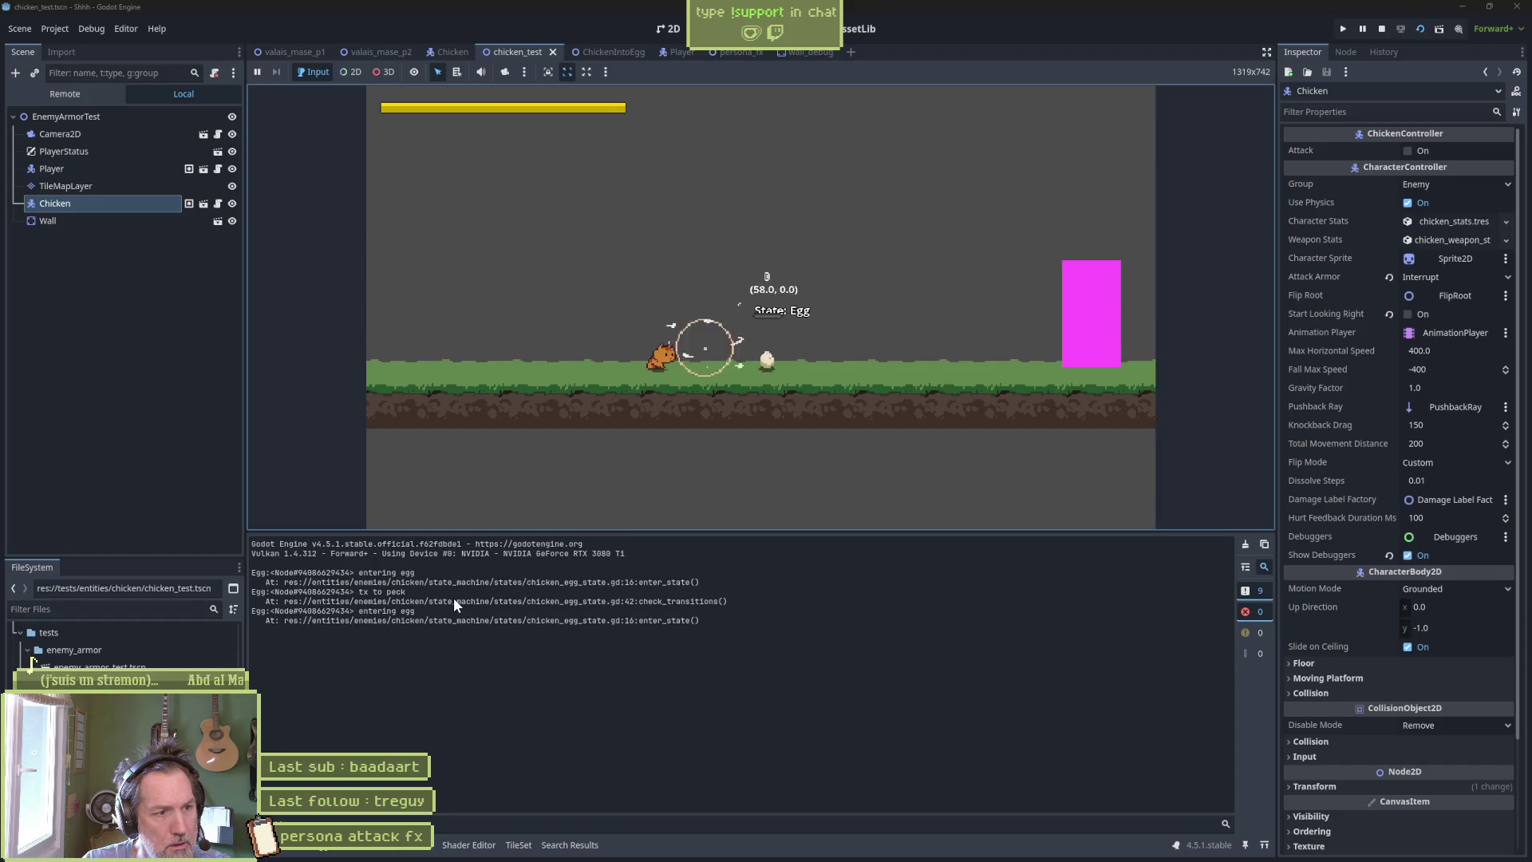
pyautogui.press('F6')
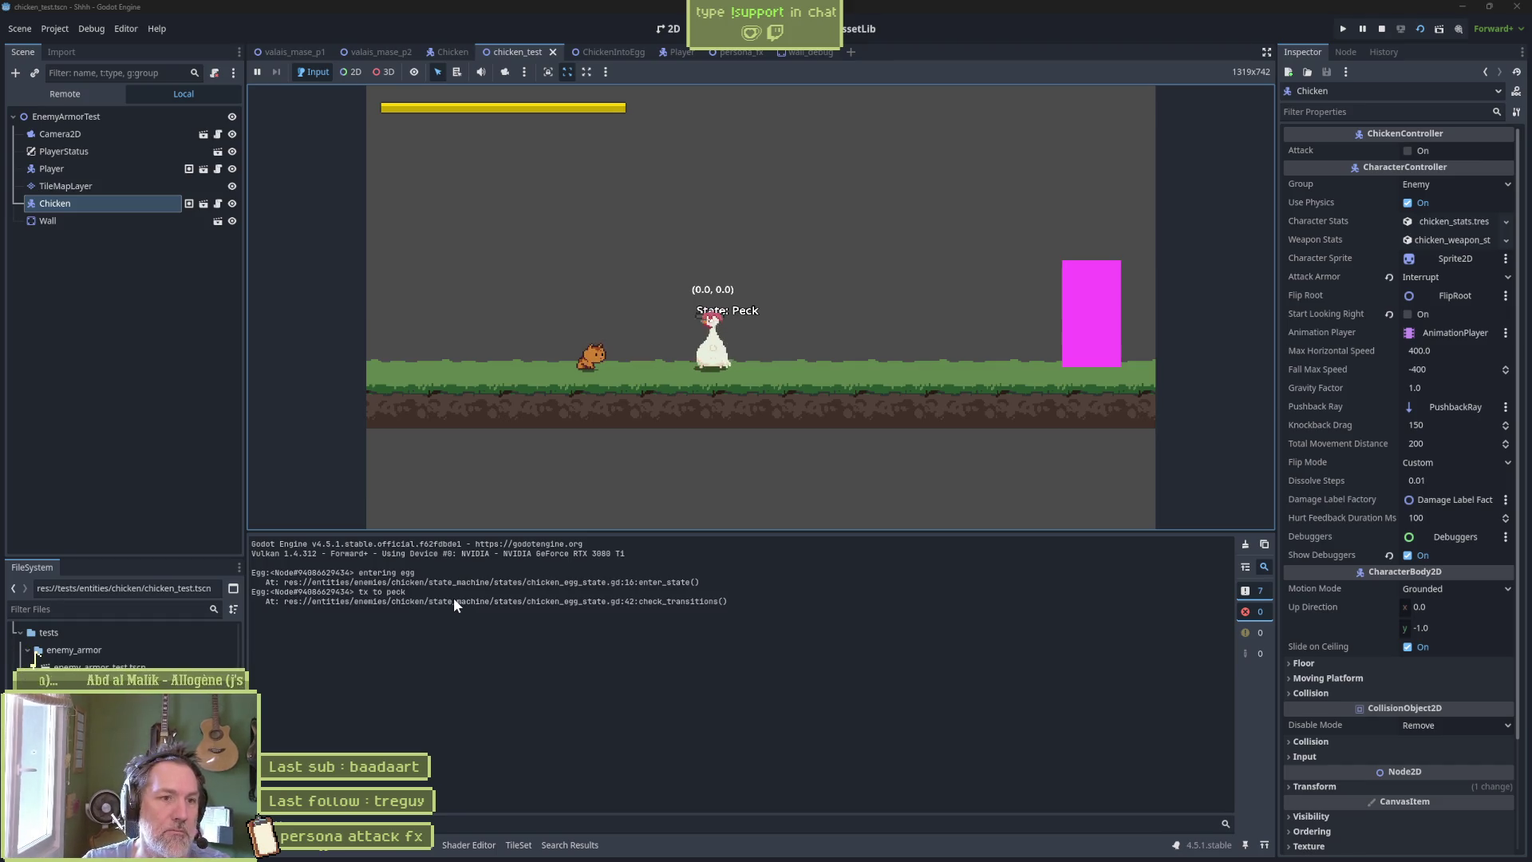
# Jump over the pecking chicken, hit it and its egg with the persona attack, then restart and stop.
pyautogui.press('space')
pyautogui.press('Right')
pyautogui.press('Left')
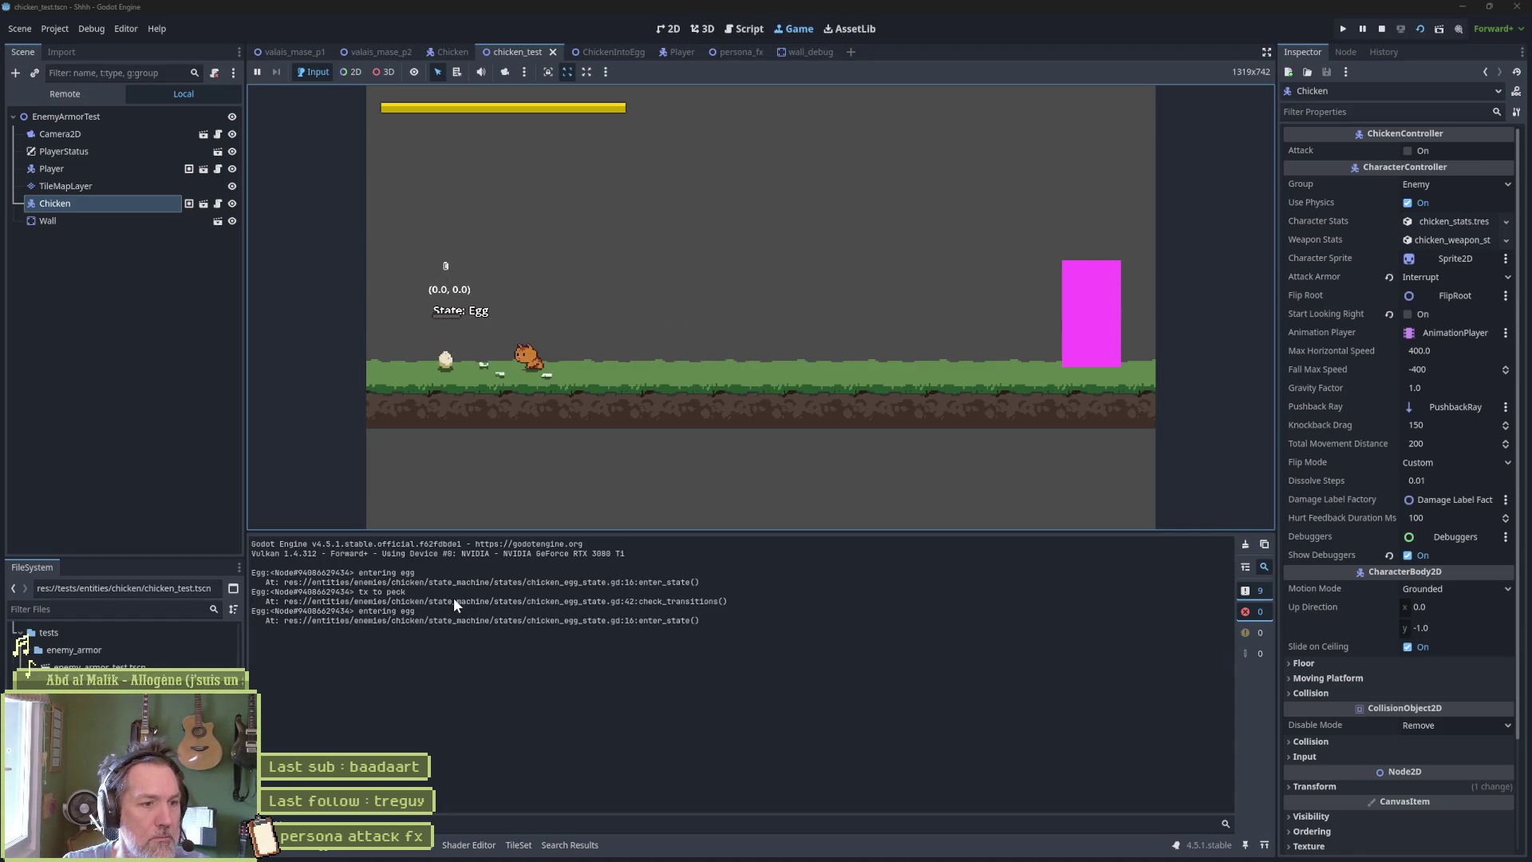
pyautogui.press('Left')
pyautogui.press('Left')
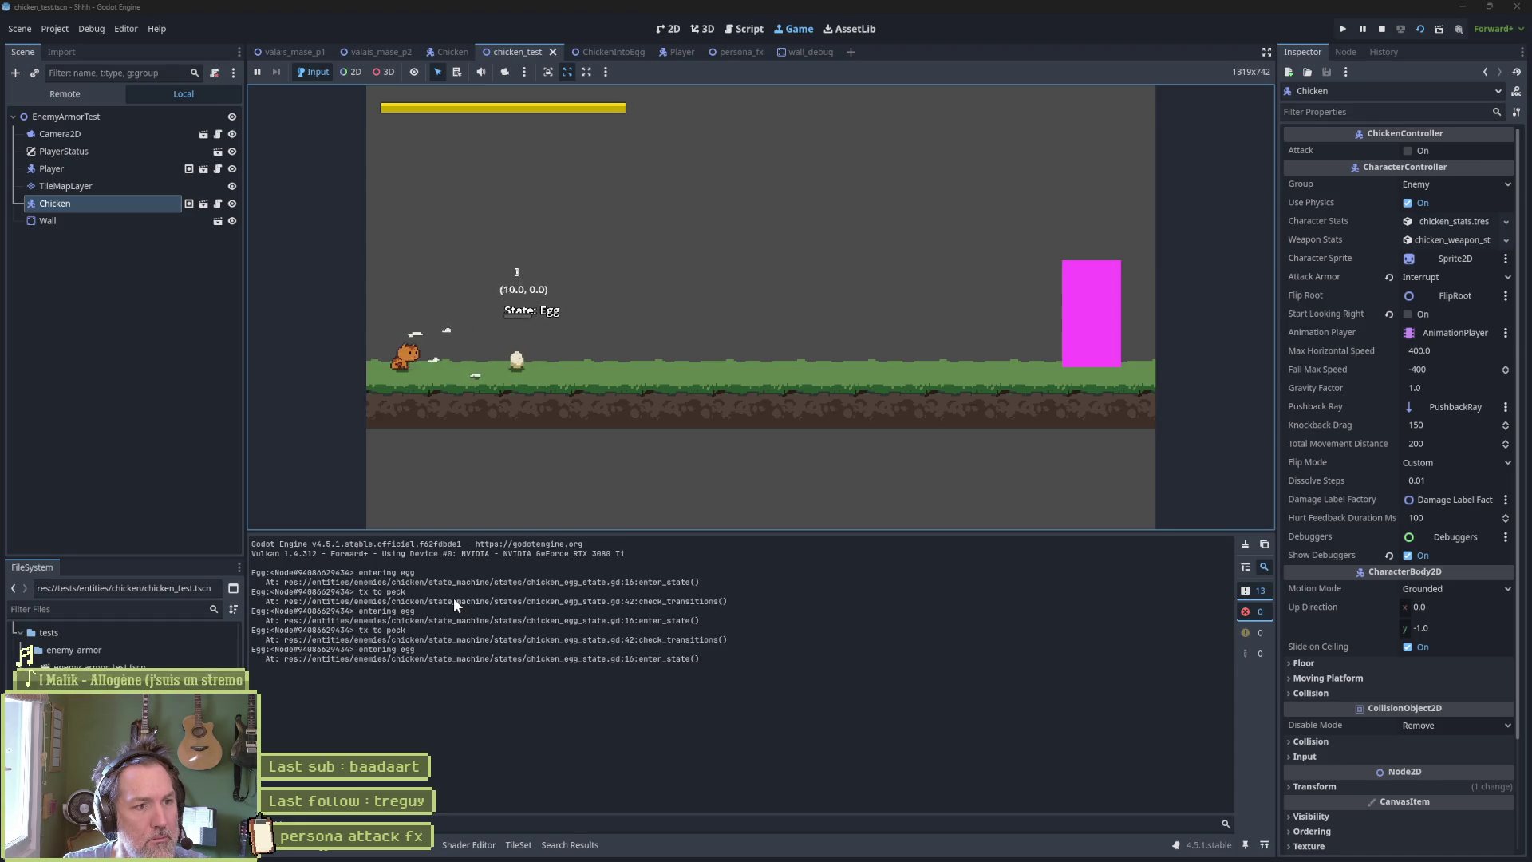
pyautogui.press('Right')
pyautogui.press('Right')
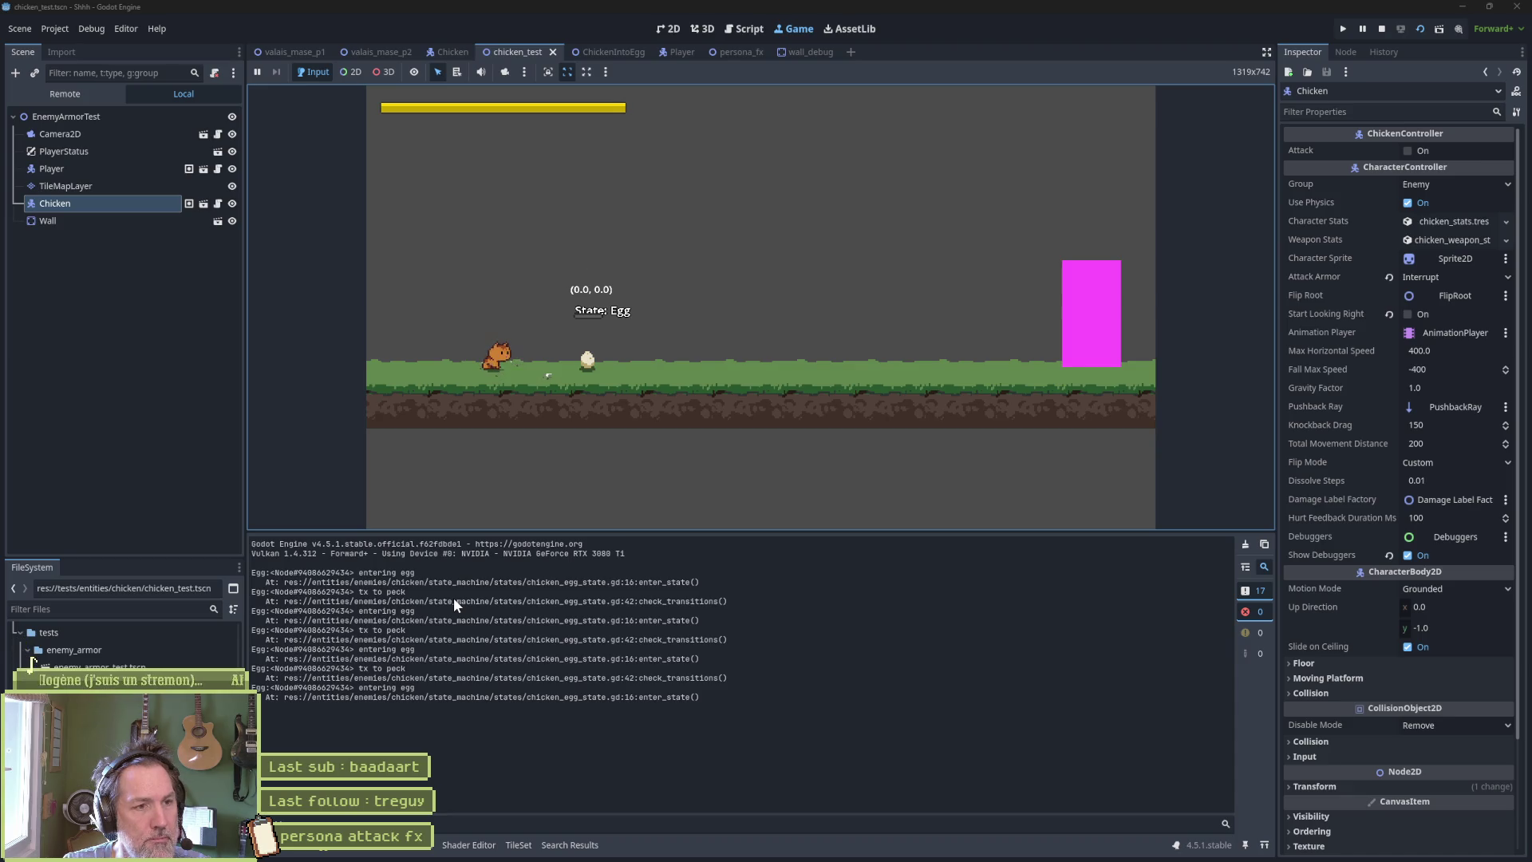
pyautogui.press('x')
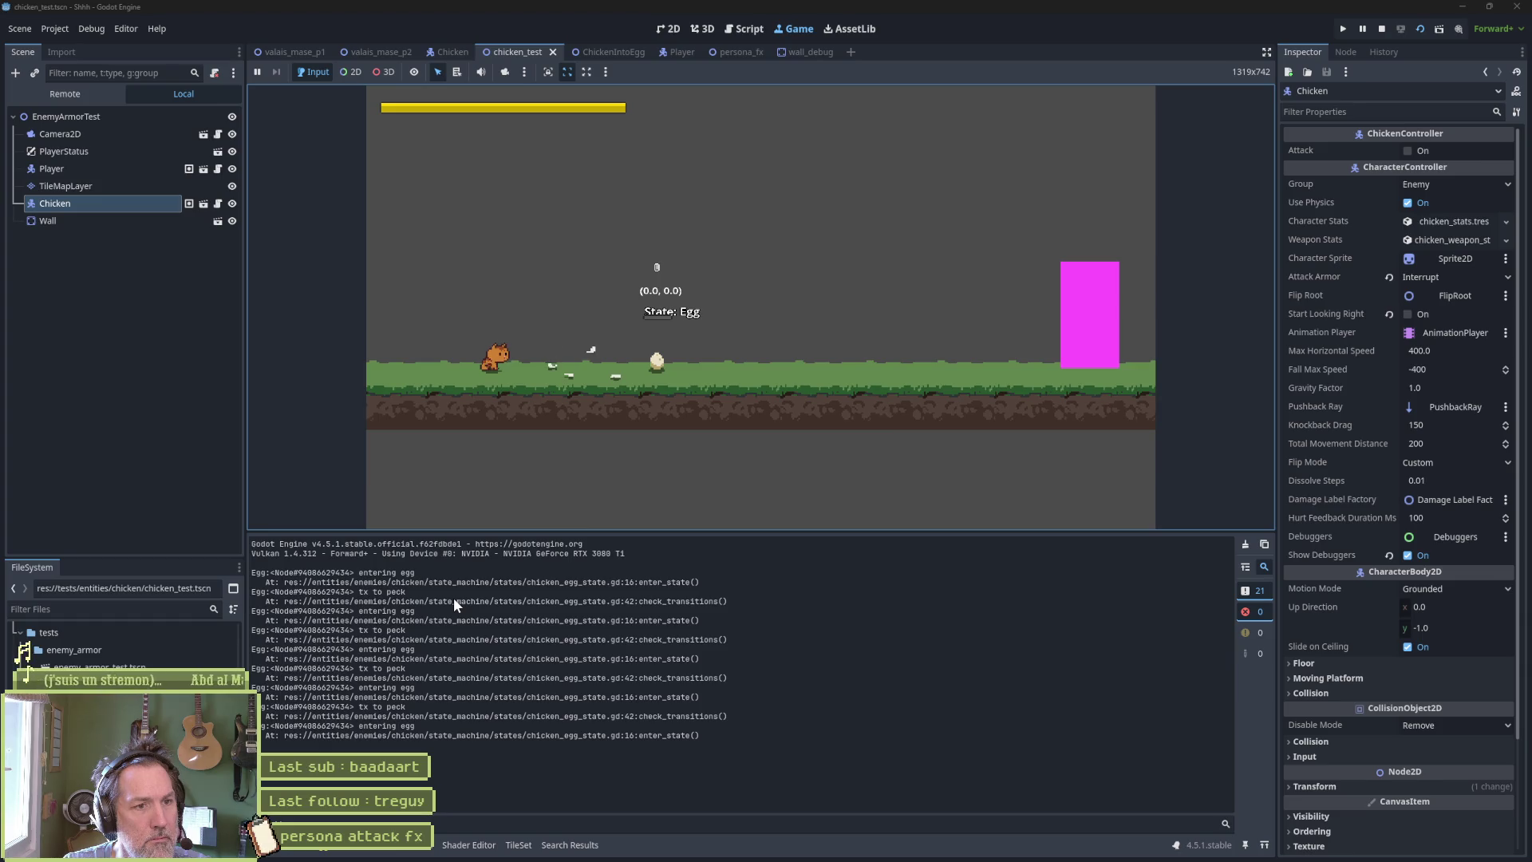
pyautogui.press('x')
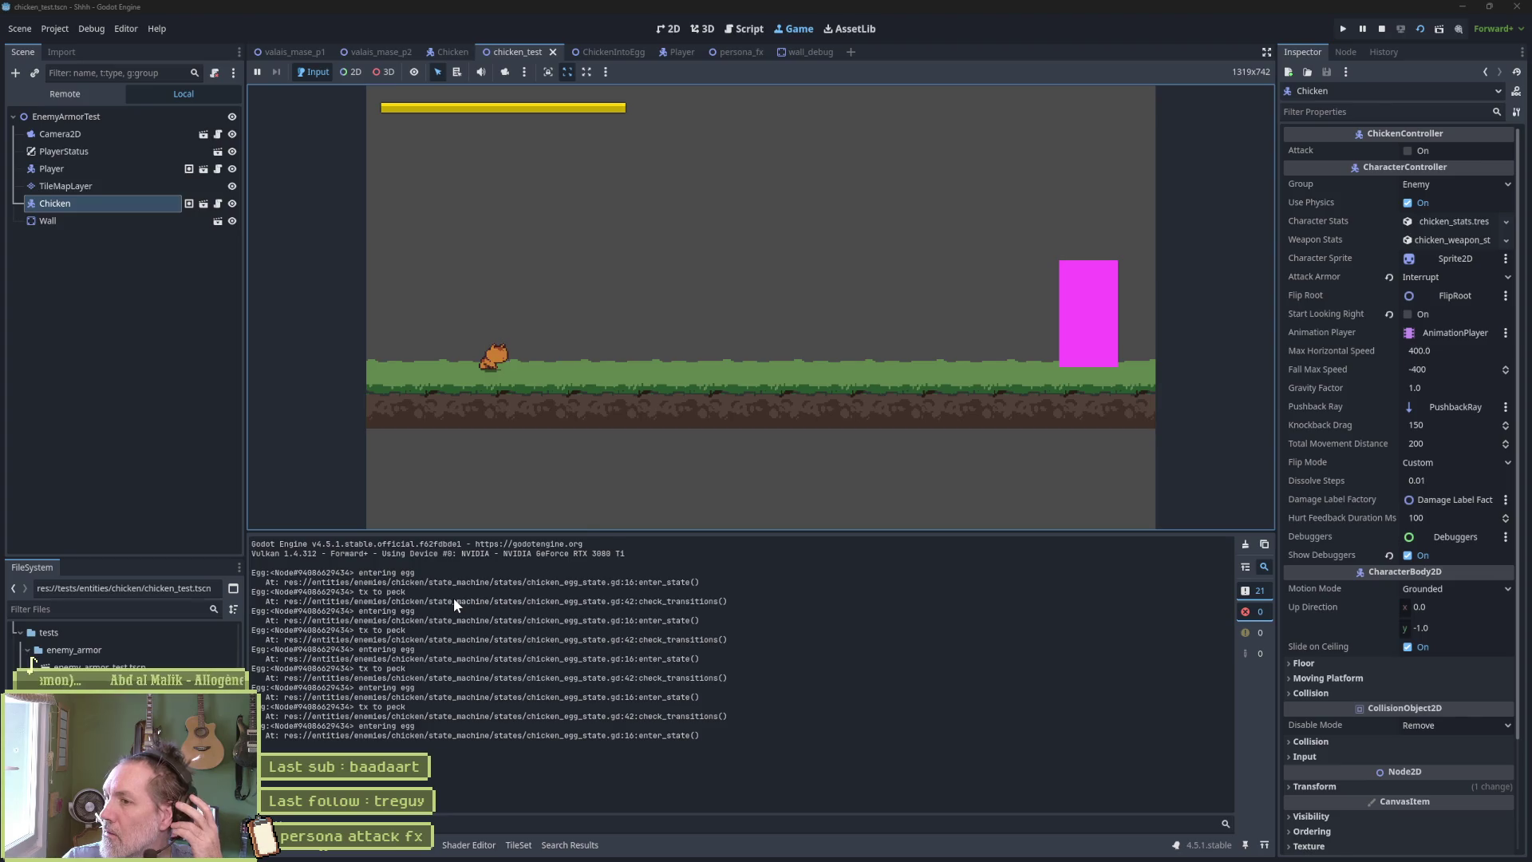
pyautogui.press('F6')
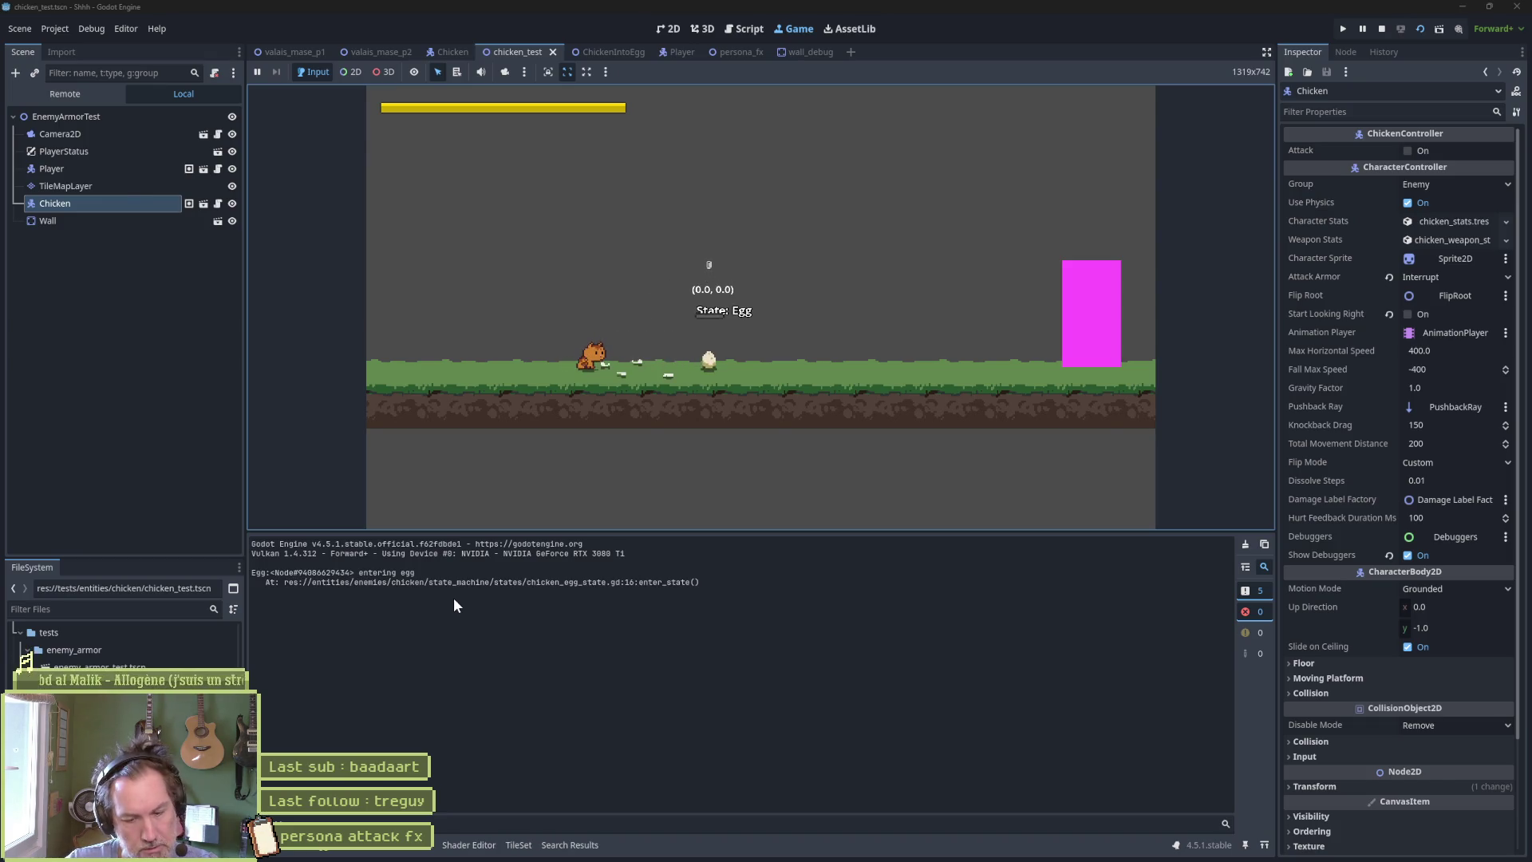
pyautogui.press('F8')
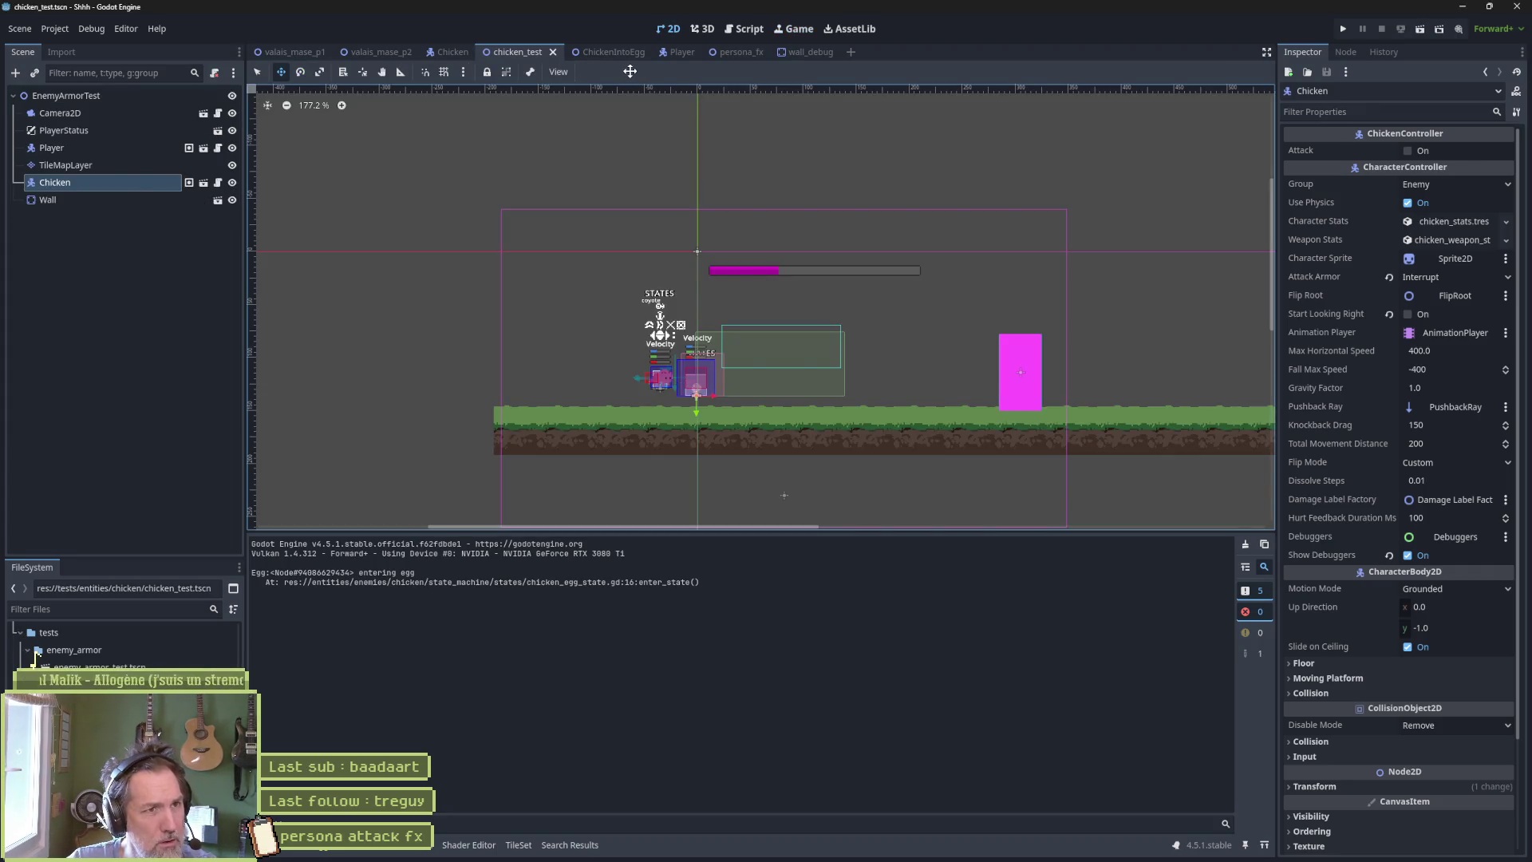
# Prefix both print_debug lines in chicken_egg_state.gd with # to comment them out.
pyautogui.click(754, 29)
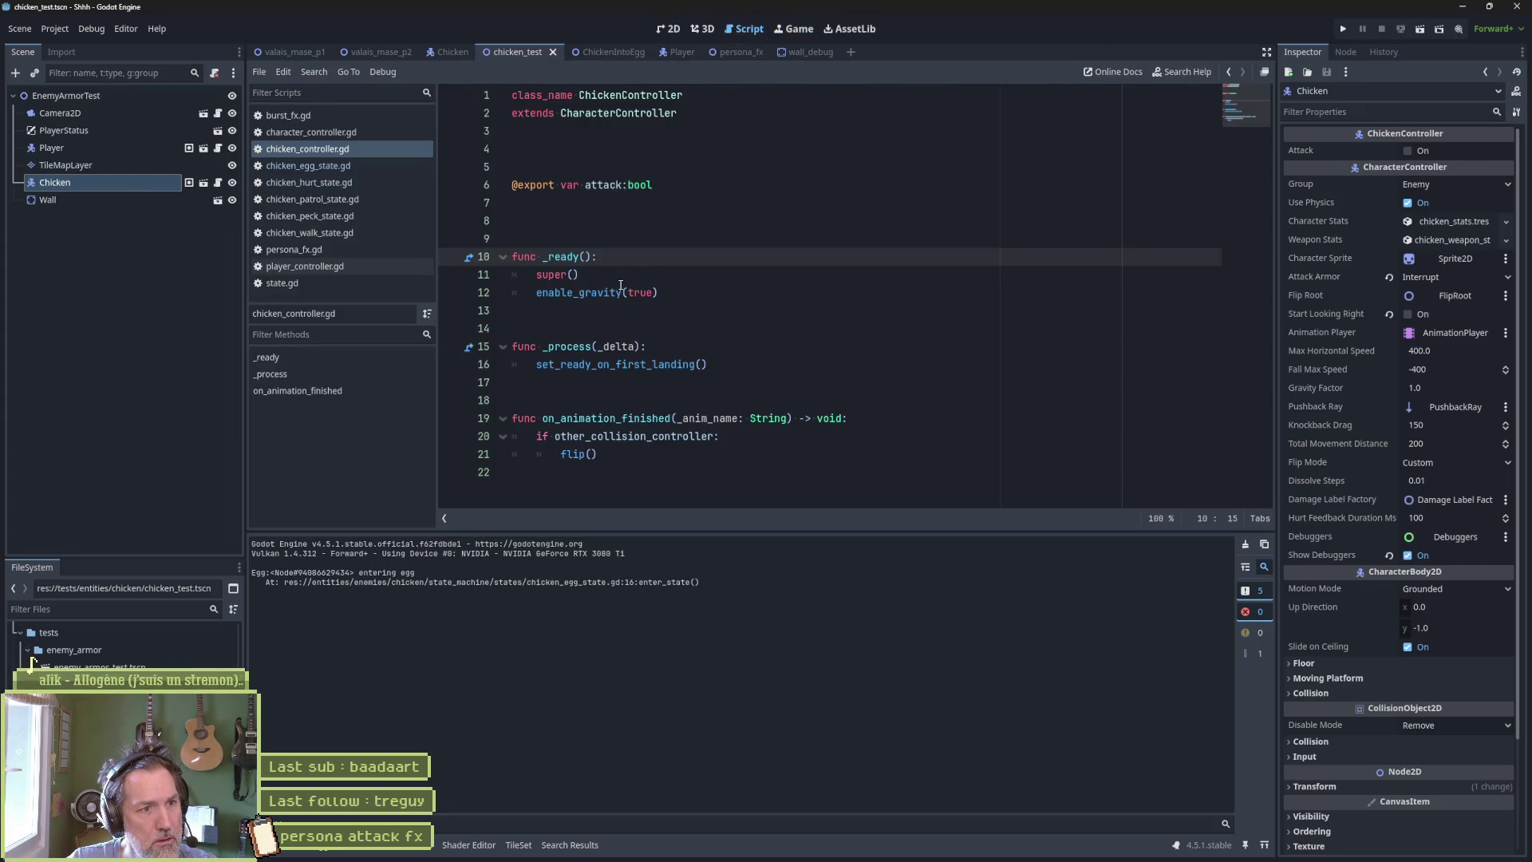
pyautogui.click(363, 165)
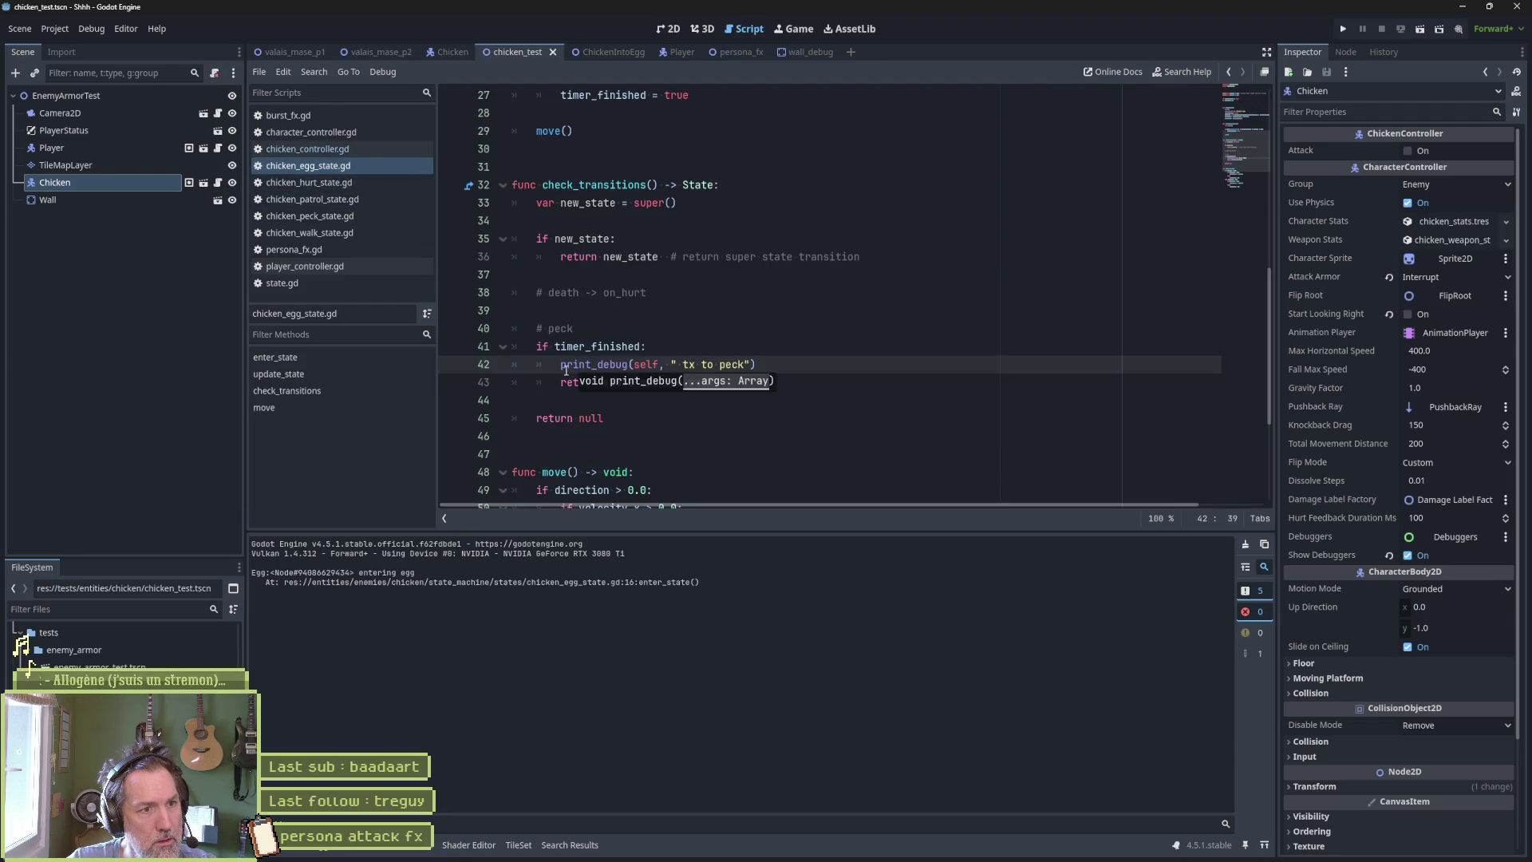
pyautogui.write('#')
pyautogui.scroll(-4, 559, 368)
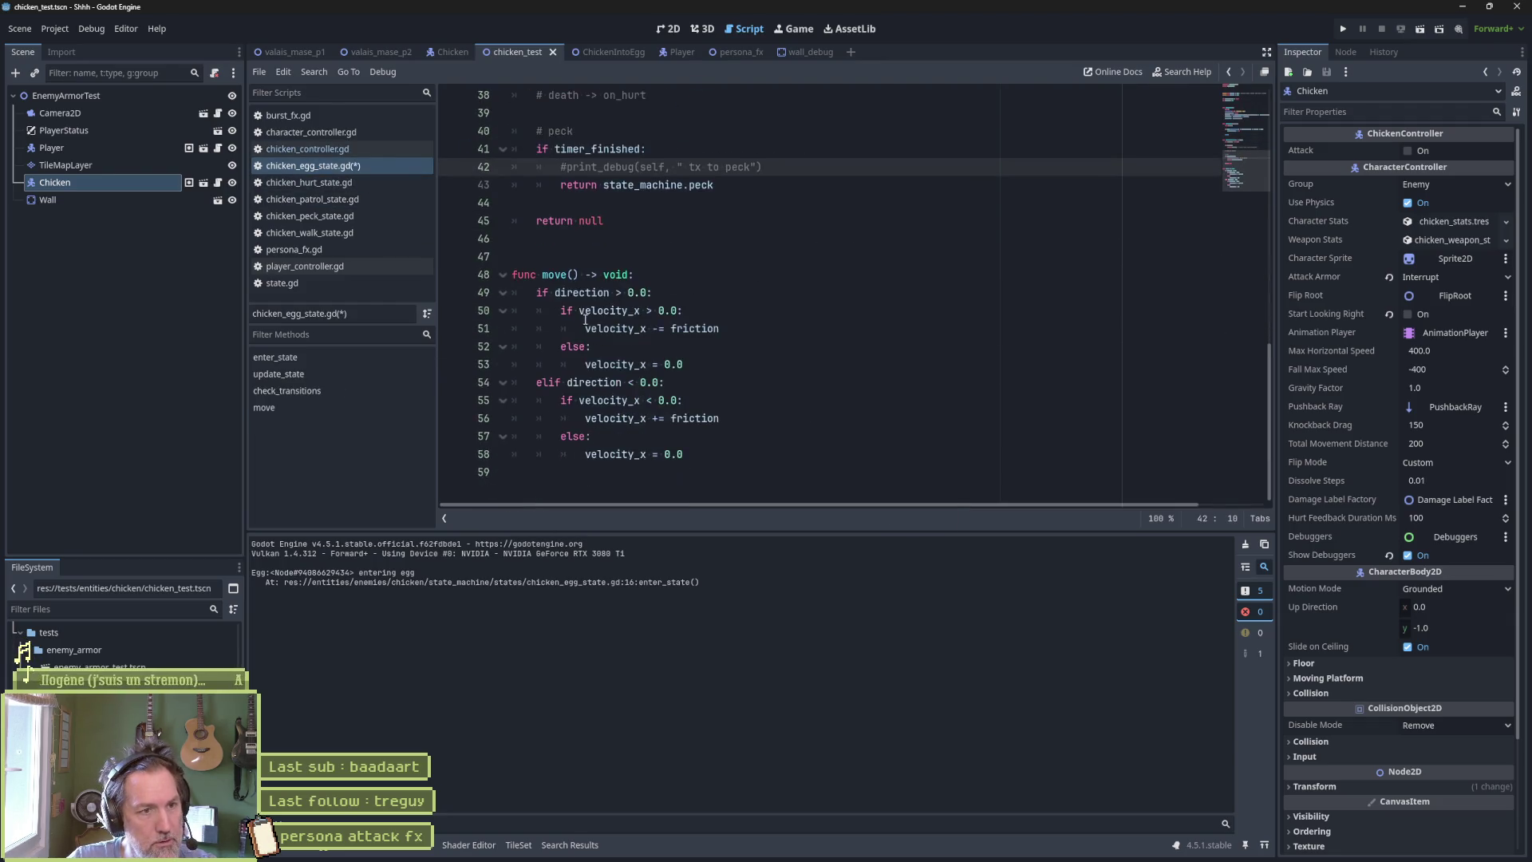
pyautogui.scroll(7, 610, 316)
pyautogui.scroll(6, 670, 317)
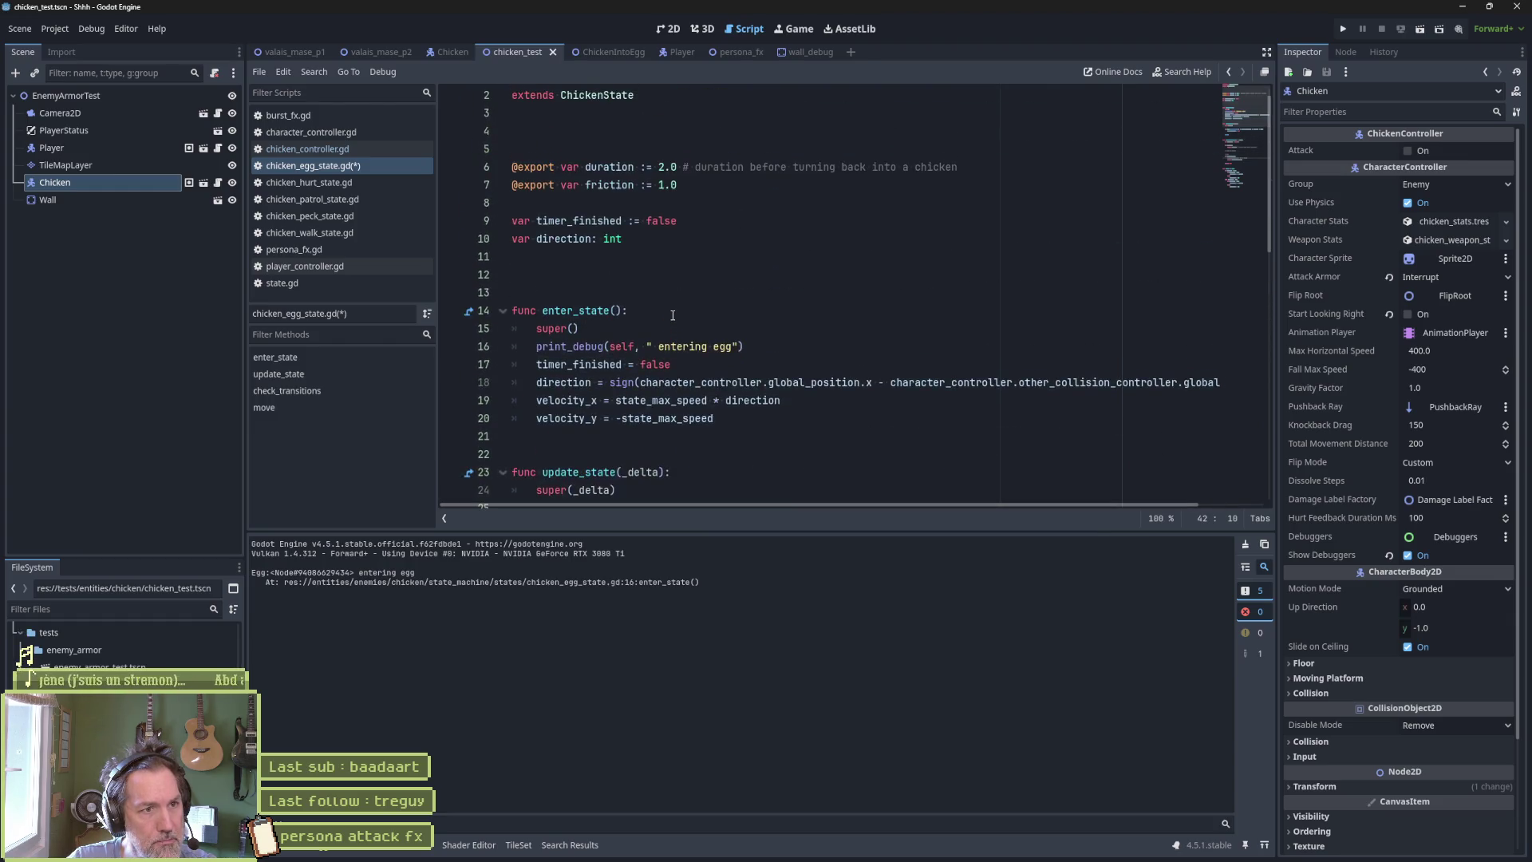
pyautogui.click(538, 347)
pyautogui.write('#')
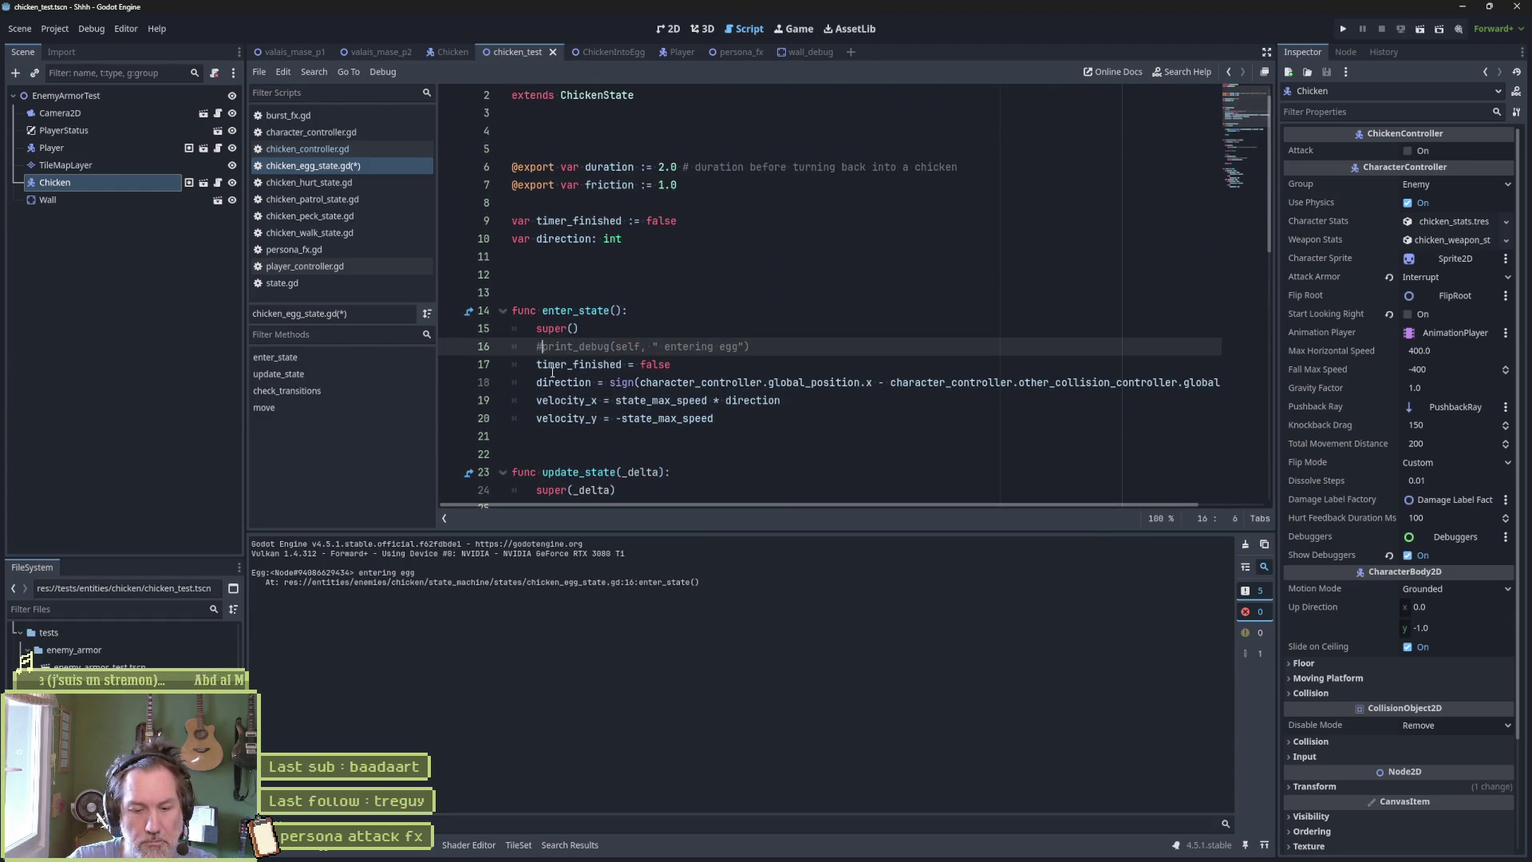
# Run the scene with debug prints silenced, then enable Movie Maker recording.
pyautogui.press('F6')
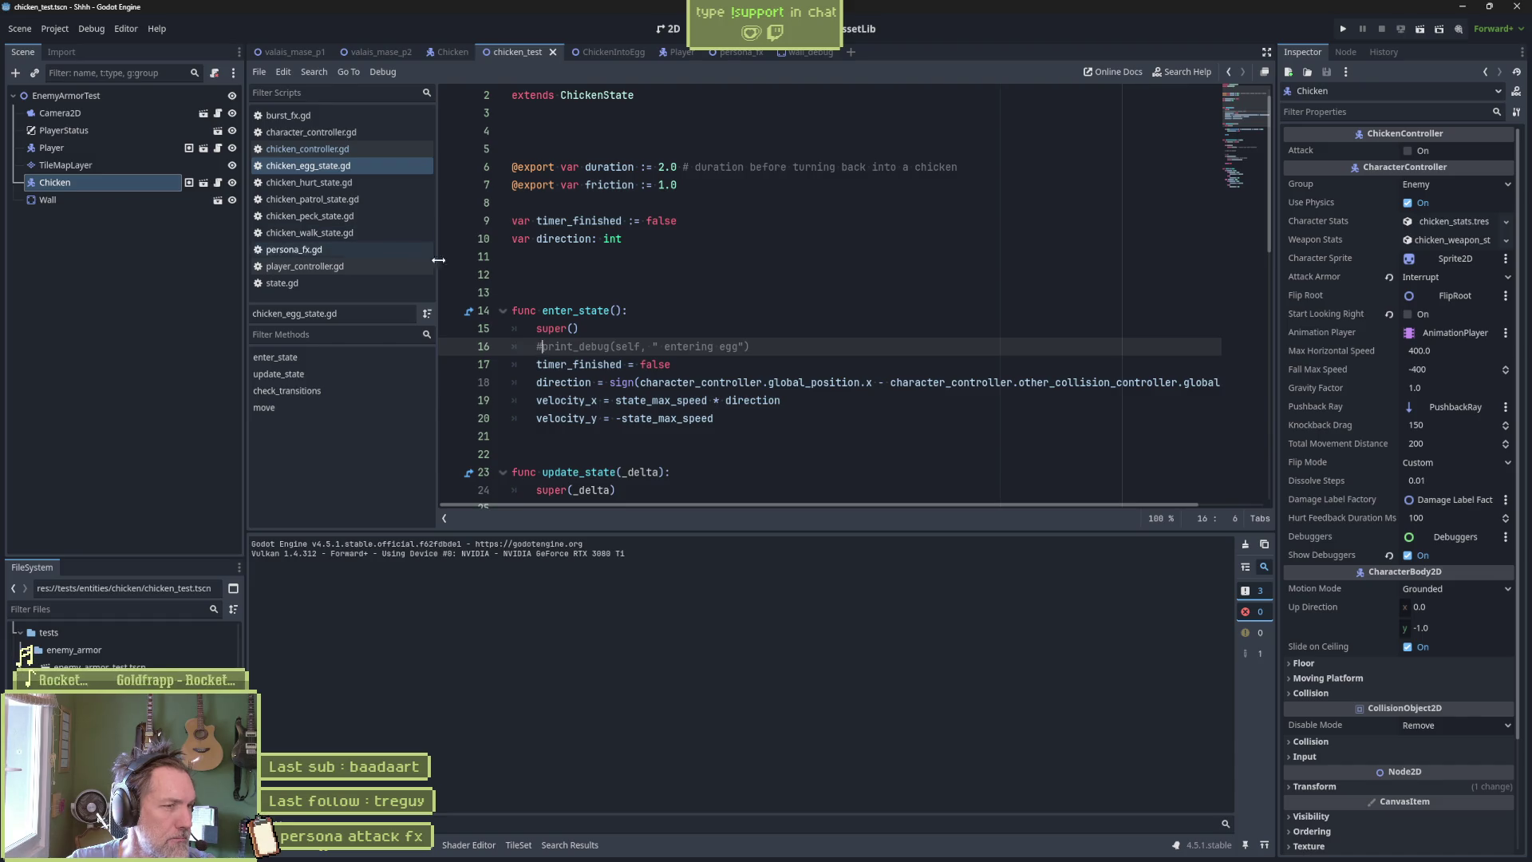
pyautogui.click(1458, 29)
pyautogui.click(1055, 337)
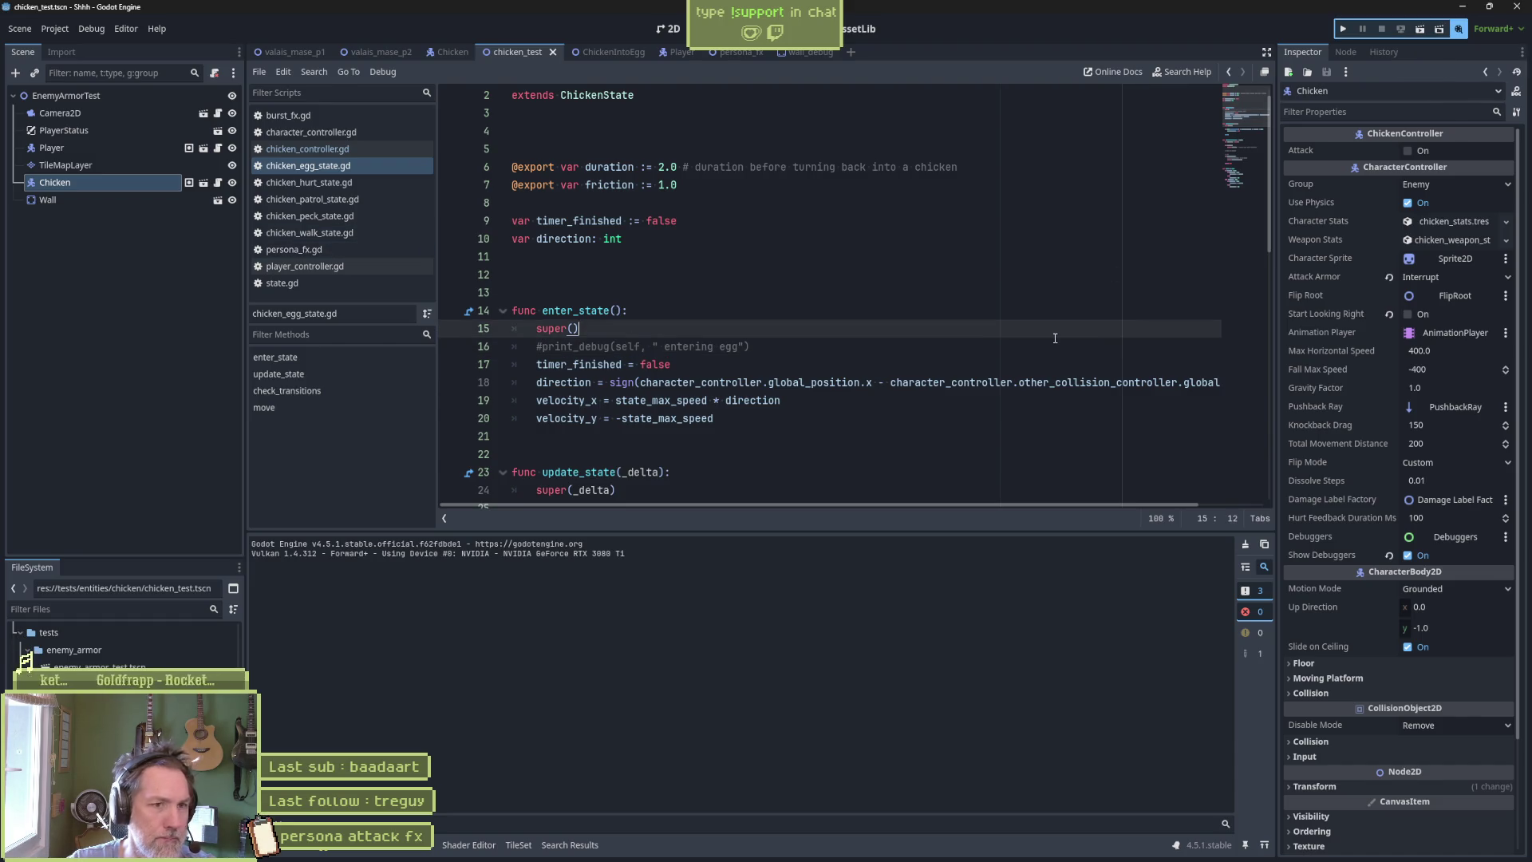
# Record a short Movie Maker run of the chicken test scene as Shhh.avi, then stop it.
pyautogui.press('F6')
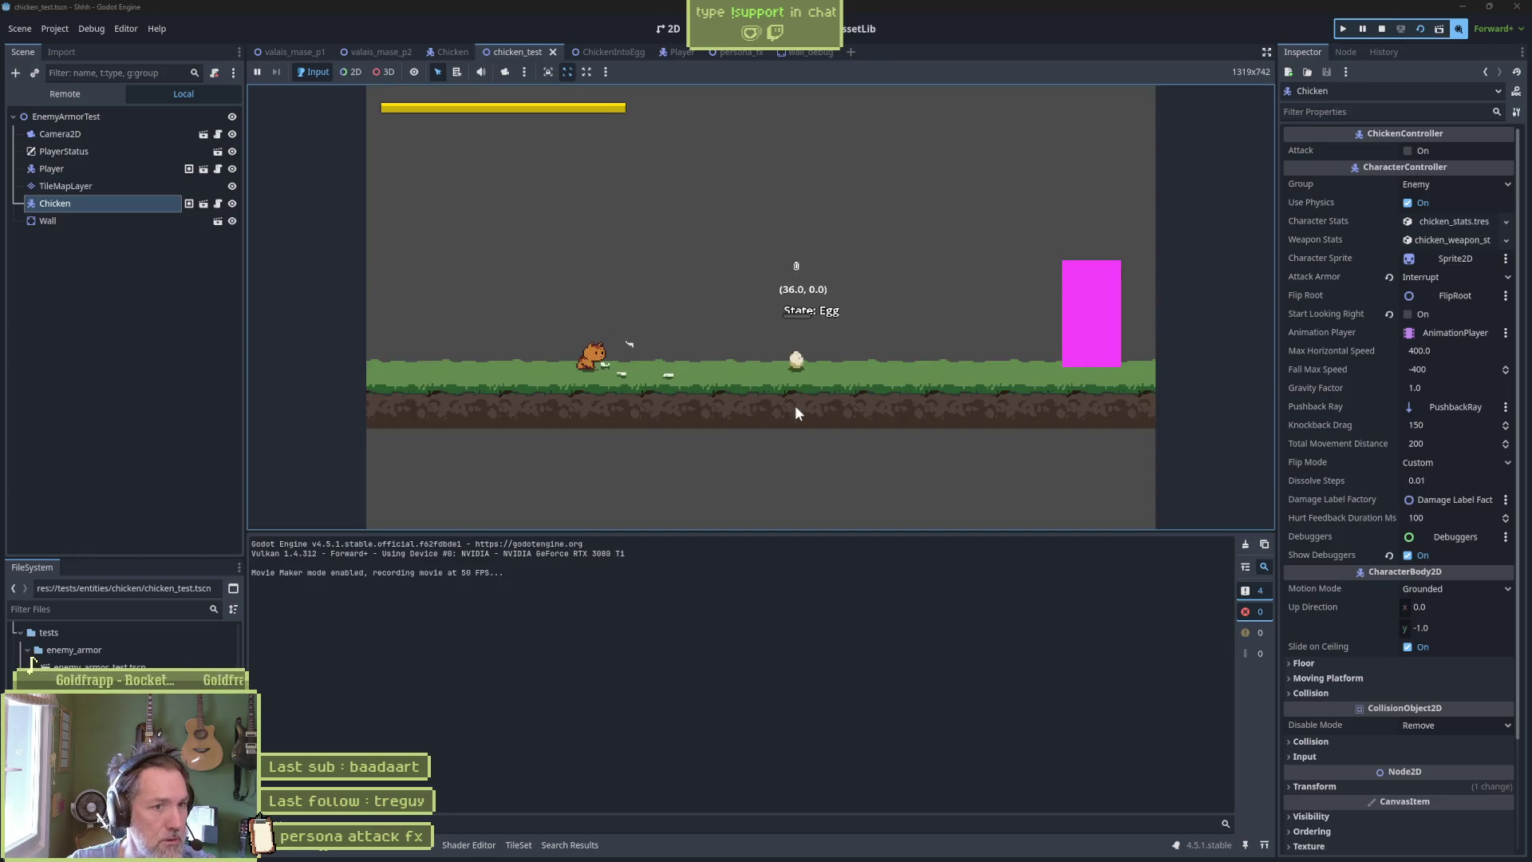
pyautogui.press('F8')
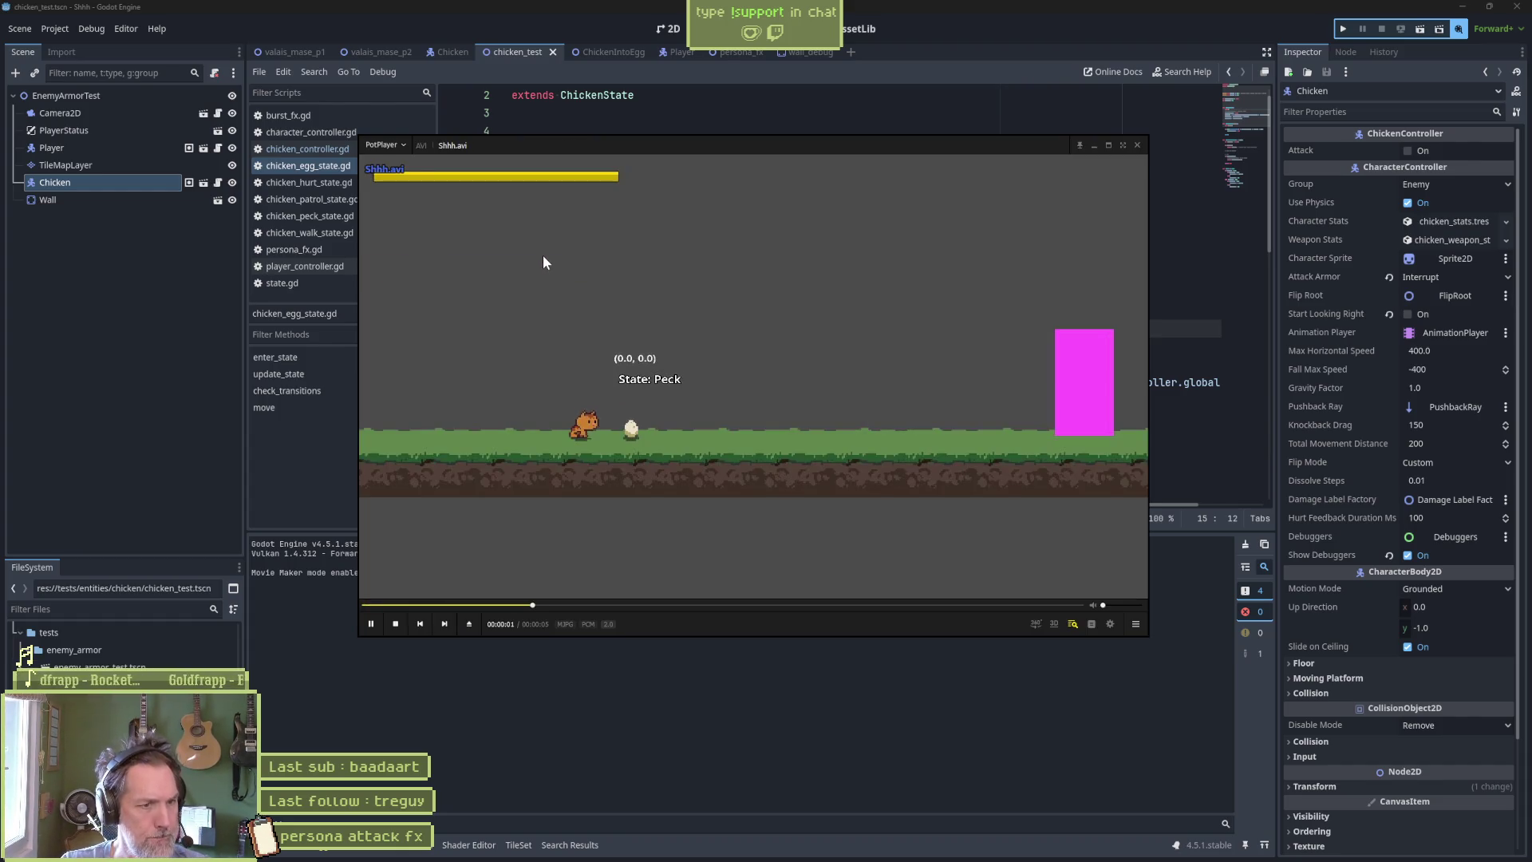
# Pause the clip and step forward to the egg frame, then step back to the first frame.
pyautogui.click(635, 294)
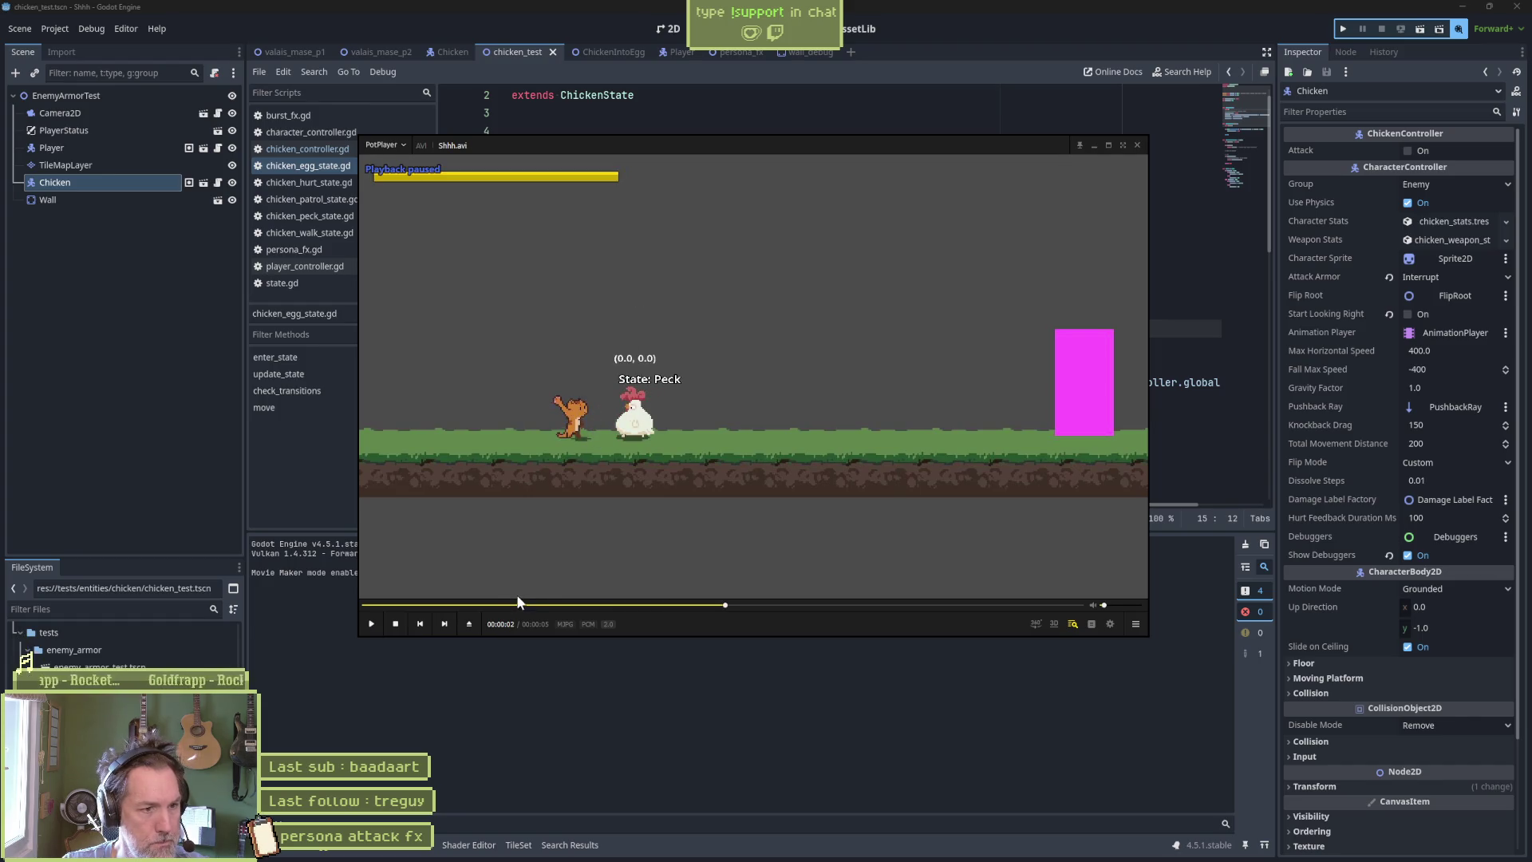
pyautogui.press('f')
pyautogui.press('f')
pyautogui.press('f')
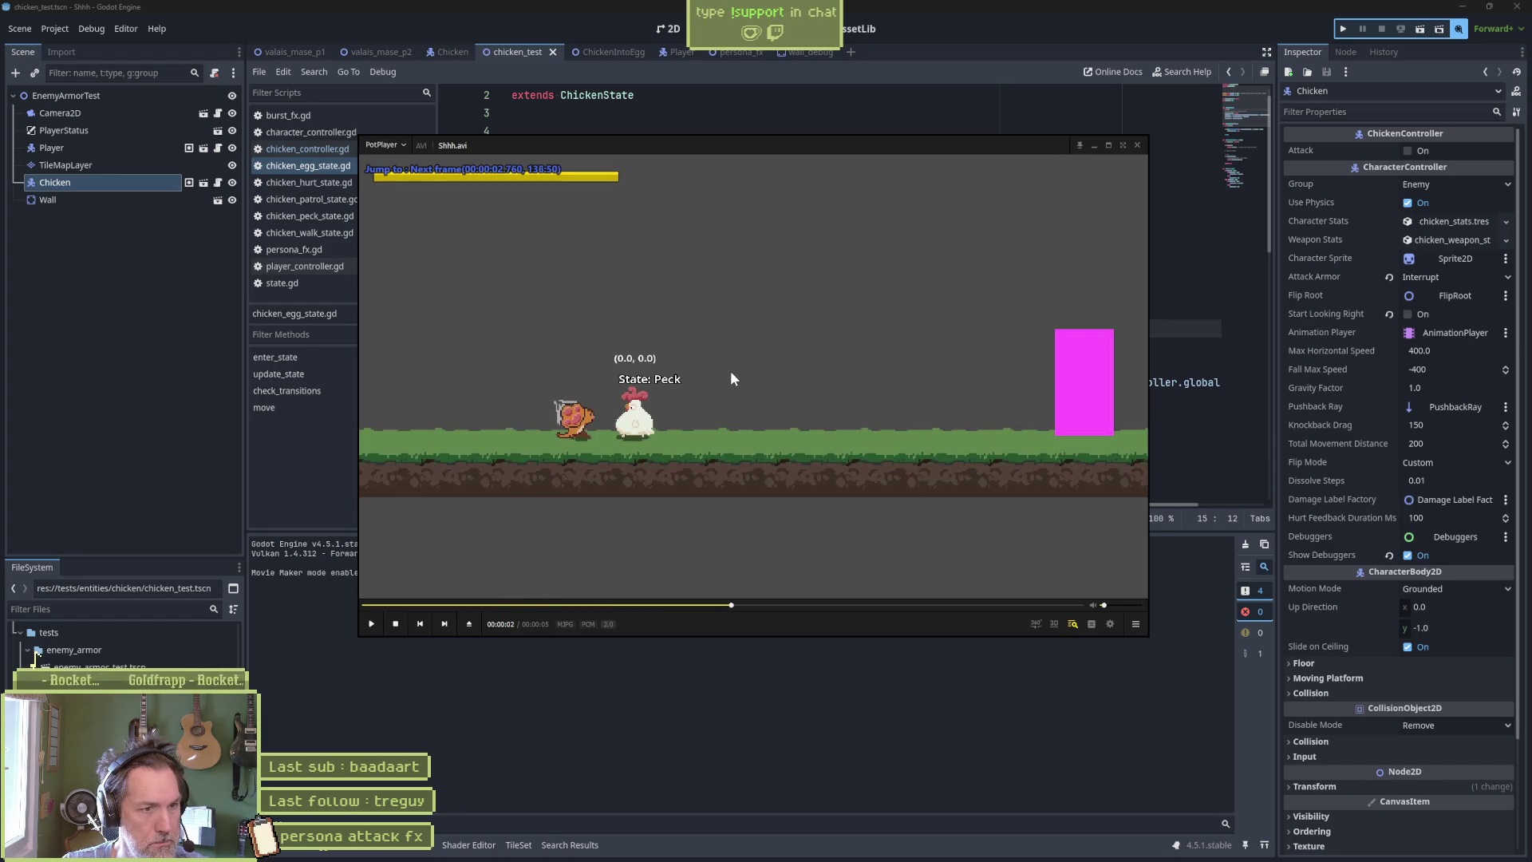
pyautogui.press('f')
pyautogui.press('f')
pyautogui.press('f')
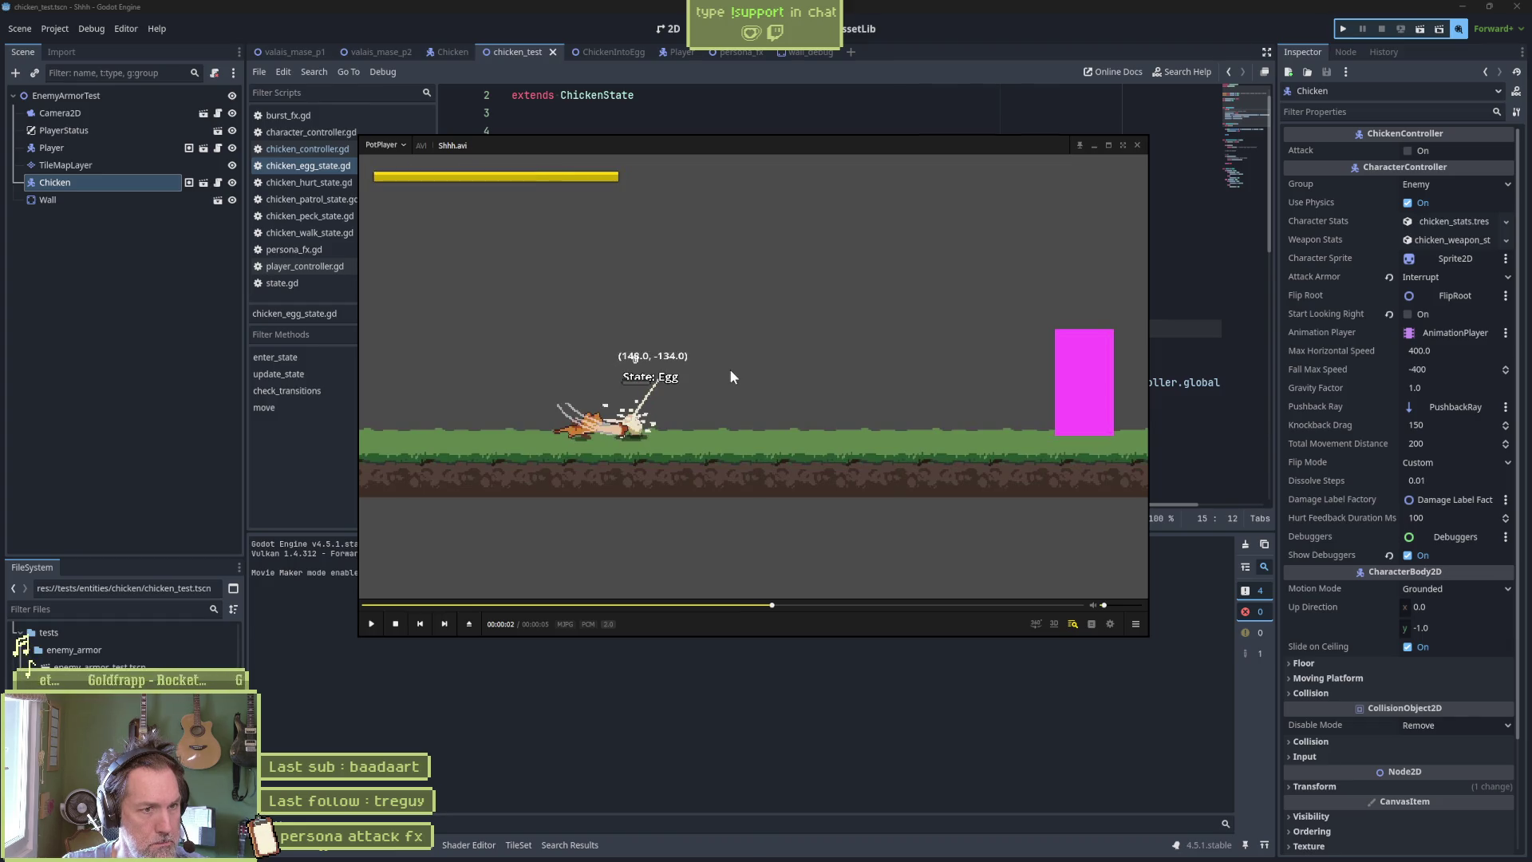
pyautogui.press('space')
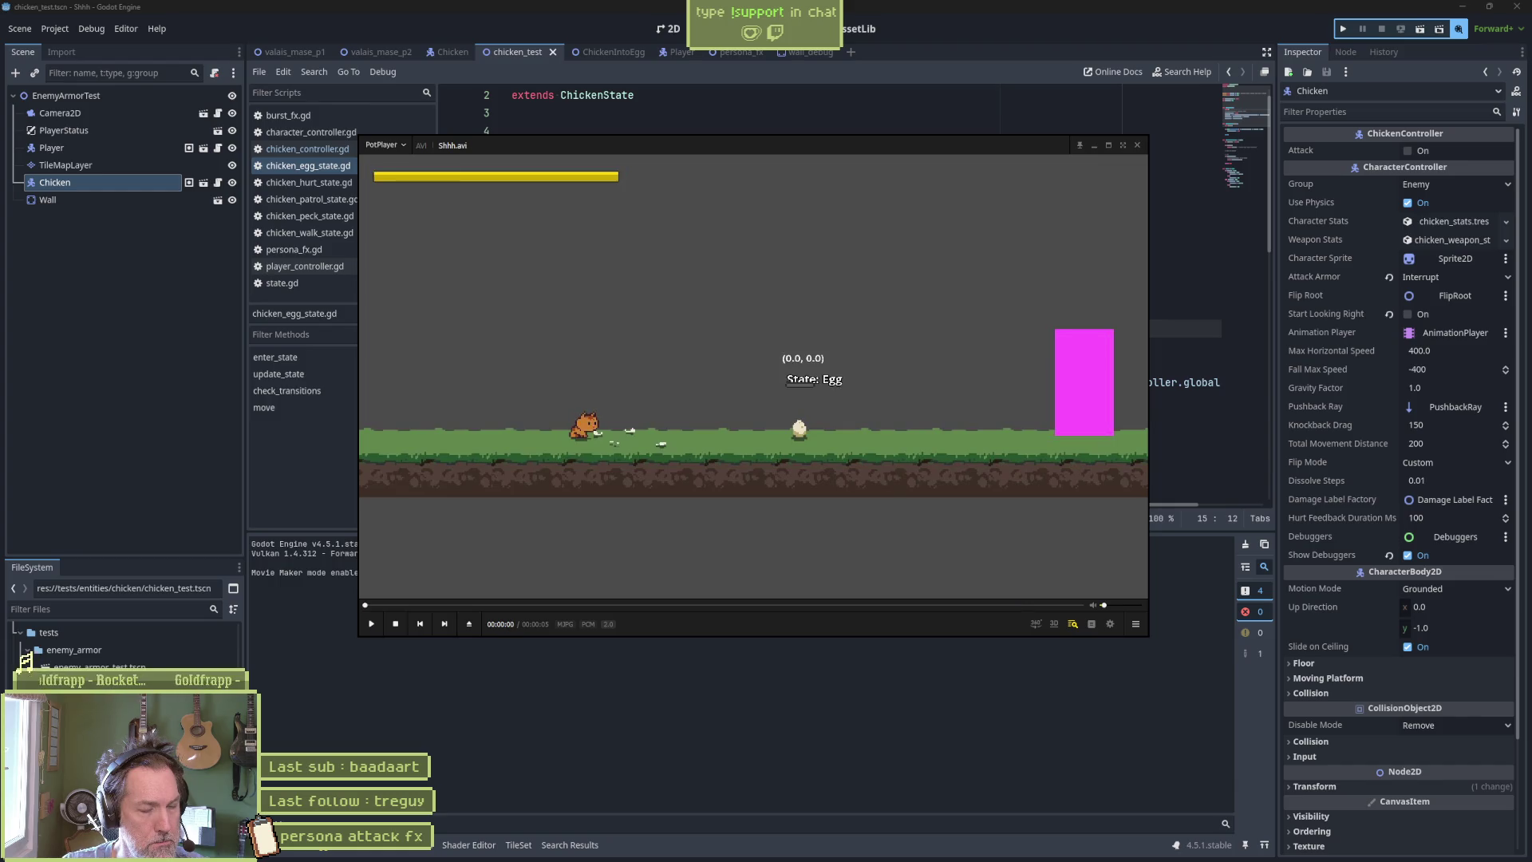
pyautogui.press('d')
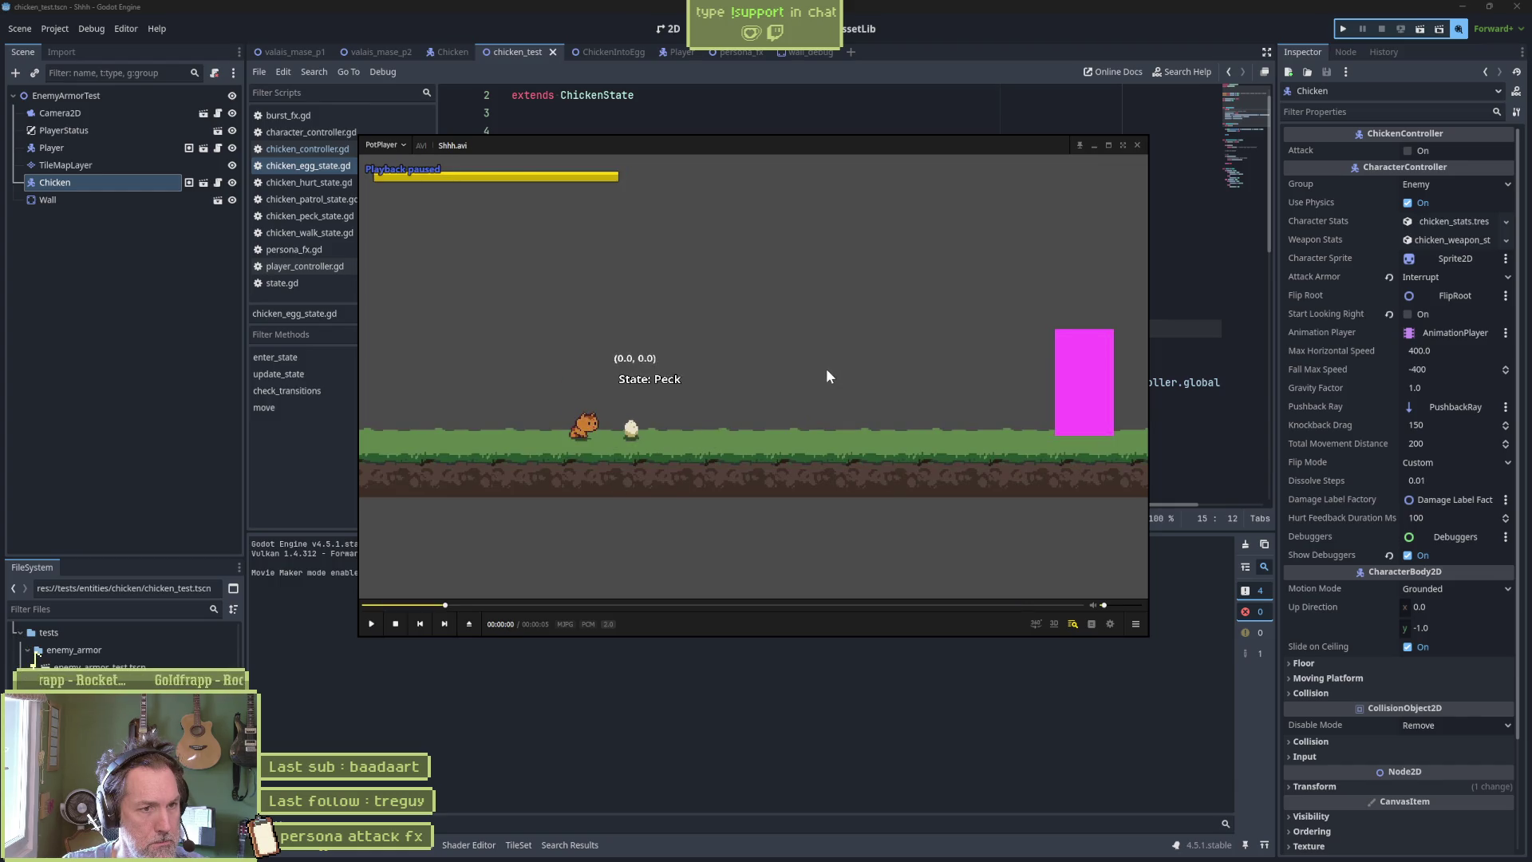
pyautogui.press('d')
pyautogui.press('d')
pyautogui.press('d')
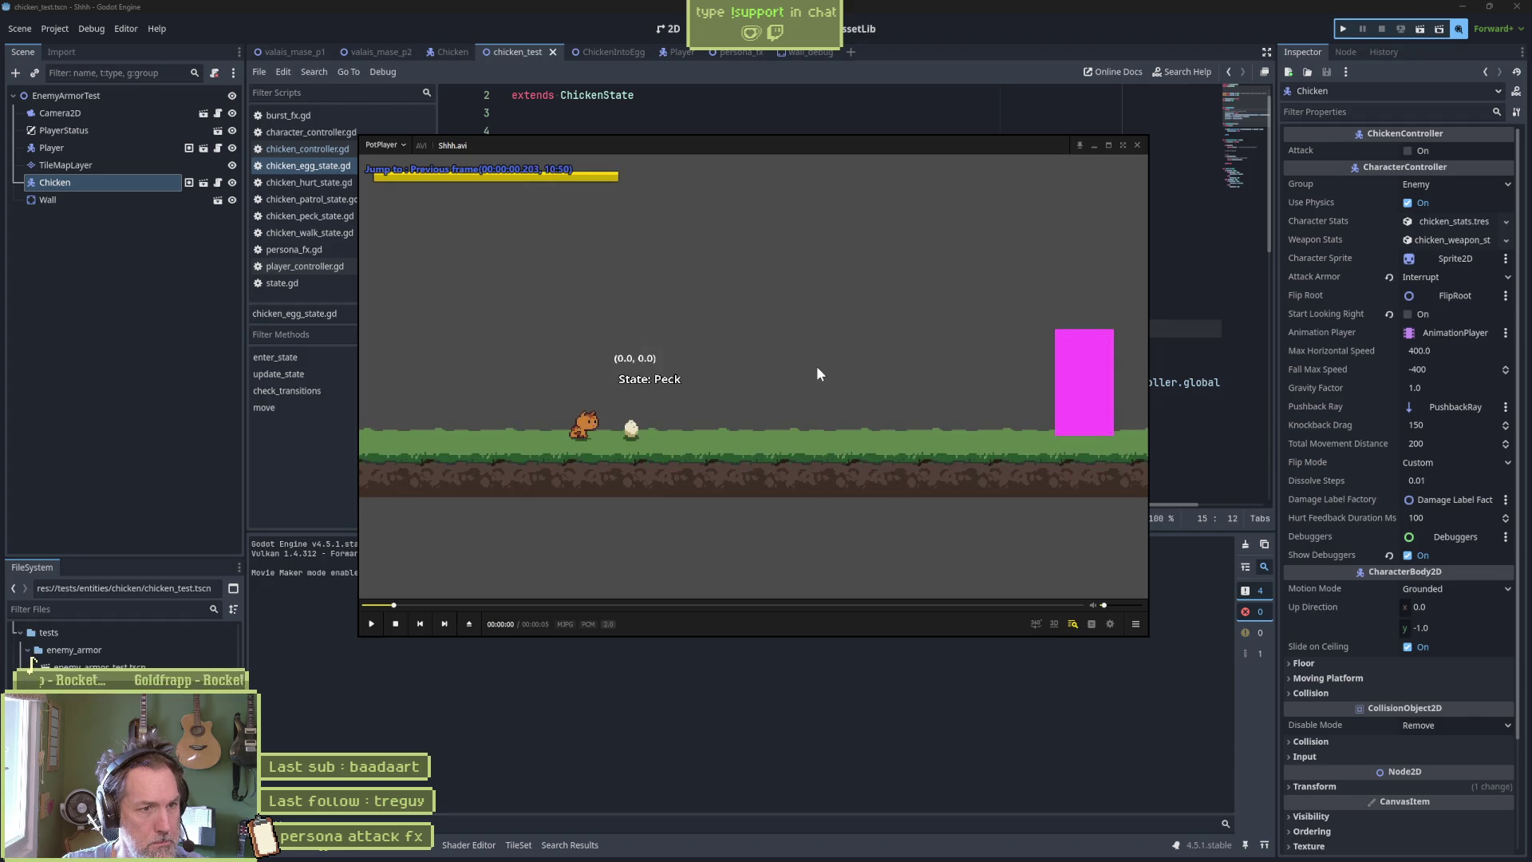
pyautogui.press('d')
pyautogui.press('d')
pyautogui.press('d')
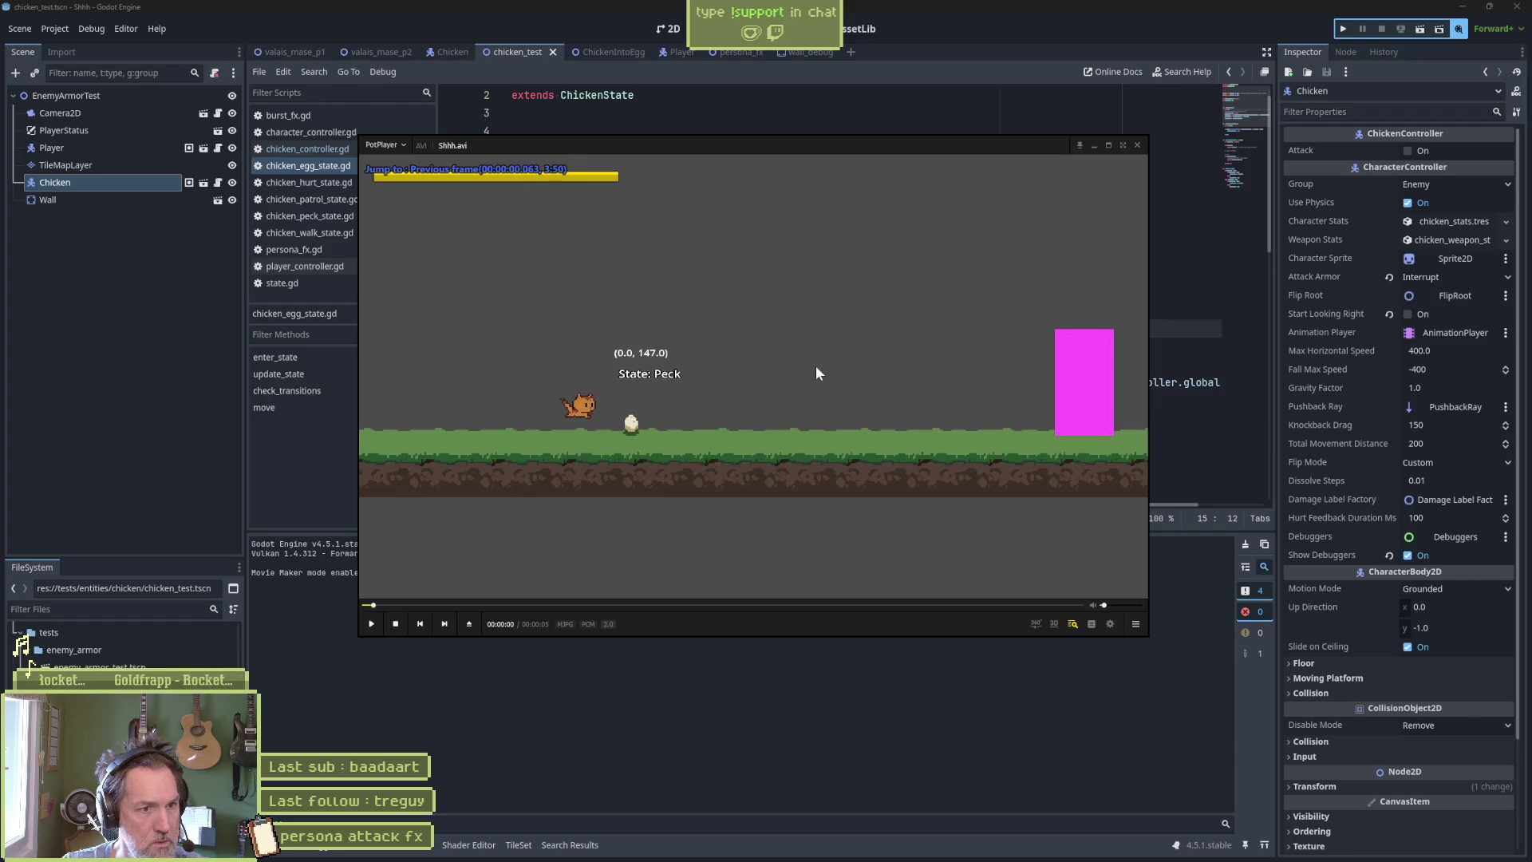
pyautogui.press('d')
pyautogui.press('d')
pyautogui.press('d')
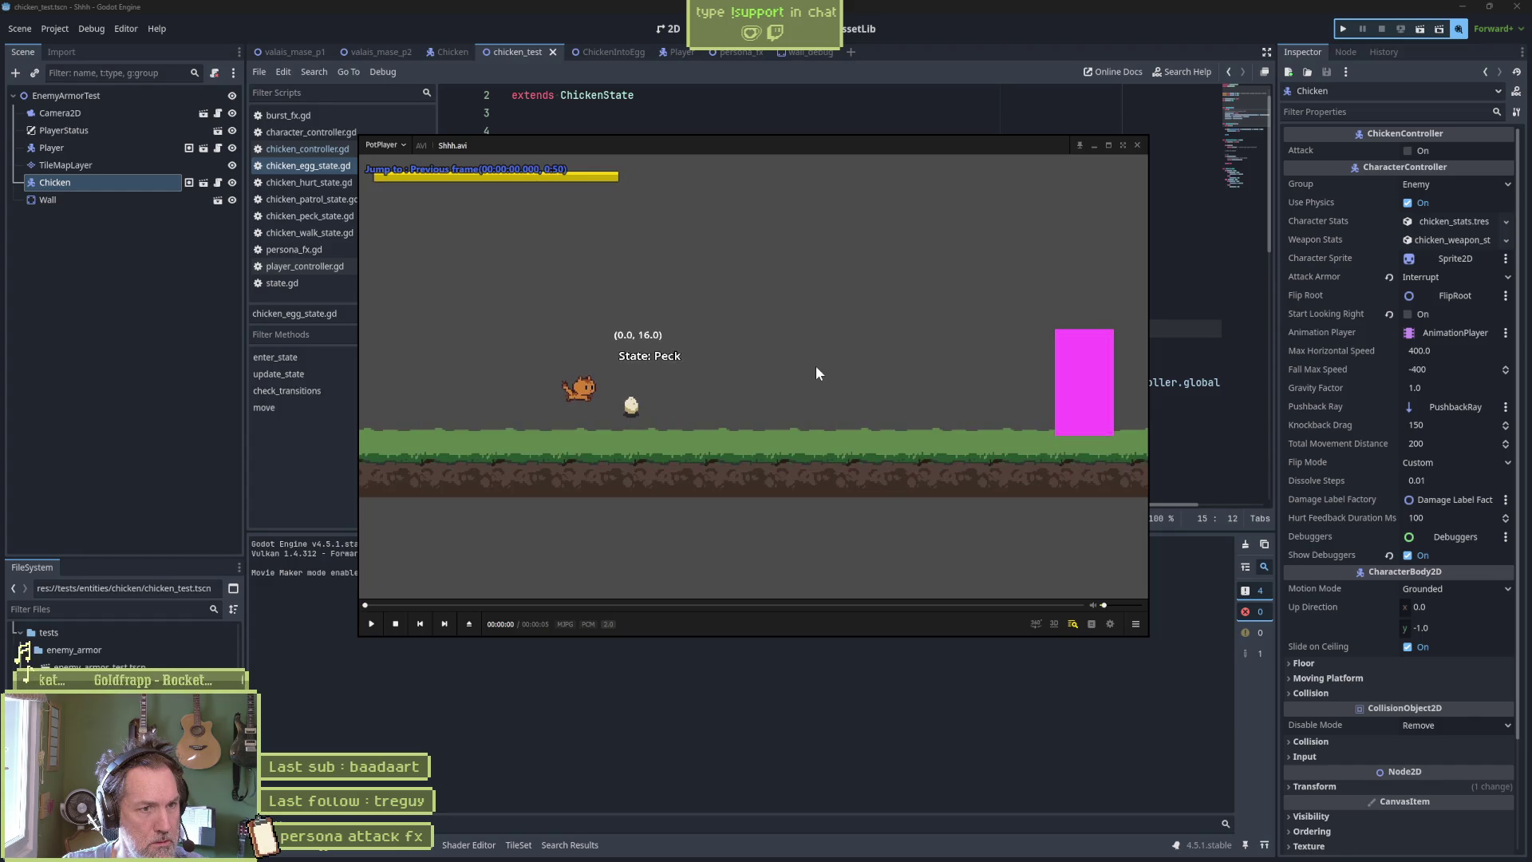
# Step frame by frame through the cat's jump and landing, then return to Godot.
pyautogui.press('f')
pyautogui.press('f')
pyautogui.press('f')
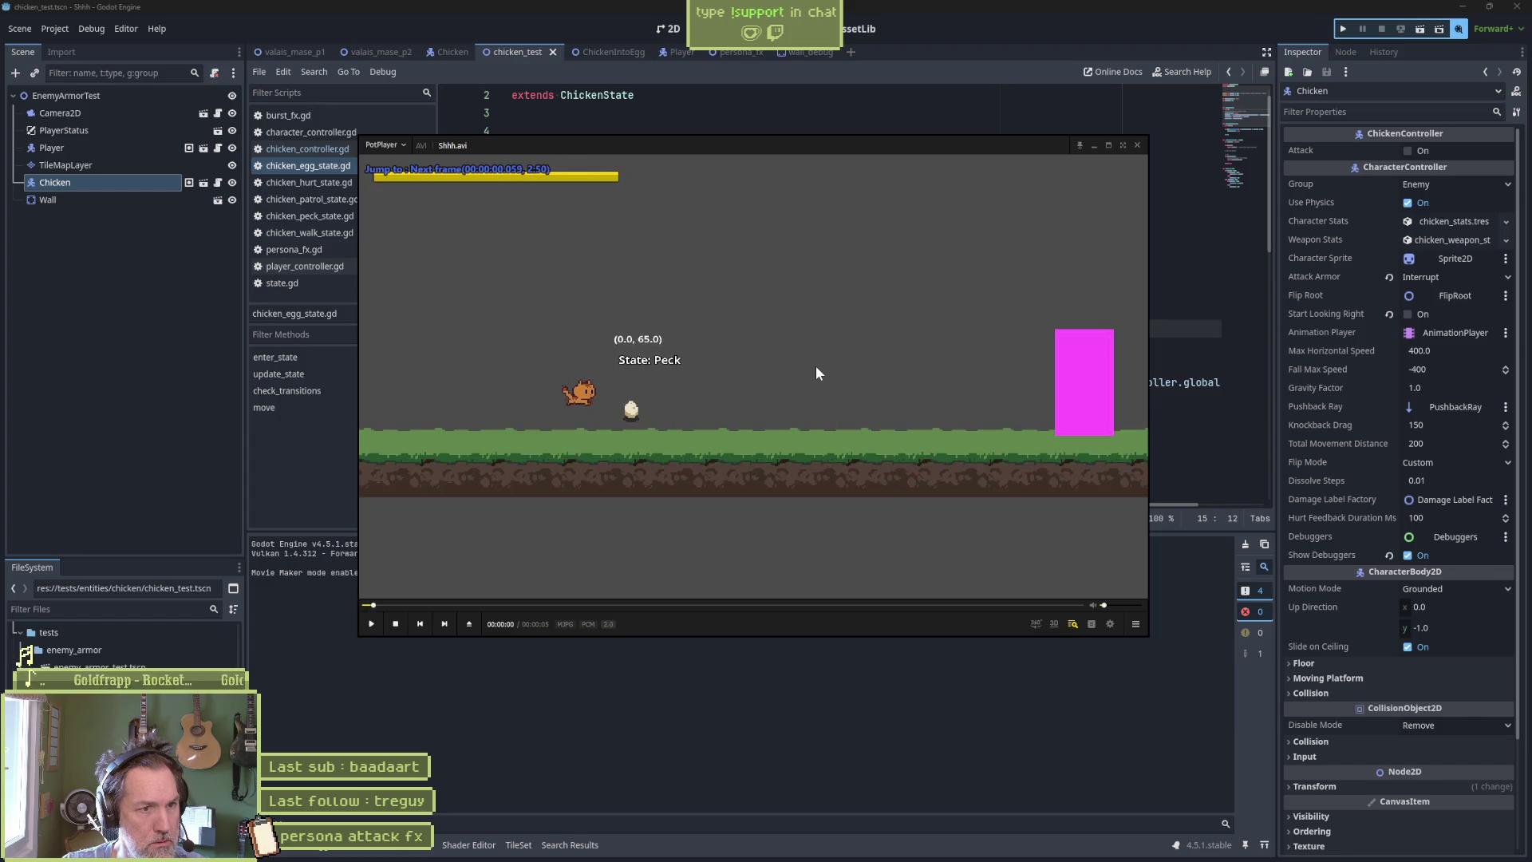
pyautogui.press('f')
pyautogui.press('f')
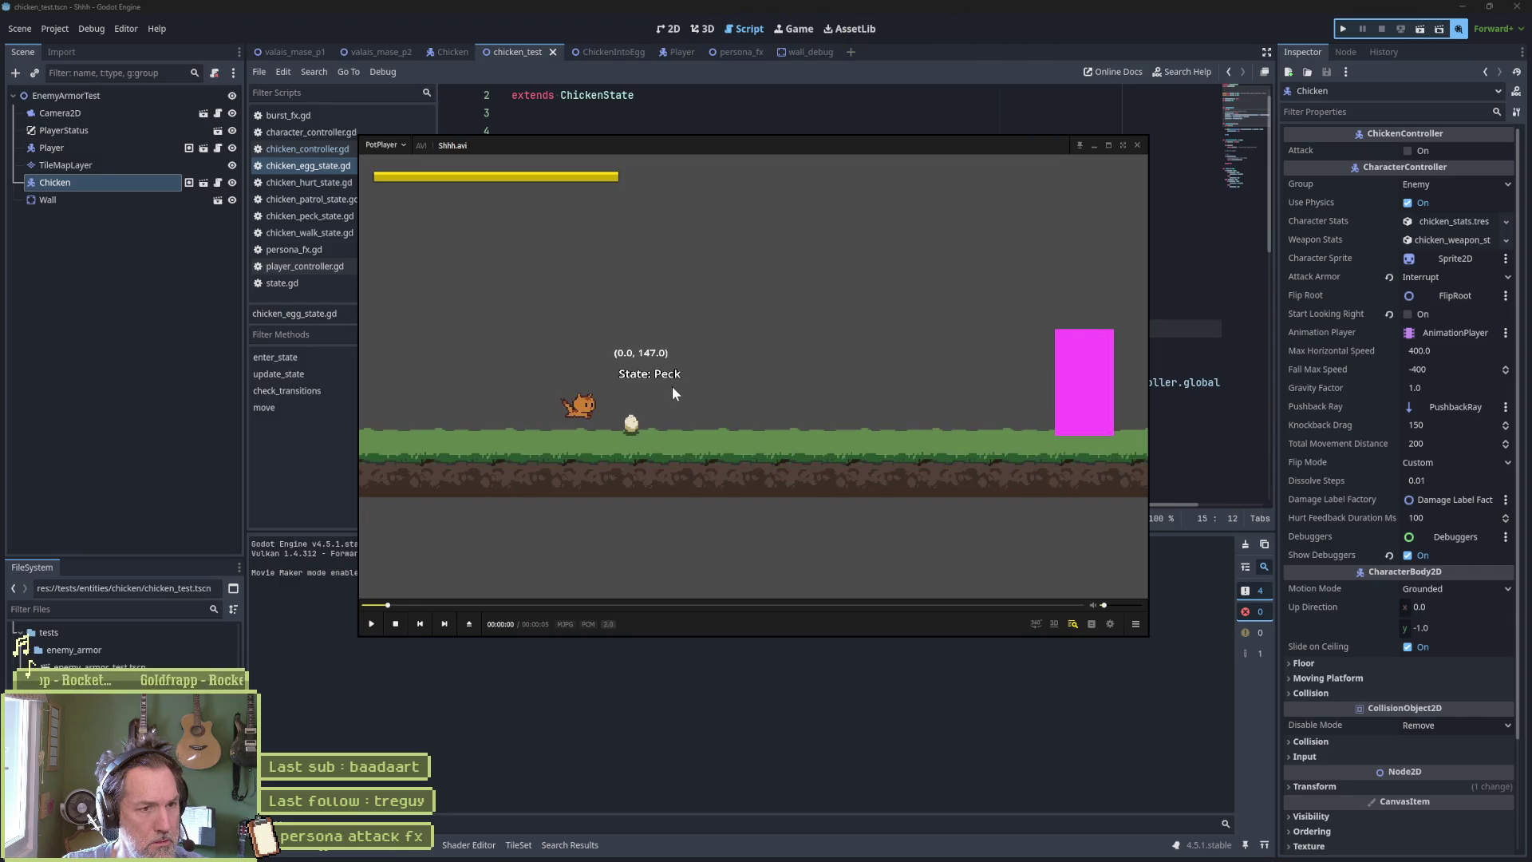
pyautogui.press('f')
pyautogui.press('f')
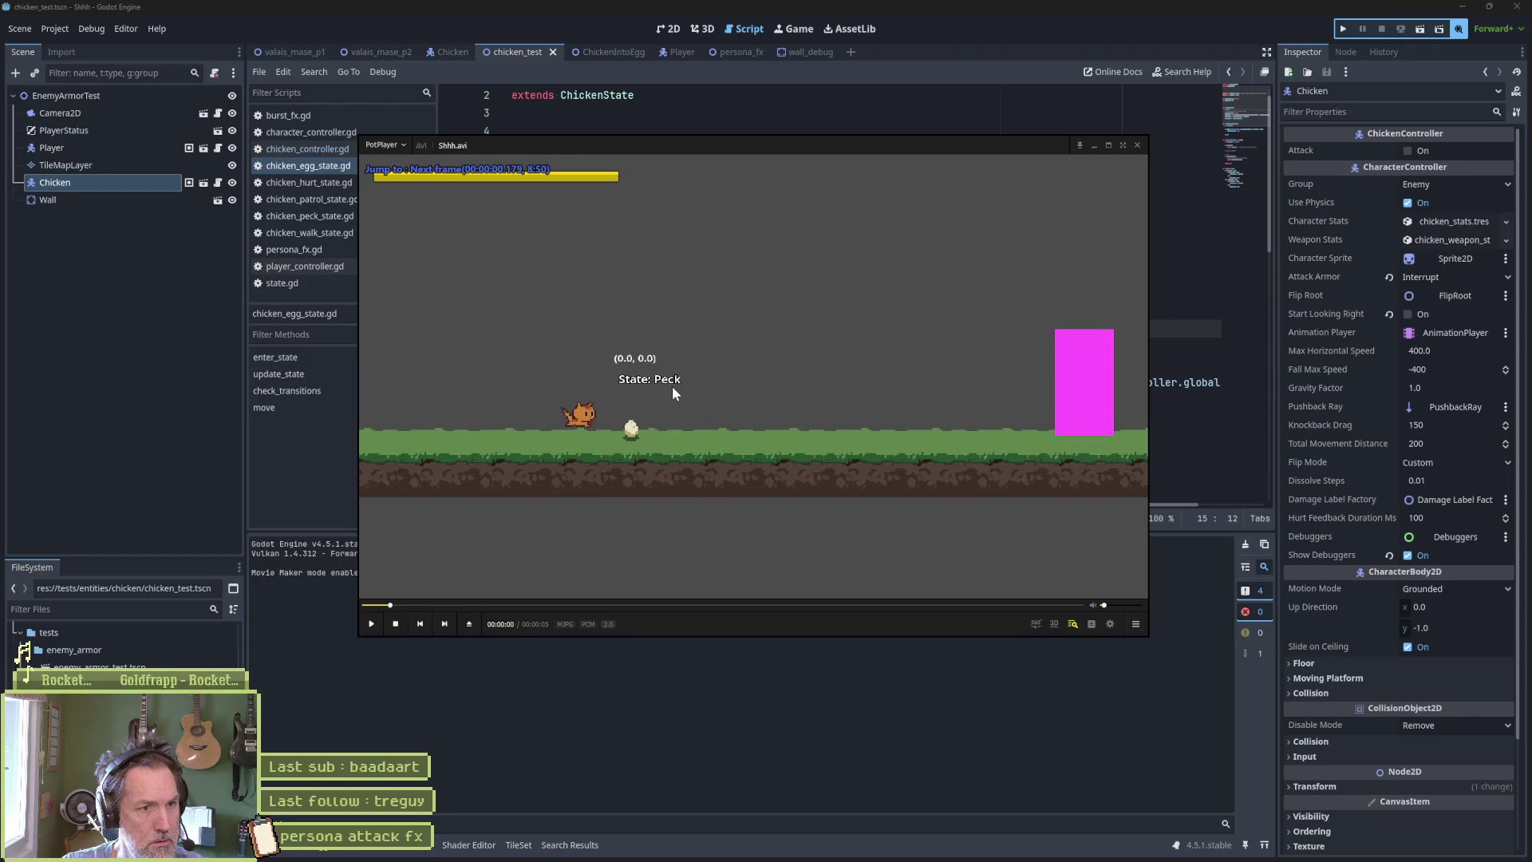
pyautogui.press('f')
pyautogui.press('f')
pyautogui.press('f')
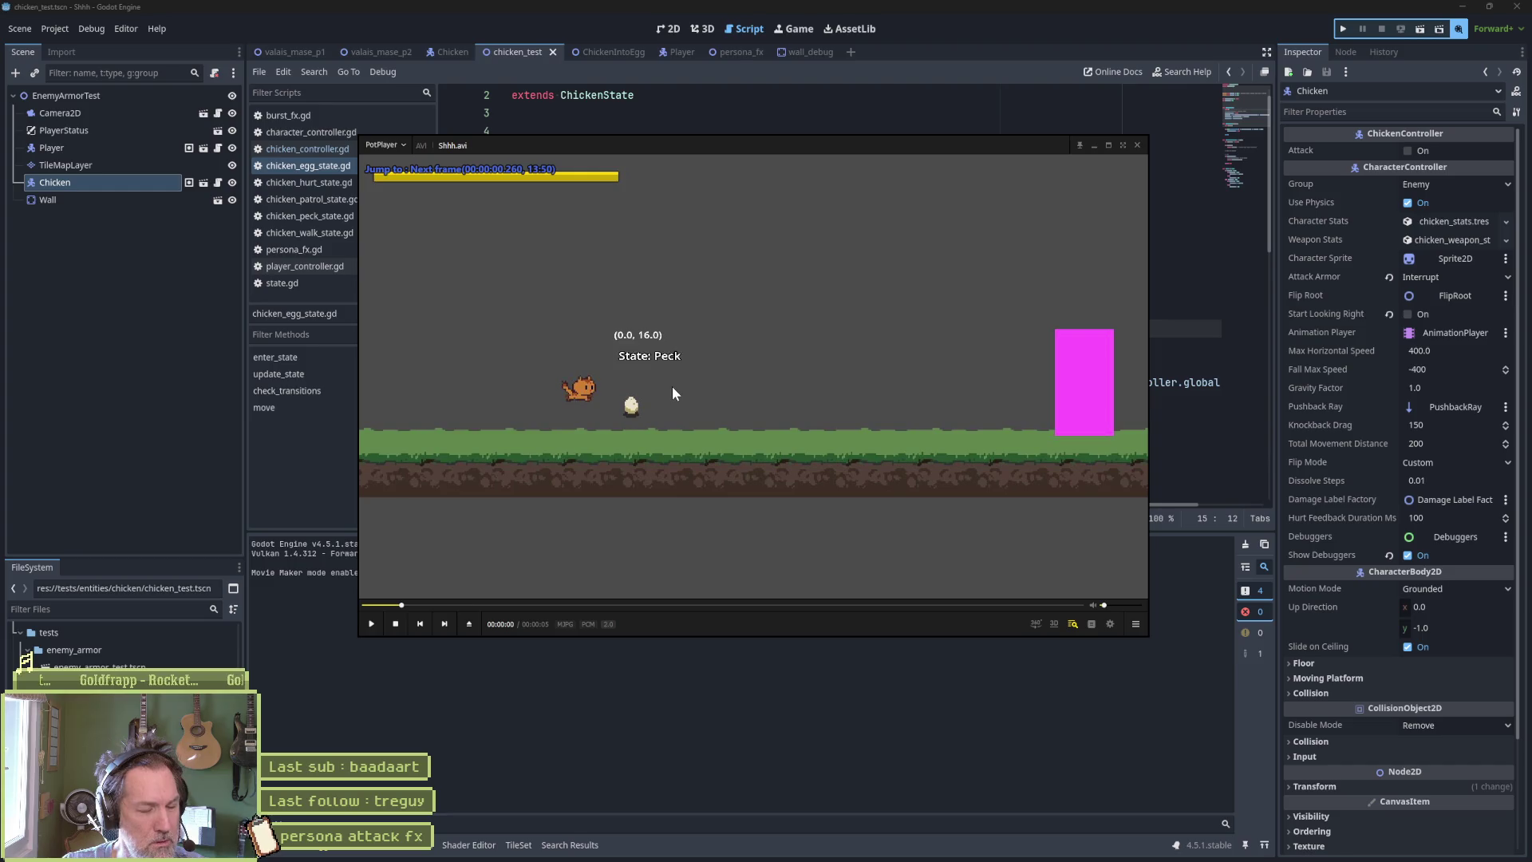
pyautogui.press('d')
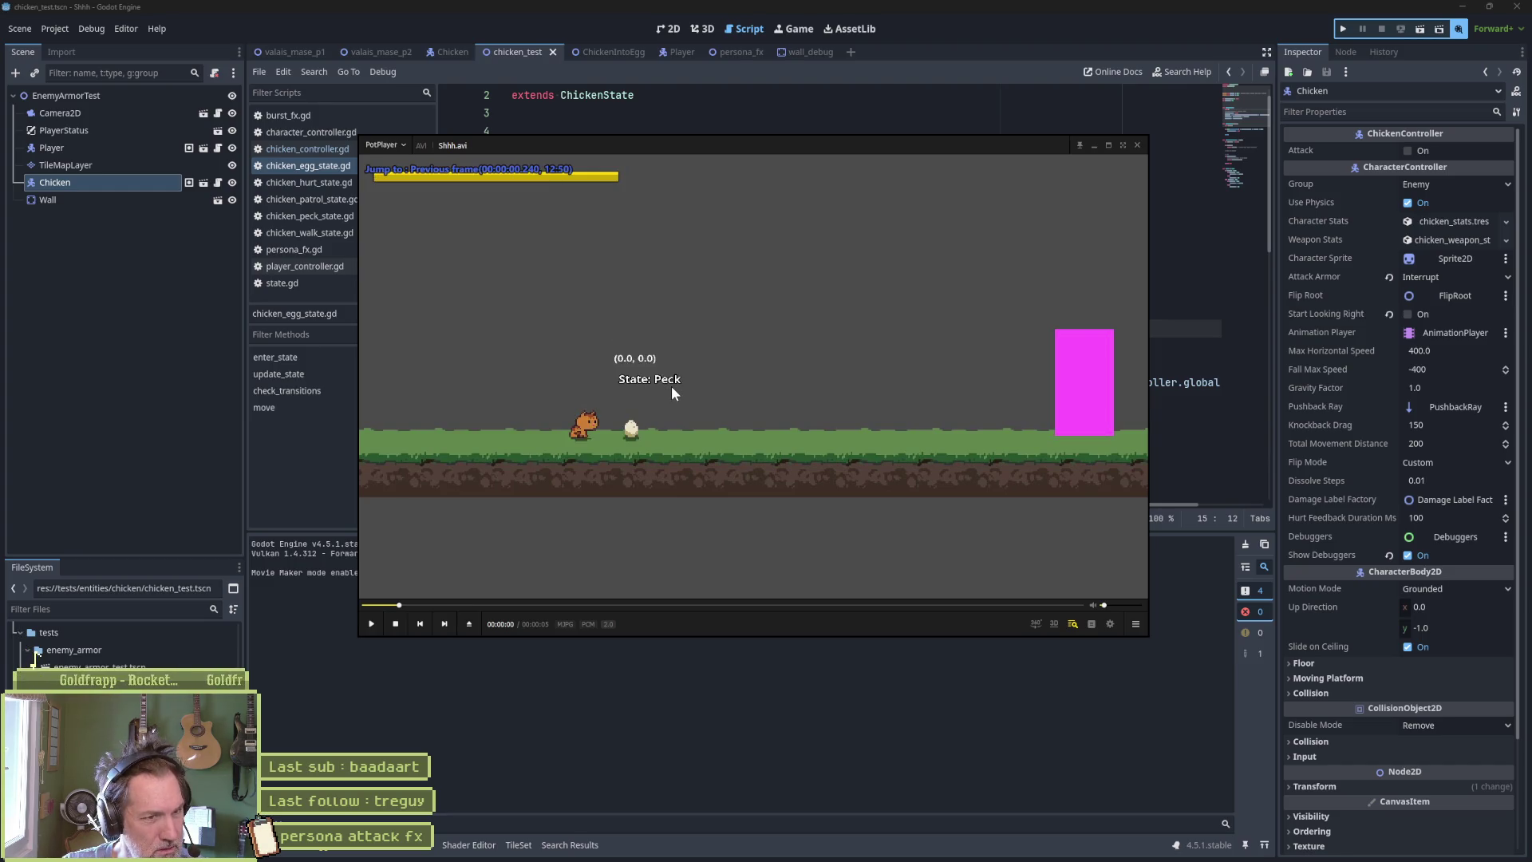
pyautogui.press('f')
pyautogui.press('f')
pyautogui.press('f')
pyautogui.press('f')
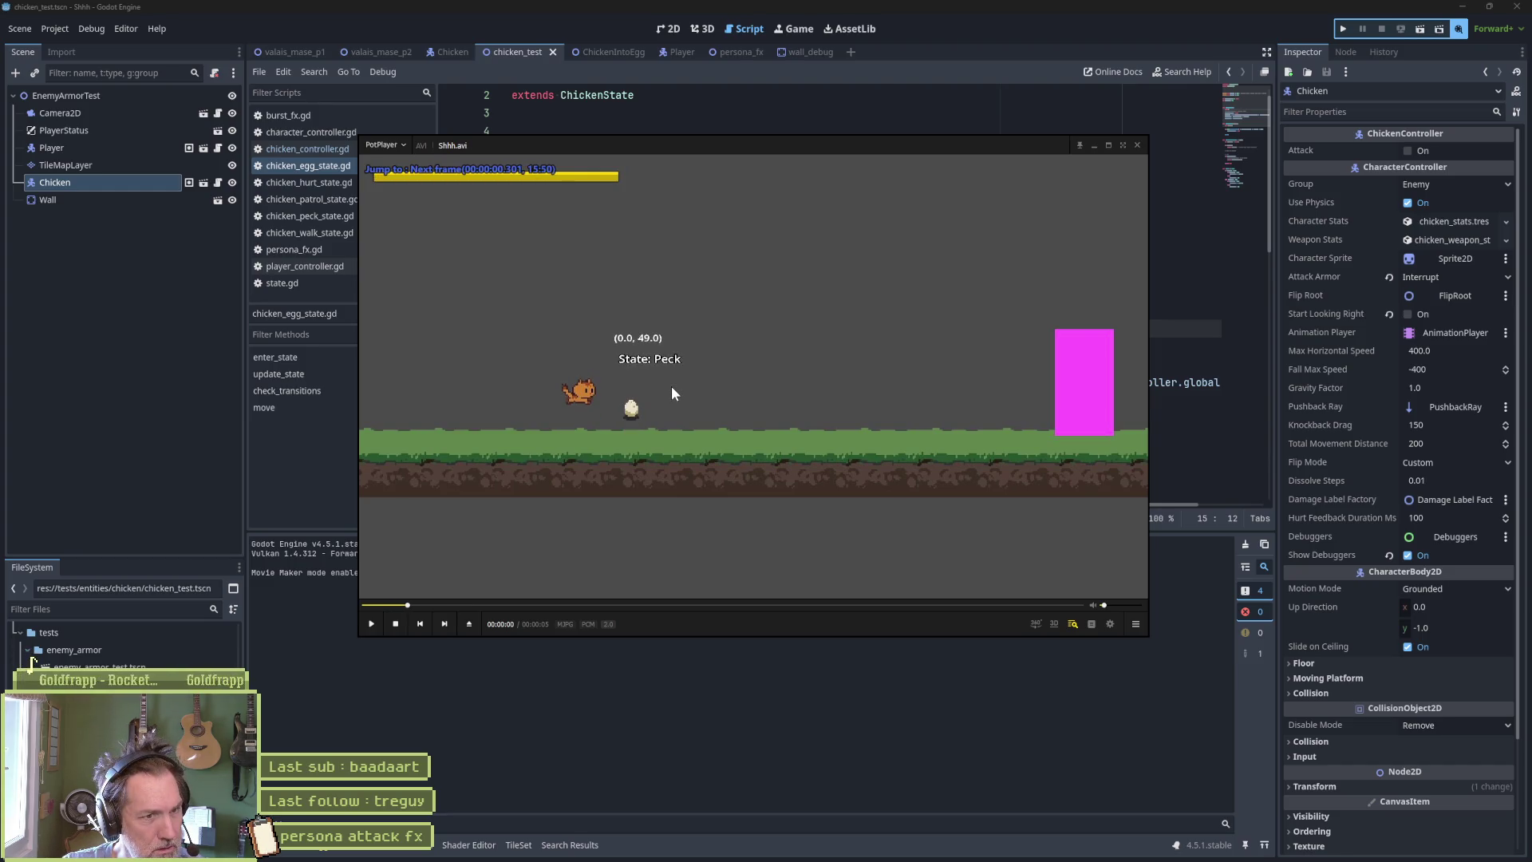
pyautogui.press('f')
pyautogui.press('f')
pyautogui.press('f')
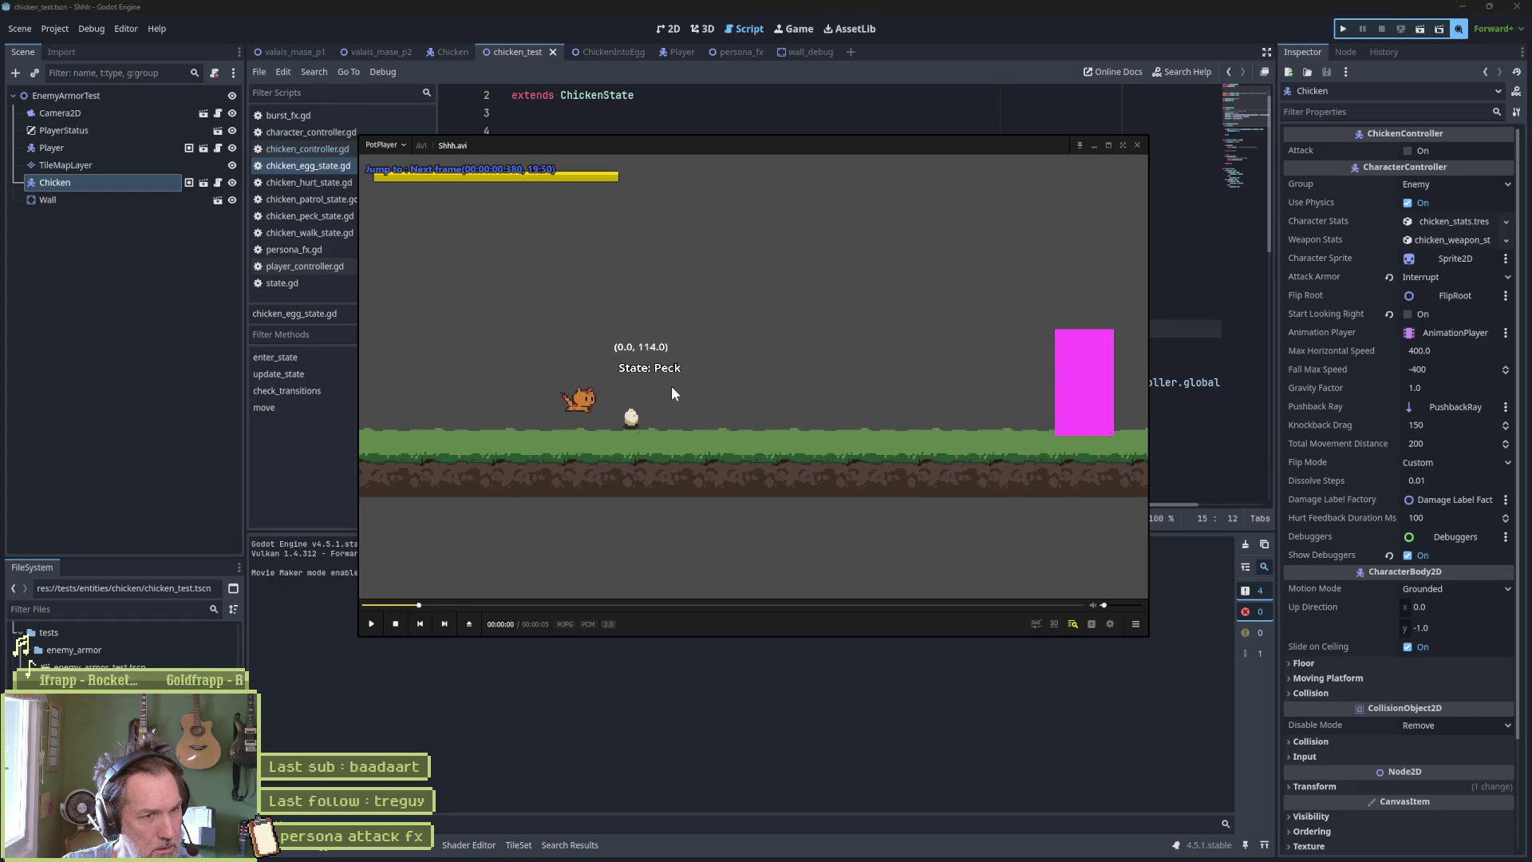
pyautogui.press('f')
pyautogui.press('f')
pyautogui.press('f')
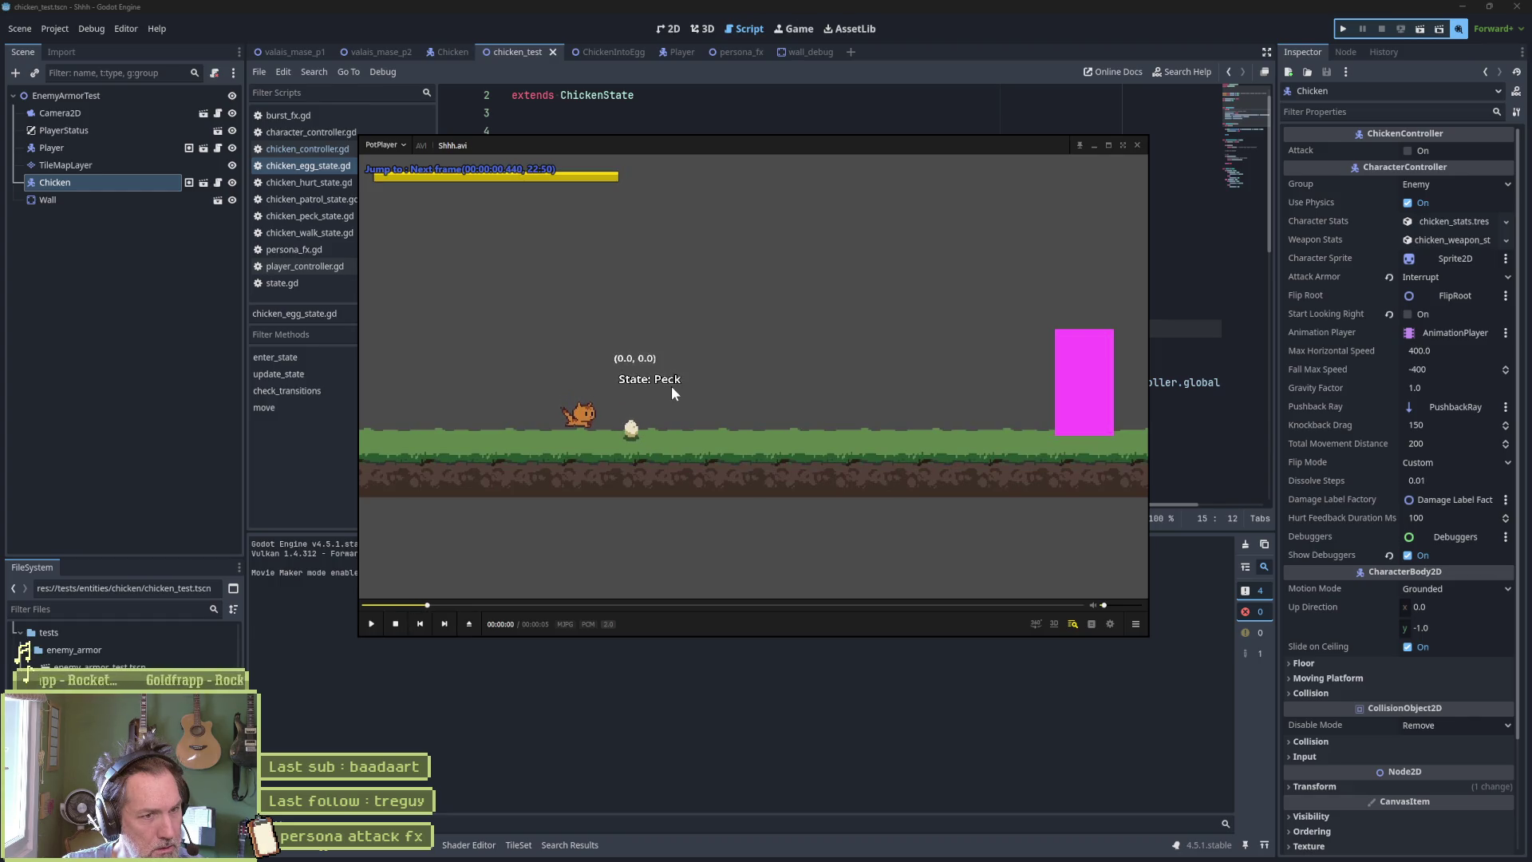
pyautogui.press('f')
pyautogui.press('f')
pyautogui.press('f')
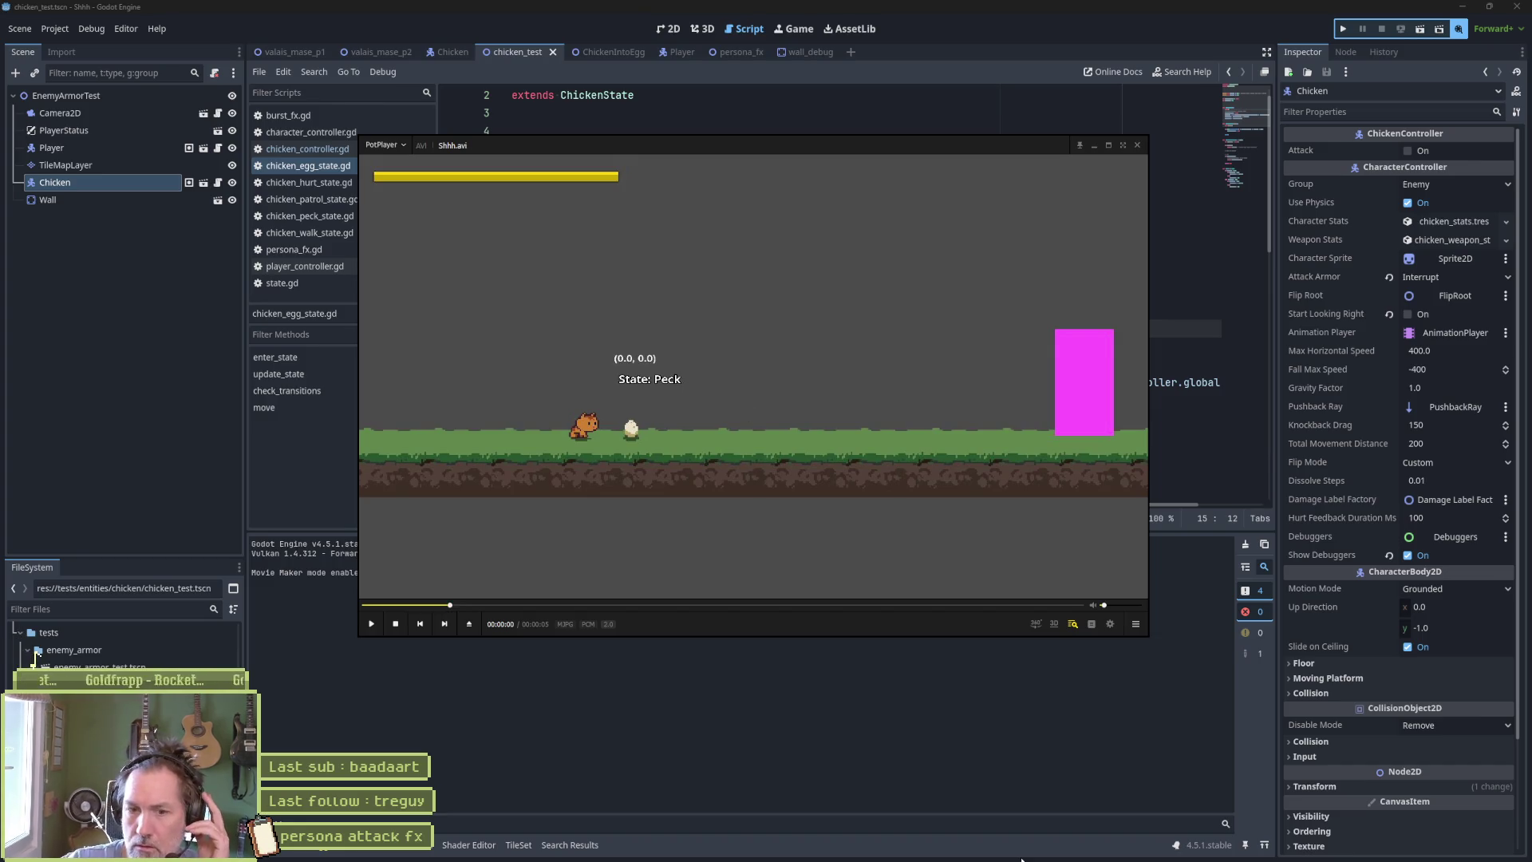
pyautogui.moveTo(160, 860)
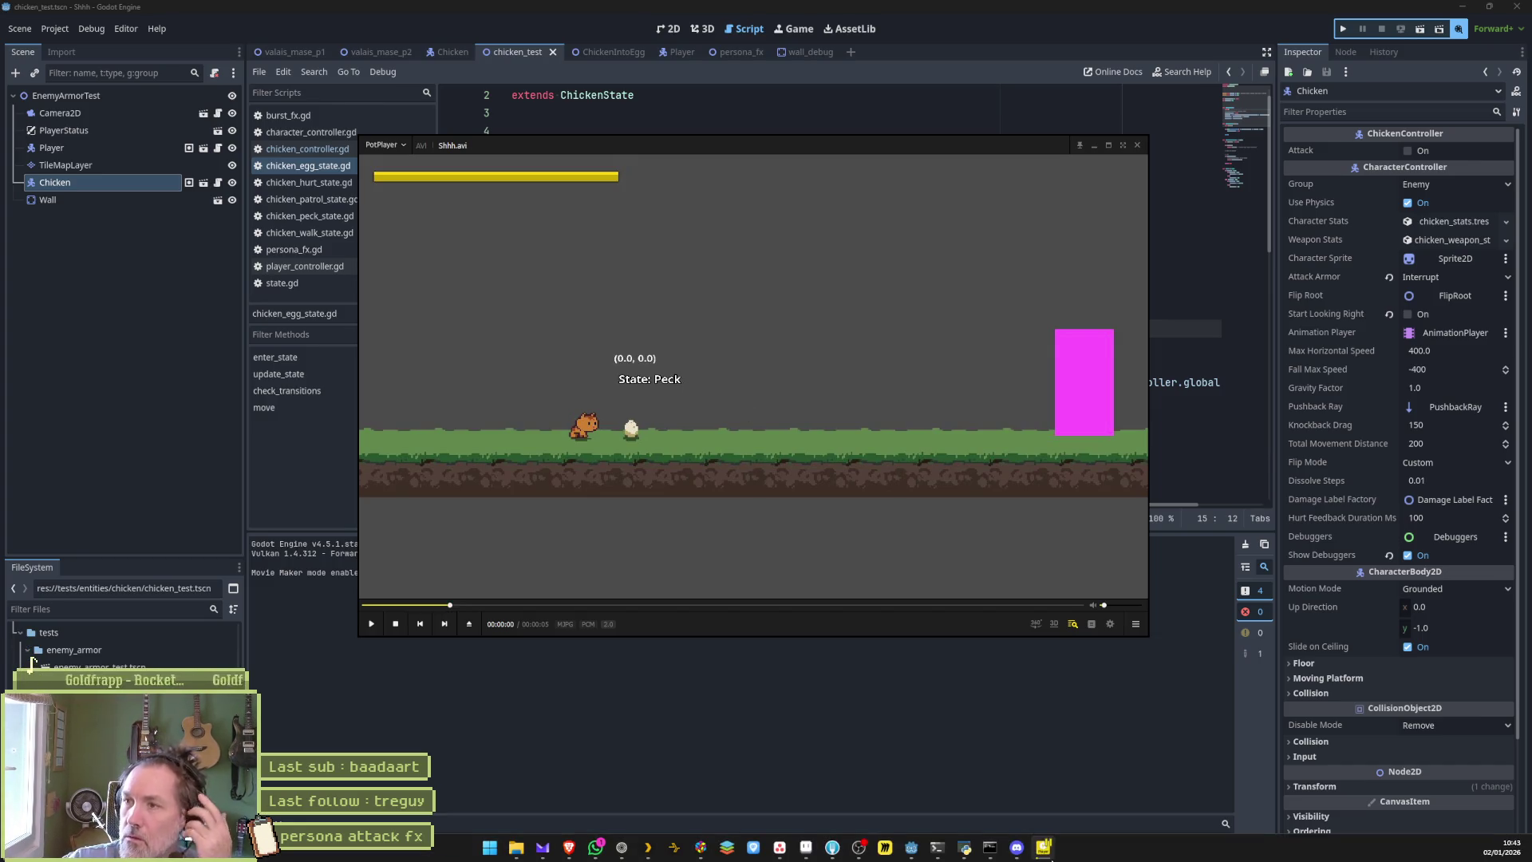
pyautogui.click(176, 317)
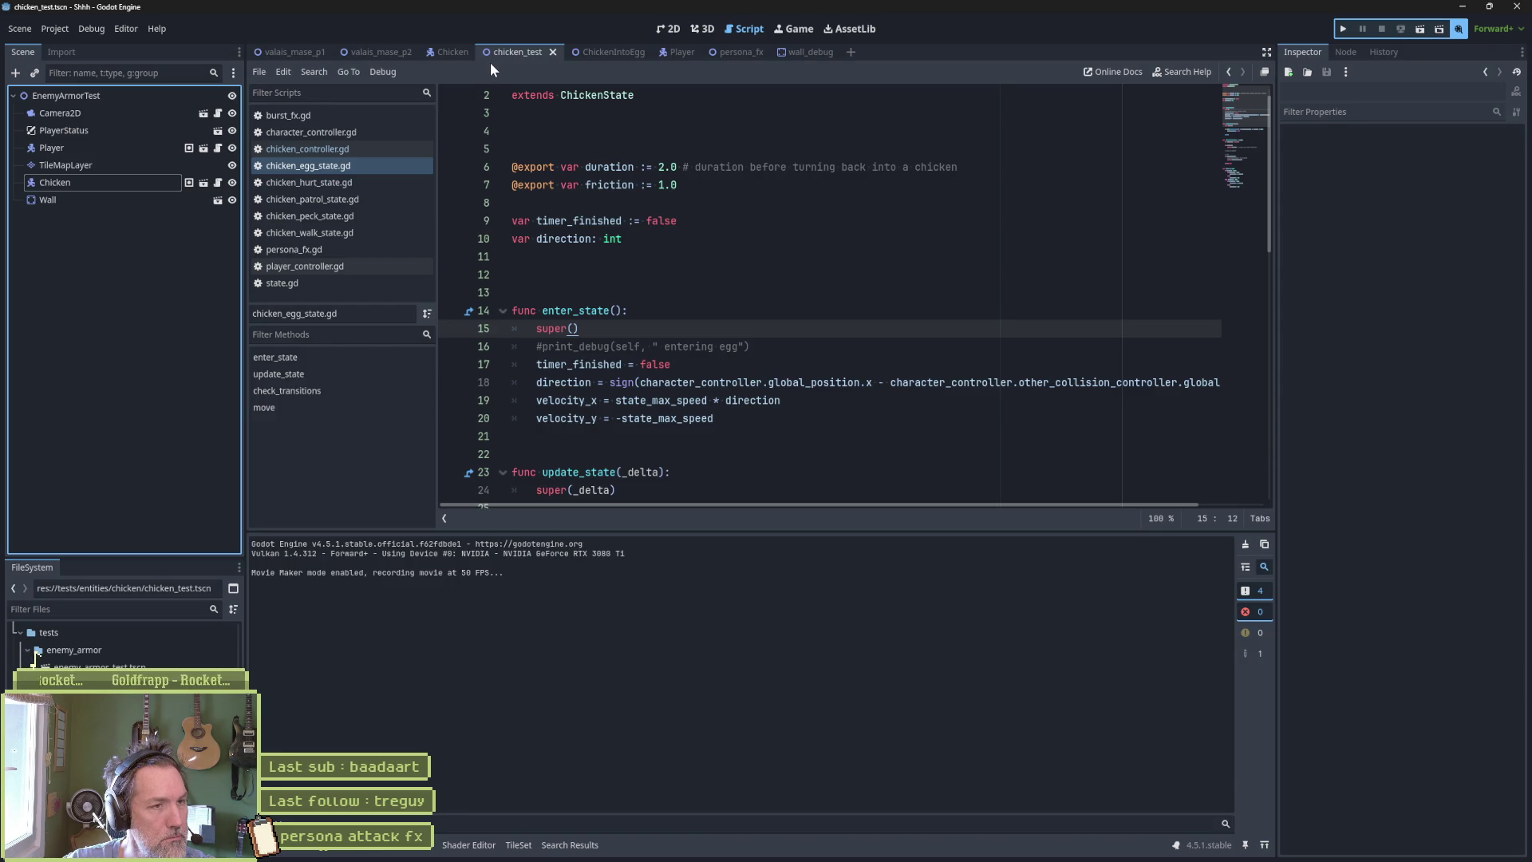
# Open chicken_peck_state.gd from the Chicken's StateMachine and breakpoint line 12's switch to state_machine.hurt.
pyautogui.click(452, 50)
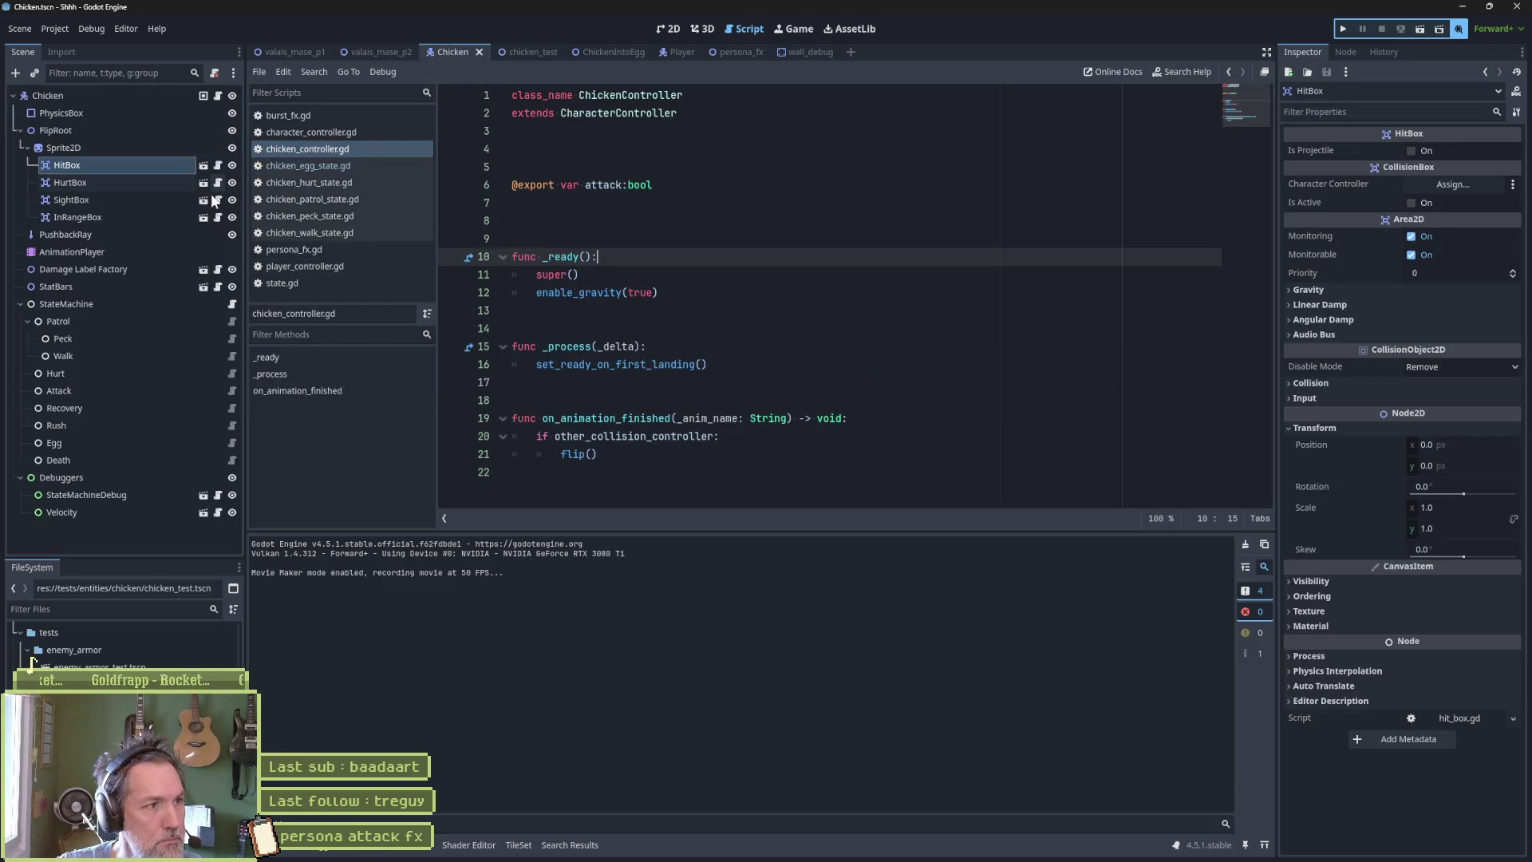
pyautogui.click(151, 307)
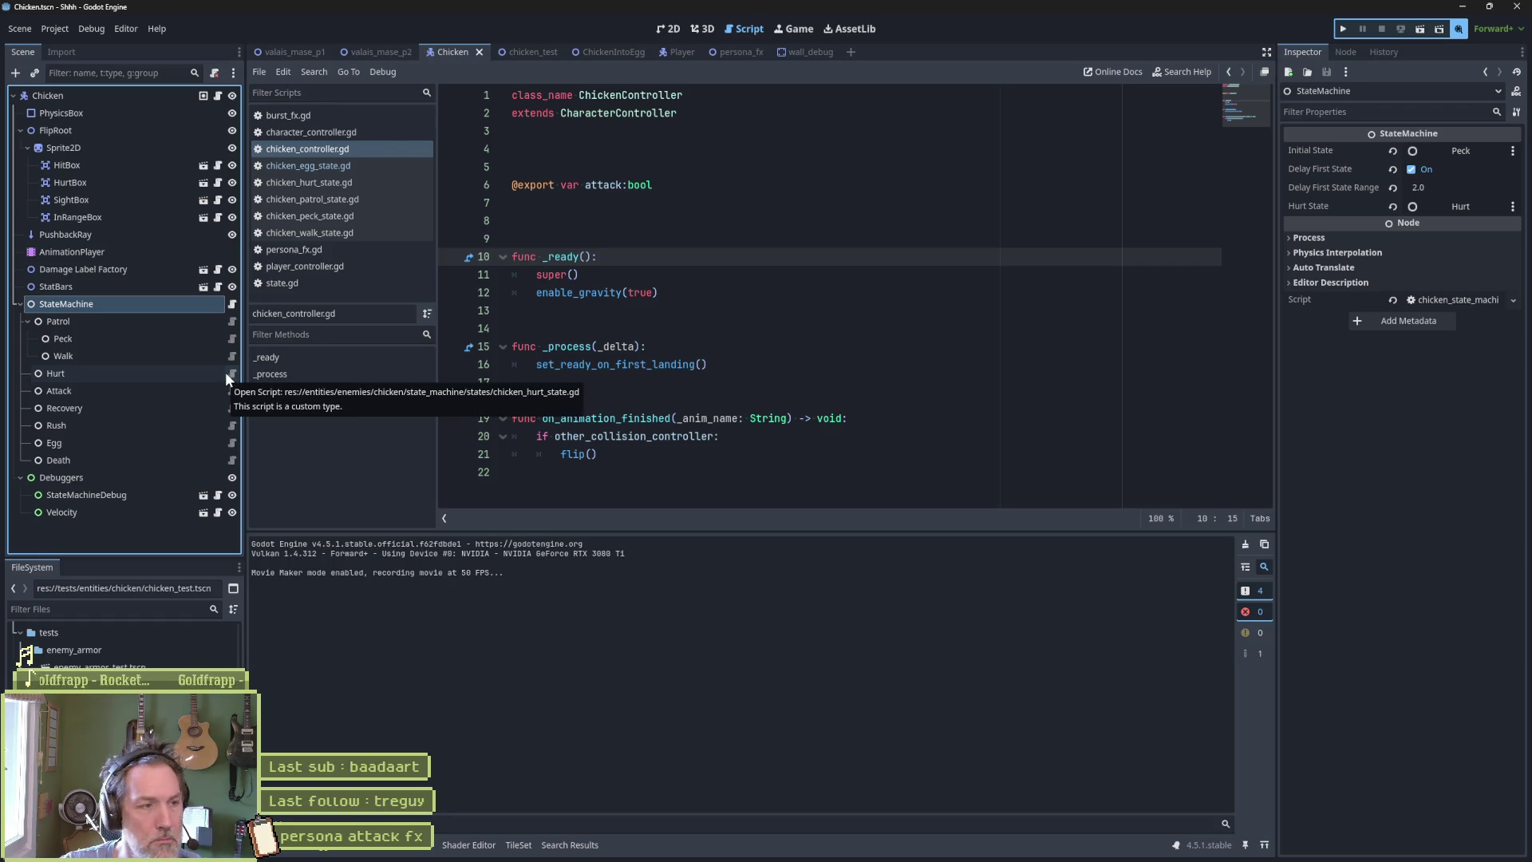
pyautogui.click(232, 338)
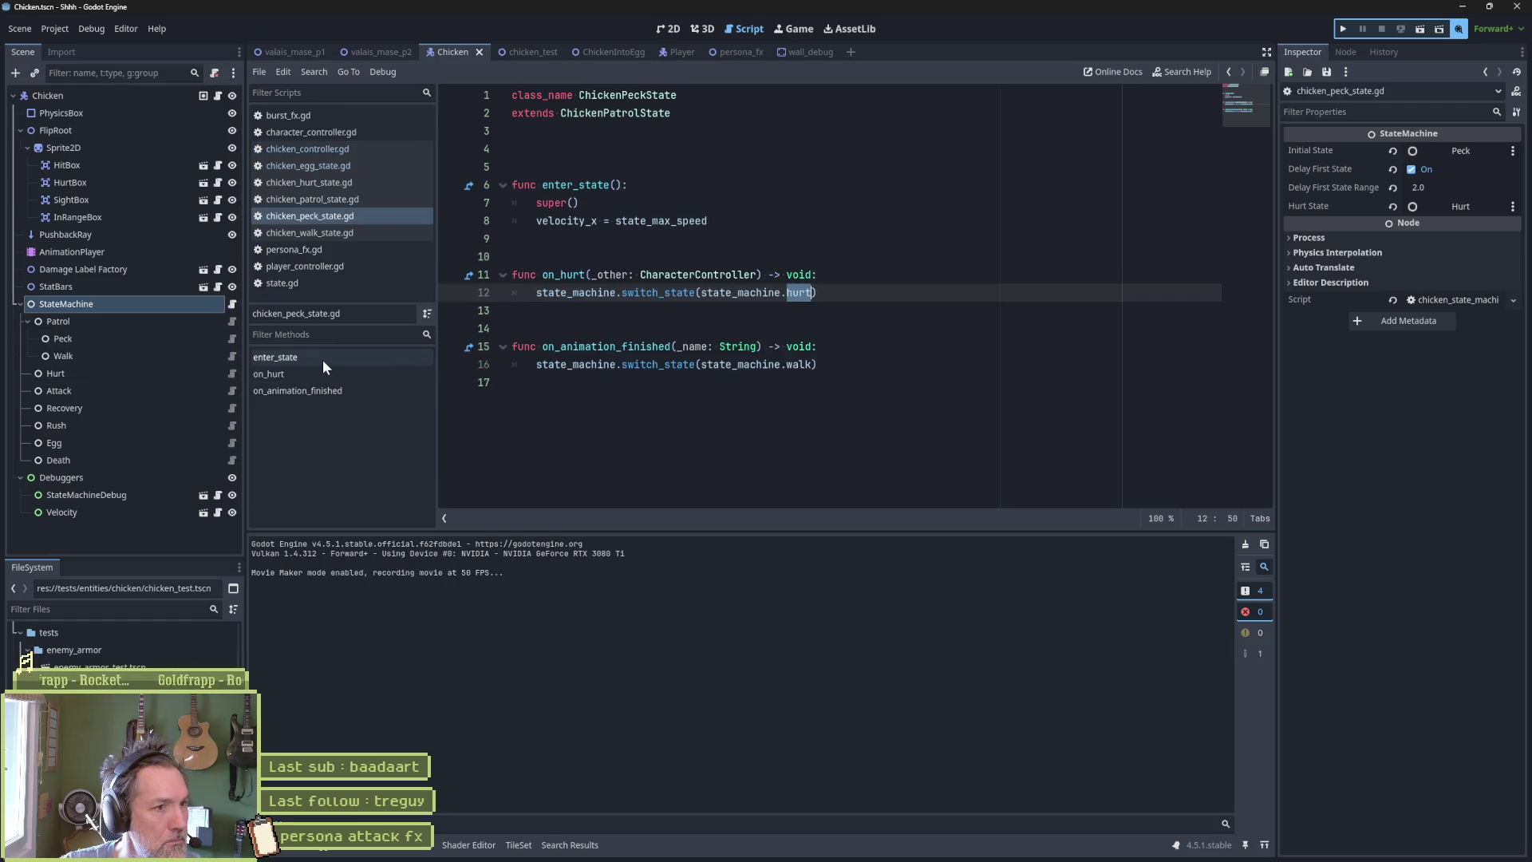
pyautogui.moveTo(623, 363); pyautogui.dragTo(823, 363)
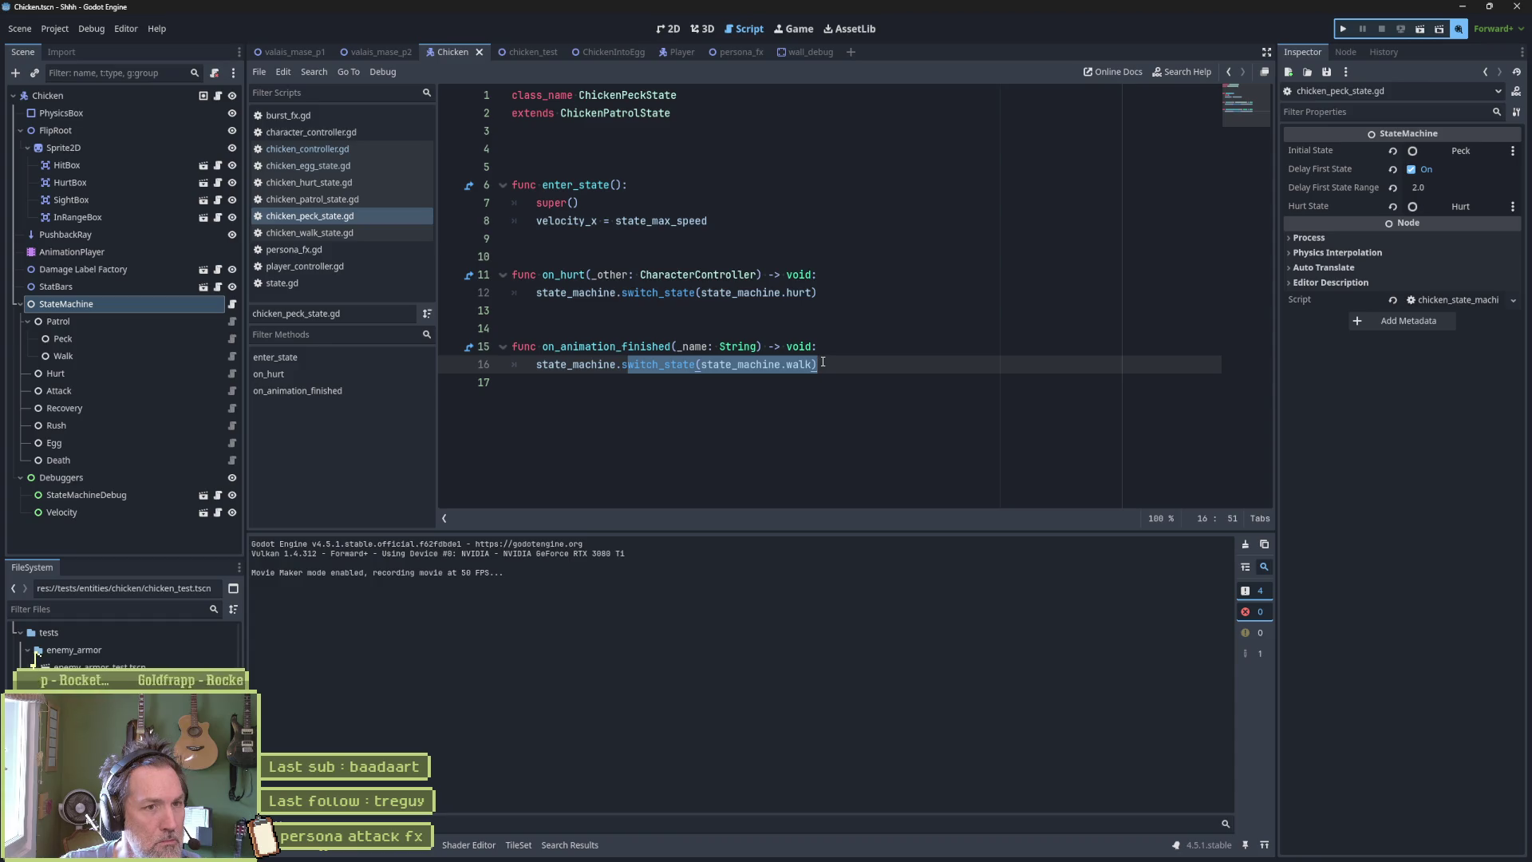
pyautogui.moveTo(832, 295); pyautogui.dragTo(606, 289)
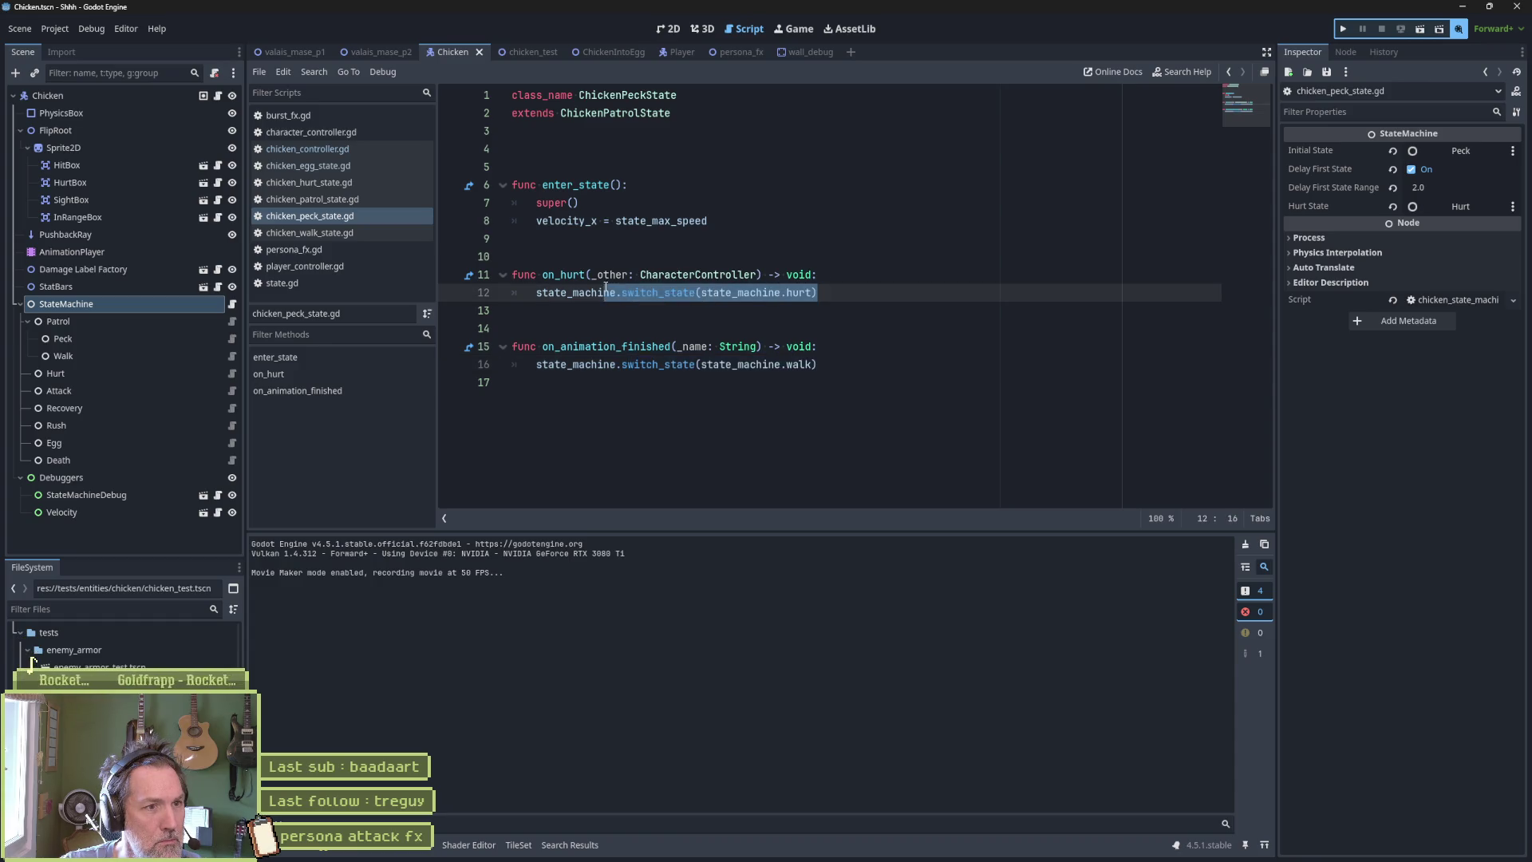
pyautogui.click(451, 294)
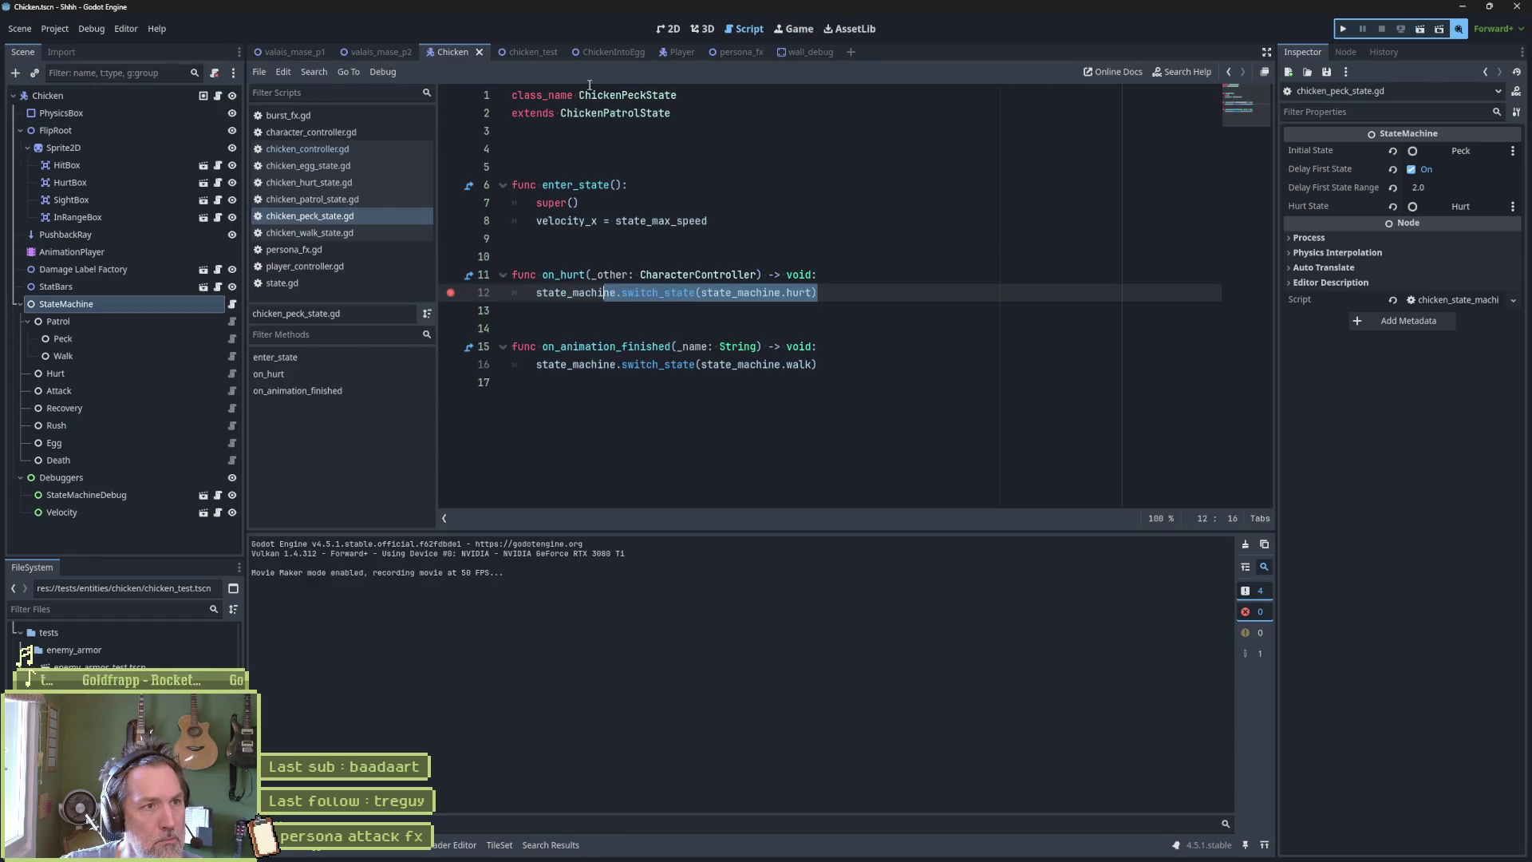
pyautogui.click(546, 51)
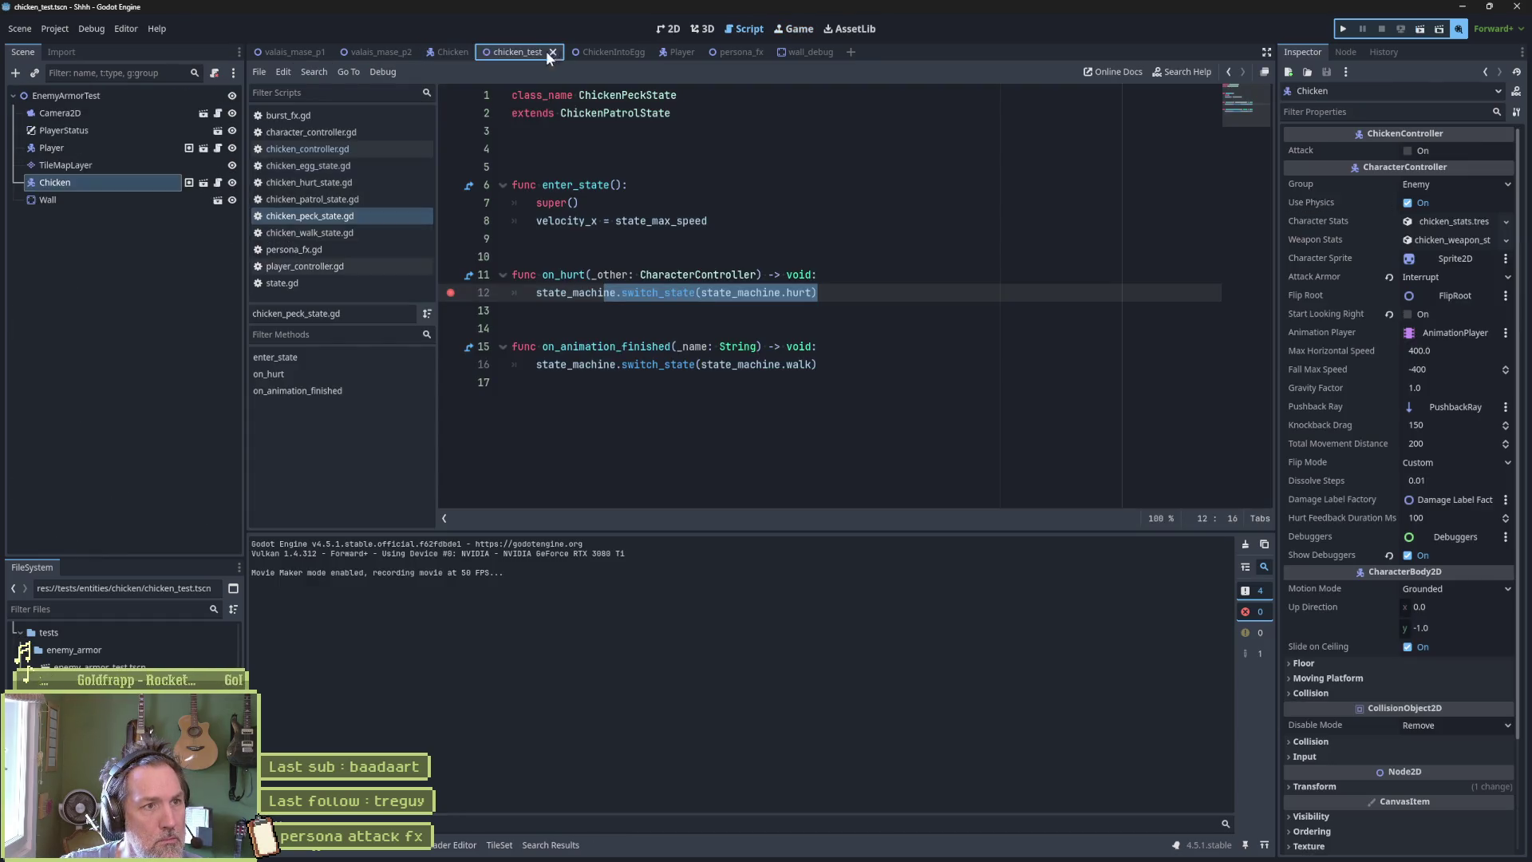
# Run the test scene and set a breakpoint on line 15 of chicken_egg_state.gd.
pyautogui.press('F6')
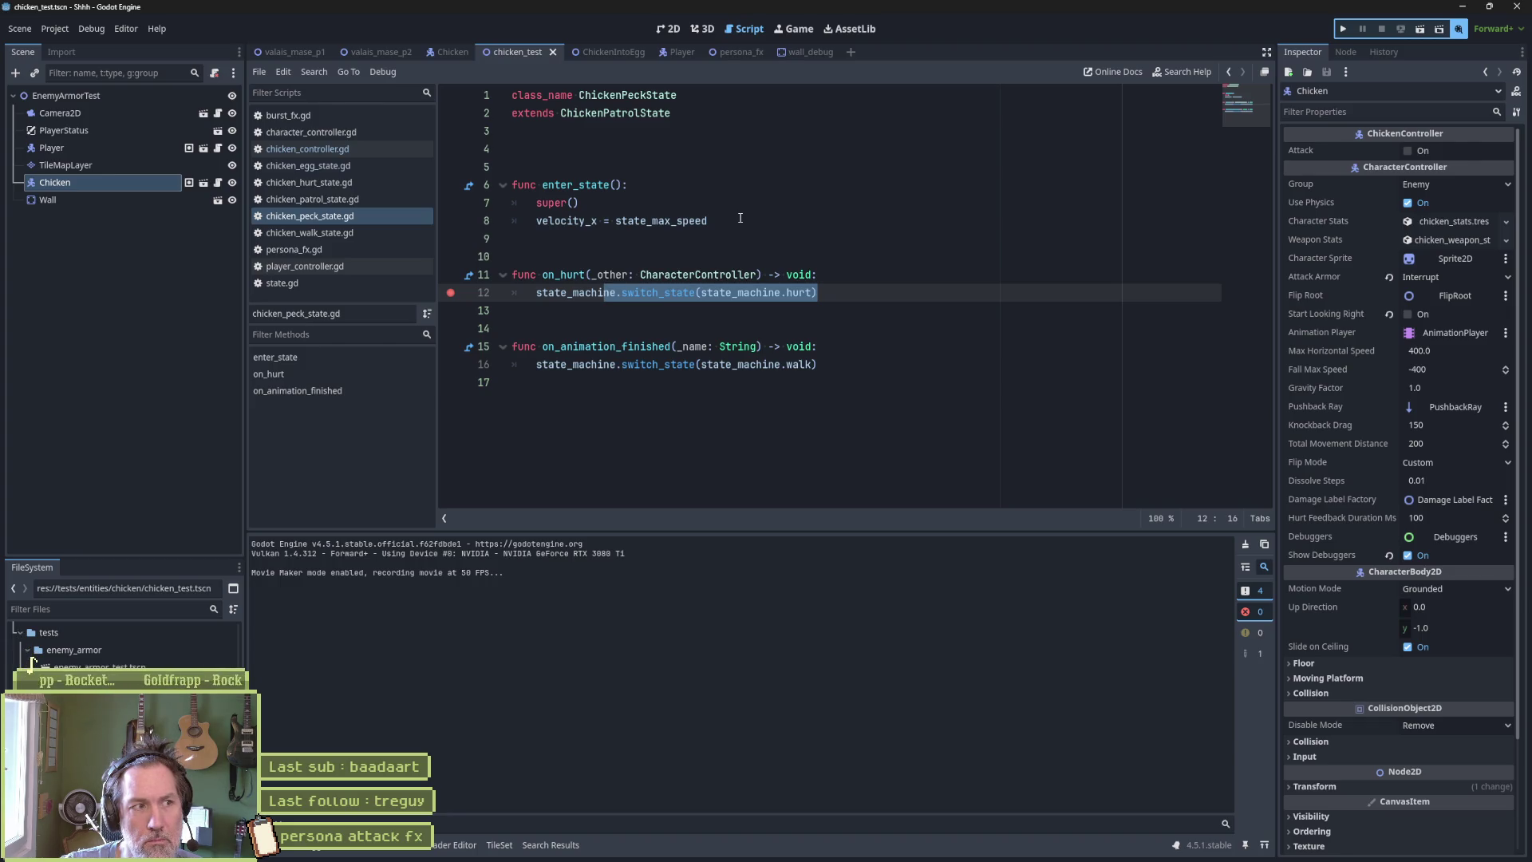
pyautogui.click(370, 166)
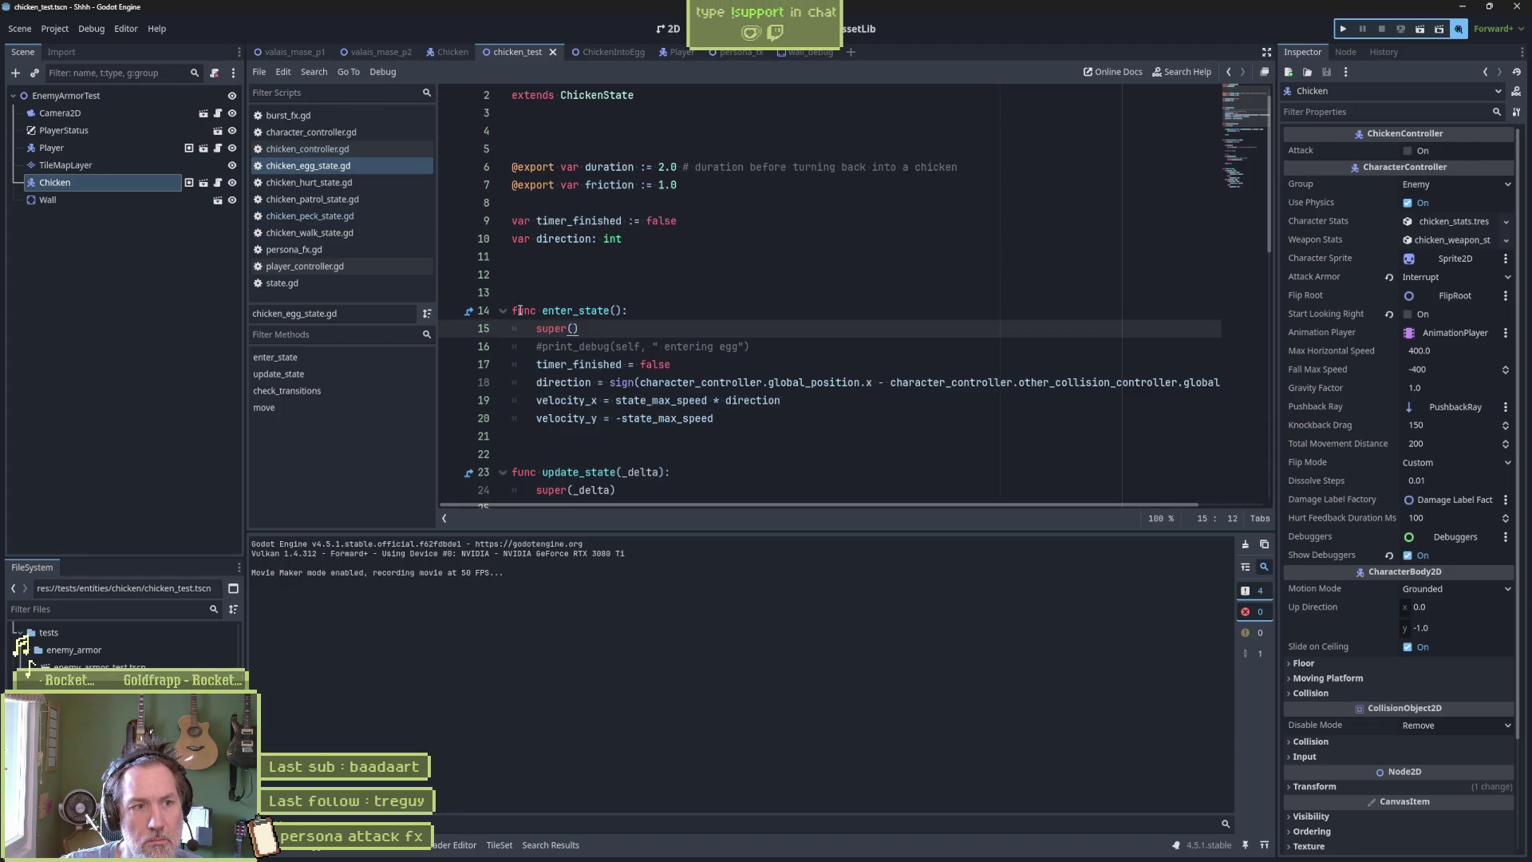
pyautogui.click(460, 332)
# Rerun and restart the chicken test scene to hit the egg-state breakpoints.
pyautogui.press('F6')
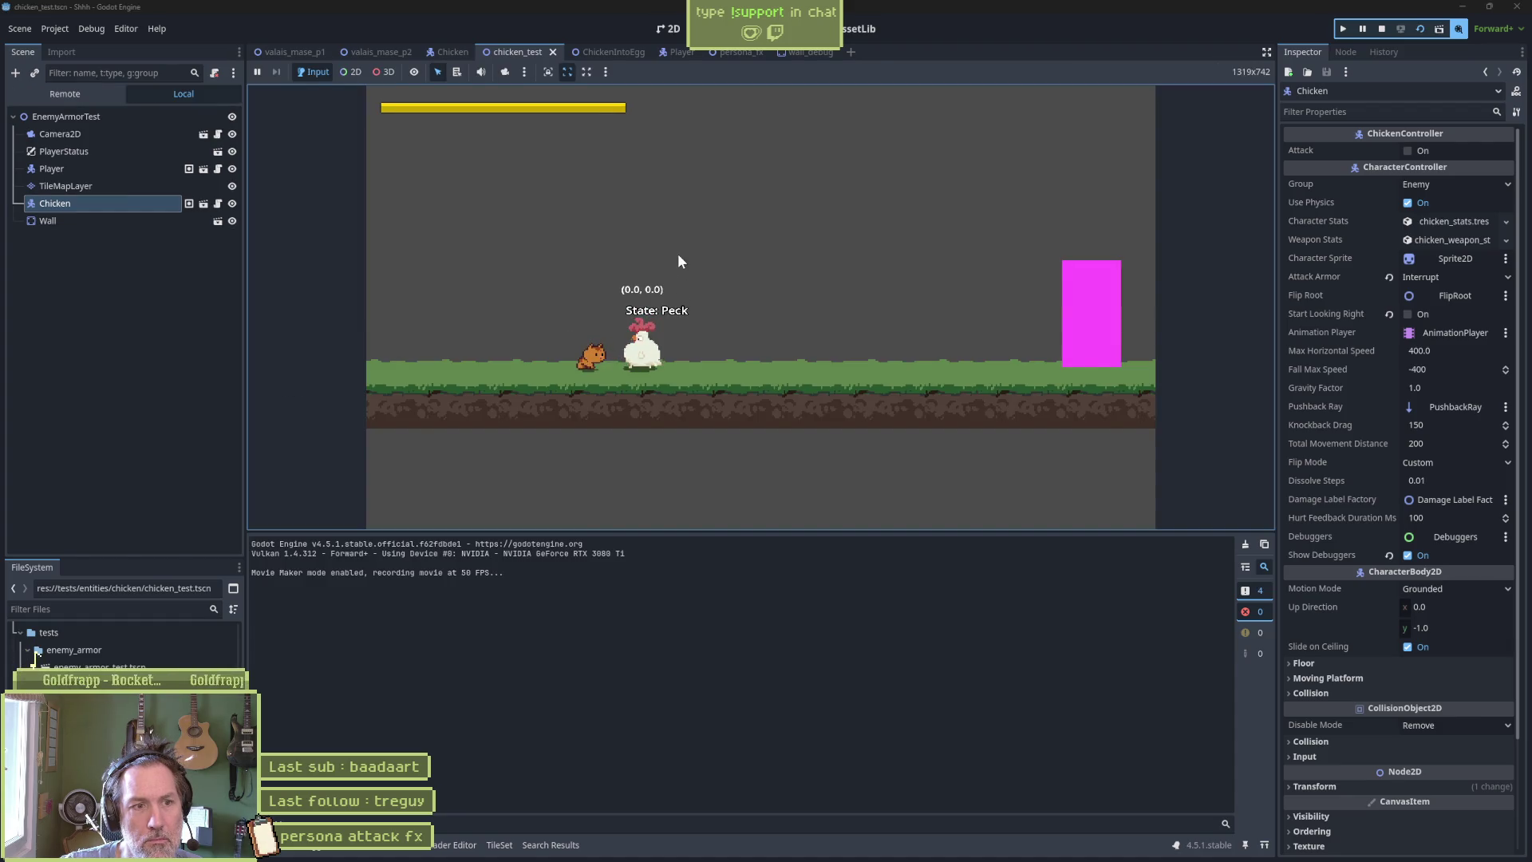
pyautogui.press('F6')
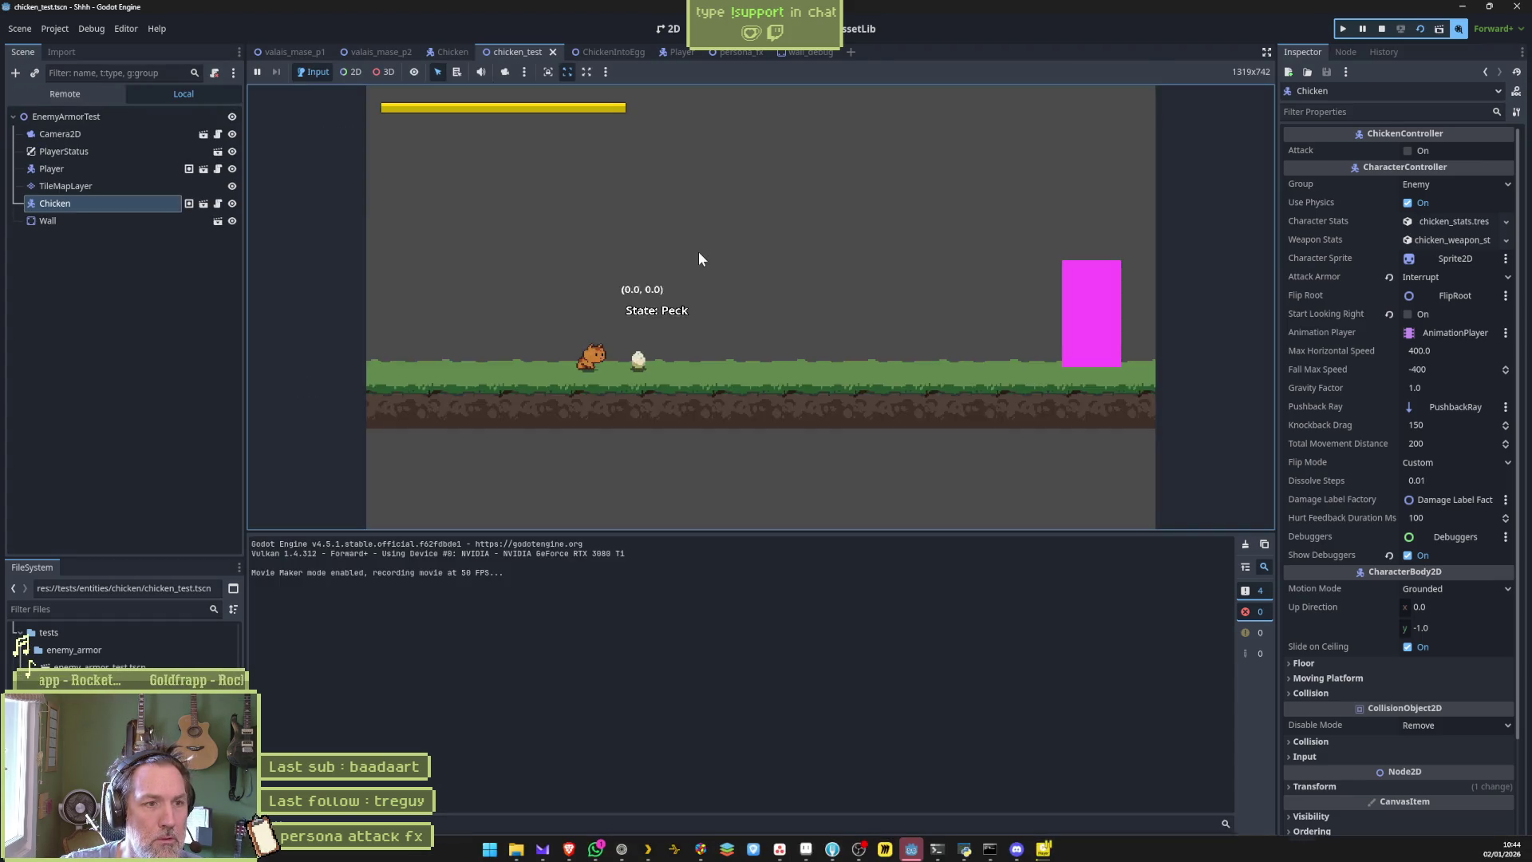
pyautogui.press('F6')
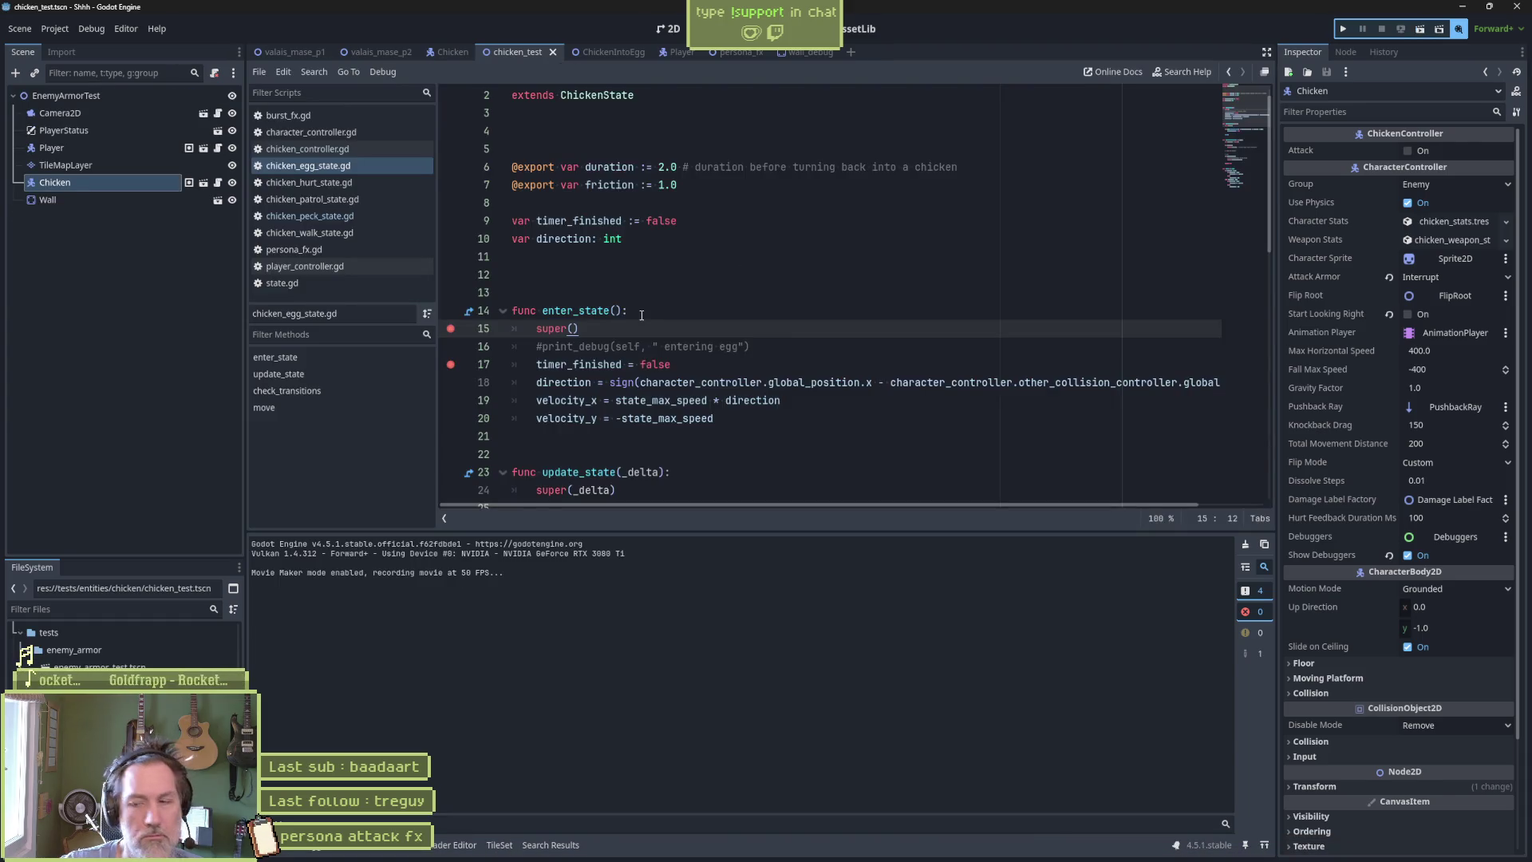
# Remove the breakpoints on lines 15 and 17 of chicken_egg_state.gd and bring up Shhh.avi.
pyautogui.click(450, 328)
pyautogui.click(451, 364)
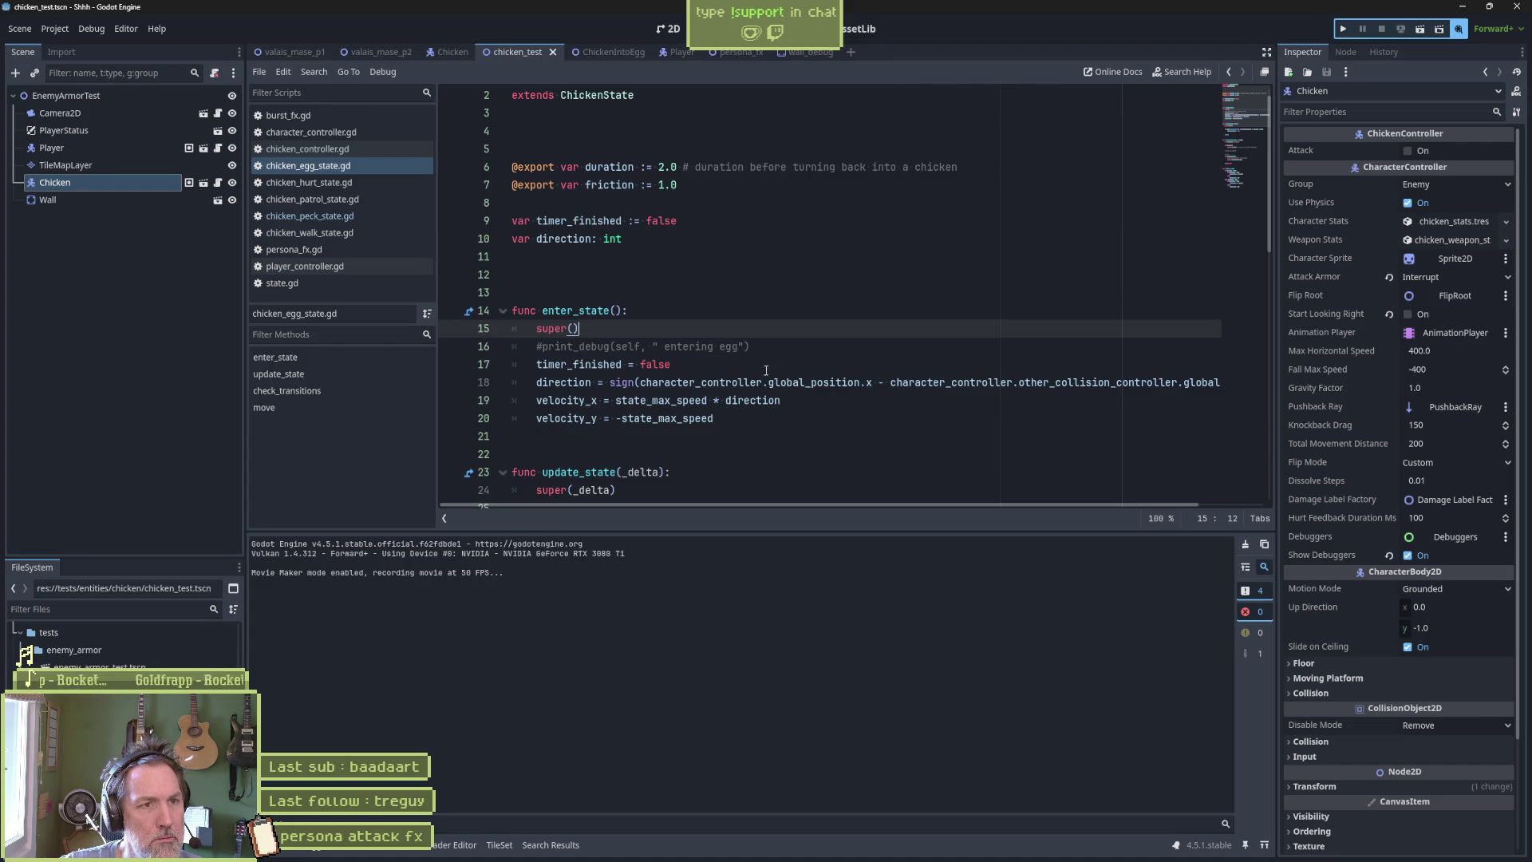
pyautogui.moveTo(969, 854)
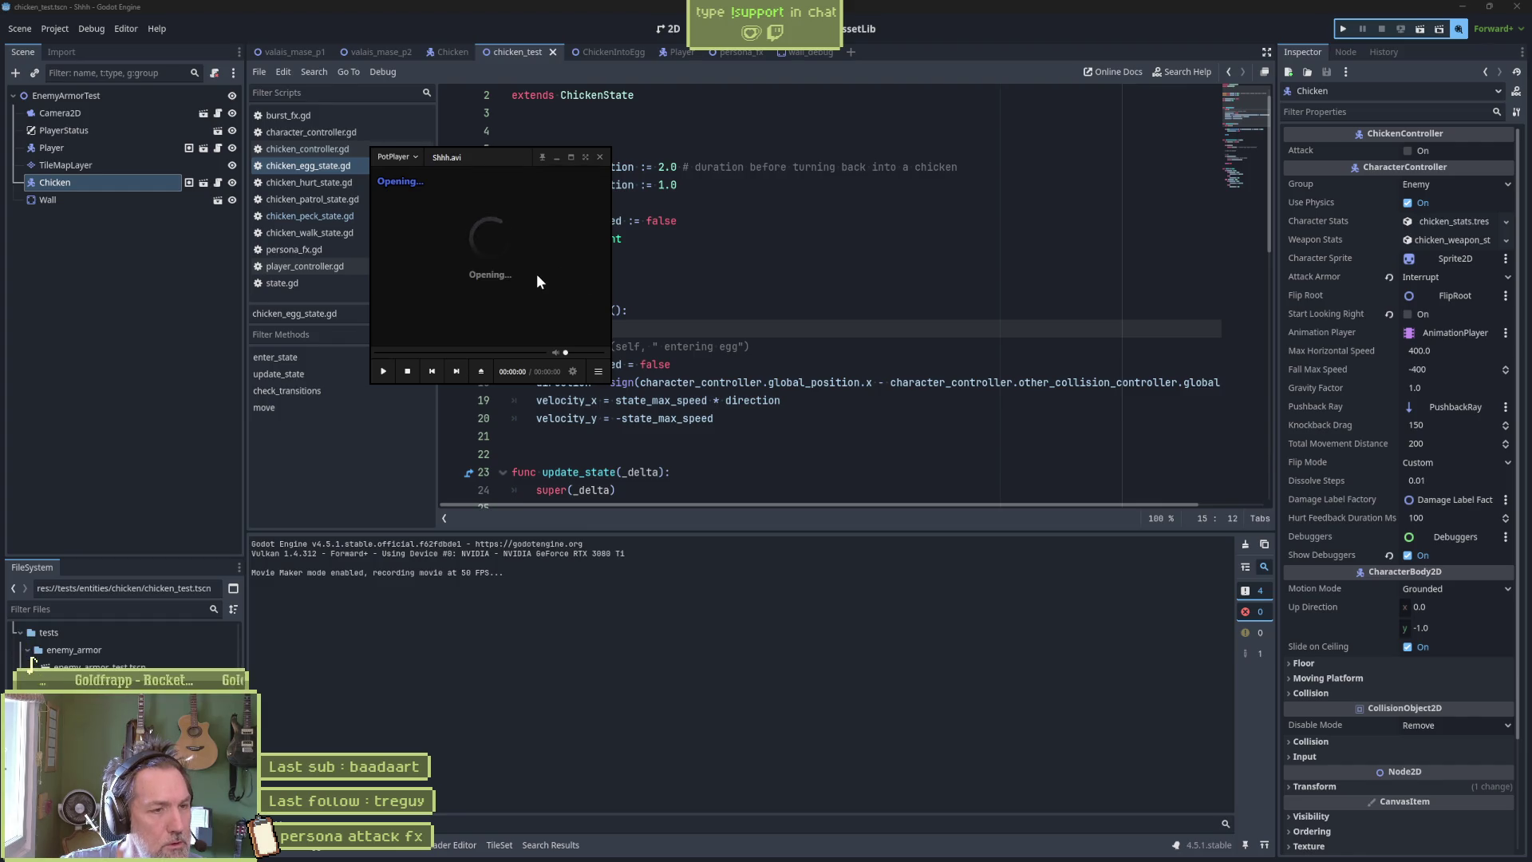
# Step back to the frame showing the egg labelled State: Peck, then return to Godot.
pyautogui.press('d')
pyautogui.press('d')
pyautogui.press('d')
pyautogui.press('d')
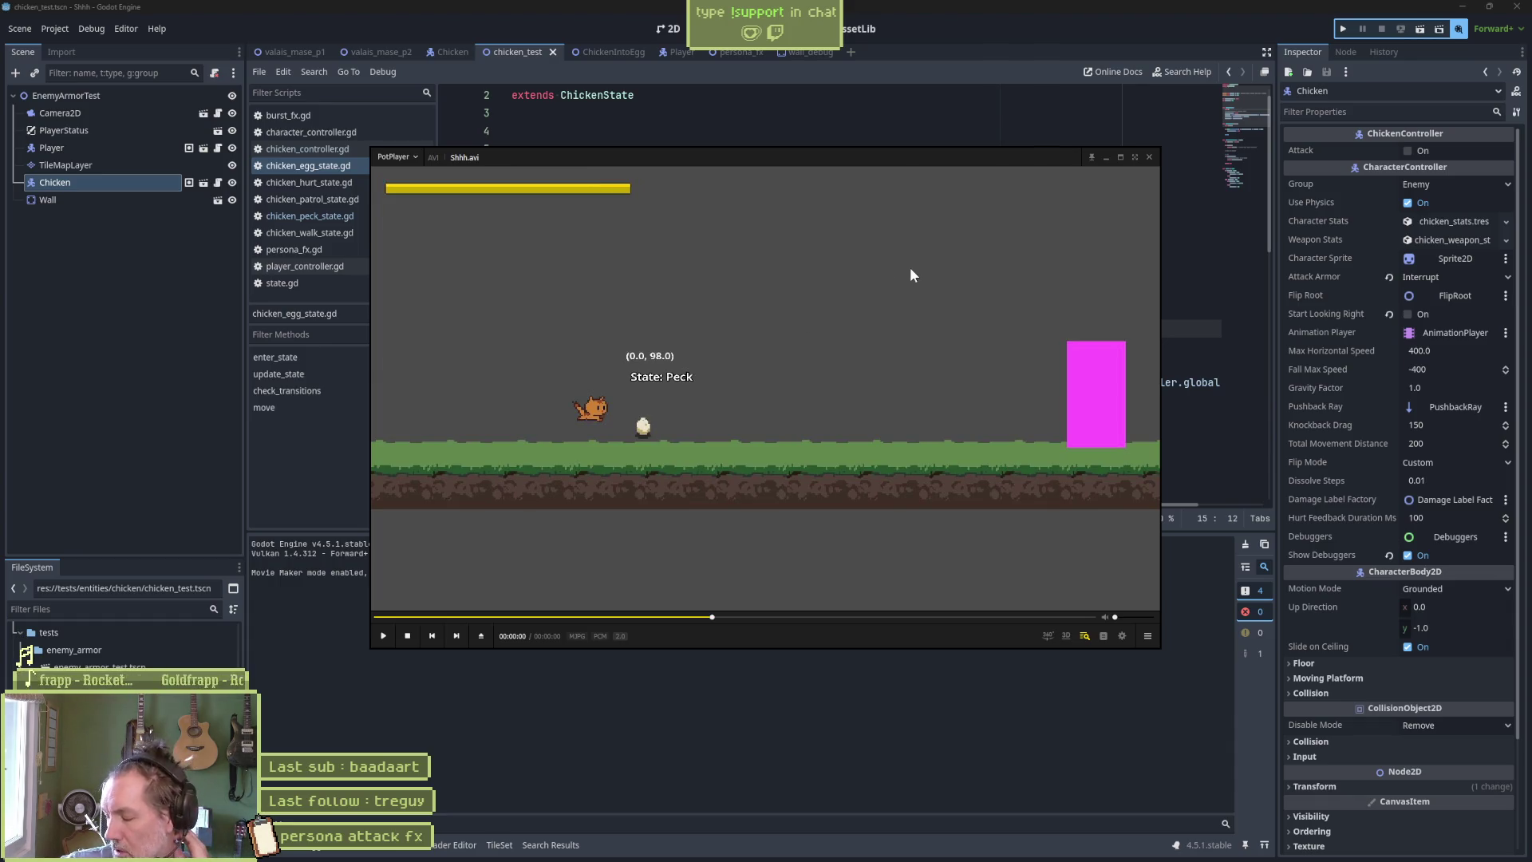
pyautogui.click(740, 132)
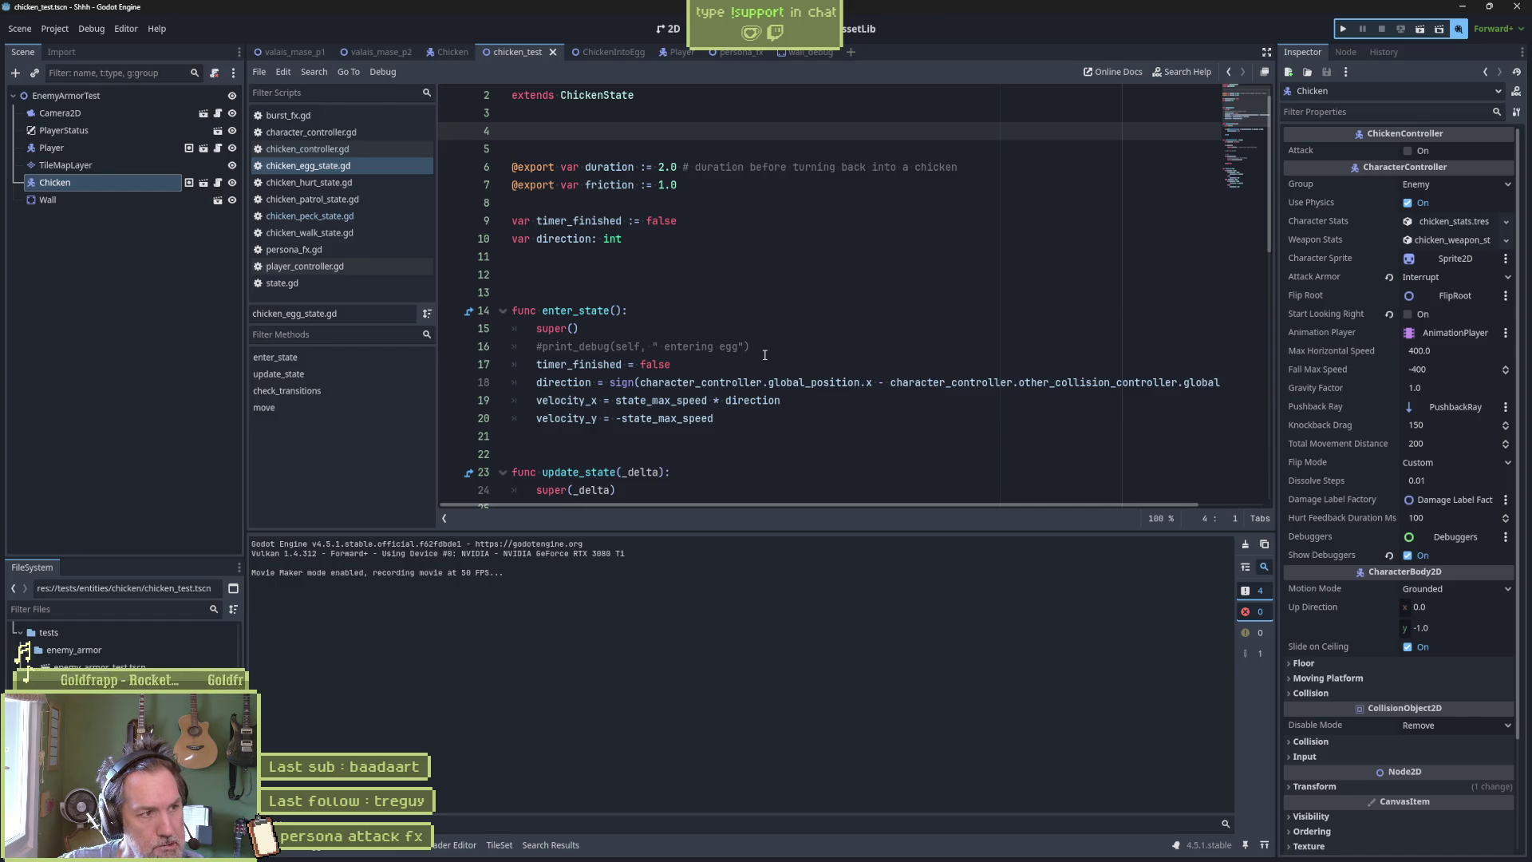
# Select the Chicken scene's Peck node, glance at the _process docs, and switch to 2D view.
pyautogui.click(450, 54)
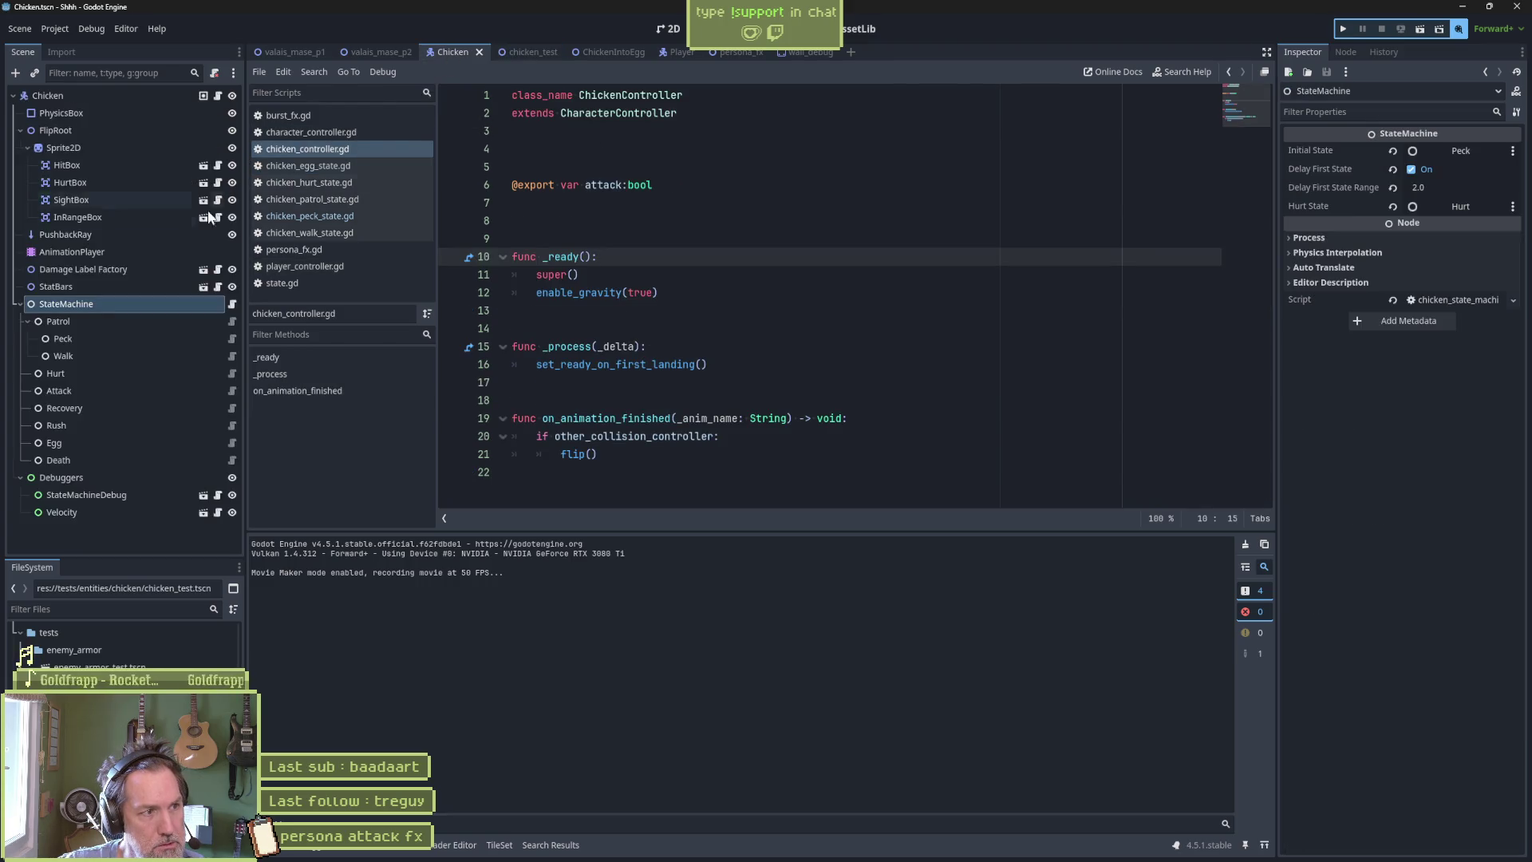
pyautogui.click(102, 339)
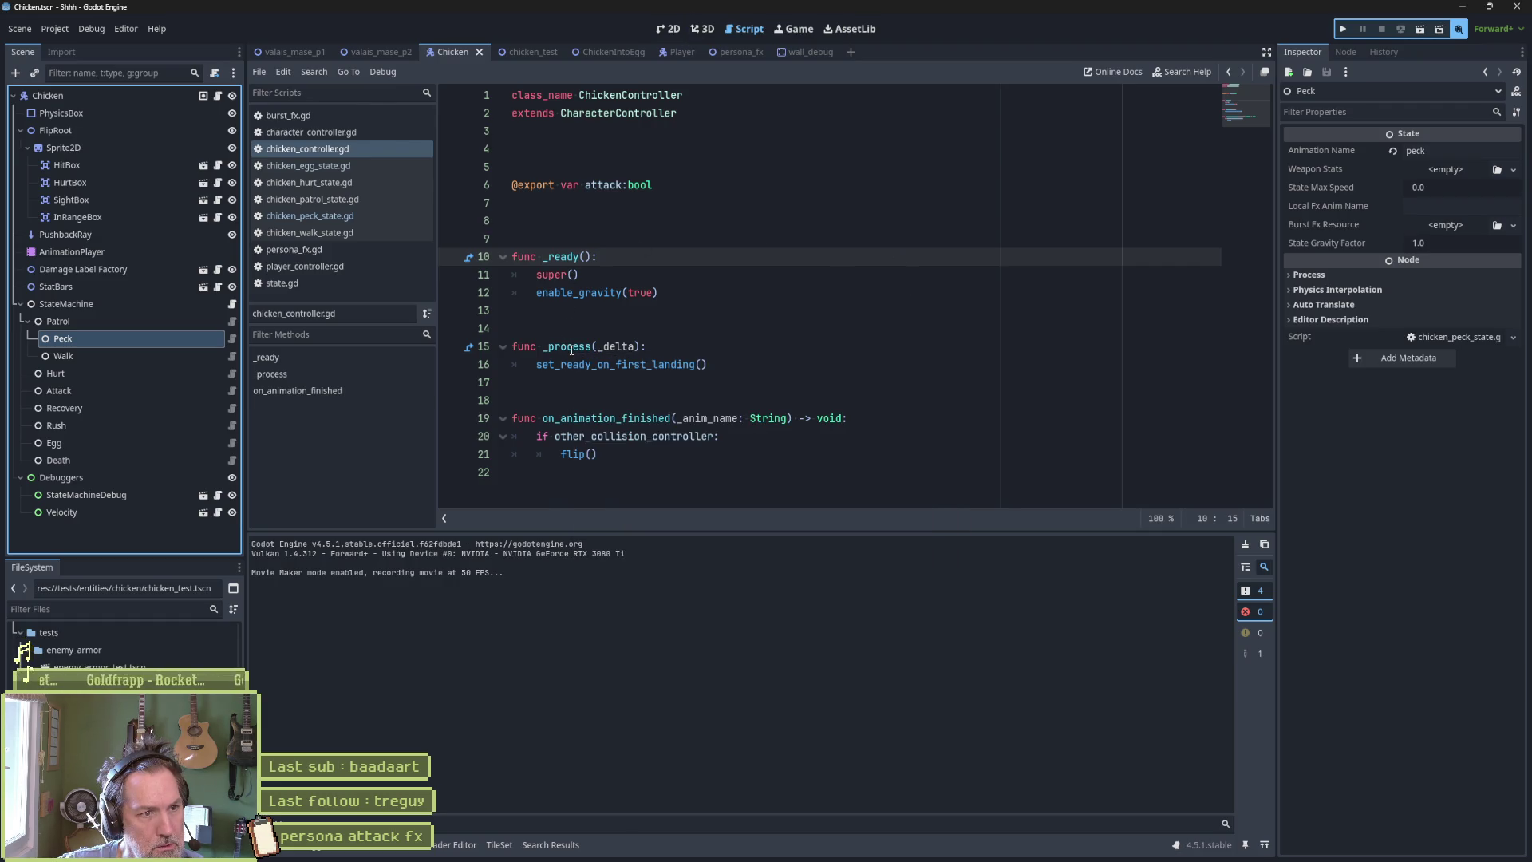
pyautogui.moveTo(571, 351)
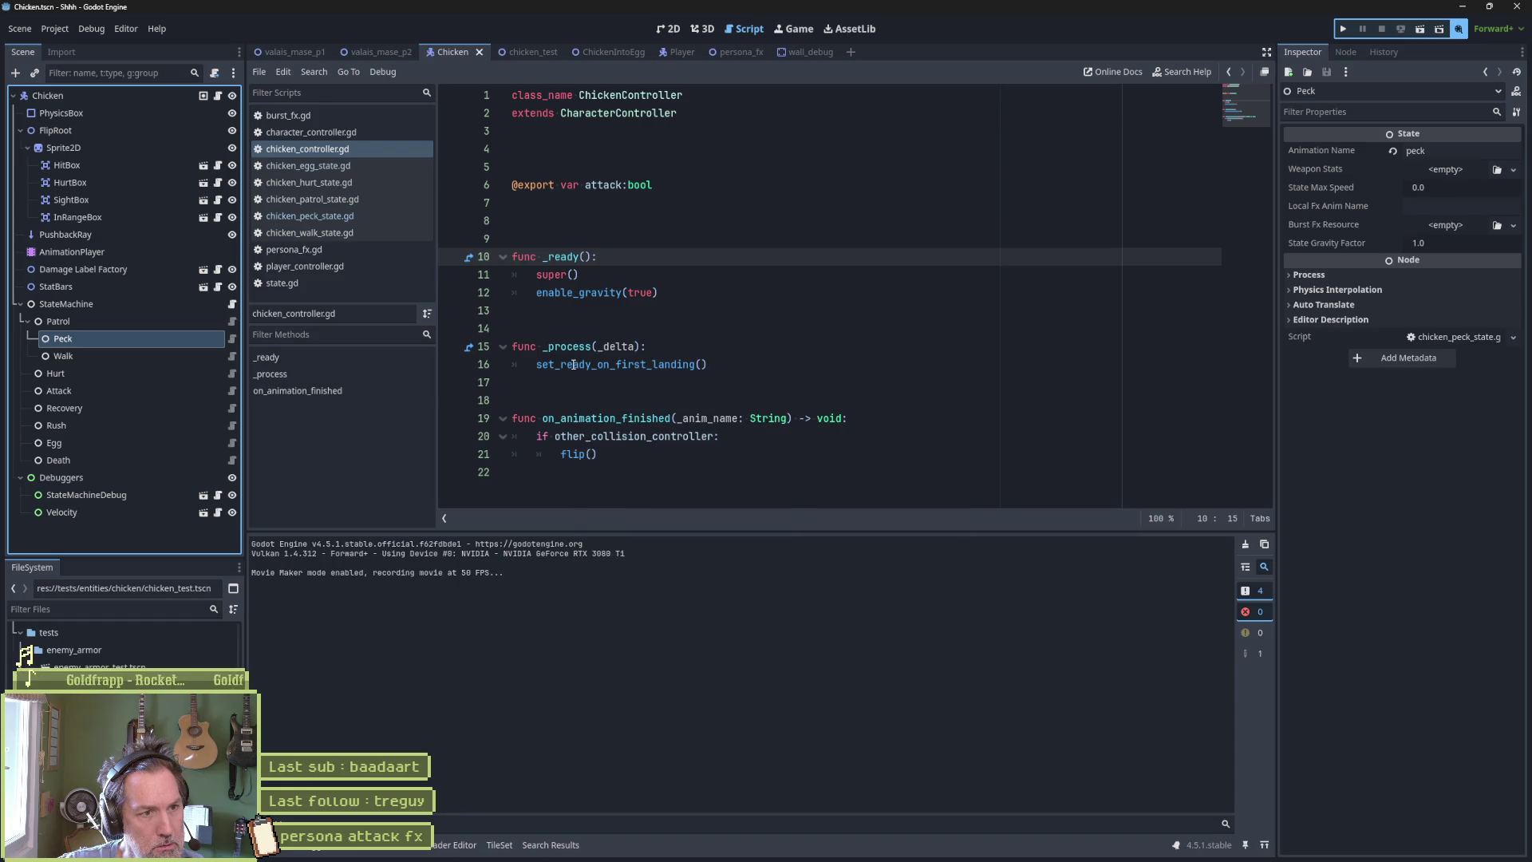
pyautogui.click(468, 348)
pyautogui.hotkey('ctrl', 'w')
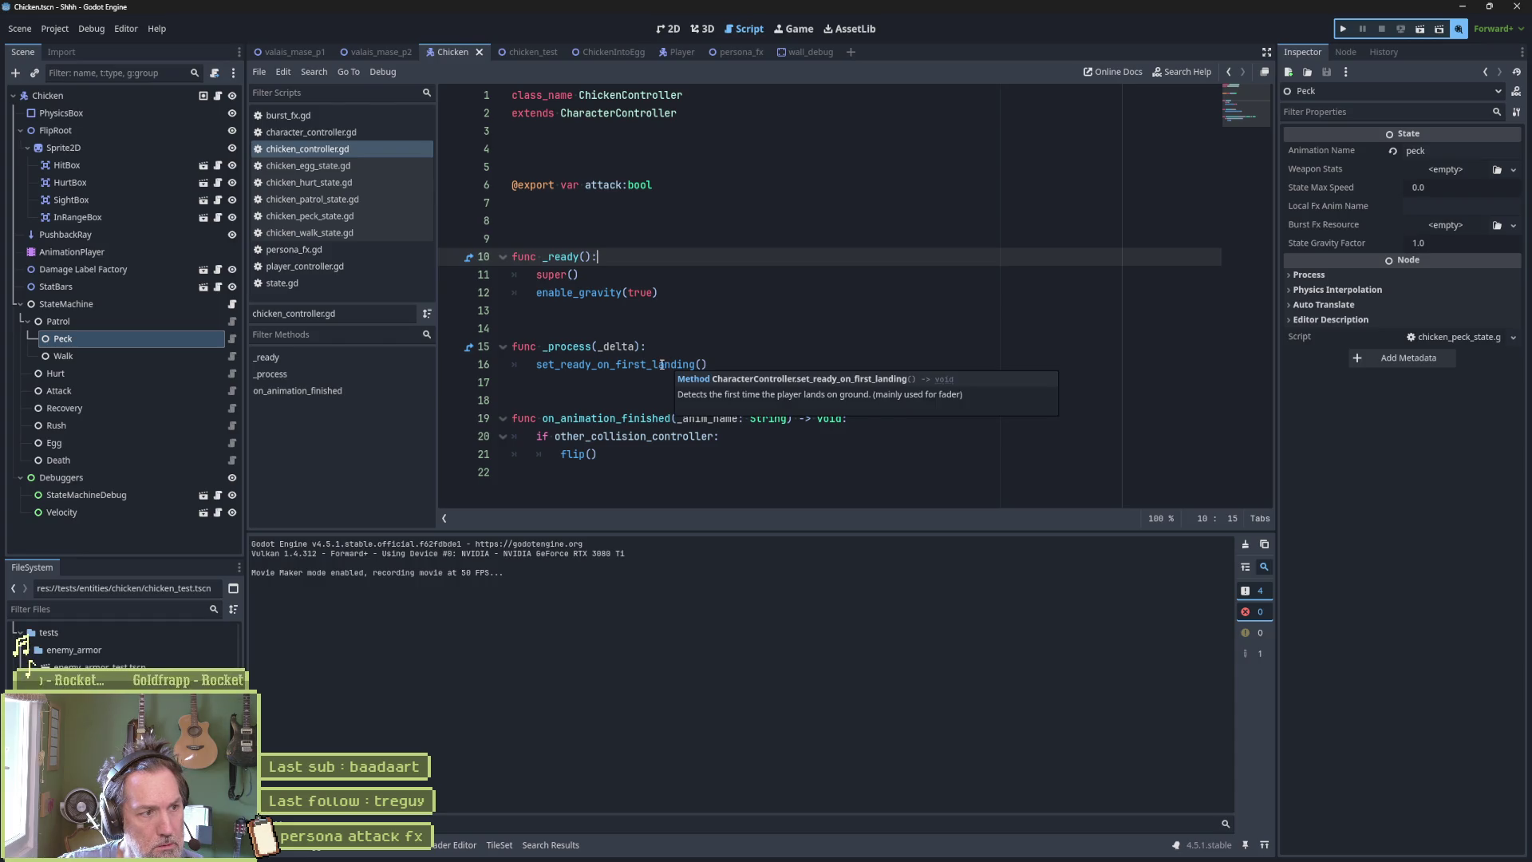
pyautogui.moveTo(218, 301); pyautogui.dragTo(673, 31)
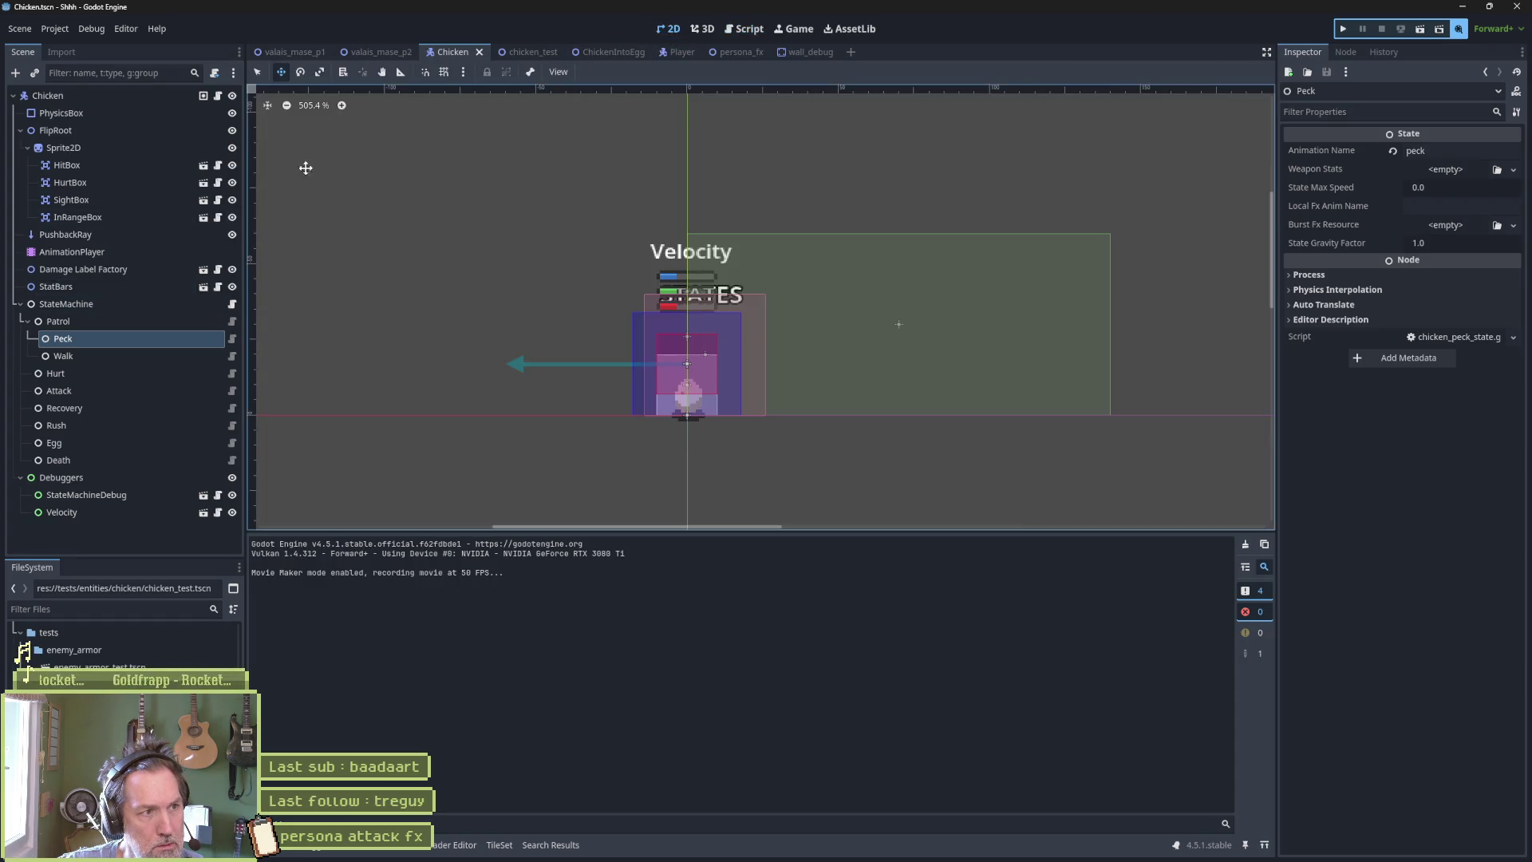
# Show the Chicken's 'peck' animation in AnimationPlayer fitted to the panel, then return to chicken_test.
pyautogui.click(160, 252)
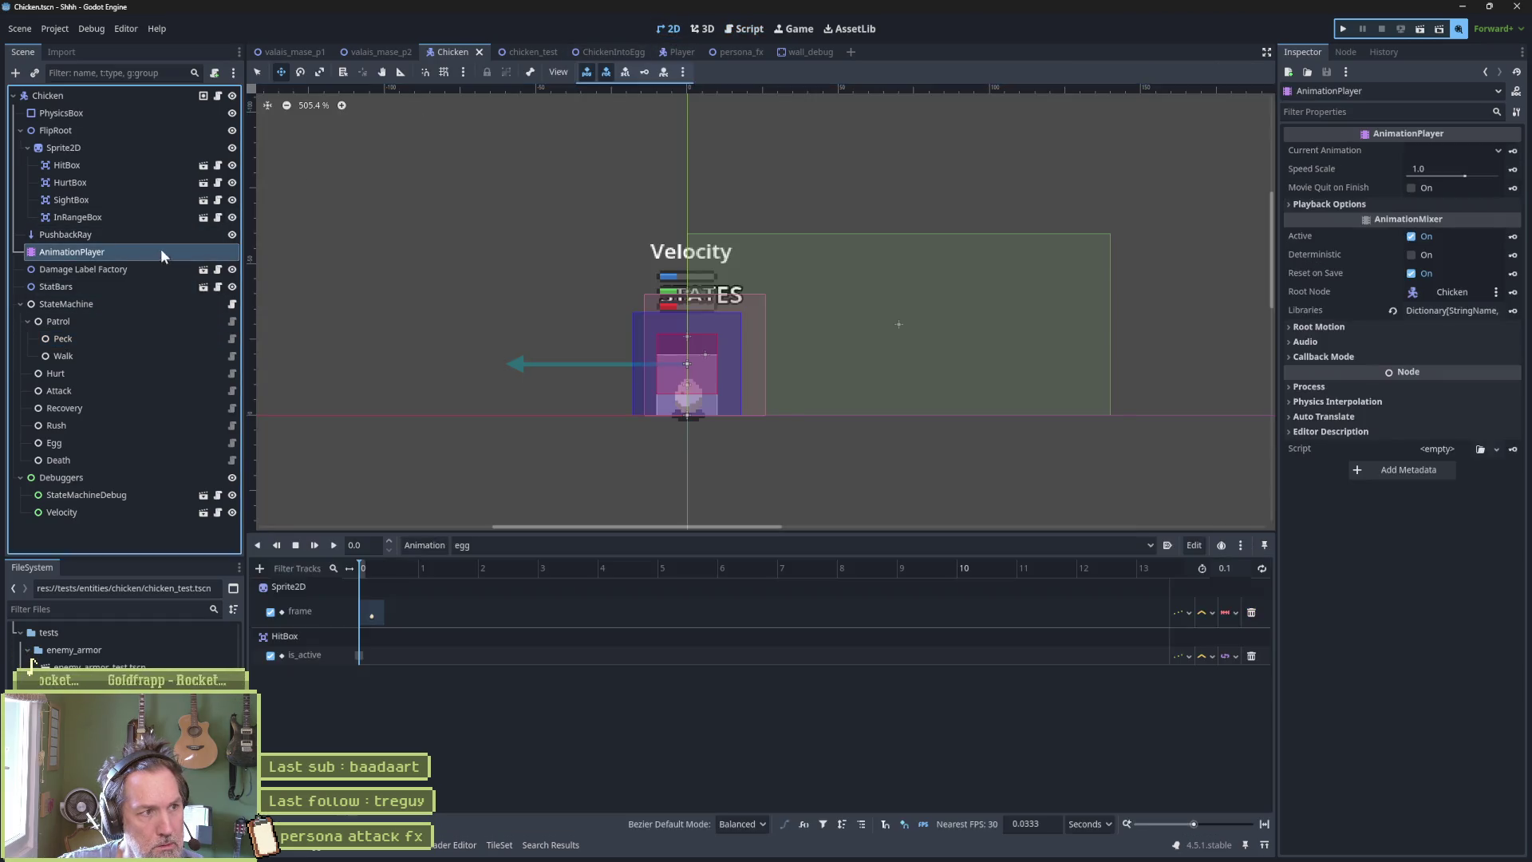
pyautogui.click(565, 541)
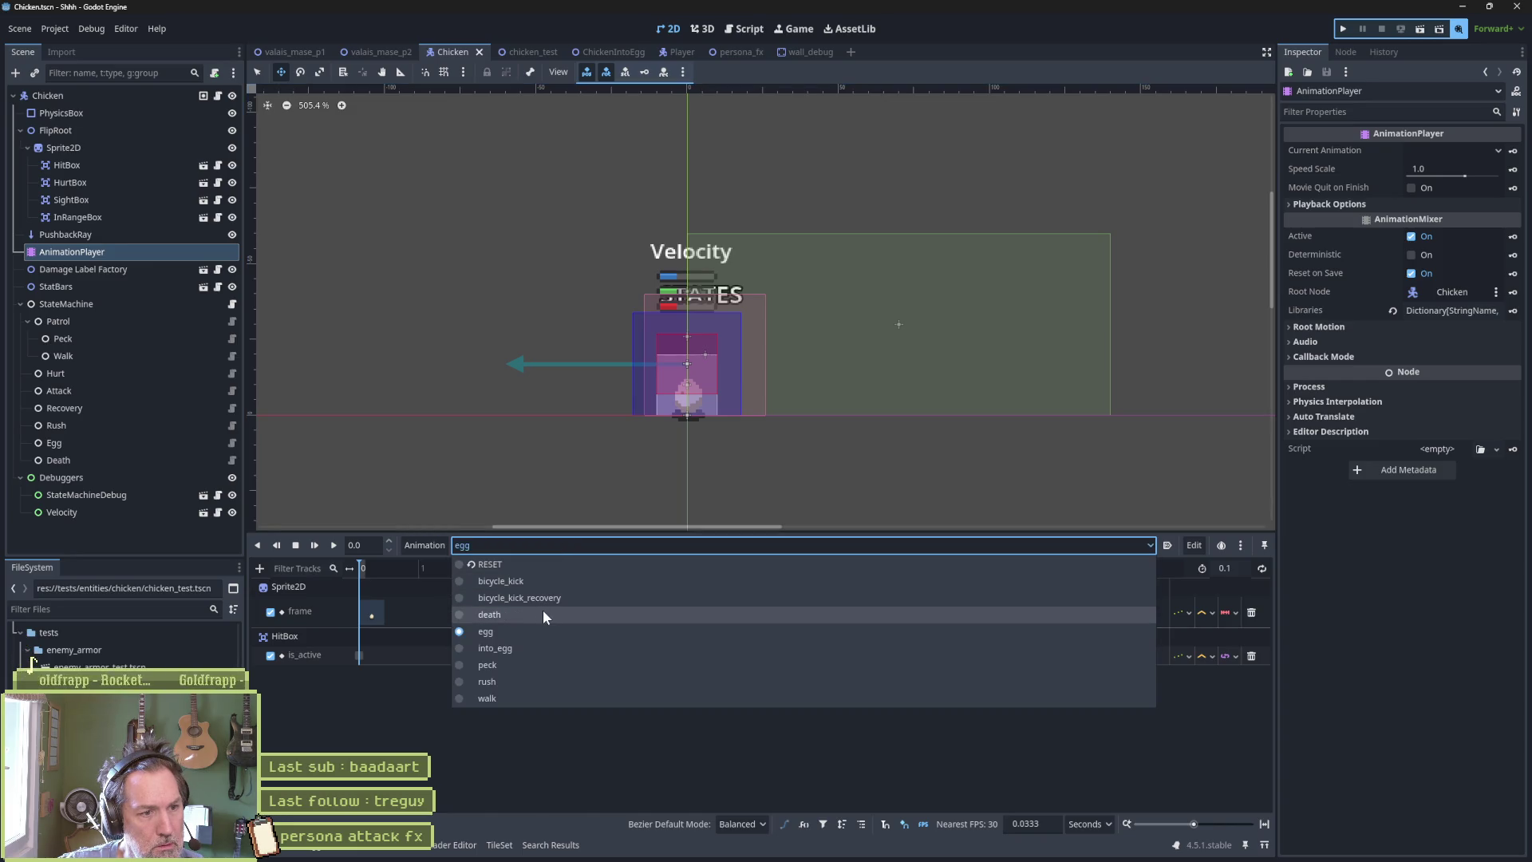
pyautogui.click(549, 665)
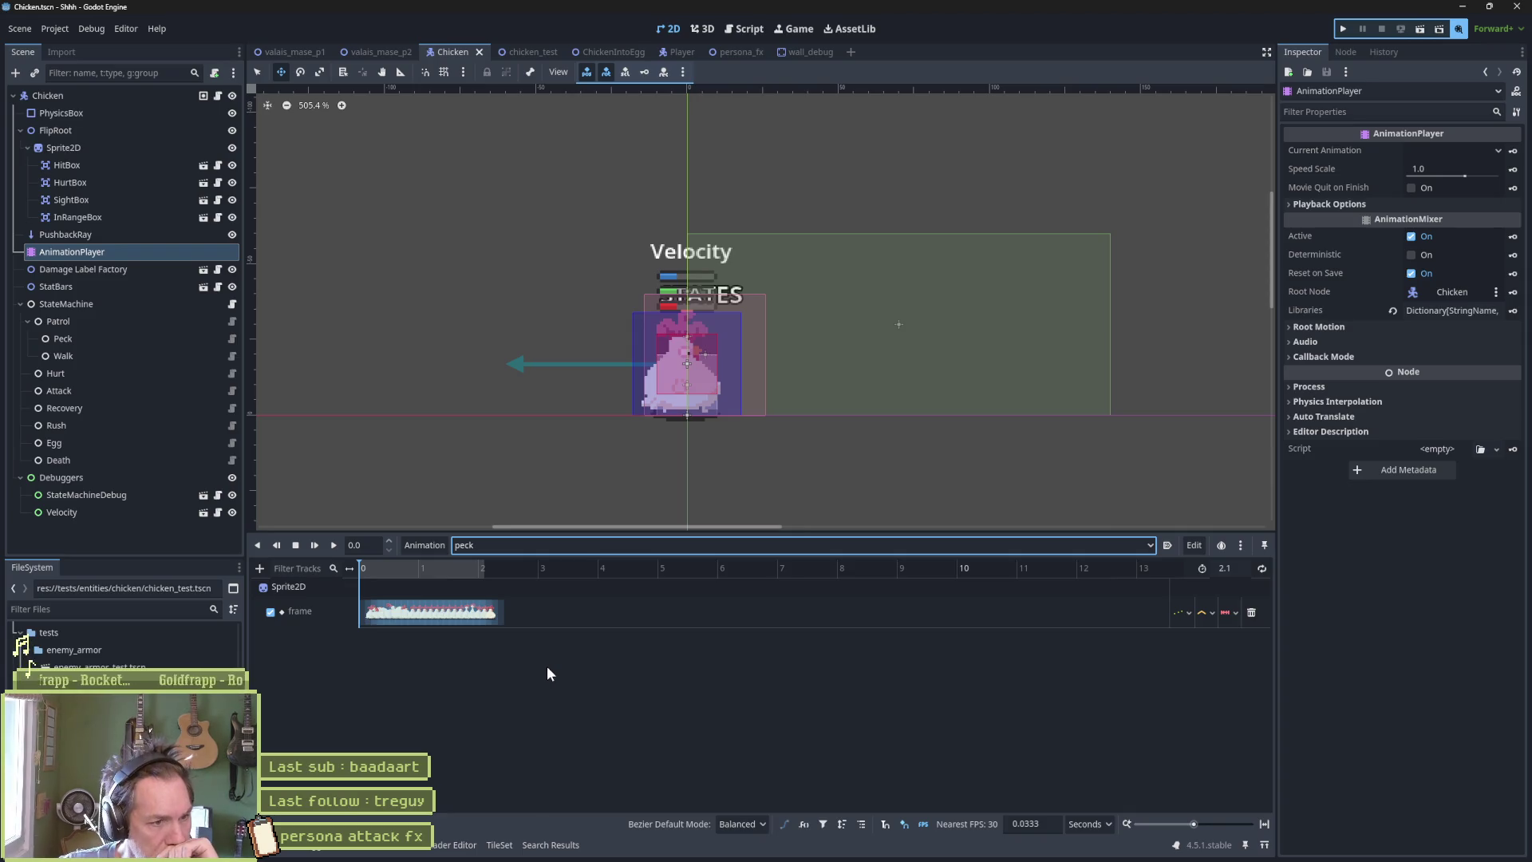
pyautogui.click(1262, 824)
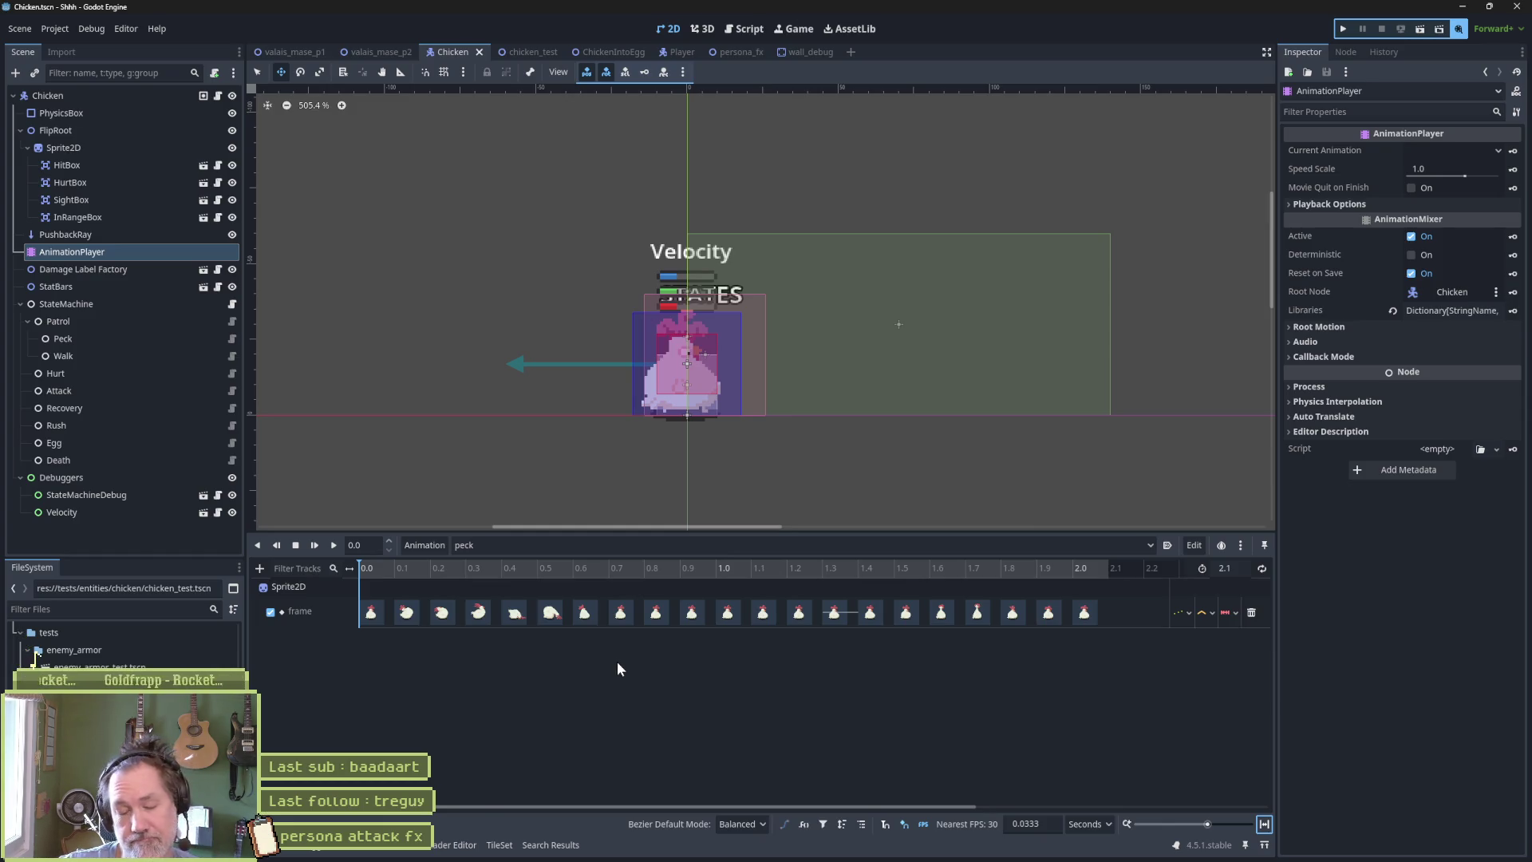
pyautogui.click(517, 52)
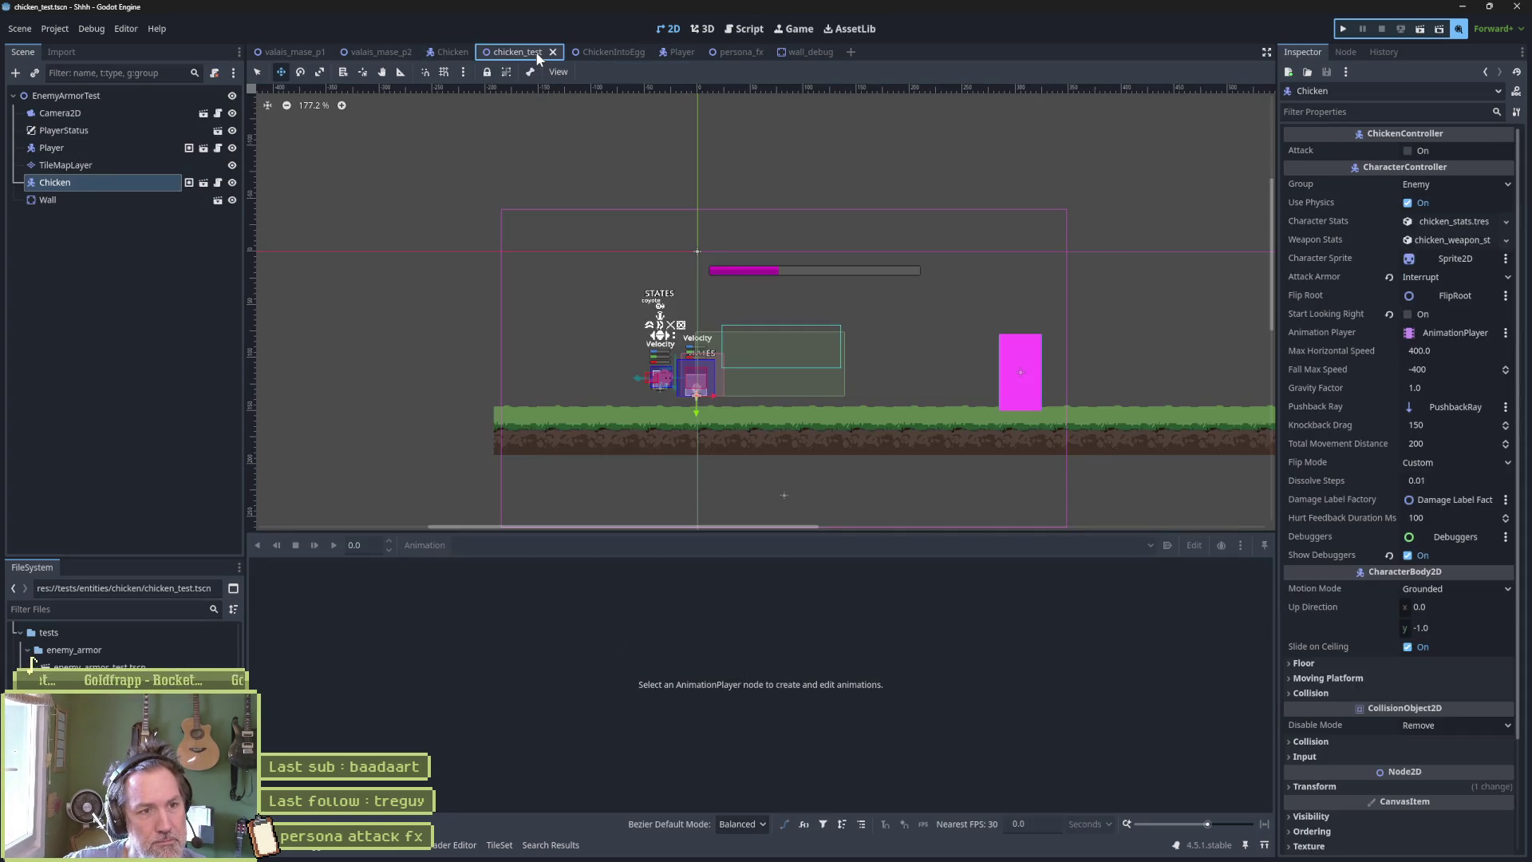
# Run and stop the chicken test scene once more, then close the Godot editor.
pyautogui.press('F6')
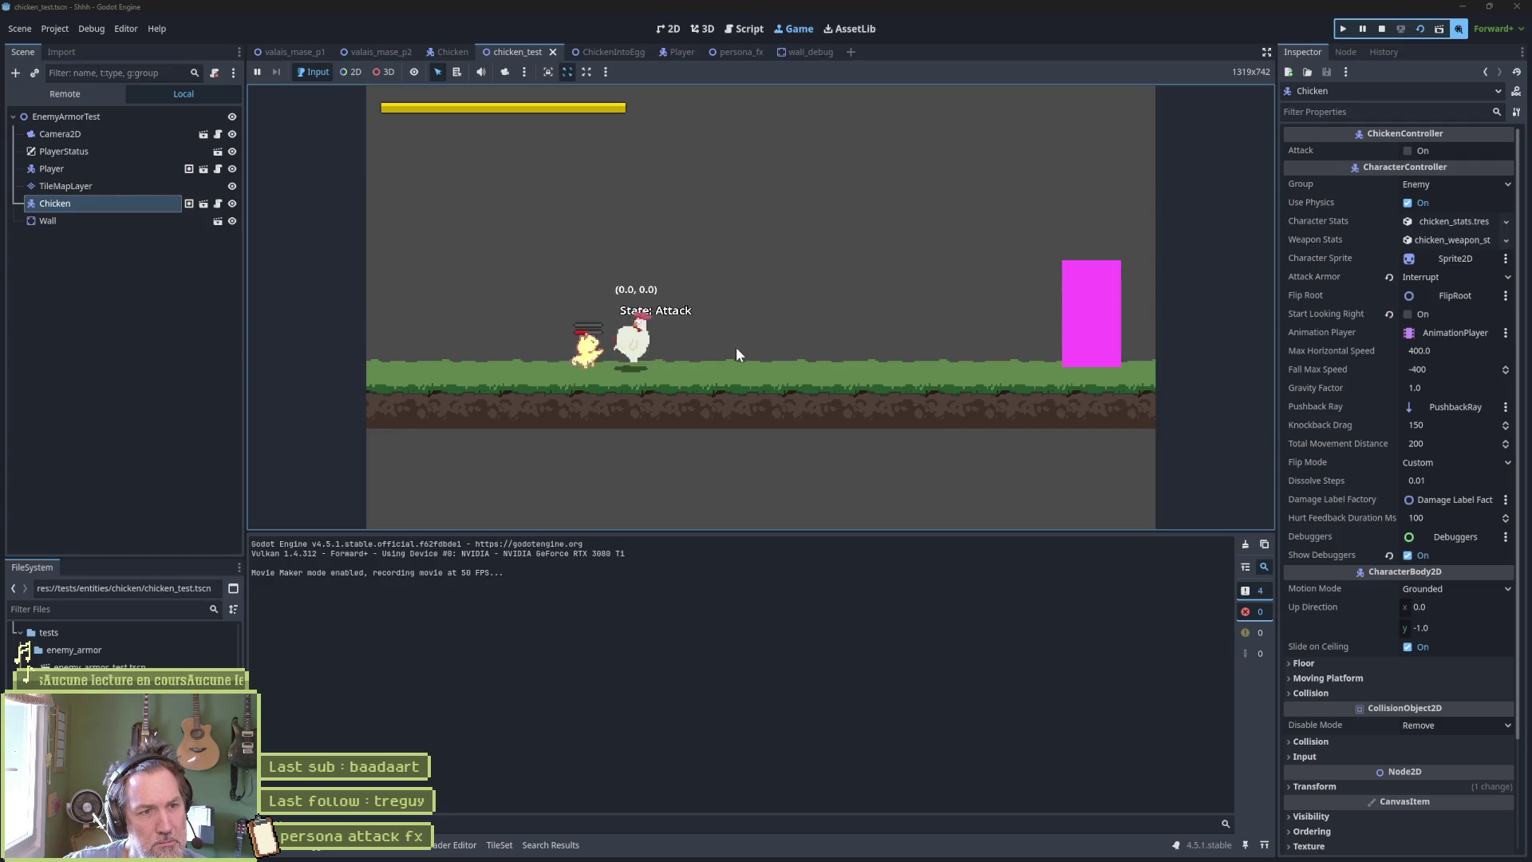
pyautogui.press('F8')
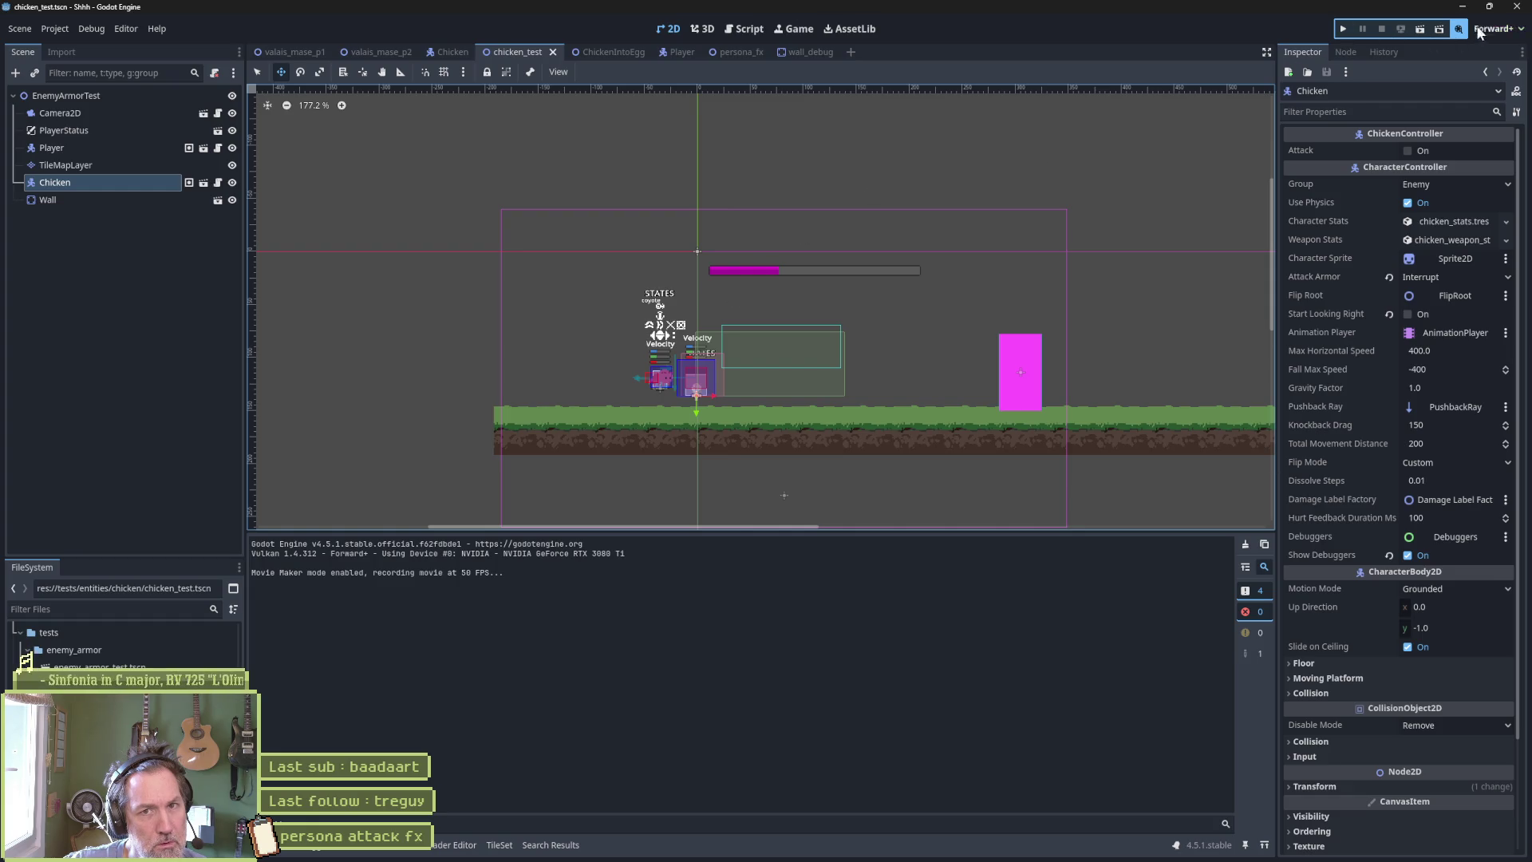
pyautogui.click(1515, 9)
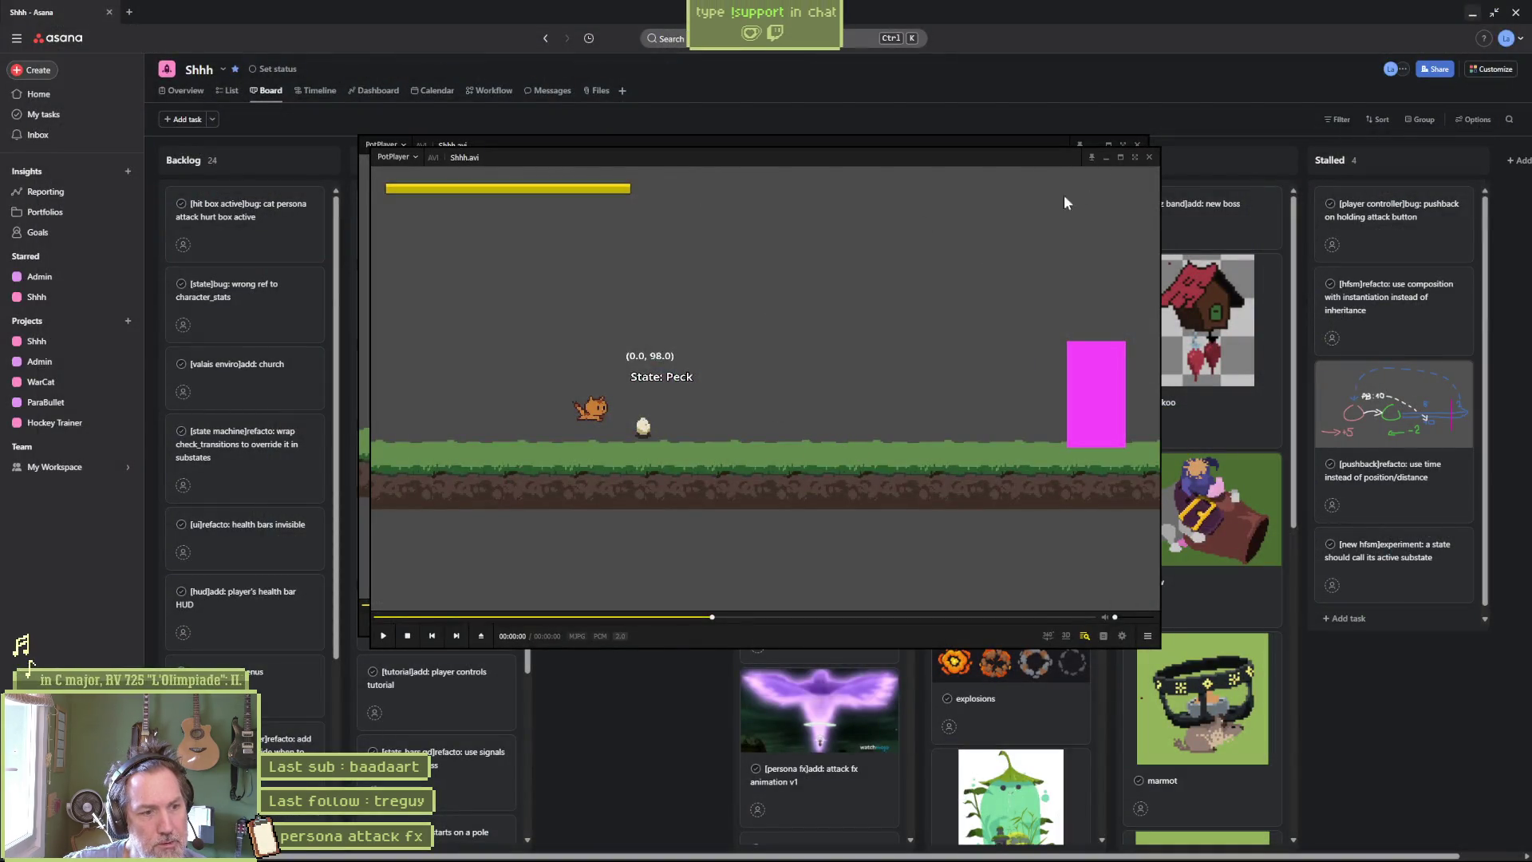
# Close all PotPlayer windows and reopen the Shhh project from Godot's Project Manager.
pyautogui.moveTo(824, 852)
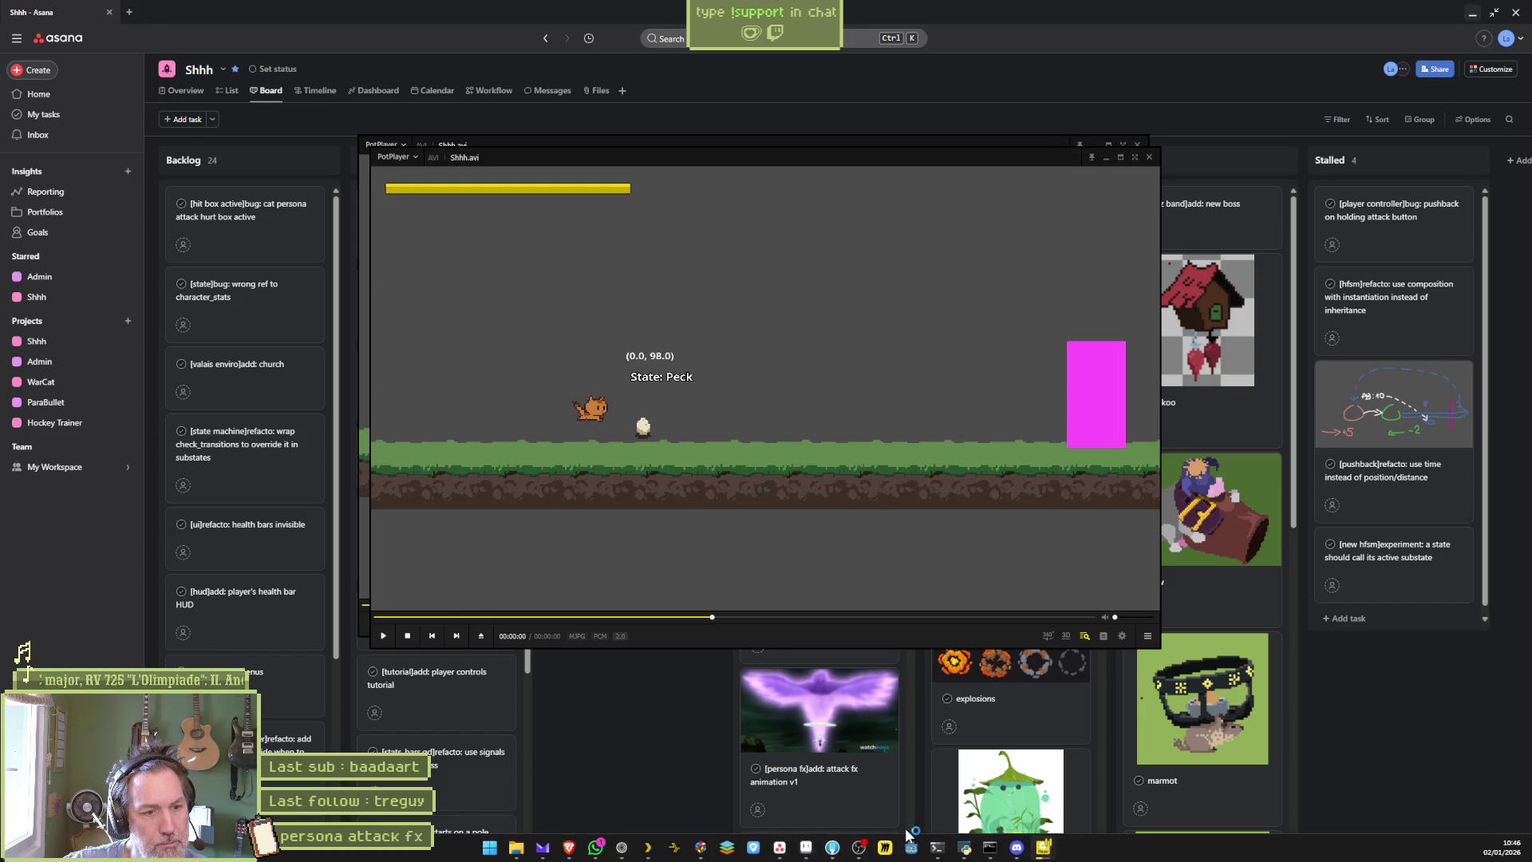
pyautogui.rightClick(1051, 850)
pyautogui.click(1012, 824)
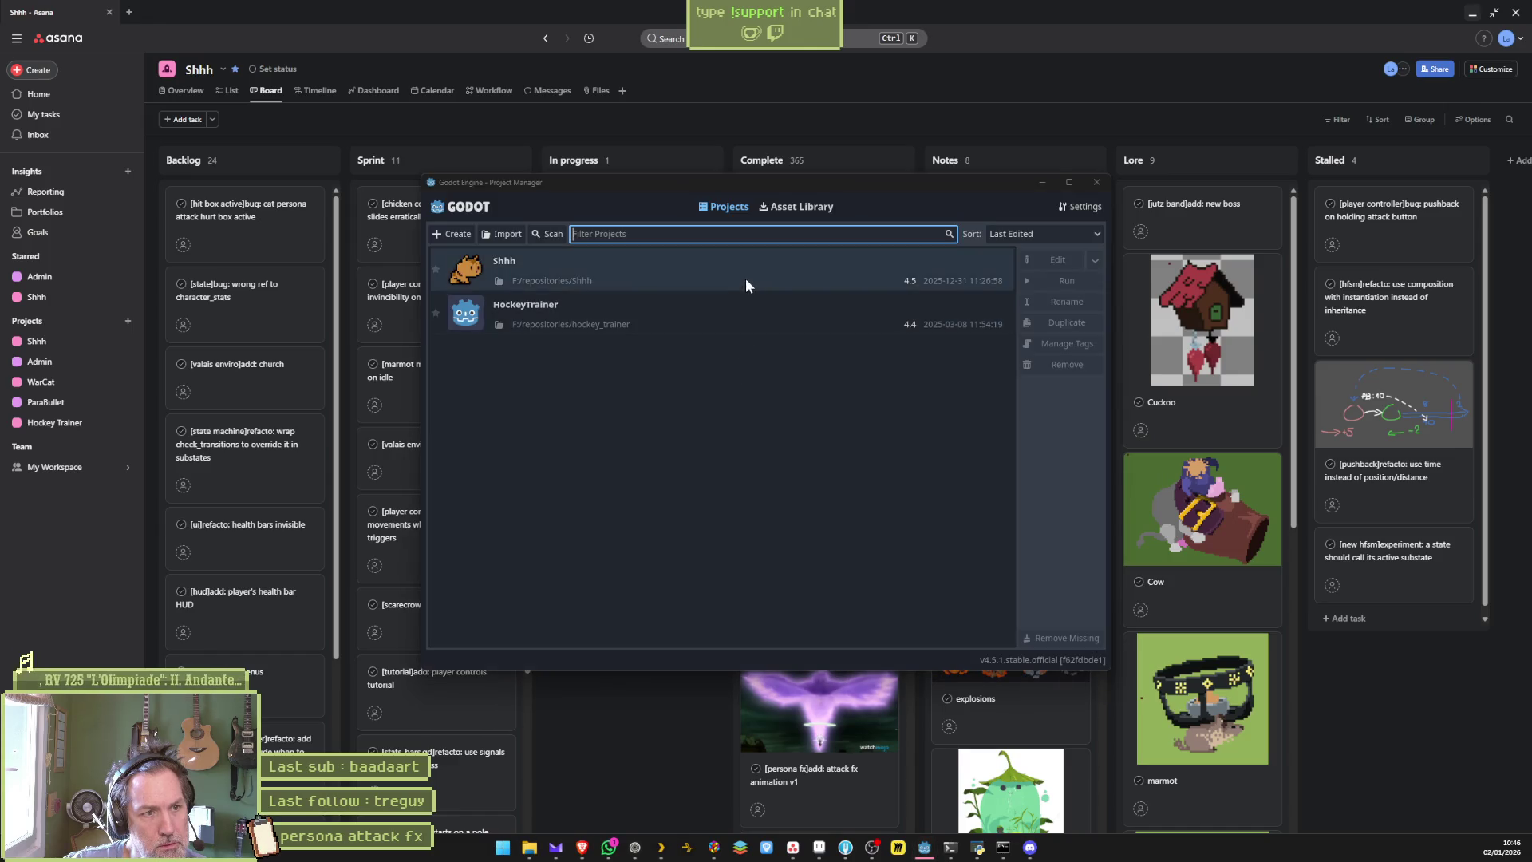
pyautogui.doubleClick(745, 276)
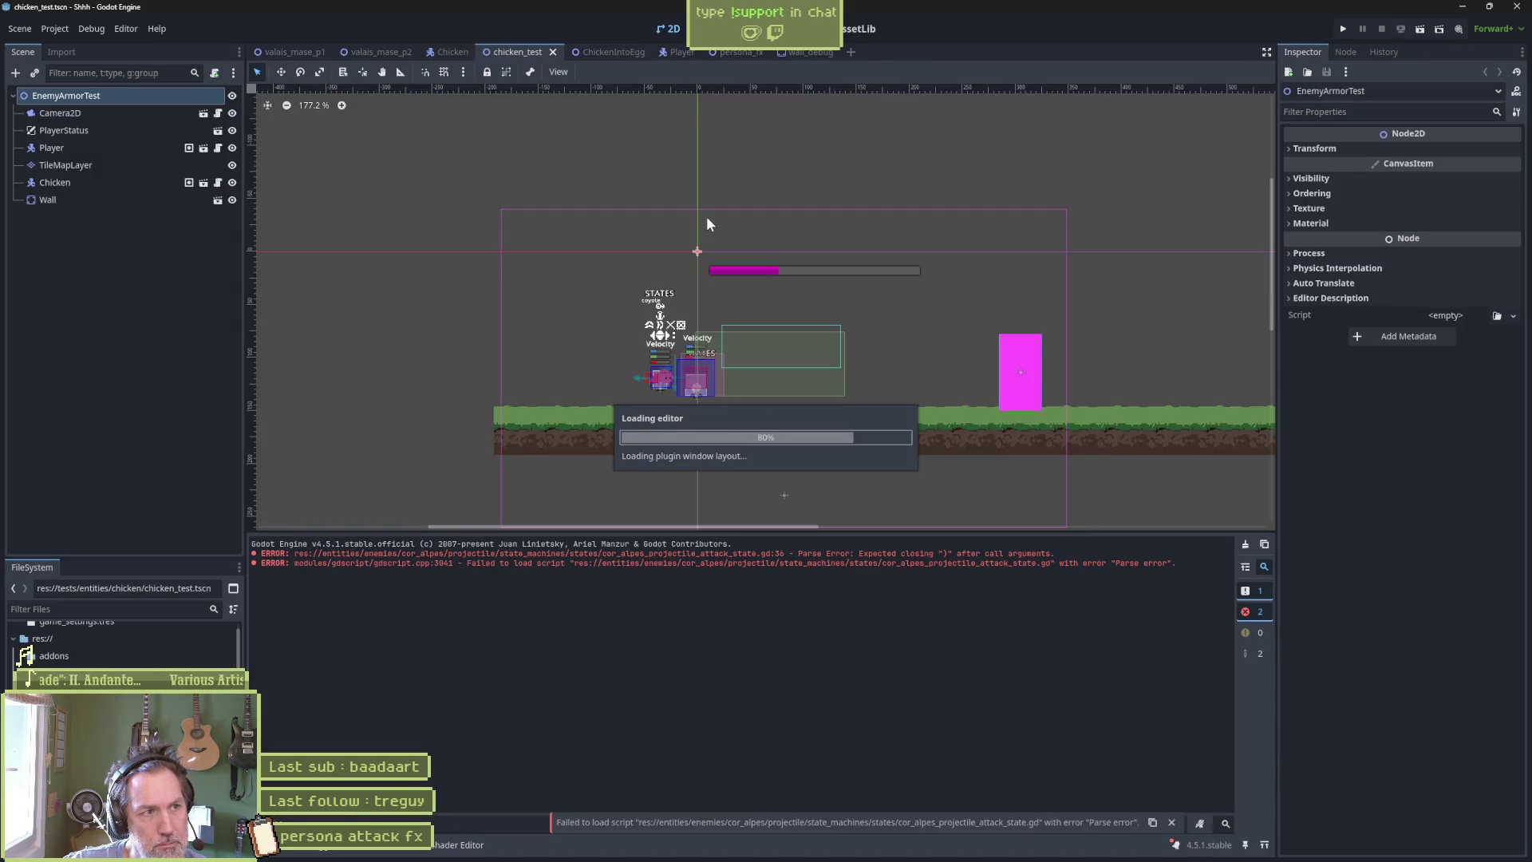
# Briefly run the chicken test scene, stop it, and switch to the chicken_controller.gd script.
pyautogui.press('F6')
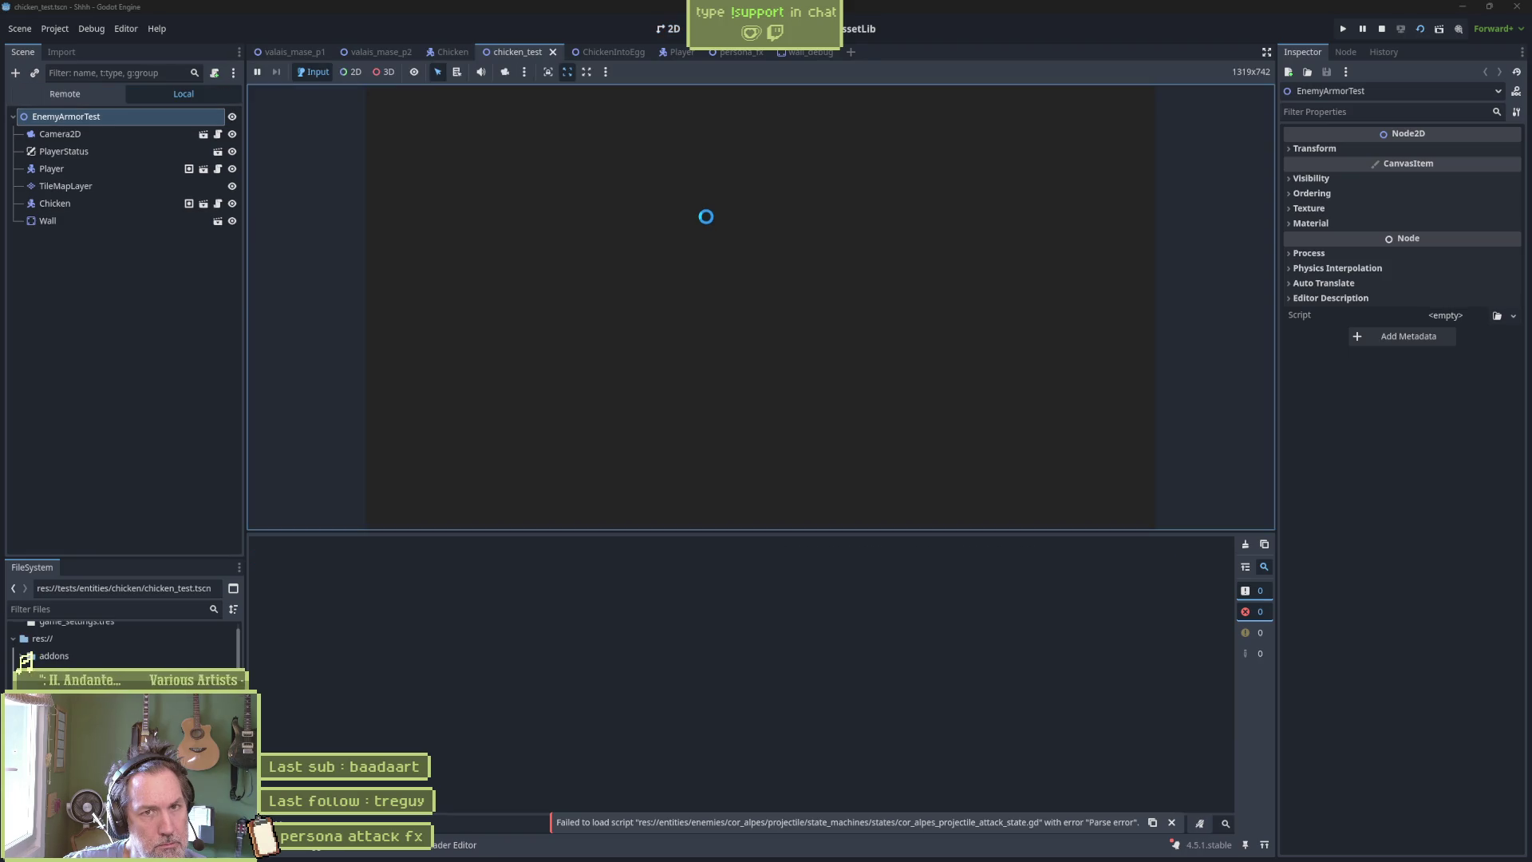
pyautogui.press('F8')
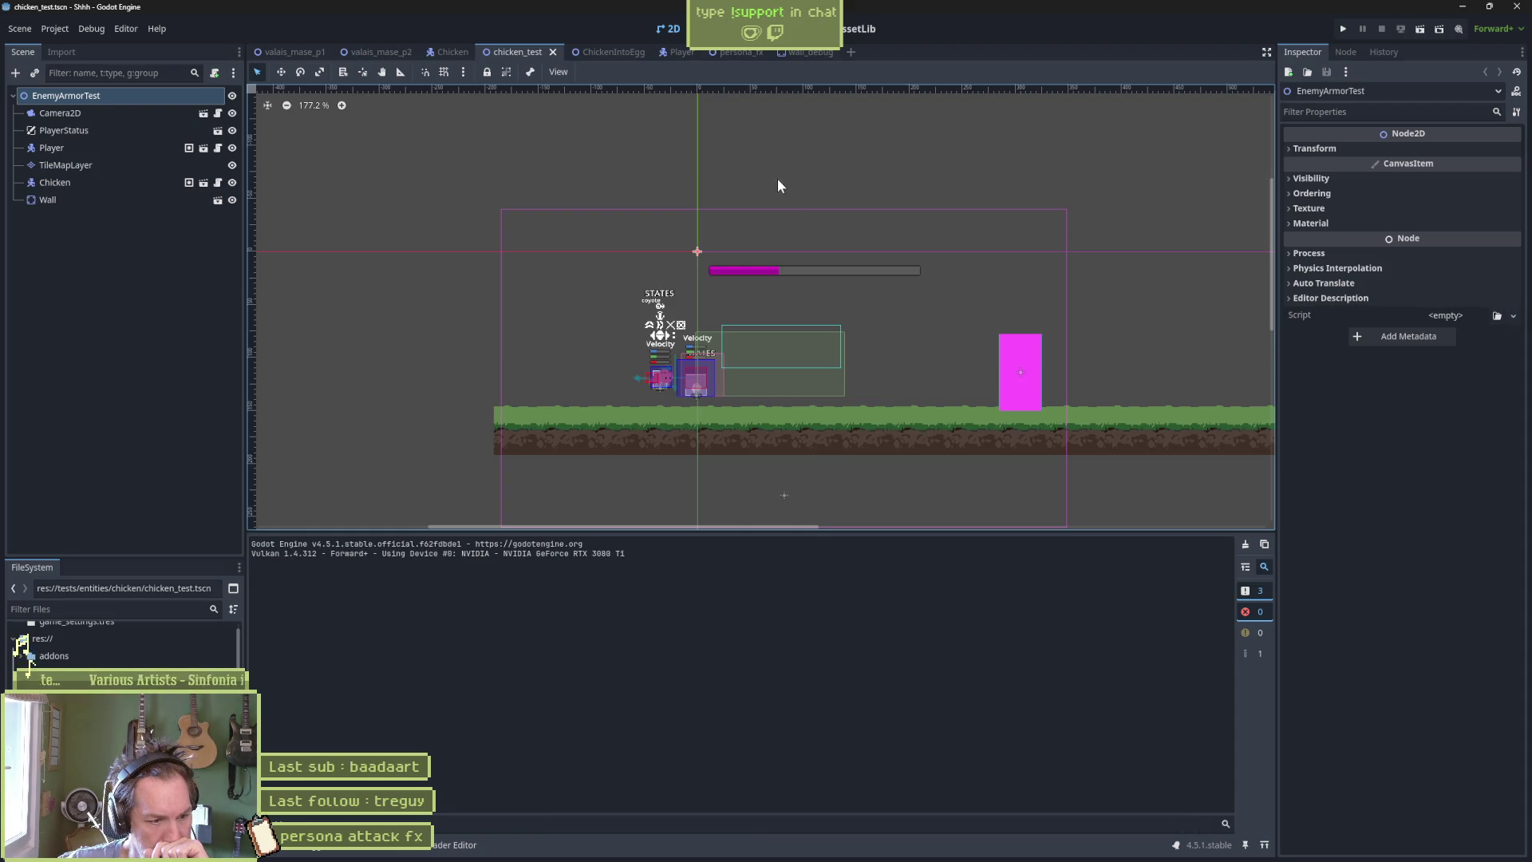
pyautogui.click(742, 29)
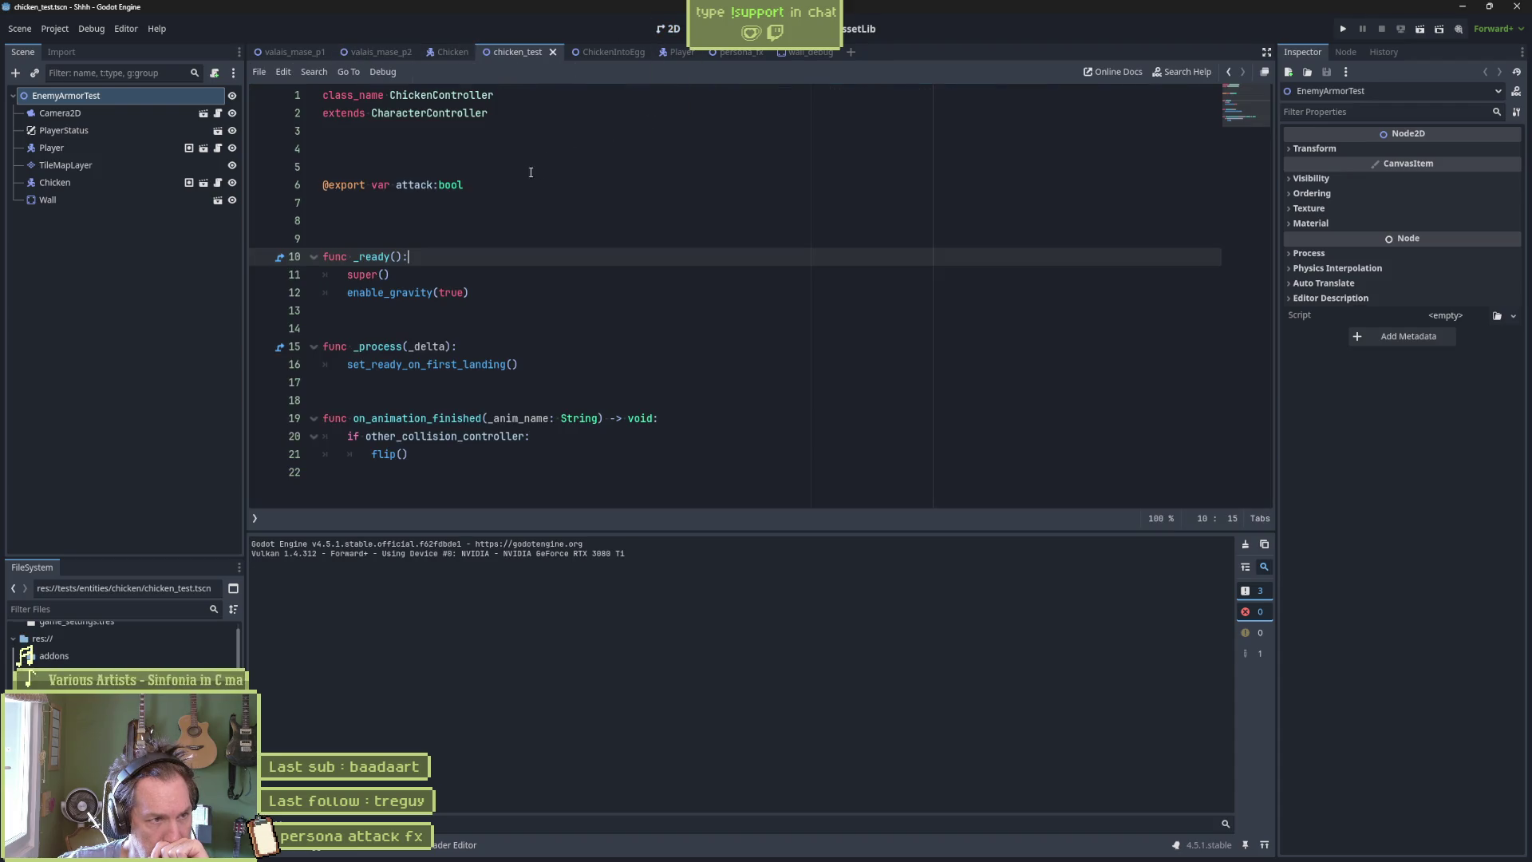
# In chicken_peck_state.gd, move the breakpoint from line 12 to the super() call on line 7.
pyautogui.click(257, 517)
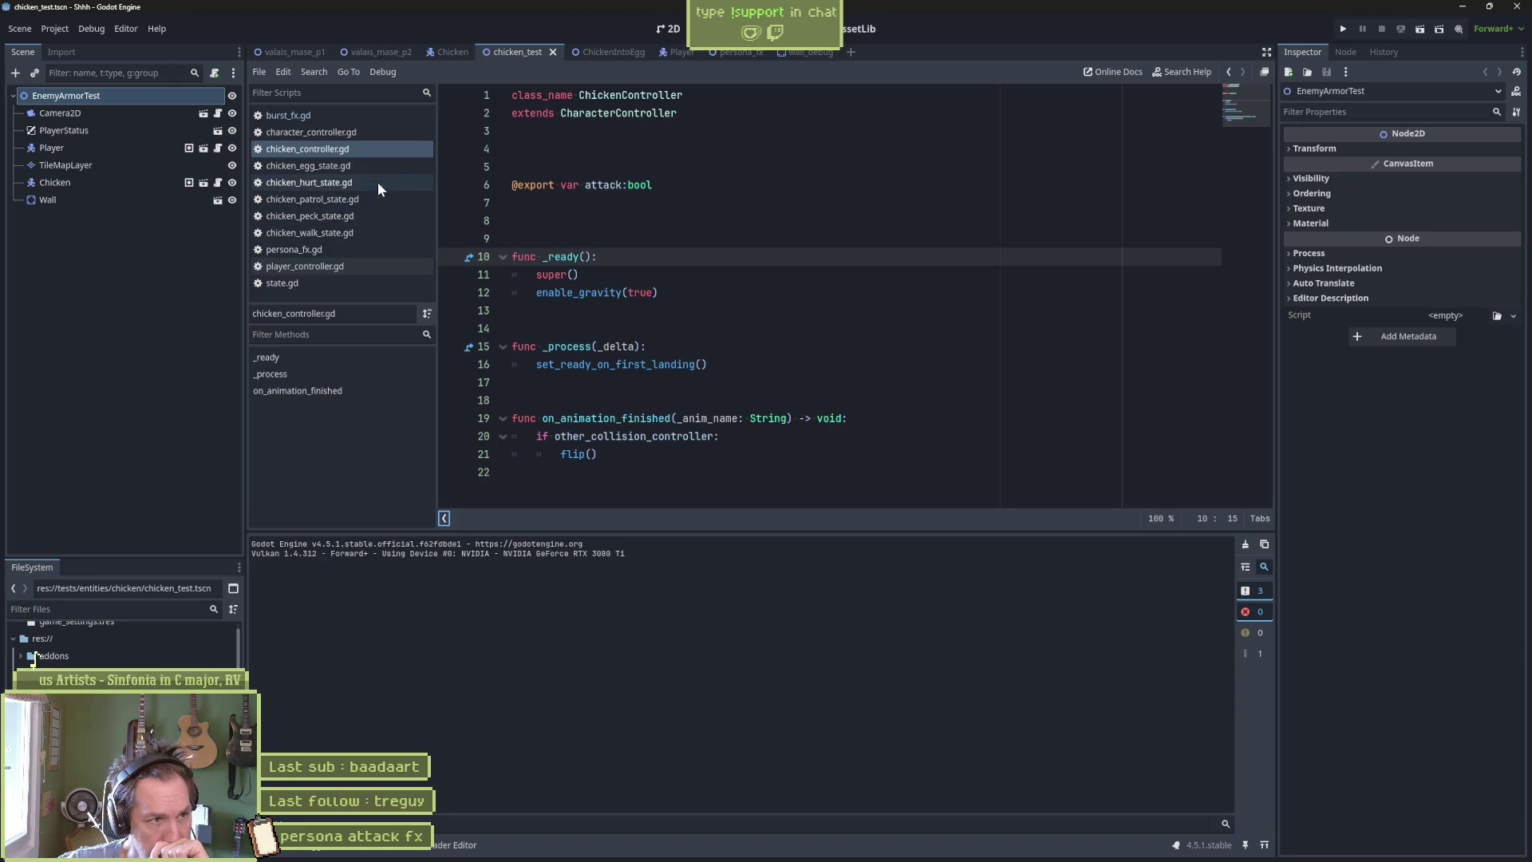
pyautogui.click(351, 217)
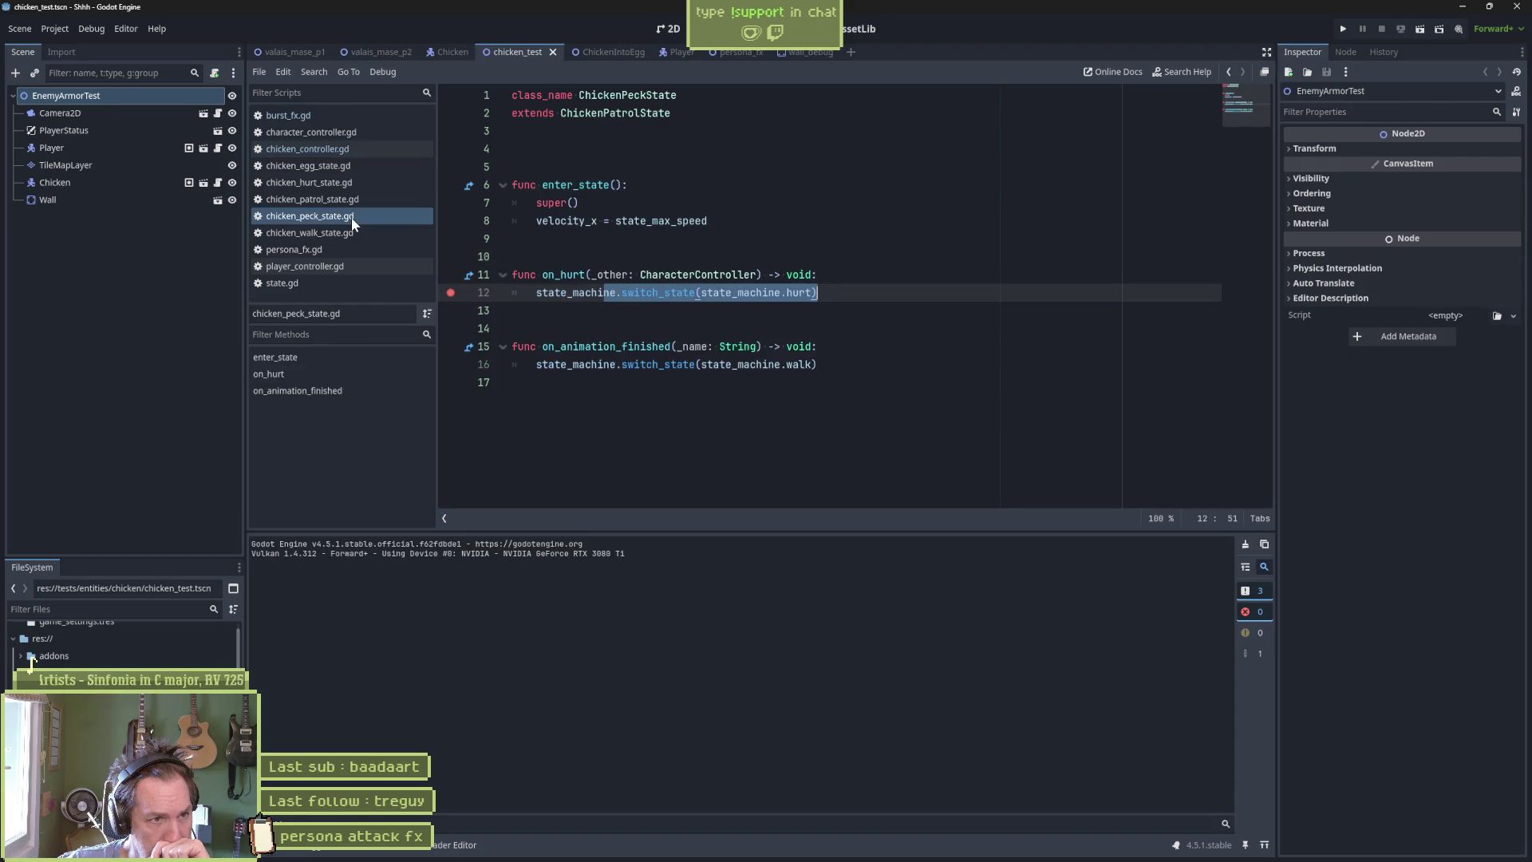
pyautogui.click(565, 203)
pyautogui.click(451, 292)
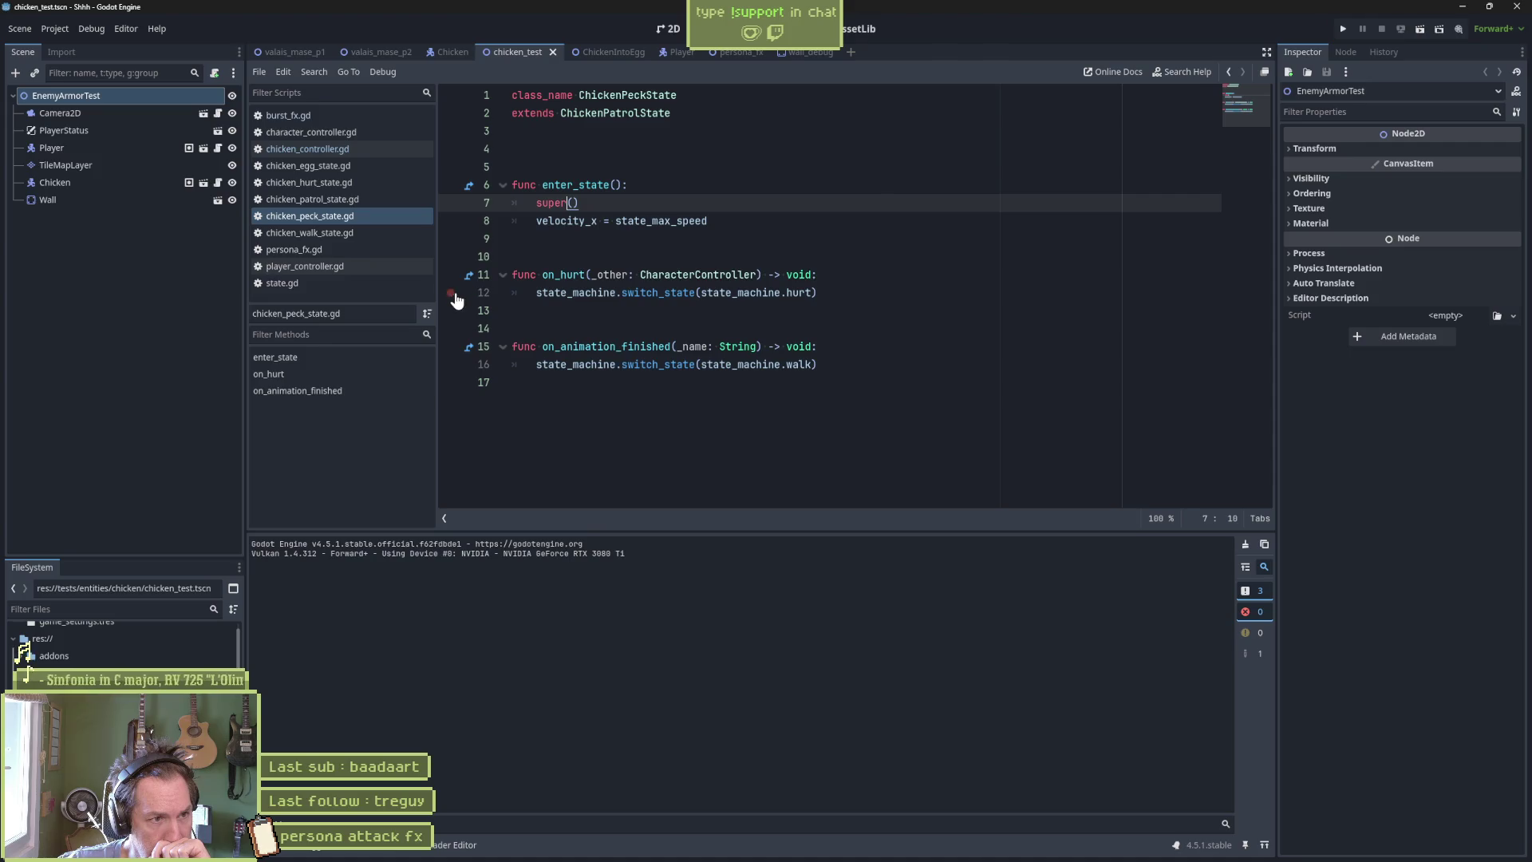
pyautogui.click(451, 202)
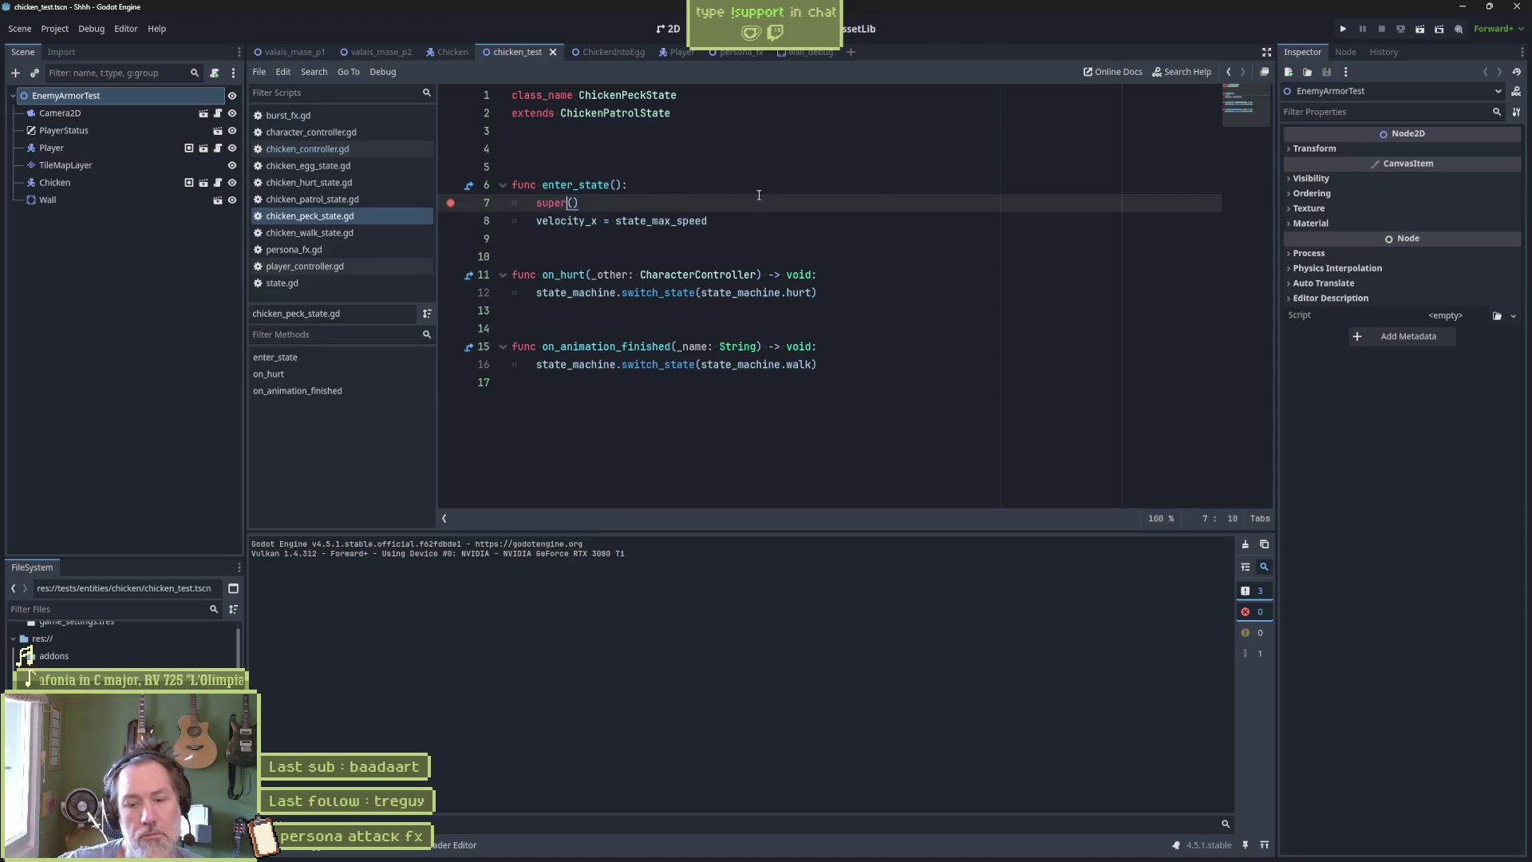
# Rerun the scene to test the peck state with the new breakpoint.
pyautogui.press('F6')
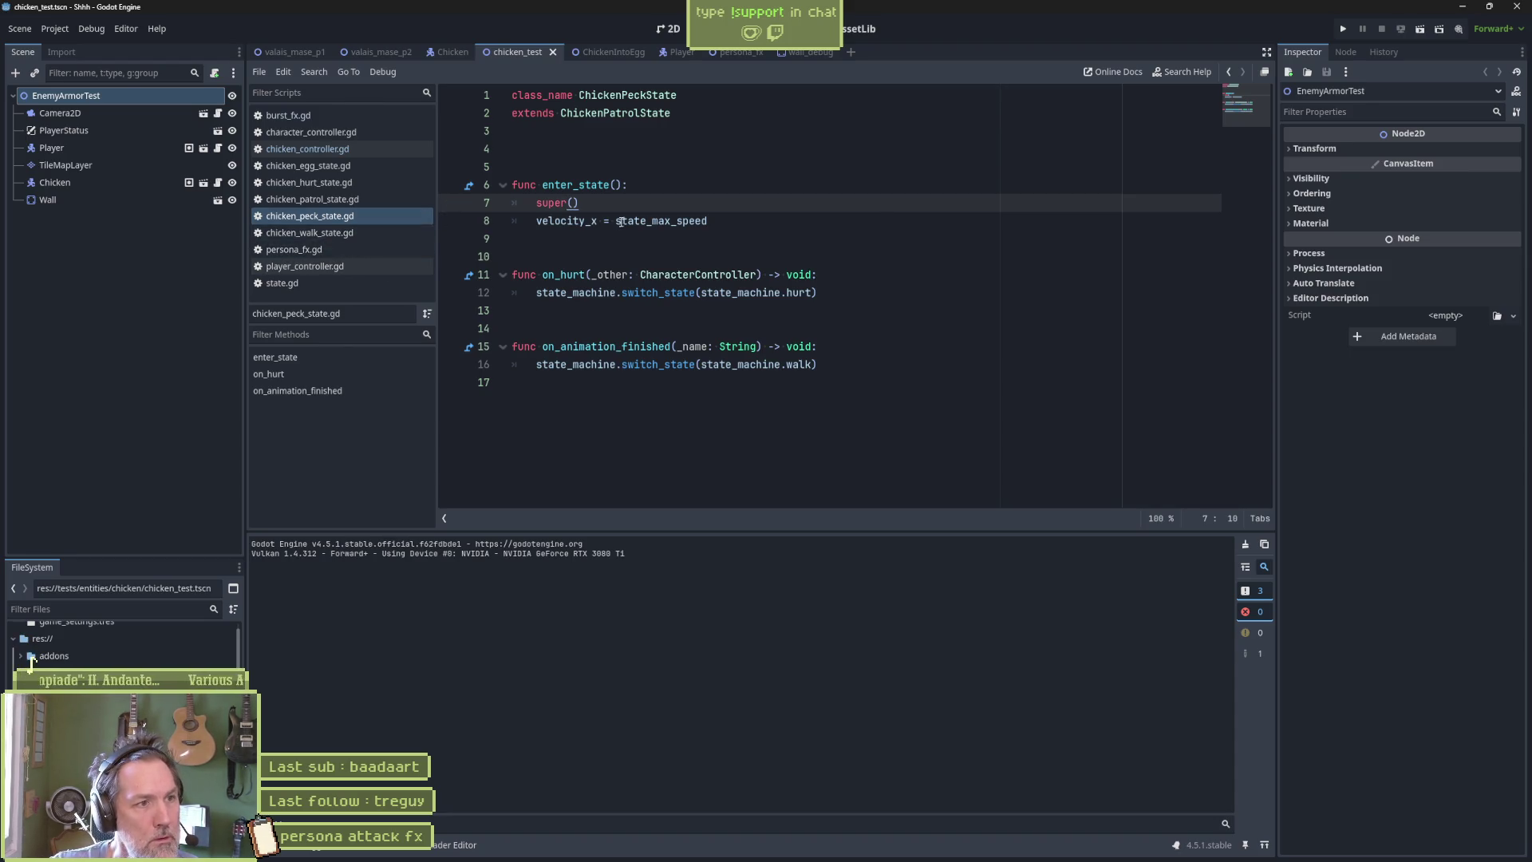
pyautogui.click(686, 237)
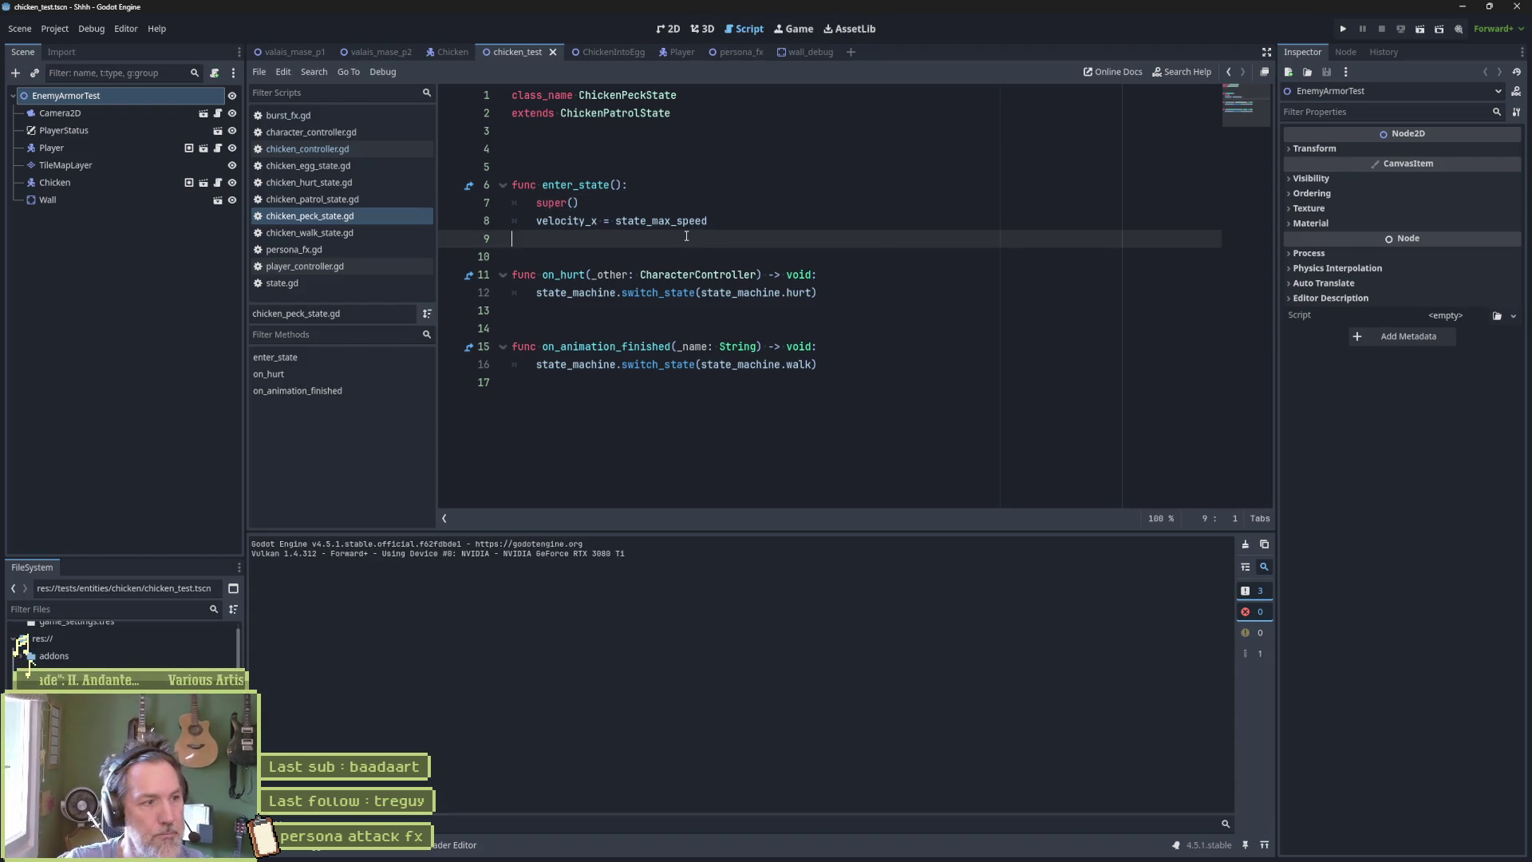
pyautogui.hotkey('shift', 'alt', 'o')
# Open state_machine.gd and review _ready, highlighting initial_state and every use of current_state.
pyautogui.write('state_machine')
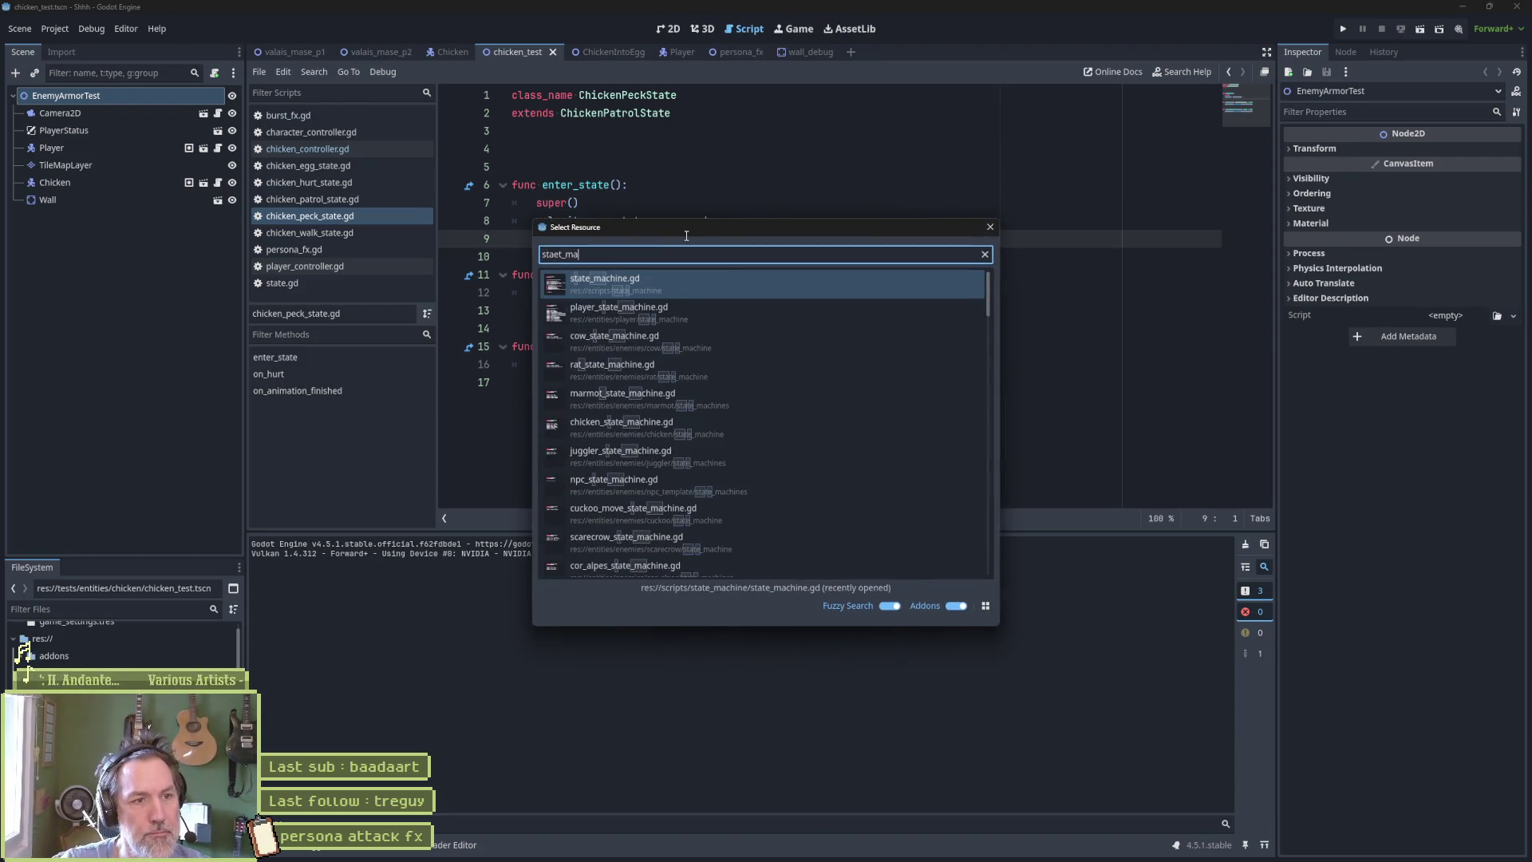
pyautogui.press('Return')
pyautogui.click(343, 357)
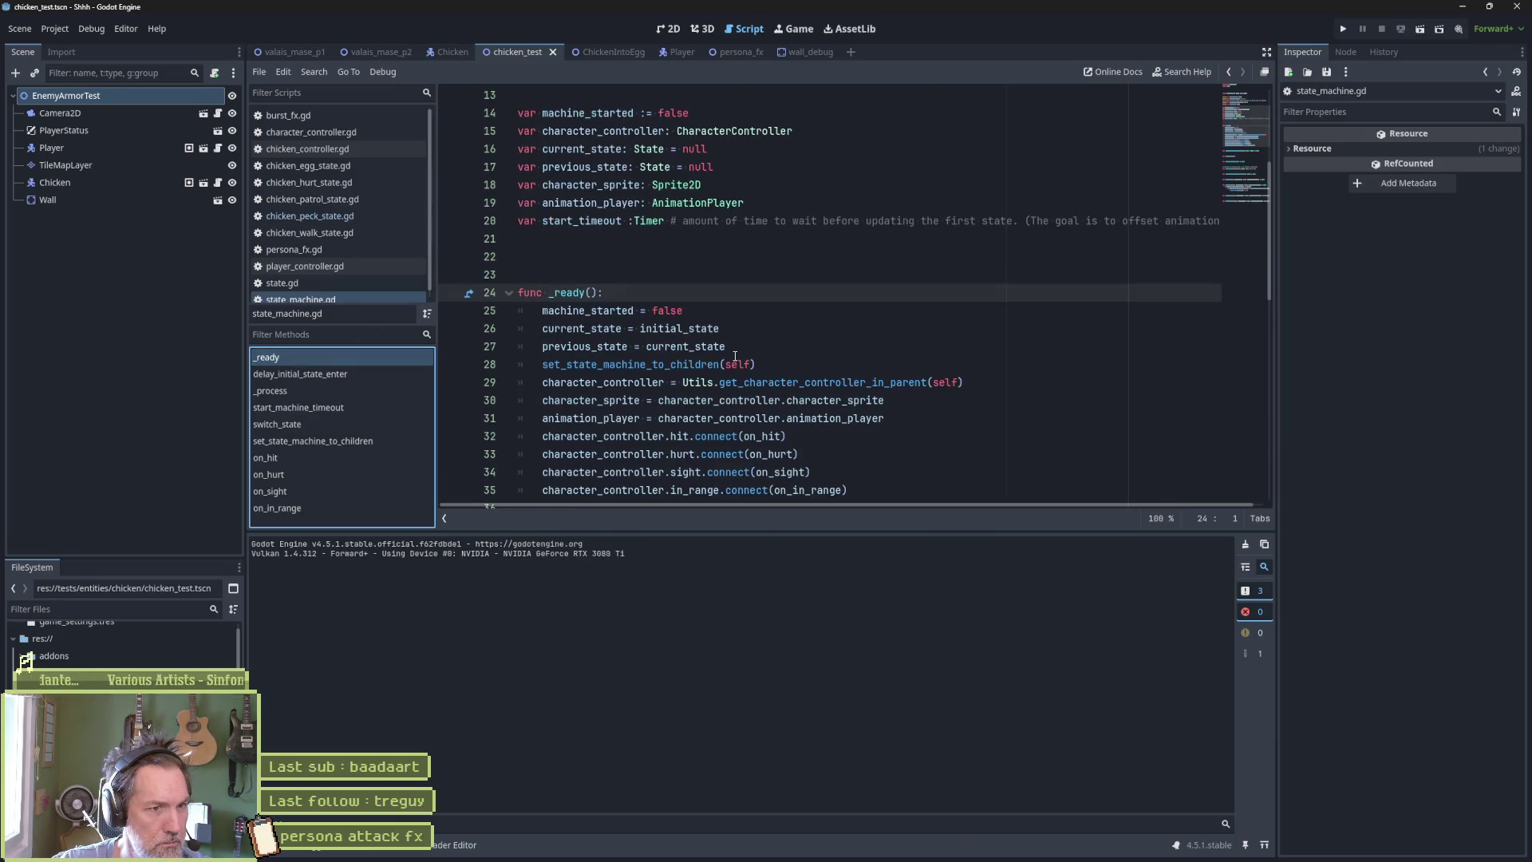
pyautogui.doubleClick(704, 334)
pyautogui.scroll(-1, 718, 339)
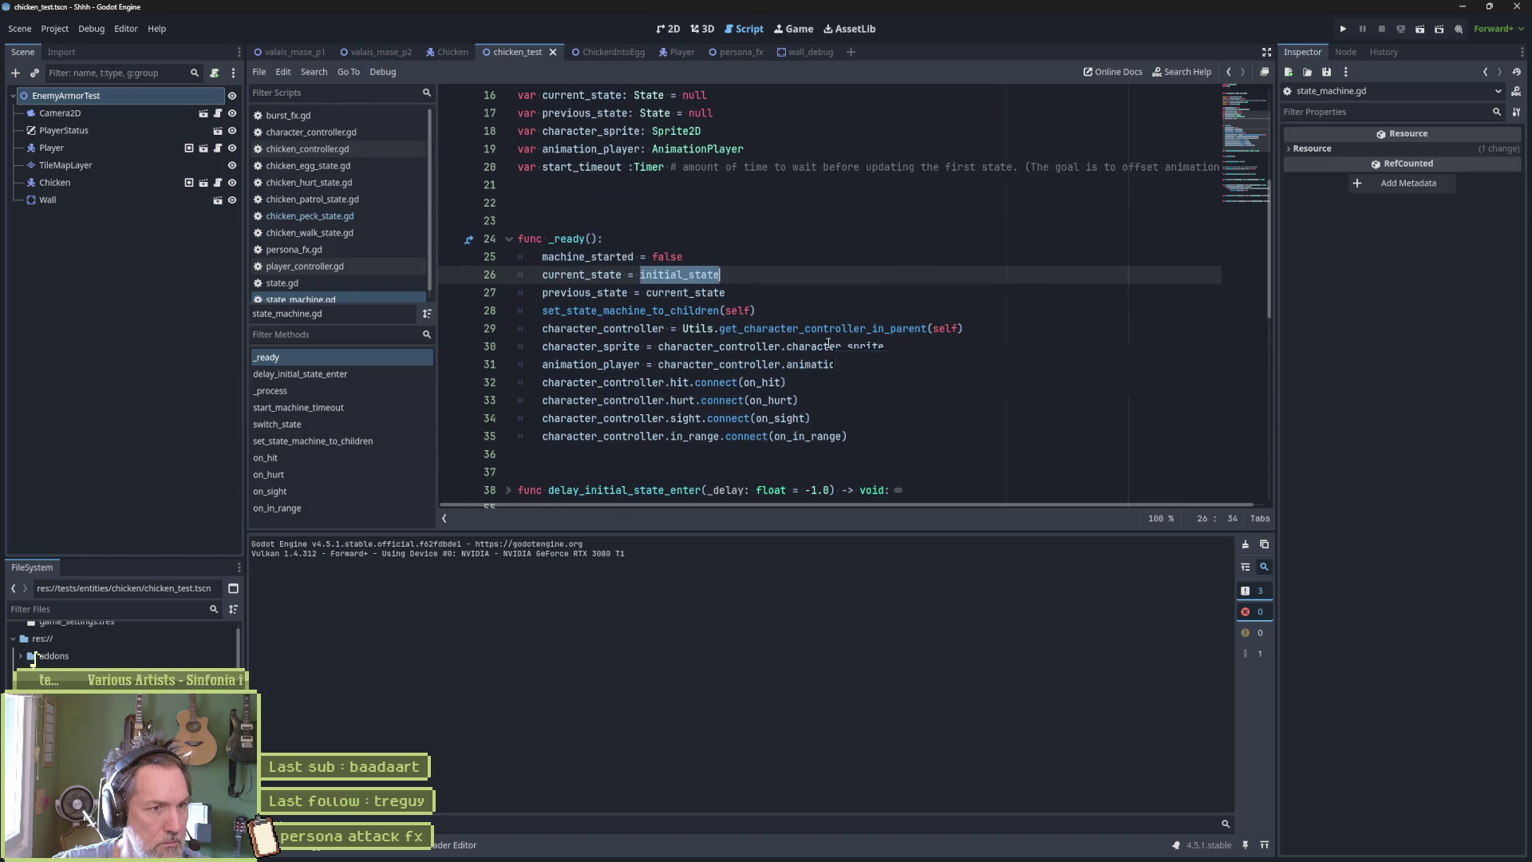
pyautogui.doubleClick(595, 277)
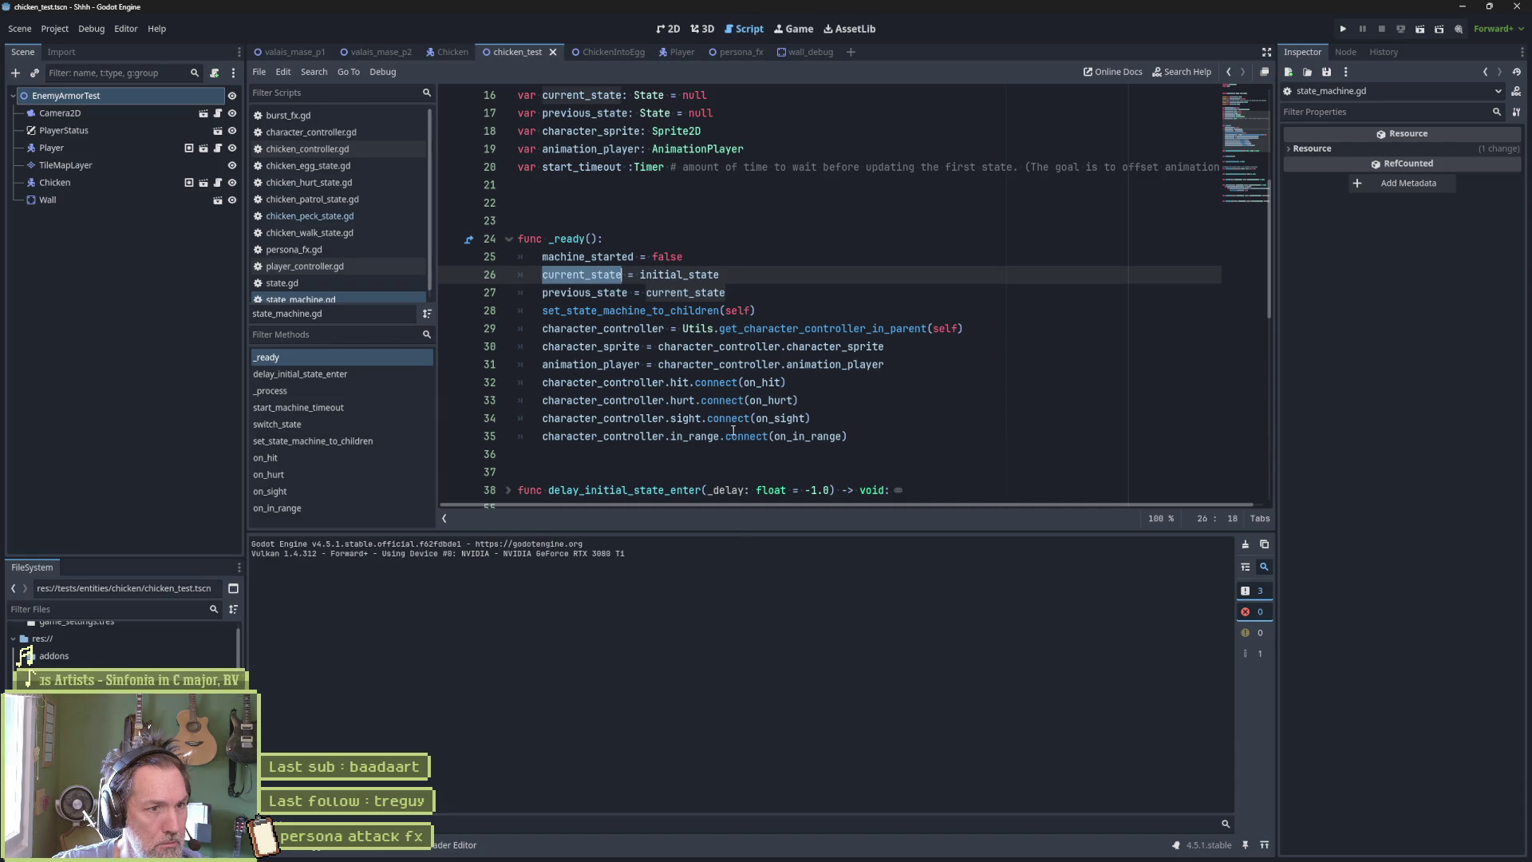
# Unfold _process, check the freeze_value condition, and set a breakpoint on update_state(delta) at line 72.
pyautogui.scroll(-1, 732, 430)
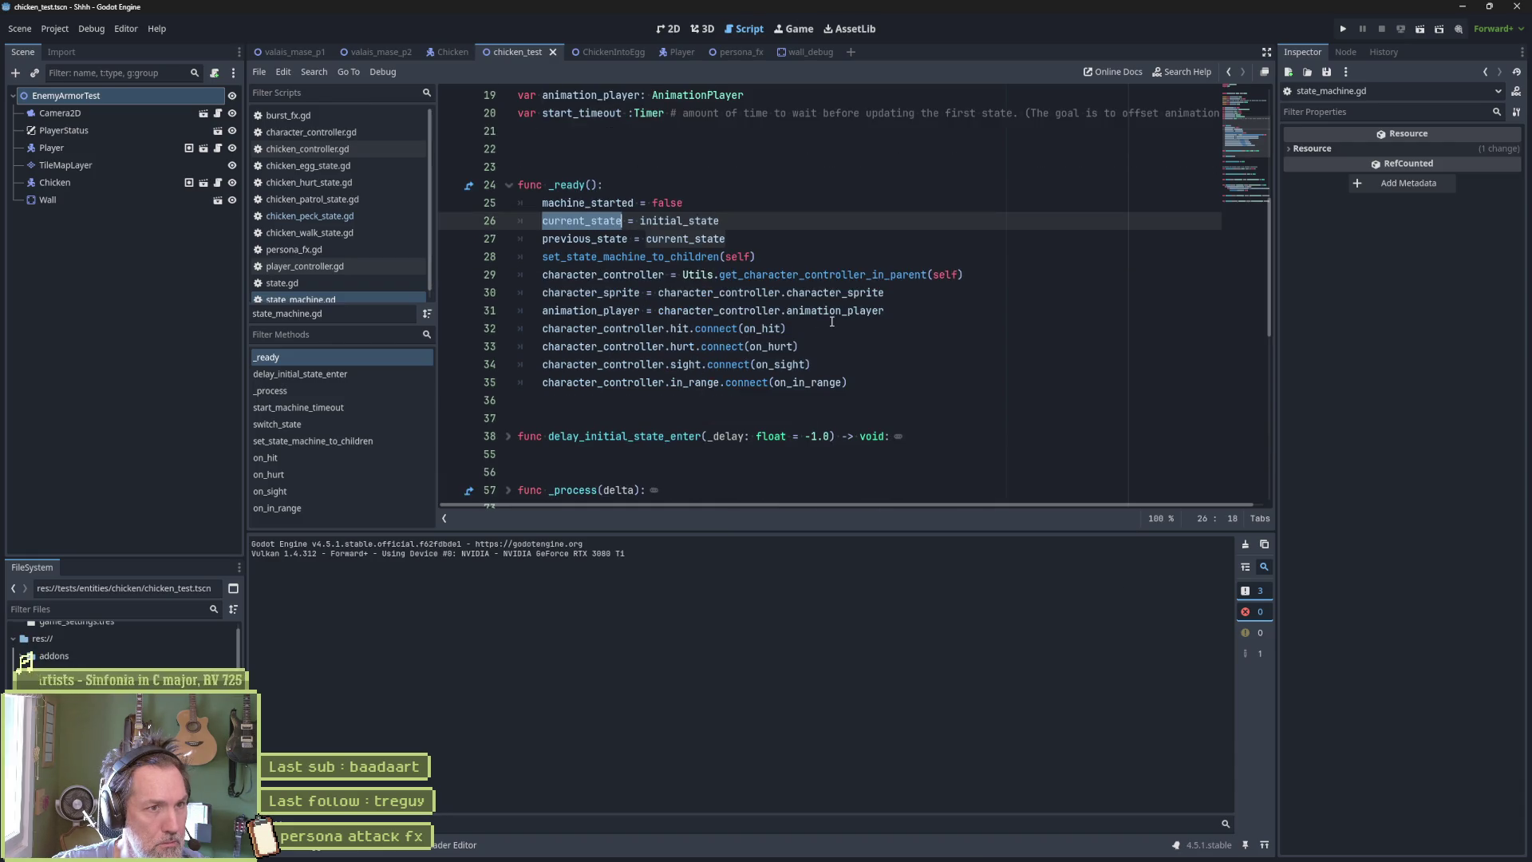
pyautogui.scroll(-2, 806, 298)
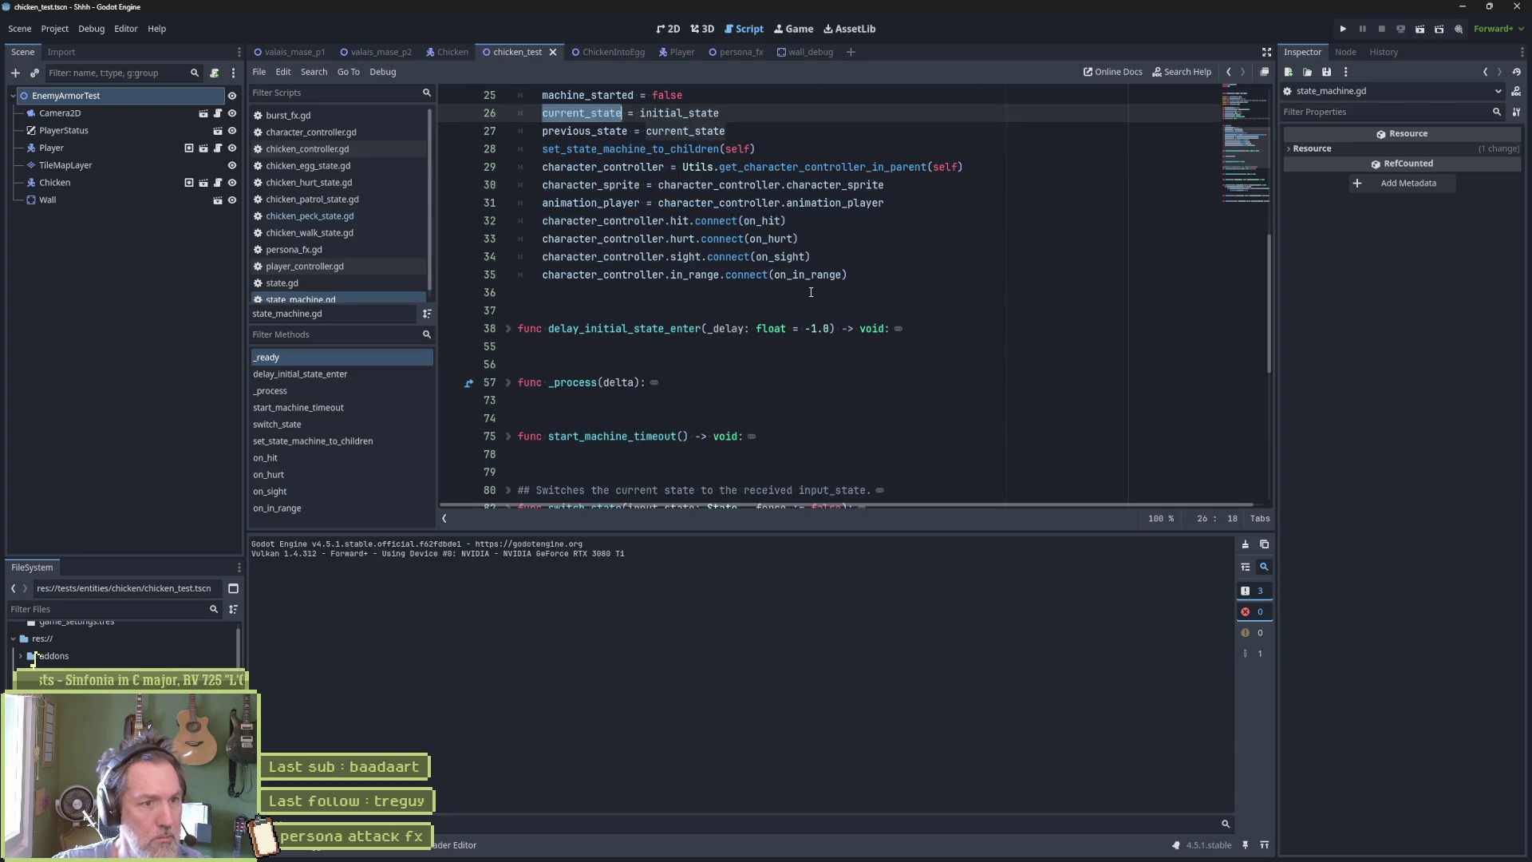
pyautogui.click(509, 383)
pyautogui.scroll(-2, 807, 366)
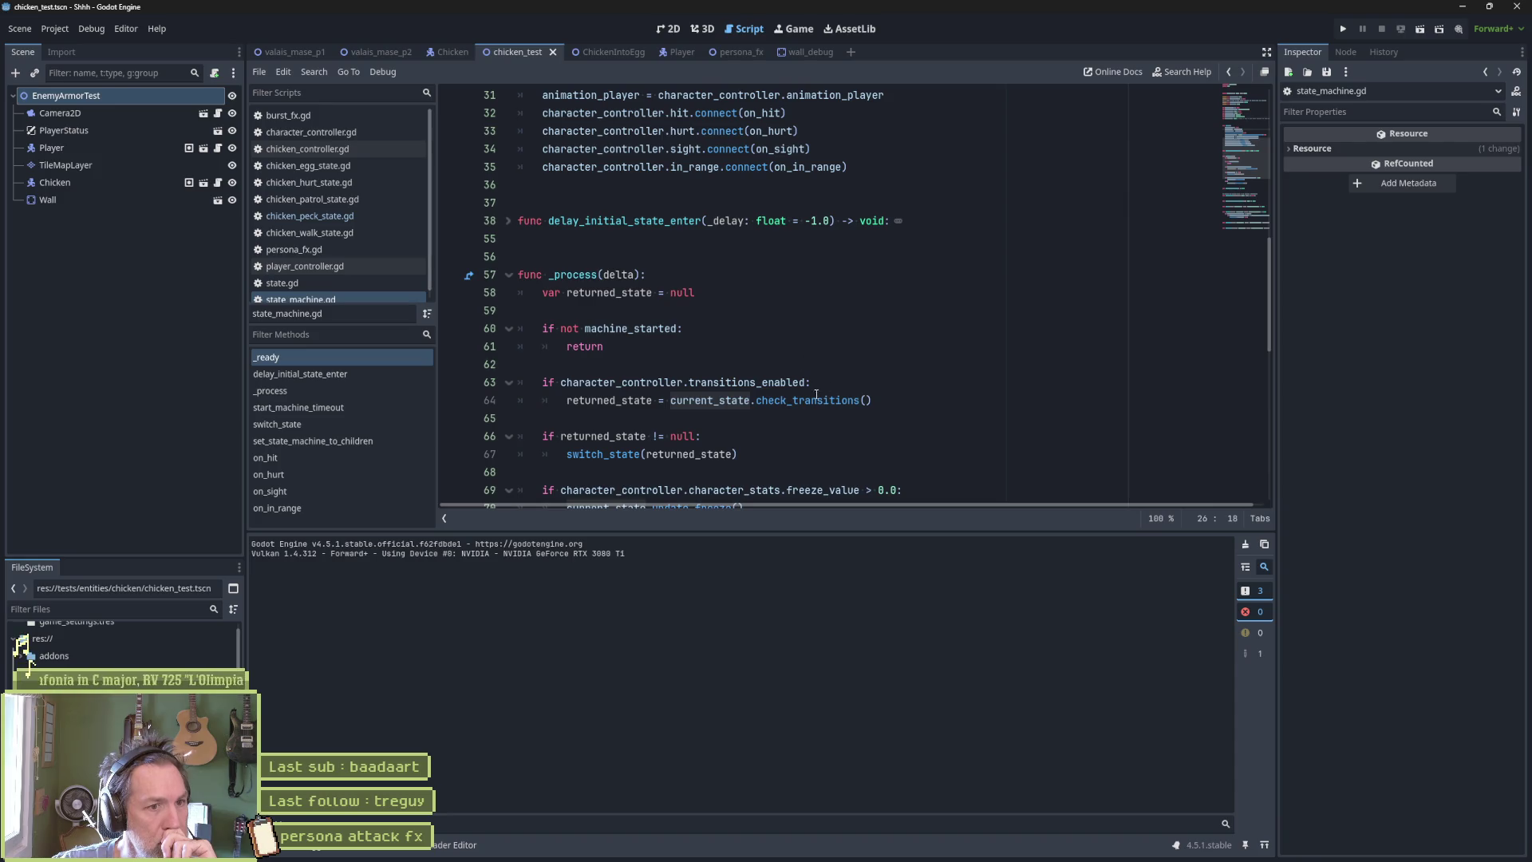
pyautogui.scroll(-2, 819, 403)
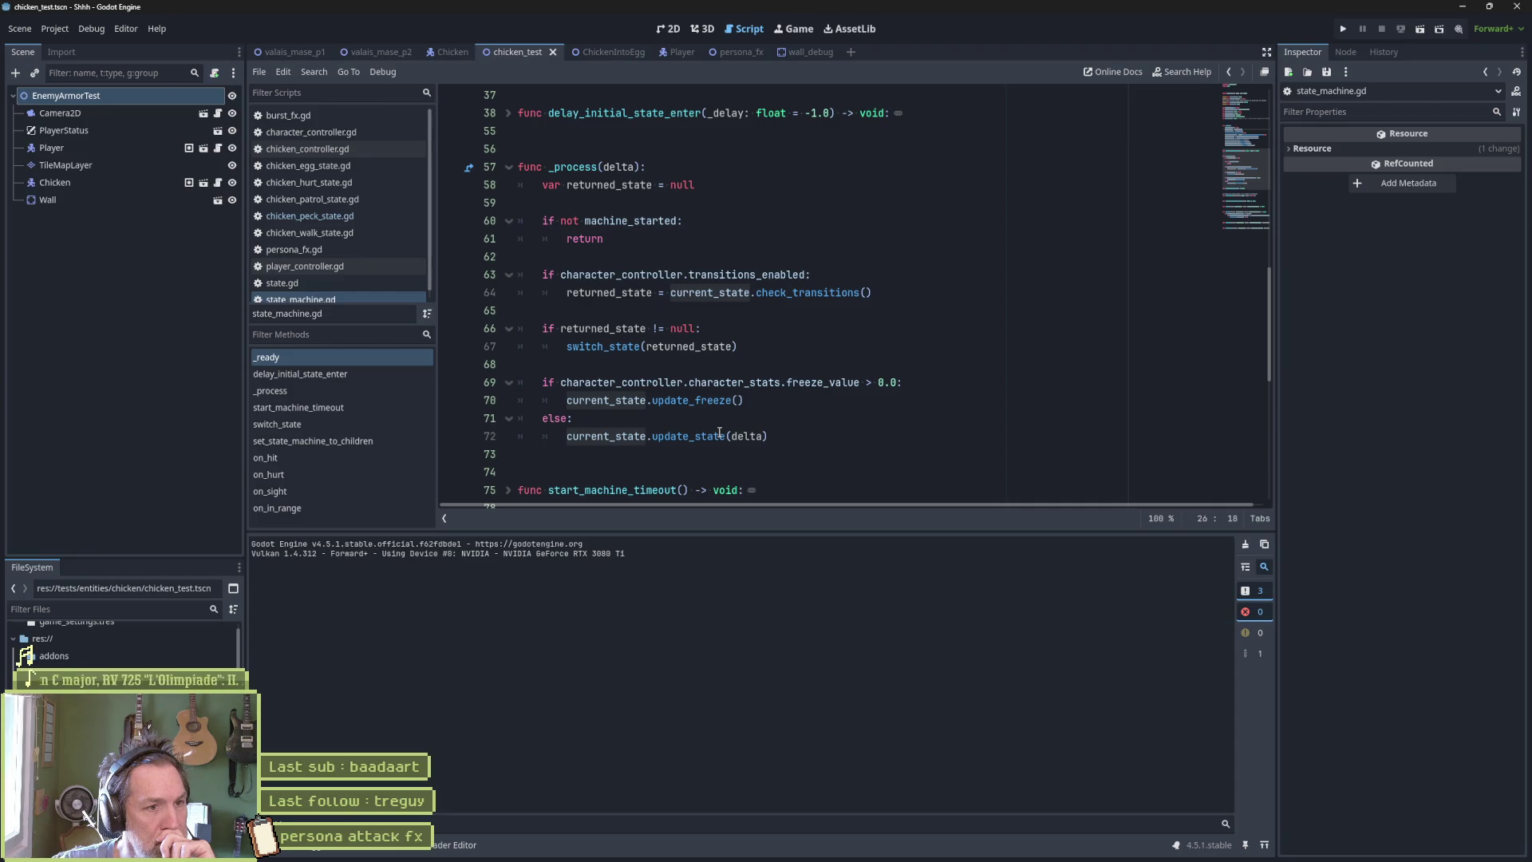
pyautogui.moveTo(855, 383); pyautogui.dragTo(694, 382)
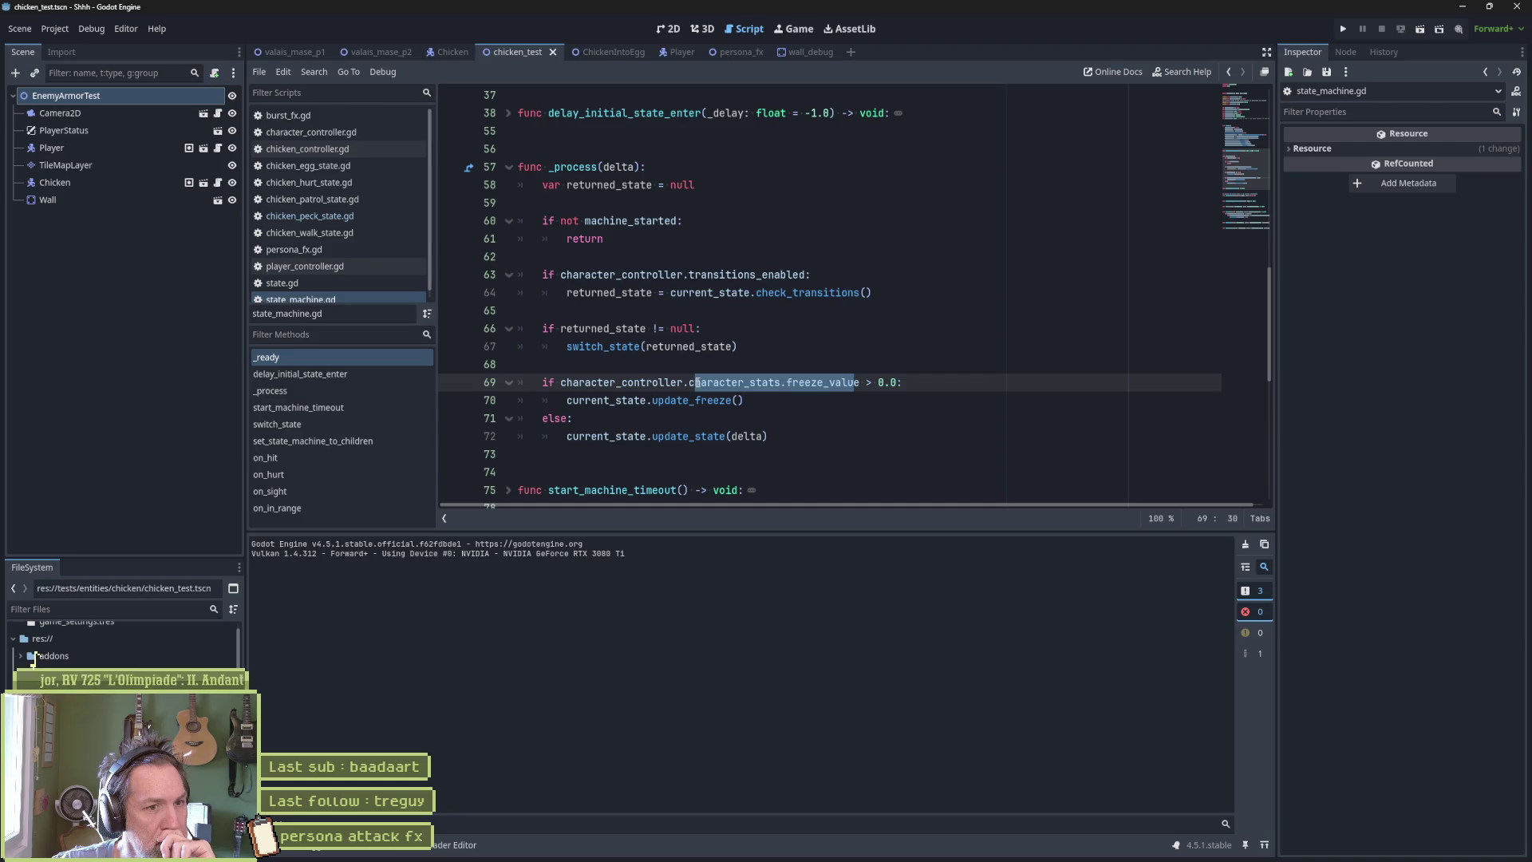
pyautogui.click(450, 436)
# Run to the line 72 breakpoint and inspect current_state across two continued frames.
pyautogui.press('F6')
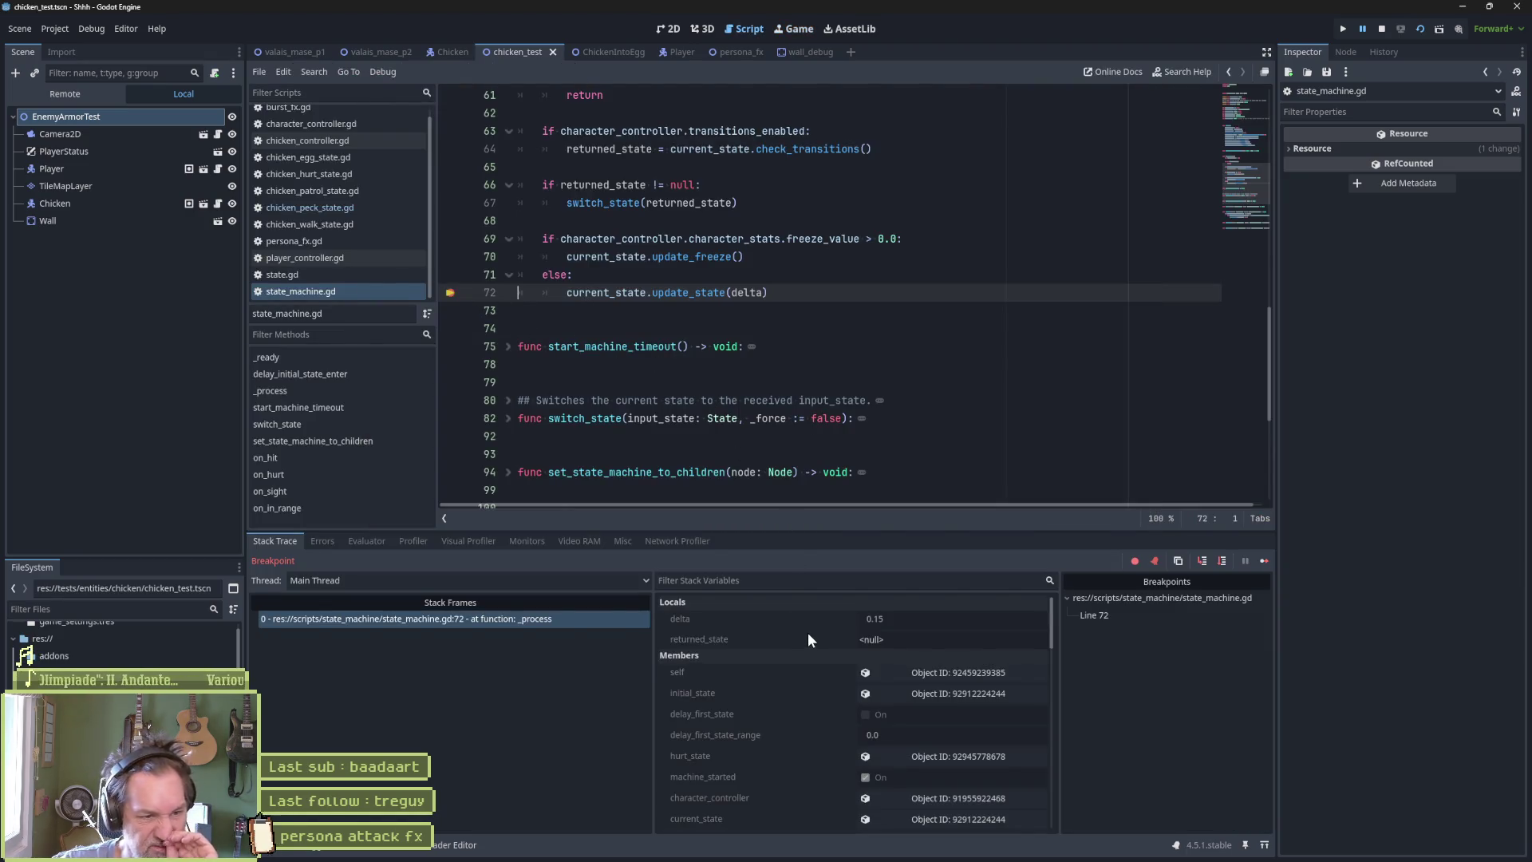
pyautogui.click(948, 815)
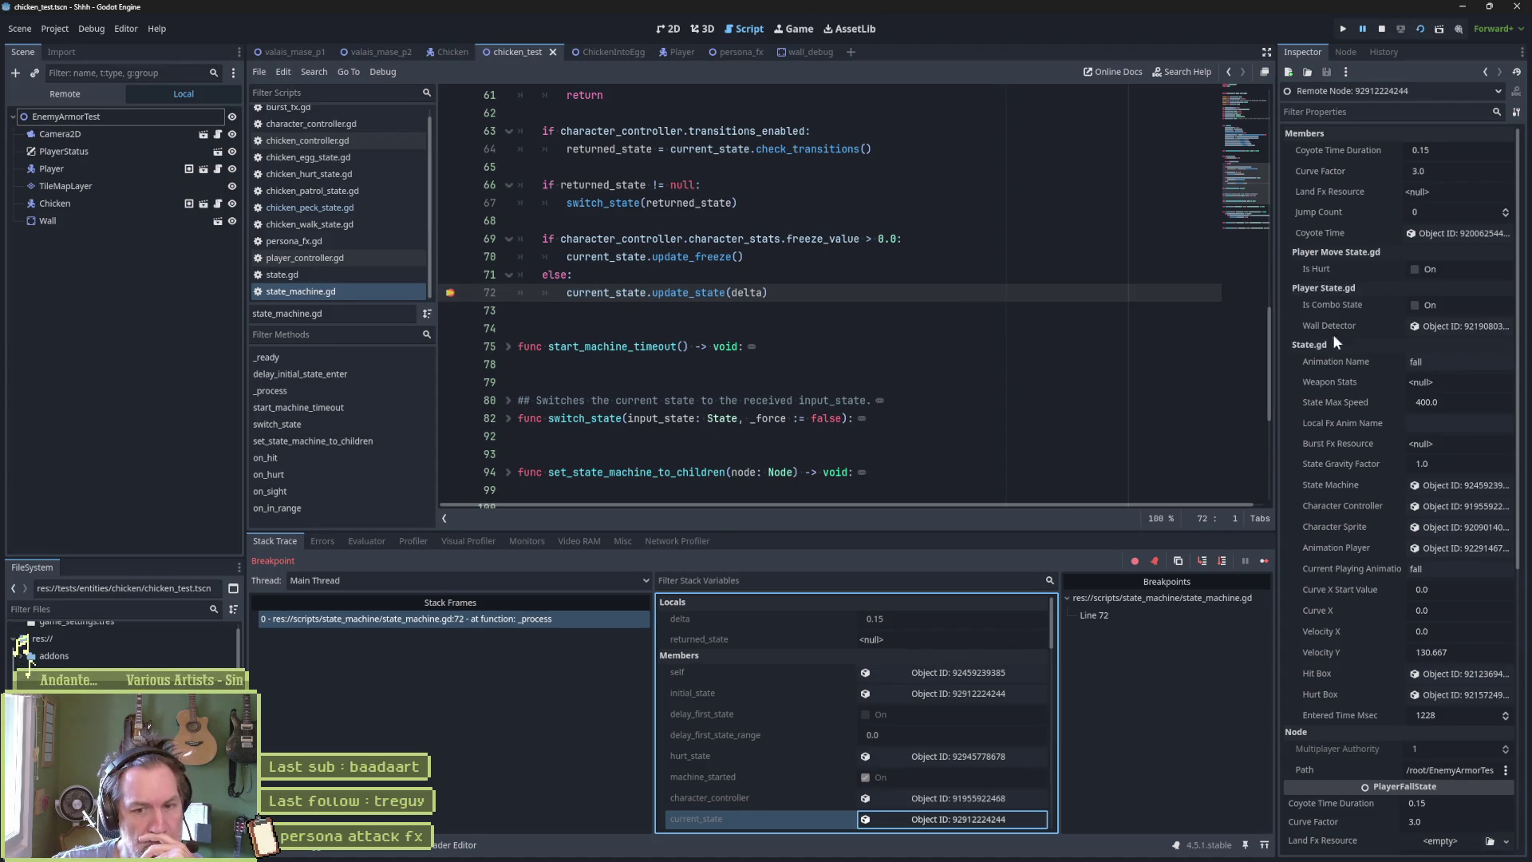
pyautogui.scroll(-5, 1412, 479)
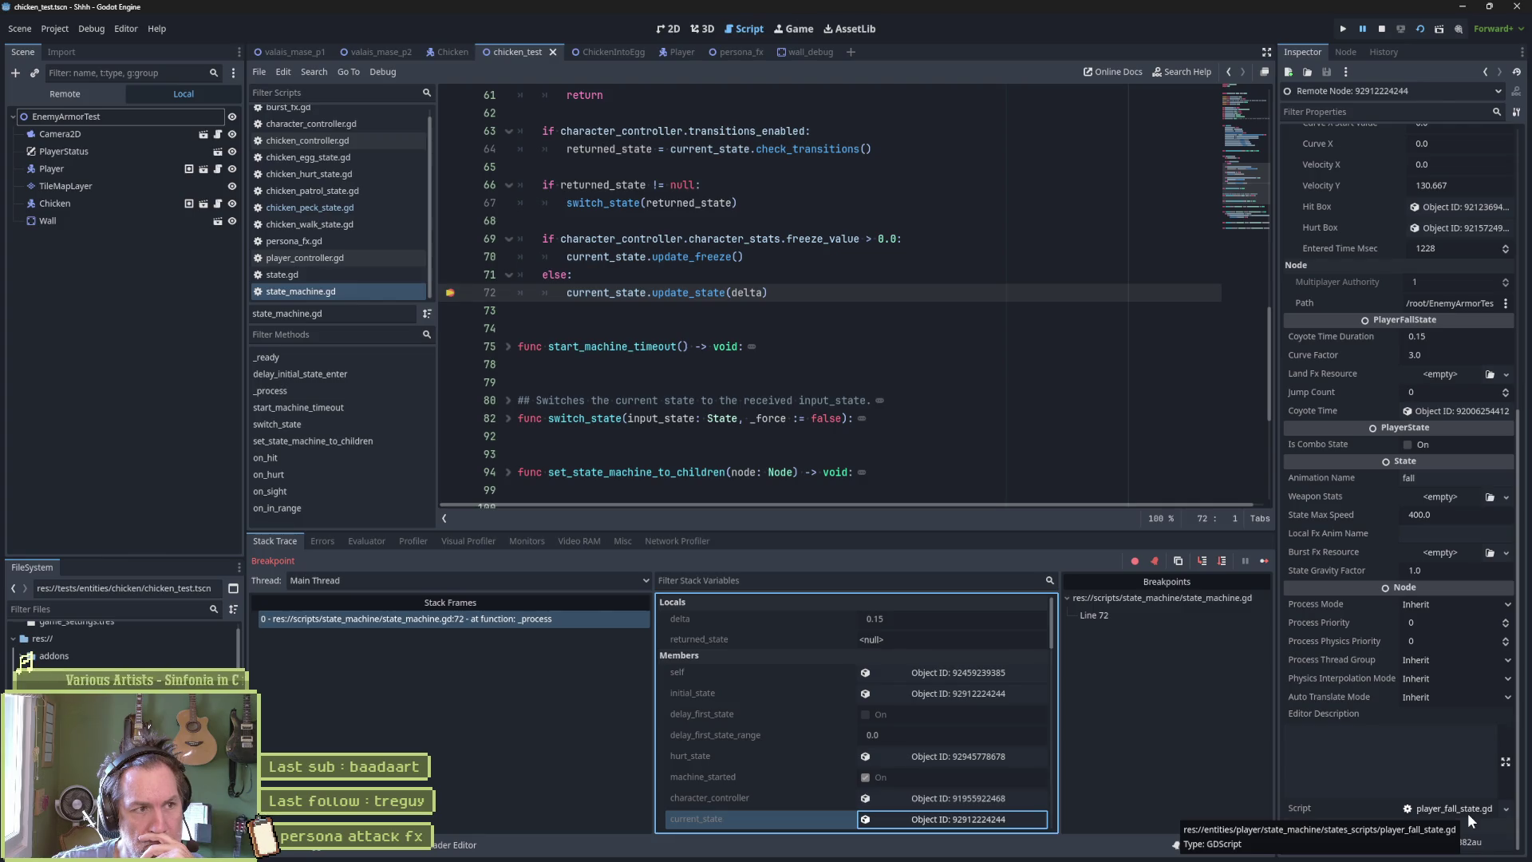
pyautogui.click(1263, 561)
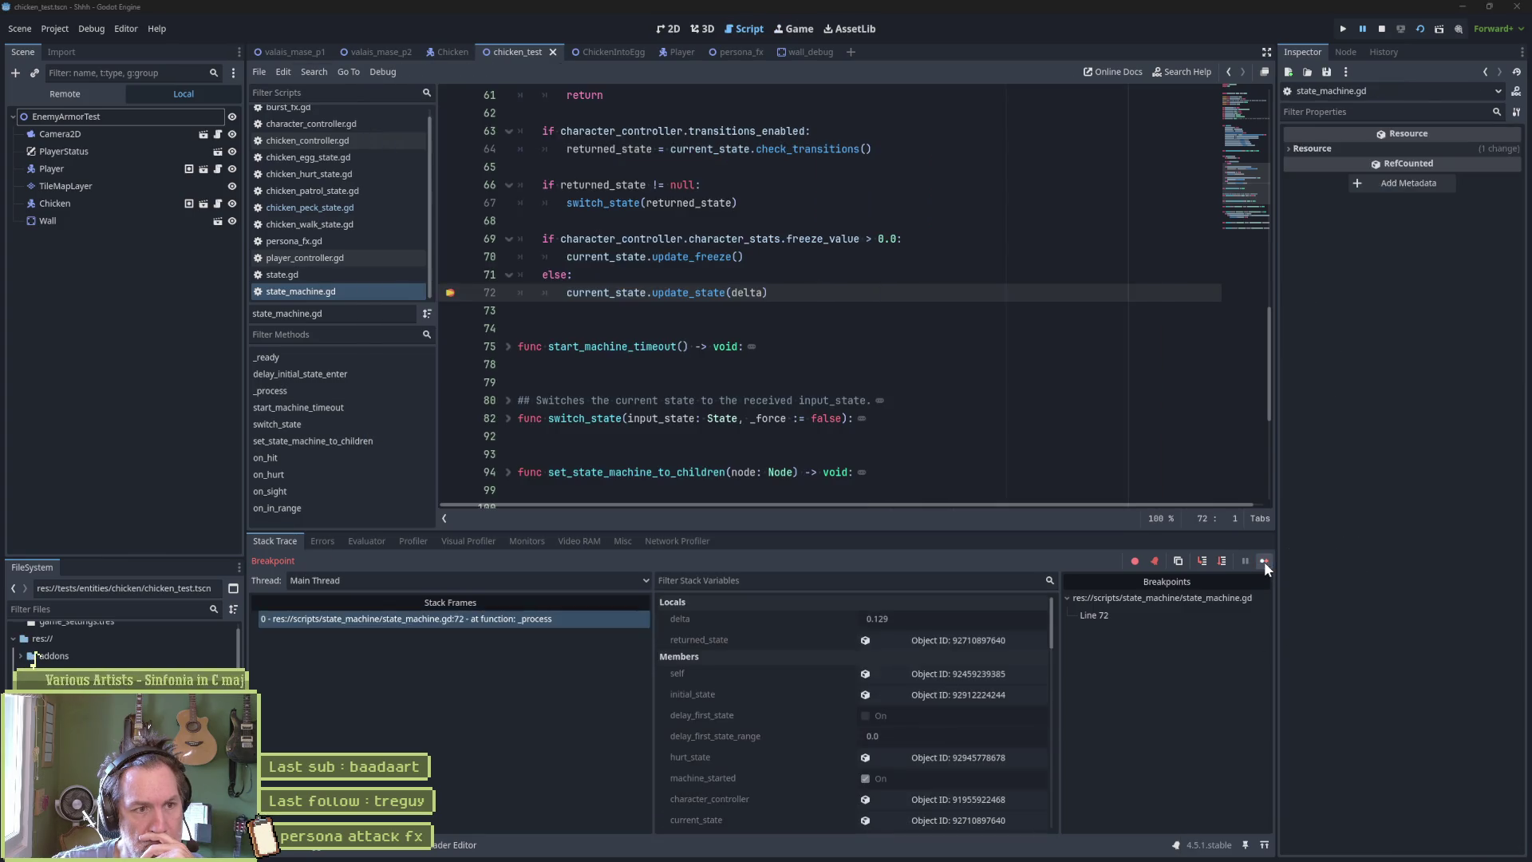
pyautogui.click(961, 820)
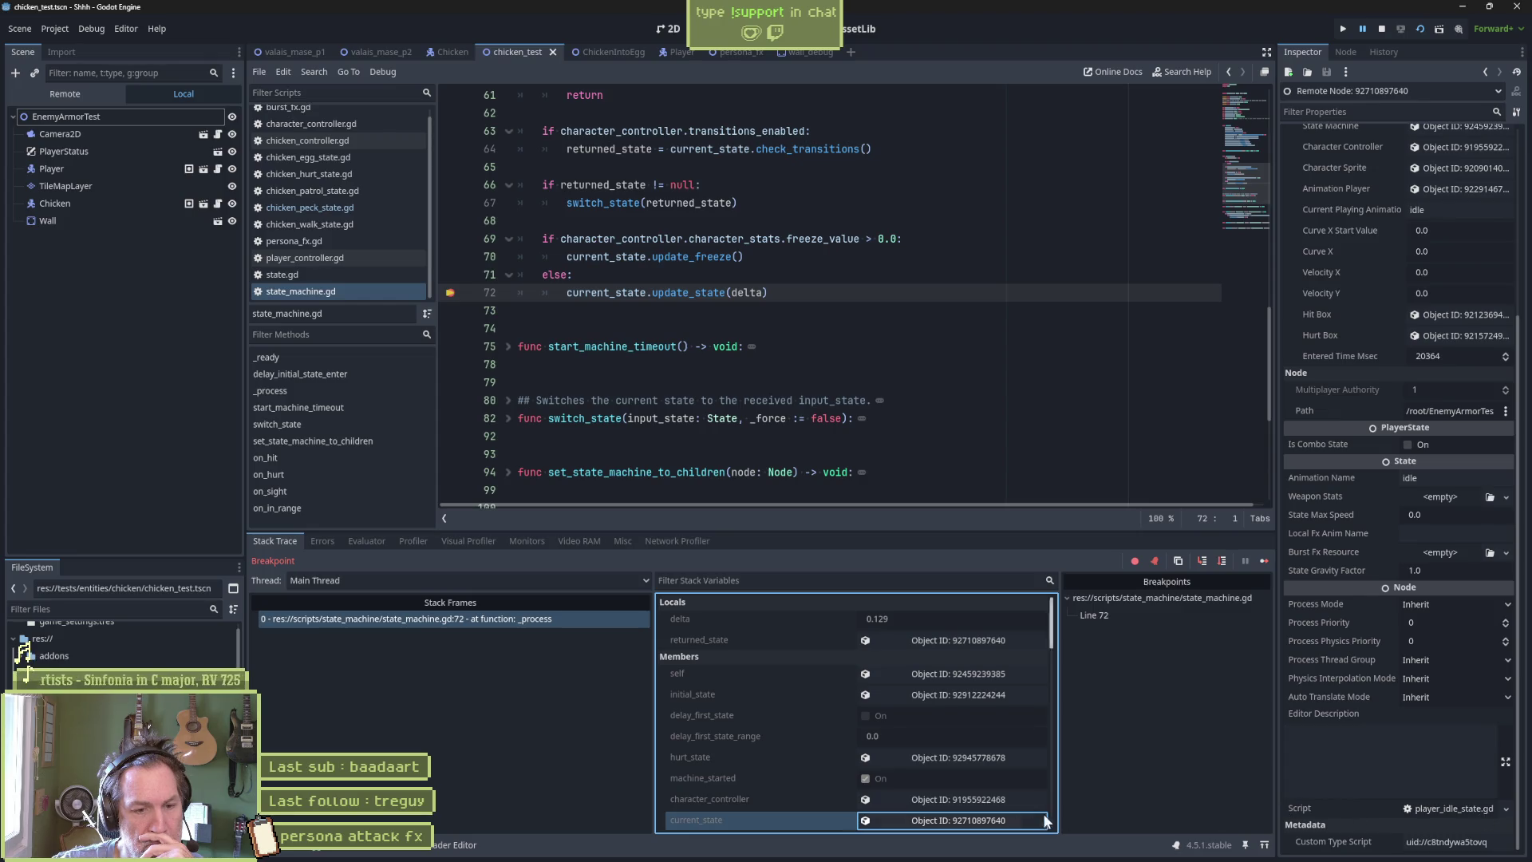
pyautogui.click(1263, 562)
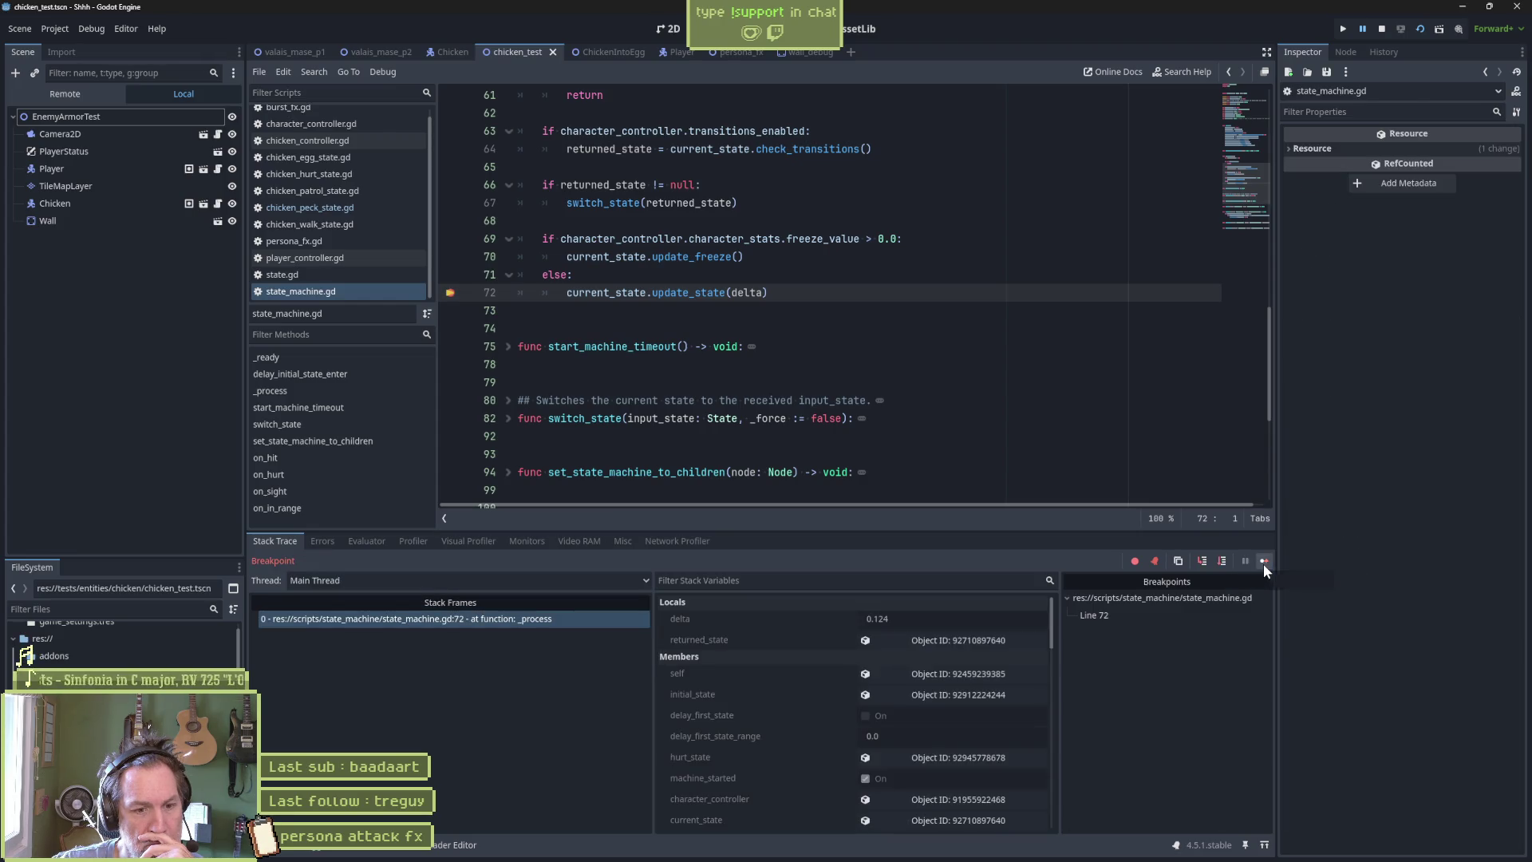
# Inspect the state machine object itself, then stop debugging and clear the line 72 breakpoint.
pyautogui.click(957, 673)
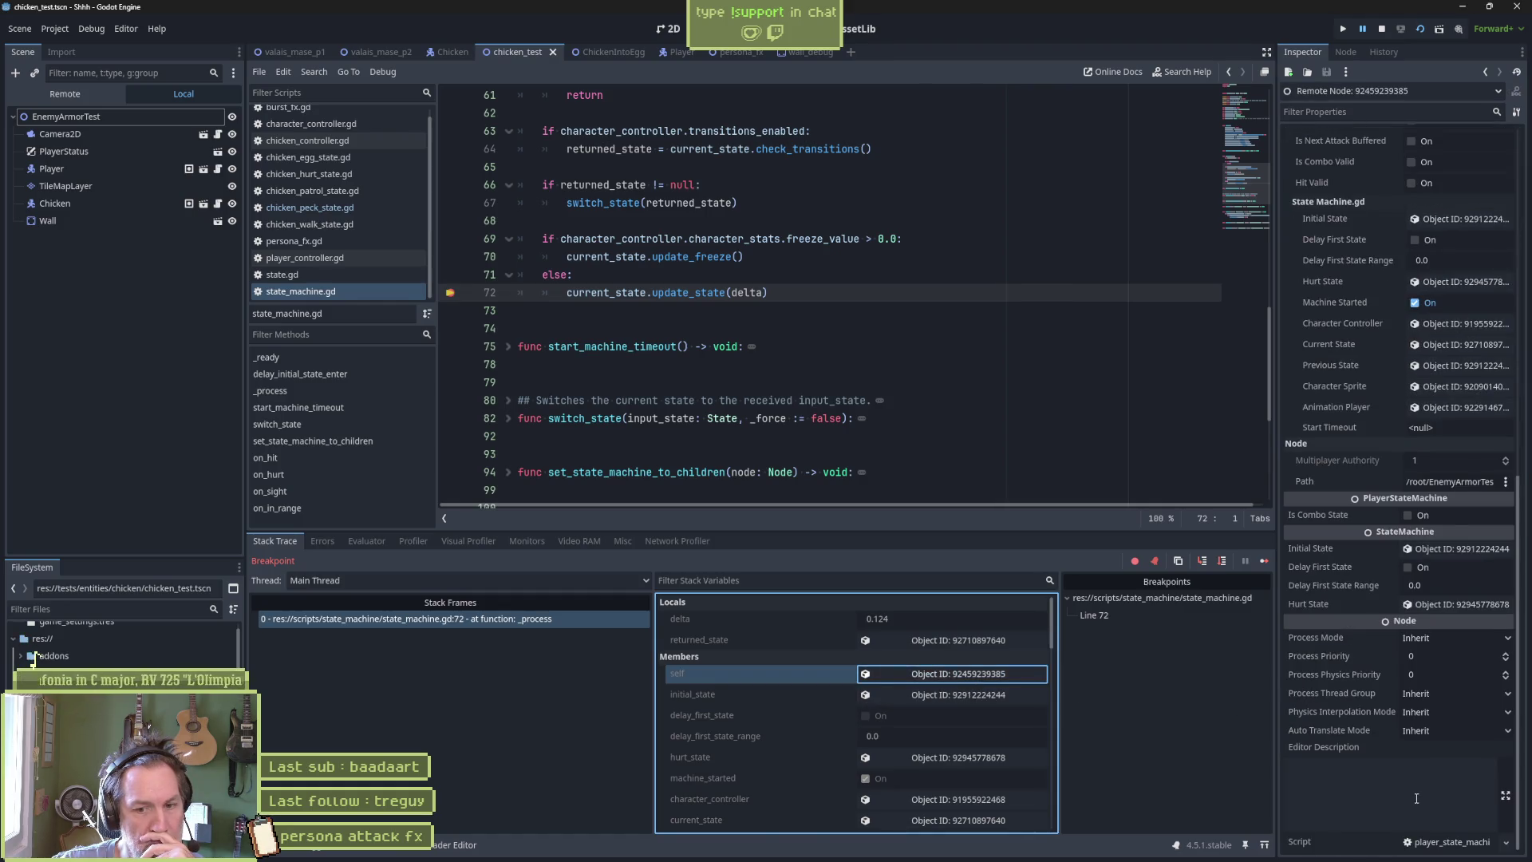
pyautogui.click(1387, 28)
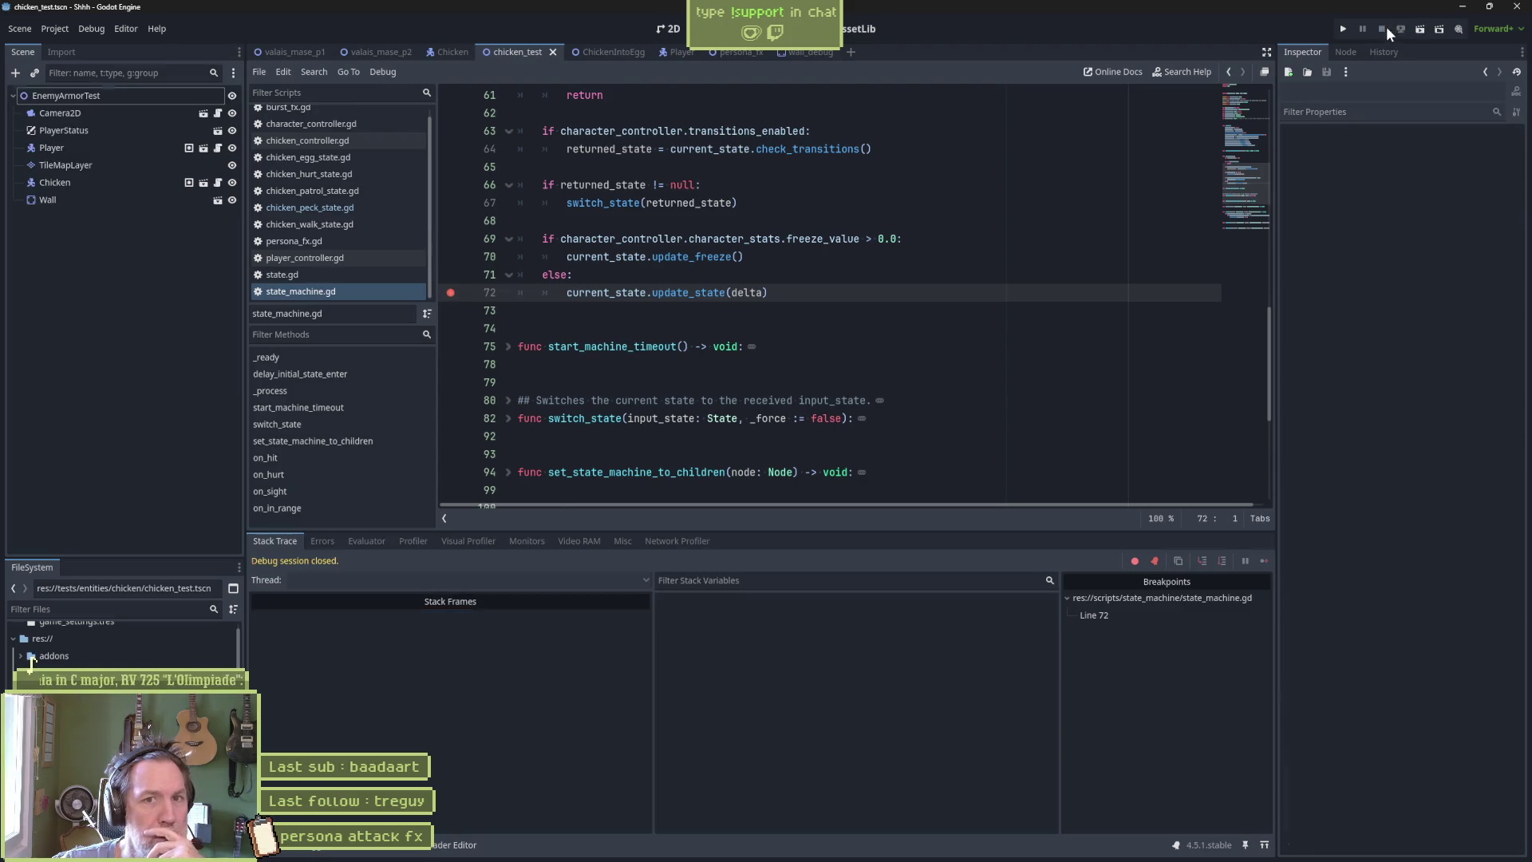
pyautogui.click(454, 293)
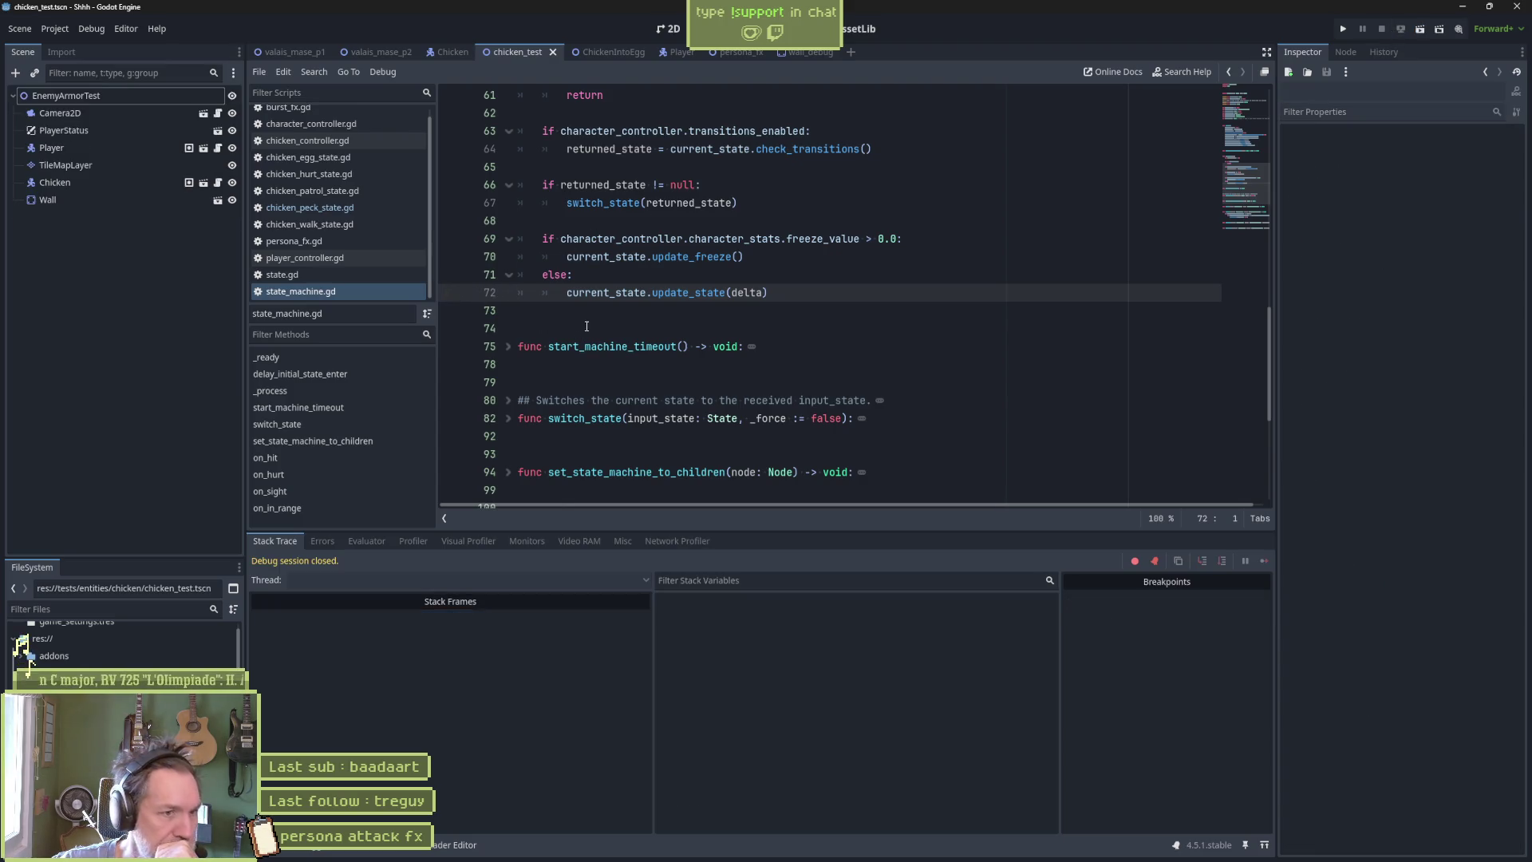
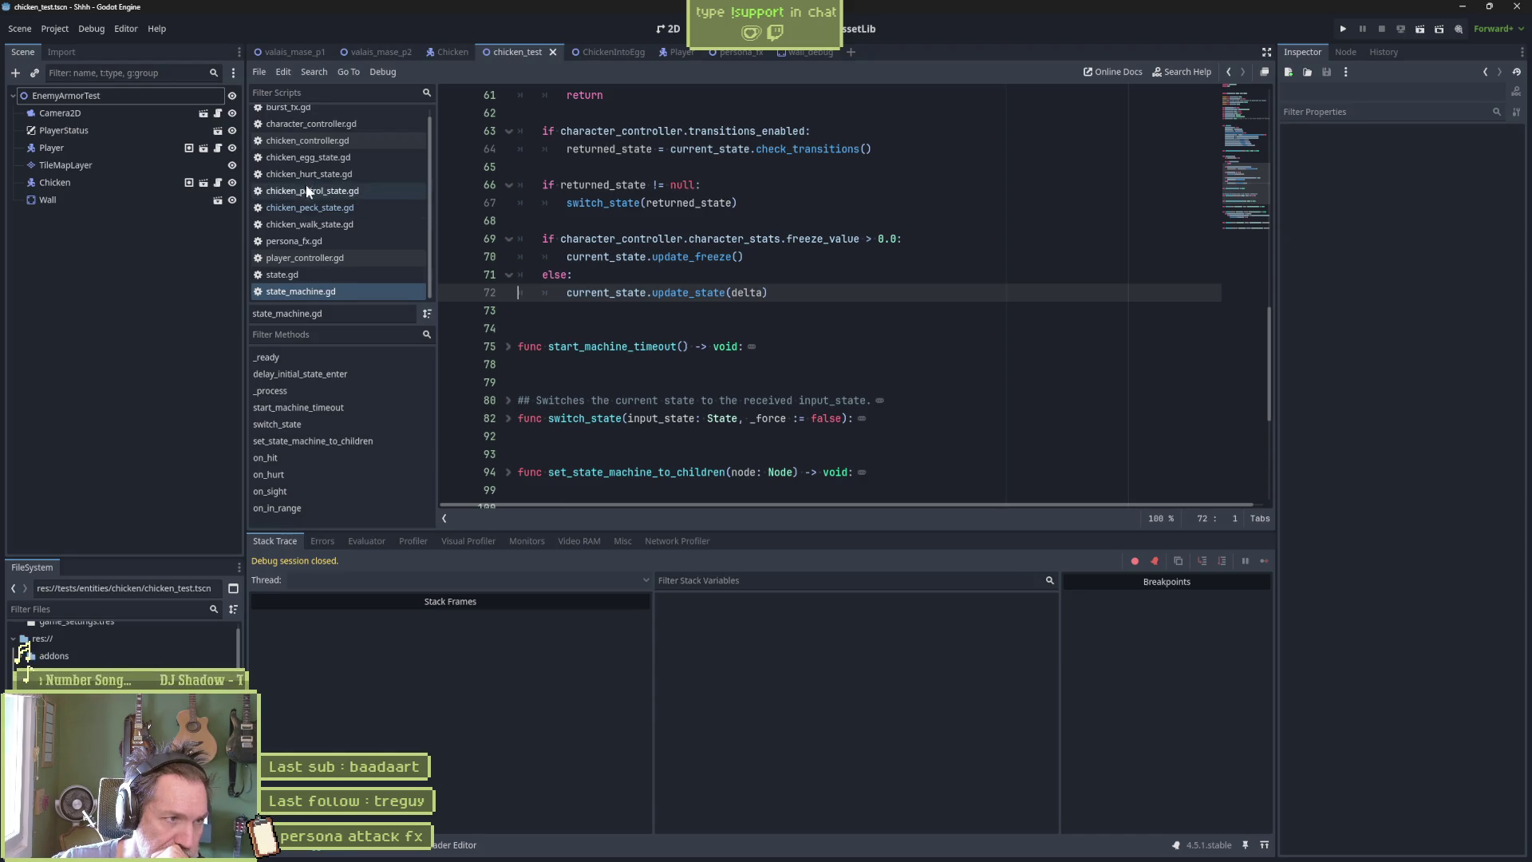
# Open chicken_state_machine.gd from the Chicken scene's StateMachine node, then briefly run and stop the project.
pyautogui.click(448, 53)
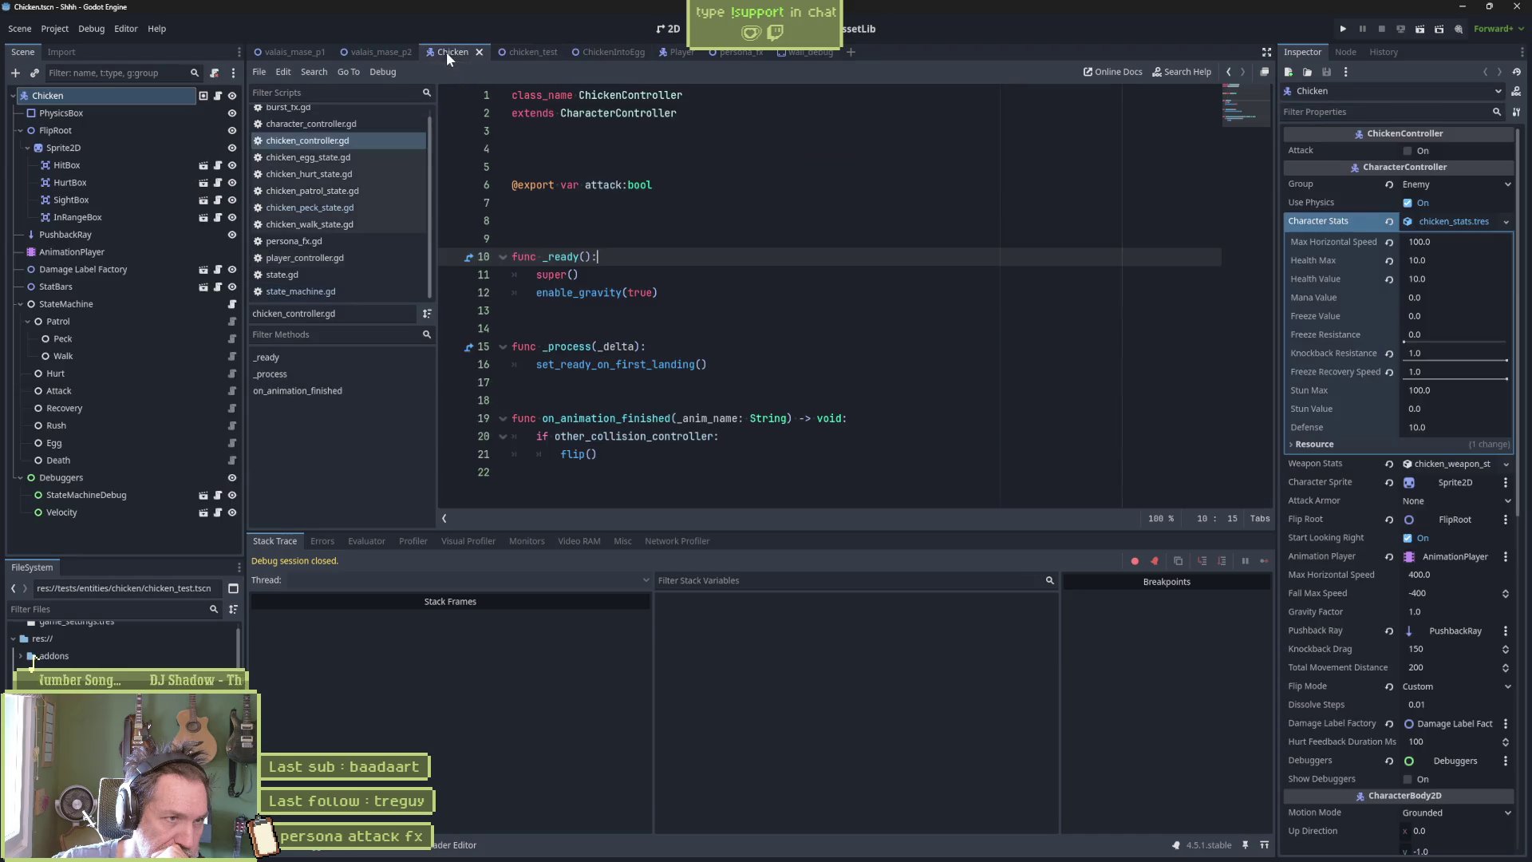
pyautogui.click(236, 302)
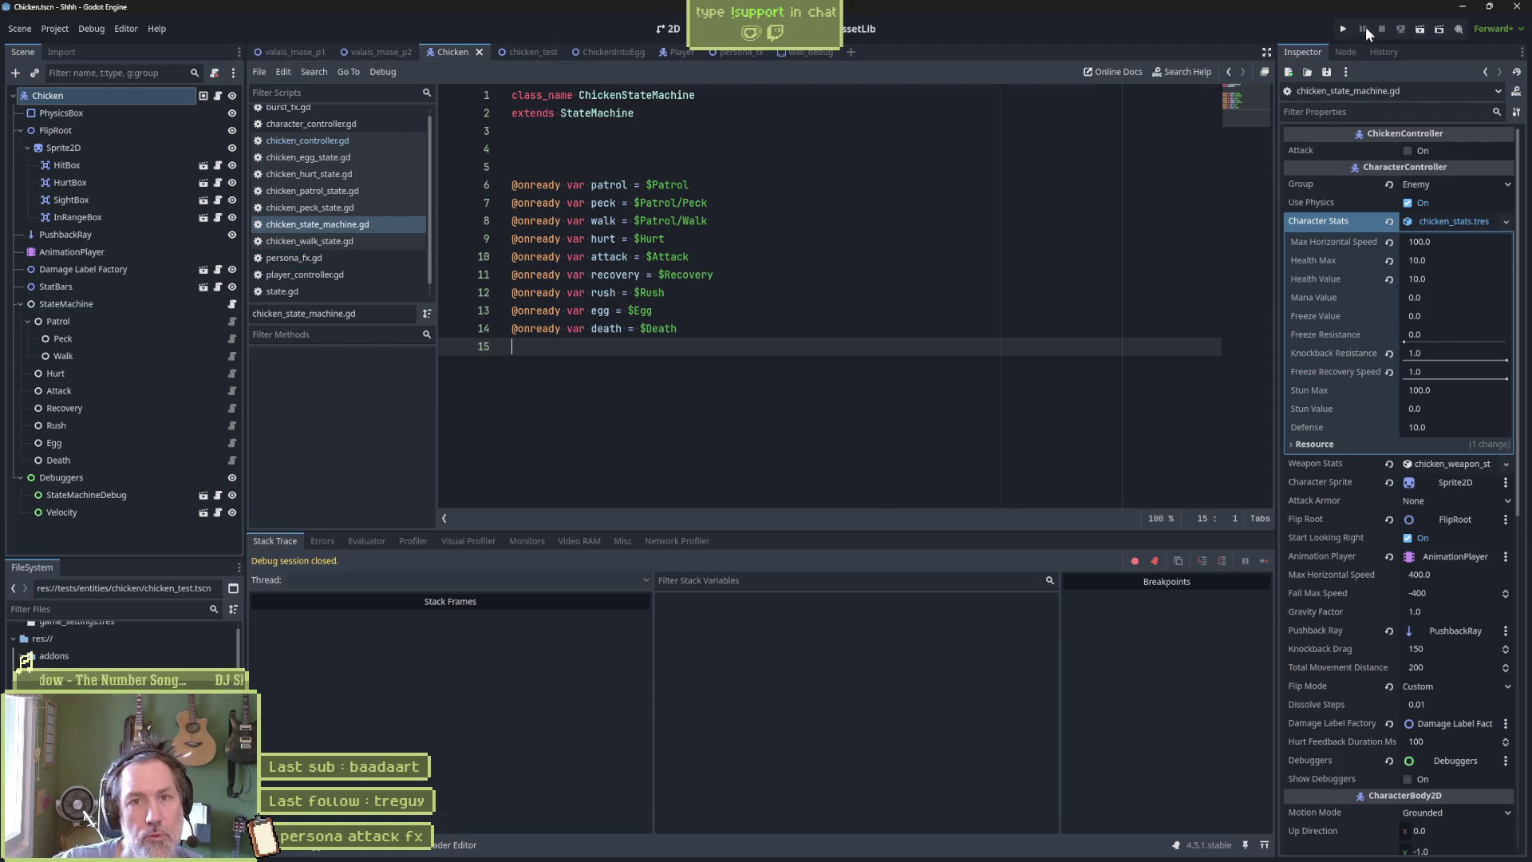
pyautogui.press('F6')
pyautogui.press('F8')
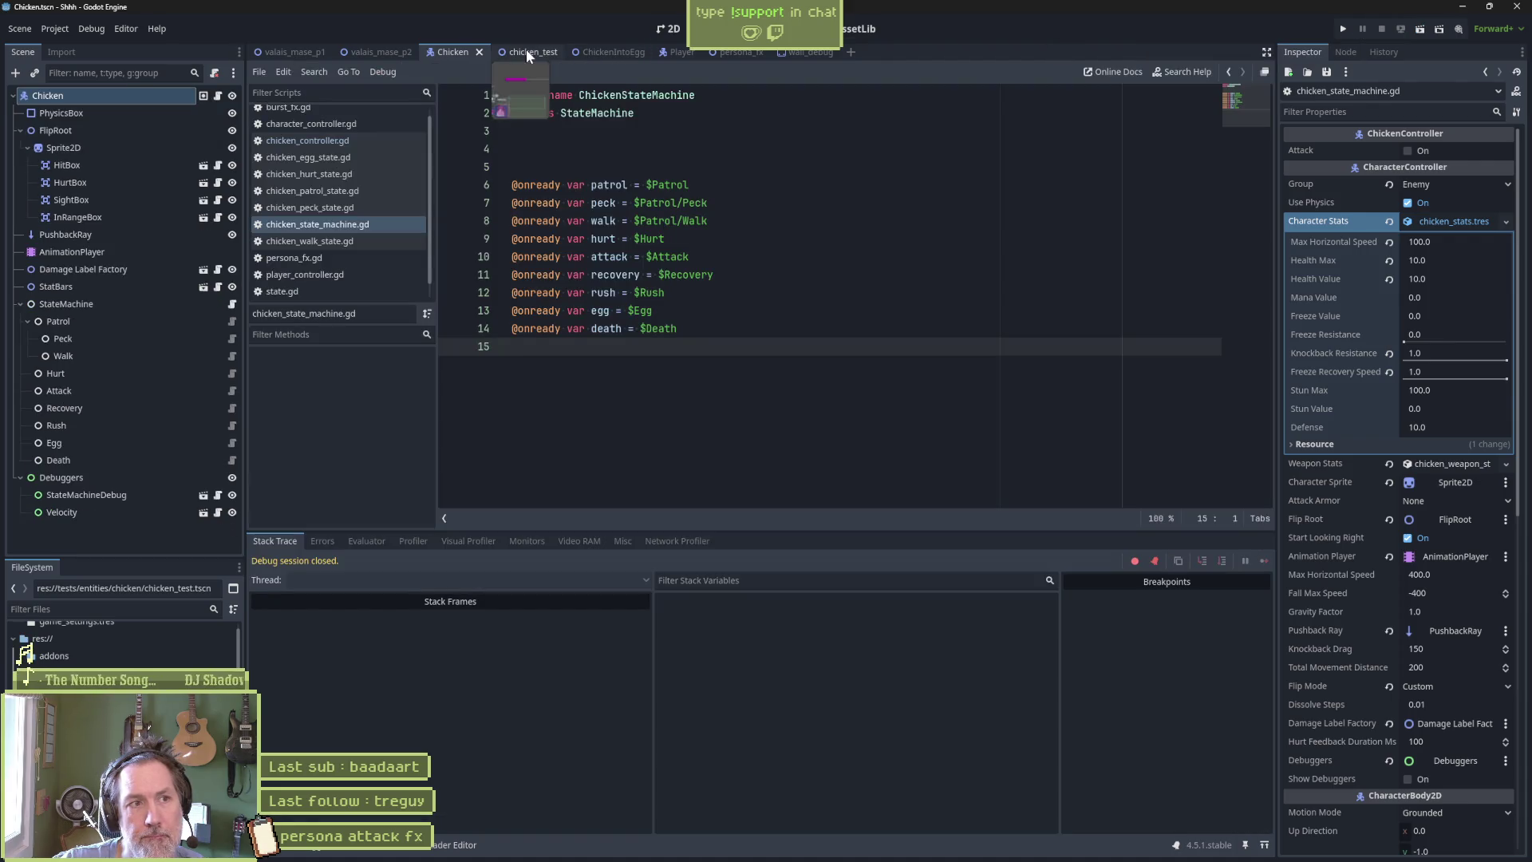
# Run the chicken_test scene and expand the remote scene tree down to the live Chicken node.
pyautogui.click(525, 49)
pyautogui.press('F6')
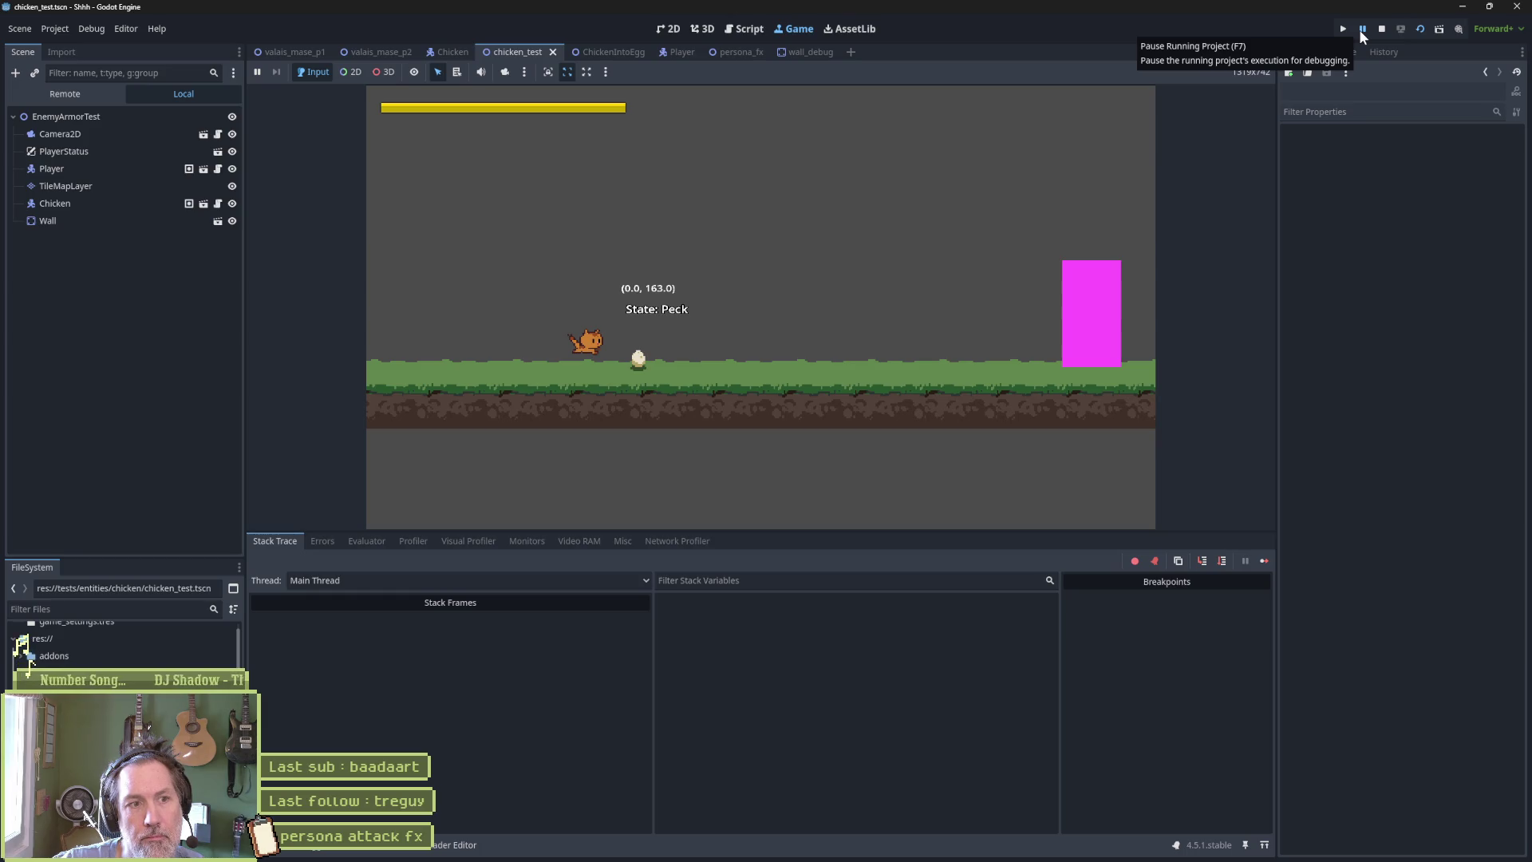
pyautogui.click(64, 95)
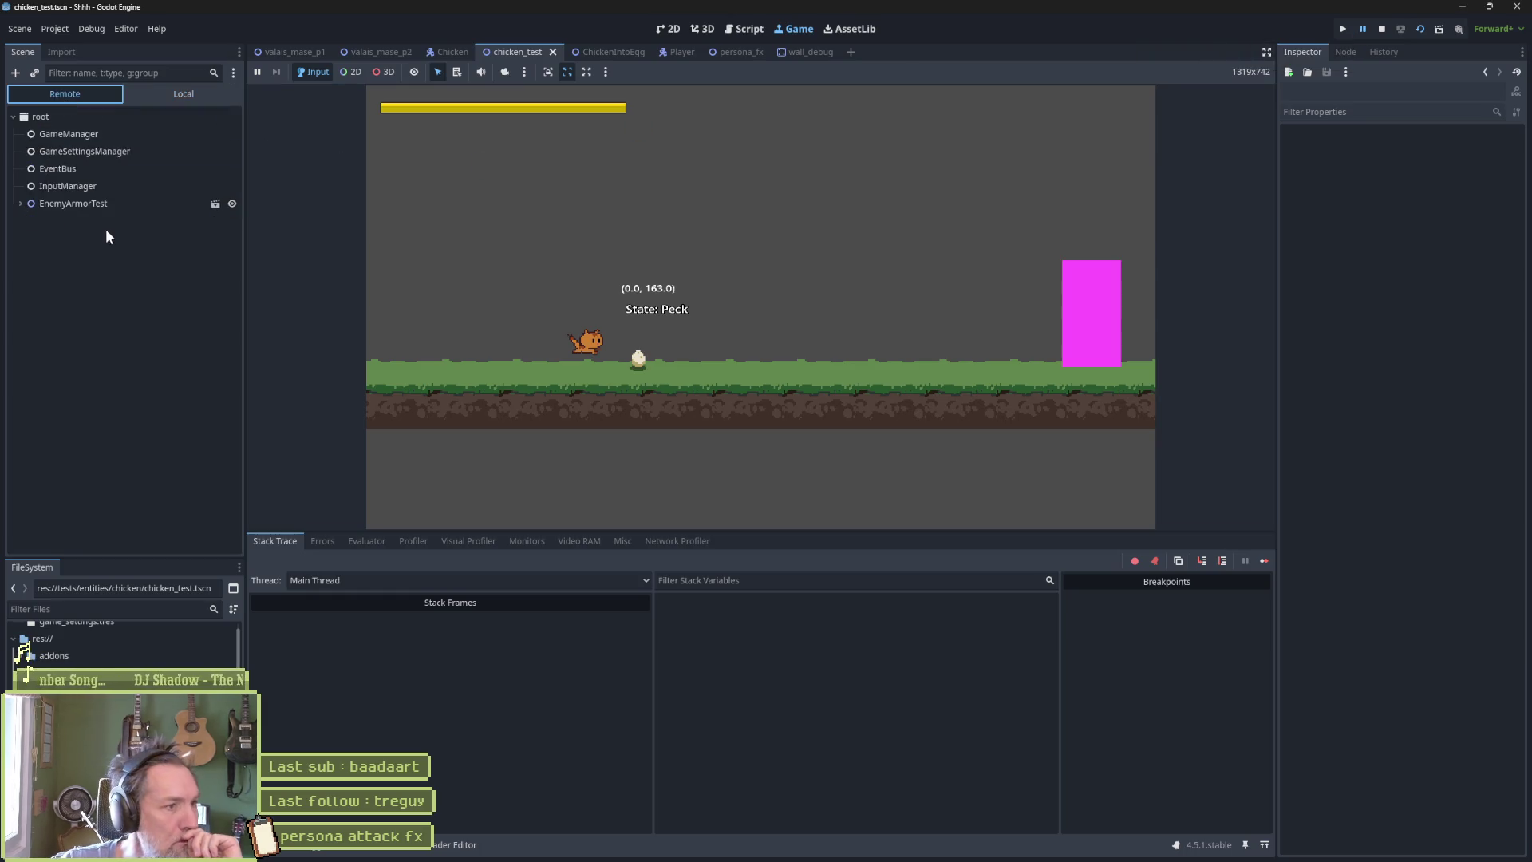
pyautogui.click(21, 205)
pyautogui.click(28, 290)
pyautogui.click(62, 290)
pyautogui.click(350, 290)
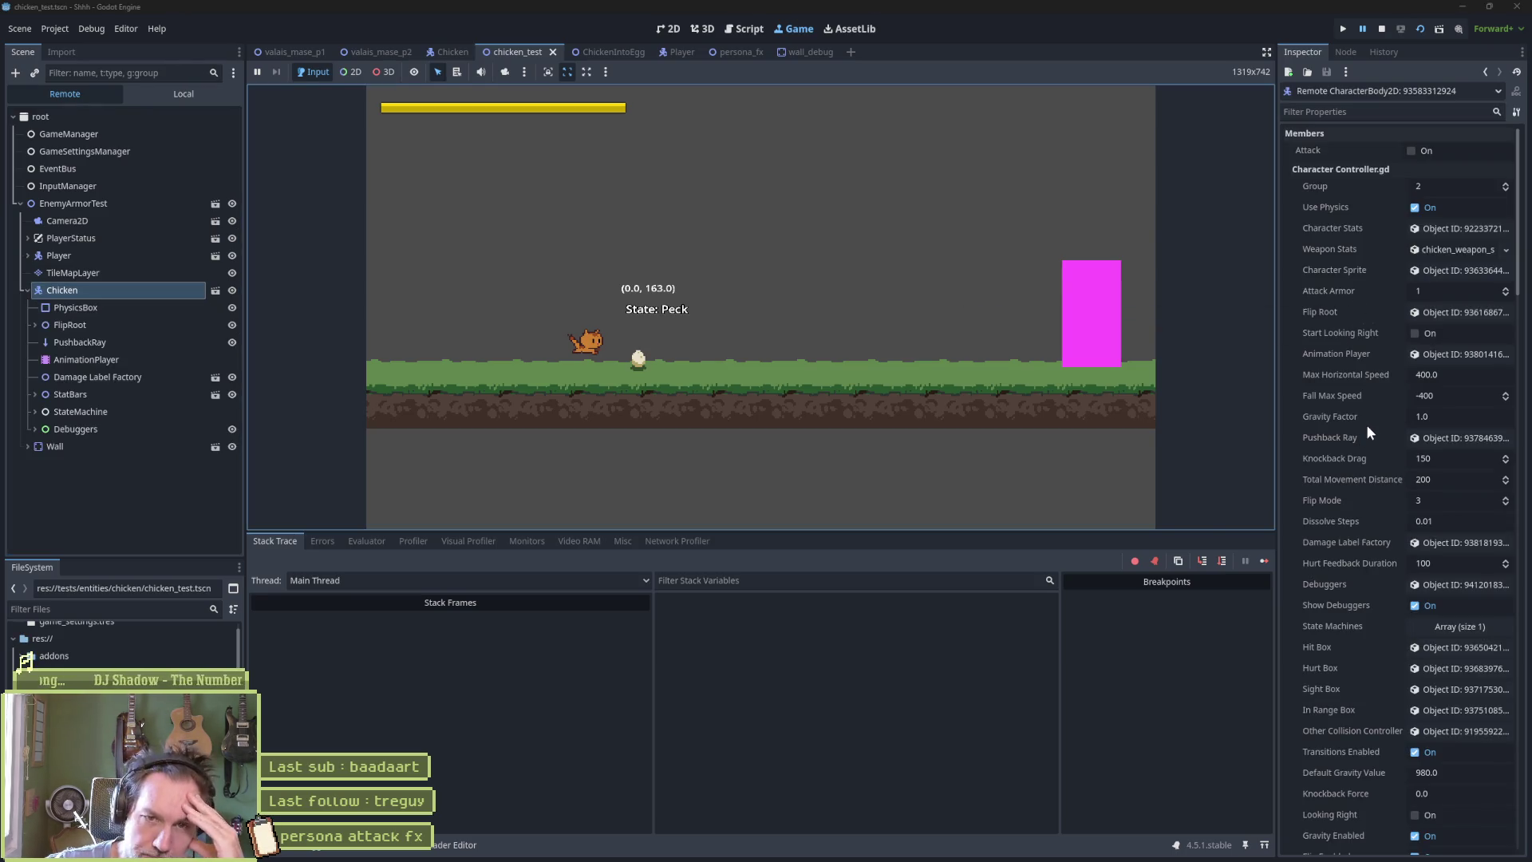
# Inspect the live StateMachine, Peck state and AnimationPlayer, finding the current animation empty, then stop the run.
pyautogui.click(132, 410)
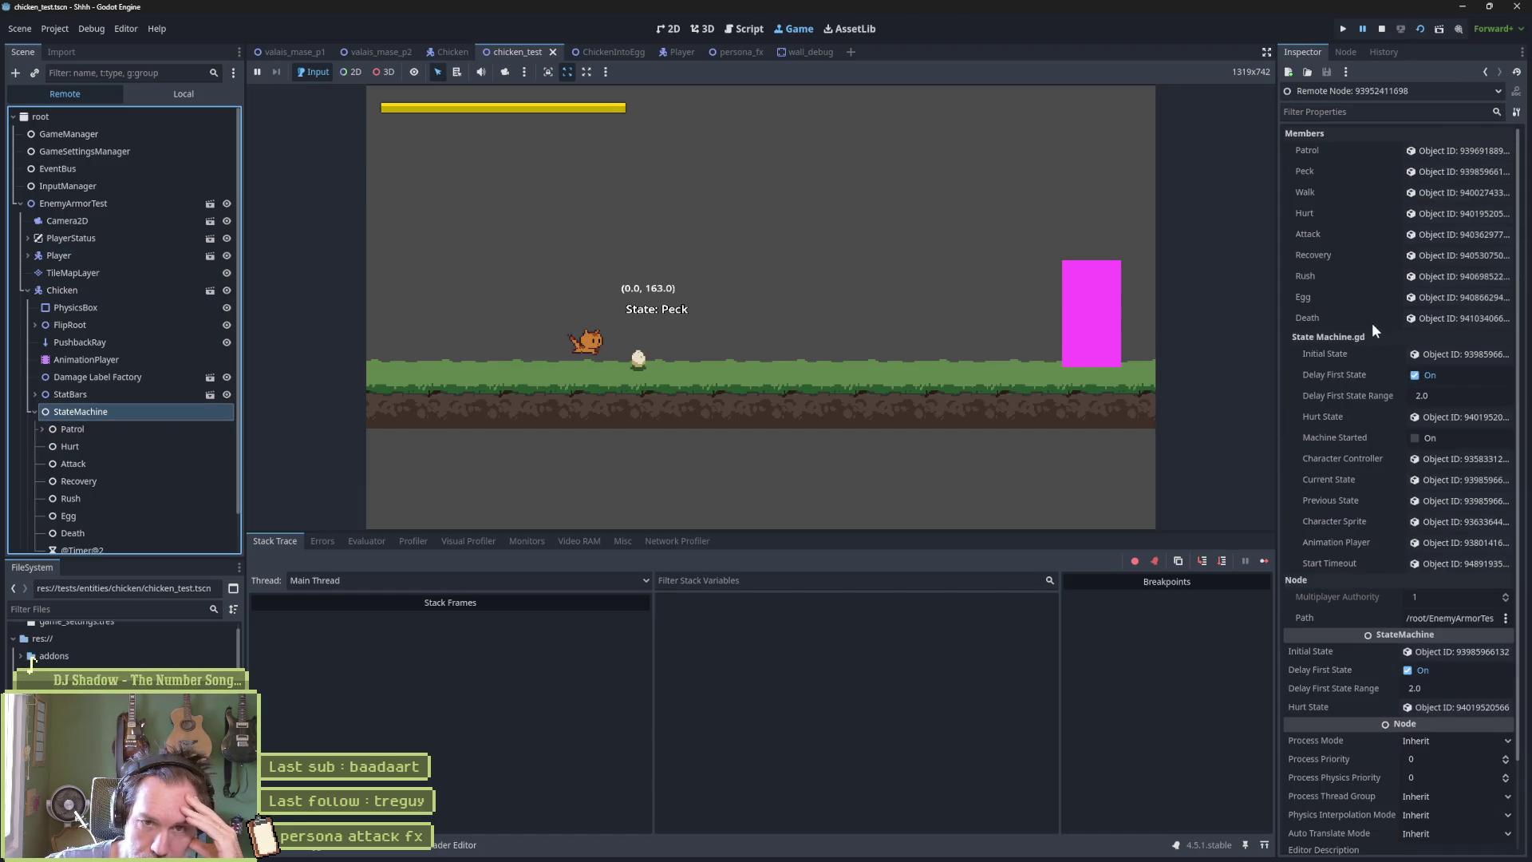
pyautogui.click(1461, 479)
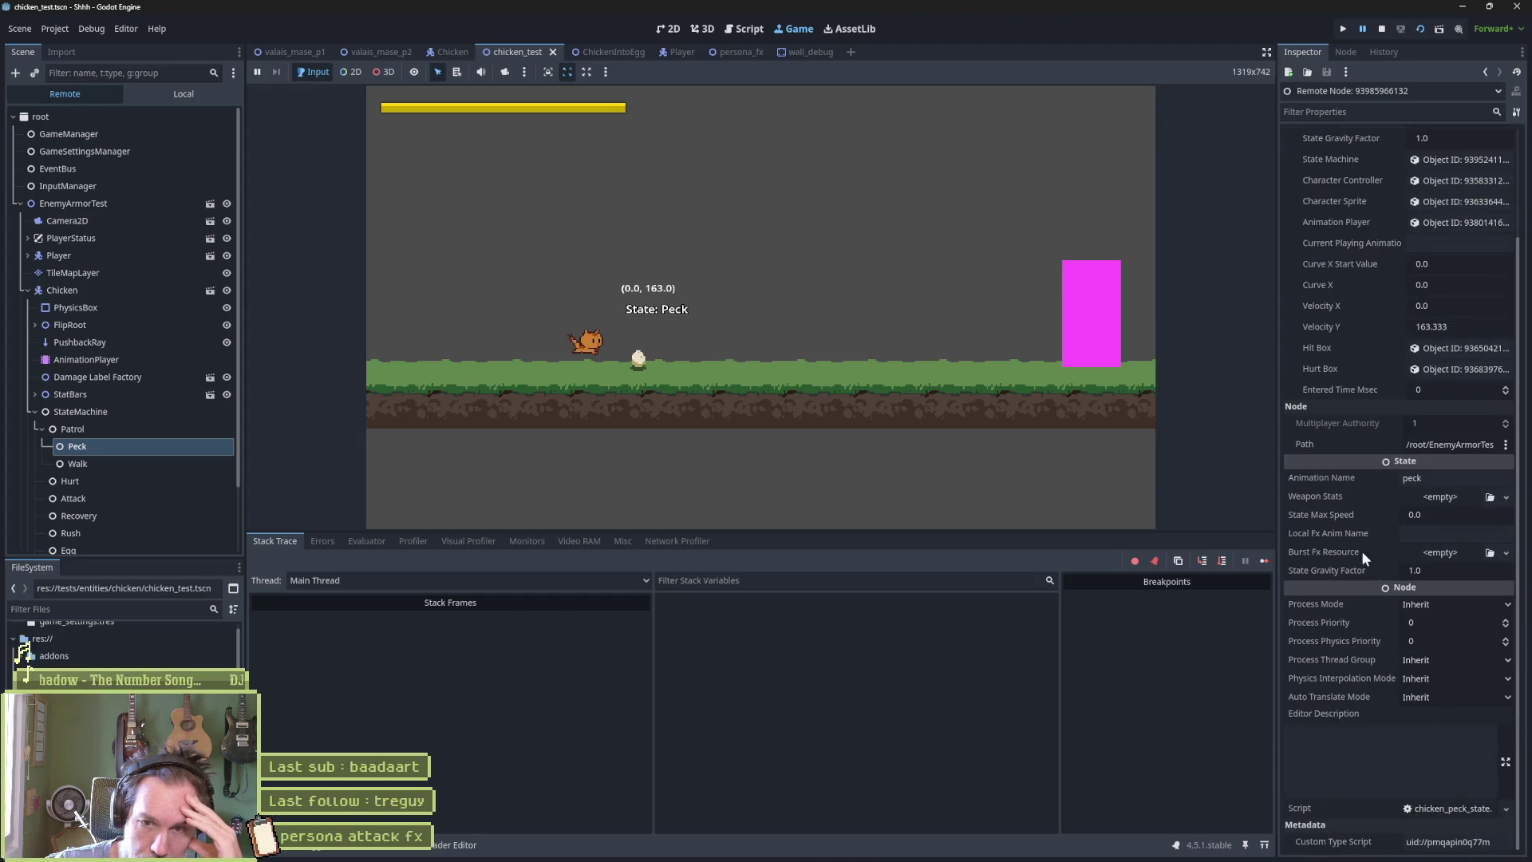
pyautogui.scroll(3, 1348, 531)
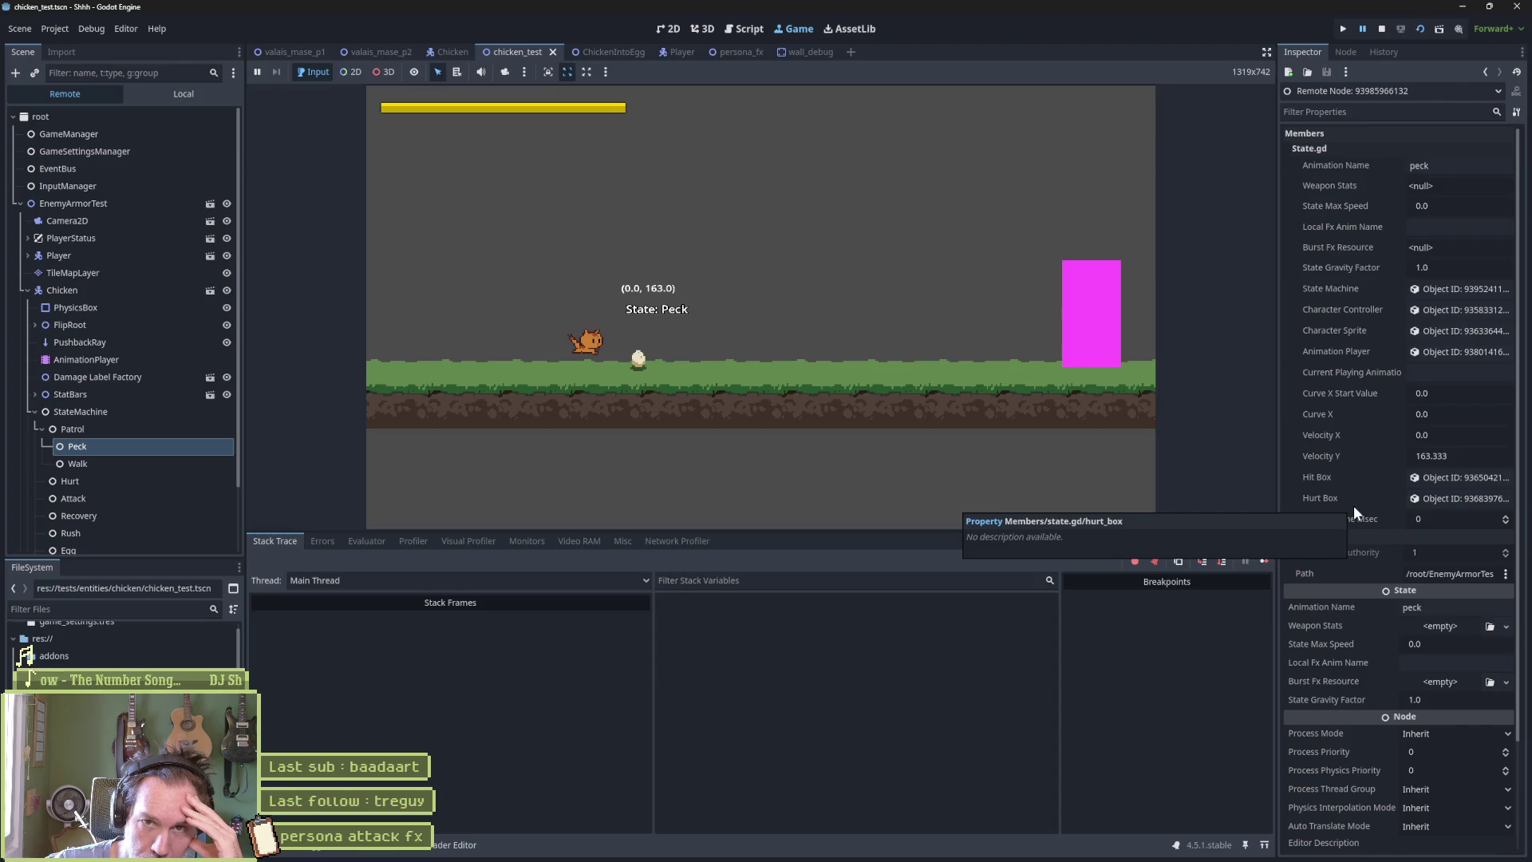
pyautogui.click(668, 363)
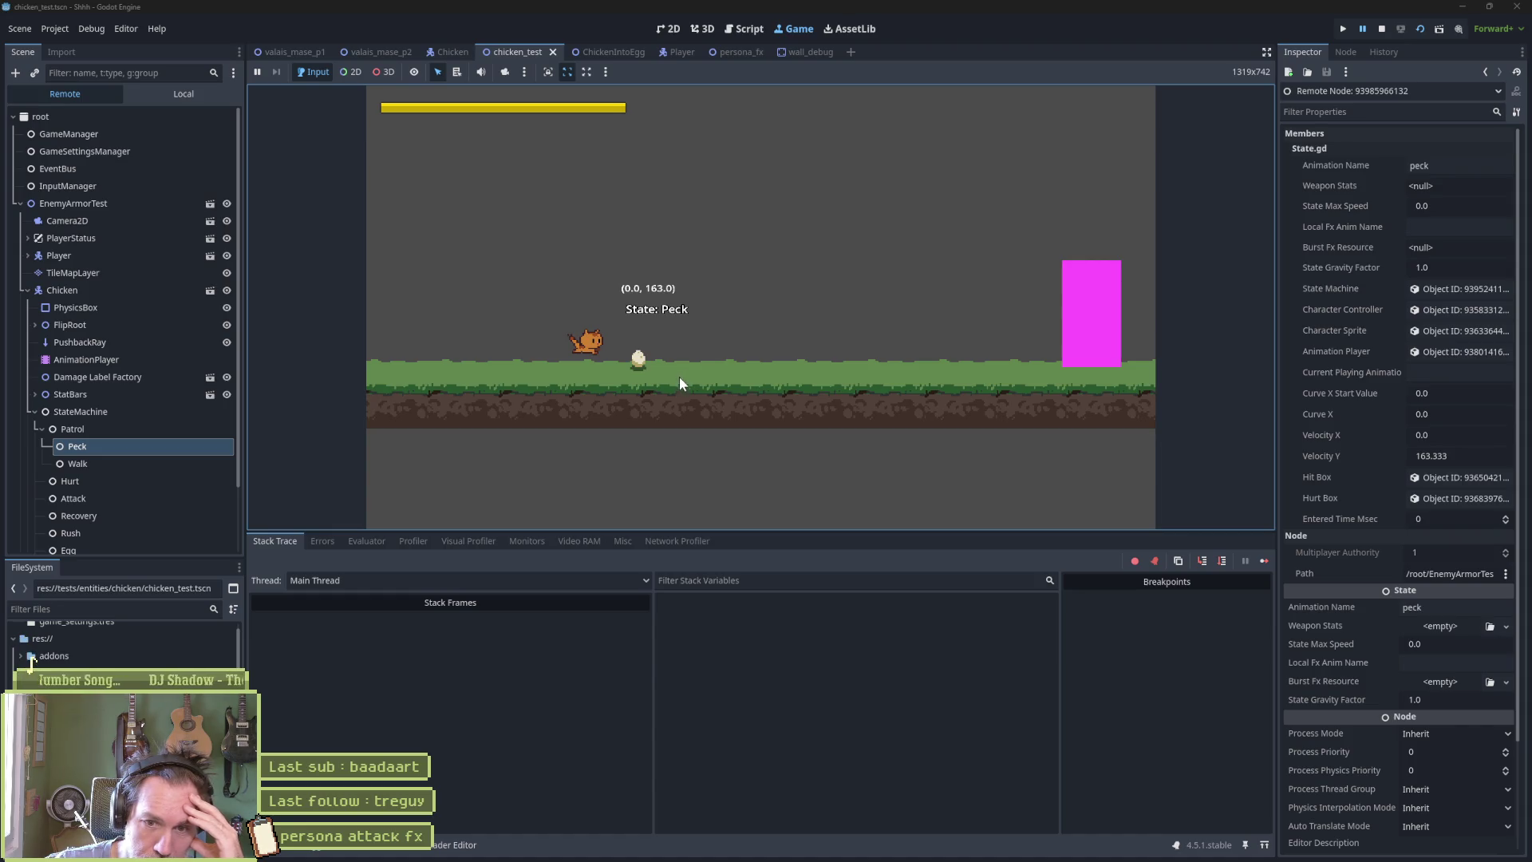
pyautogui.click(103, 359)
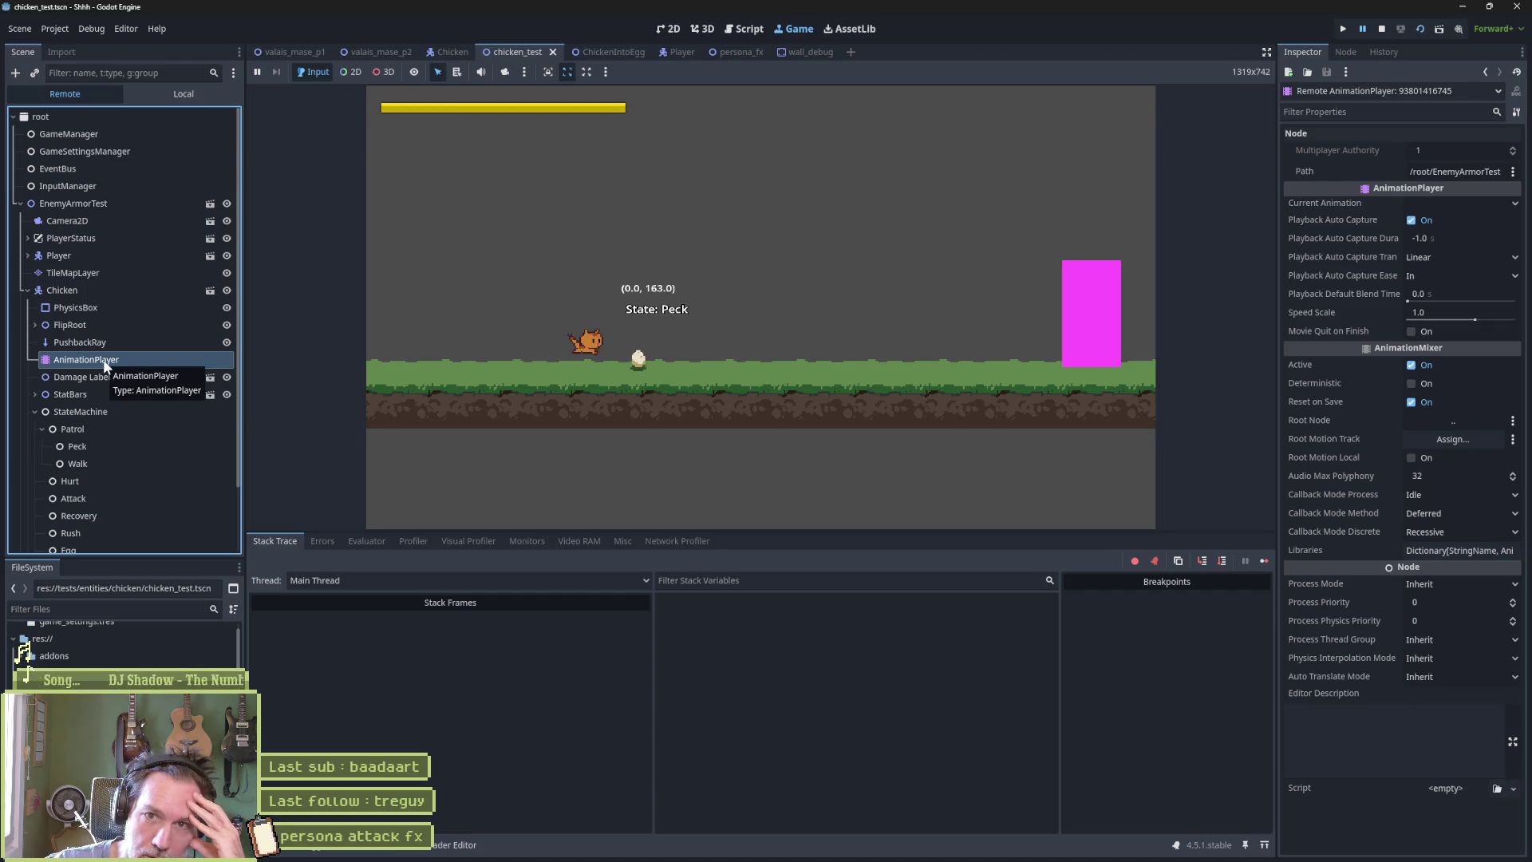
pyautogui.click(729, 339)
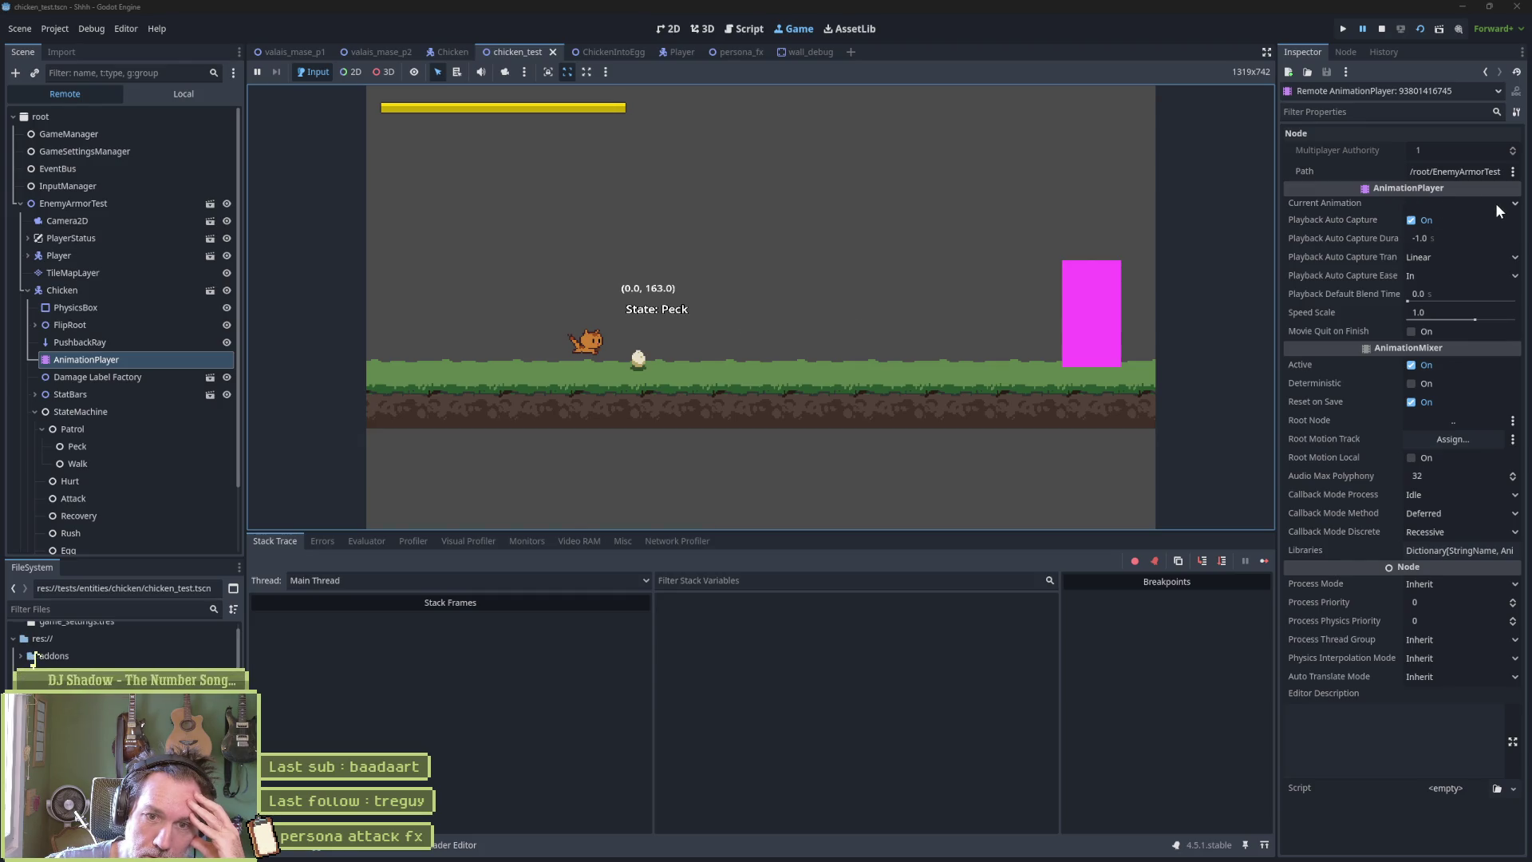
pyautogui.click(1383, 27)
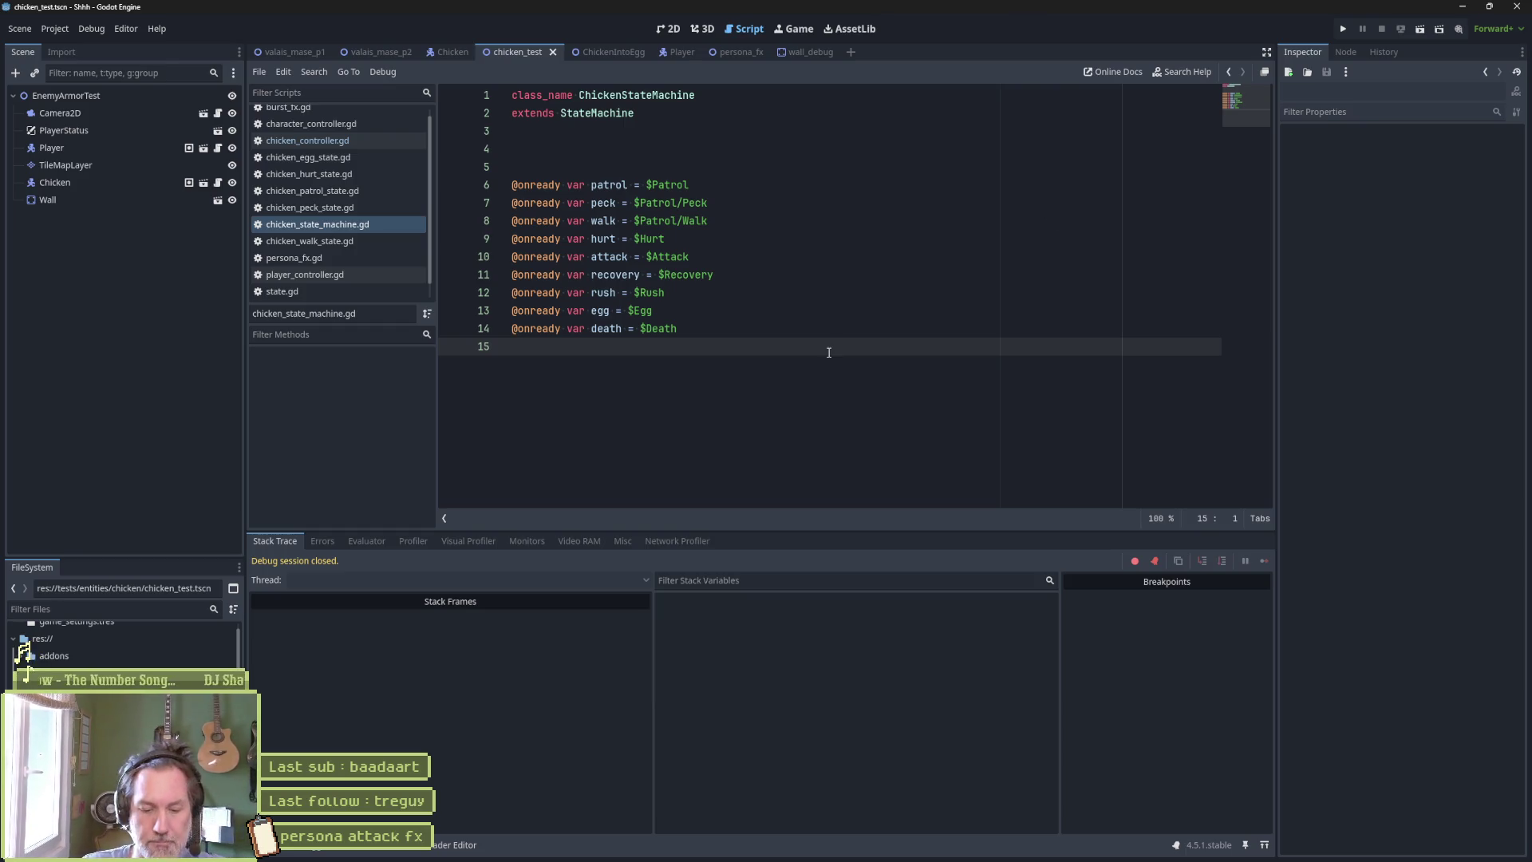
# Open character_controller.gd and scroll through its code.
pyautogui.click(322, 122)
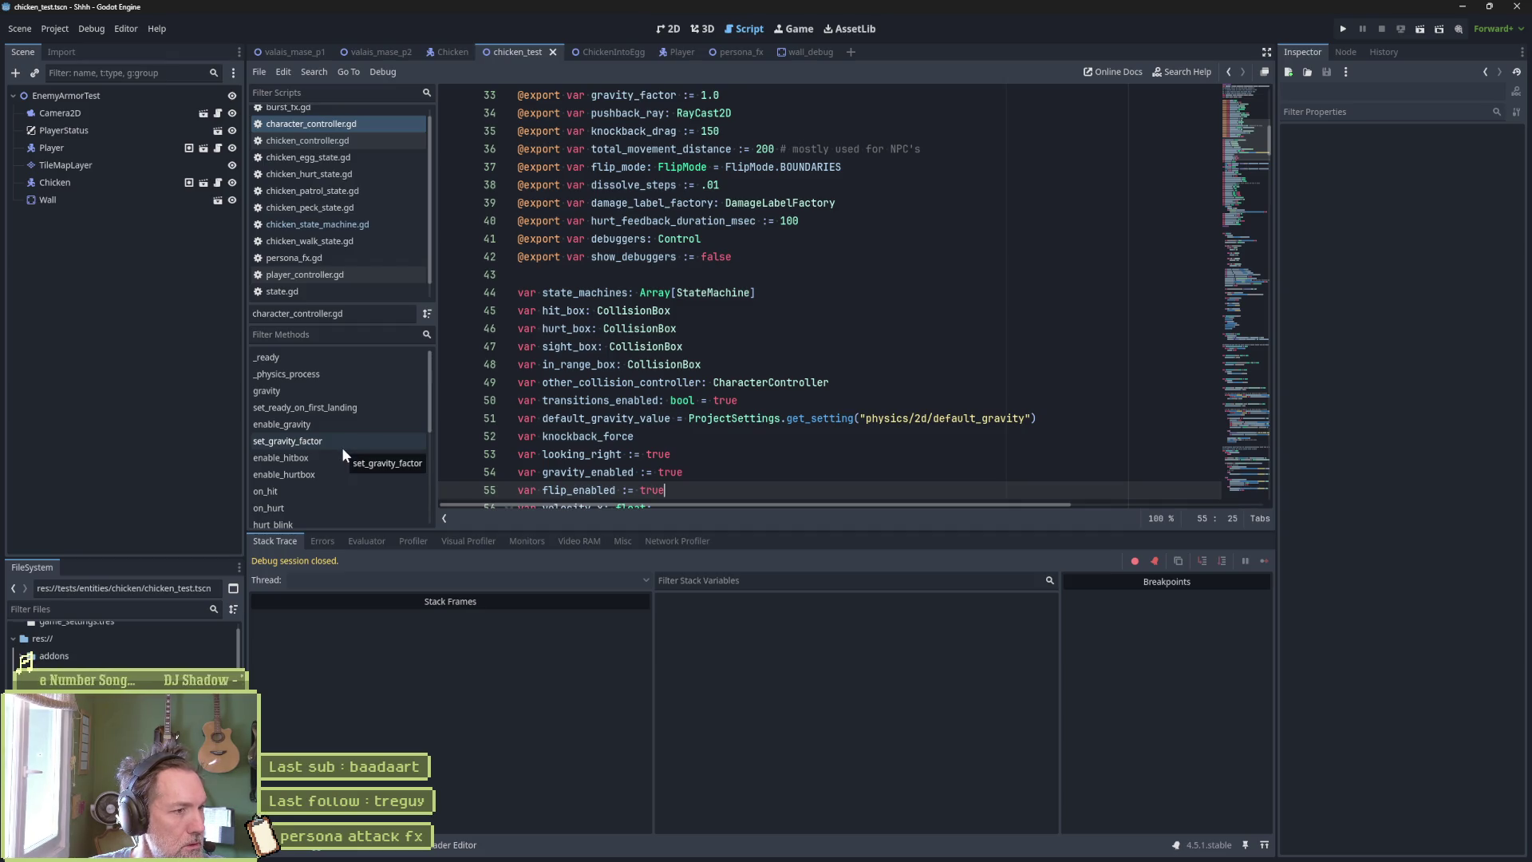
pyautogui.scroll(-3, 335, 437)
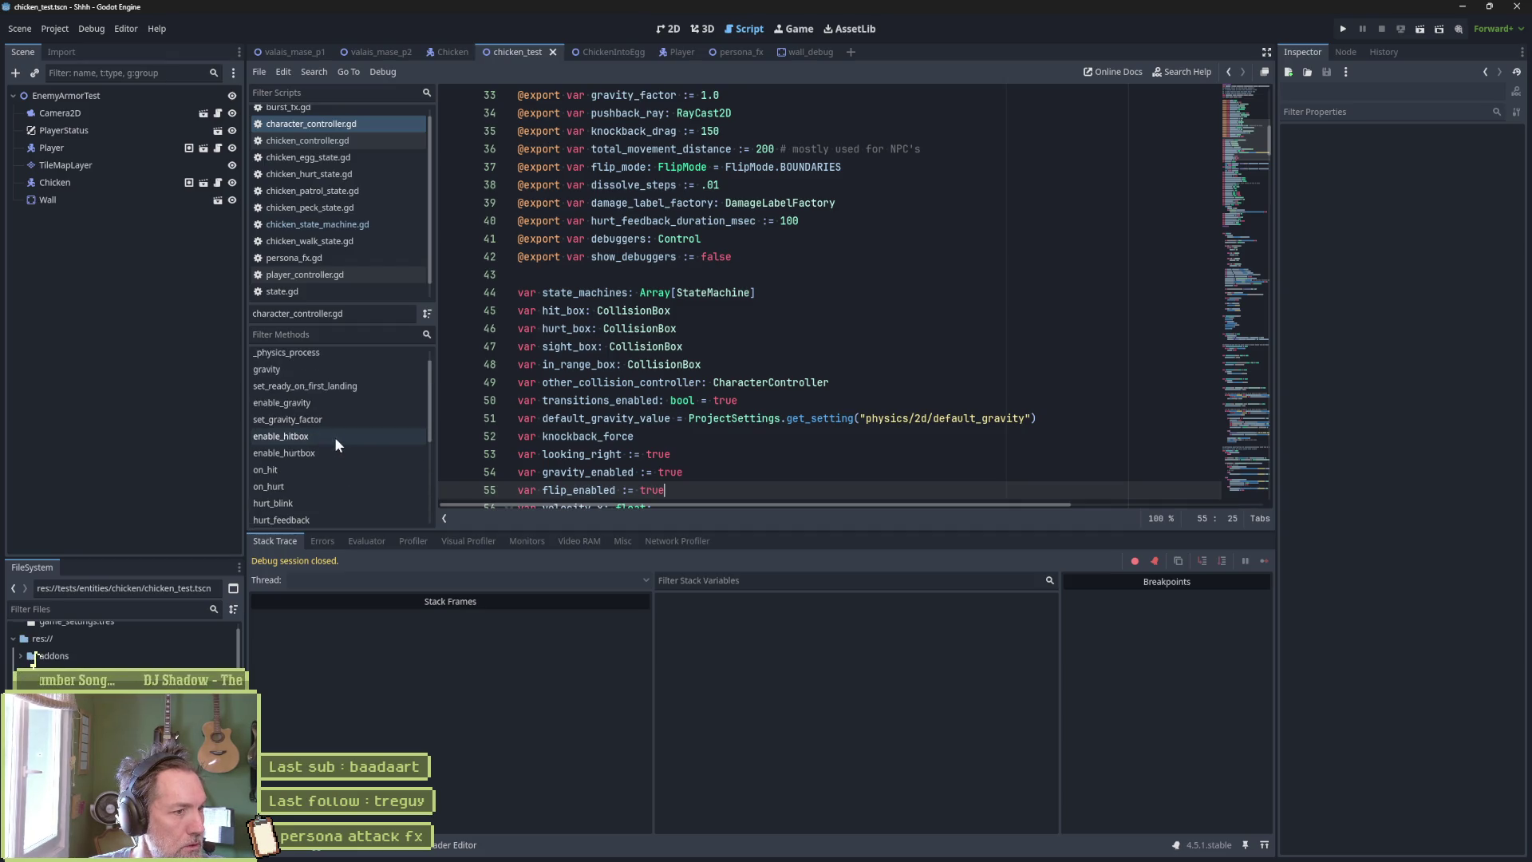
pyautogui.scroll(-5, 337, 437)
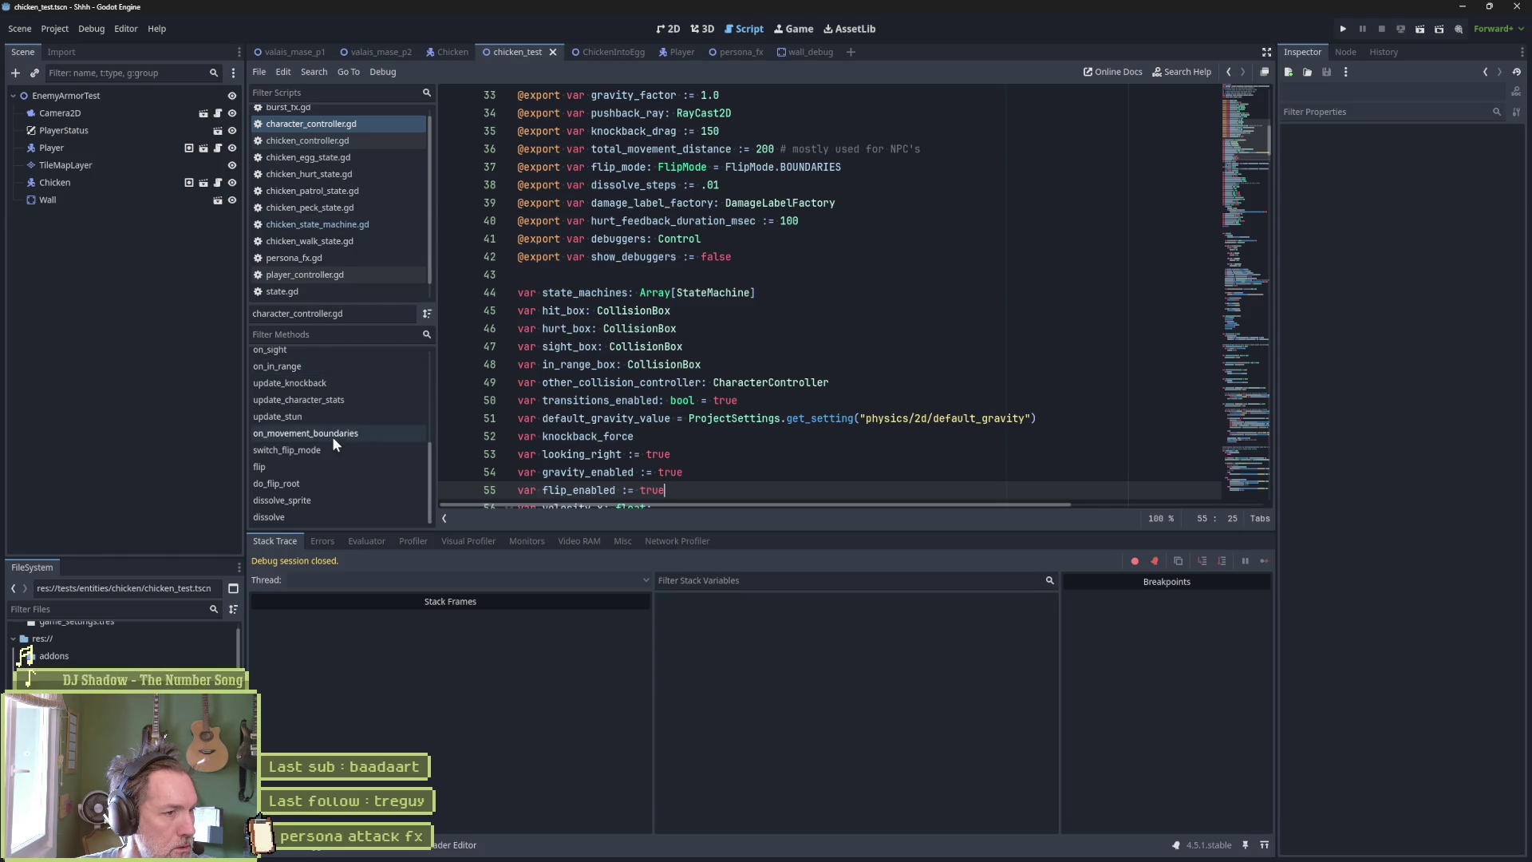
pyautogui.scroll(5, 331, 436)
pyautogui.scroll(2, 325, 437)
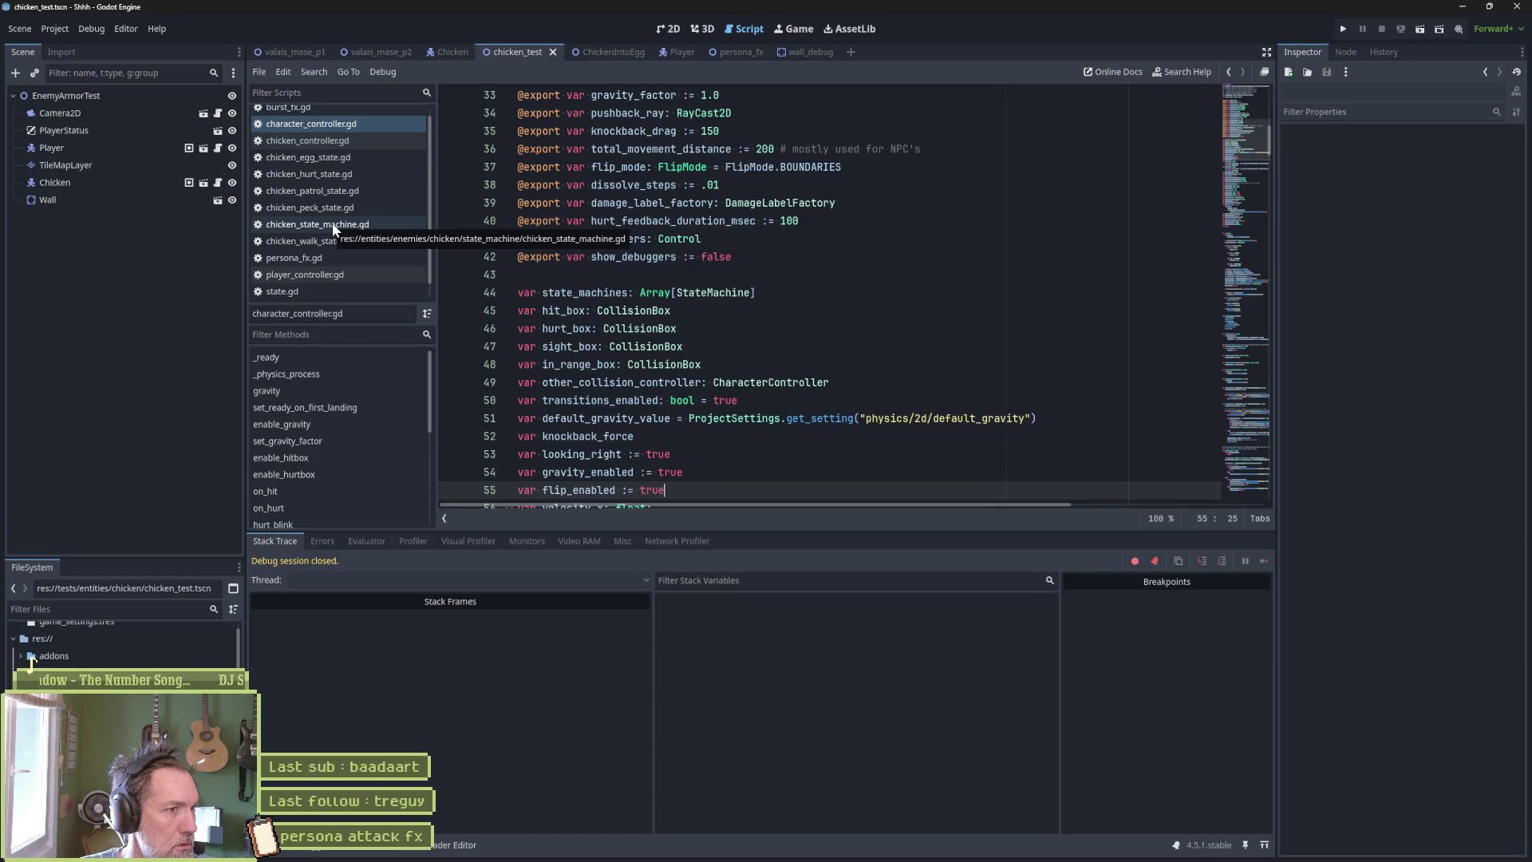
pyautogui.scroll(-1, 332, 230)
# Open state_machine.gd, then state.gd, jump to play_animation and set a breakpoint on line 103.
pyautogui.click(331, 292)
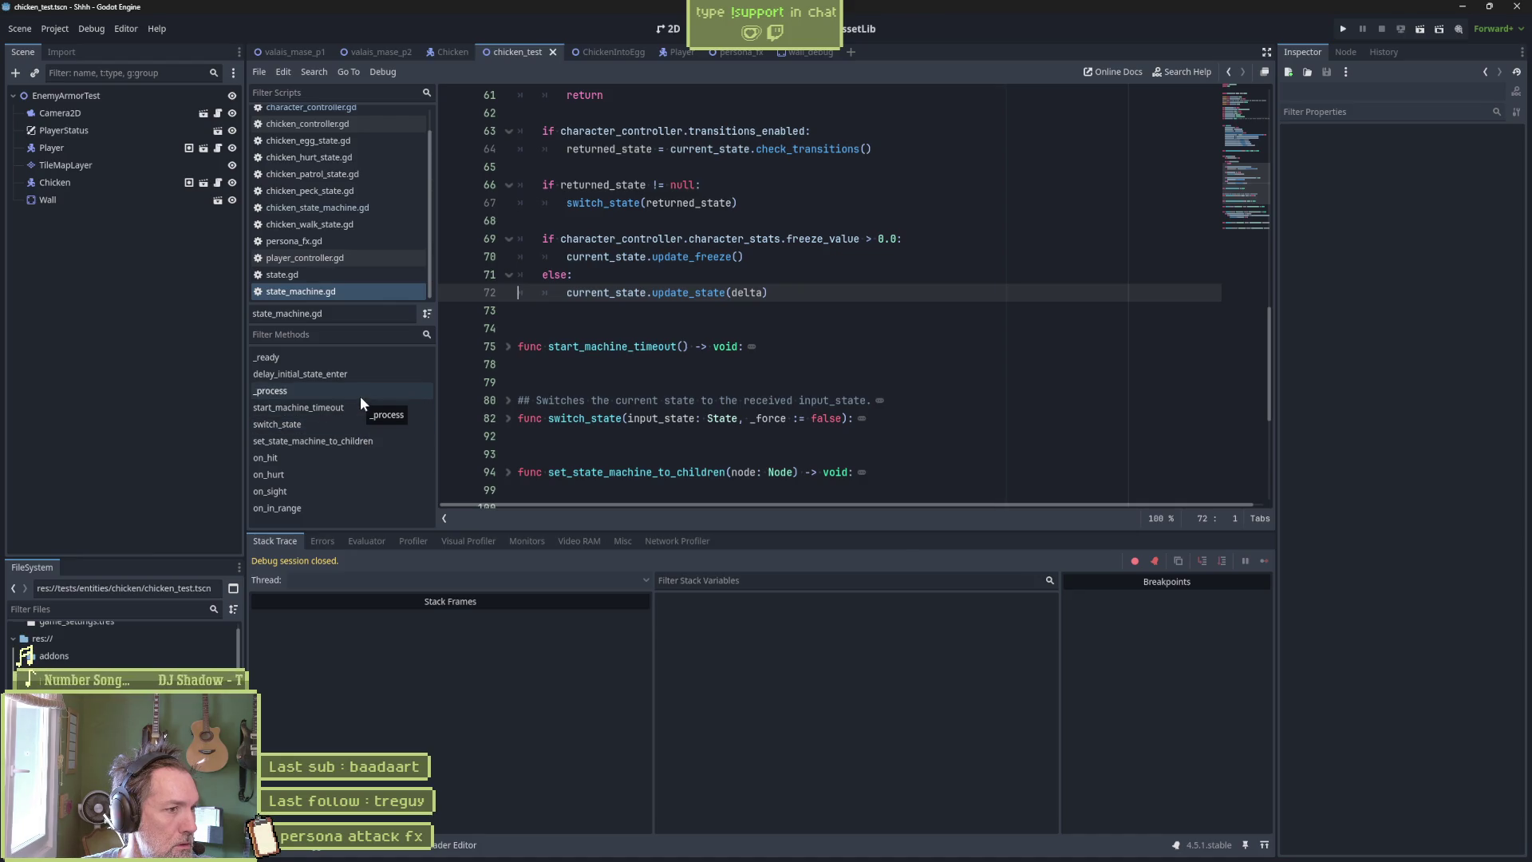
pyautogui.click(332, 271)
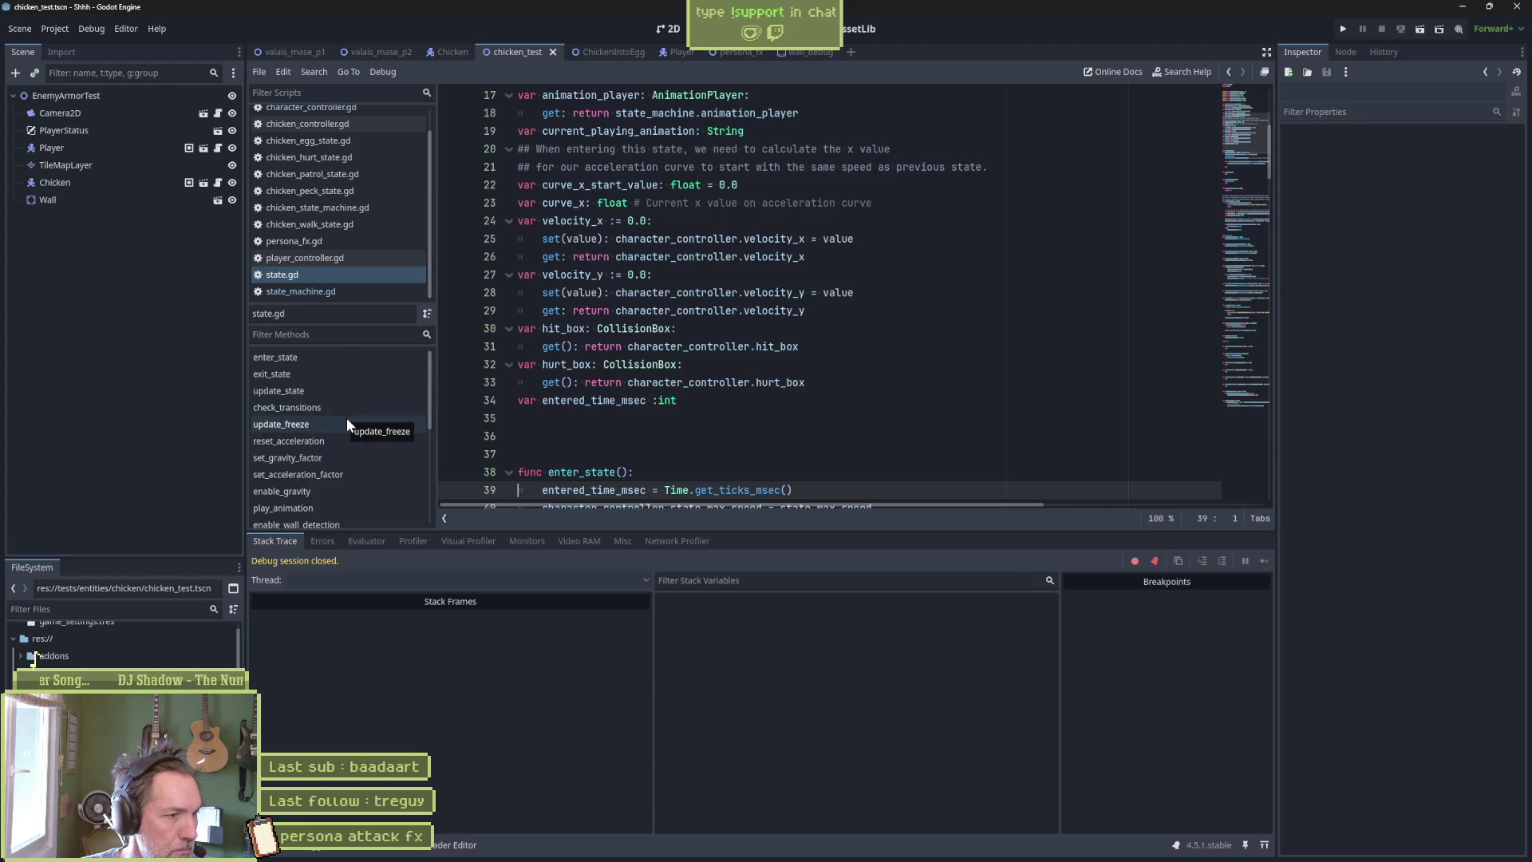
pyautogui.scroll(-1, 347, 418)
pyautogui.click(330, 487)
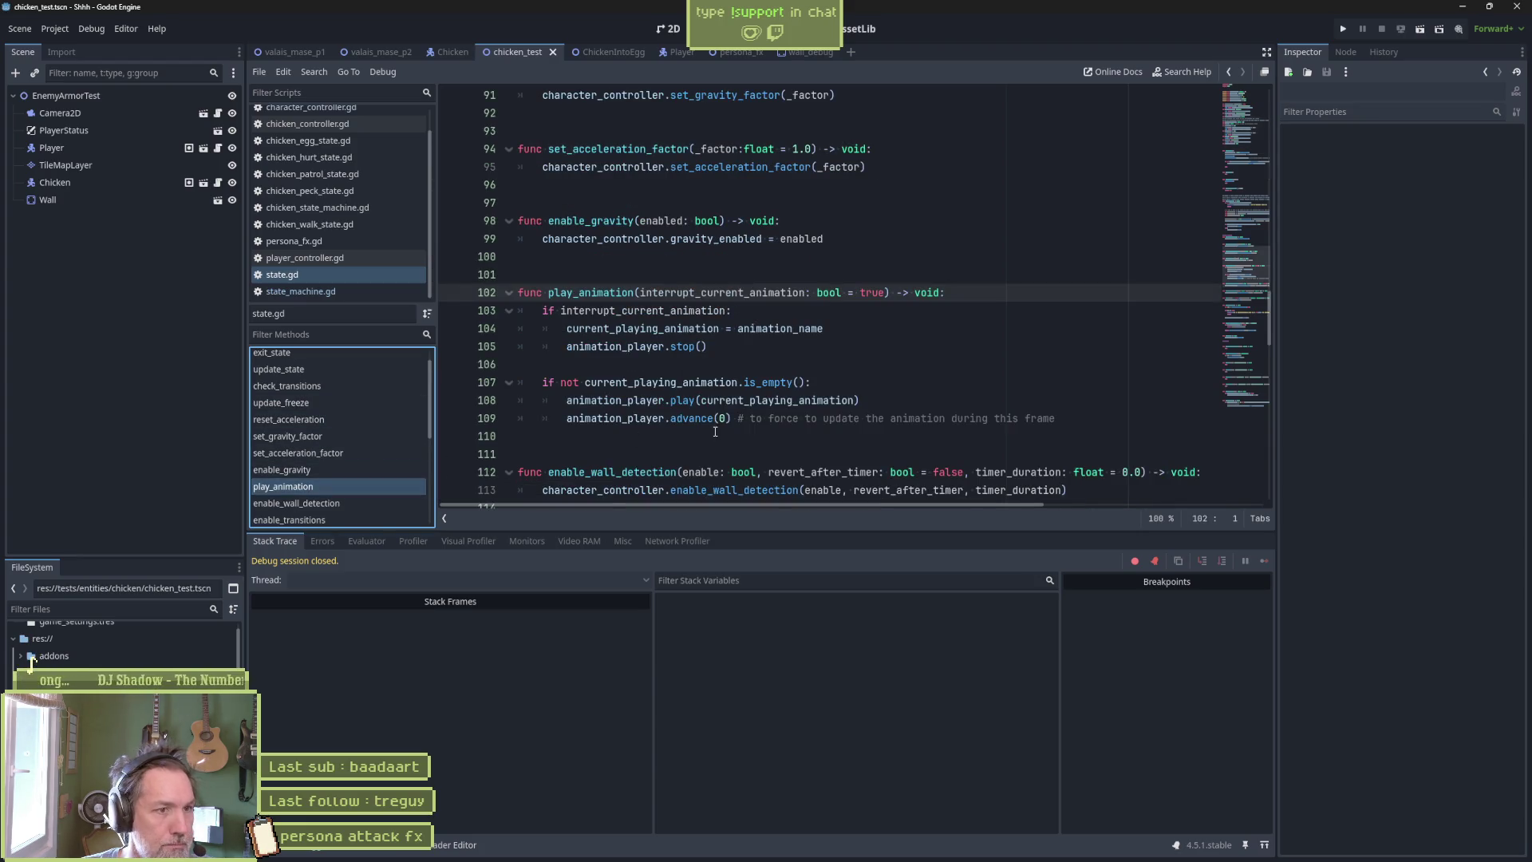
pyautogui.click(455, 312)
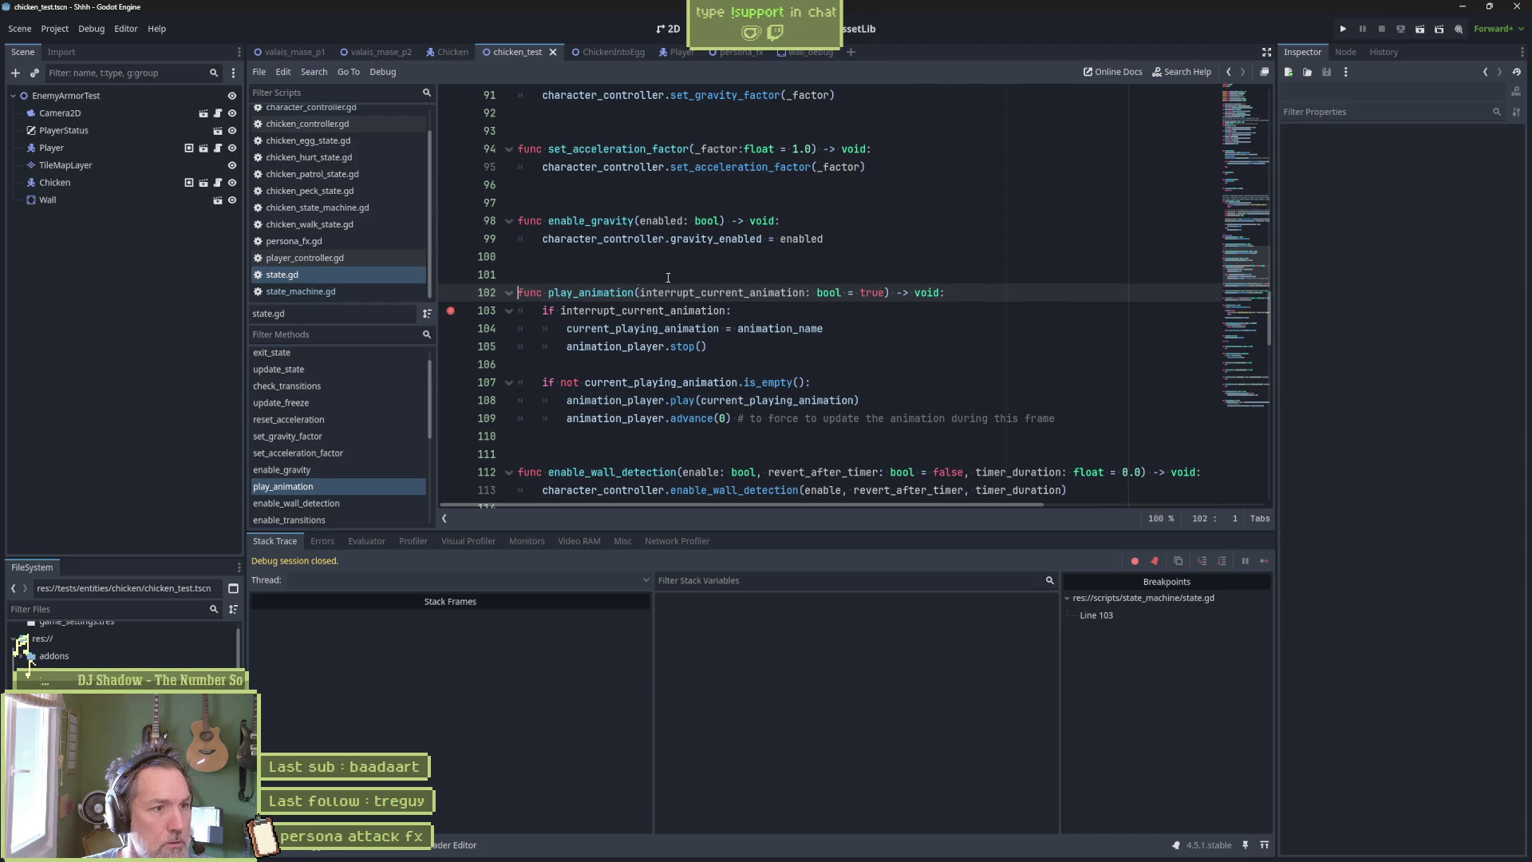
# Run the scene until it breaks at line 103, inspect the stack, then stop debugging.
pyautogui.press('F6')
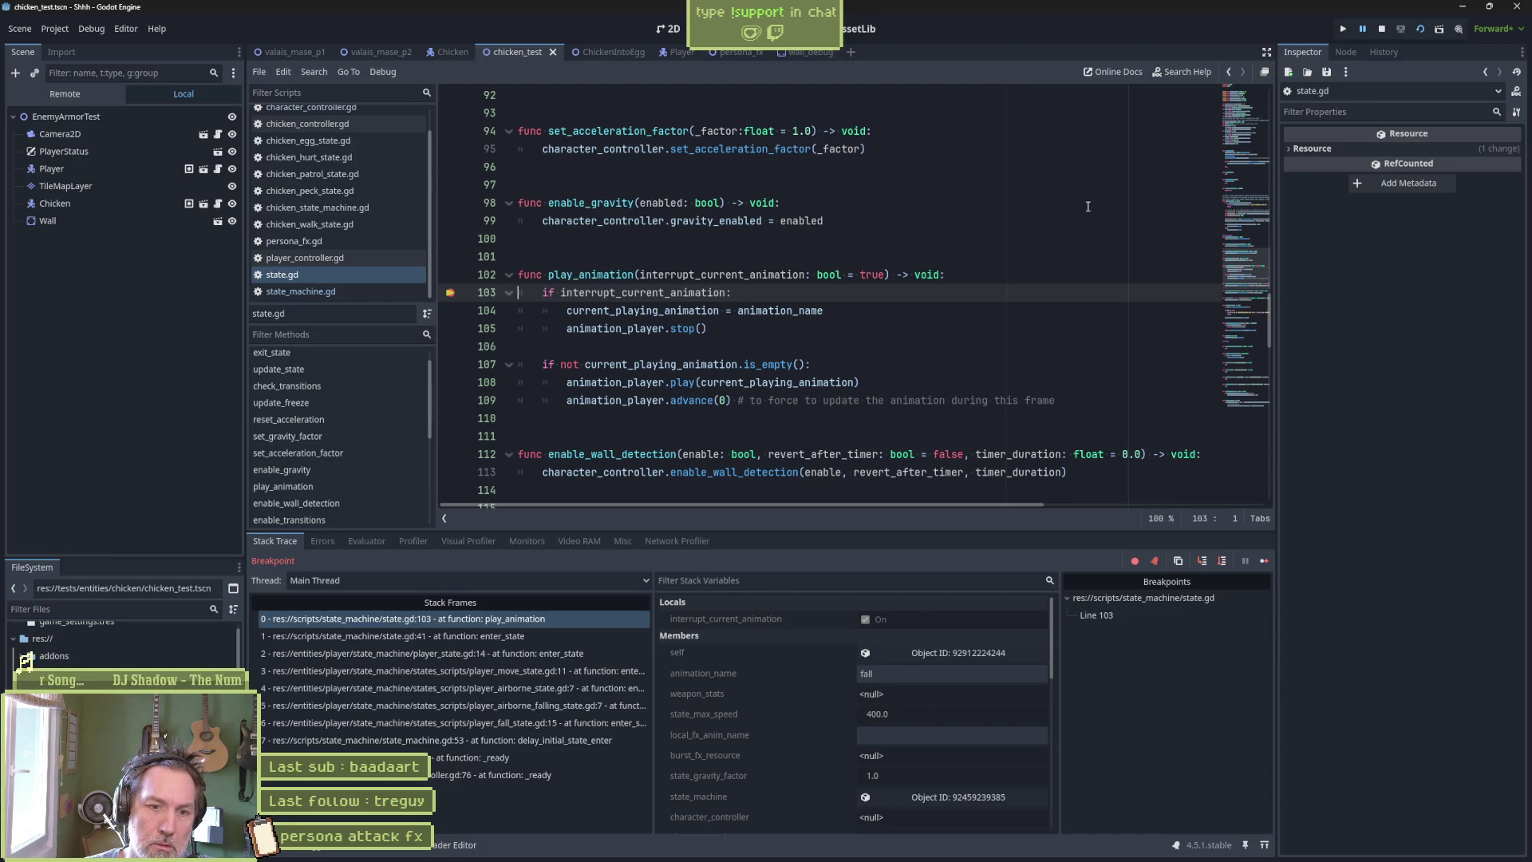
pyautogui.press('F8')
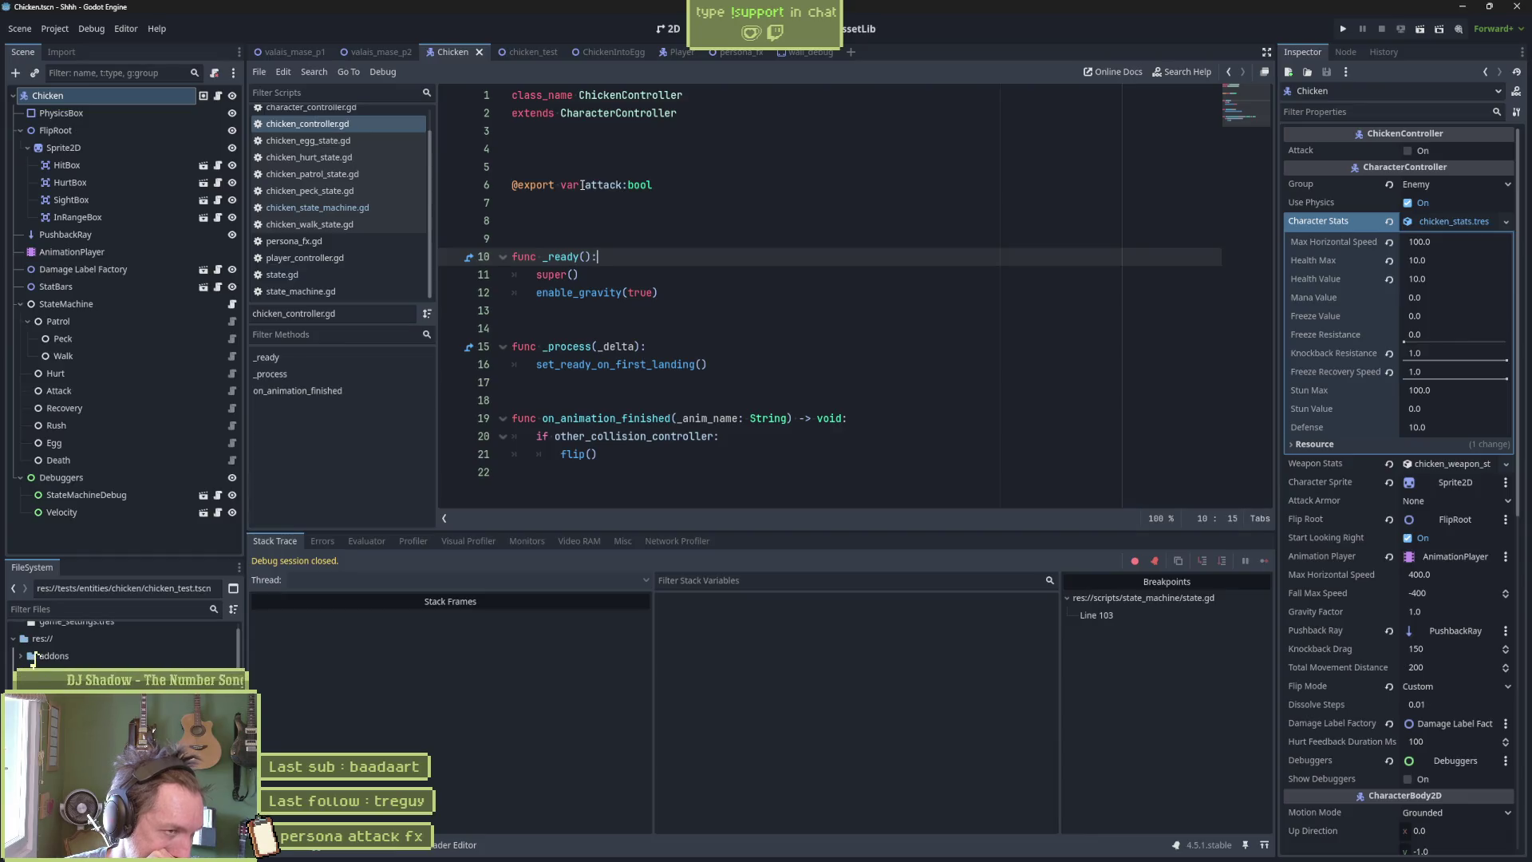
# Open character_controller.gd and review its _physics_process function.
pyautogui.click(231, 304)
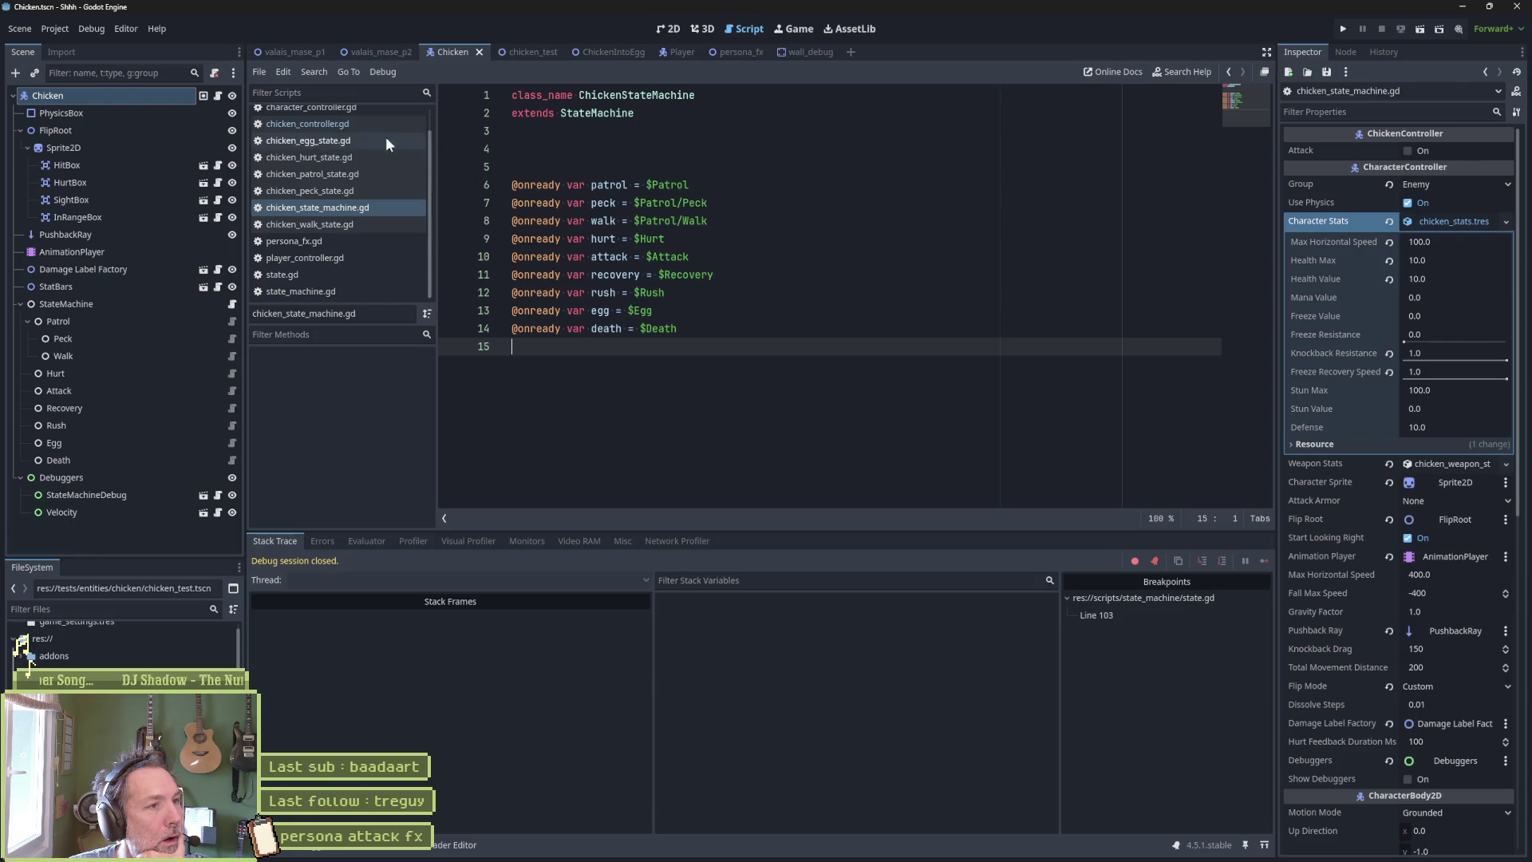
pyautogui.scroll(1, 385, 137)
pyautogui.click(357, 132)
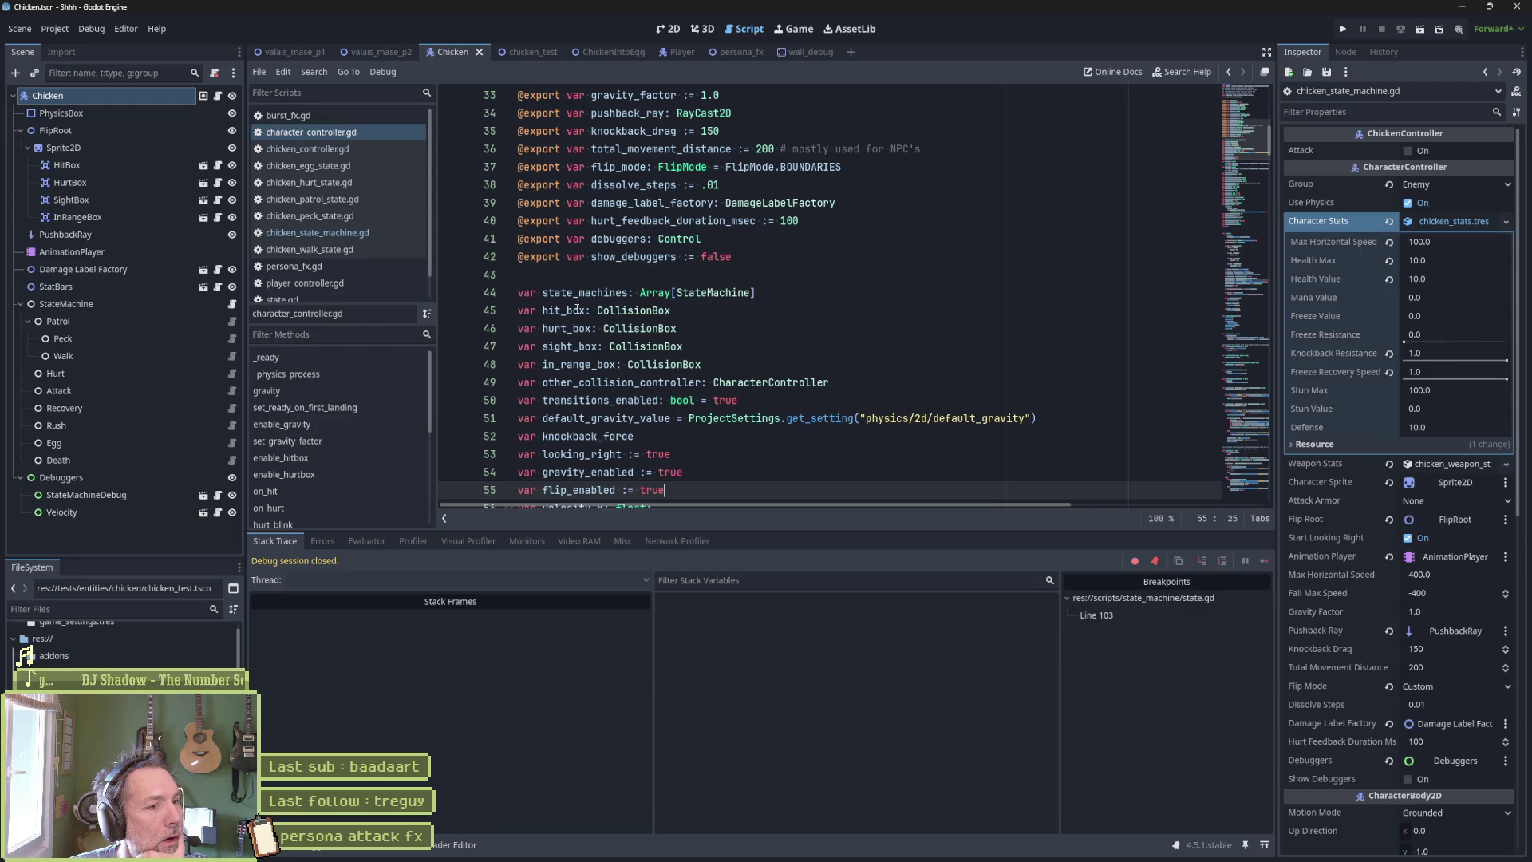
pyautogui.scroll(-15, 787, 373)
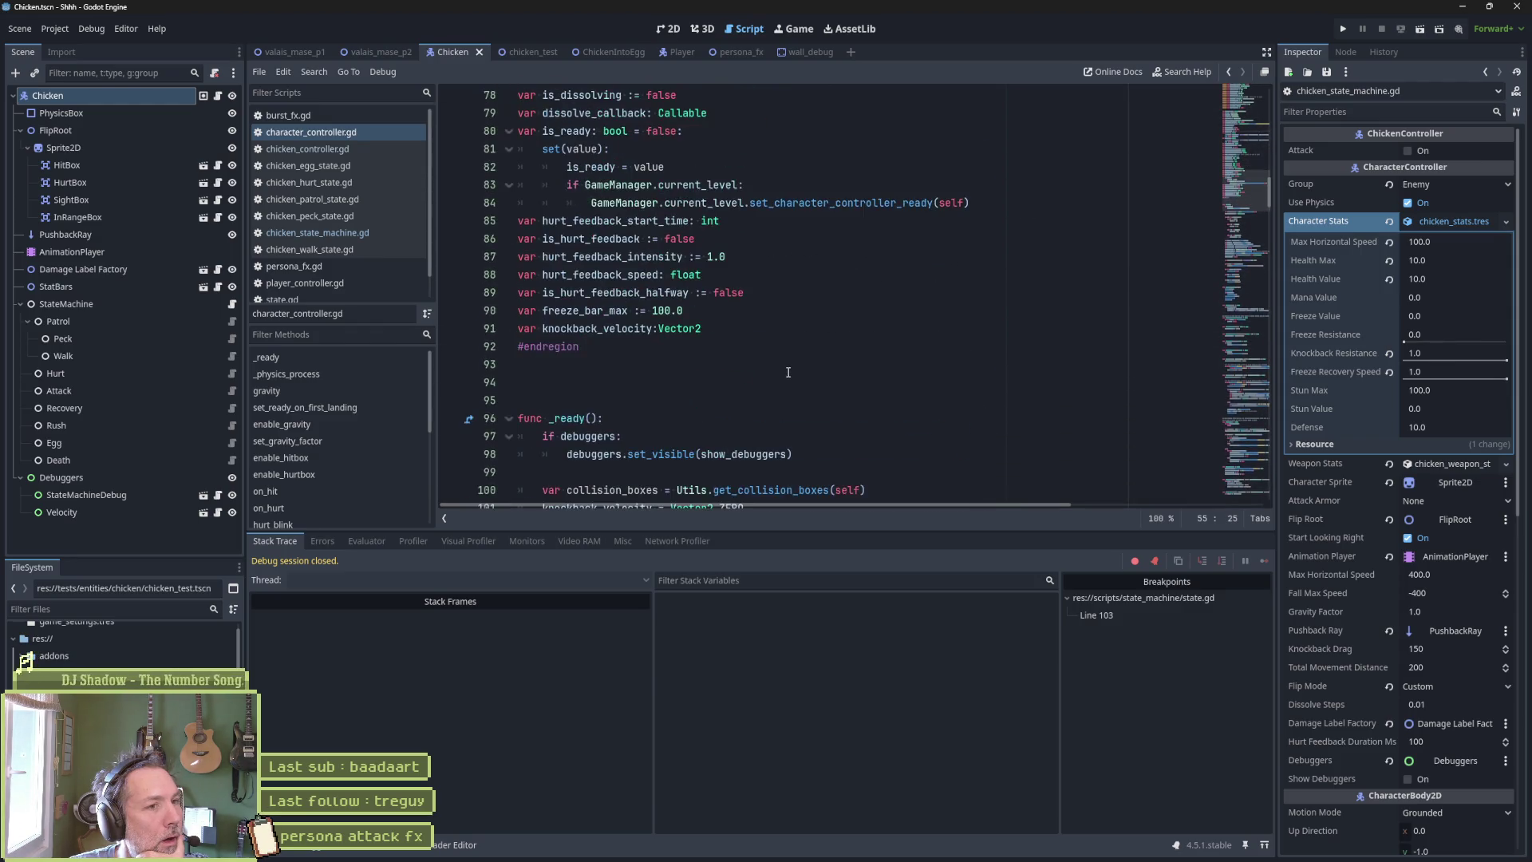
pyautogui.scroll(-4, 787, 373)
pyautogui.scroll(2, 782, 369)
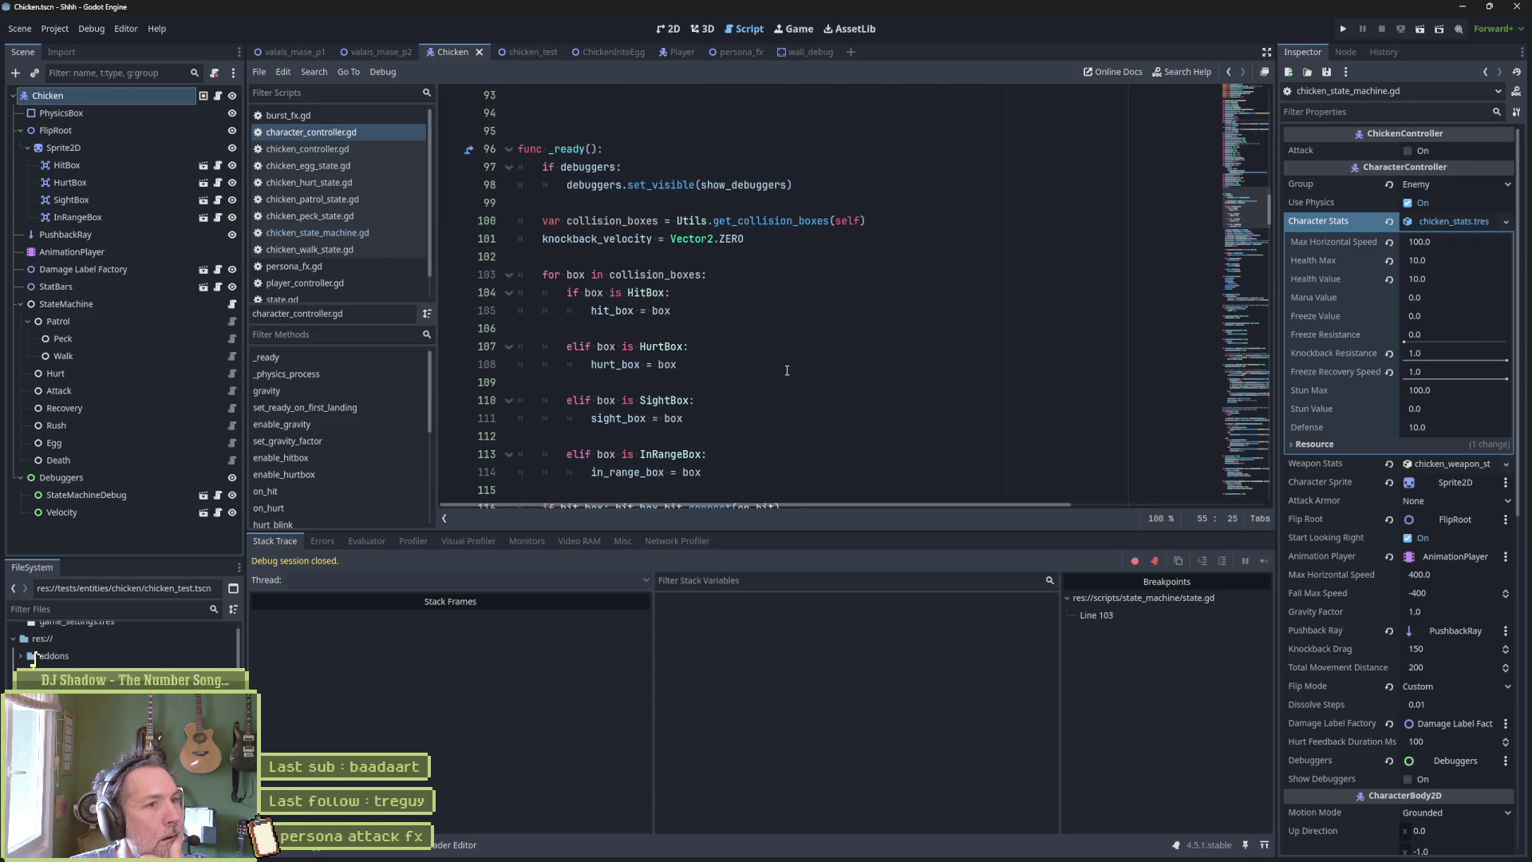
pyautogui.scroll(-6, 779, 368)
pyautogui.scroll(-1, 779, 368)
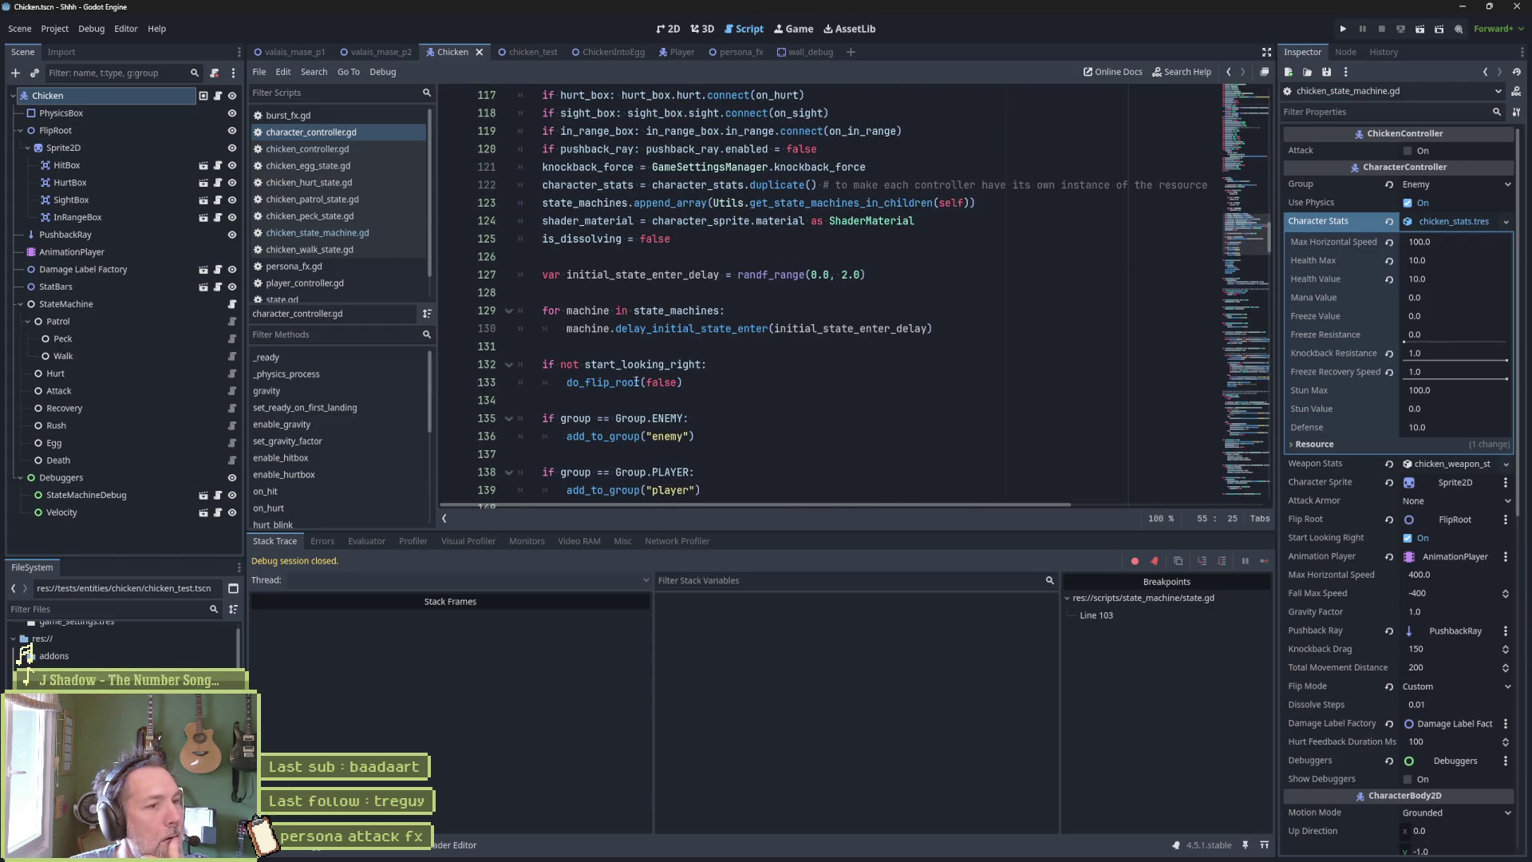
pyautogui.click(338, 372)
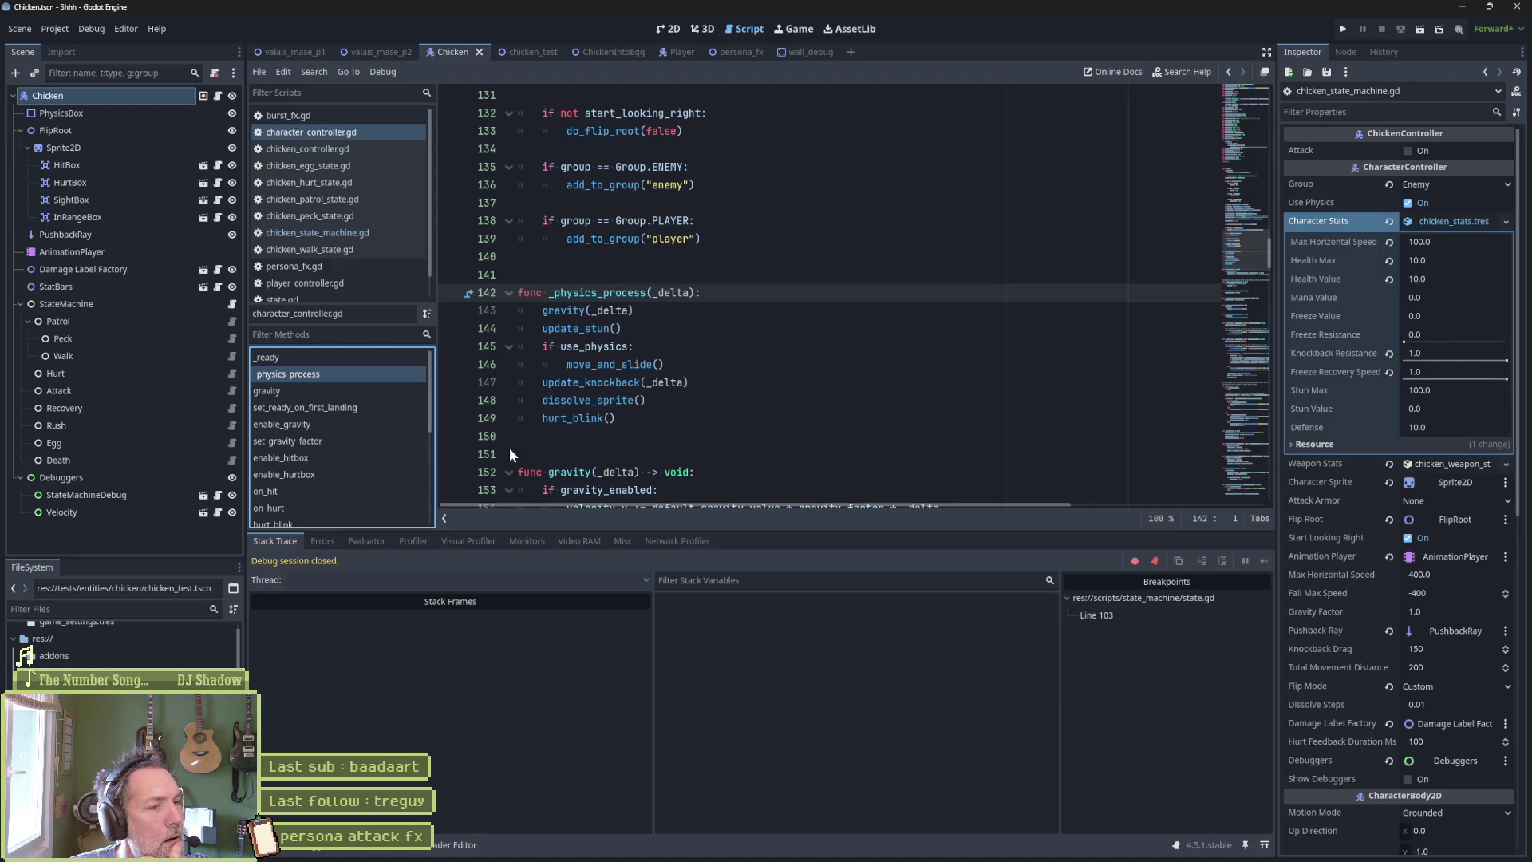
# Open state_machine.gd to view the freeze_value check choosing update_freeze() or update_state(delta).
pyautogui.scroll(-1, 329, 287)
pyautogui.click(329, 291)
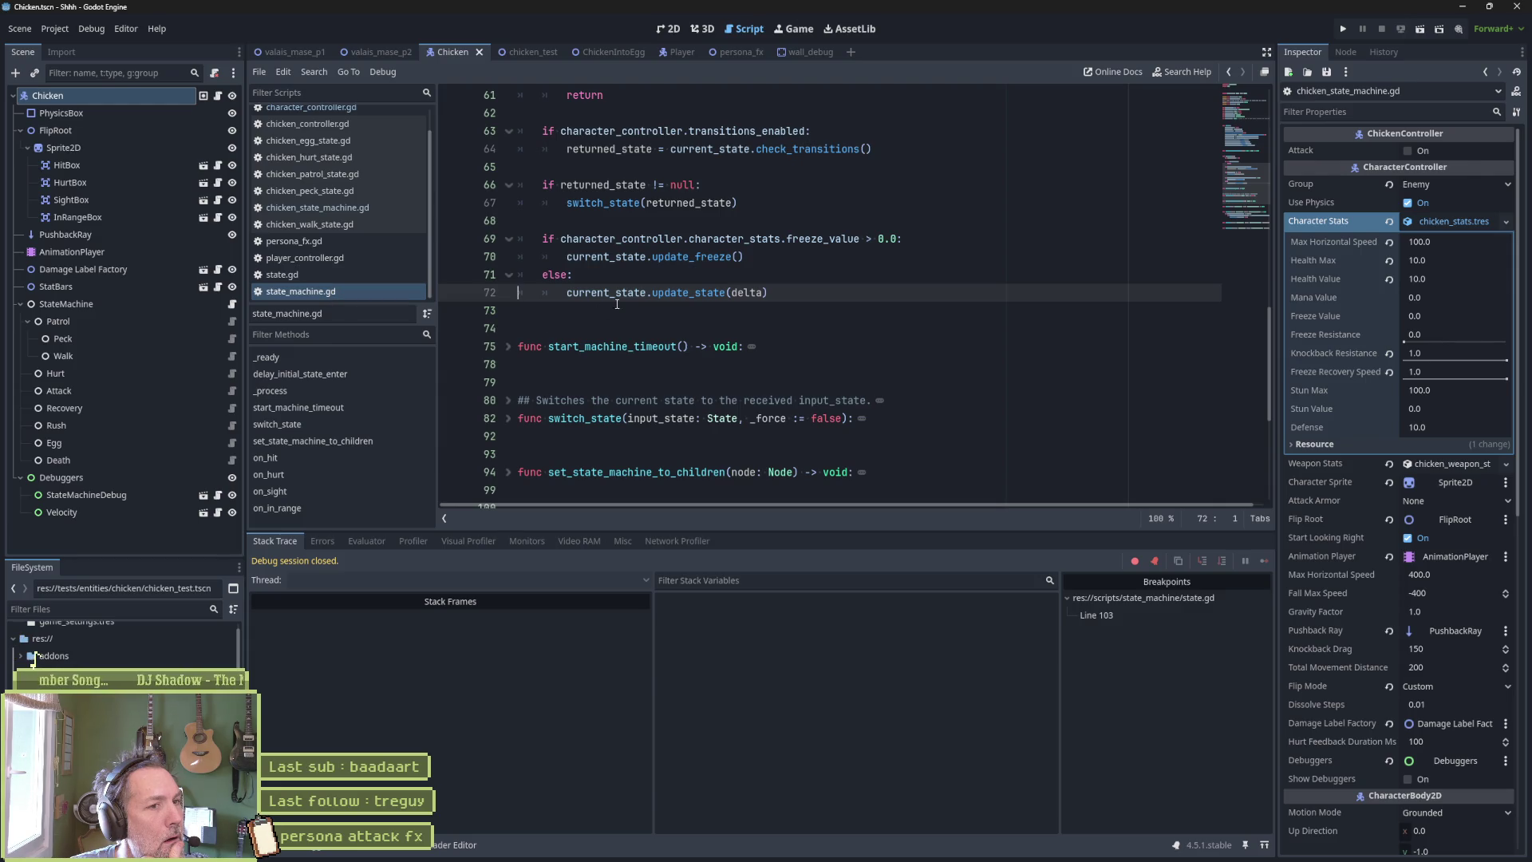
pyautogui.moveTo(692, 290)
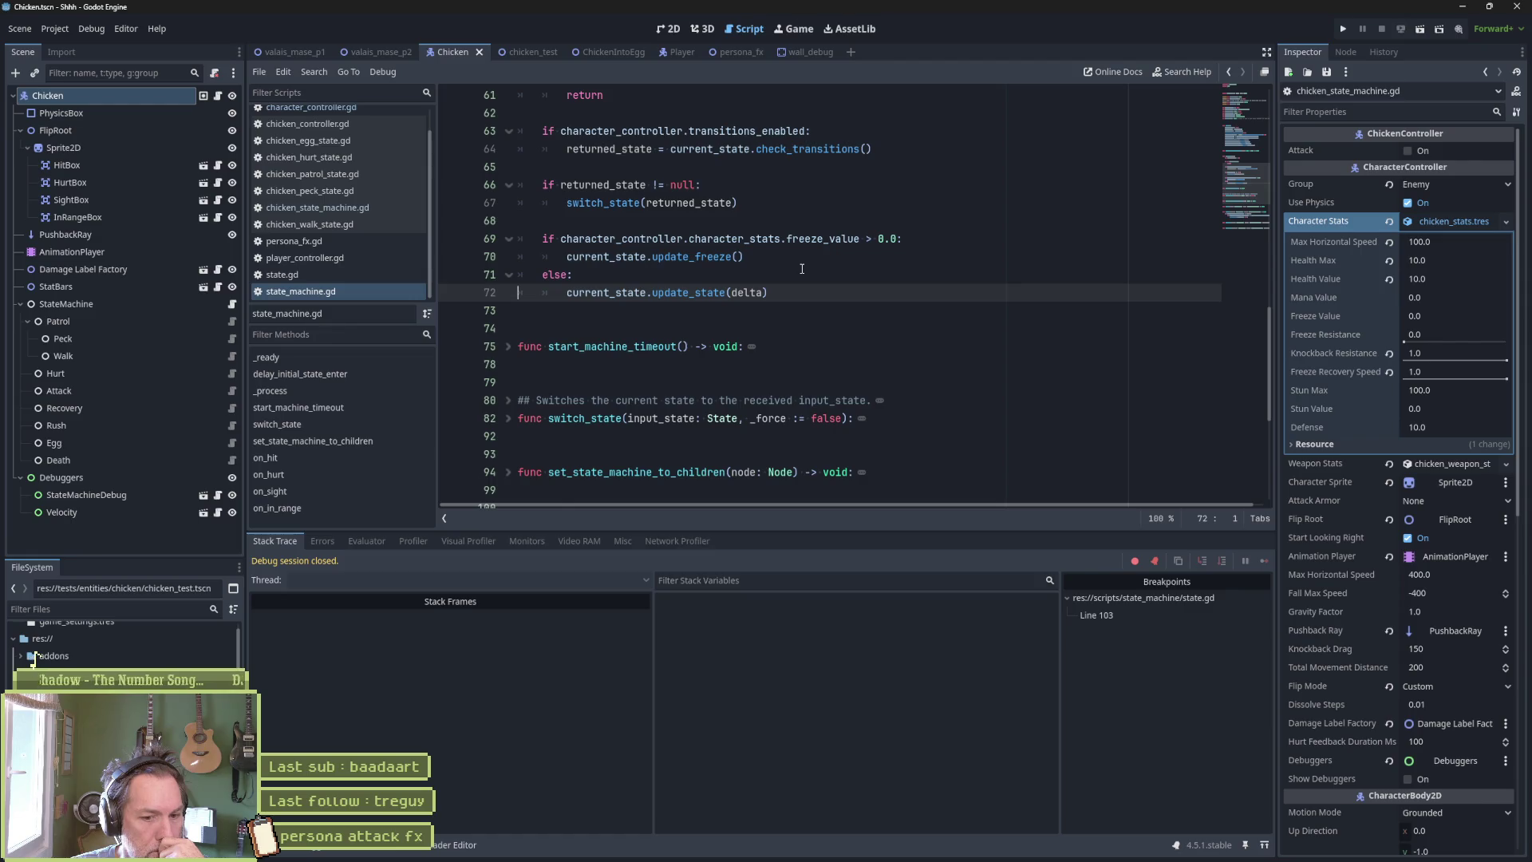
# Search all project files for 'fall' and collapse the per-file result groups.
pyautogui.hotkey('ctrl', 'shift', 'f')
pyautogui.write('fall')
pyautogui.press('Return')
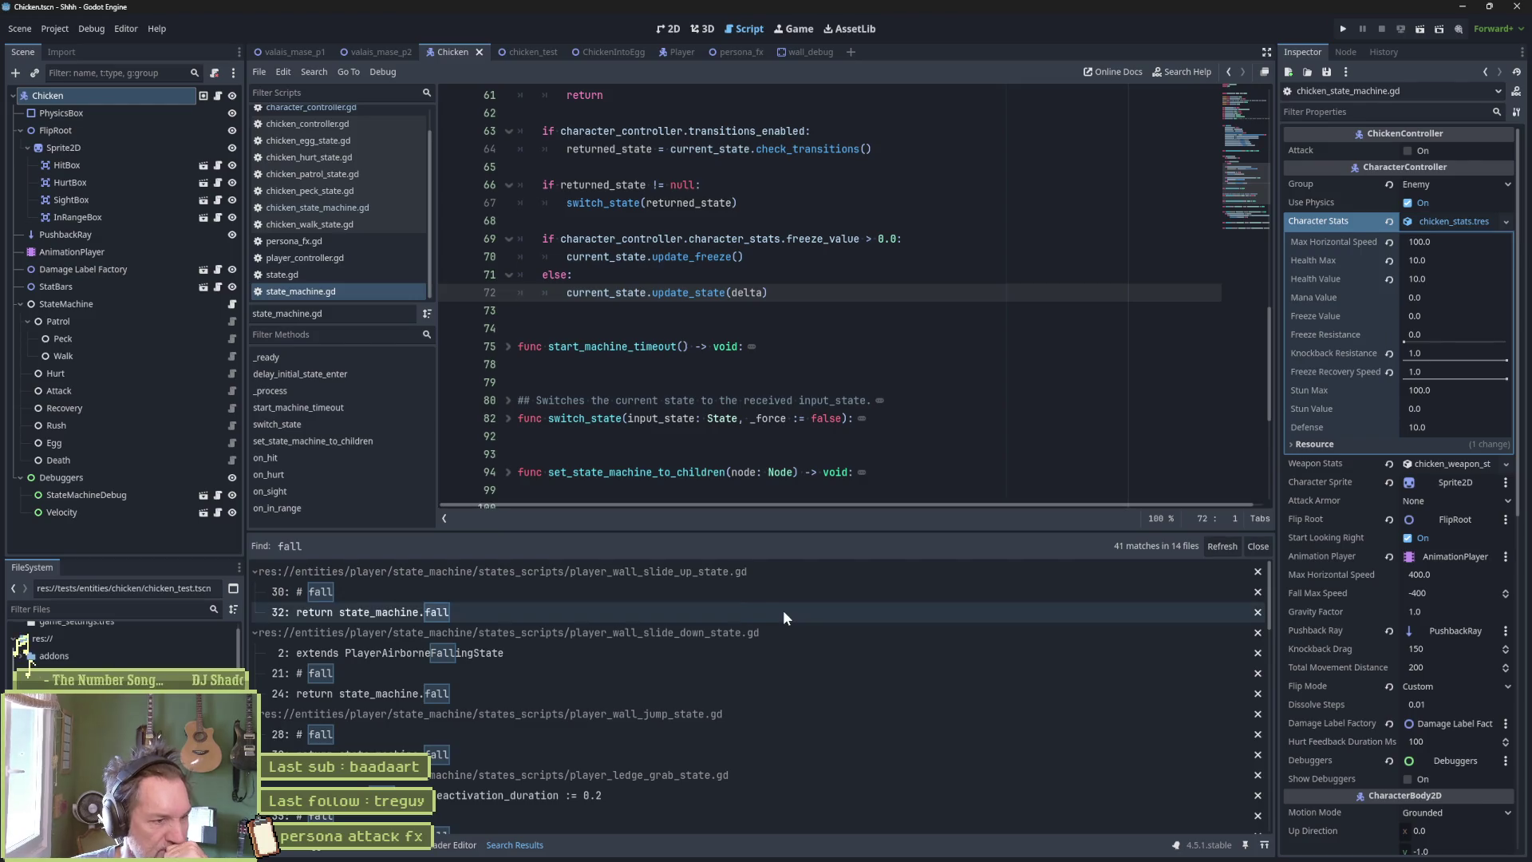
pyautogui.click(747, 574)
pyautogui.click(739, 591)
pyautogui.click(726, 611)
pyautogui.click(721, 632)
pyautogui.click(716, 652)
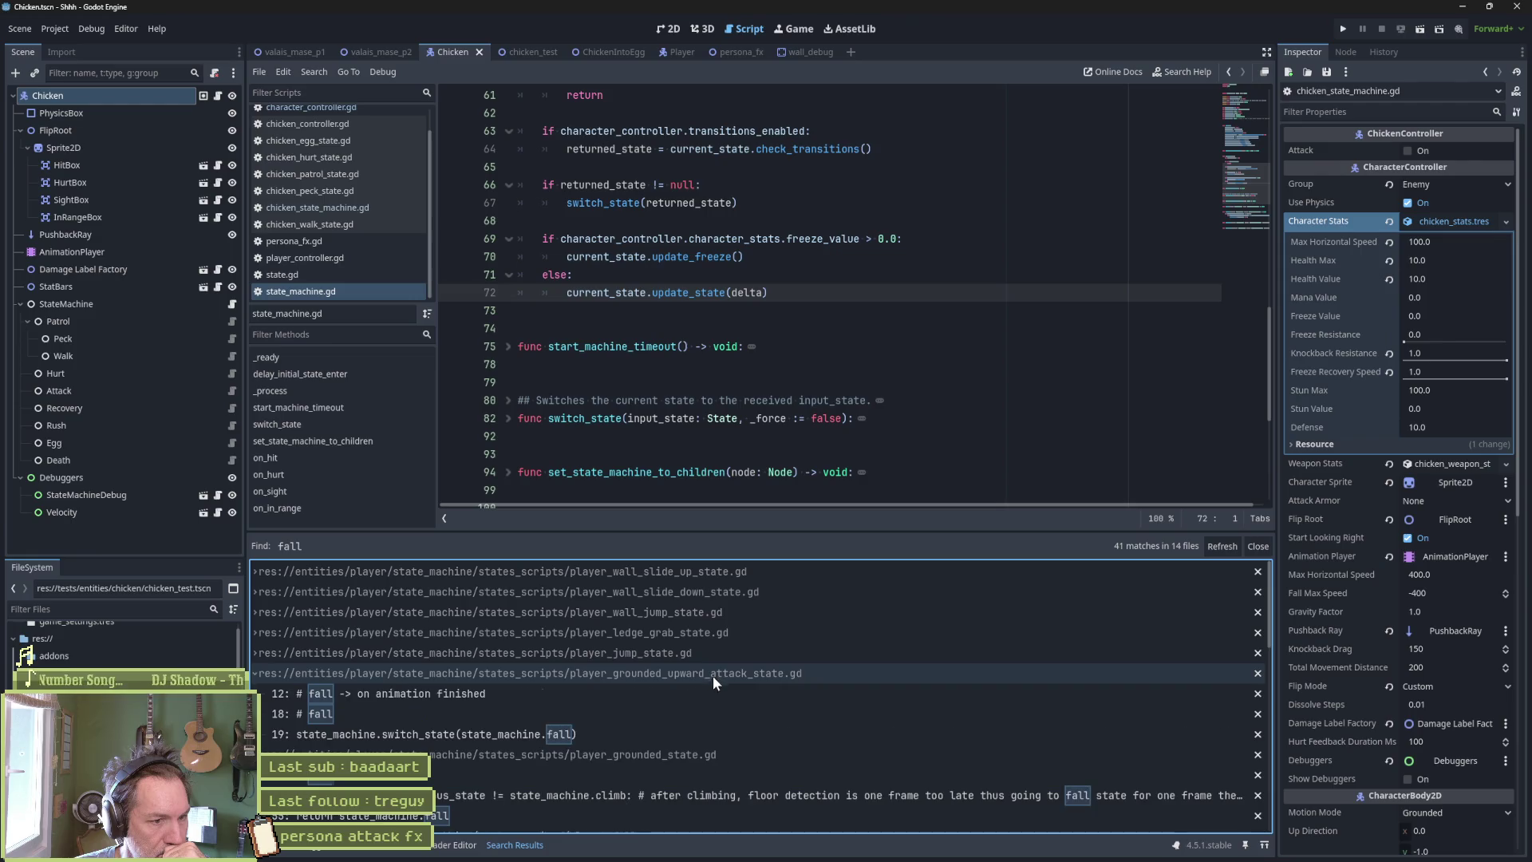
pyautogui.click(711, 675)
pyautogui.click(707, 693)
pyautogui.click(704, 713)
pyautogui.click(699, 754)
pyautogui.click(697, 775)
pyautogui.click(700, 793)
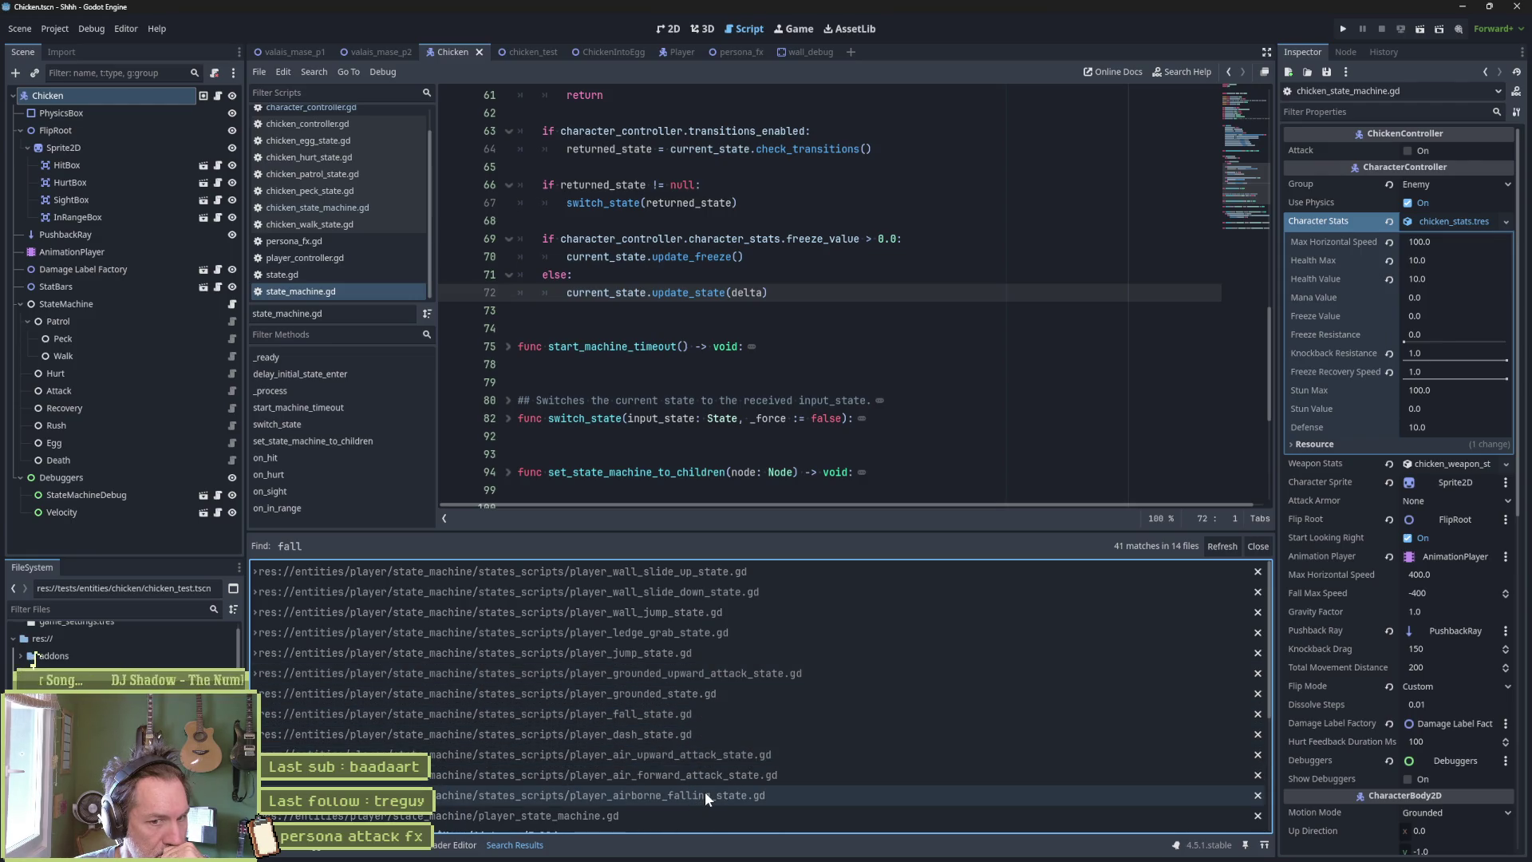
pyautogui.scroll(-3, 705, 790)
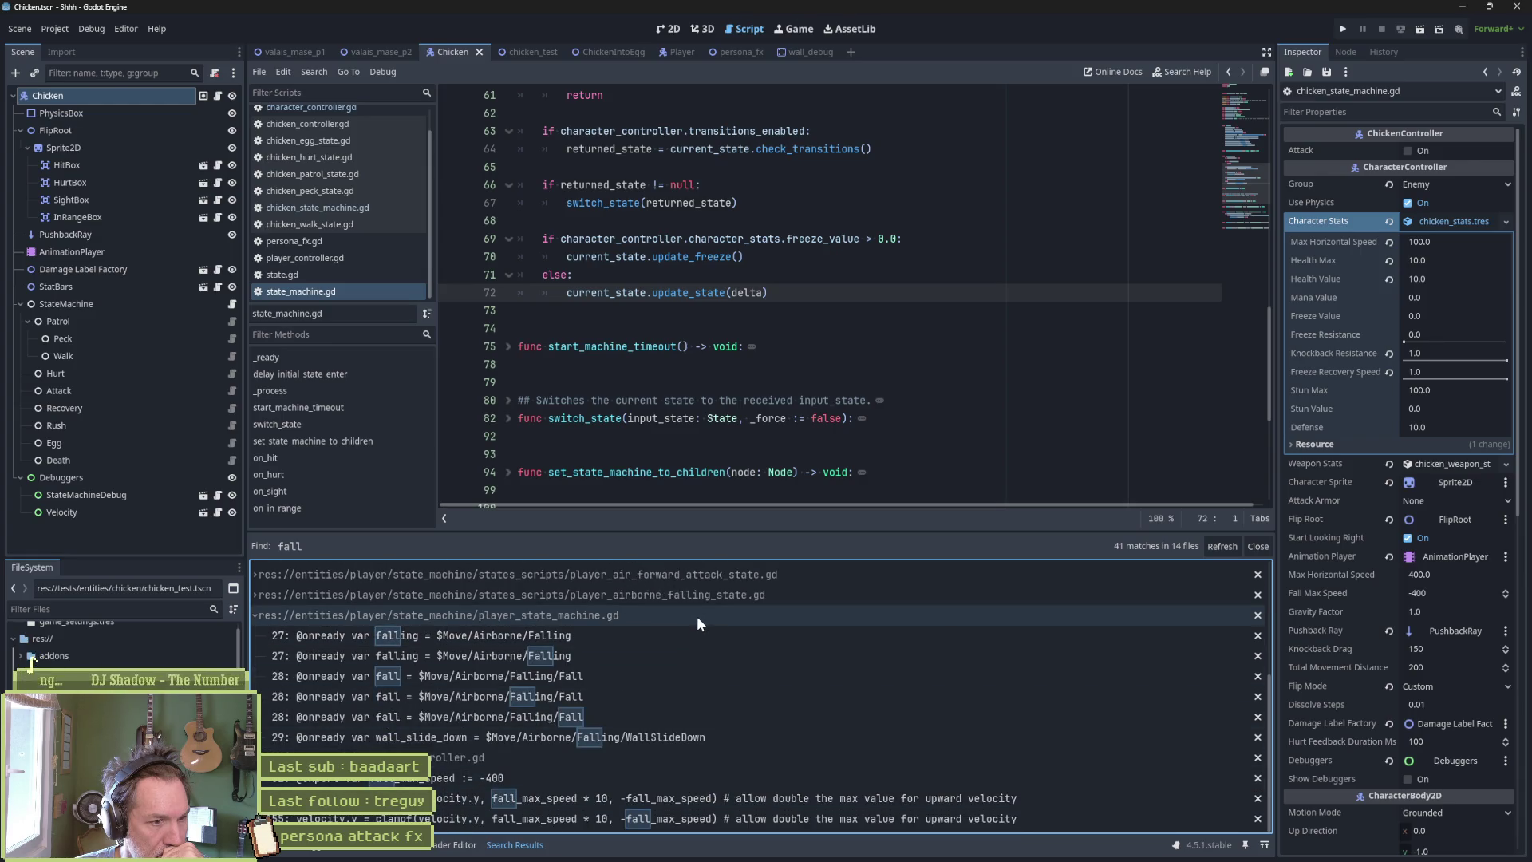
pyautogui.click(696, 616)
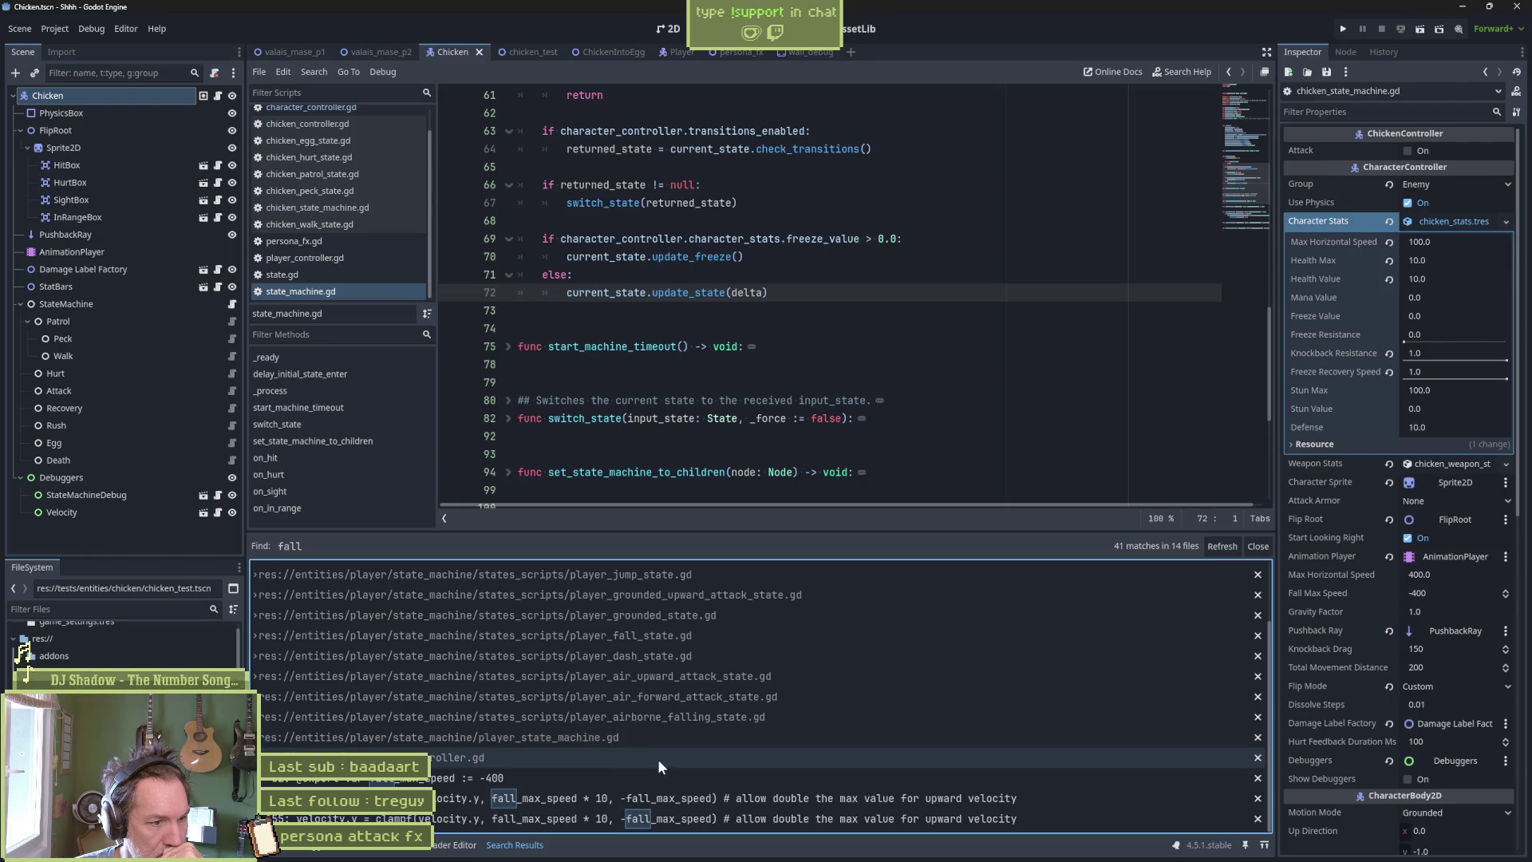
# Go to the clampf result in character_controller.gd and select gravity on line 152.
pyautogui.click(443, 802)
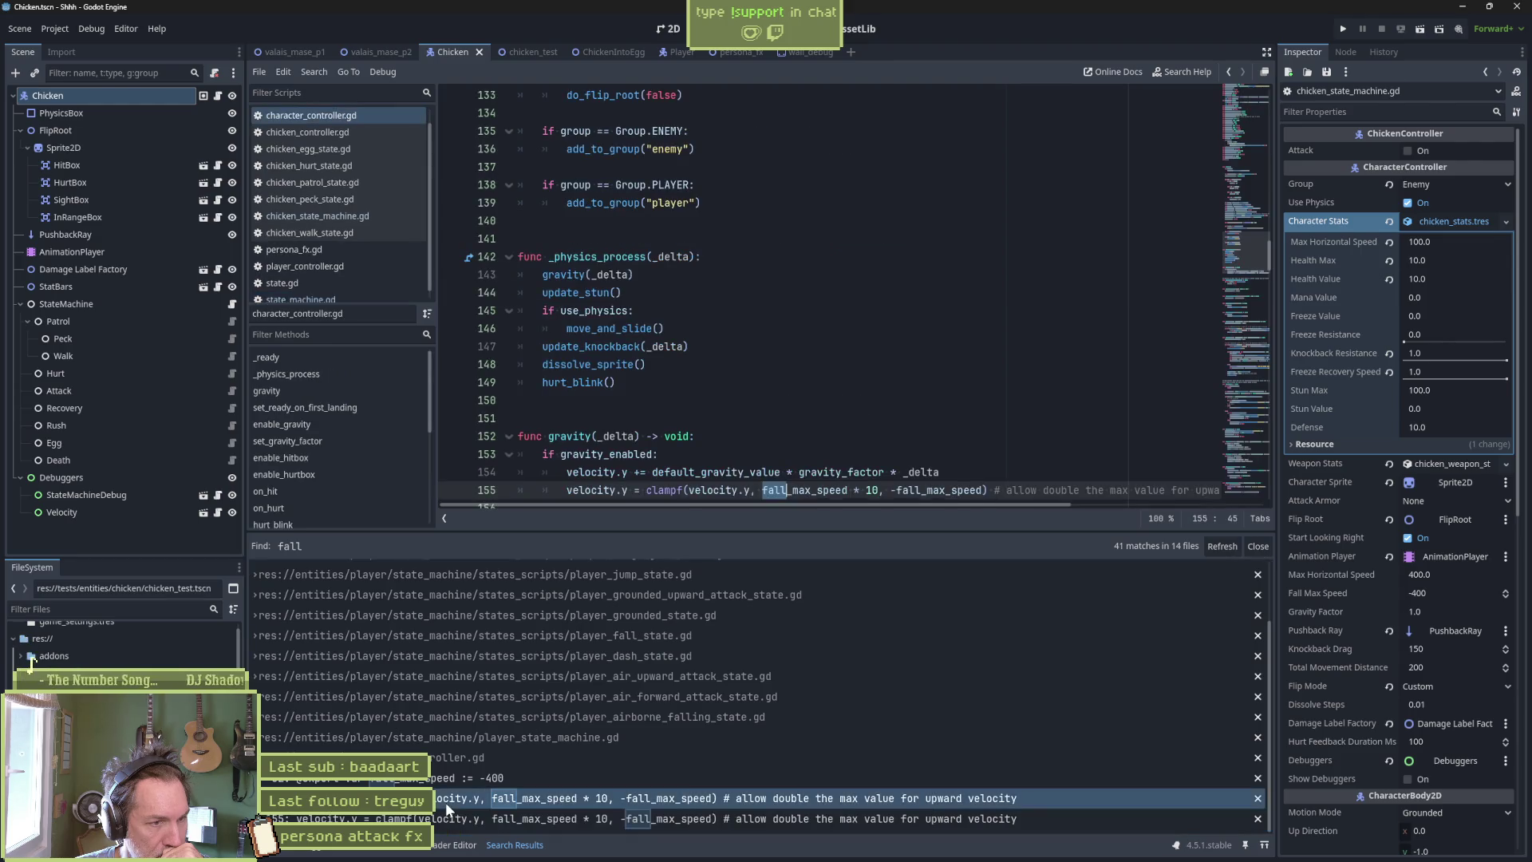
pyautogui.doubleClick(552, 436)
pyautogui.scroll(-3, 718, 399)
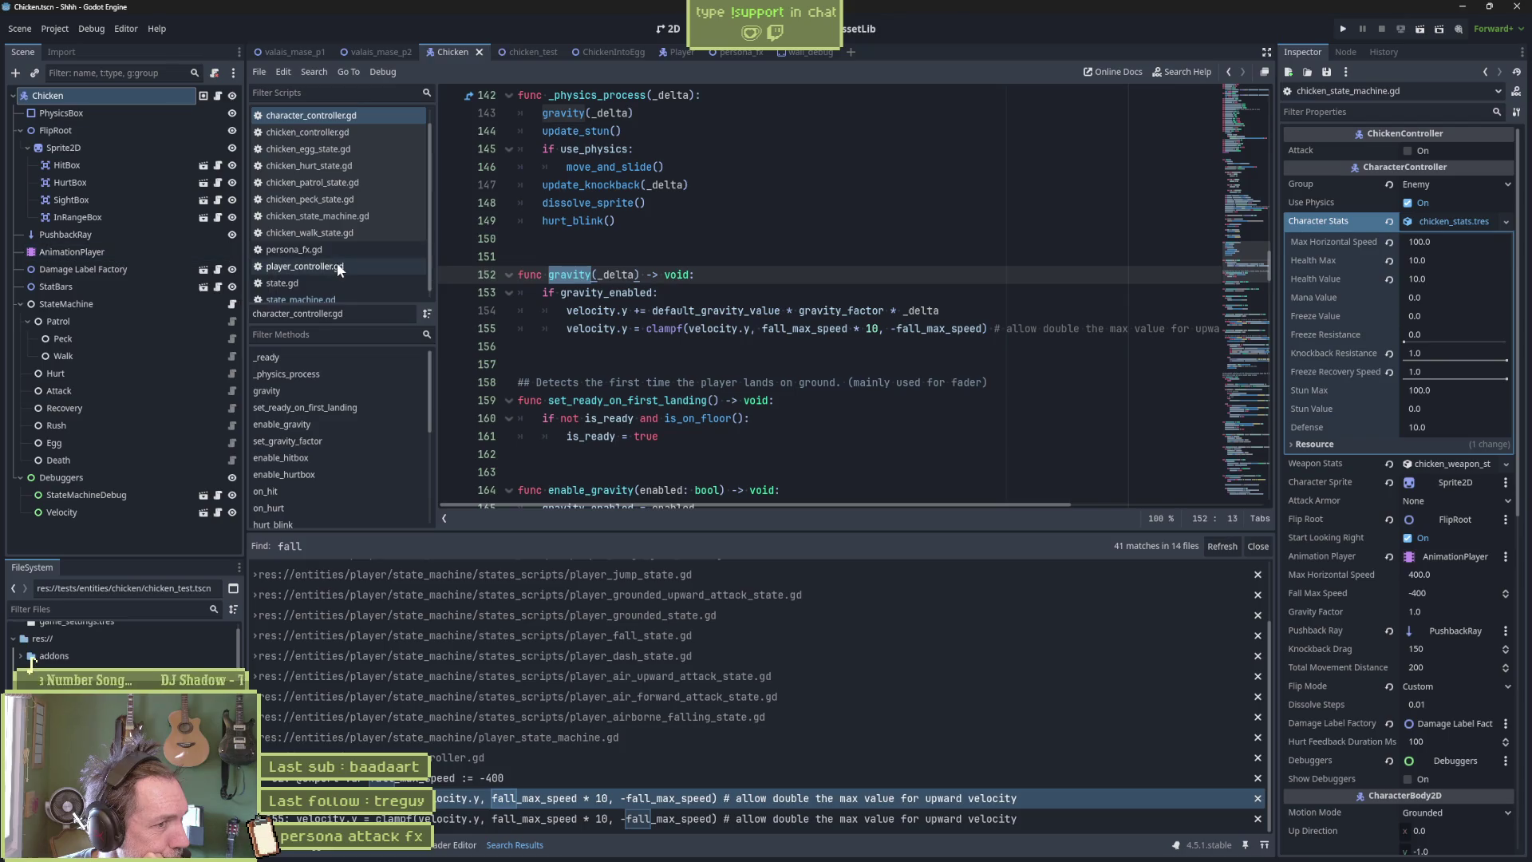
pyautogui.scroll(-1, 337, 268)
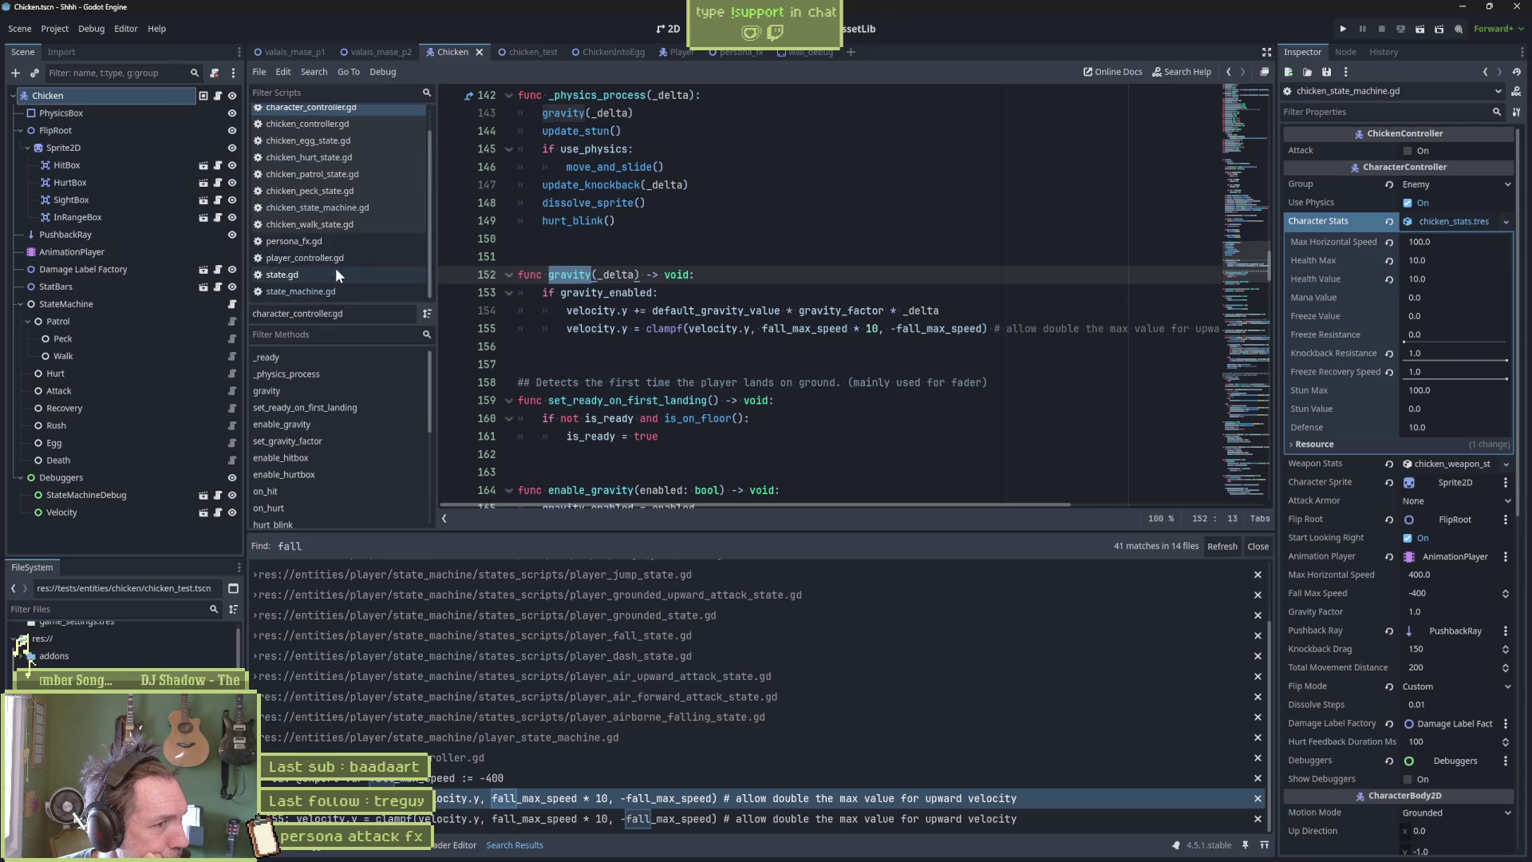
# Open state.gd at the play_animation function and select its name.
pyautogui.click(336, 275)
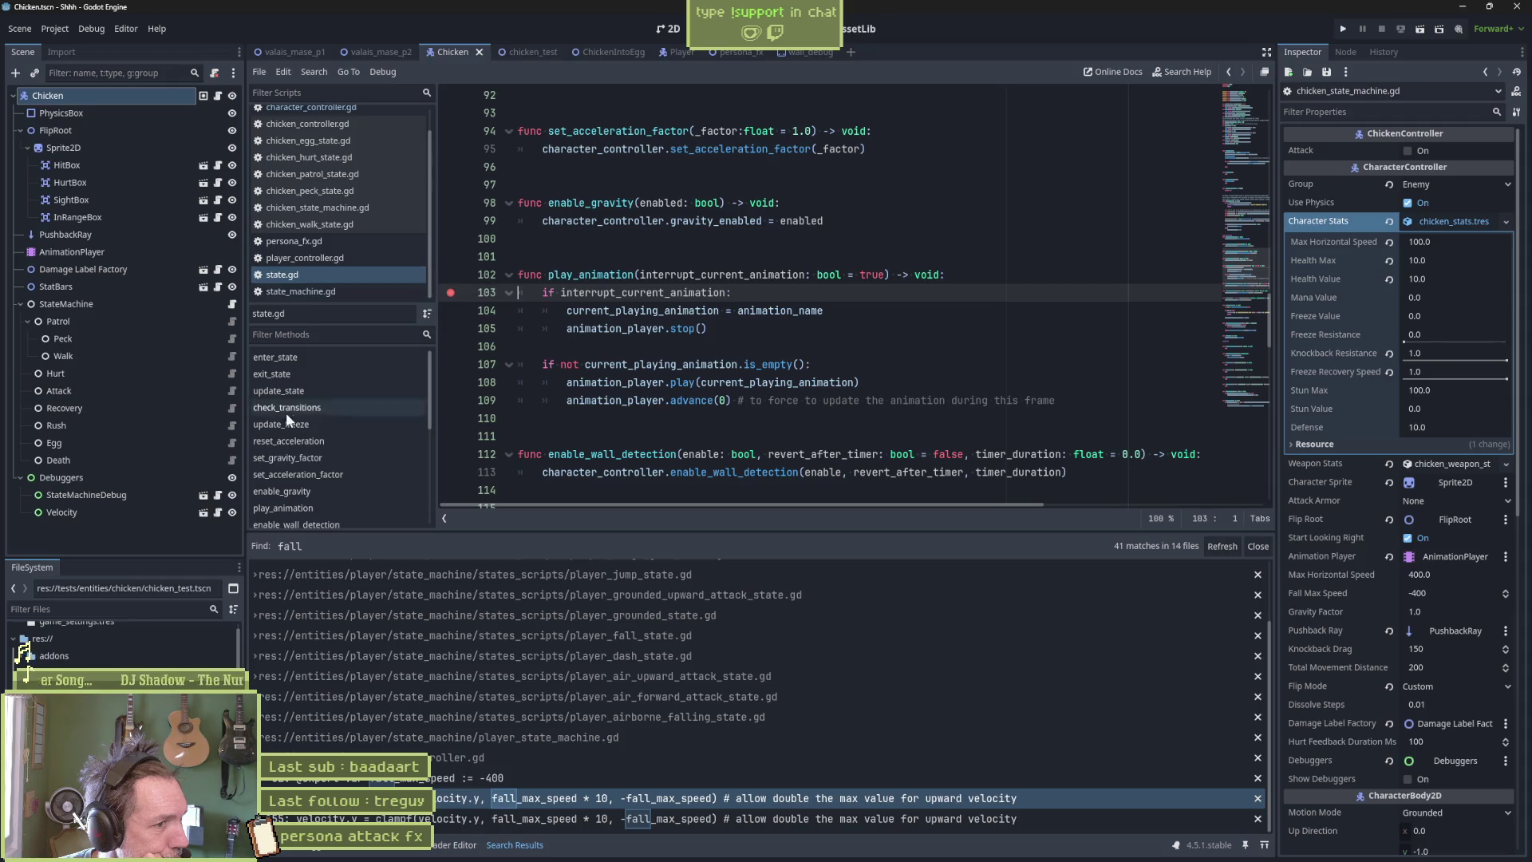
pyautogui.click(324, 507)
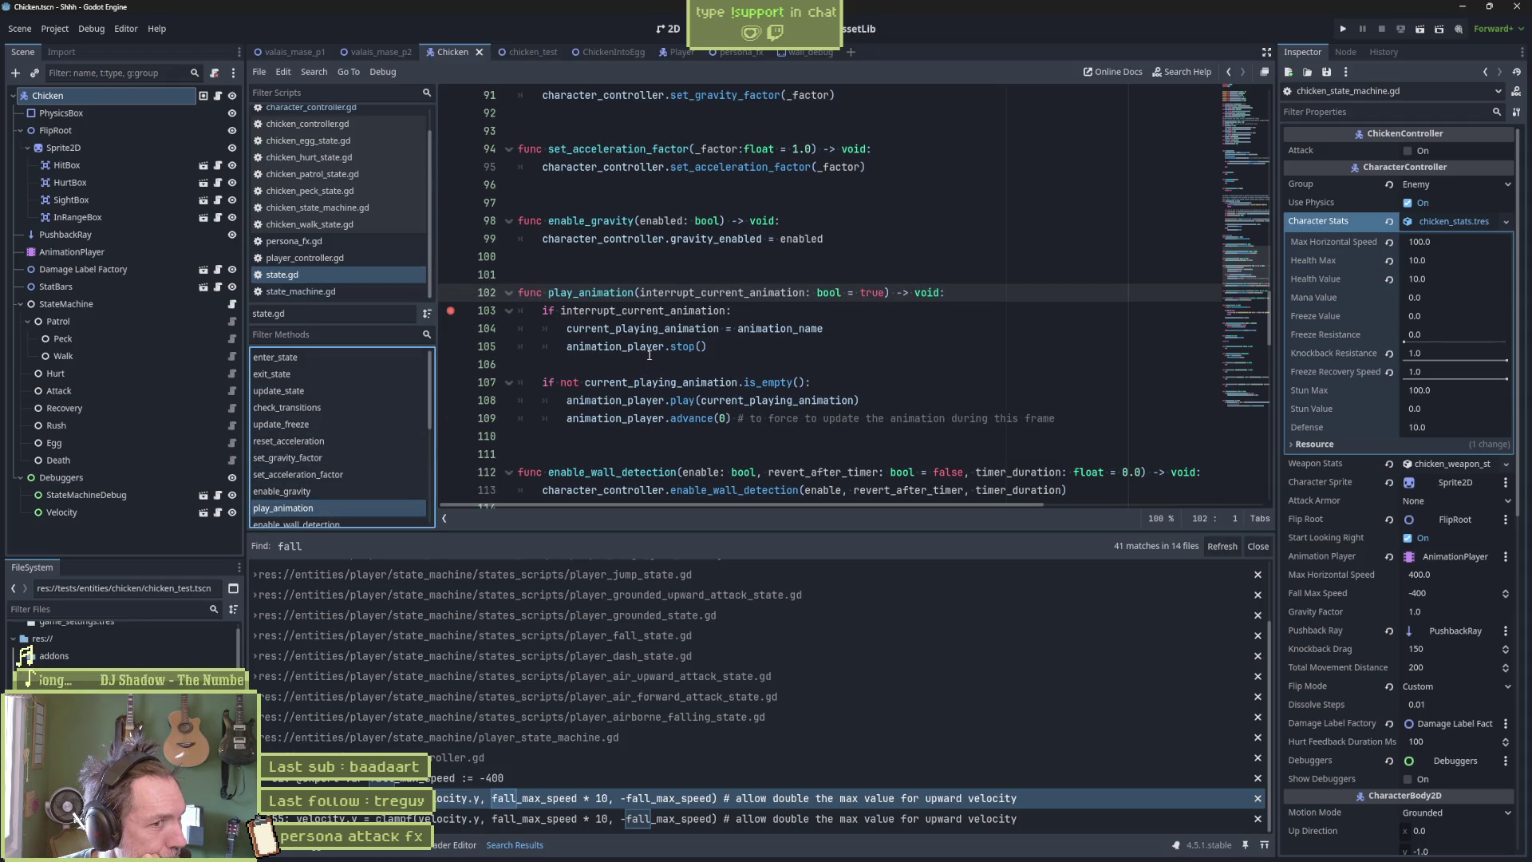
pyautogui.doubleClick(608, 293)
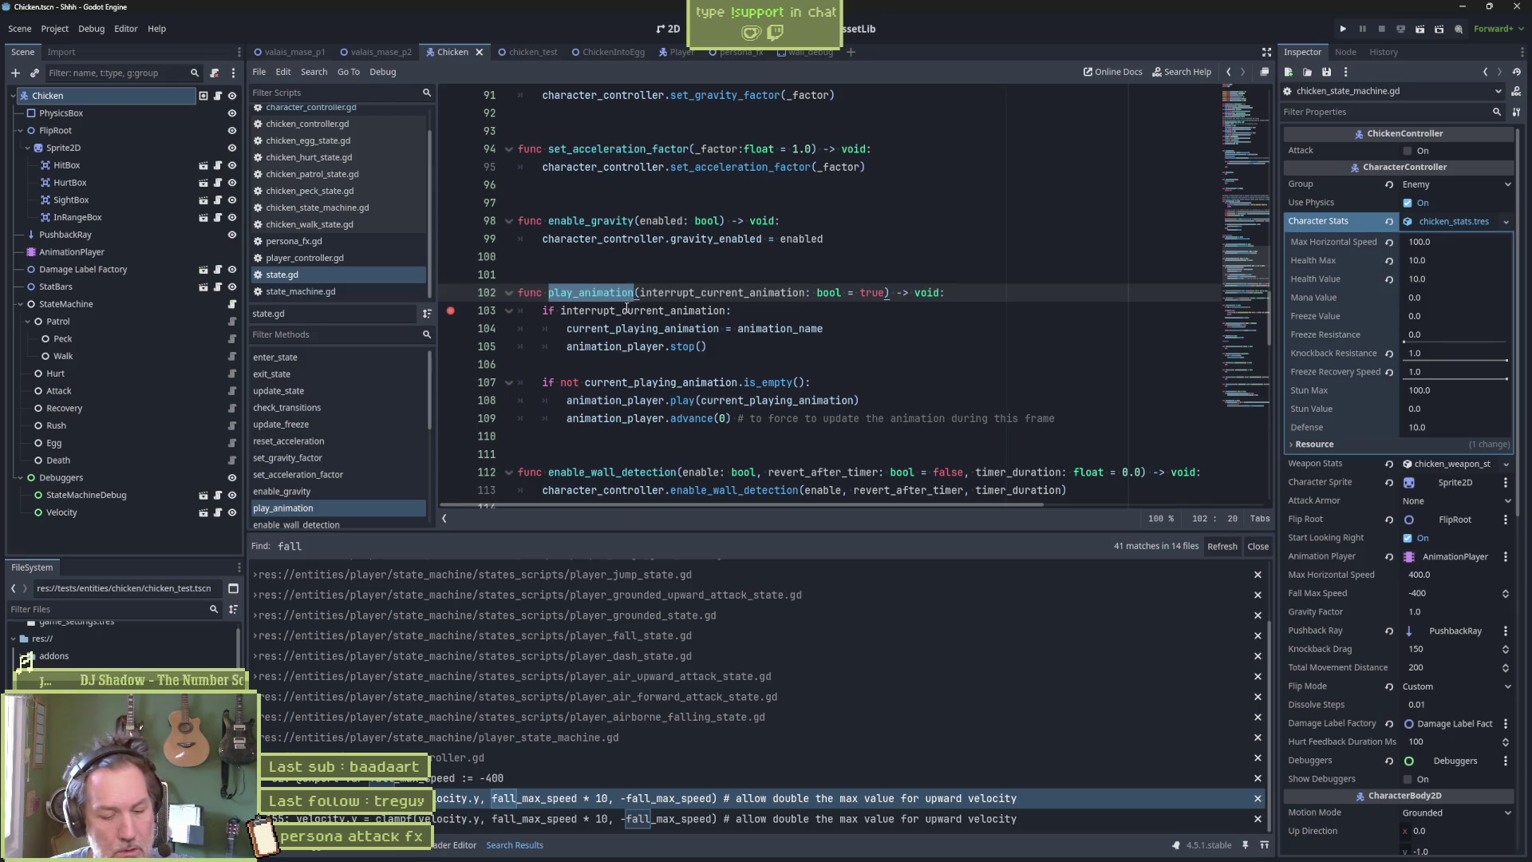
# Search the project for play_animation (4 matches, 3 files), check its line-41 call, then return to the definition.
pyautogui.hotkey('ctrl', 'shift', 'f')
pyautogui.press('Return')
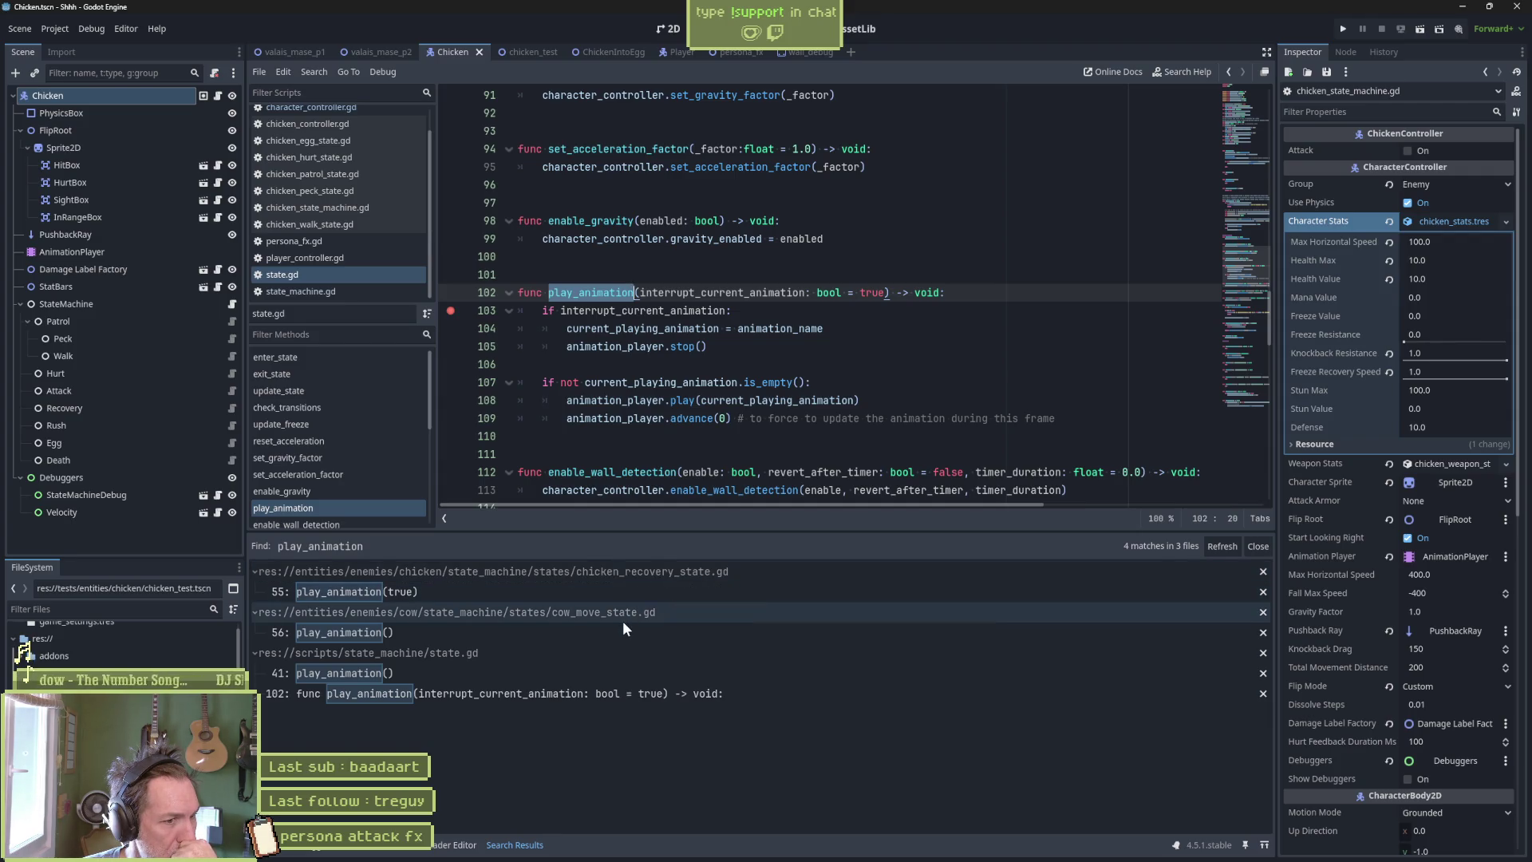
pyautogui.click(571, 670)
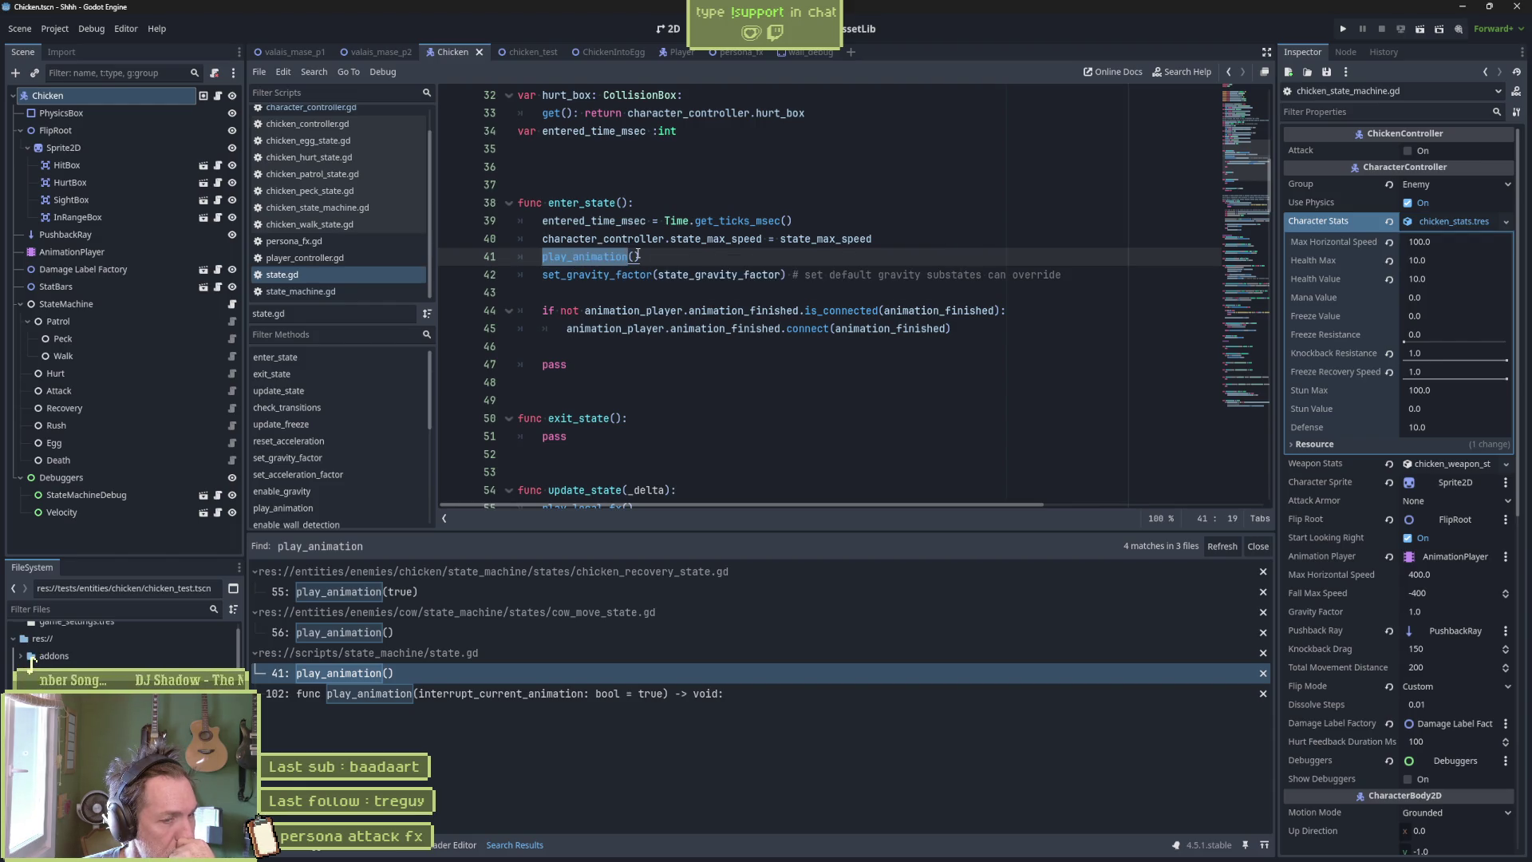
pyautogui.keyDown('ctrl'); pyautogui.click(603, 260); pyautogui.keyUp('ctrl')
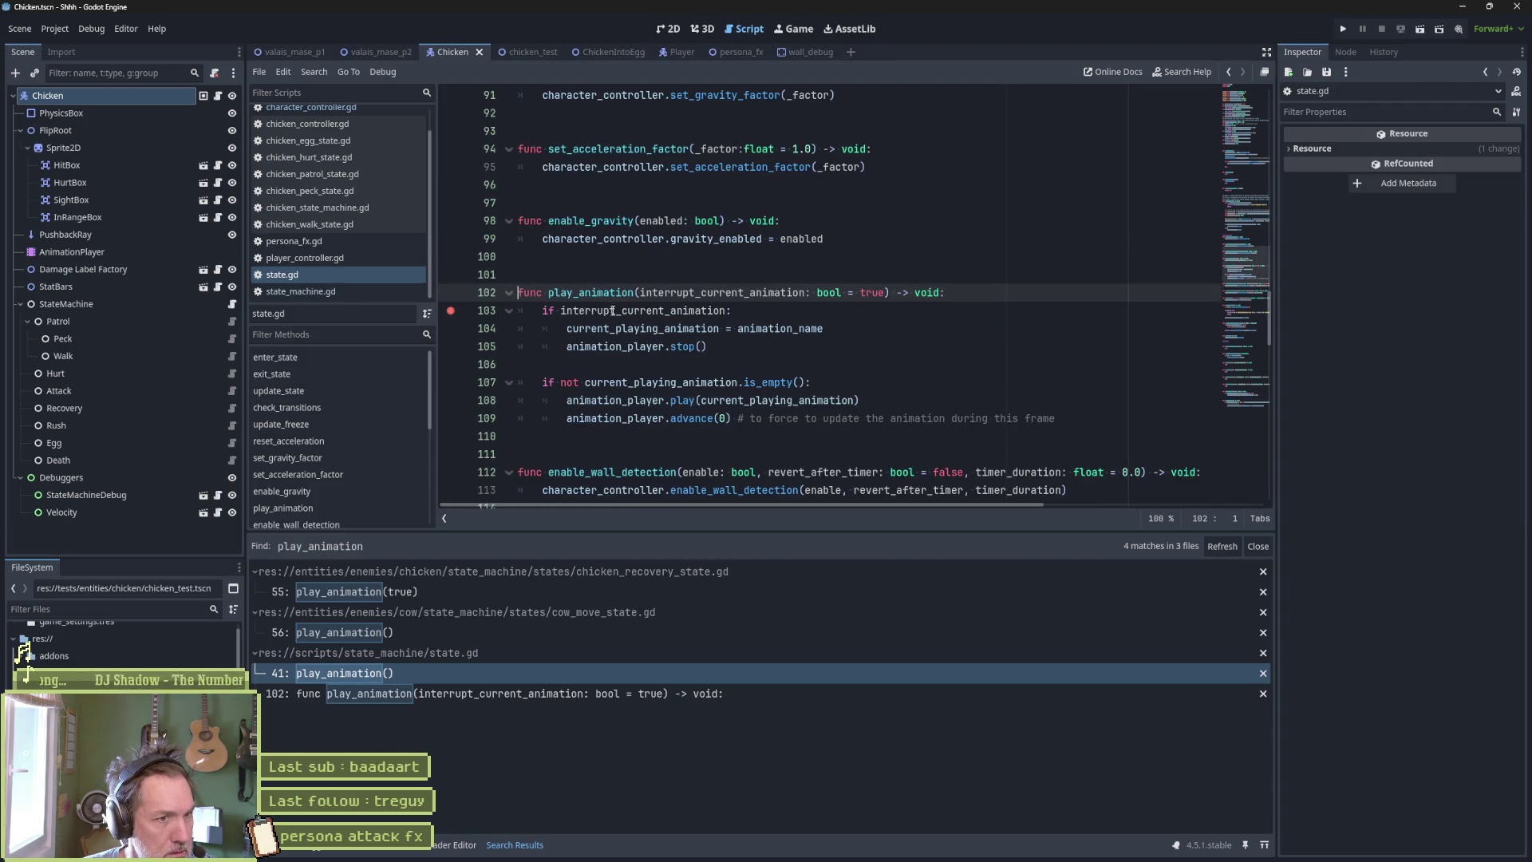
pyautogui.moveTo(616, 308)
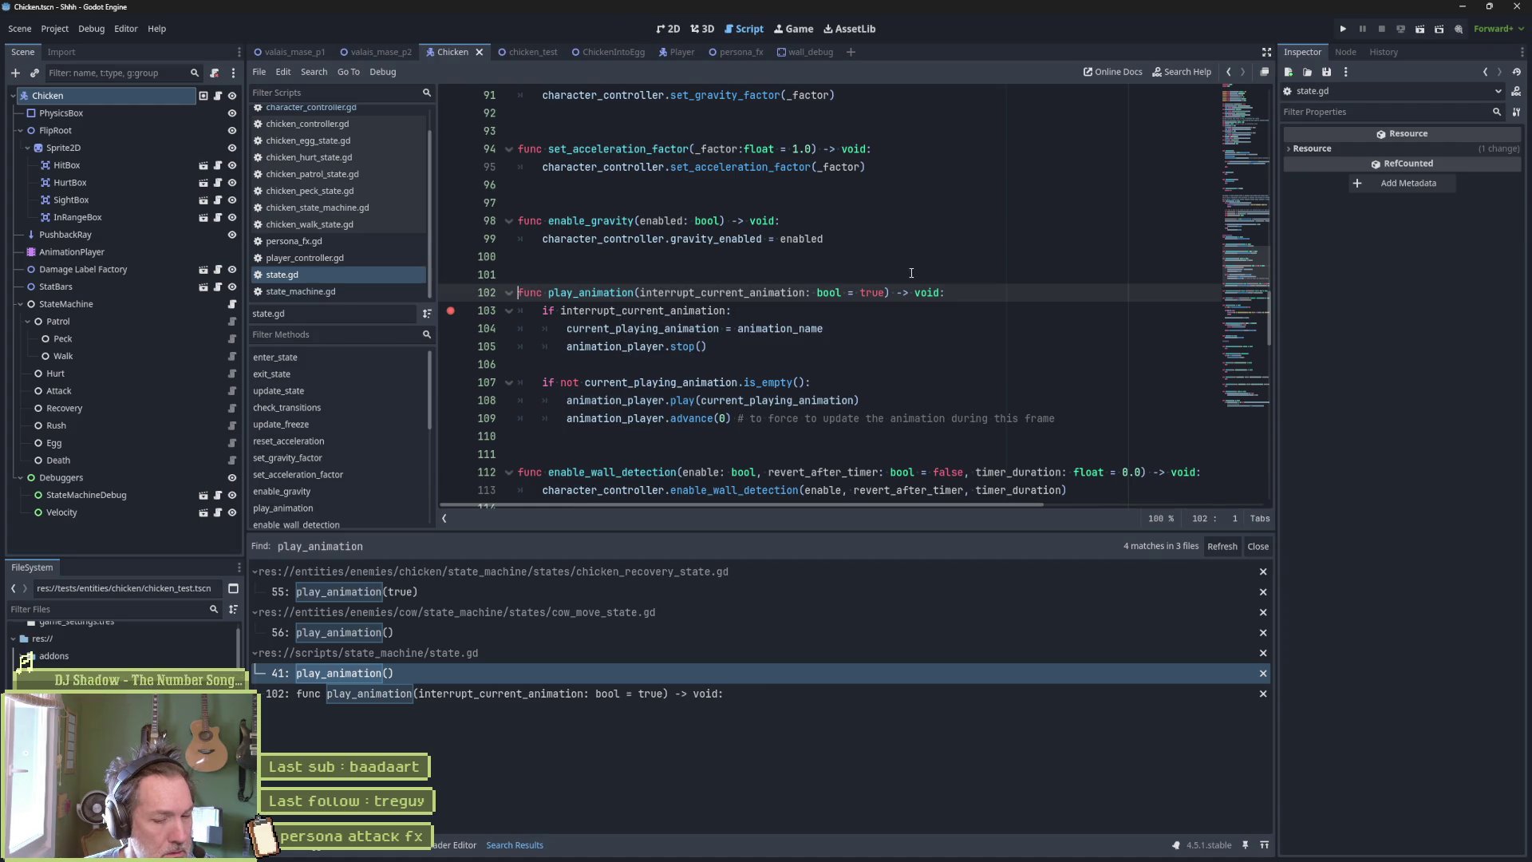
pyautogui.click(530, 55)
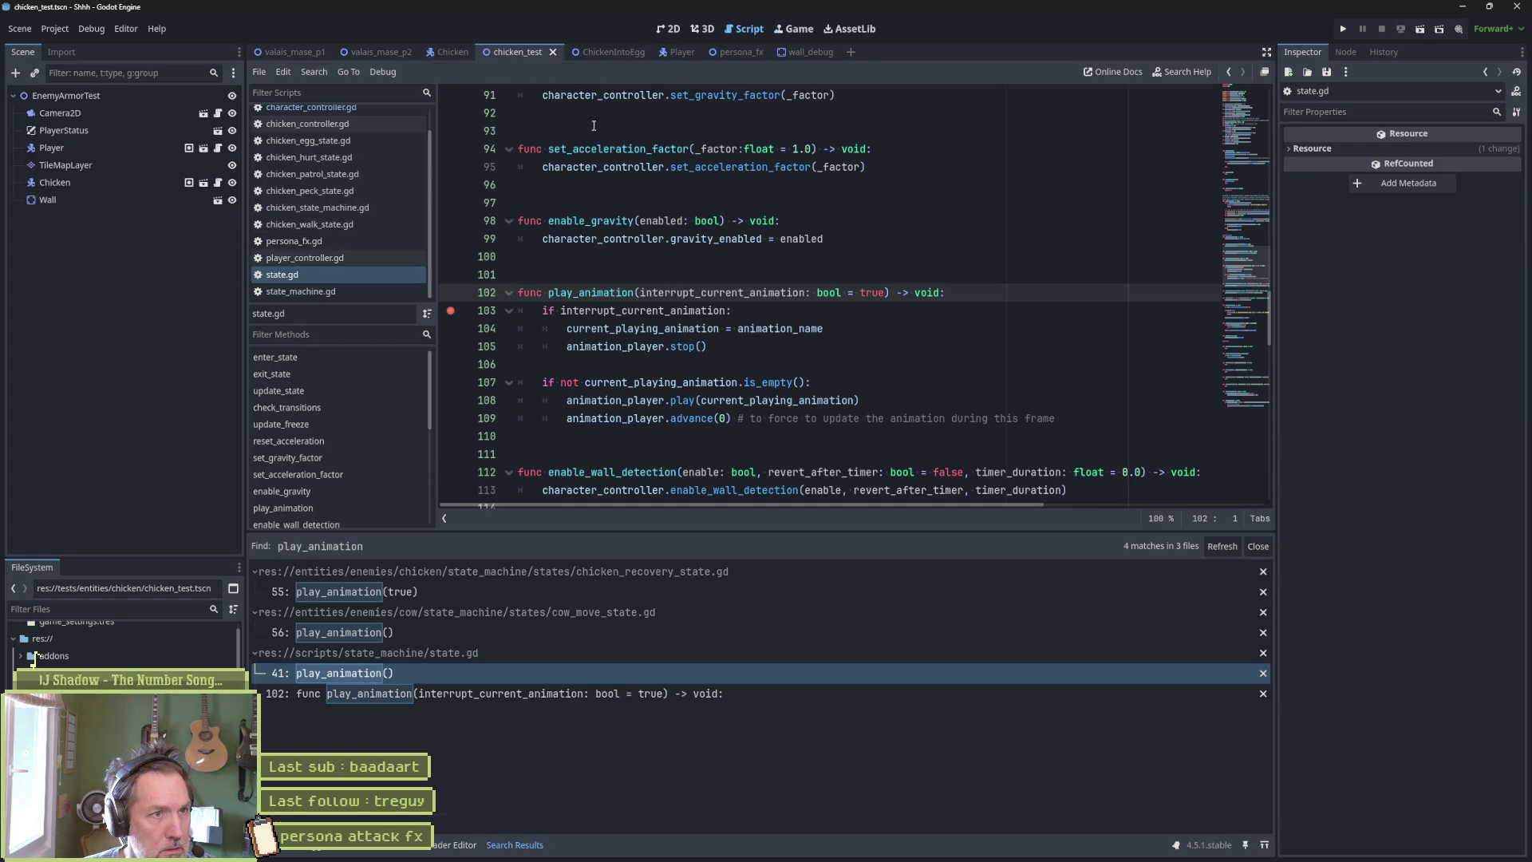
# Run chicken_test and continue past breakpoint hits until play_animation is called with animation_name peck.
pyautogui.press('F6')
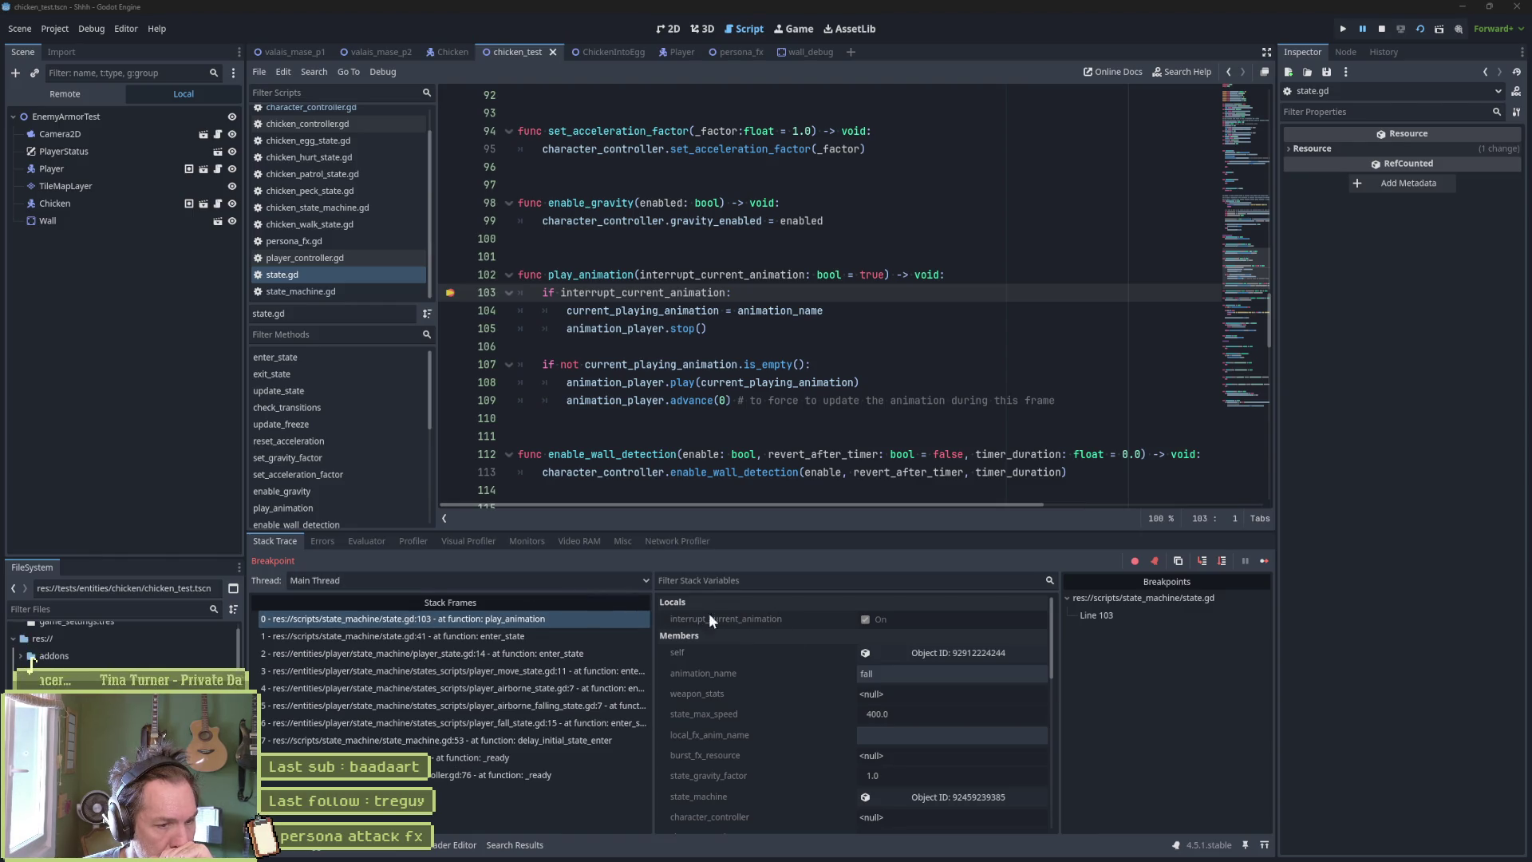
pyautogui.click(953, 655)
pyautogui.scroll(-10, 1454, 820)
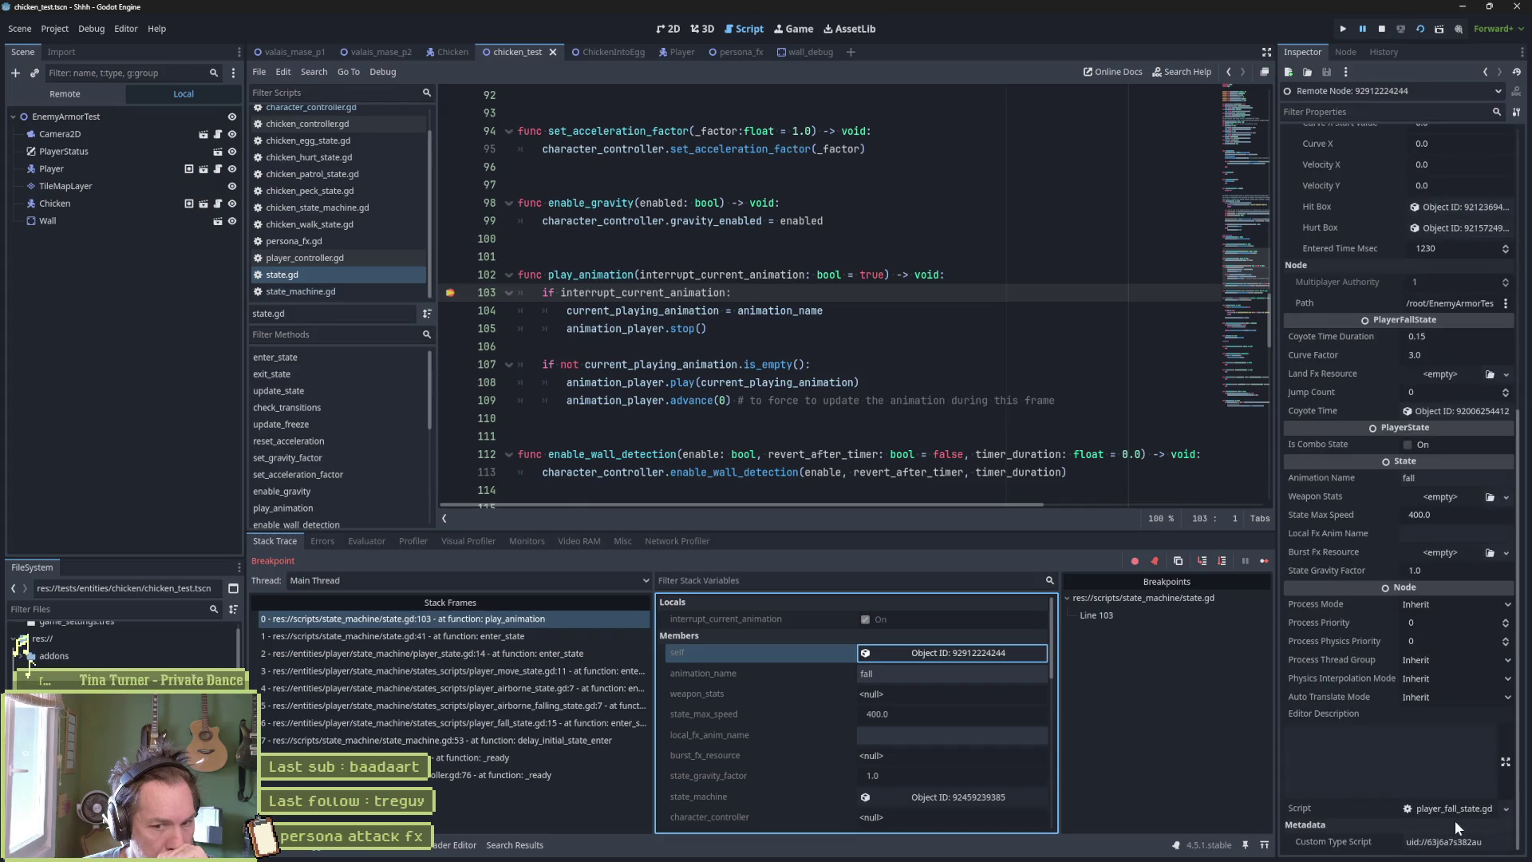
pyautogui.click(1262, 558)
pyautogui.click(984, 654)
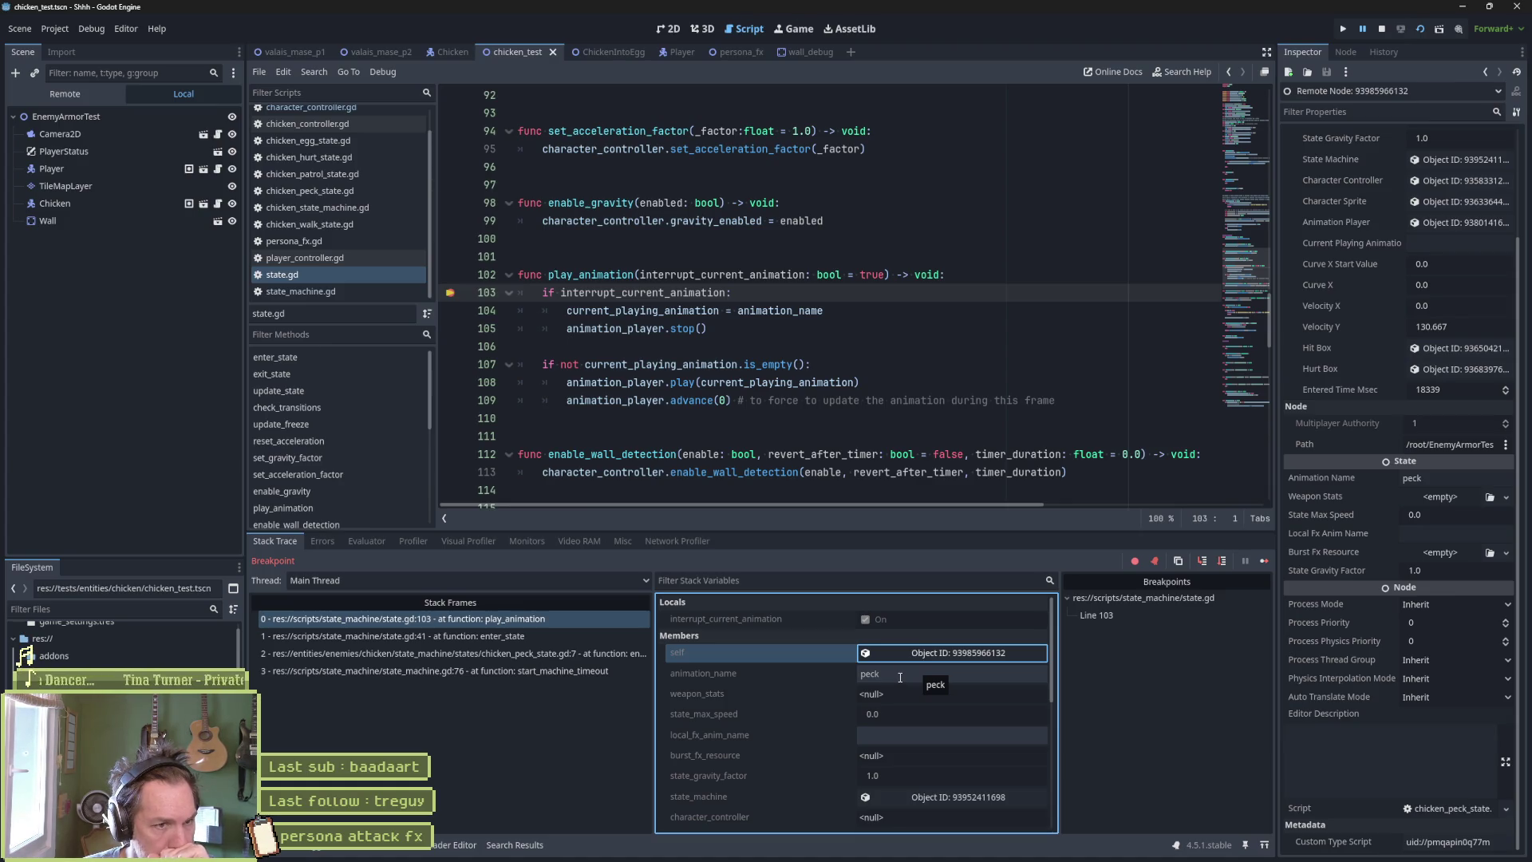
# Step over to line 104, confirming current_playing_animation is empty while animation_name is peck.
pyautogui.click(739, 344)
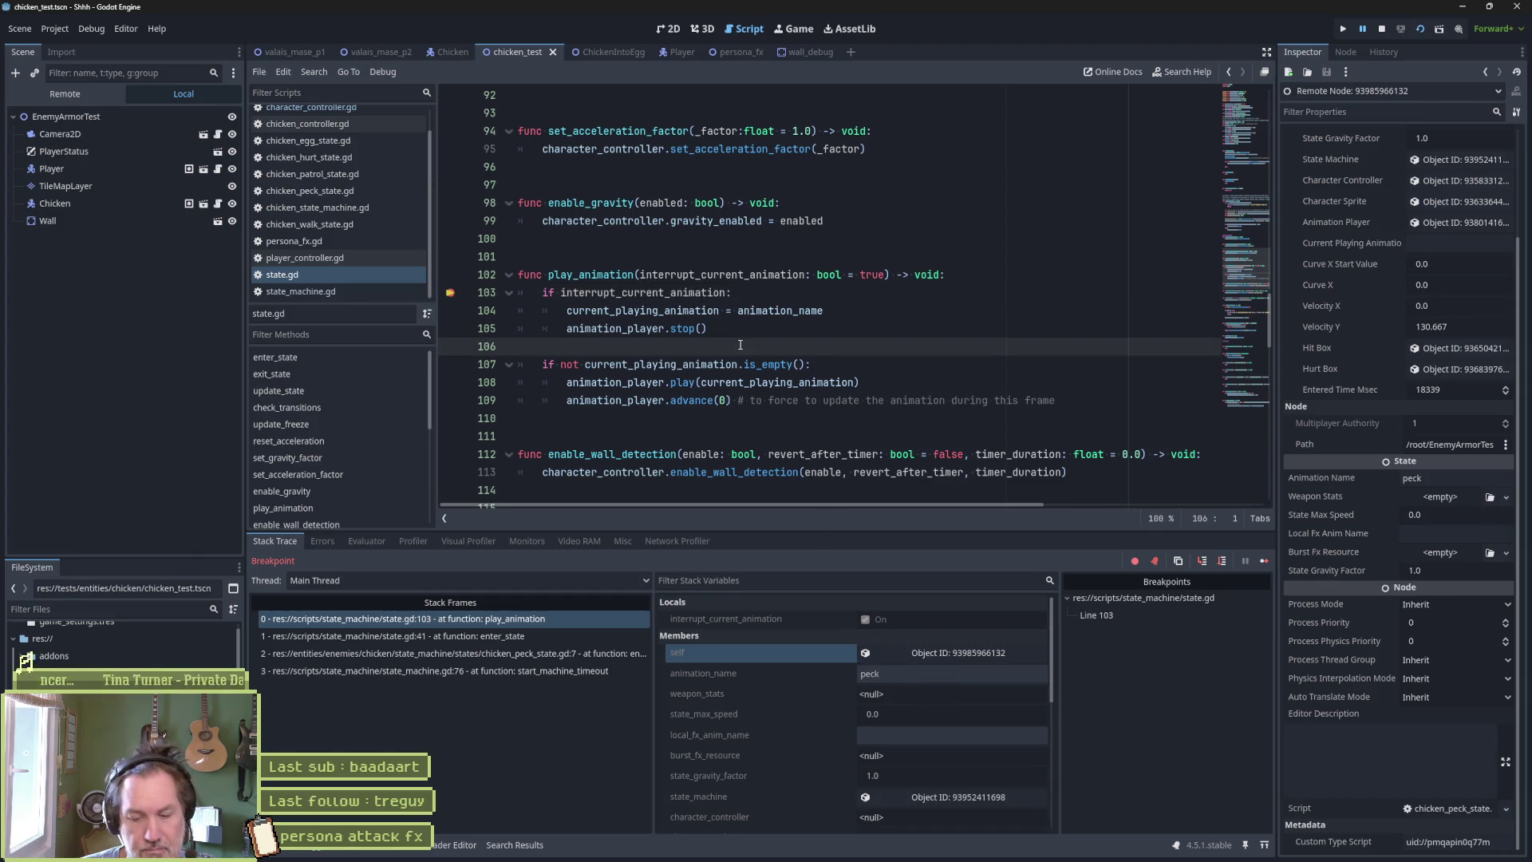
pyautogui.press('F10')
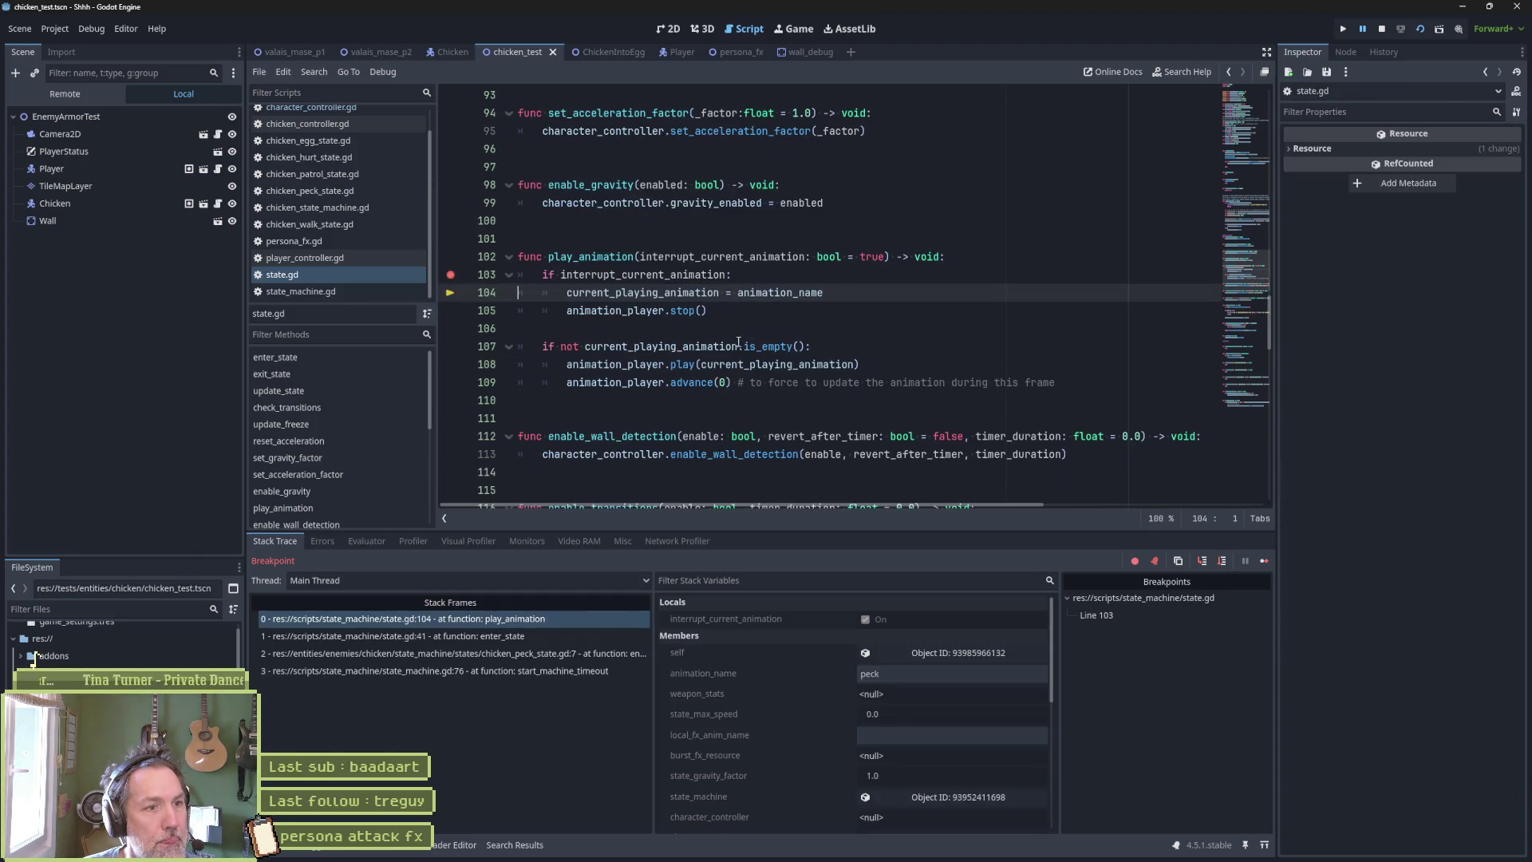
pyautogui.moveTo(666, 278)
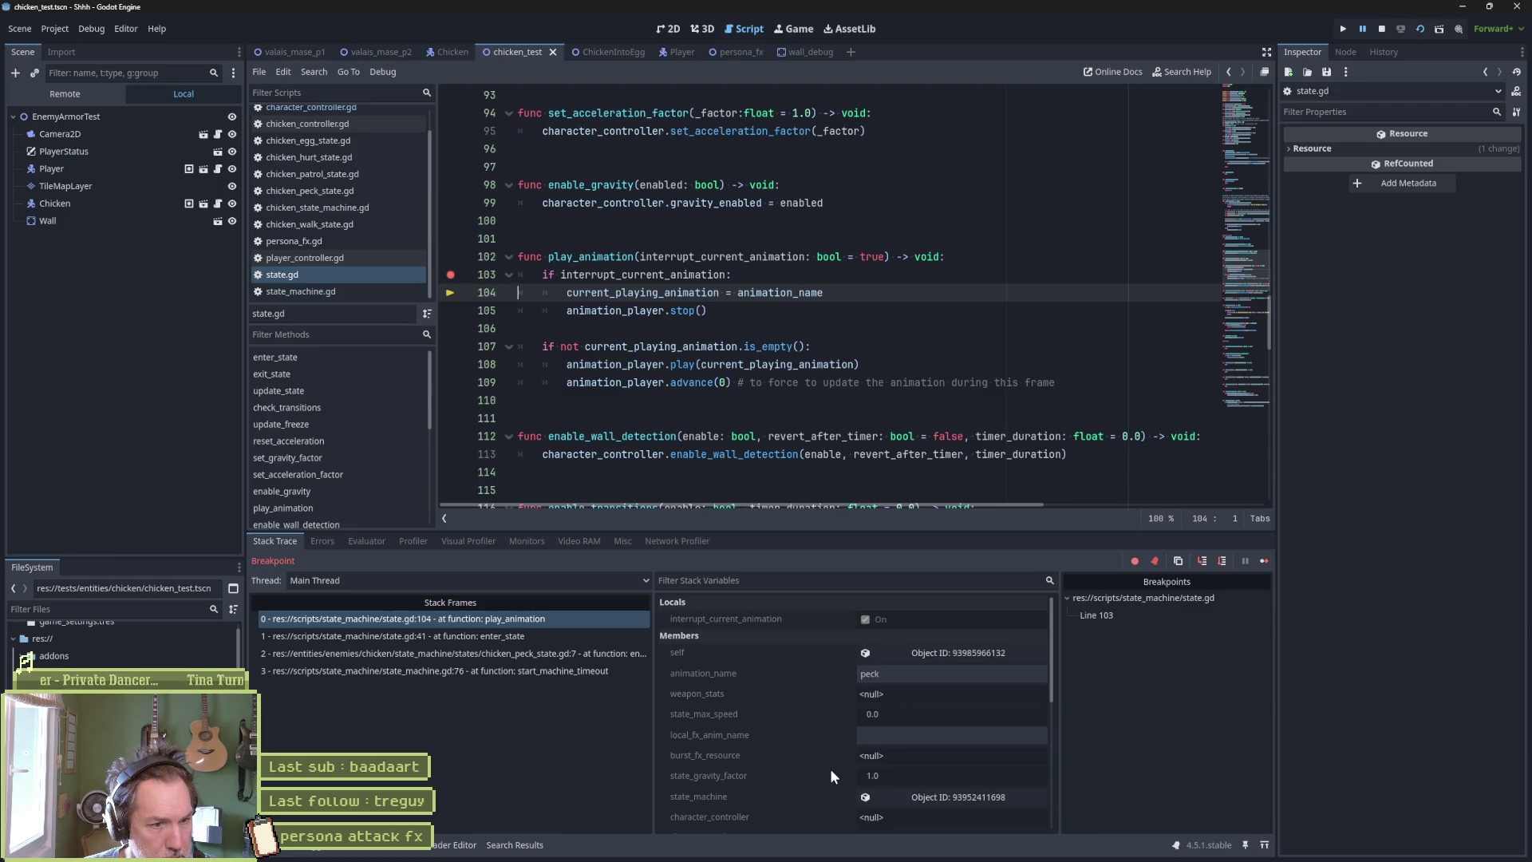
pyautogui.scroll(-1, 831, 770)
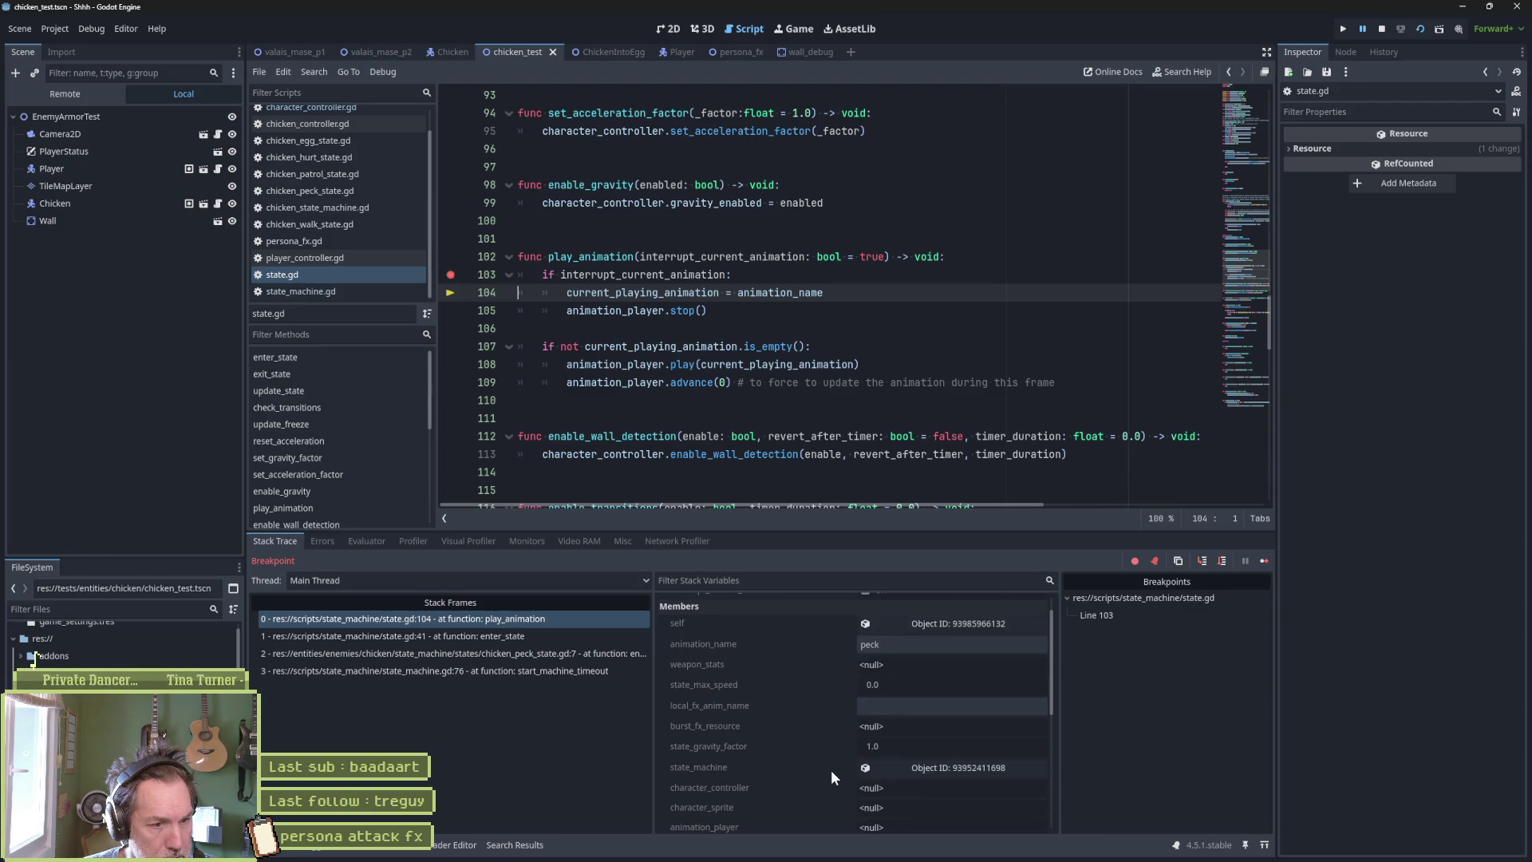
pyautogui.scroll(-1, 831, 769)
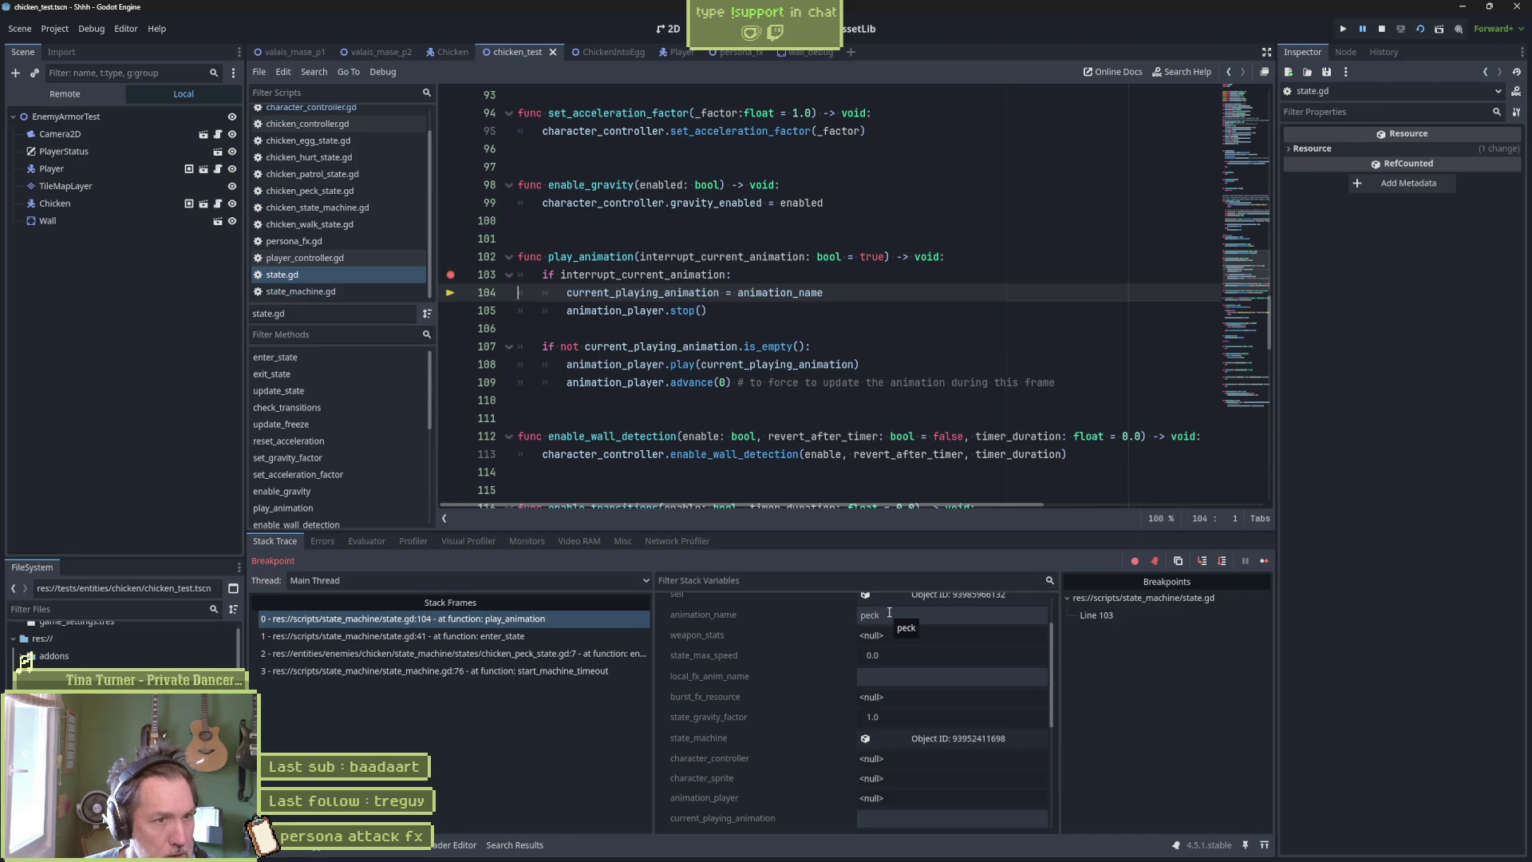
pyautogui.press('F10')
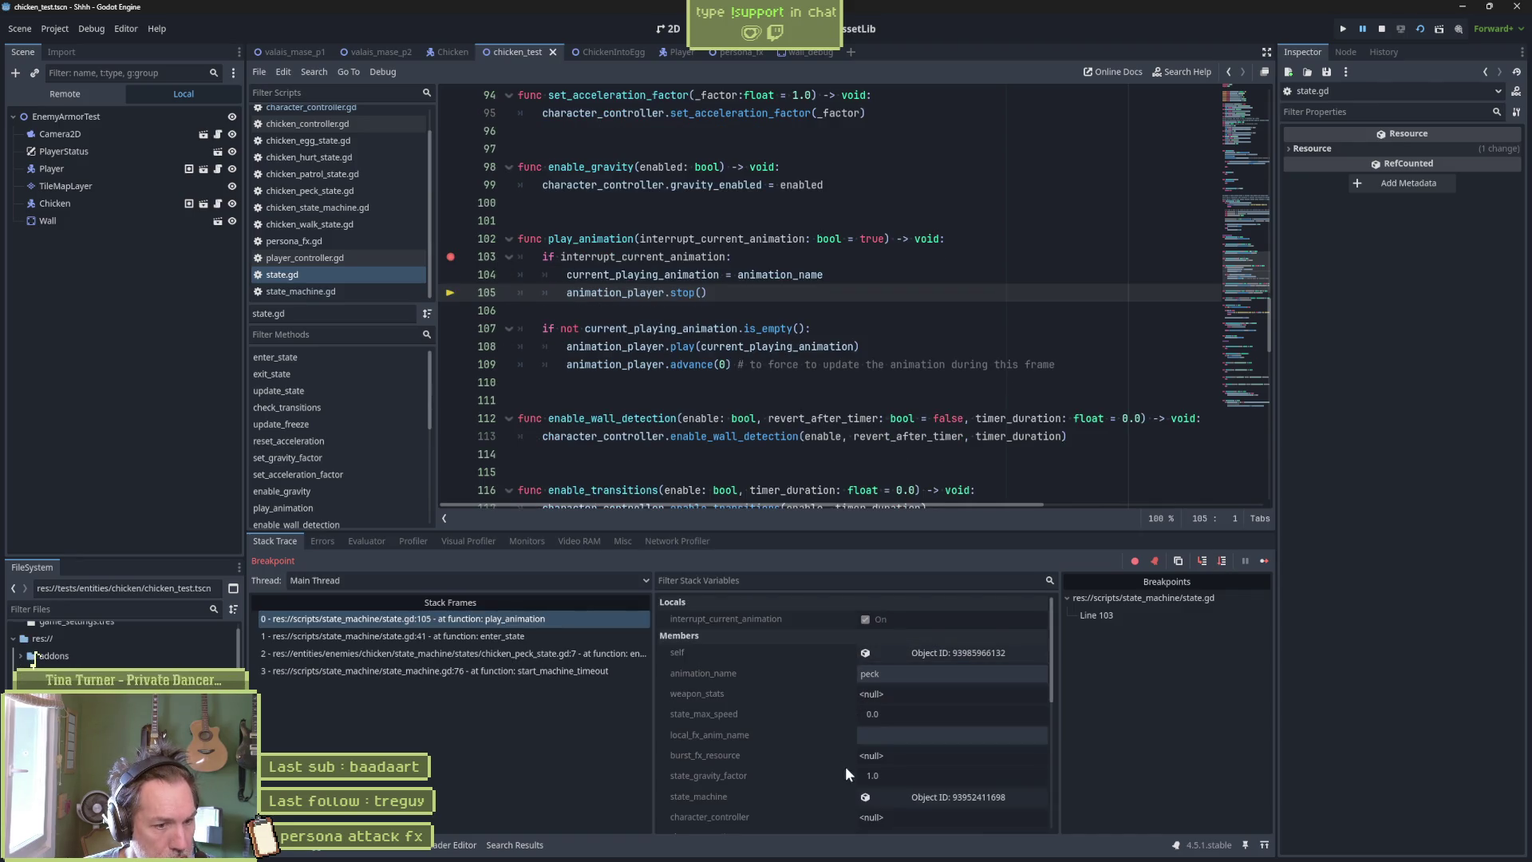
# Step through to line 109's advance(0), confirming current_playing_animation now holds peck, and select the forcing-update comment.
pyautogui.scroll(-2, 836, 778)
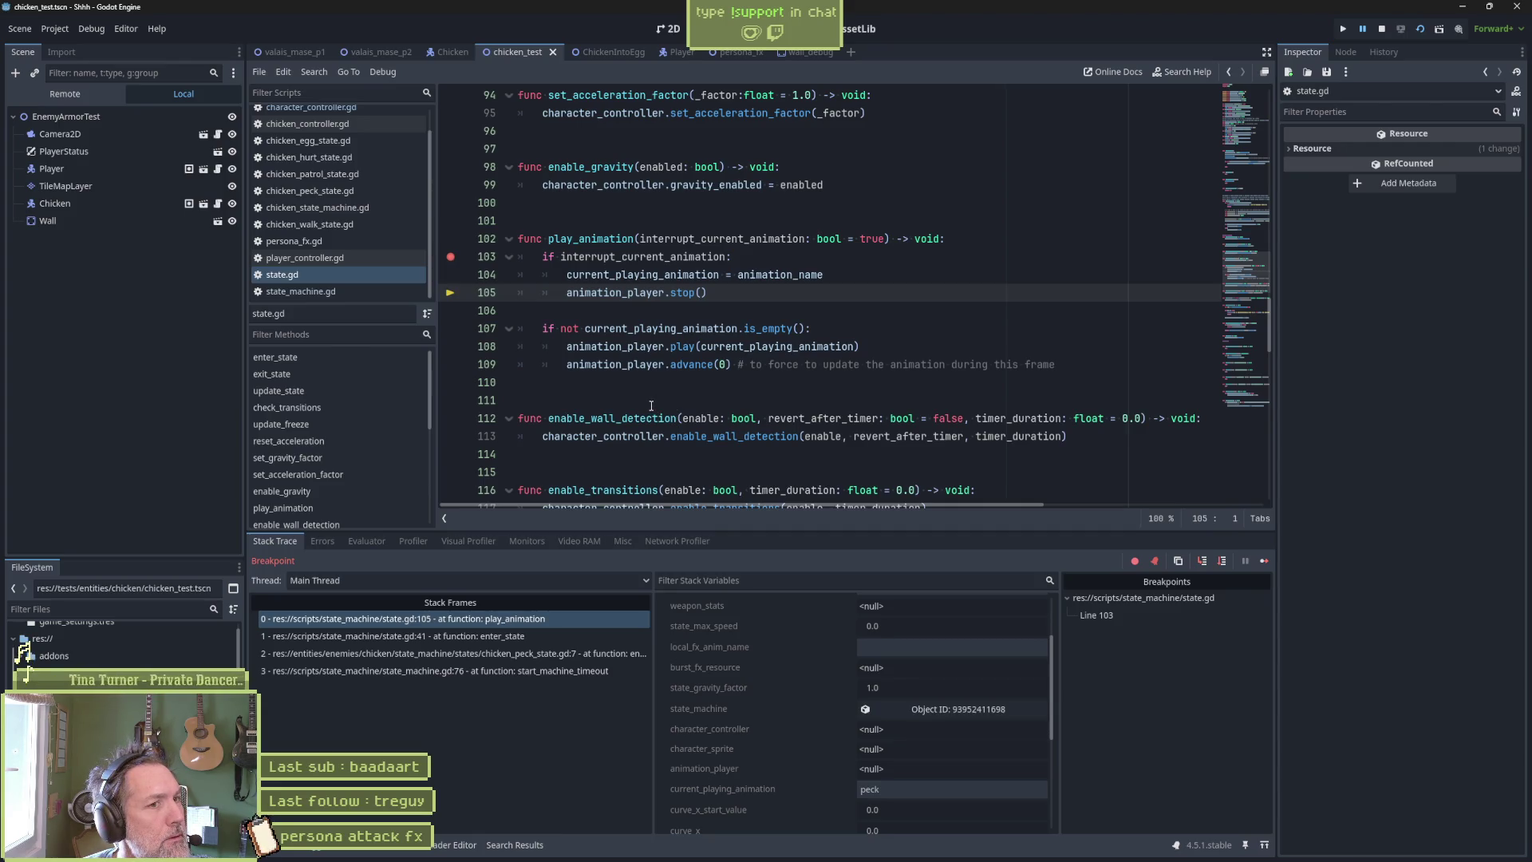
pyautogui.press('F10')
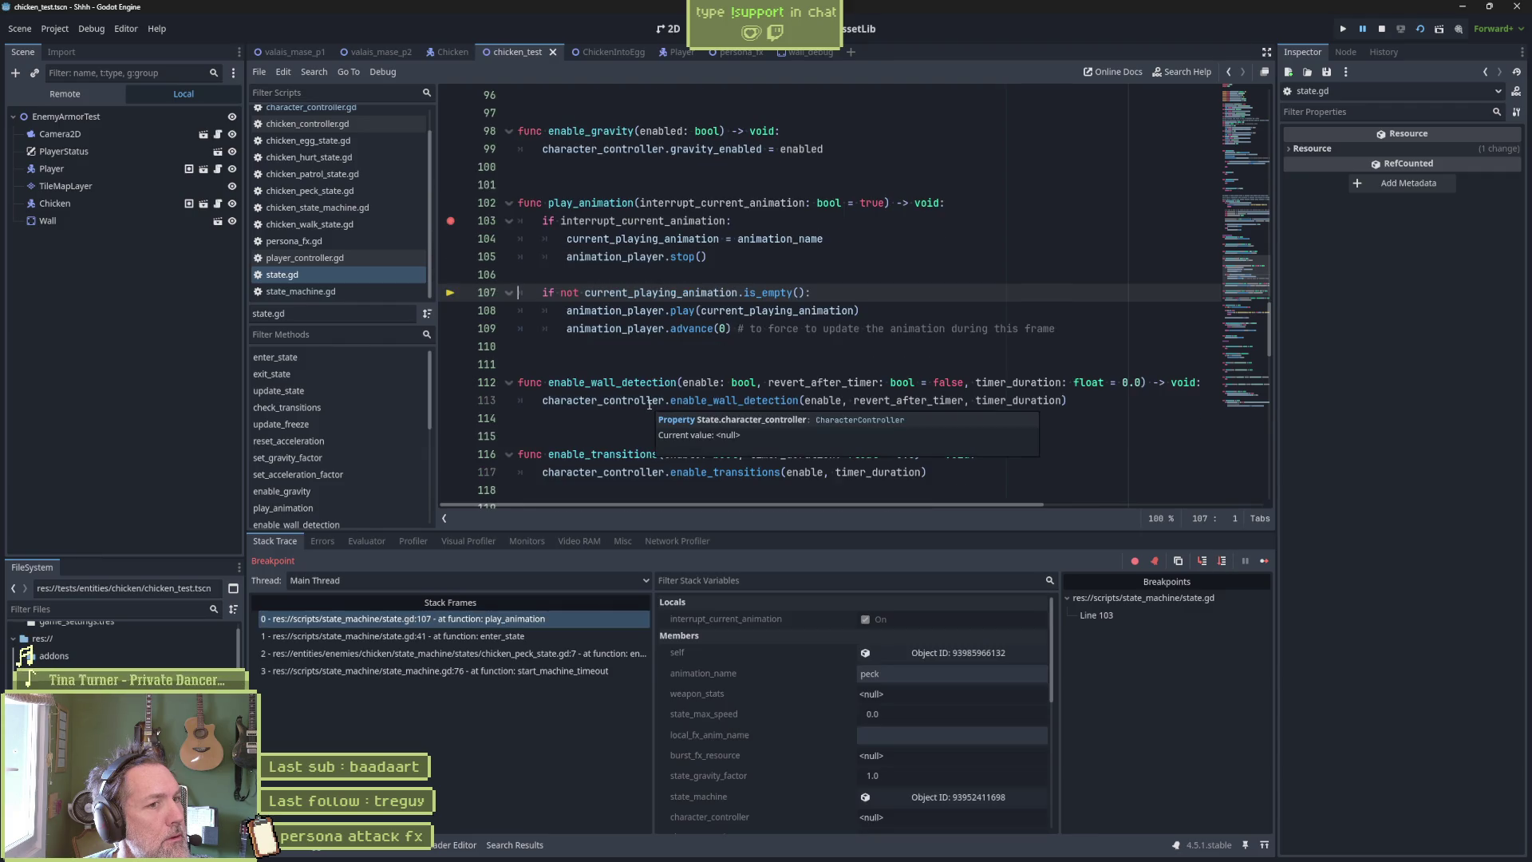
pyautogui.press('F10')
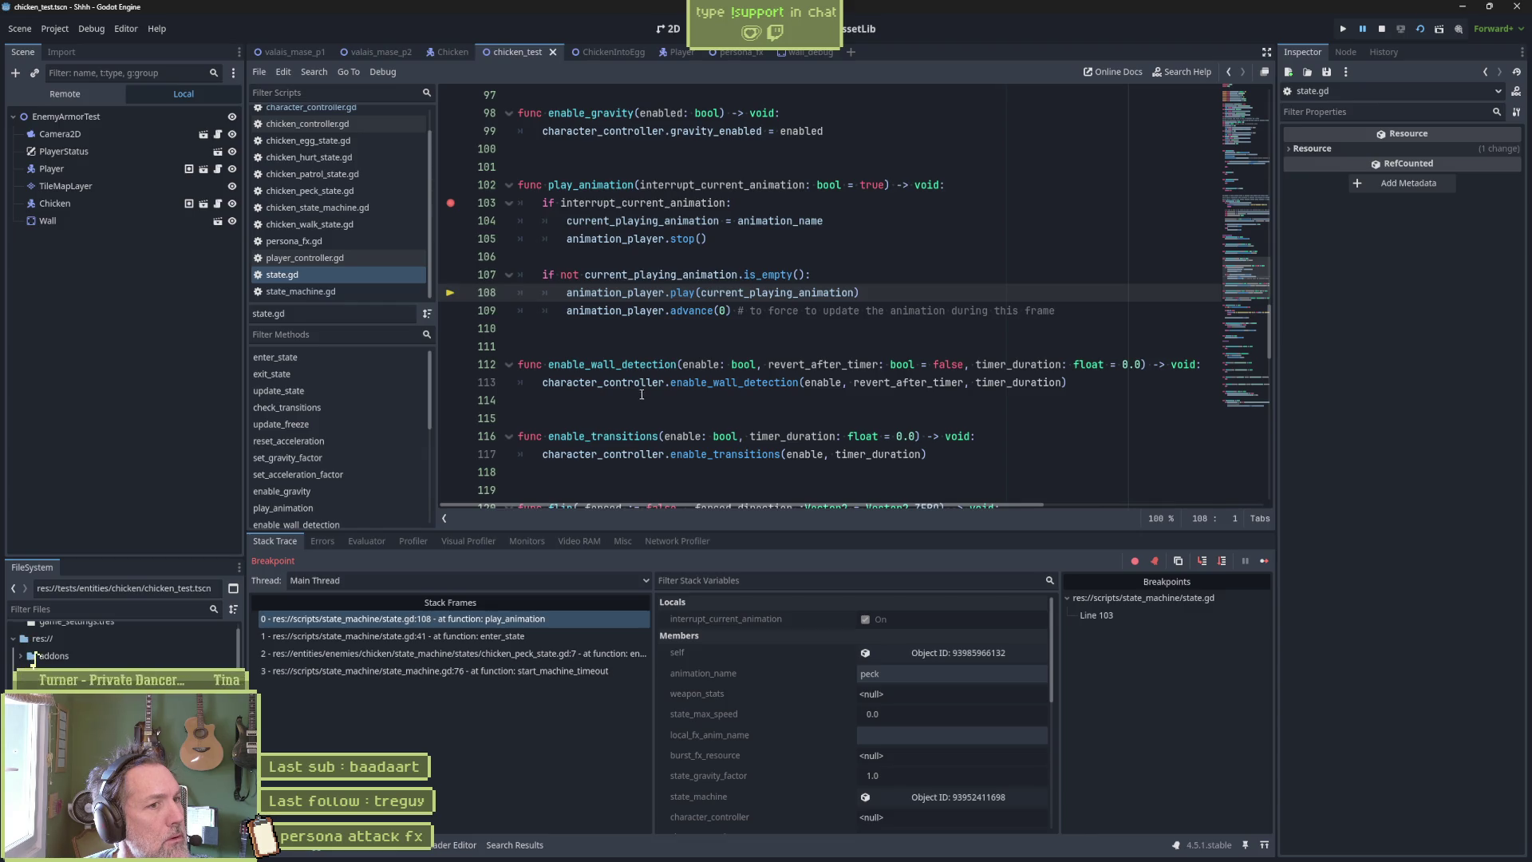
pyautogui.doubleClick(636, 276)
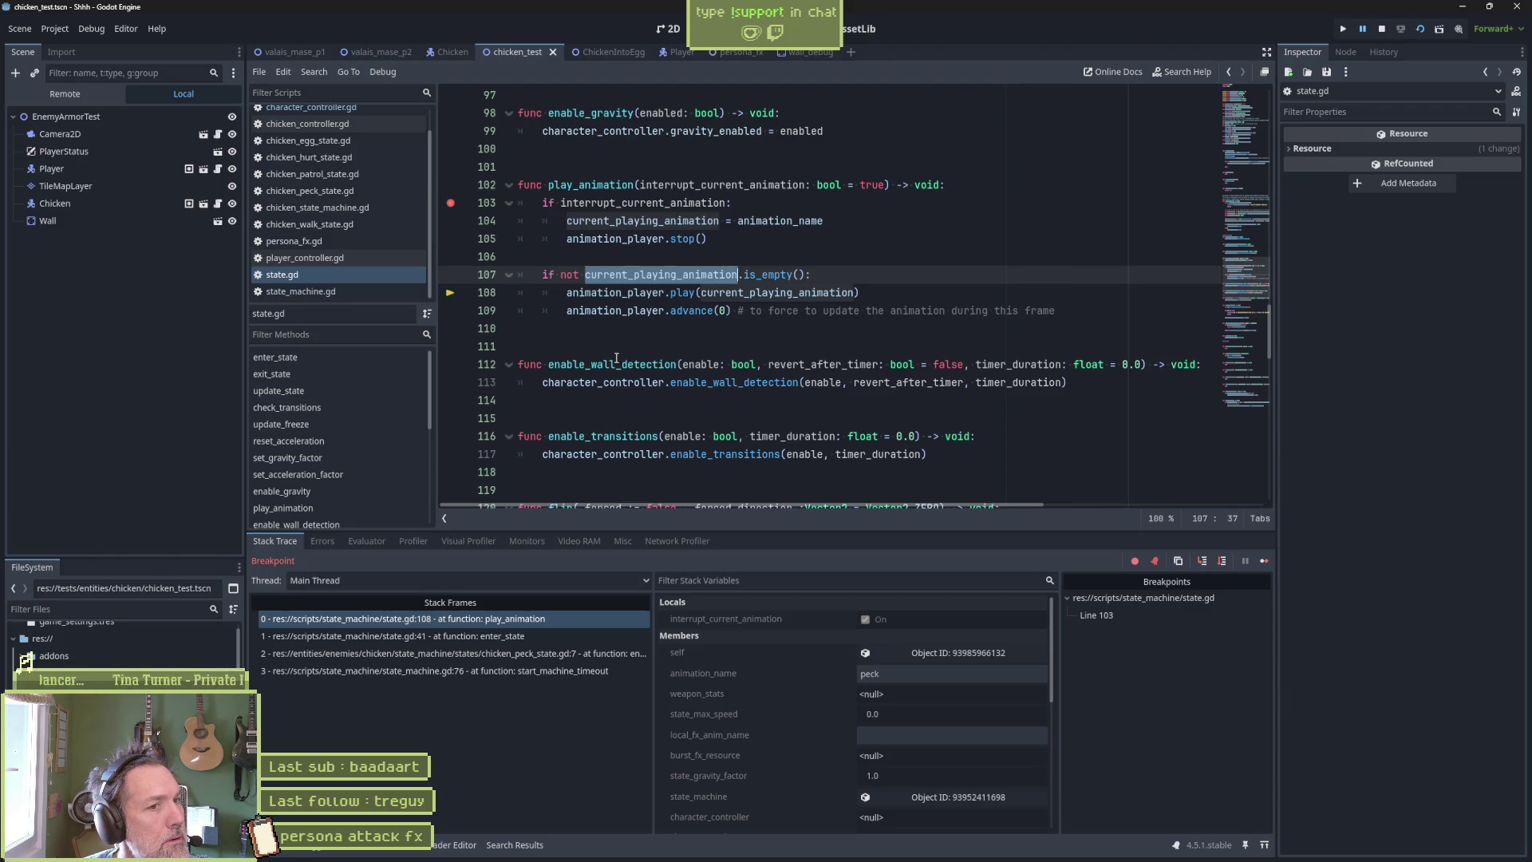
pyautogui.press('F10')
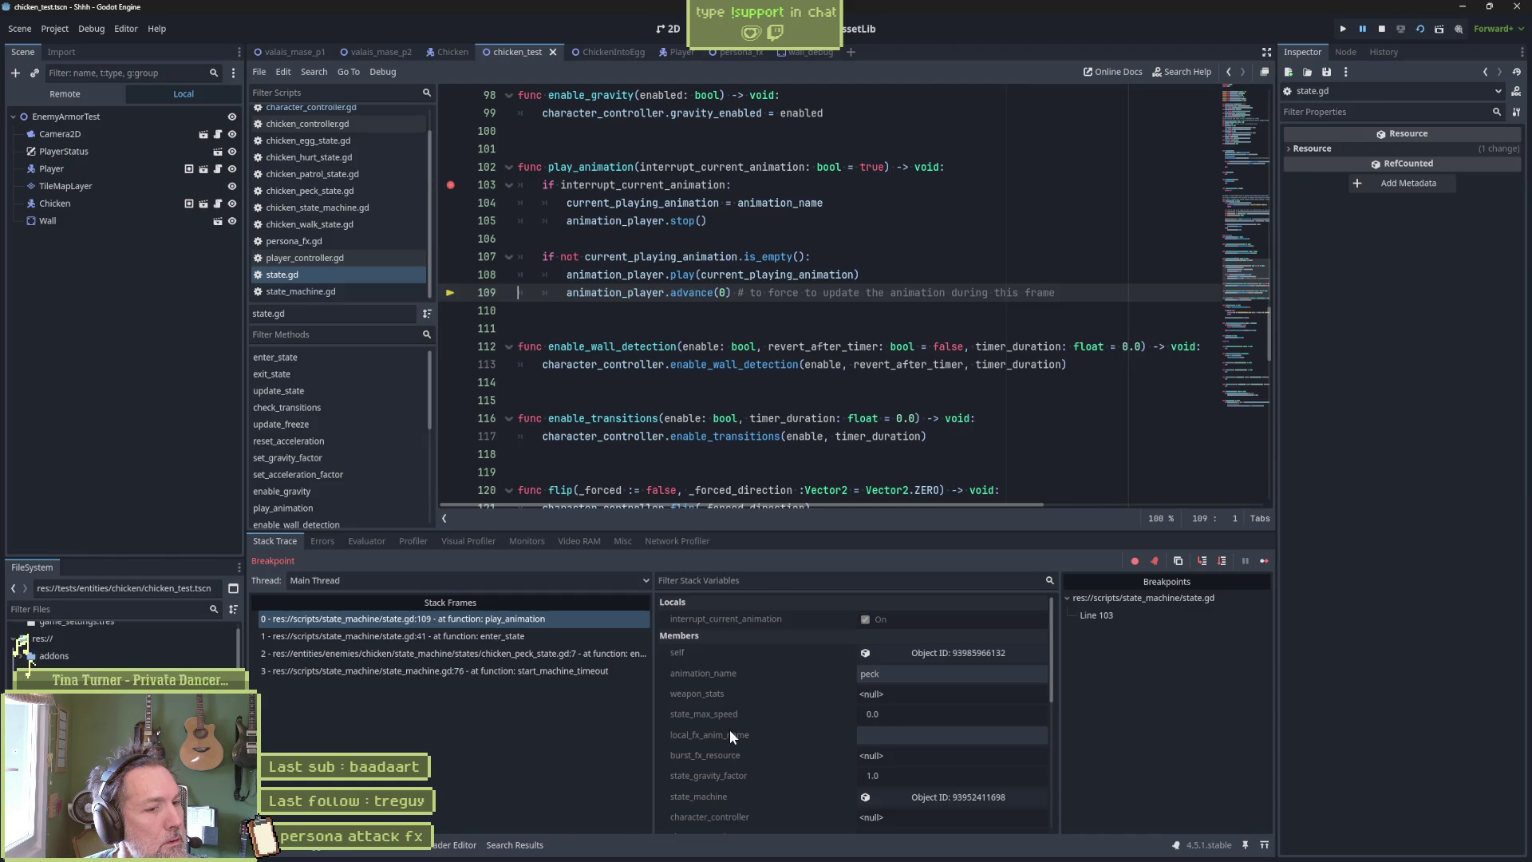
pyautogui.scroll(-2, 729, 729)
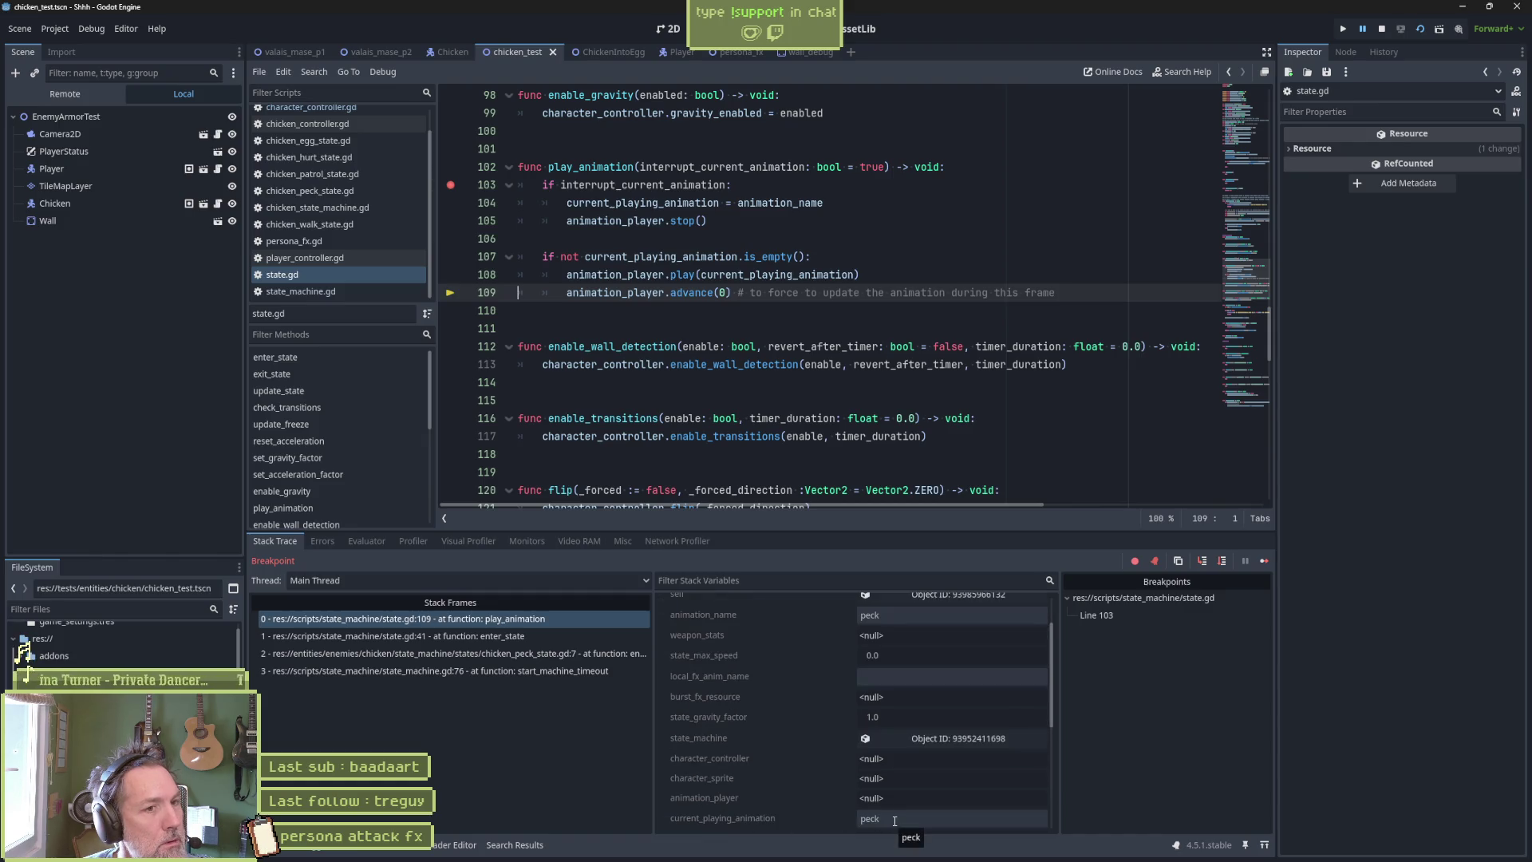
pyautogui.moveTo(738, 293); pyautogui.dragTo(1102, 288)
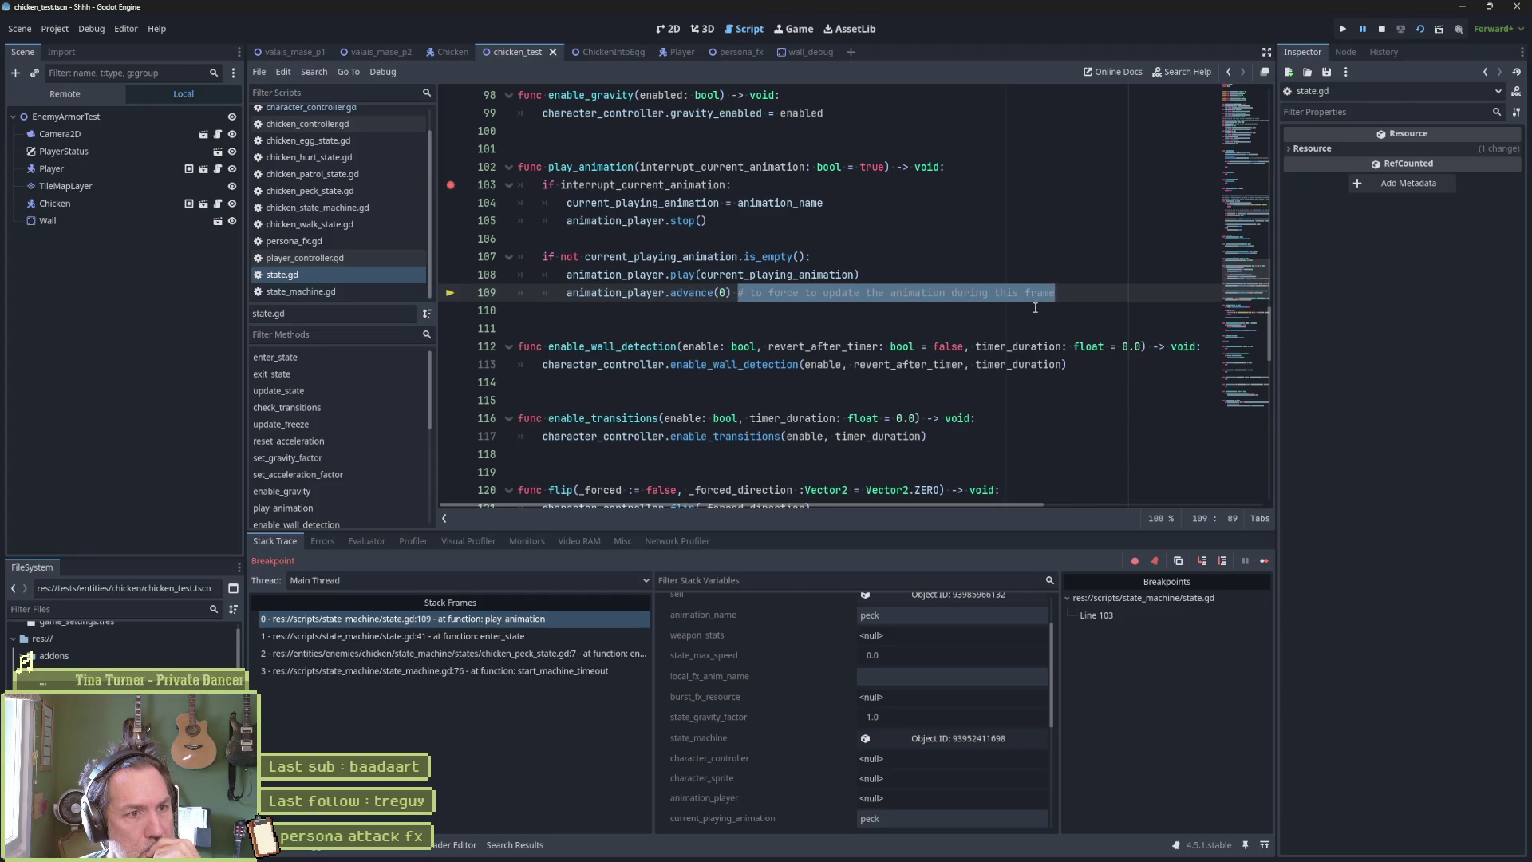
# Compare the calling enter_state stack frame with the play_animation frame paused at line 109.
pyautogui.moveTo(751, 274)
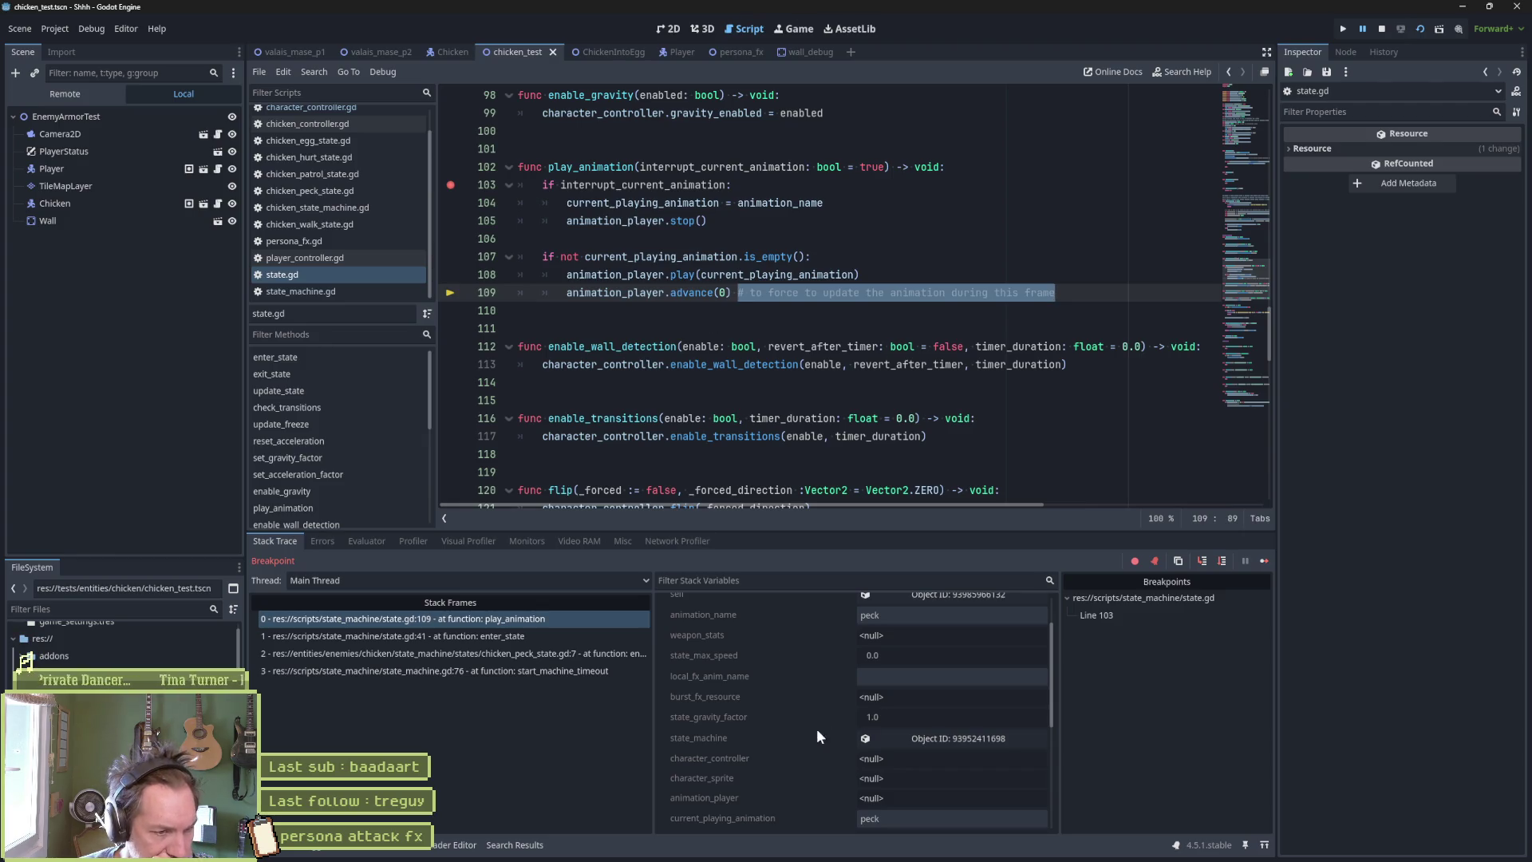
pyautogui.scroll(3, 772, 696)
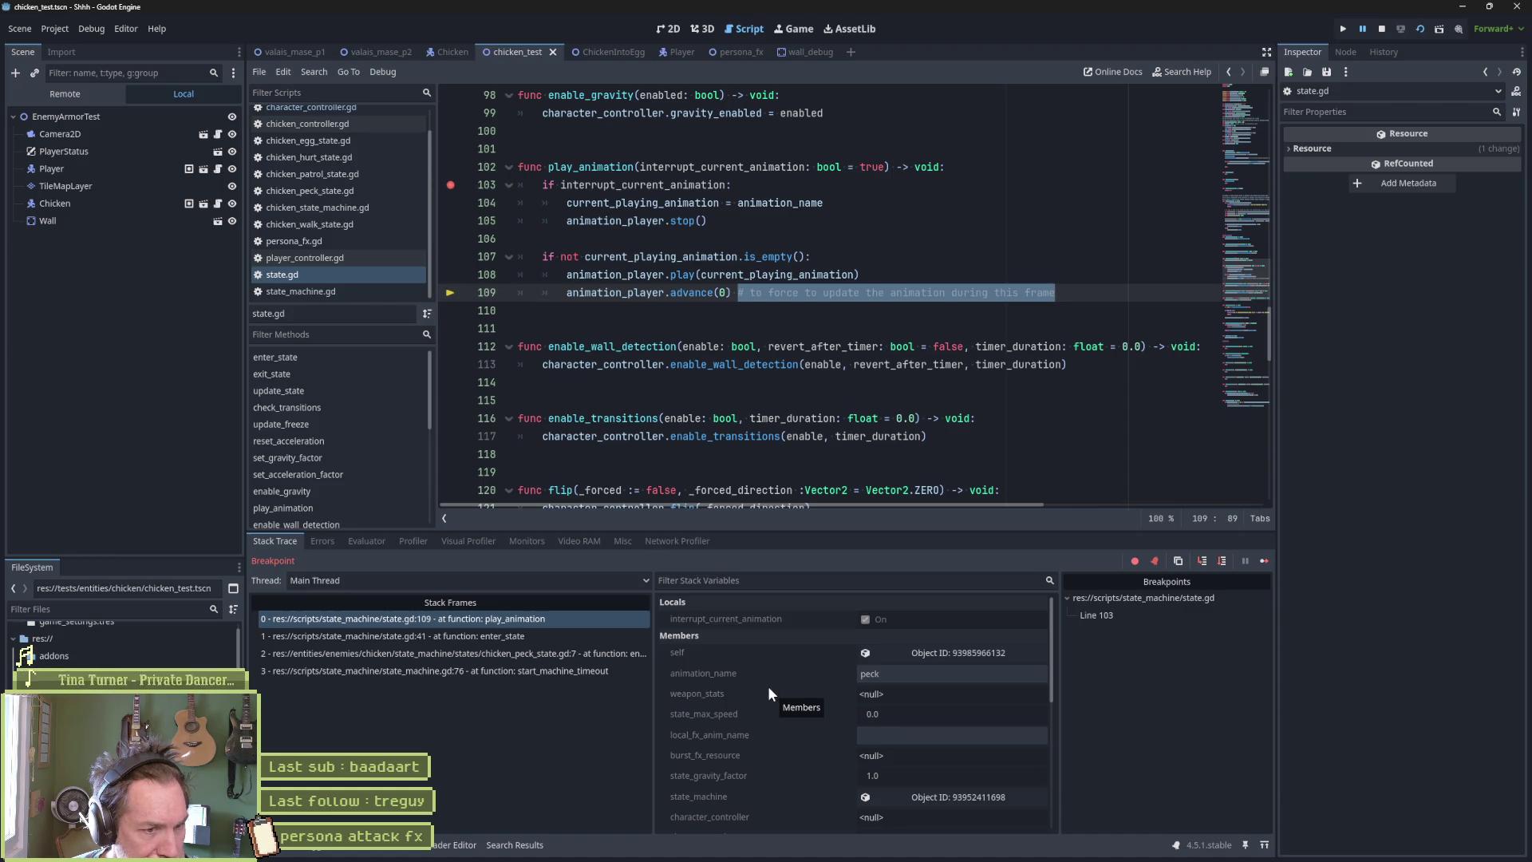
pyautogui.scroll(-2, 766, 742)
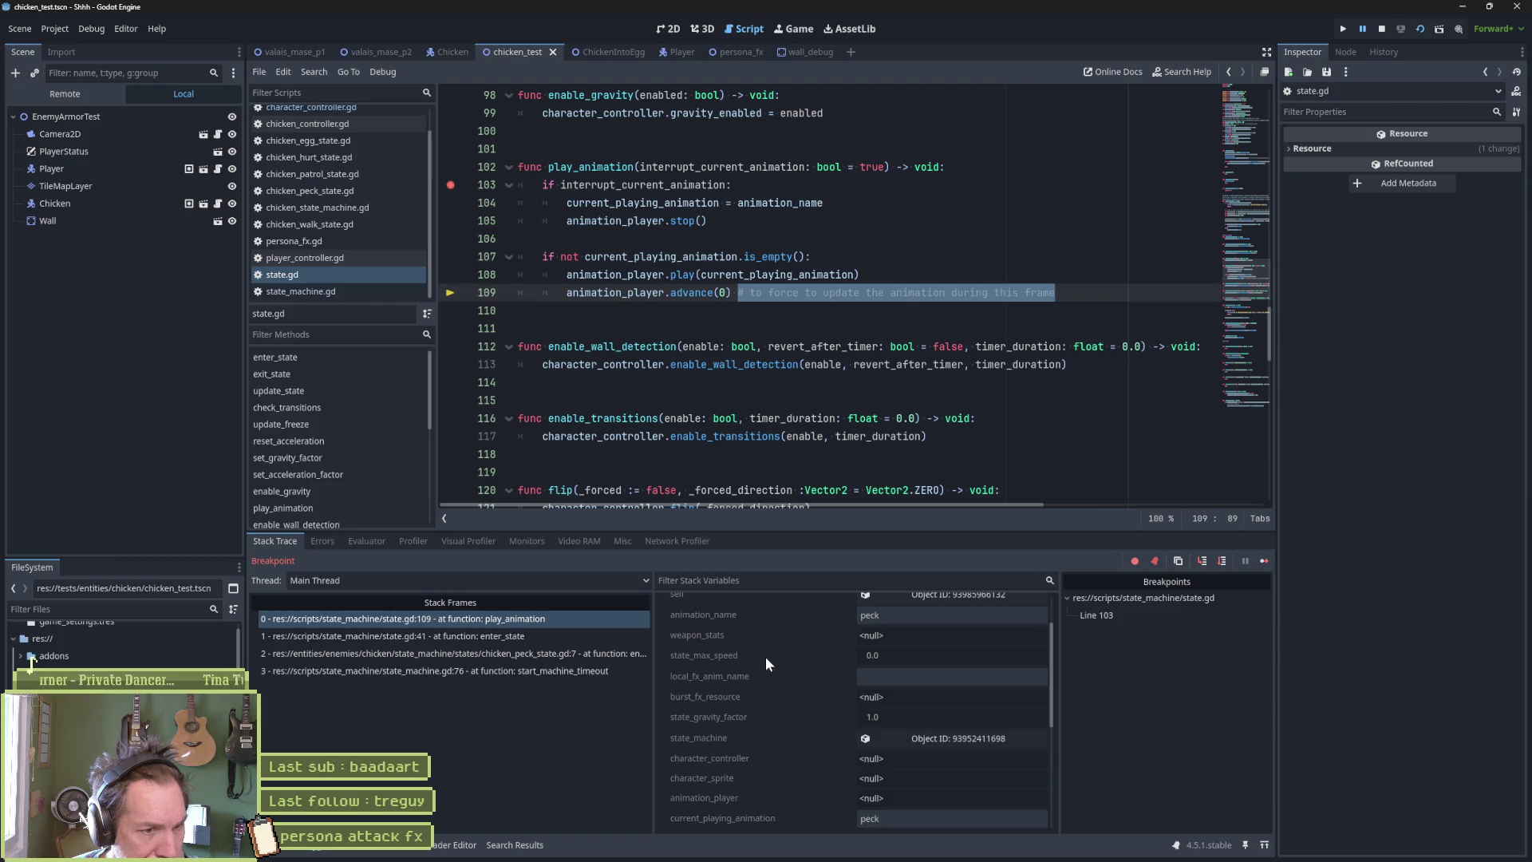
pyautogui.scroll(-3, 765, 658)
pyautogui.scroll(5, 759, 663)
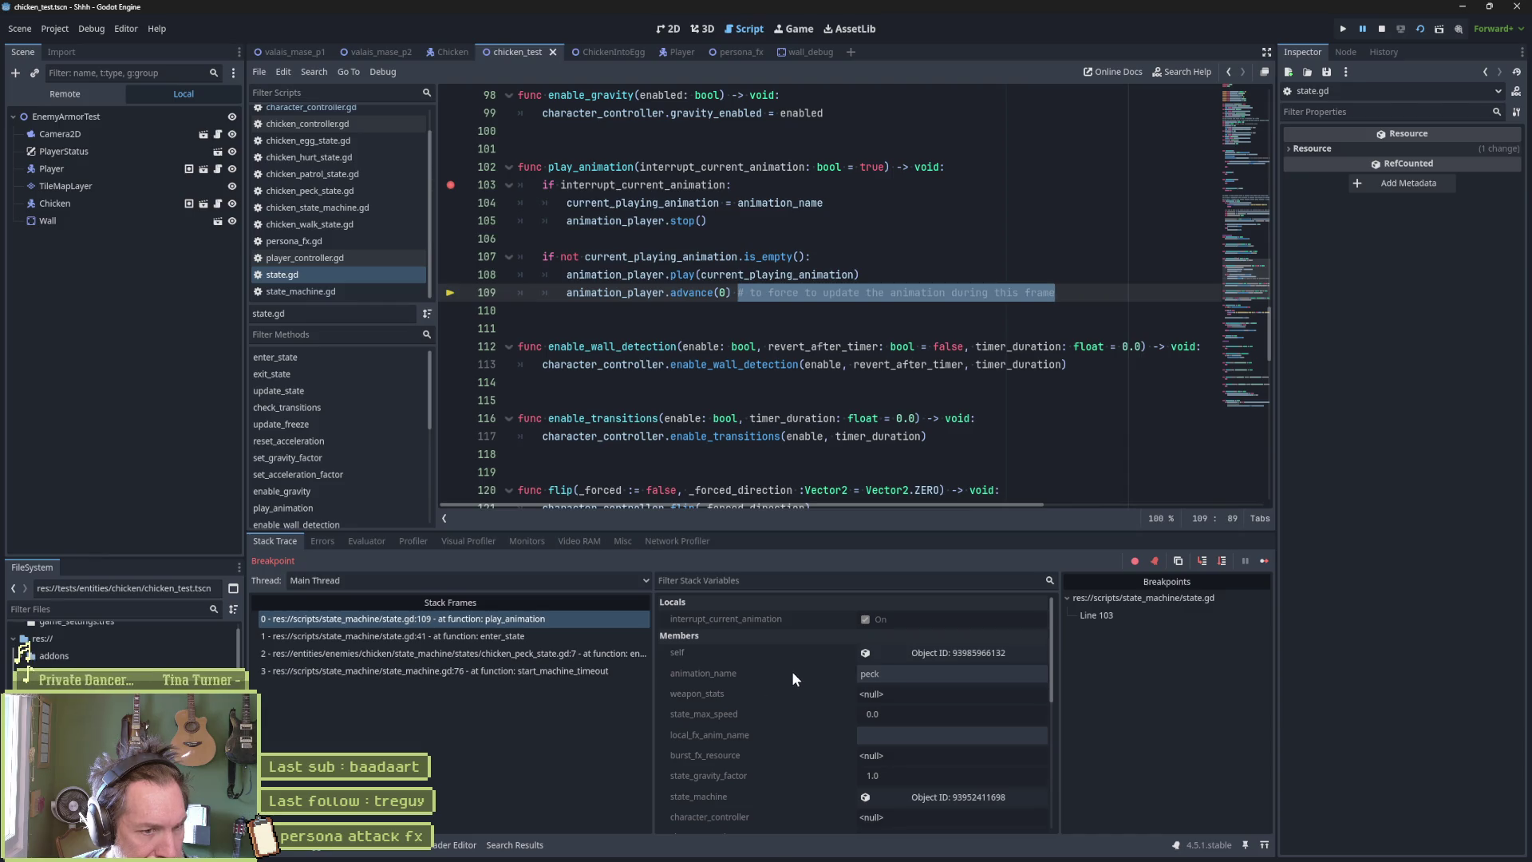
pyautogui.click(589, 637)
pyautogui.click(585, 620)
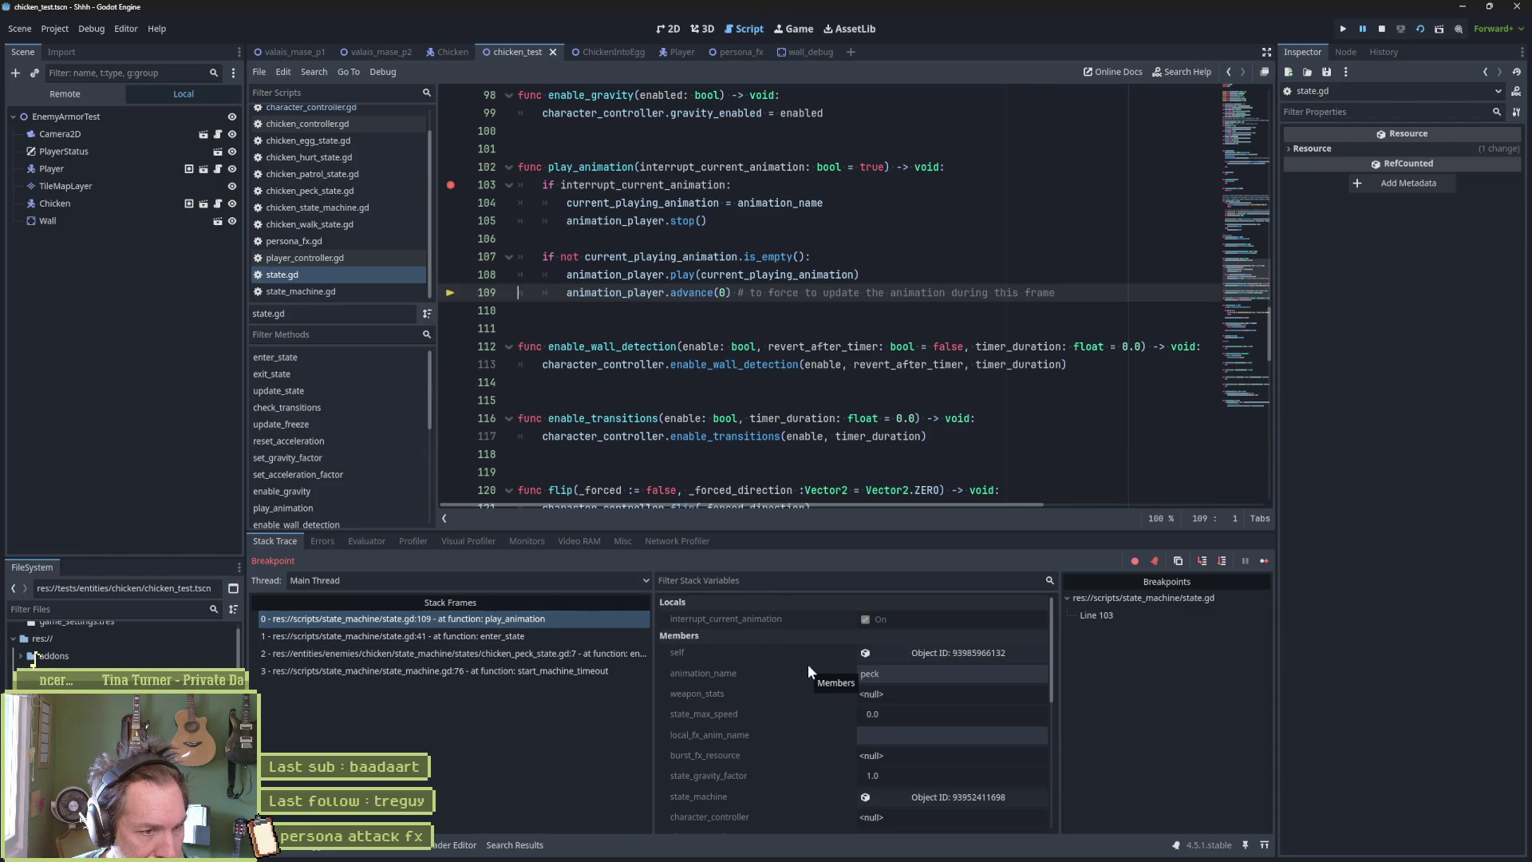
# Load the state_machine and peck state objects' members, including current_playing_animation, into the Inspector.
pyautogui.scroll(-1, 799, 685)
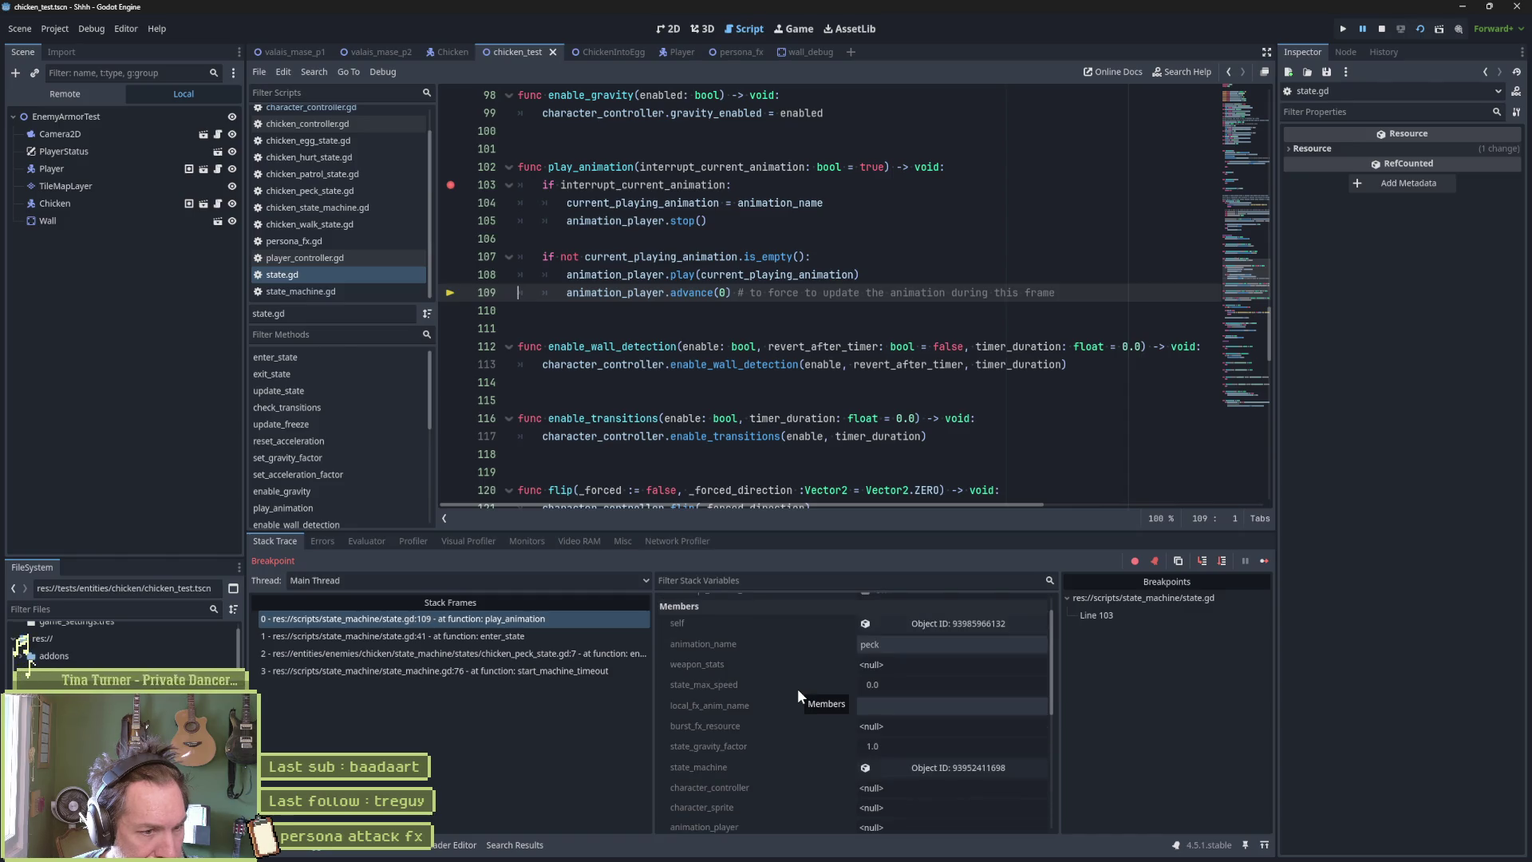
pyautogui.click(970, 766)
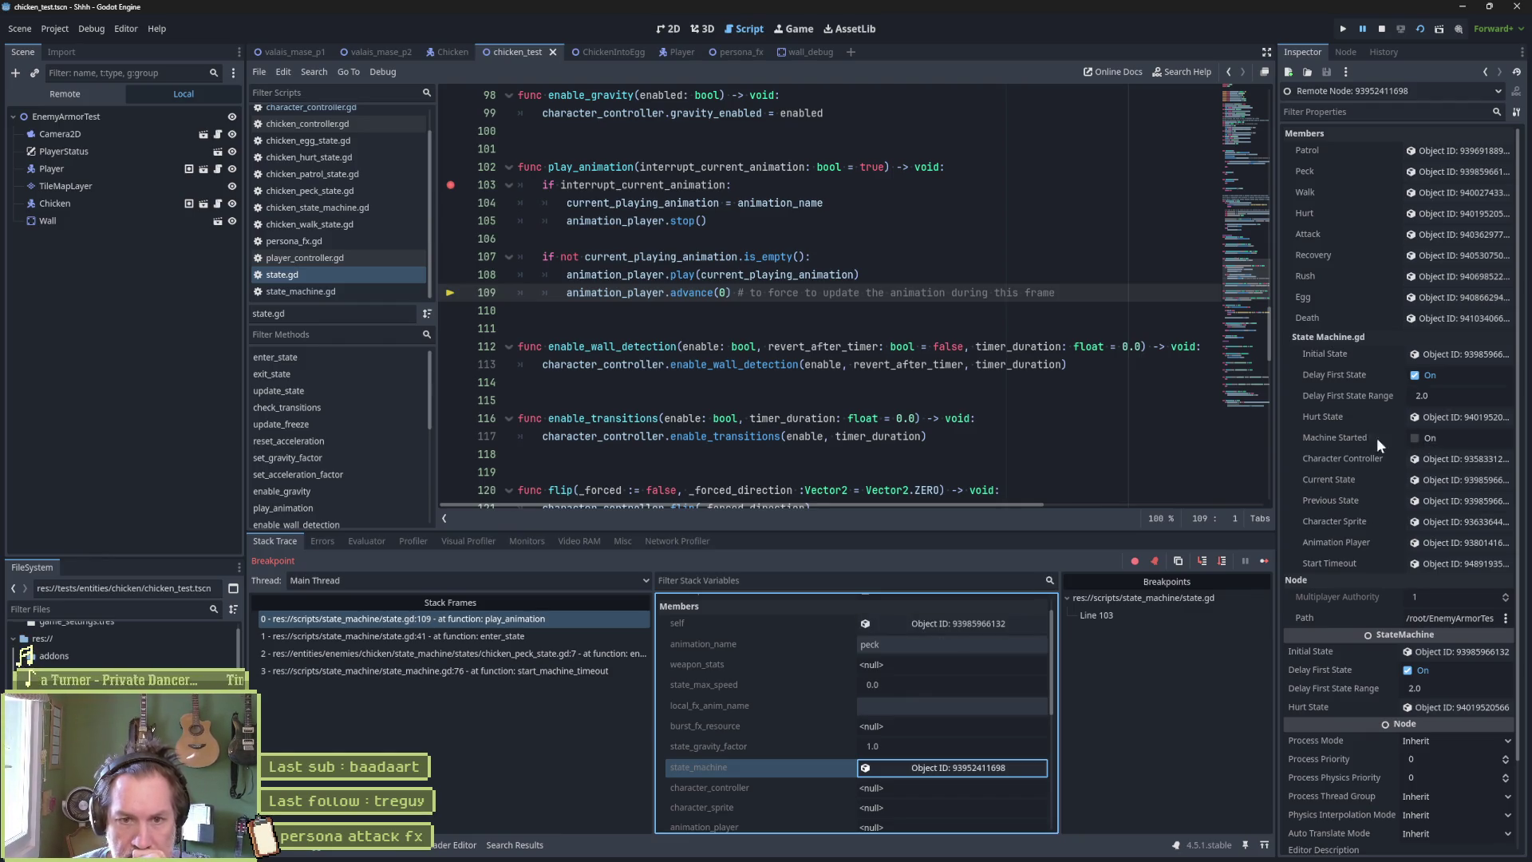
pyautogui.click(1479, 482)
pyautogui.scroll(-5, 1425, 720)
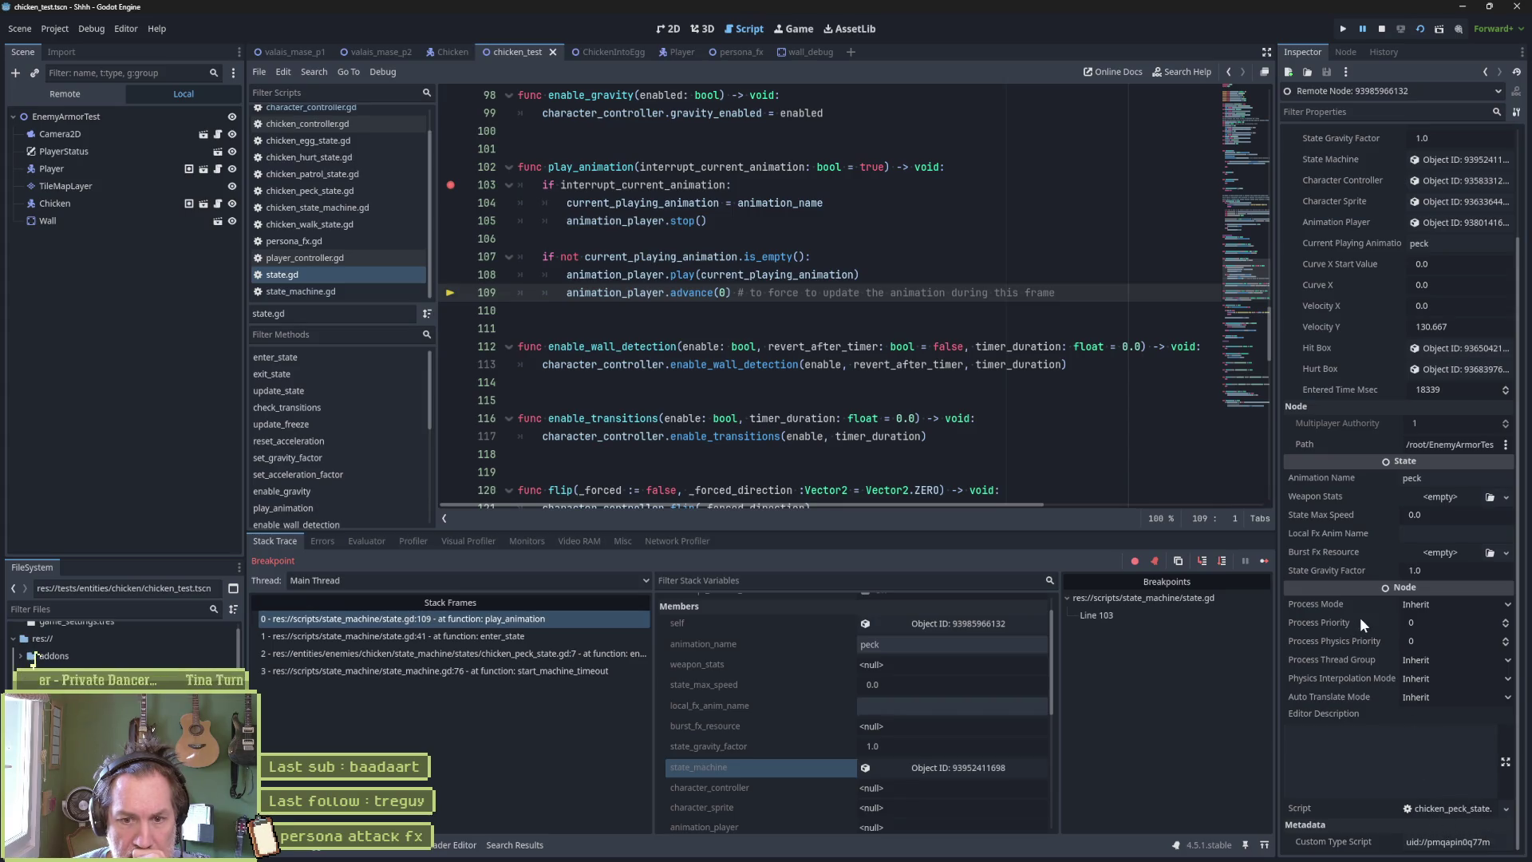
pyautogui.moveTo(1361, 621)
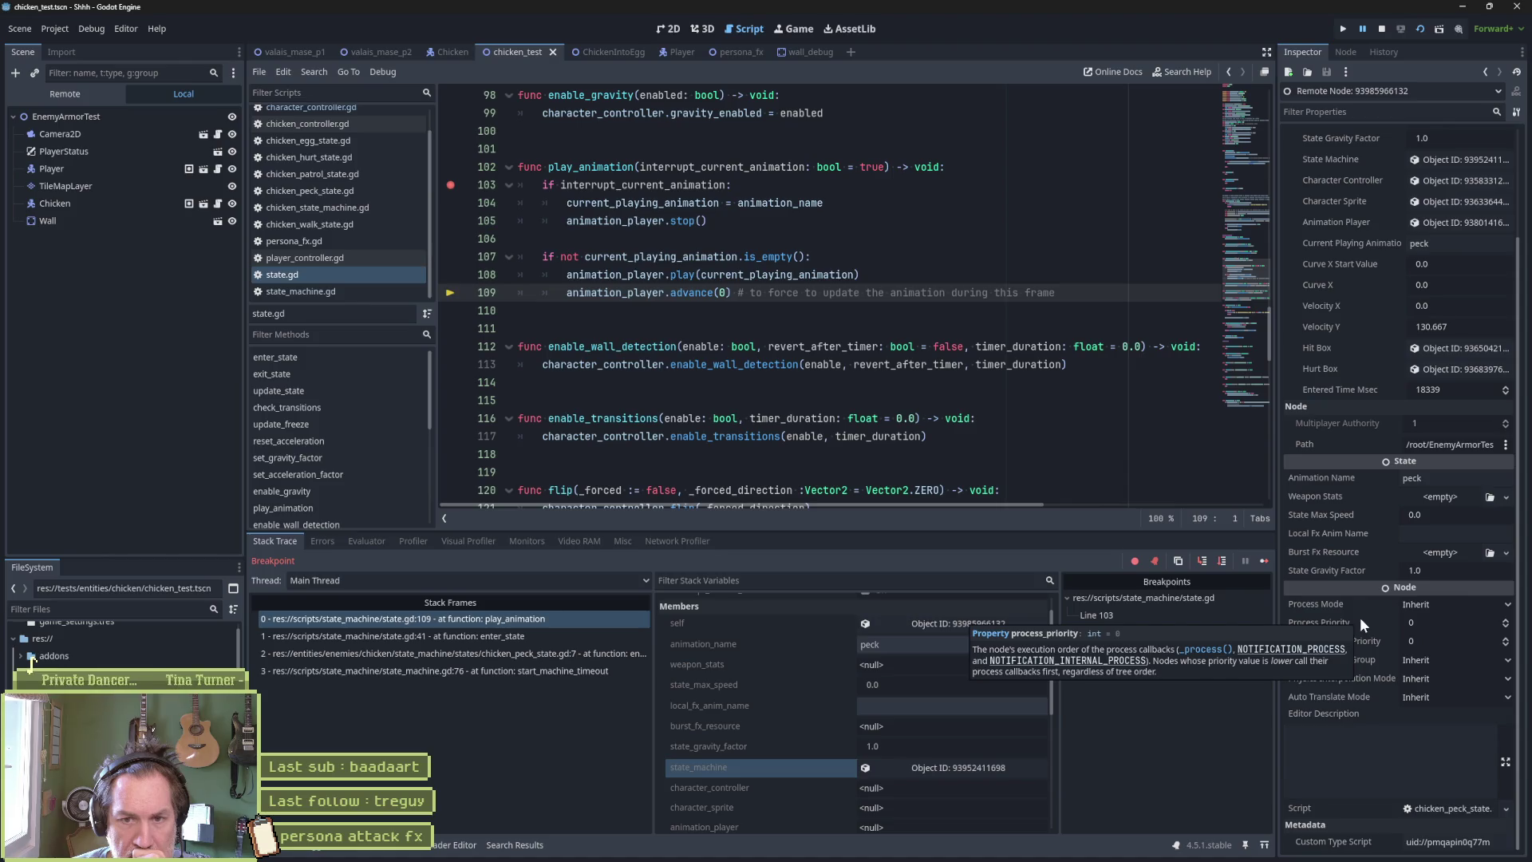
pyautogui.scroll(3, 1347, 591)
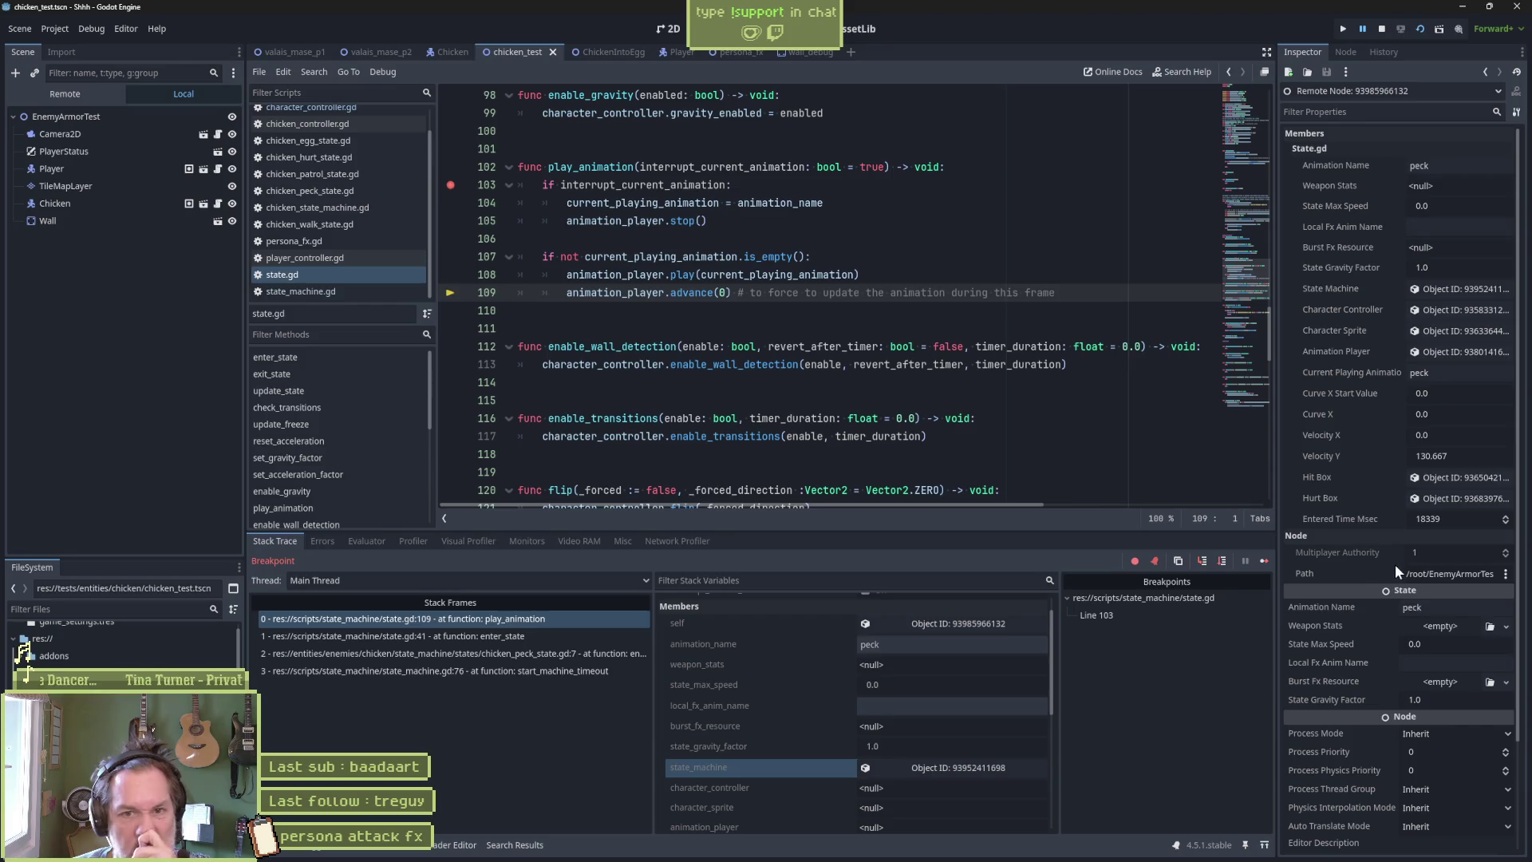
pyautogui.moveTo(1380, 557)
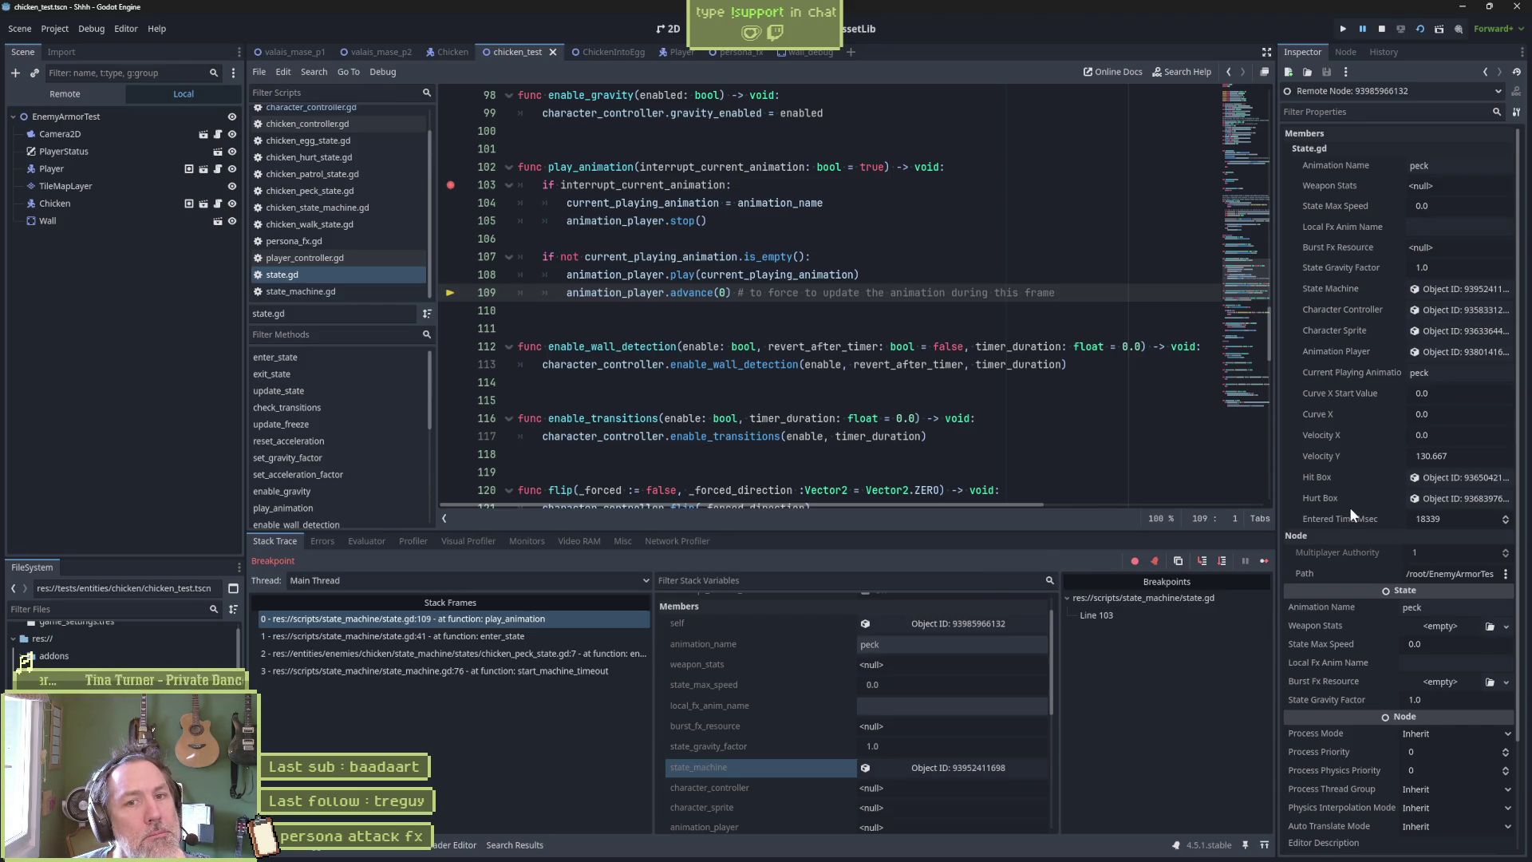
pyautogui.moveTo(1344, 504)
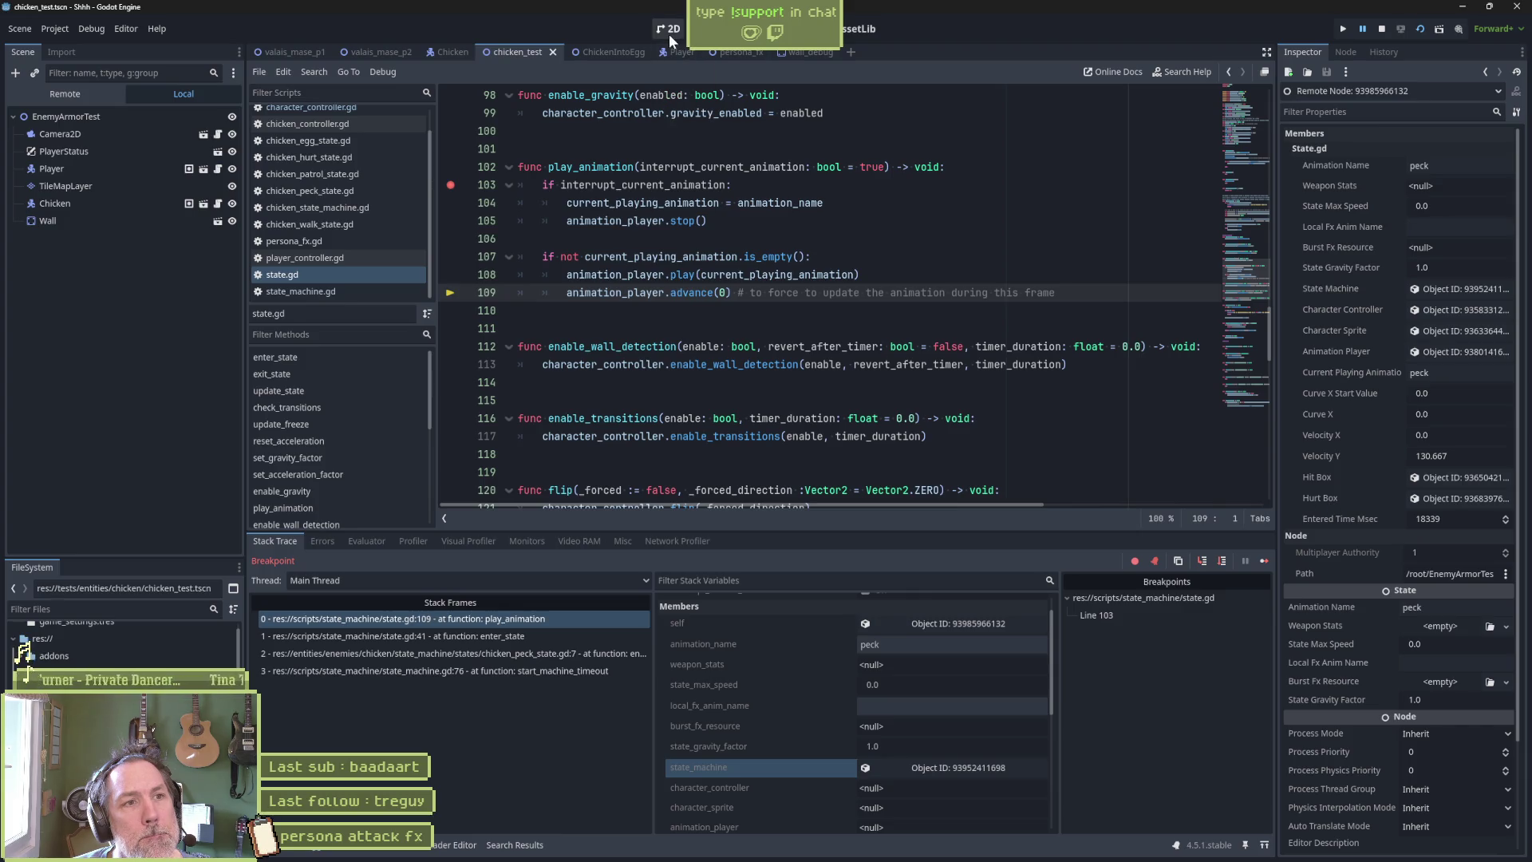
pyautogui.hotkey('ctrl', 'F4')
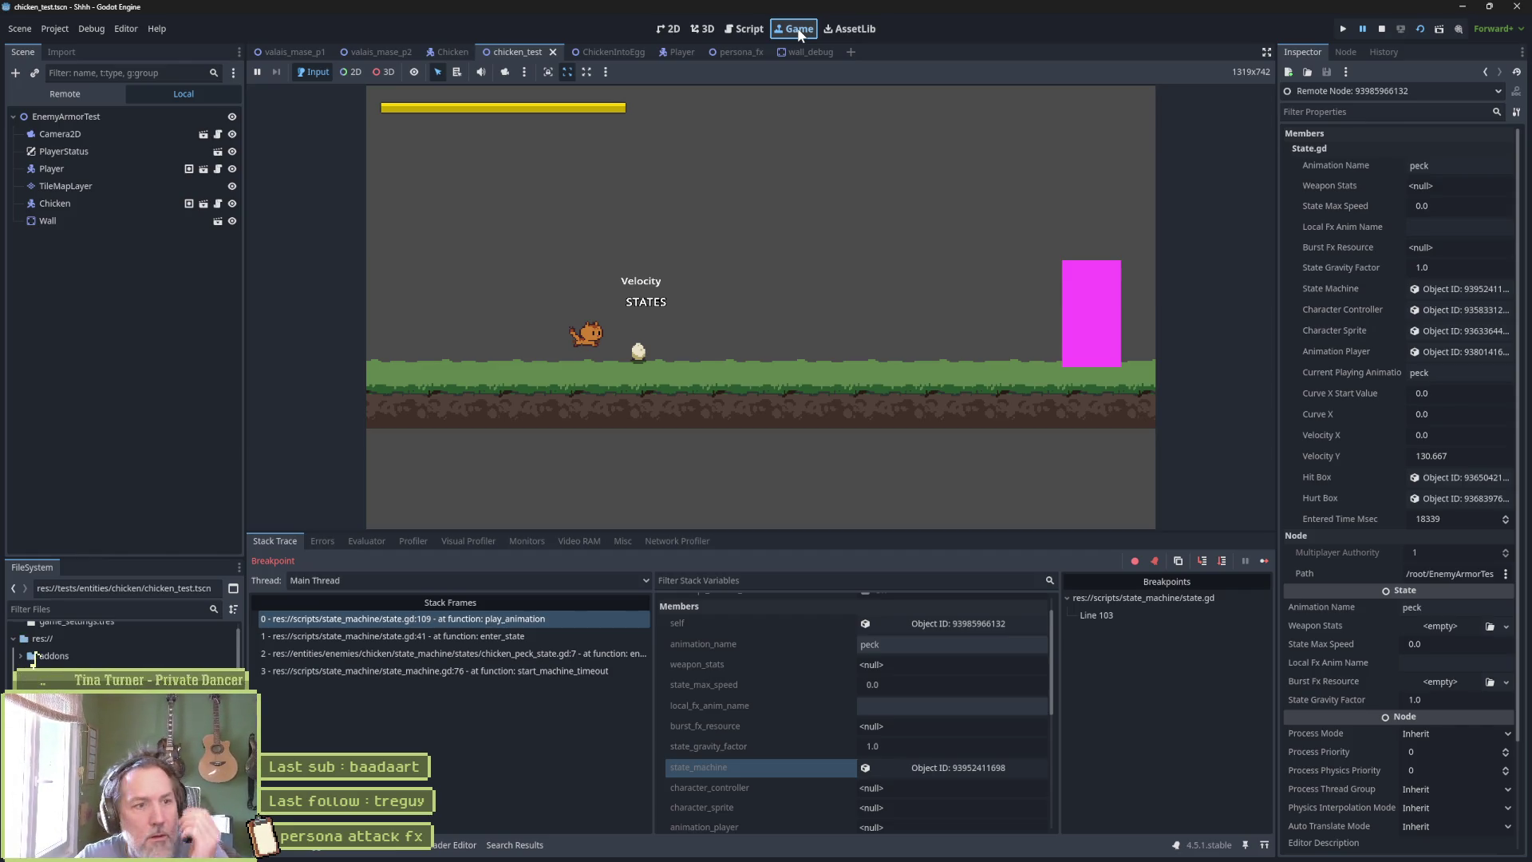
# Resume the game until the line-103 breakpoint hits again, now from the idle state.
pyautogui.click(797, 34)
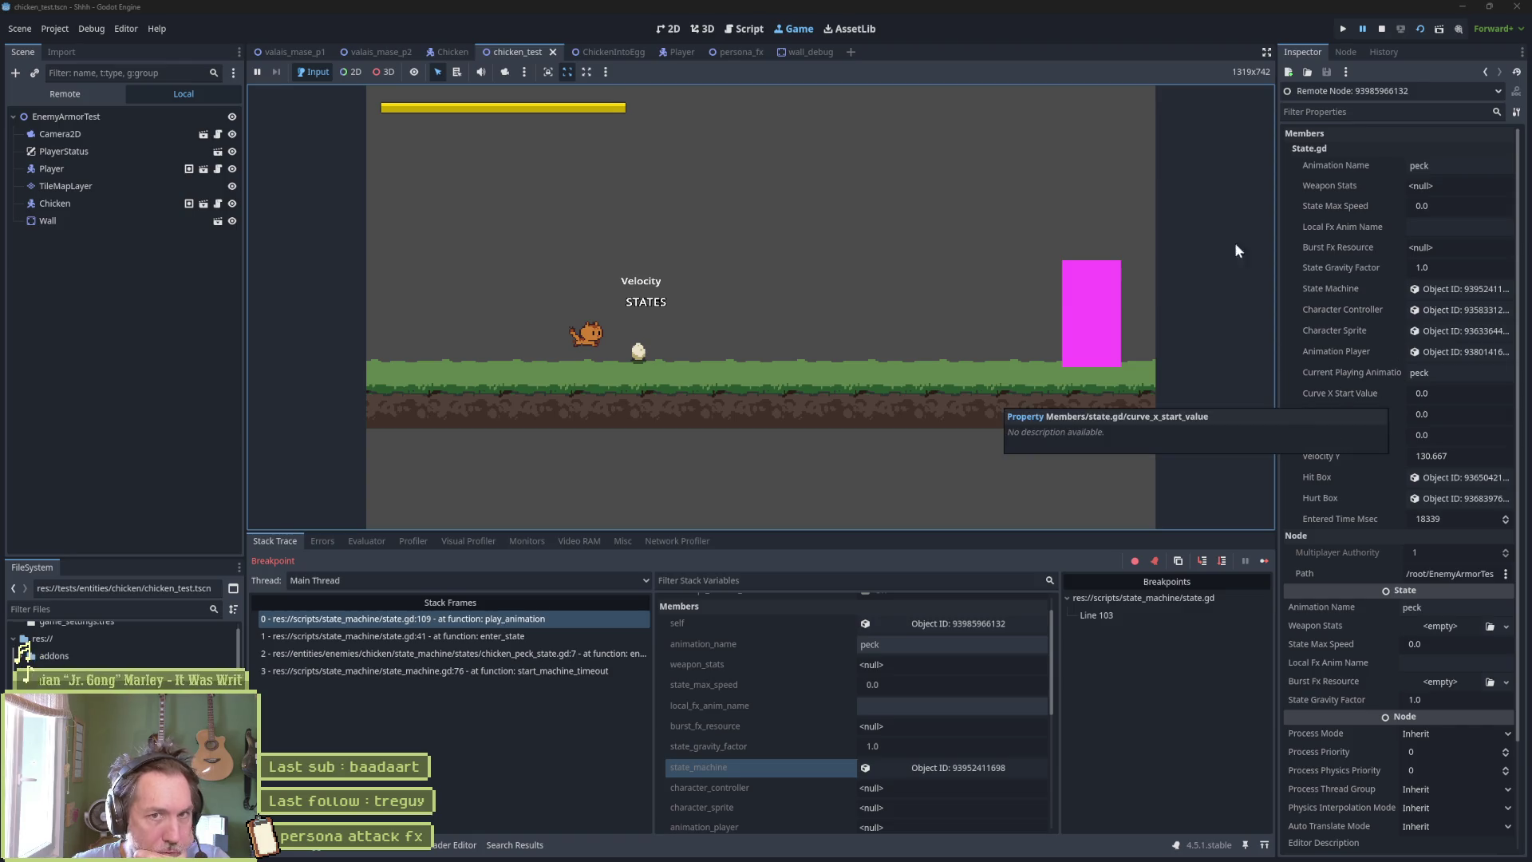
pyautogui.click(1264, 561)
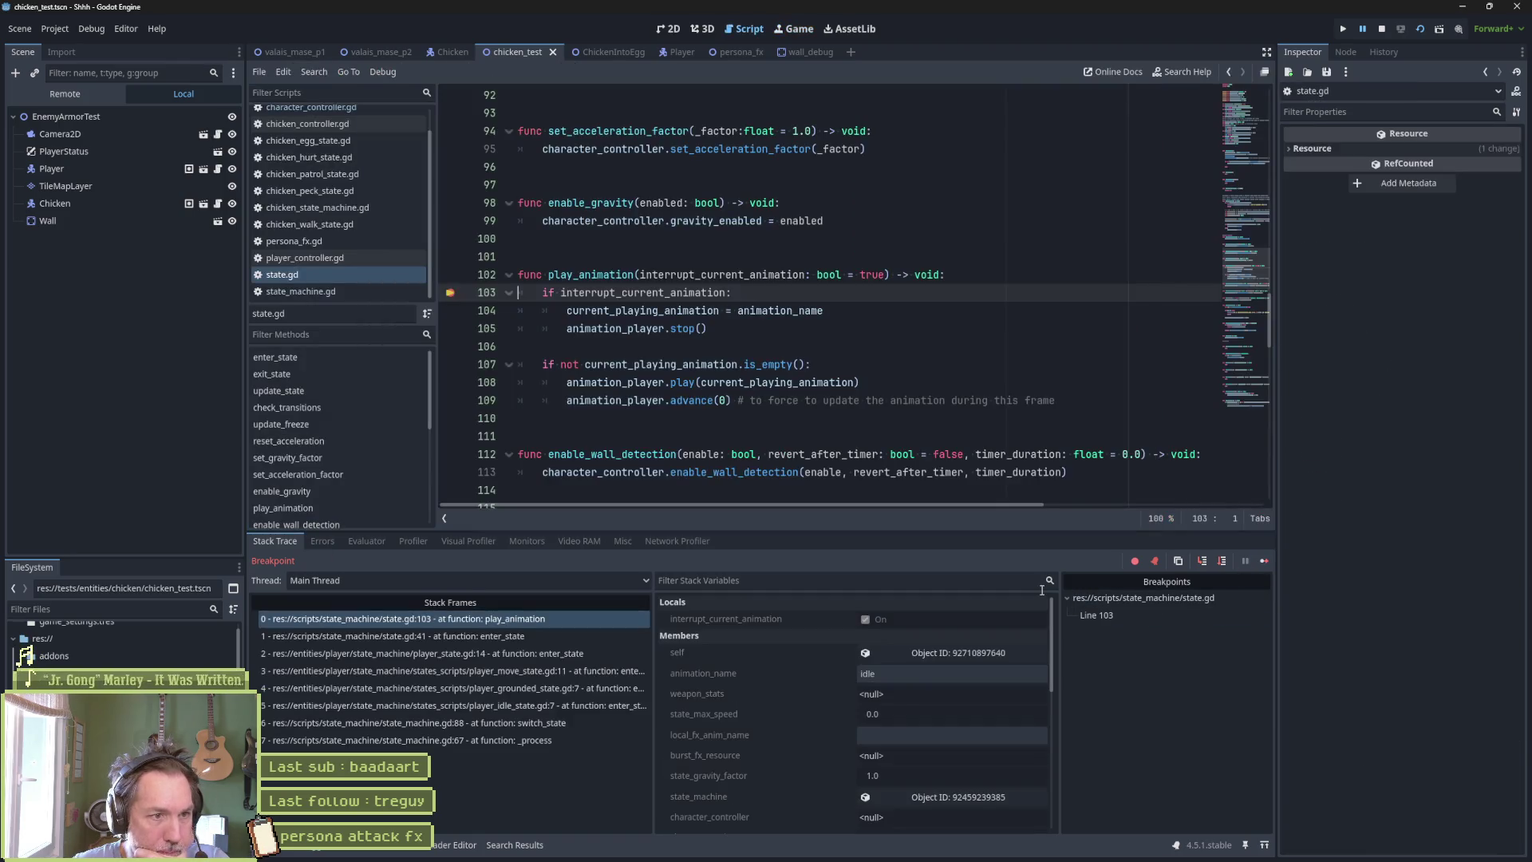
# Stop debugging, clear the line-103 breakpoint, and highlight interrupt_current_animation and current_playing_animation.
pyautogui.click(1383, 28)
pyautogui.click(450, 292)
pyautogui.click(580, 292)
pyautogui.doubleClick(580, 292)
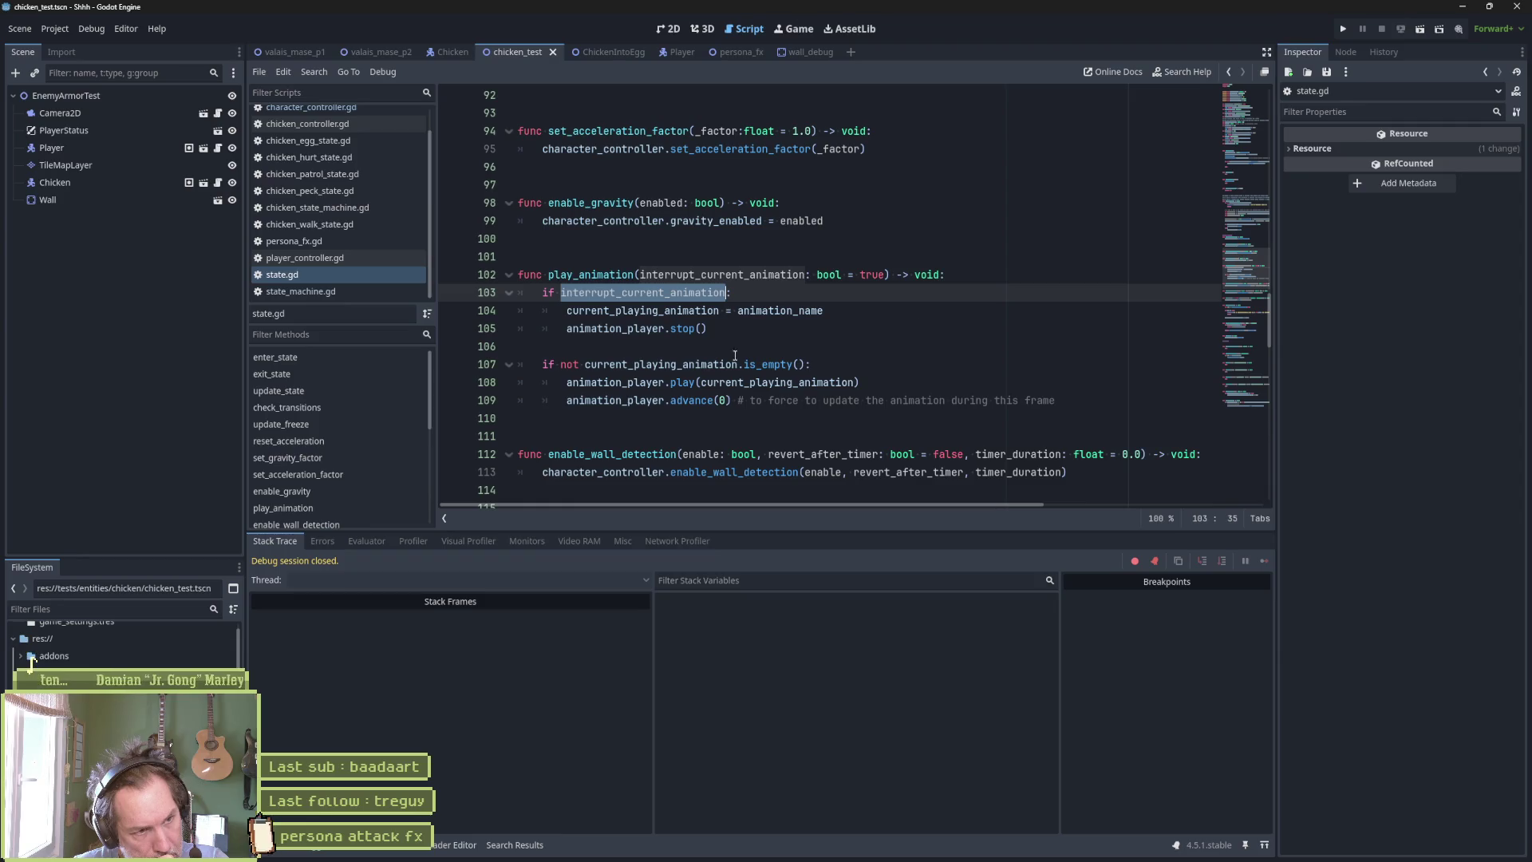
pyautogui.doubleClick(702, 312)
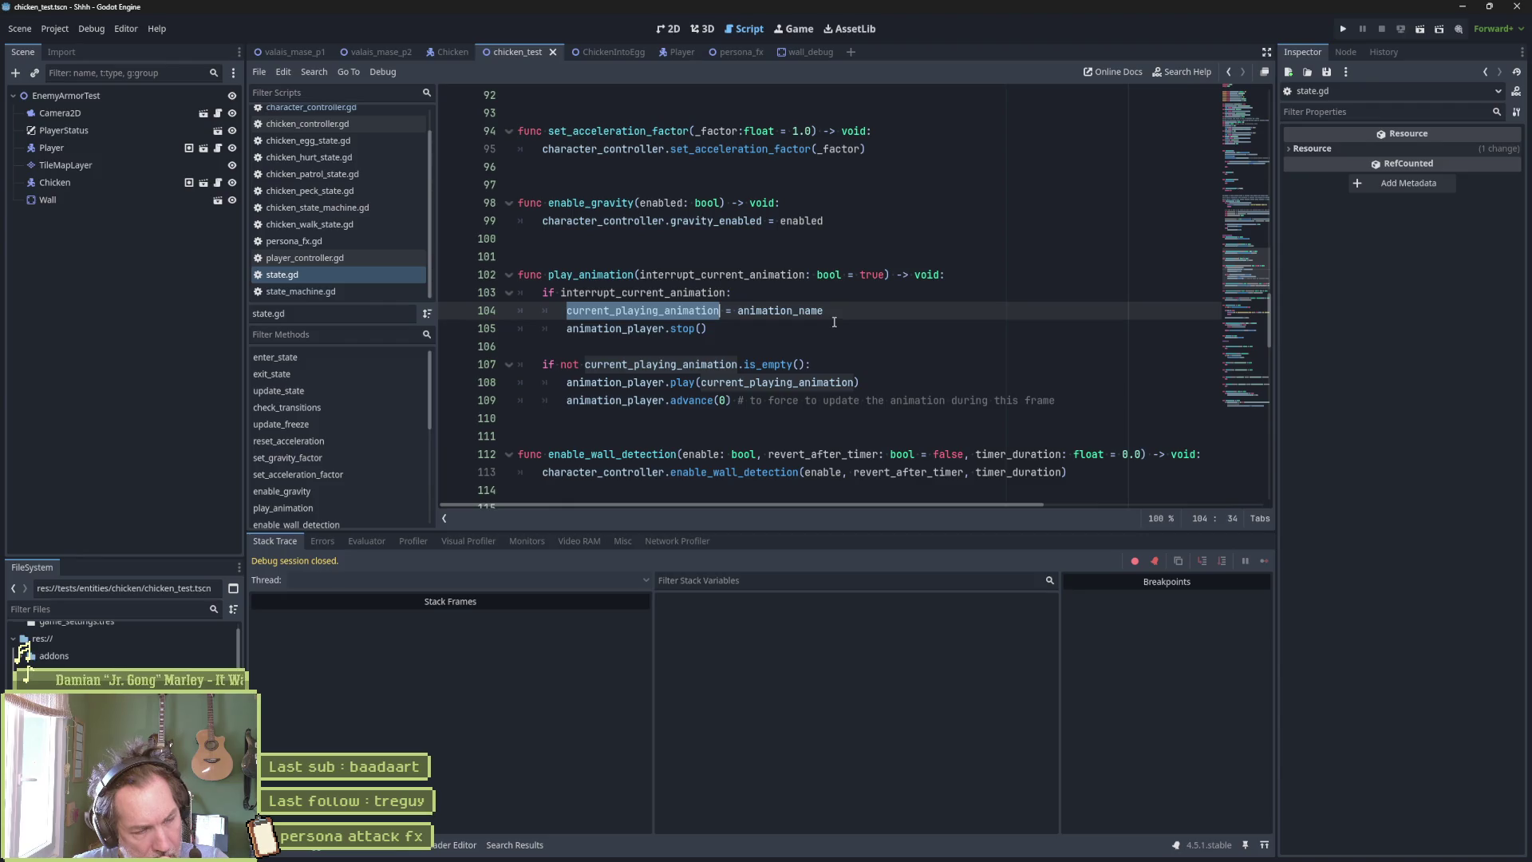
# Move 'current_playing_animation = animation_name' above the interrupt check, unindented, then run chicken_test.
pyautogui.doubleClick(778, 312)
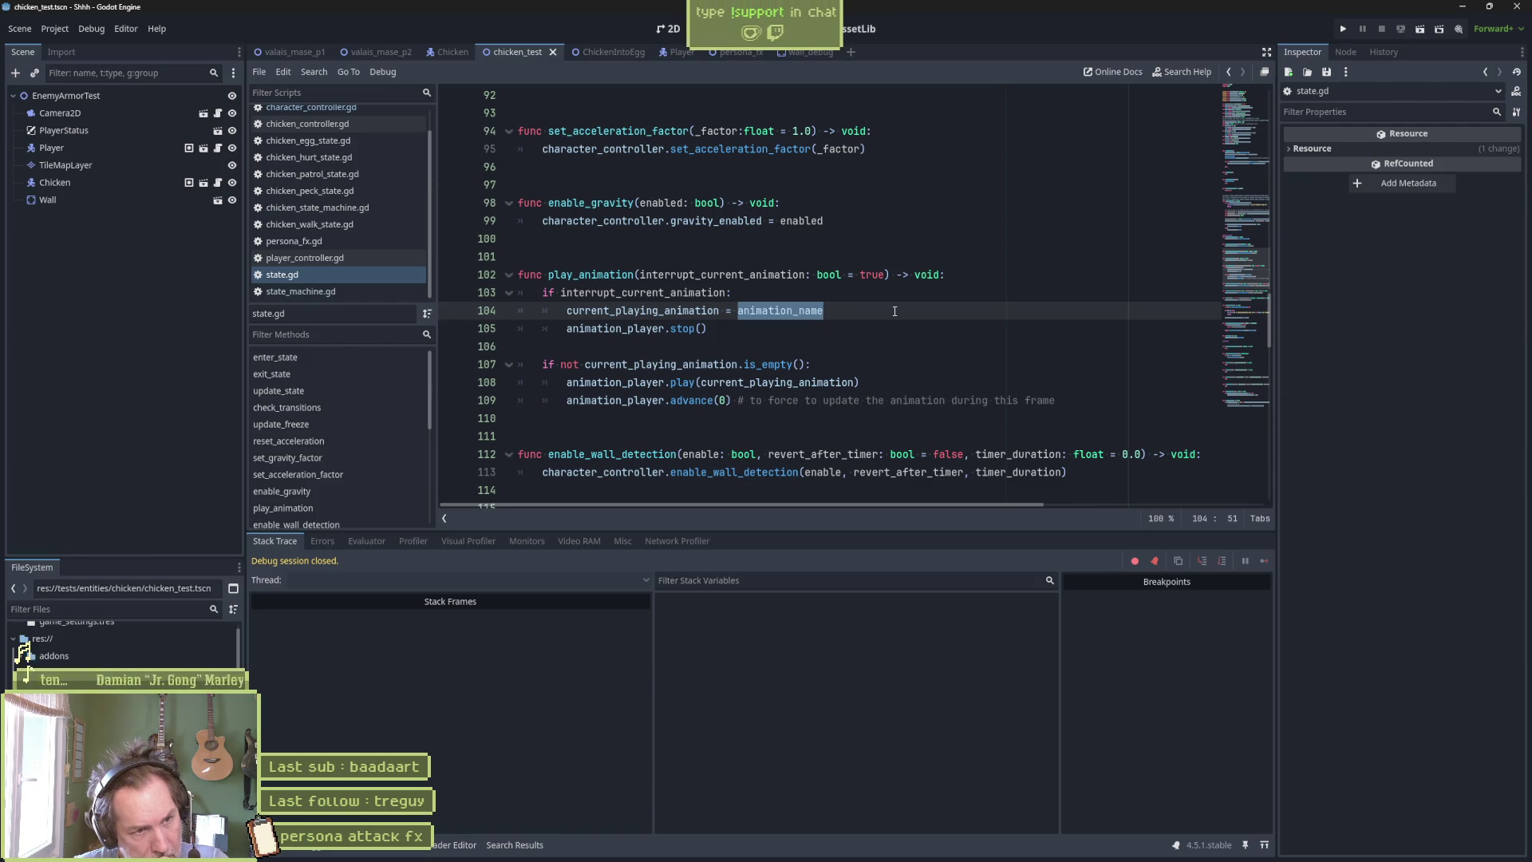
pyautogui.click(897, 318)
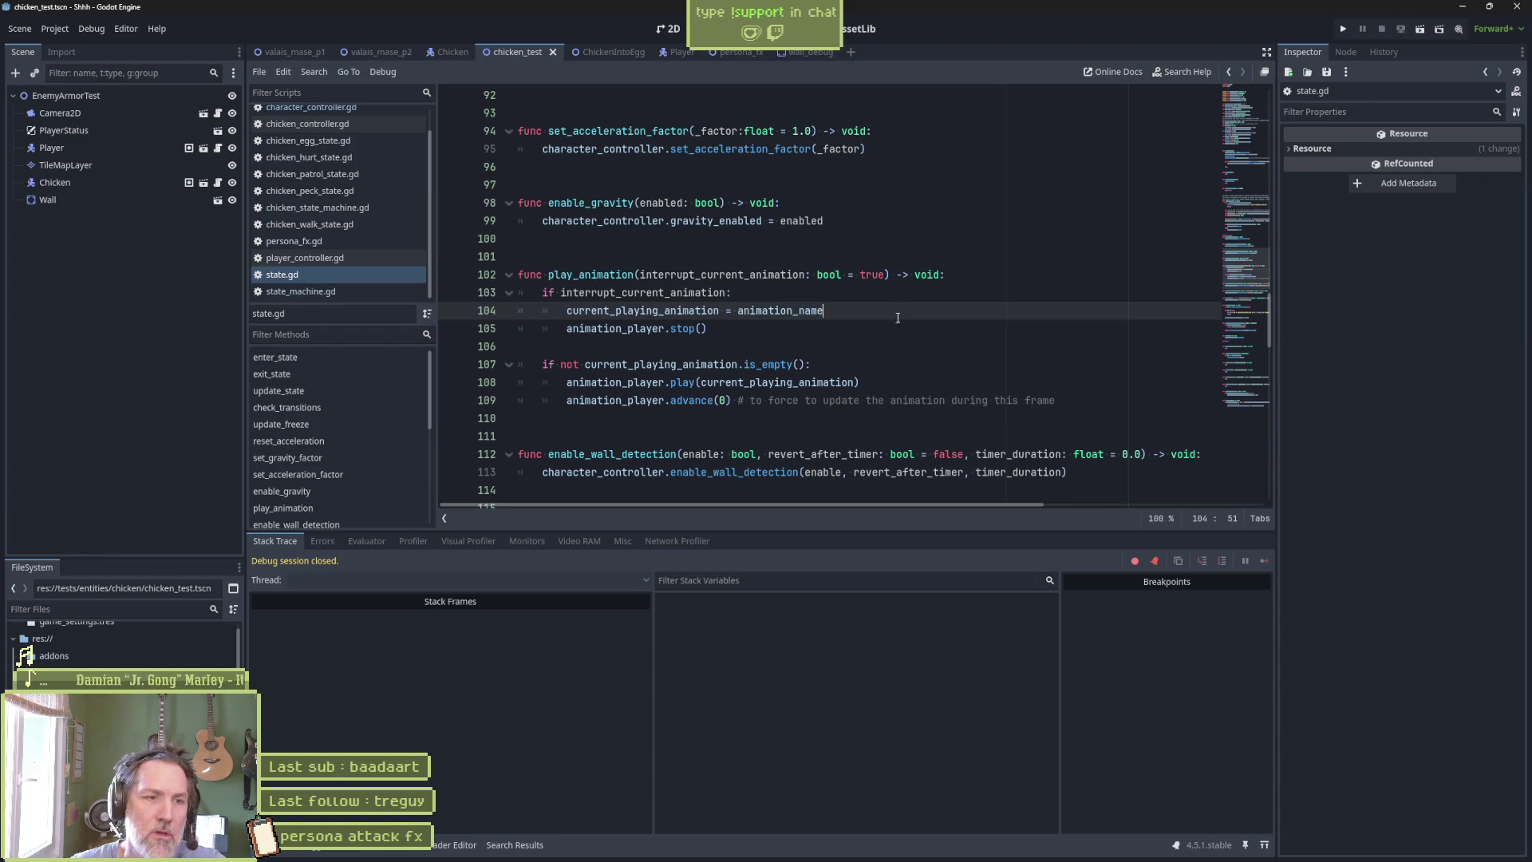
pyautogui.hotkey('alt', 'Up')
pyautogui.hotkey('shift', 'Tab')
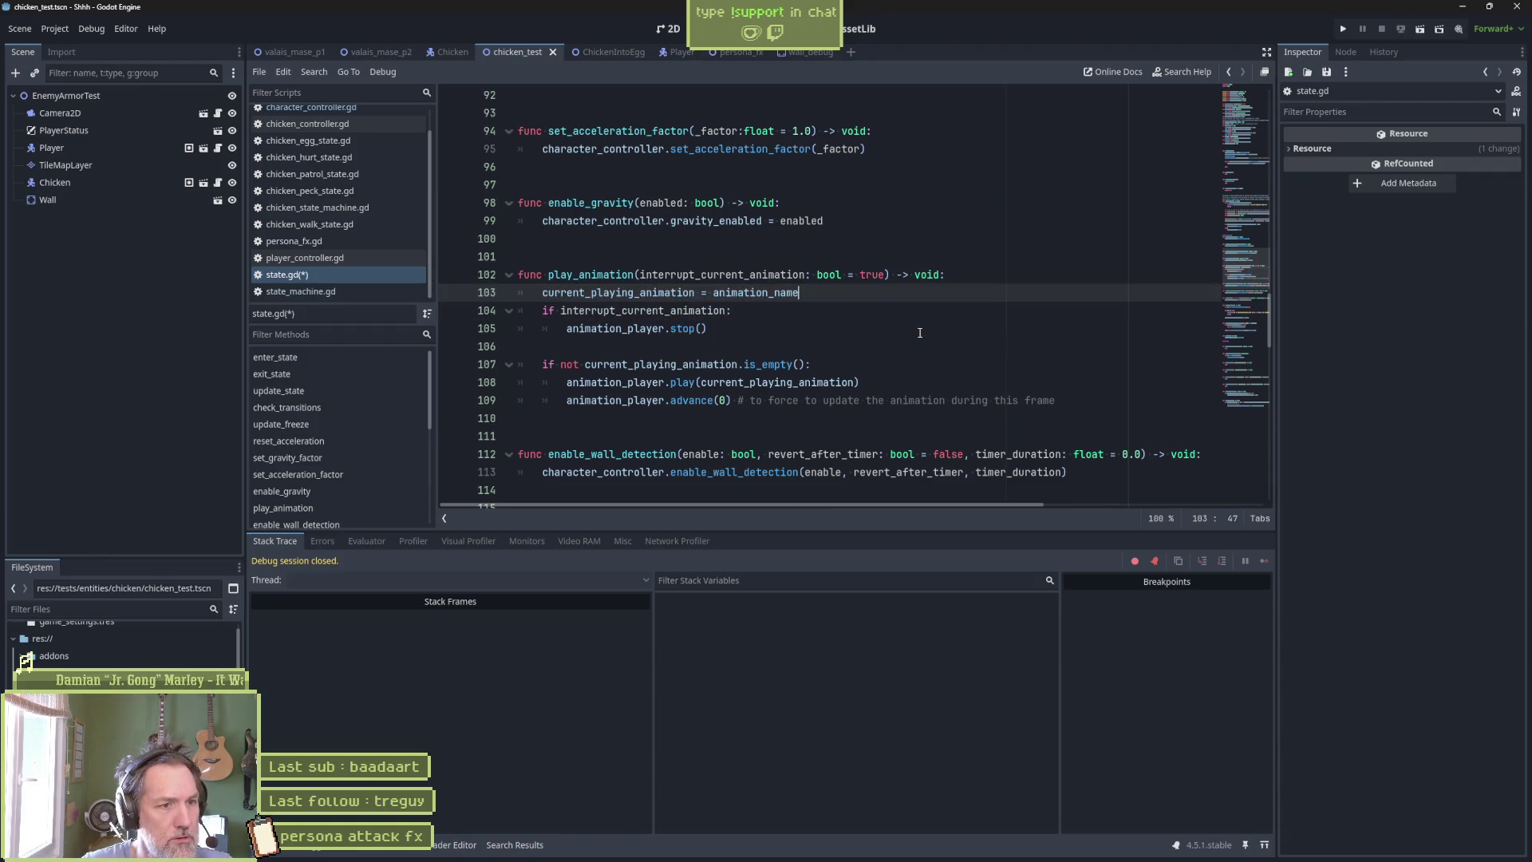
pyautogui.press('Return')
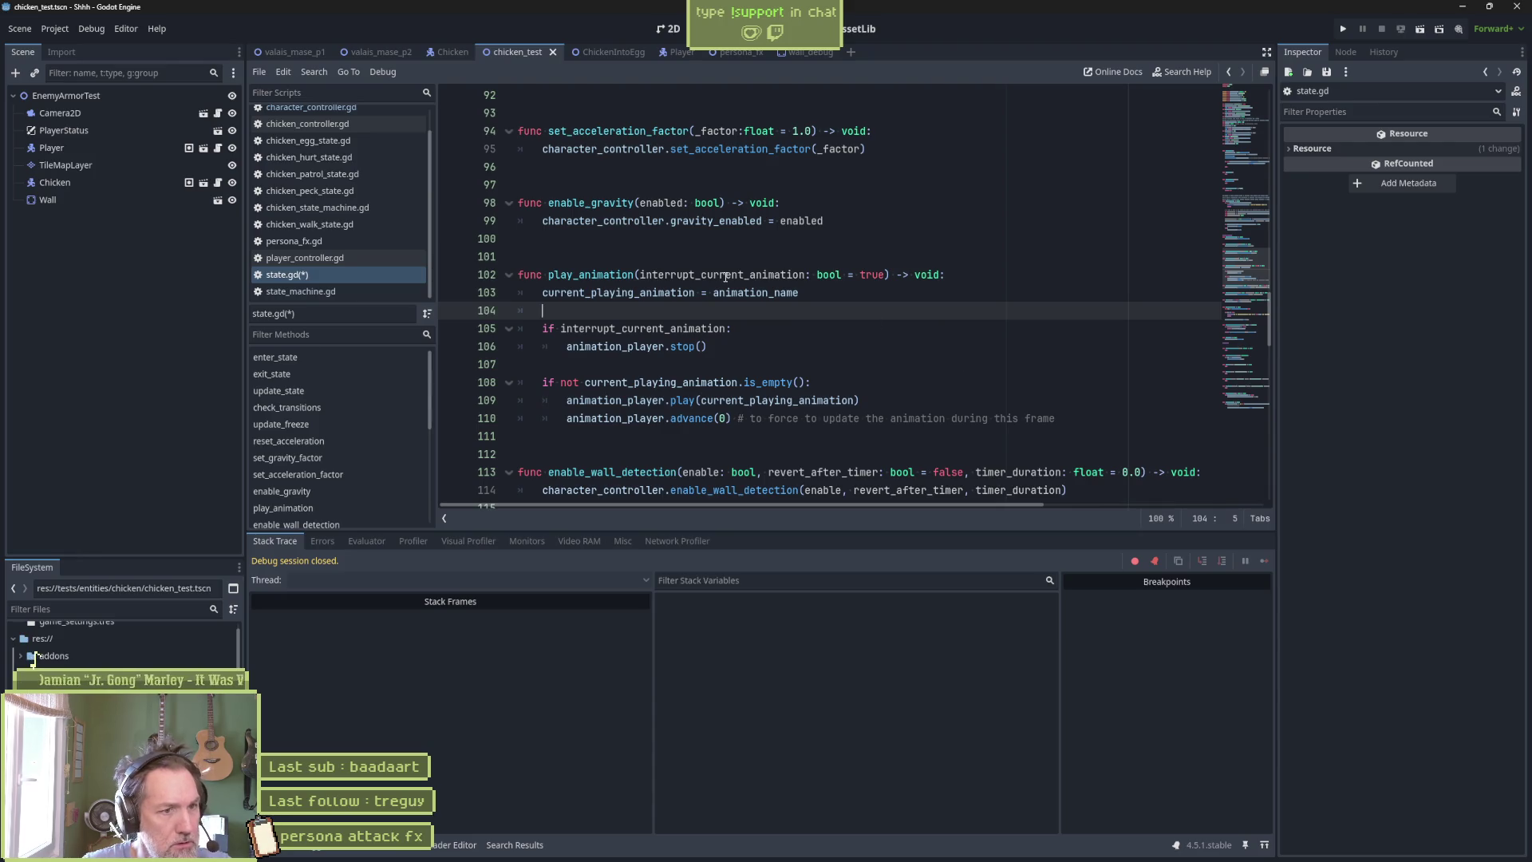
pyautogui.doubleClick(704, 382)
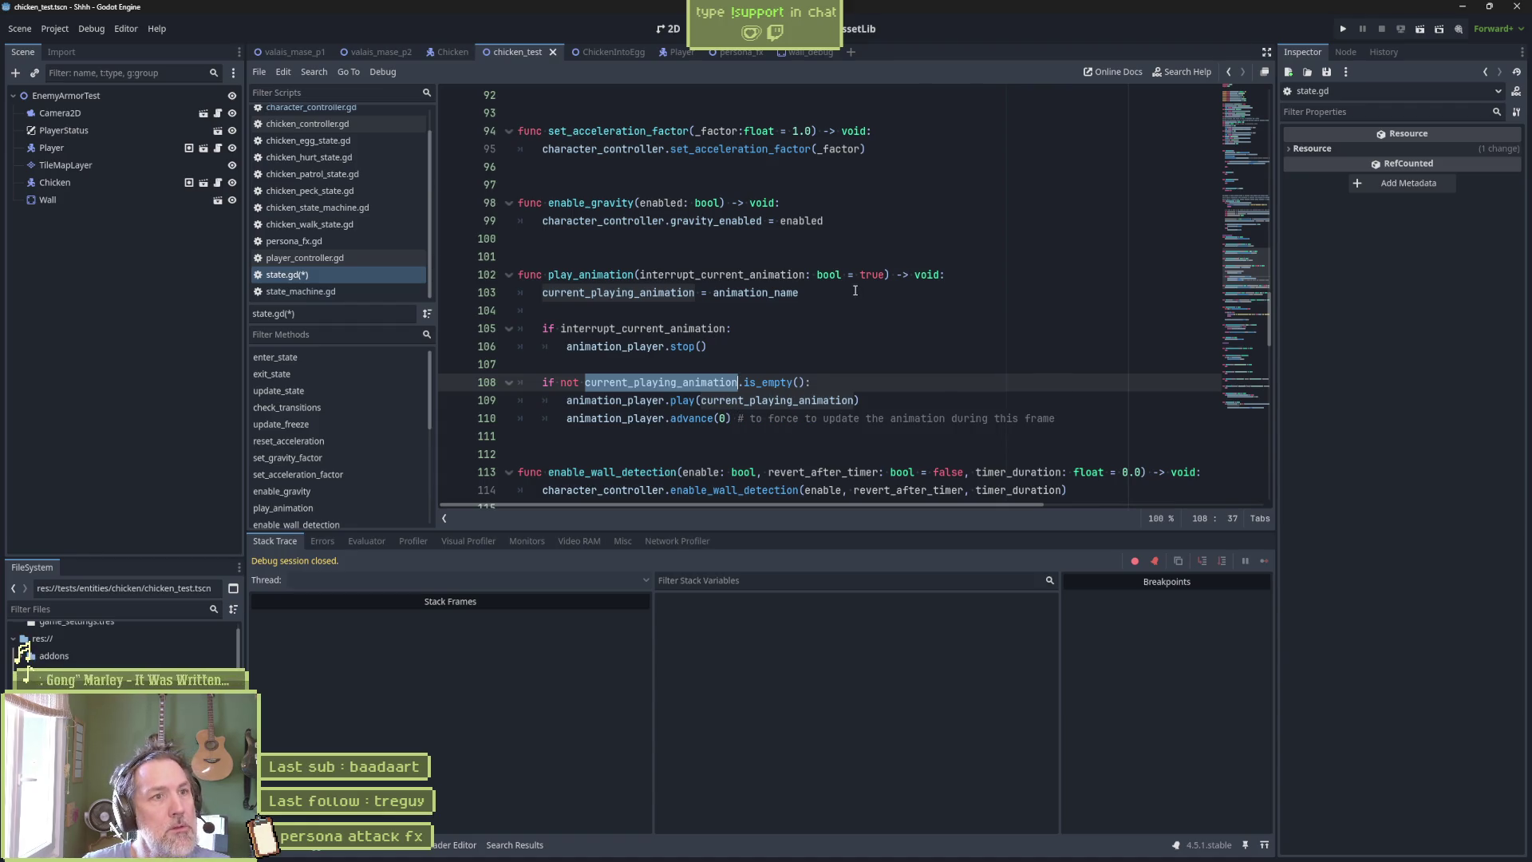
pyautogui.press('F6')
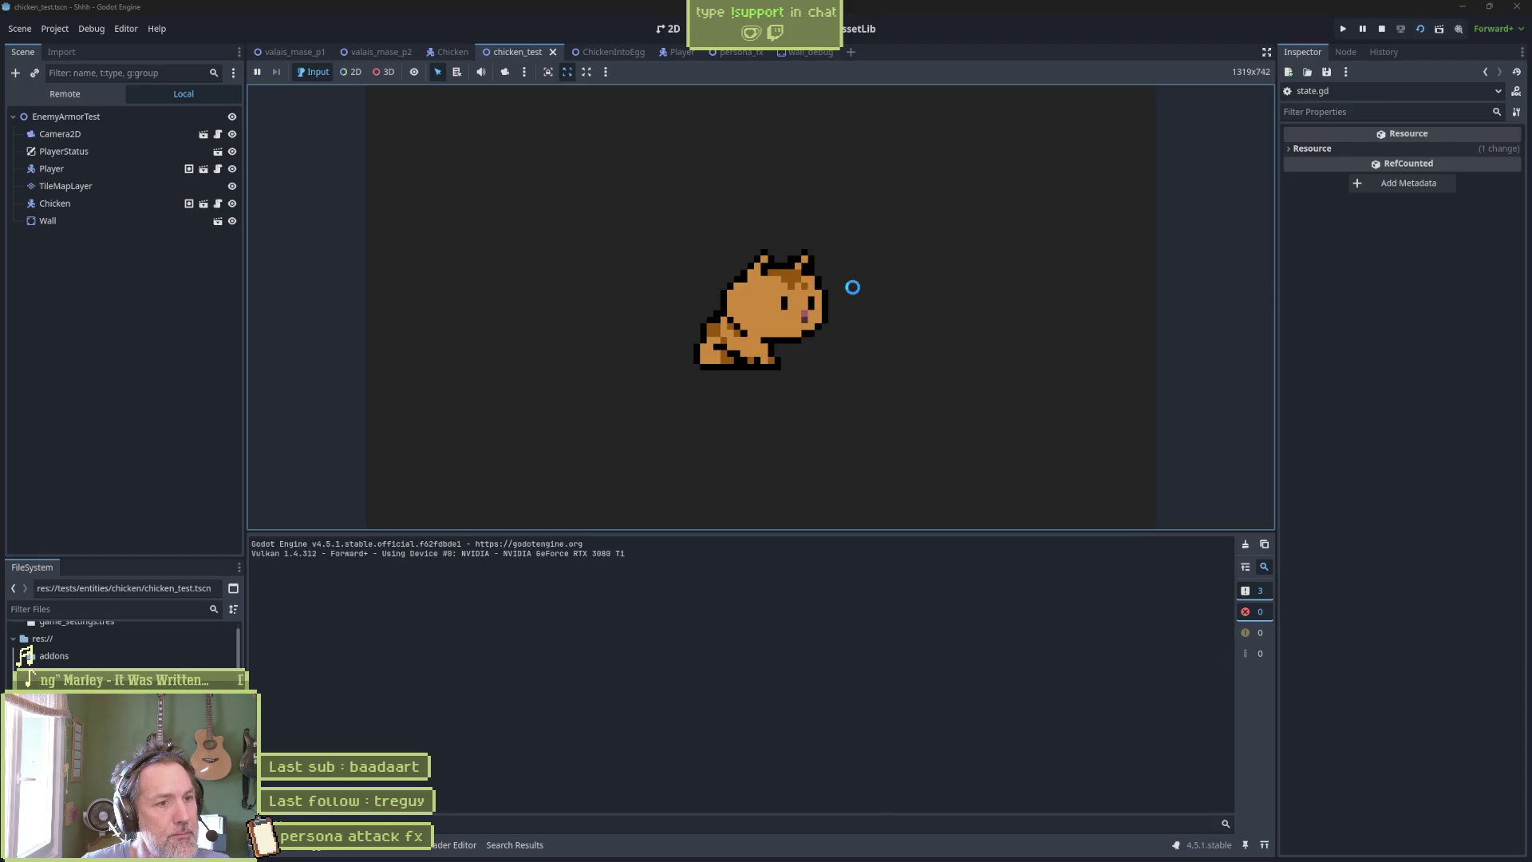
# Stop the game and drag the Chicken node slightly upward in the 2D editor.
pyautogui.press('F8')
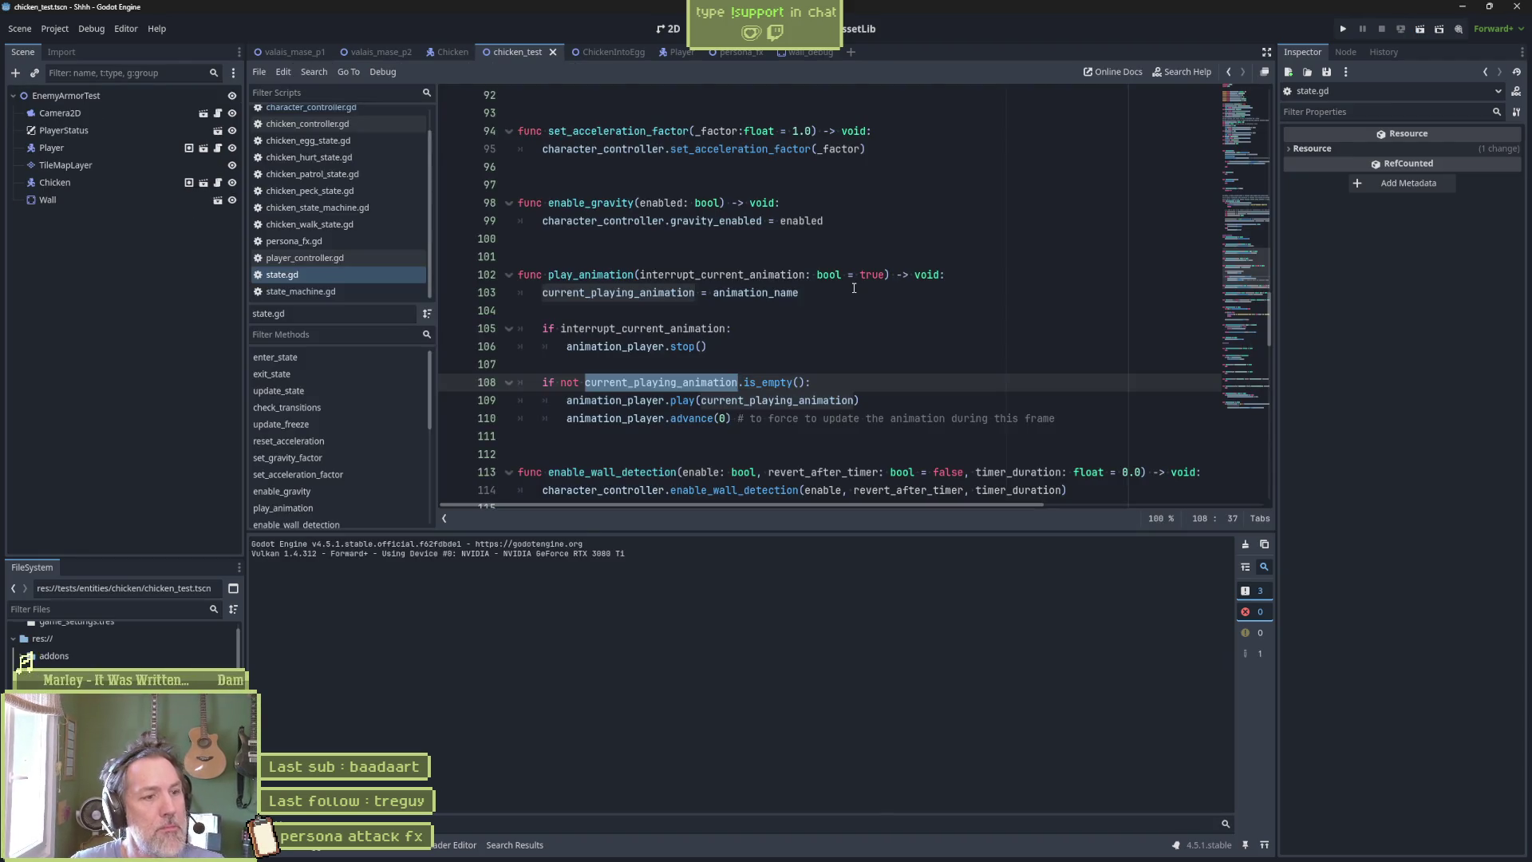
pyautogui.click(671, 32)
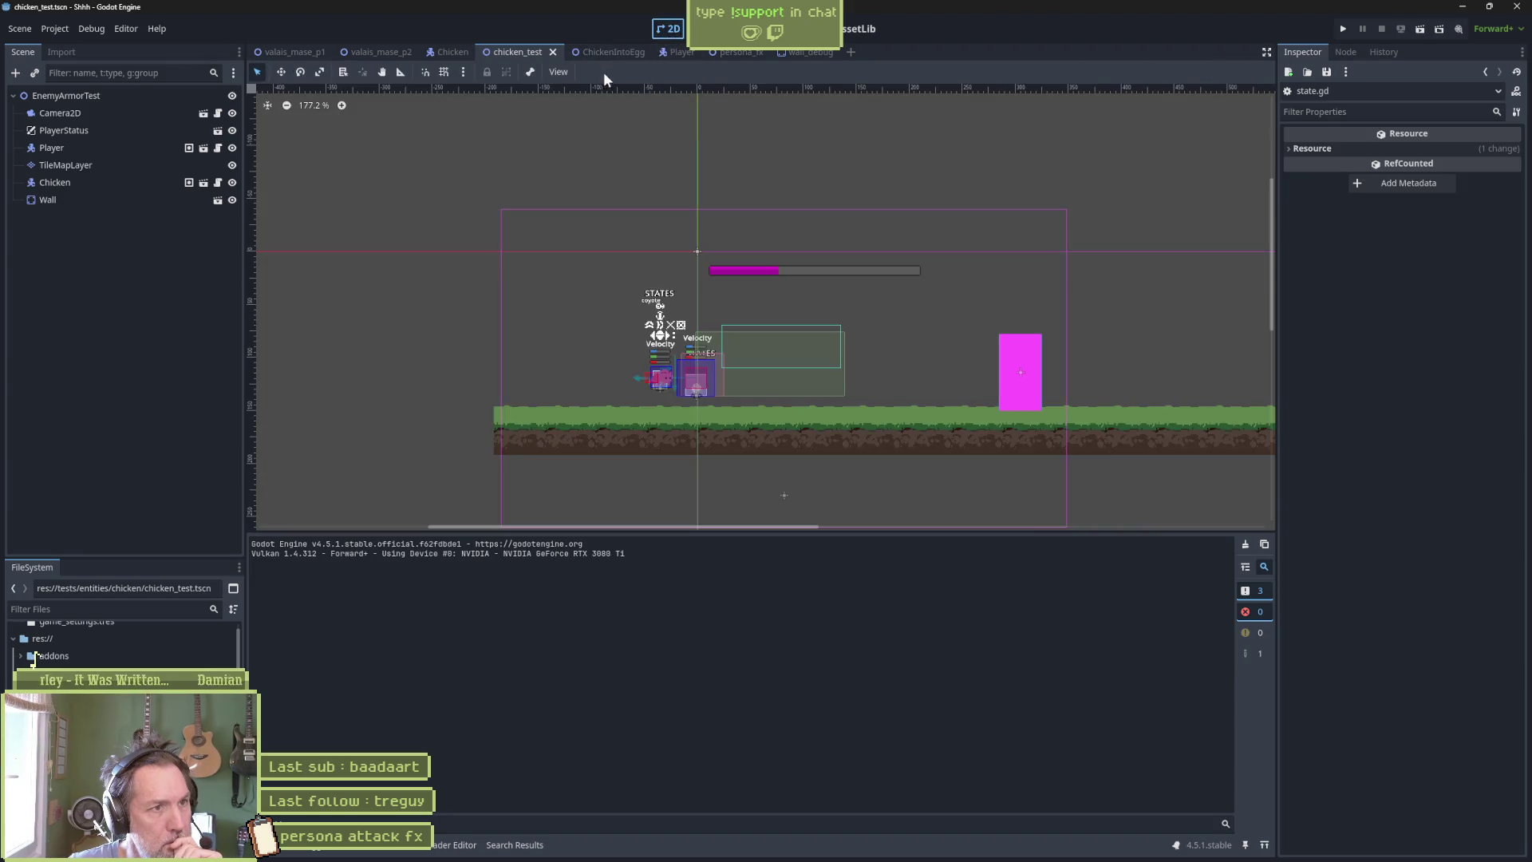
pyautogui.click(94, 183)
pyautogui.press('w')
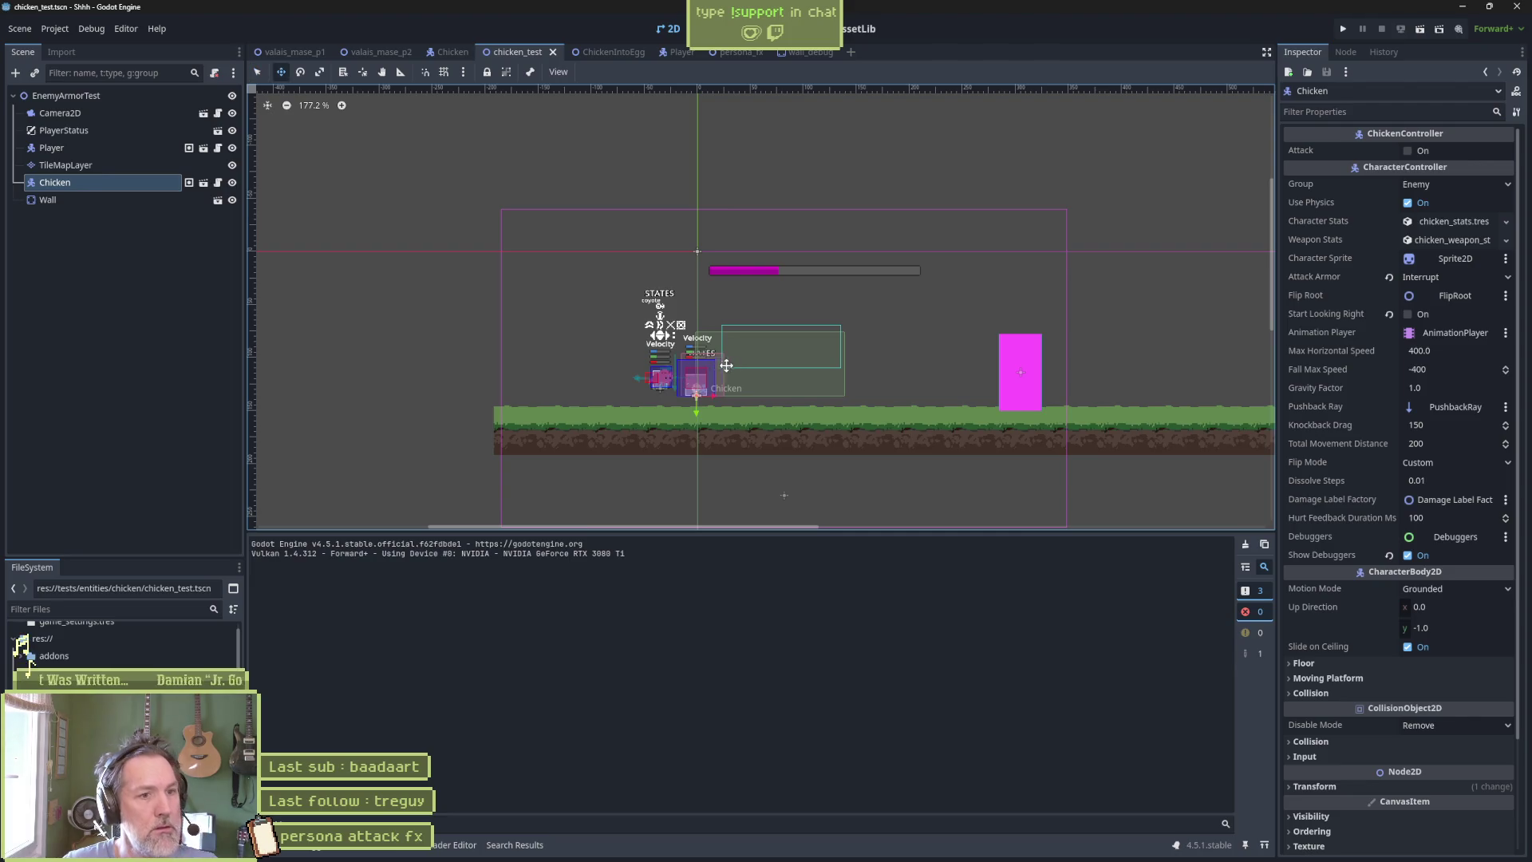
pyautogui.scroll(5, 690, 380)
pyautogui.moveTo(688, 430); pyautogui.dragTo(752, 346)
# Save chicken_test, do a quick test run, and bring up the Movie Maker options.
pyautogui.hotkey('ctrl', 's')
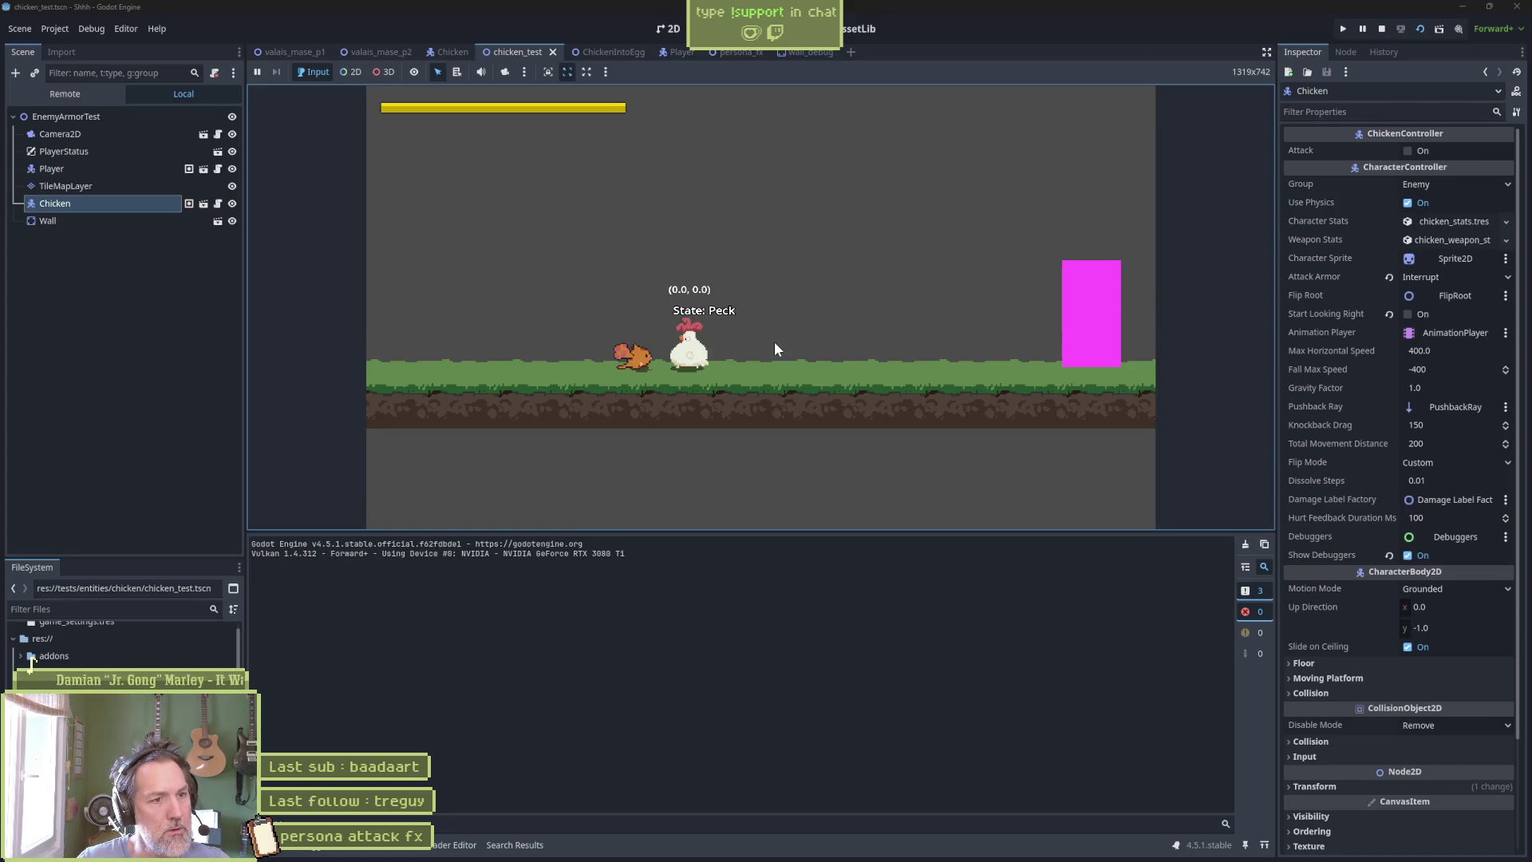
pyautogui.press('F8')
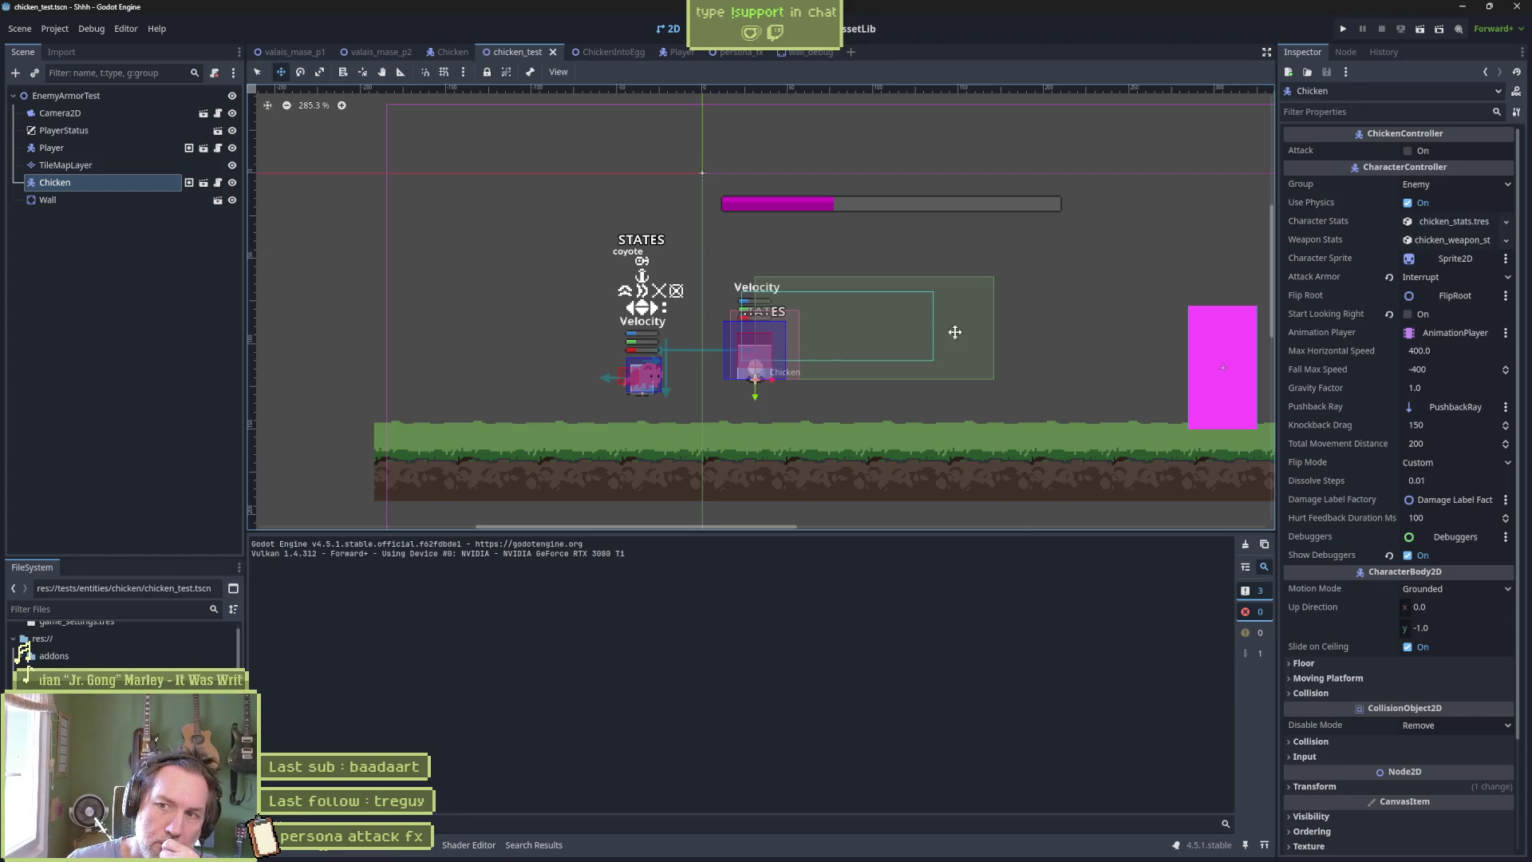
pyautogui.click(1459, 29)
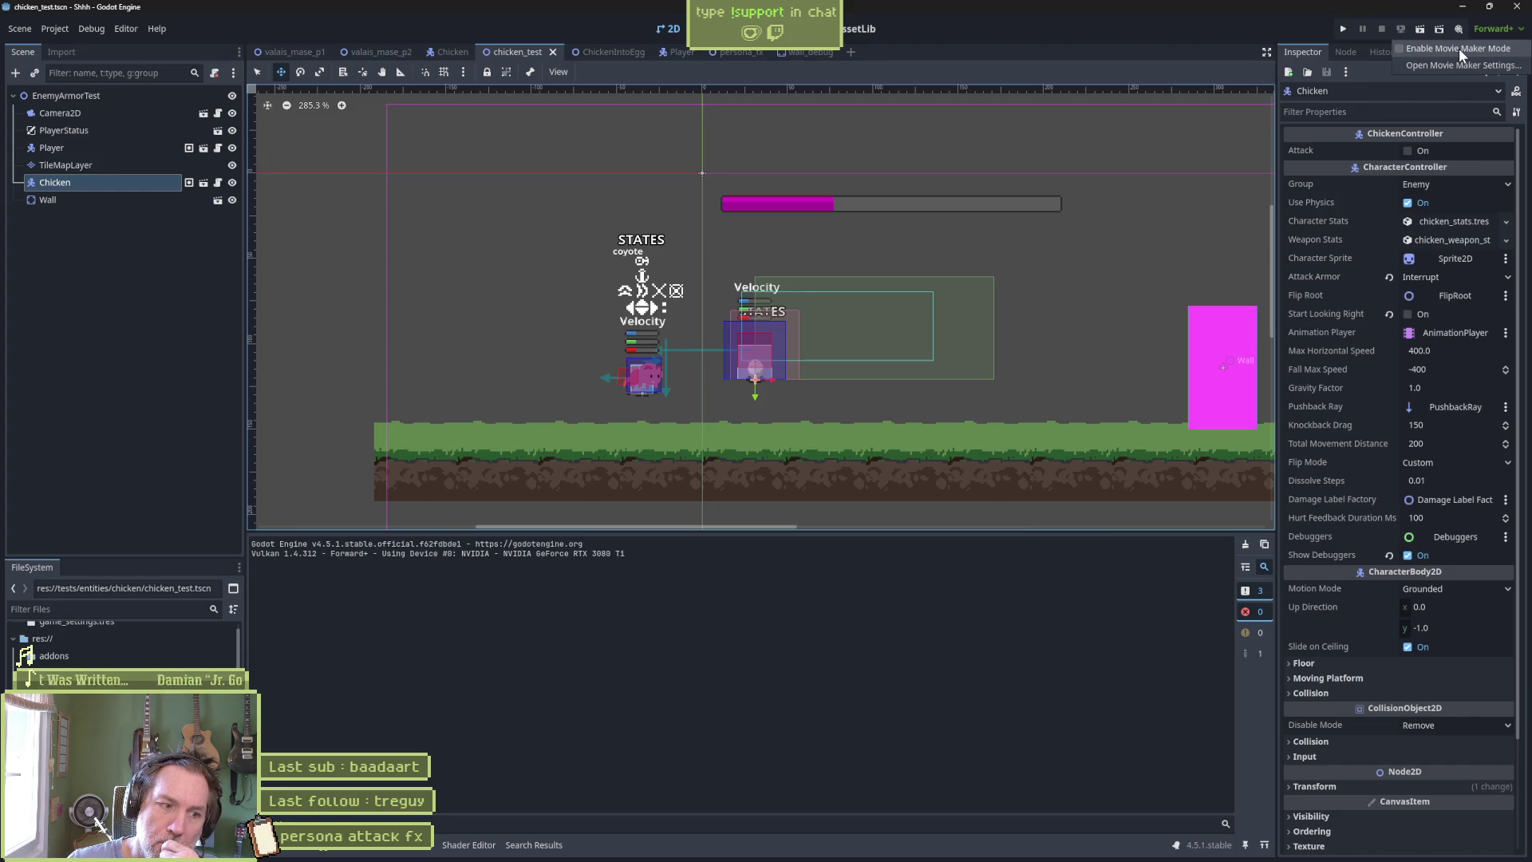
# Set a breakpoint on line 11 of the Chicken's chicken_hurt_state.gd script.
pyautogui.click(459, 54)
pyautogui.click(449, 51)
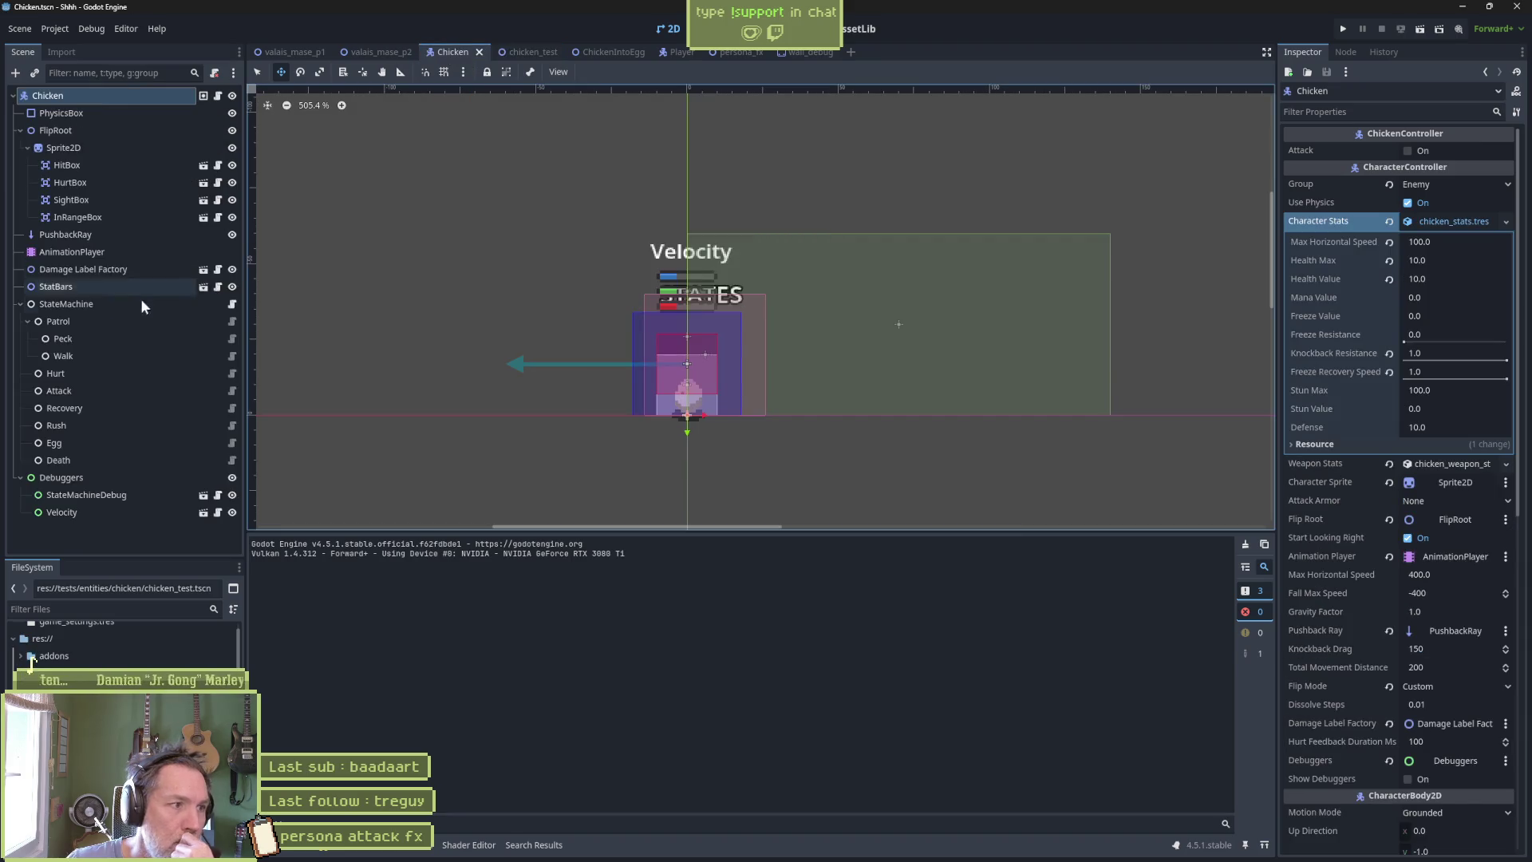
pyautogui.click(232, 373)
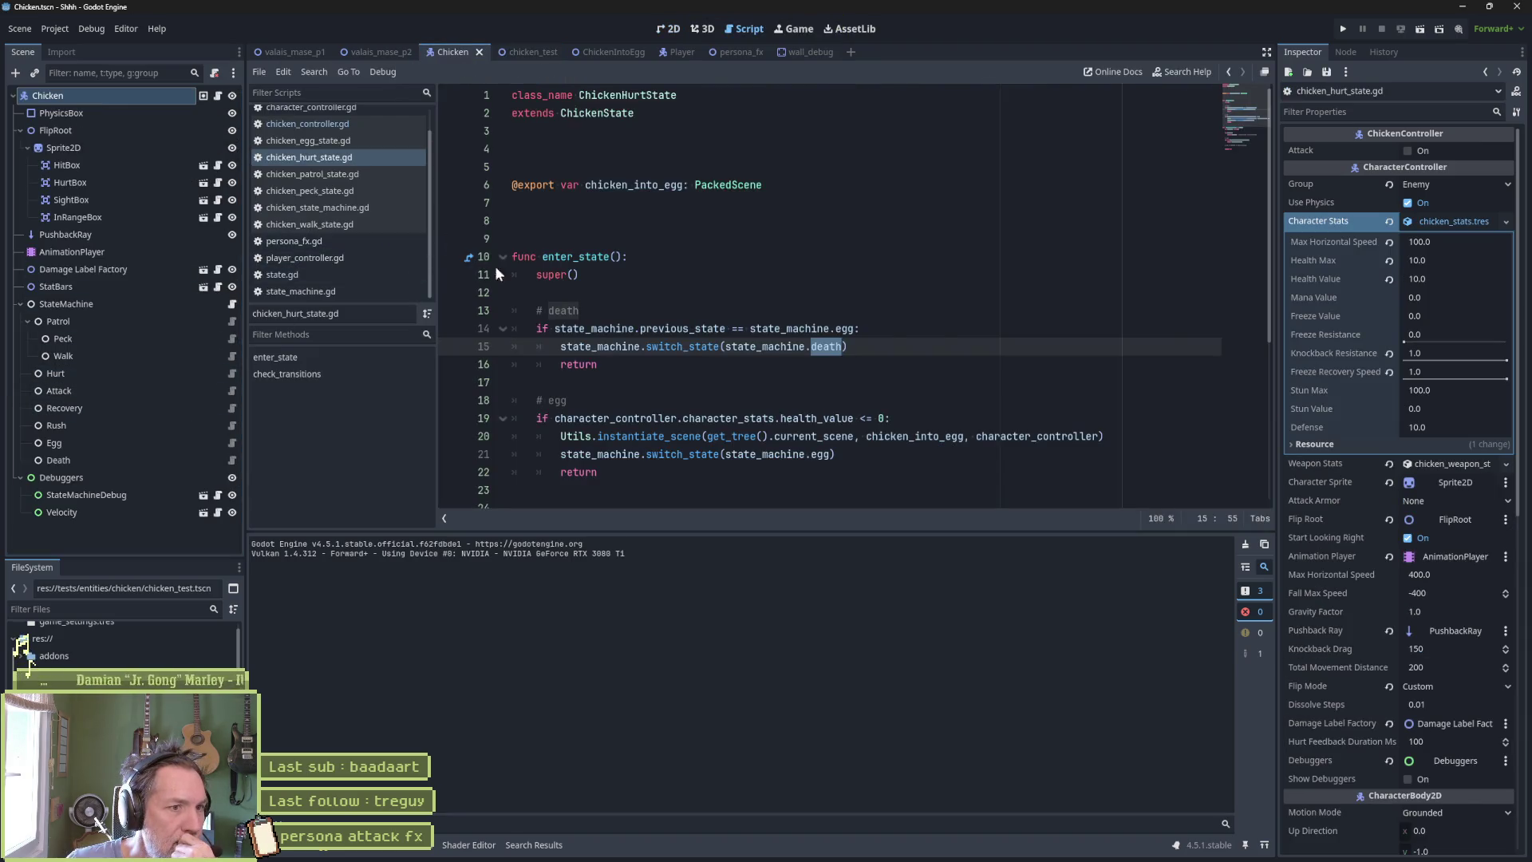
pyautogui.click(454, 275)
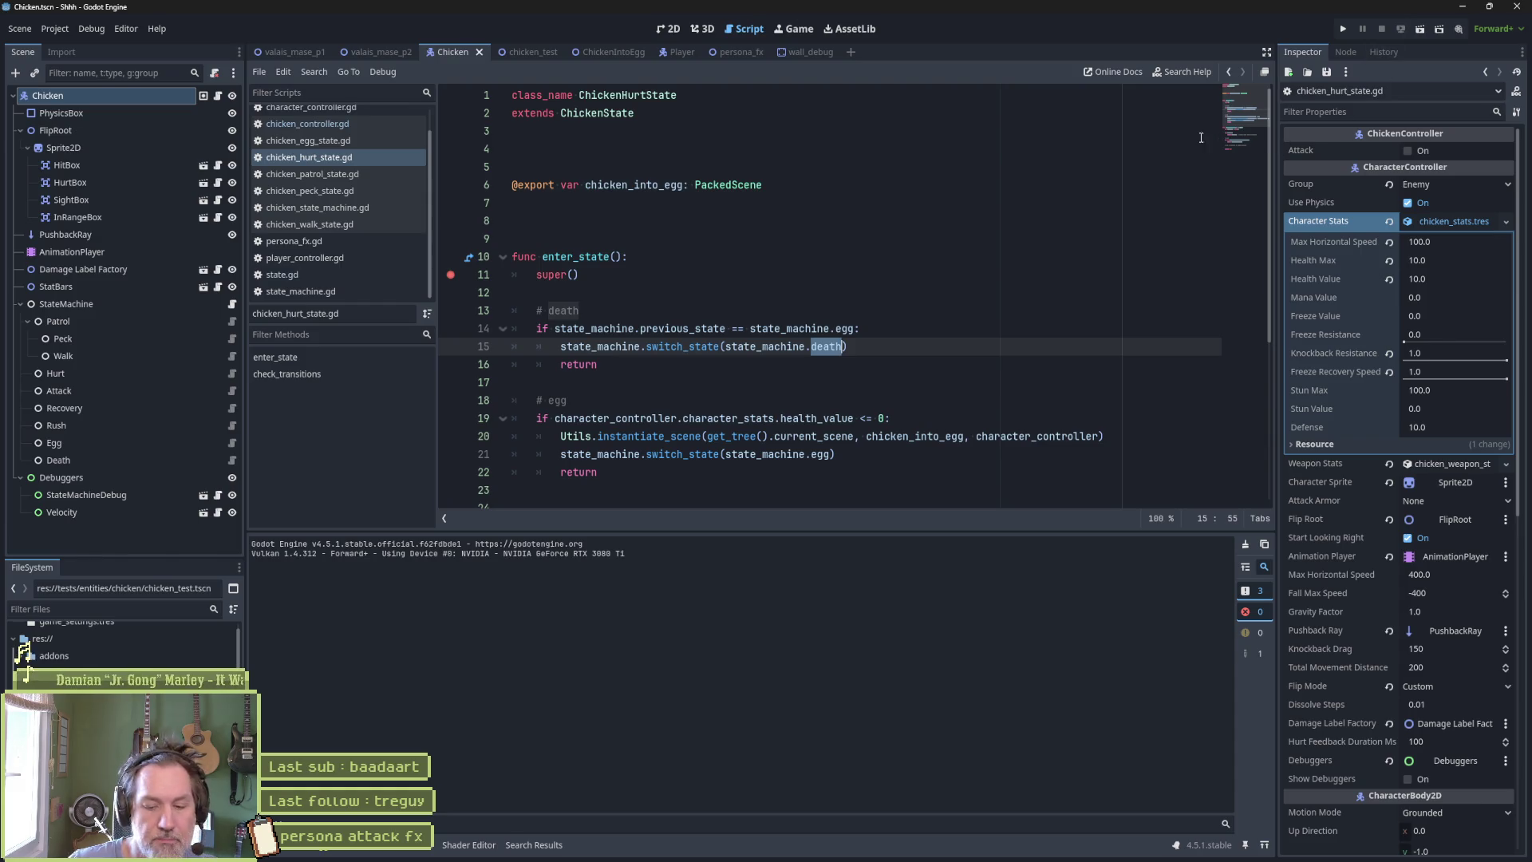
# Back in chicken_test, enable Movie Maker mode and run the scene recording at 50 FPS.
pyautogui.click(527, 53)
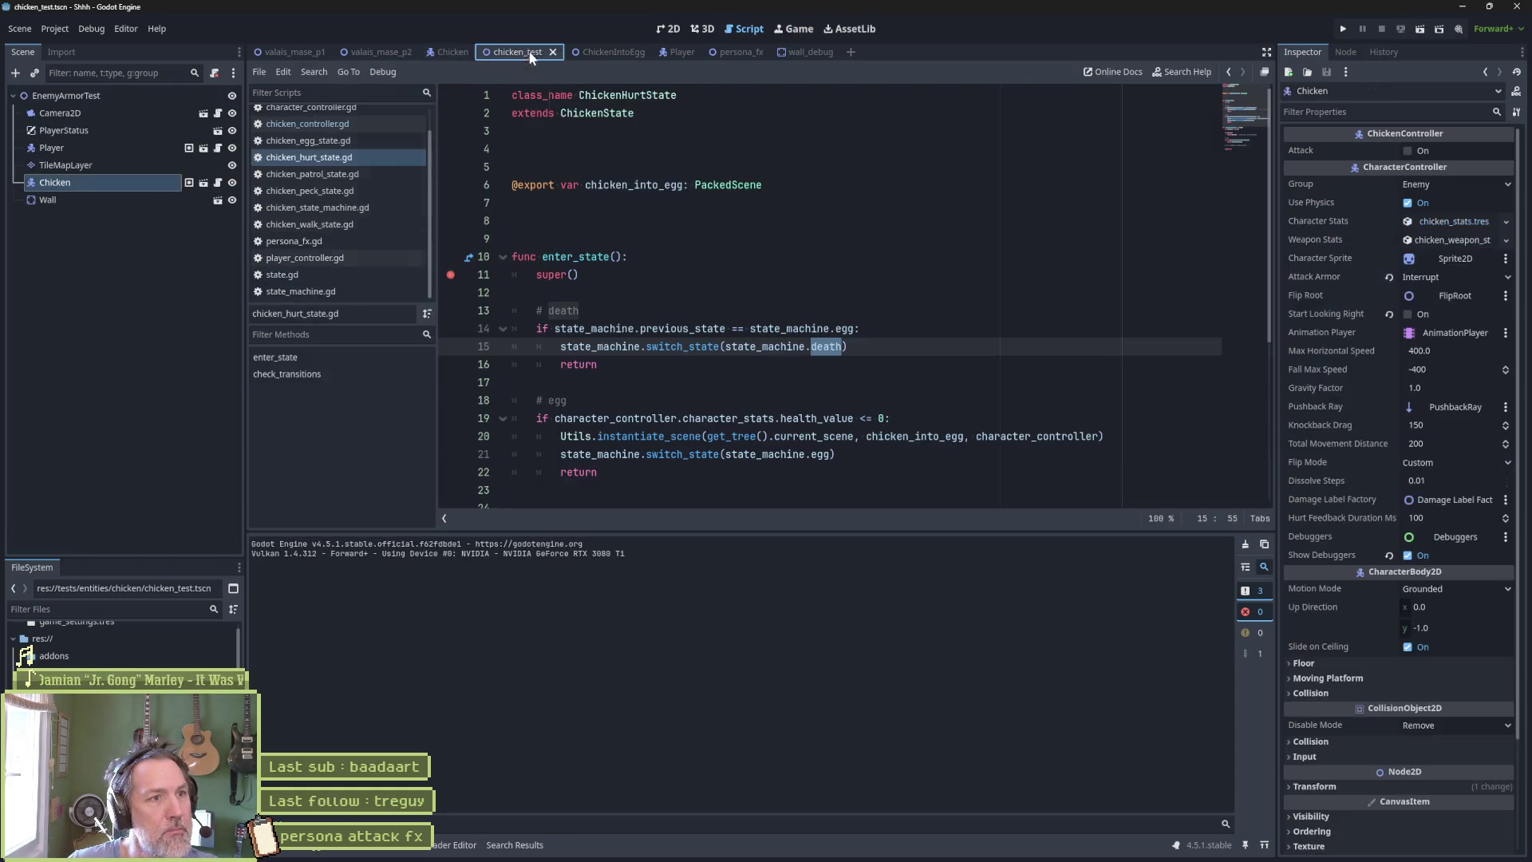
pyautogui.press('F6')
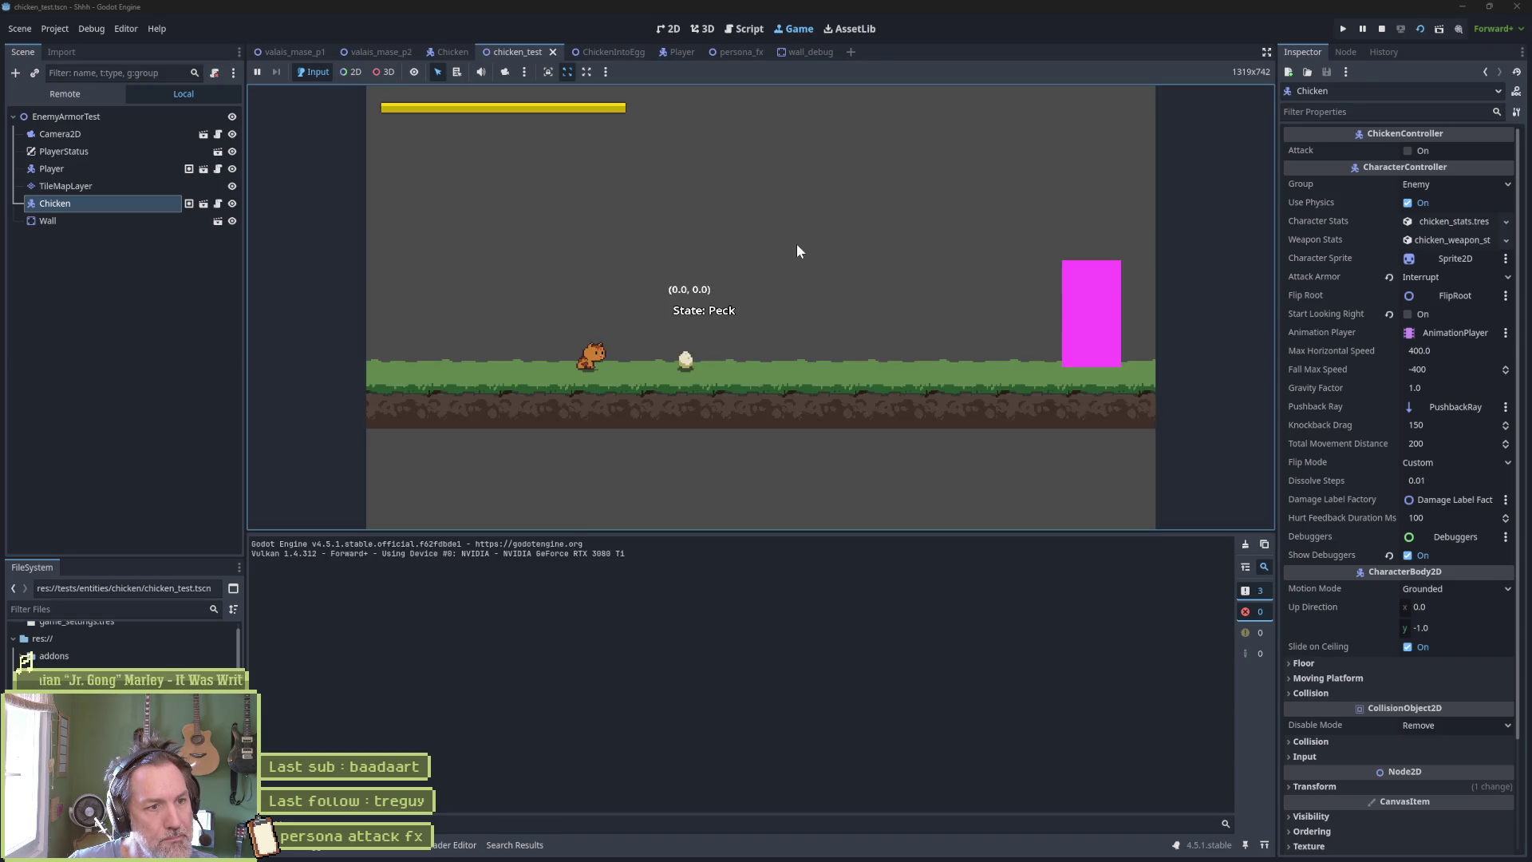
pyautogui.press('F8')
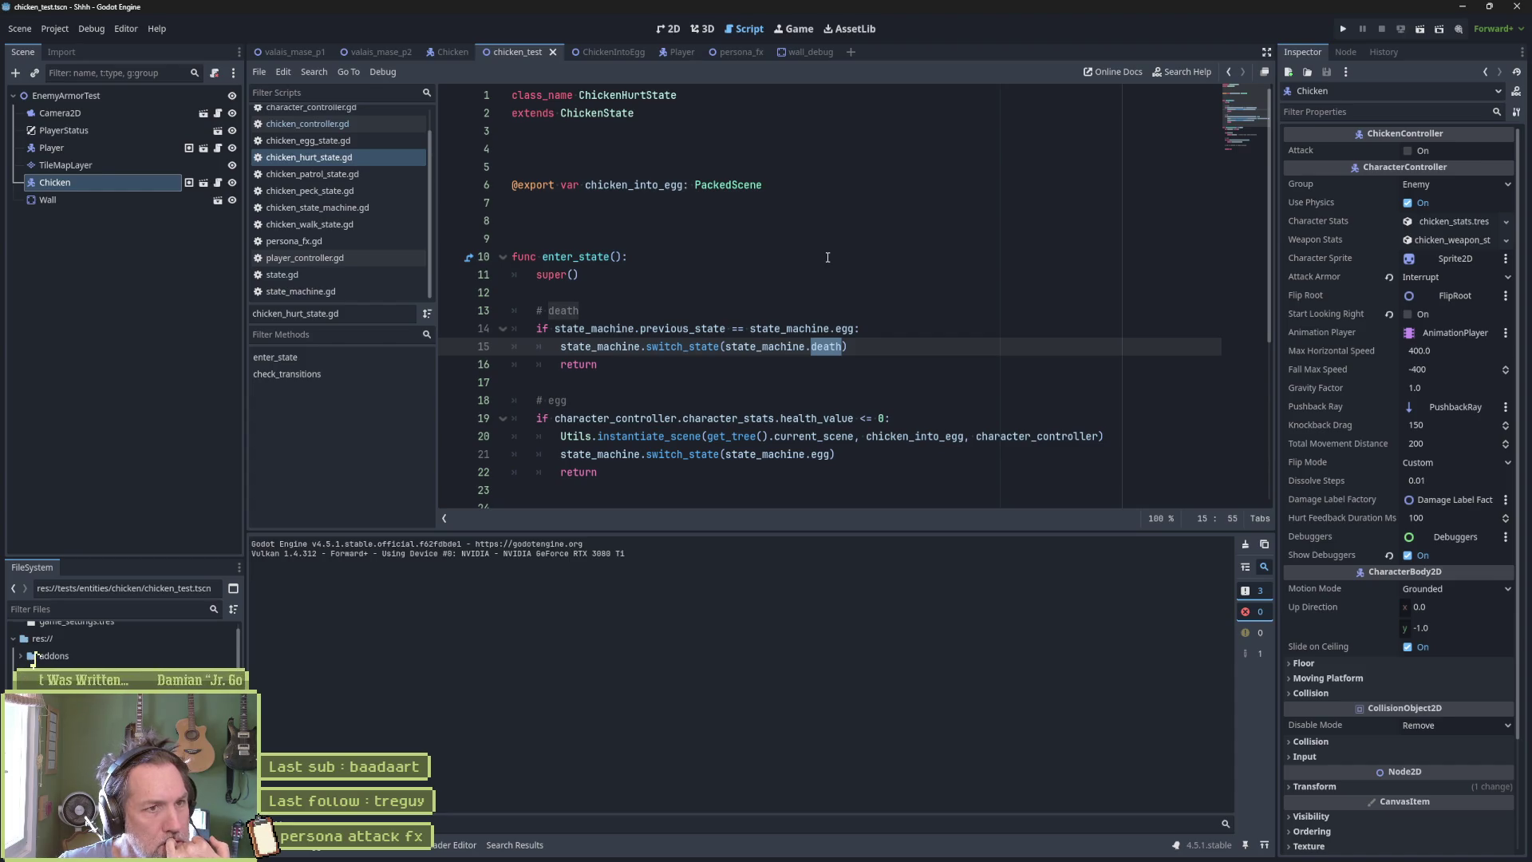
pyautogui.click(1458, 29)
pyautogui.click(1060, 307)
pyautogui.press('F6')
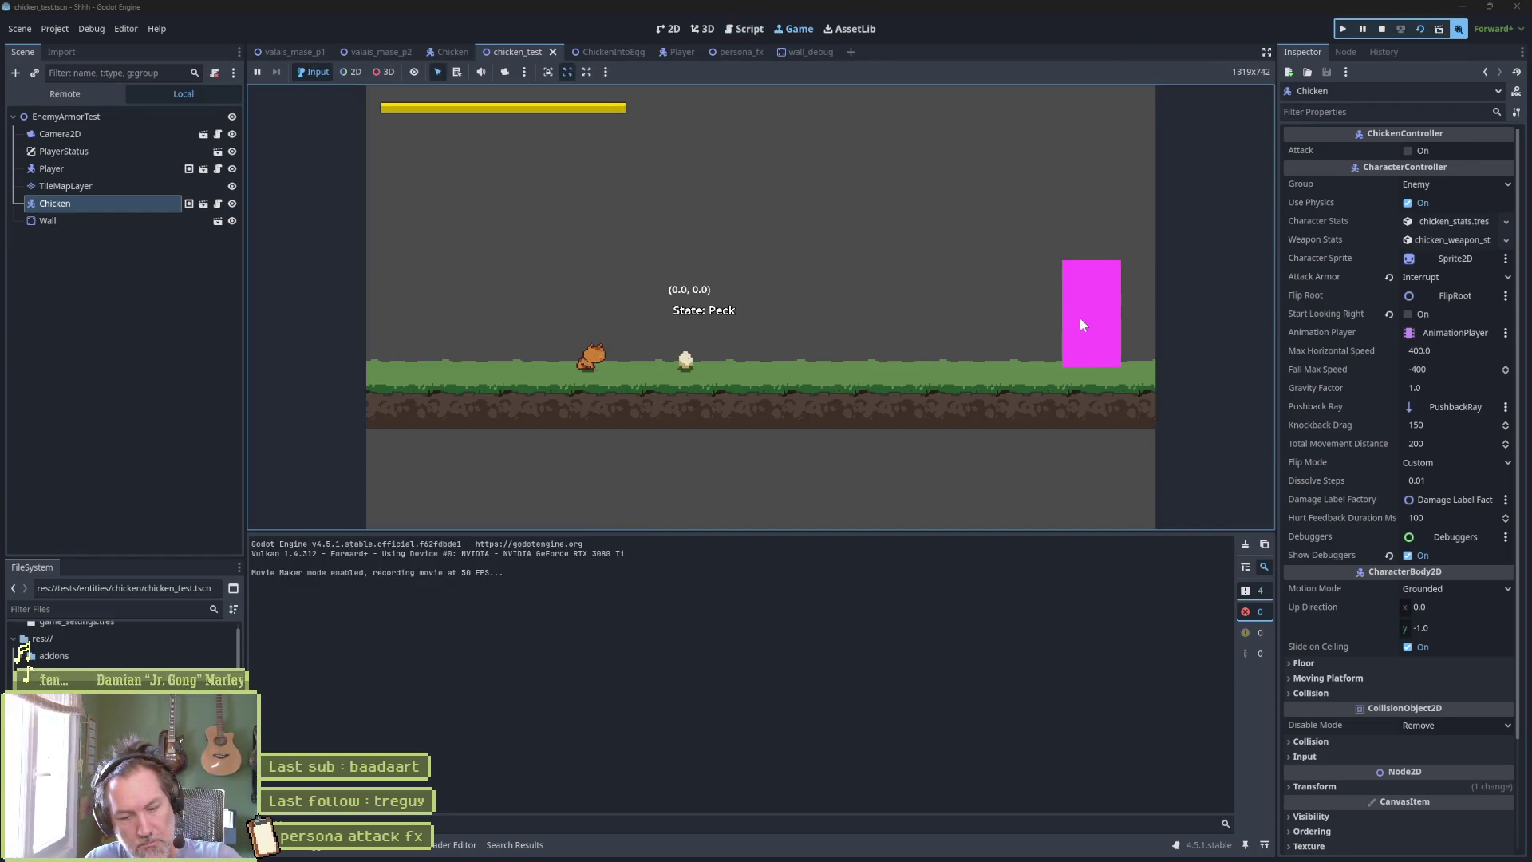
# Raise the Chicken about 120 px above the ground and record another test run.
pyautogui.press('F8')
pyautogui.click(667, 29)
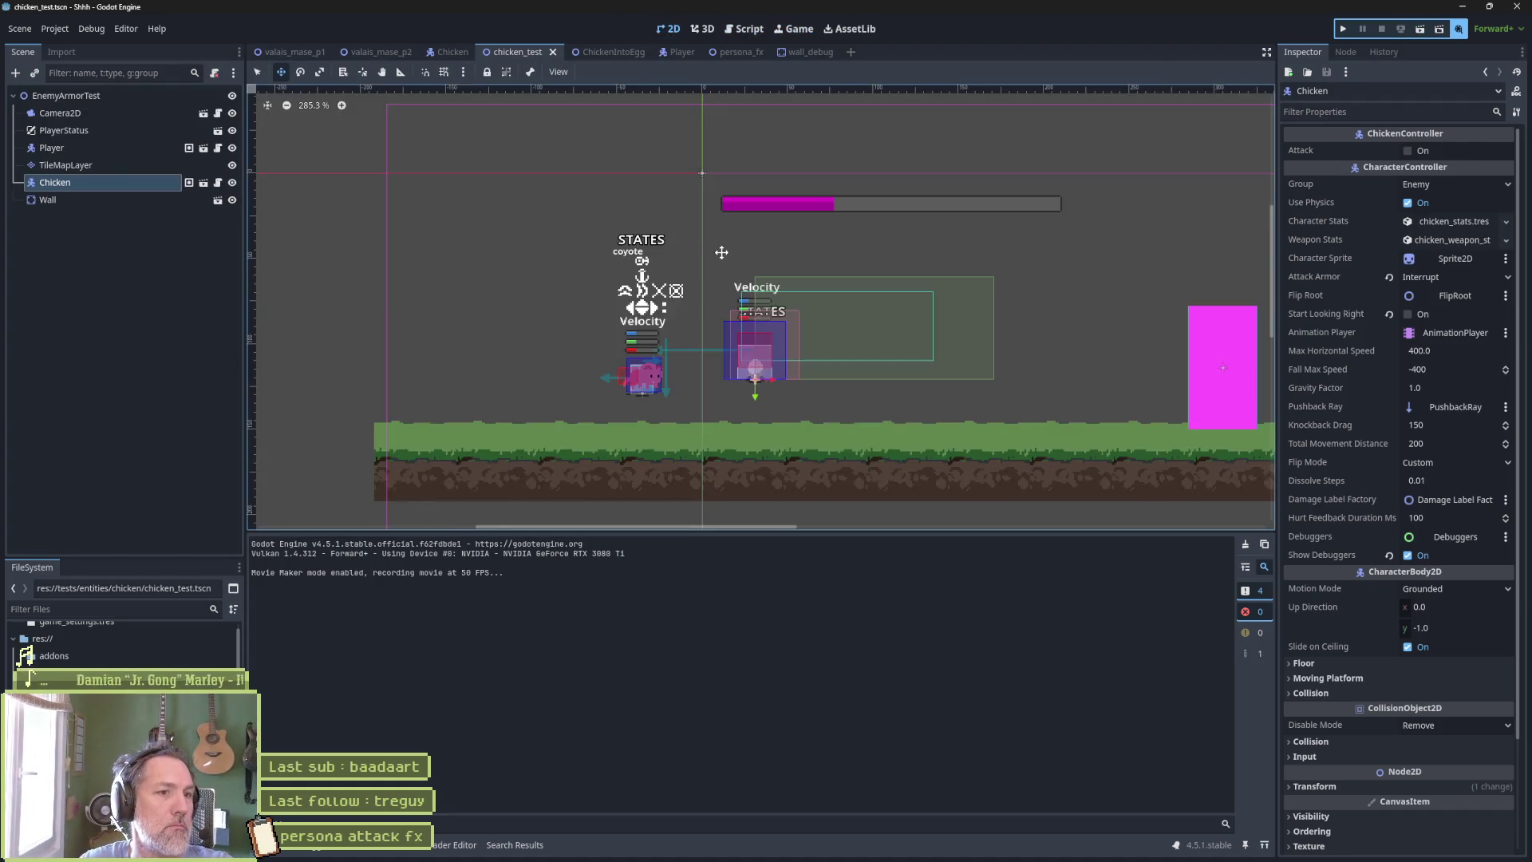
pyautogui.moveTo(749, 374)
pyautogui.mouseDown()
pyautogui.moveTo(758, 272)
pyautogui.moveTo(780, 254)
pyautogui.mouseUp()
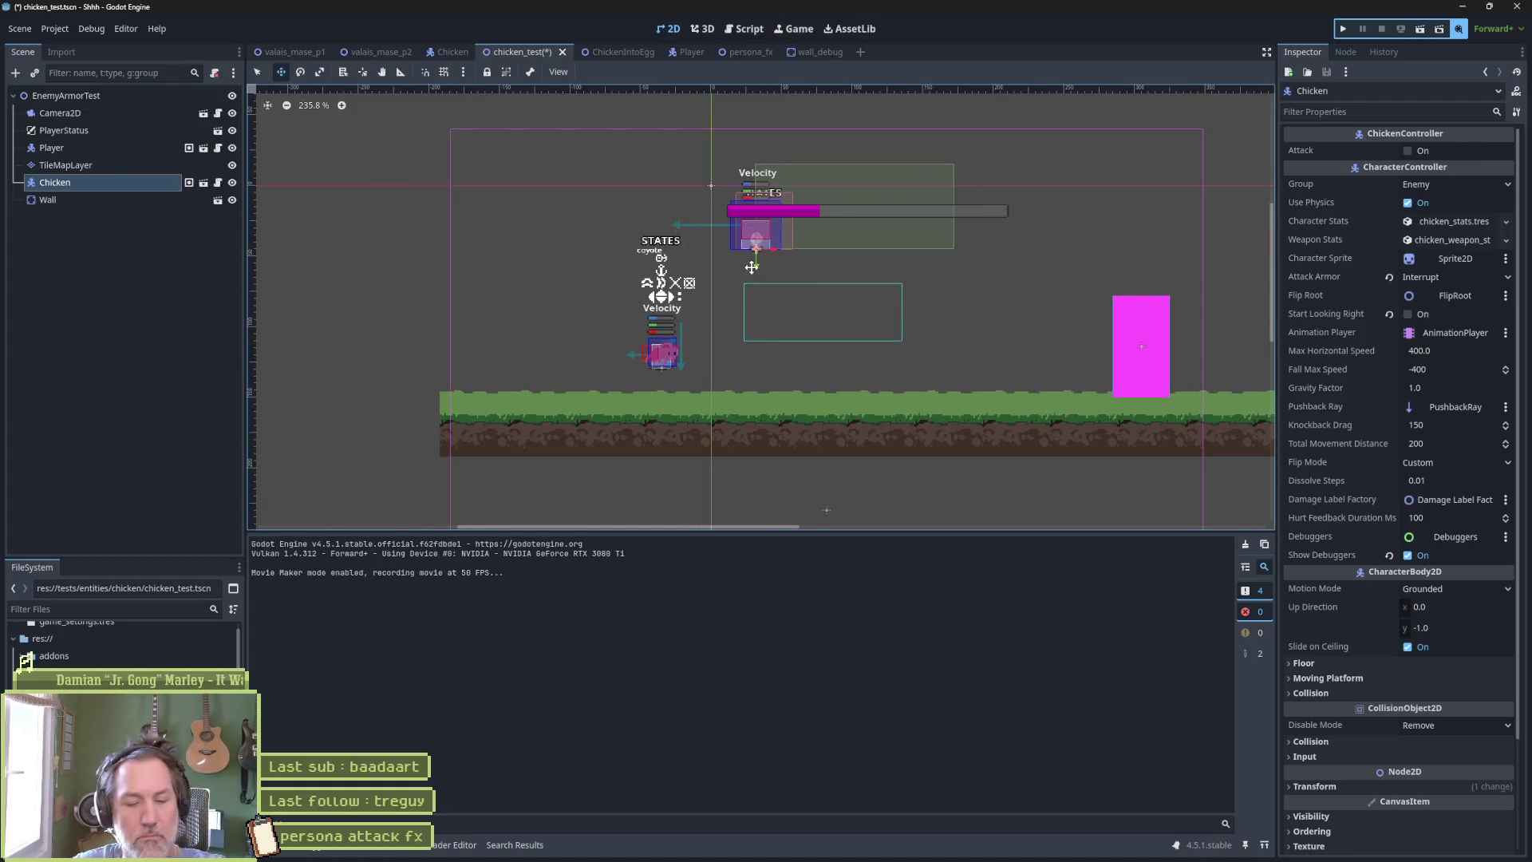
pyautogui.press('F6')
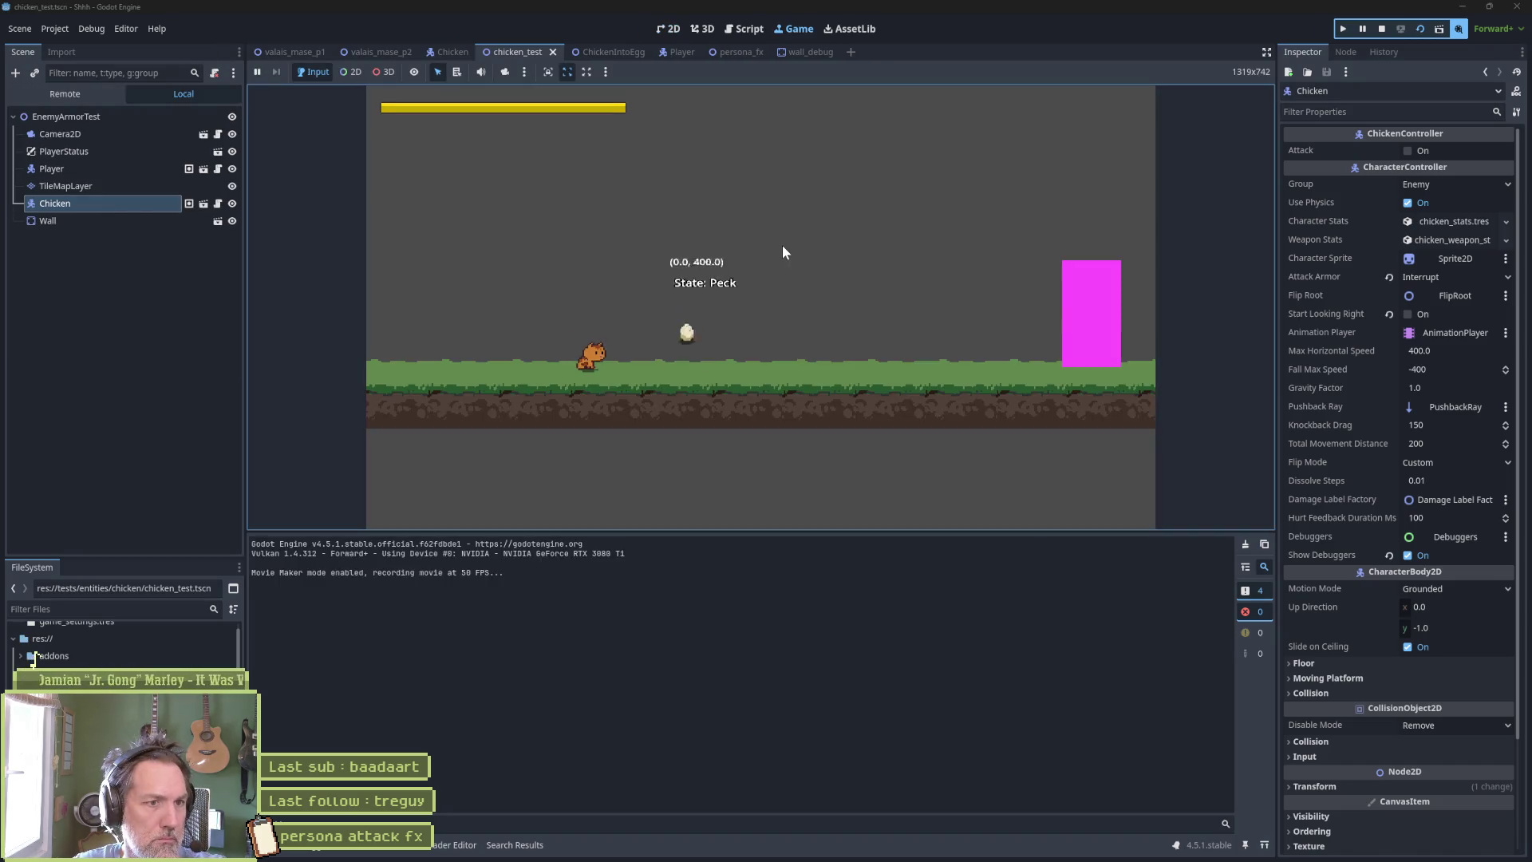
pyautogui.press('F8')
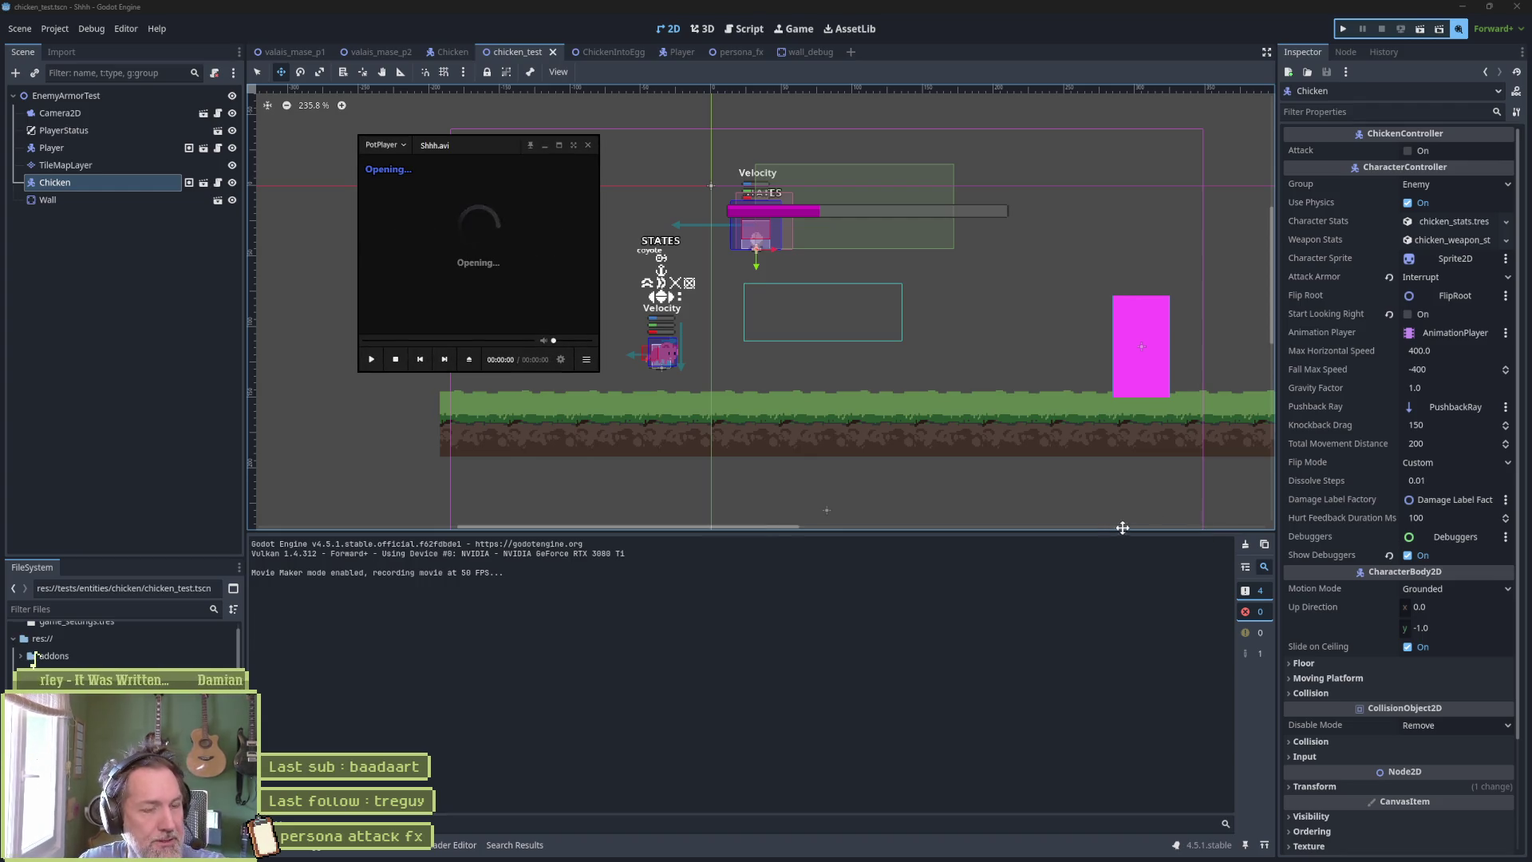
# Frame-step back and forth through Shhh.avi to examine the chicken's fall.
pyautogui.press('d')
pyautogui.press('d')
pyautogui.press('d')
pyautogui.press('d')
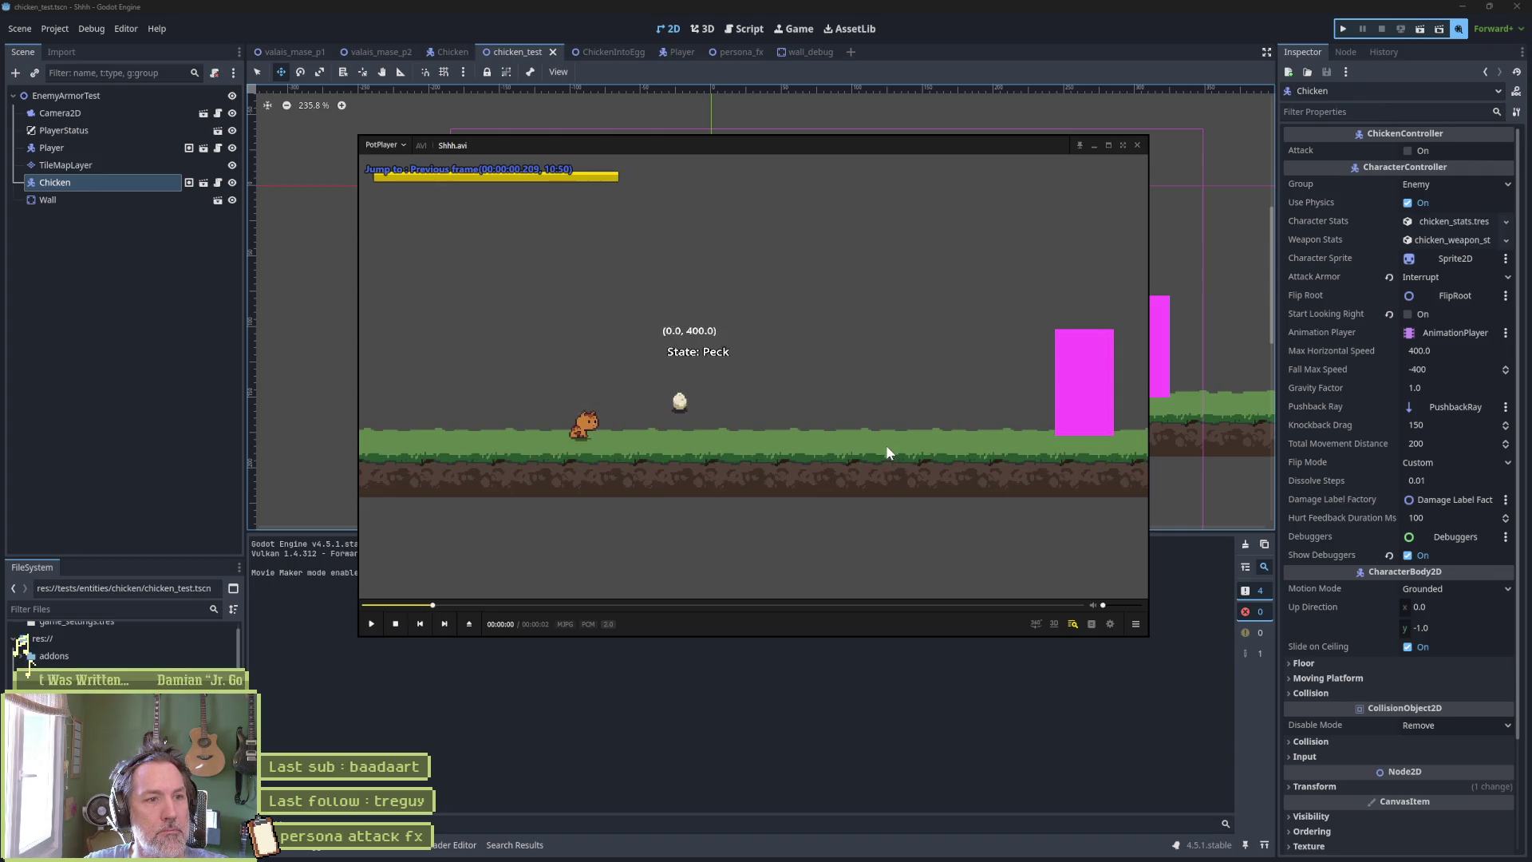
pyautogui.press('d')
pyautogui.press('d')
pyautogui.press('d')
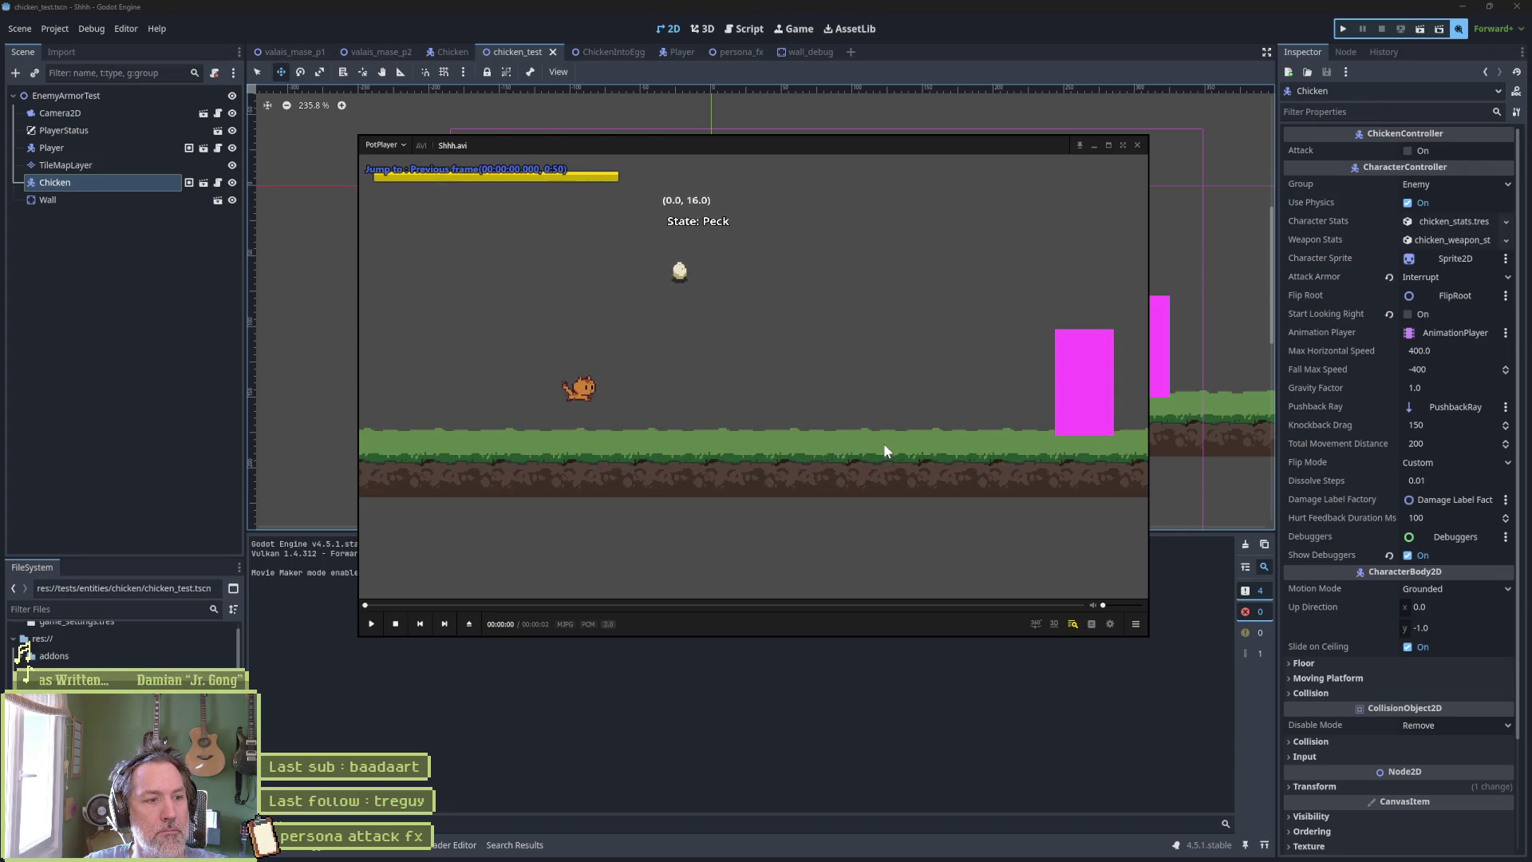
pyautogui.press('f')
pyautogui.press('f')
pyautogui.press('f')
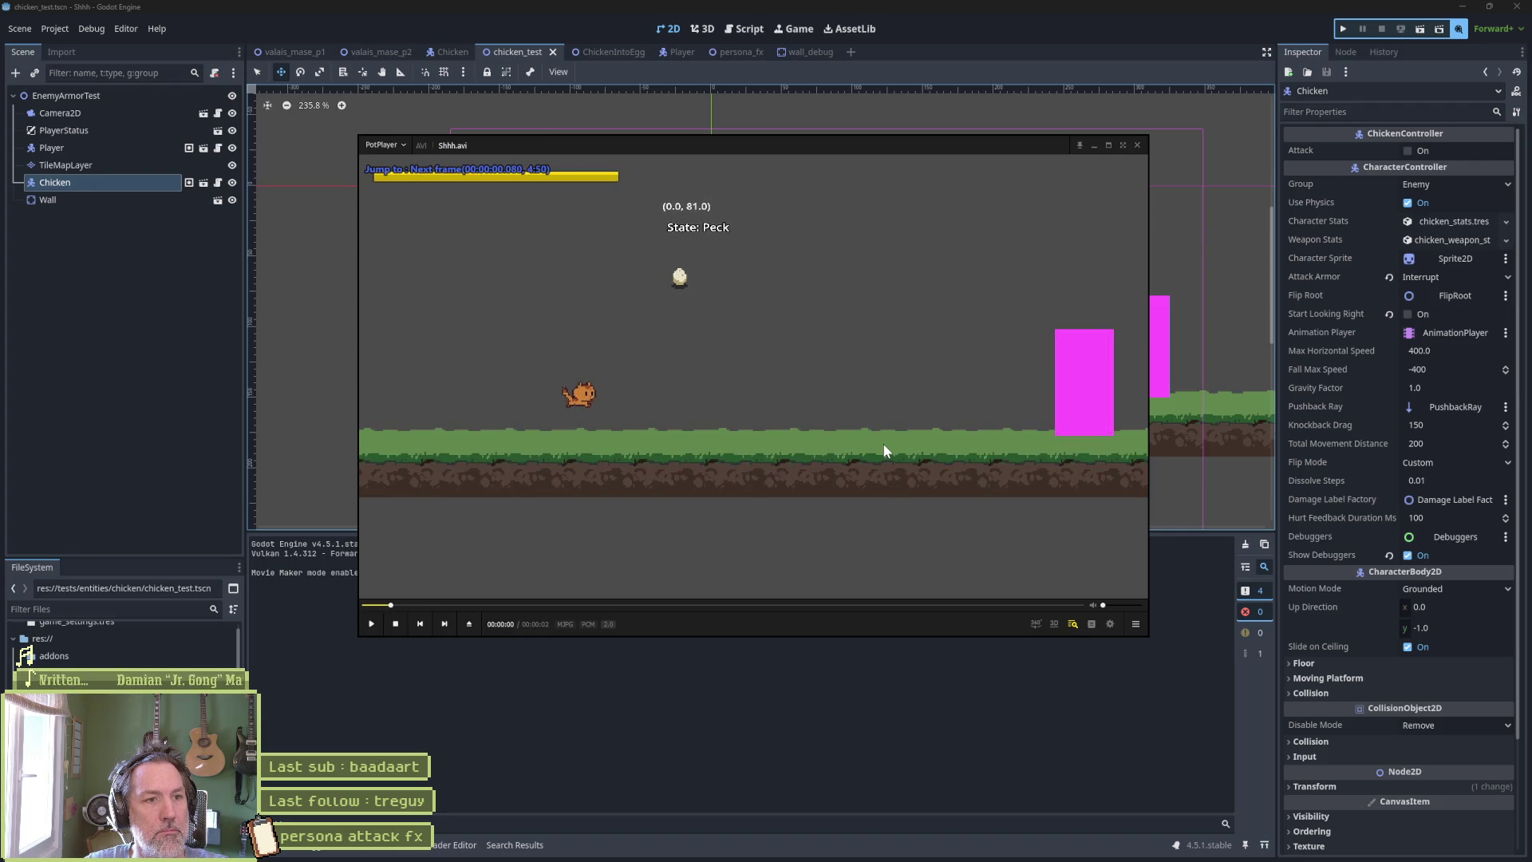
pyautogui.press('f')
pyautogui.press('f')
pyautogui.press('f')
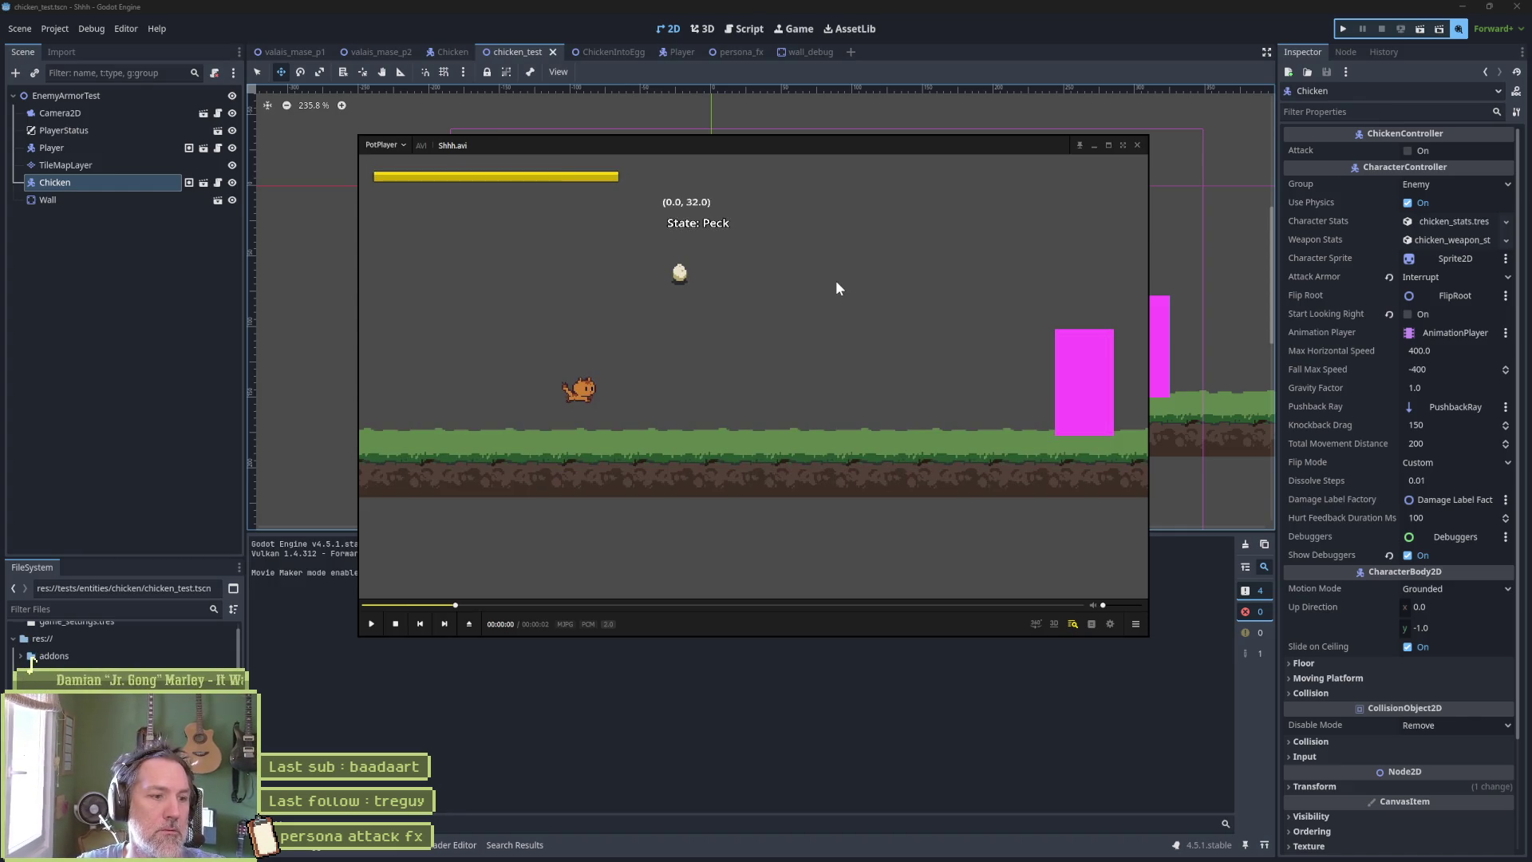
pyautogui.press('f')
pyautogui.press('f')
pyautogui.press('f')
pyautogui.press('f')
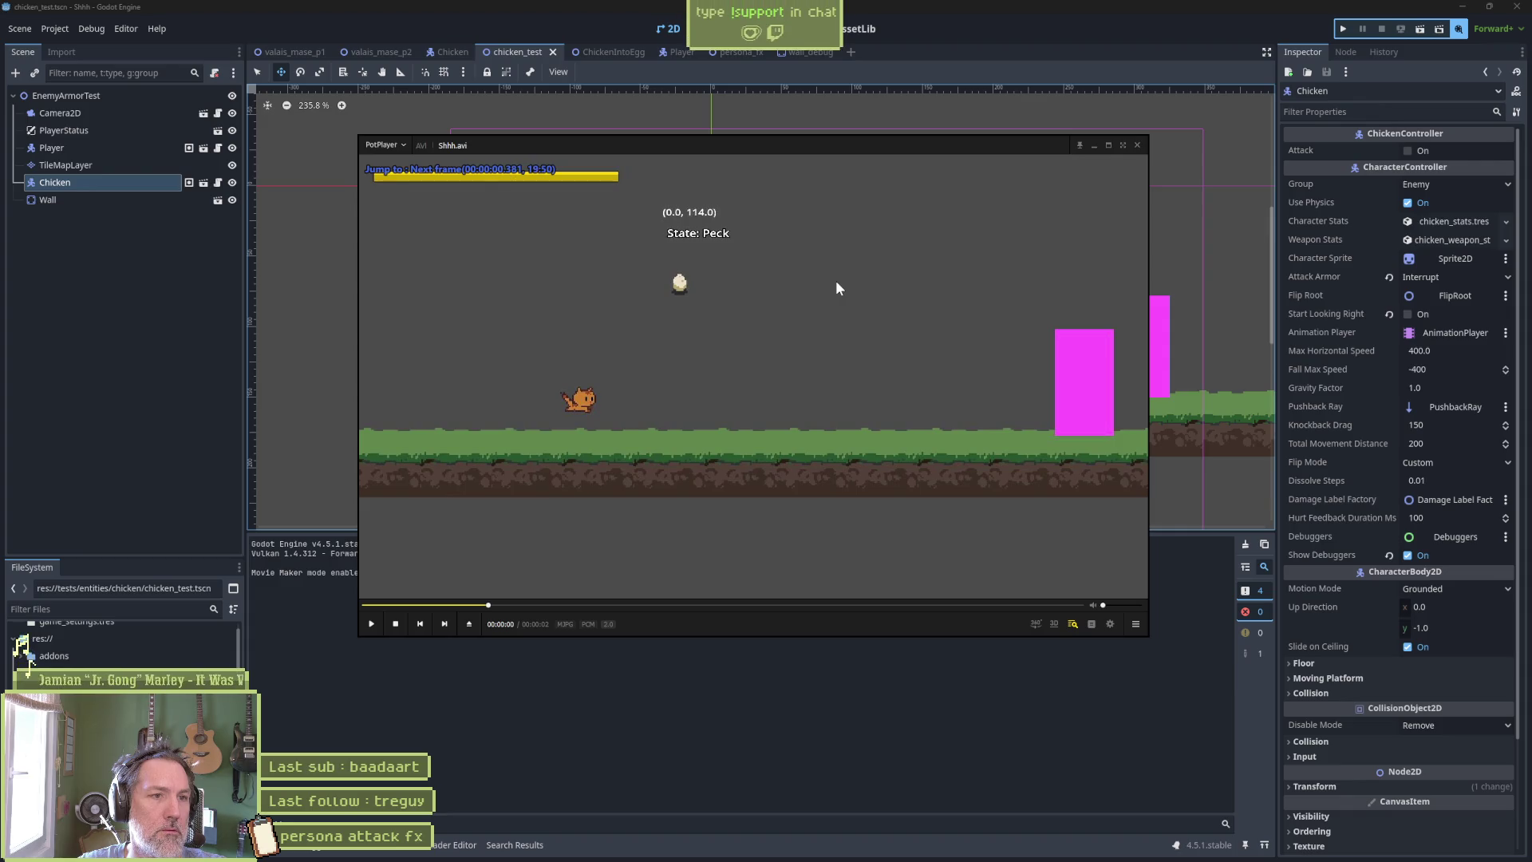
pyautogui.press('f')
pyautogui.press('f')
pyautogui.press('f')
pyautogui.press('d')
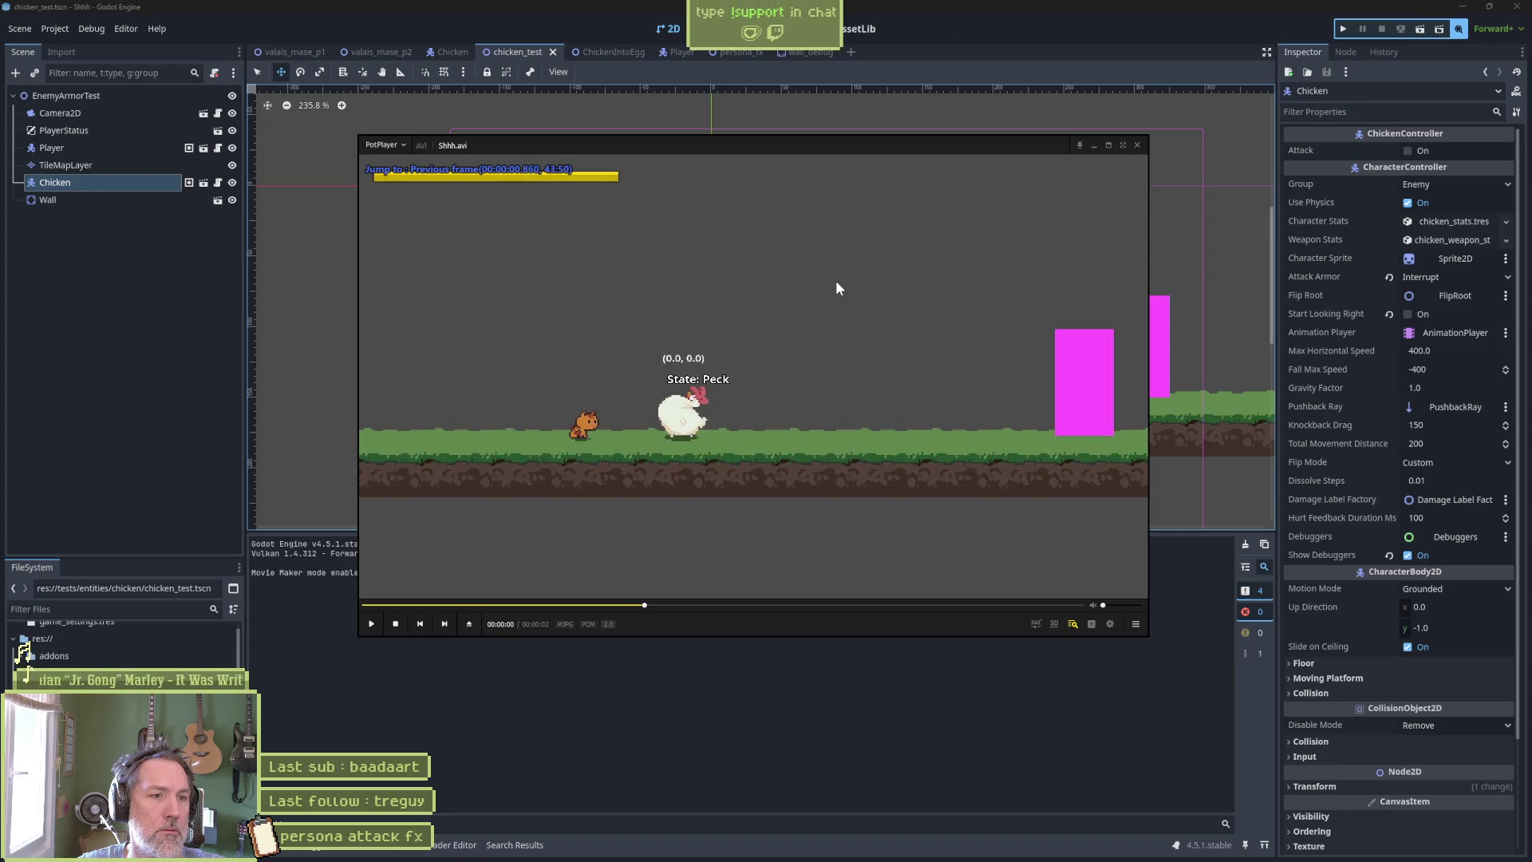
pyautogui.press('d')
pyautogui.press('d')
pyautogui.press('d')
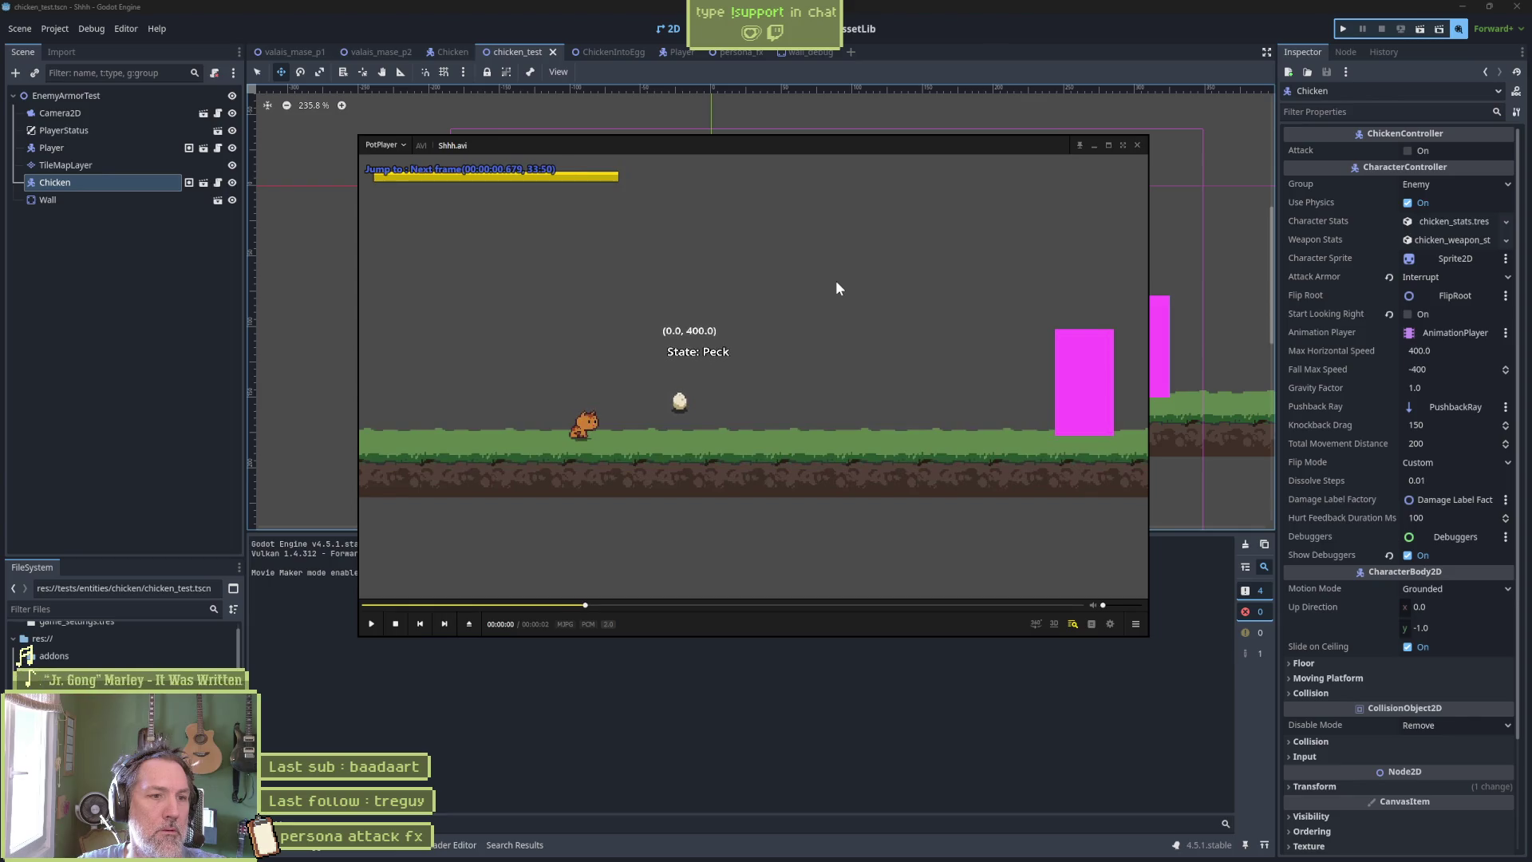
pyautogui.press('f')
pyautogui.press('f')
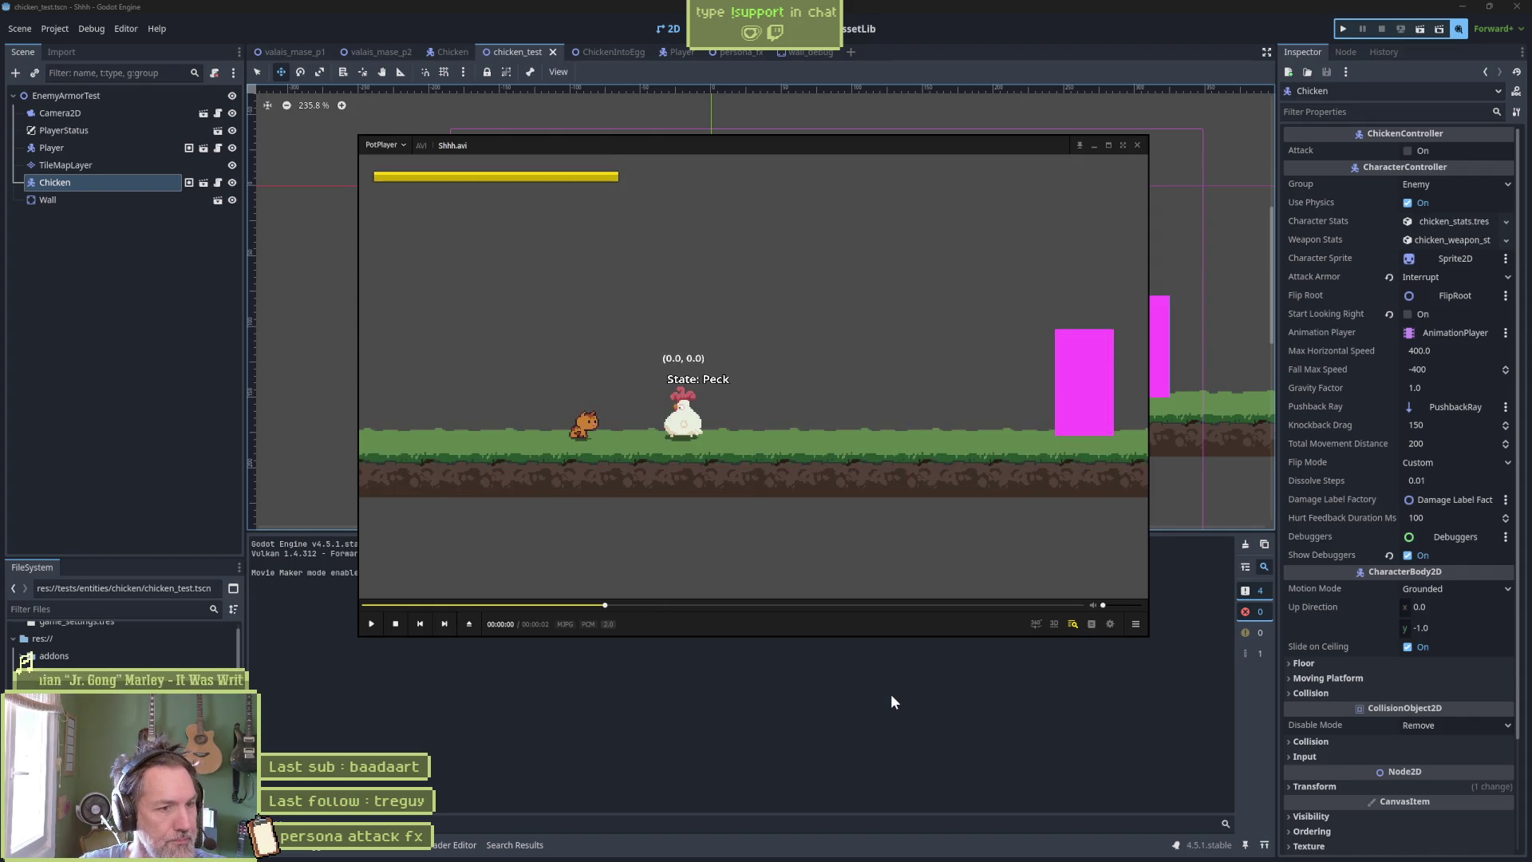
# Re-examine the egg's fall frame by frame, then close PotPlayer and rerun chicken_test.
pyautogui.press('d')
pyautogui.press('d')
pyautogui.press('d')
pyautogui.press('f')
pyautogui.press('f')
pyautogui.press('f')
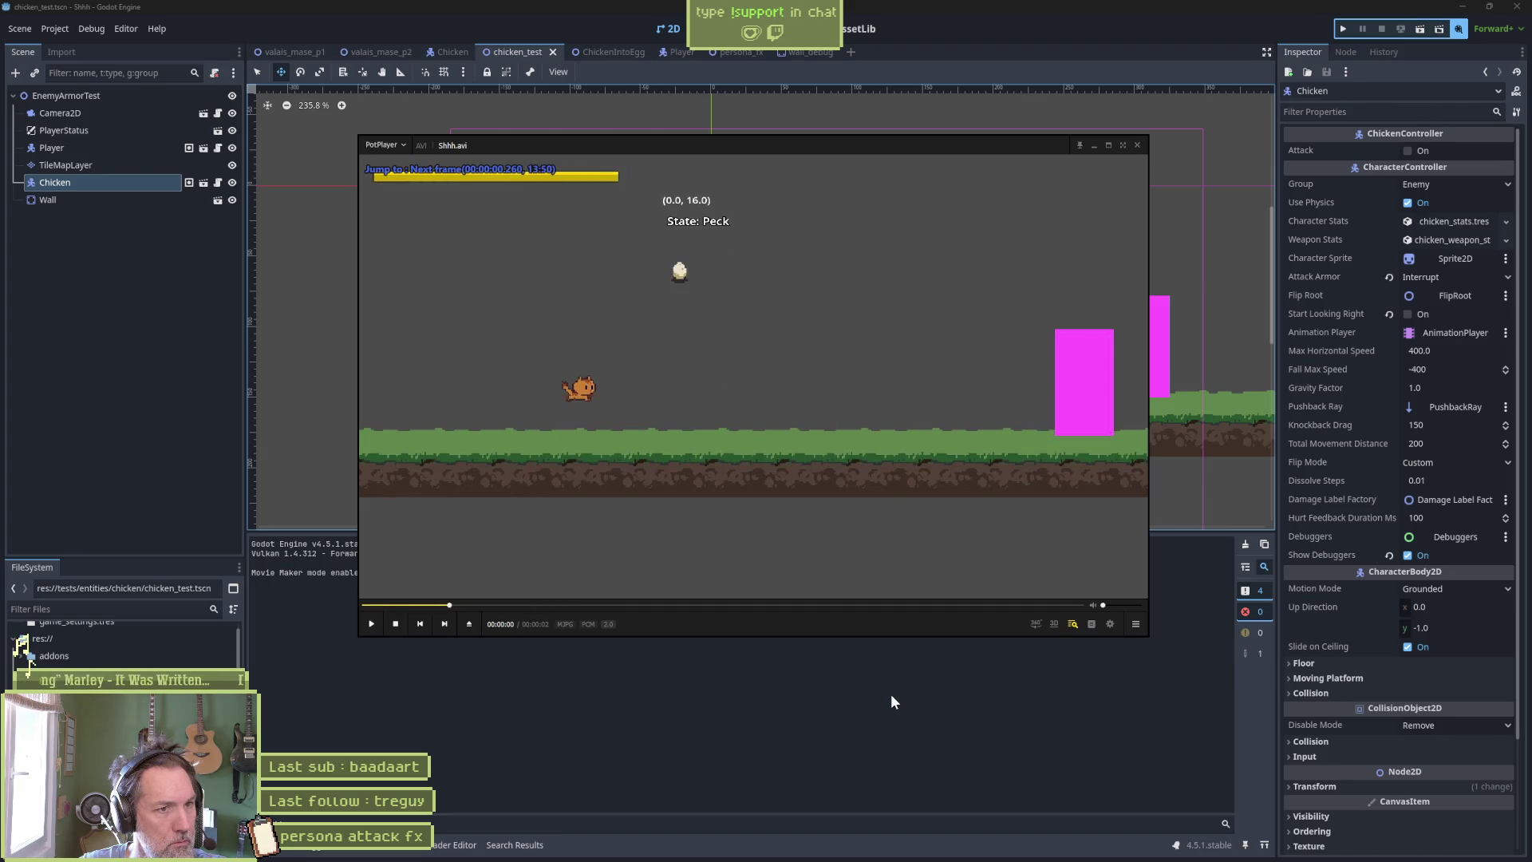
pyautogui.press('d')
pyautogui.press('d')
pyautogui.press('d')
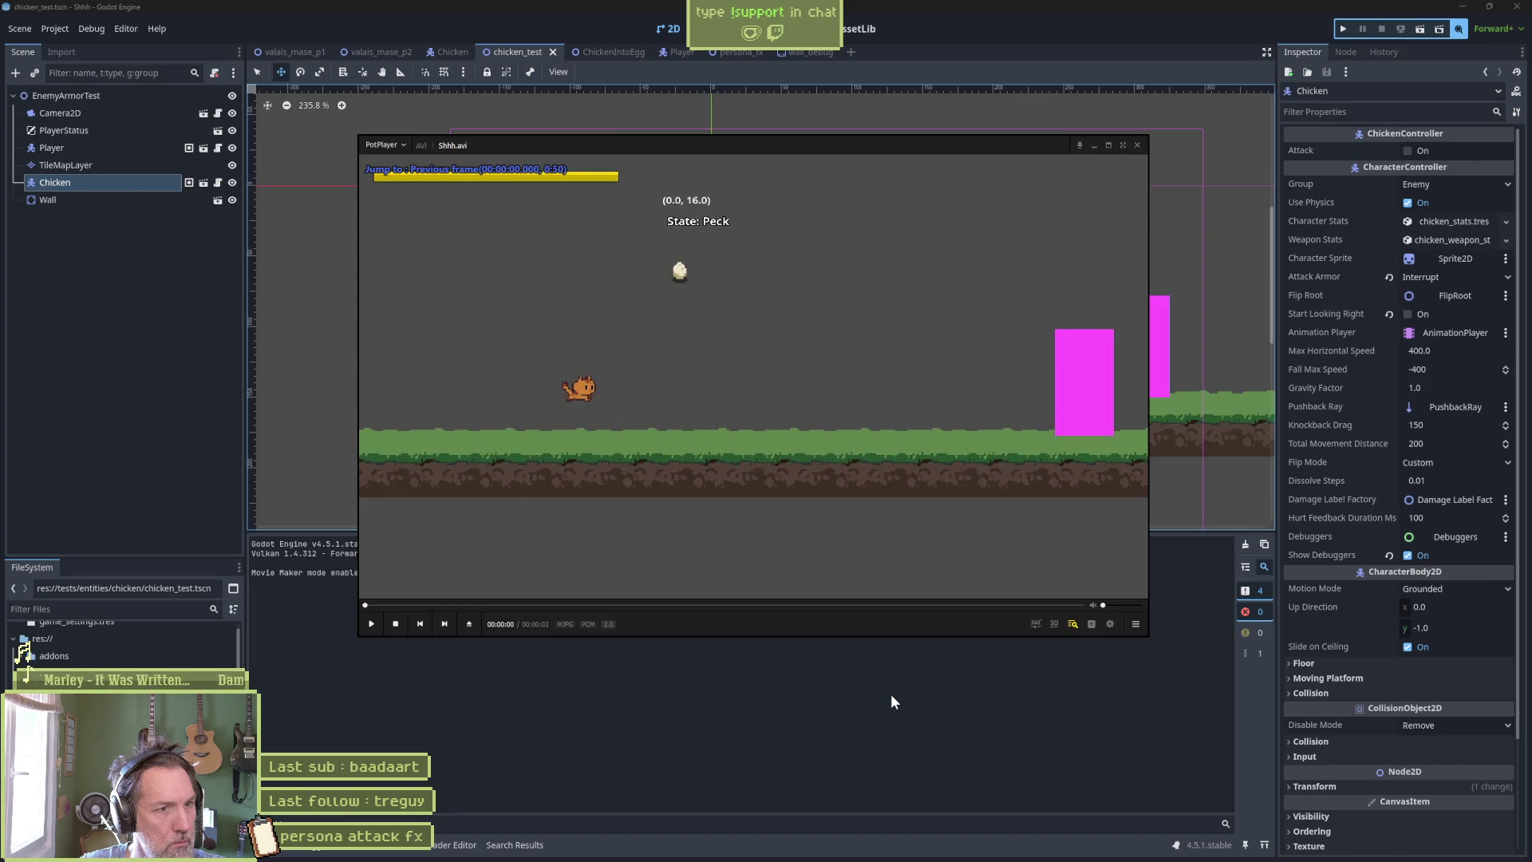
pyautogui.press('f')
pyautogui.press('f')
pyautogui.press('f')
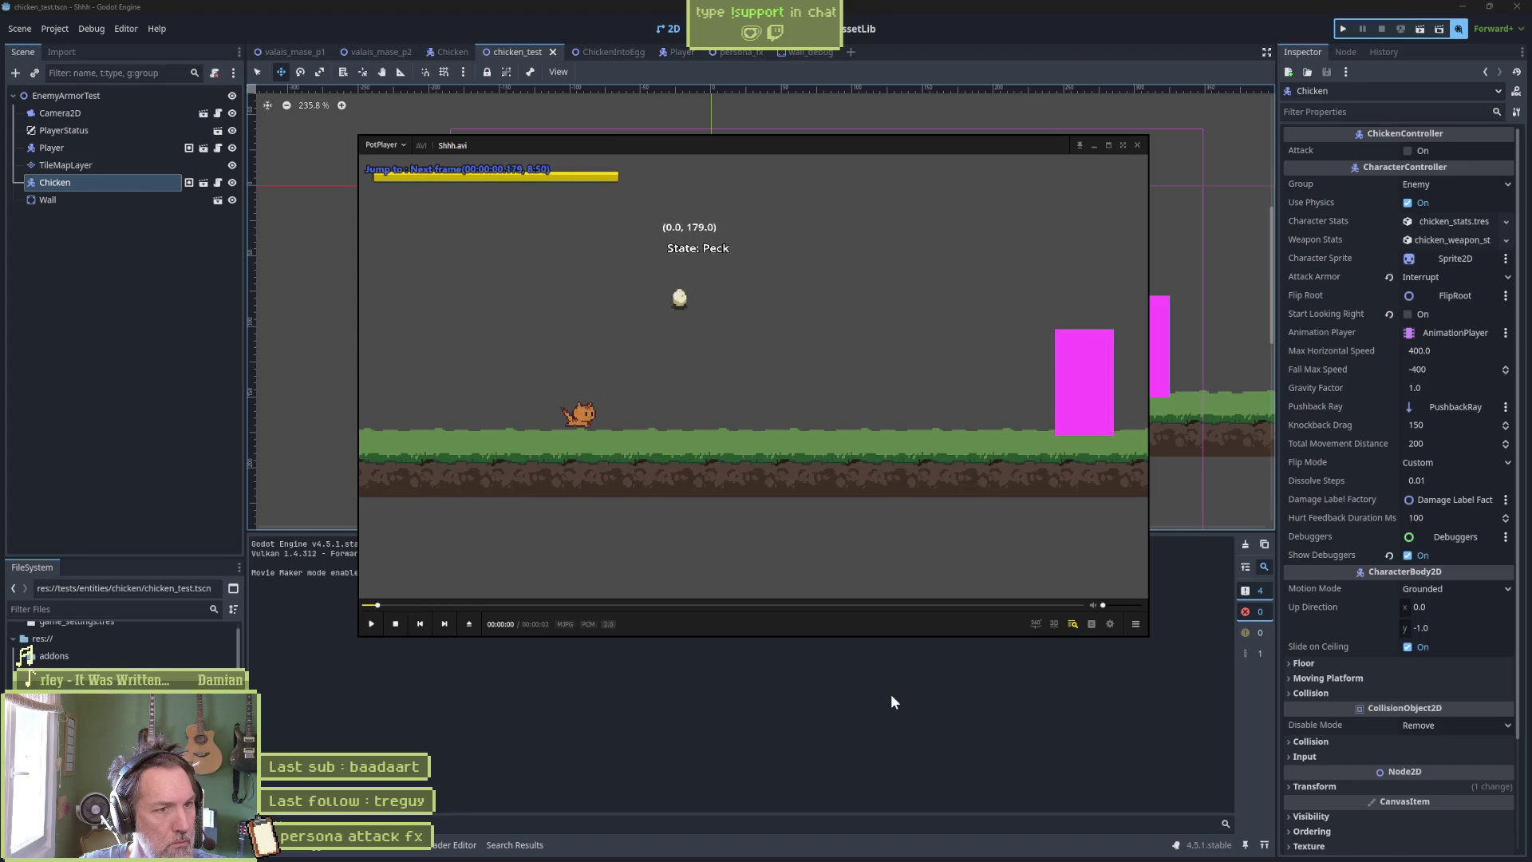
pyautogui.press('f')
pyautogui.press('f')
pyautogui.press('f')
pyautogui.hotkey('alt', 'F4')
pyautogui.press('F6')
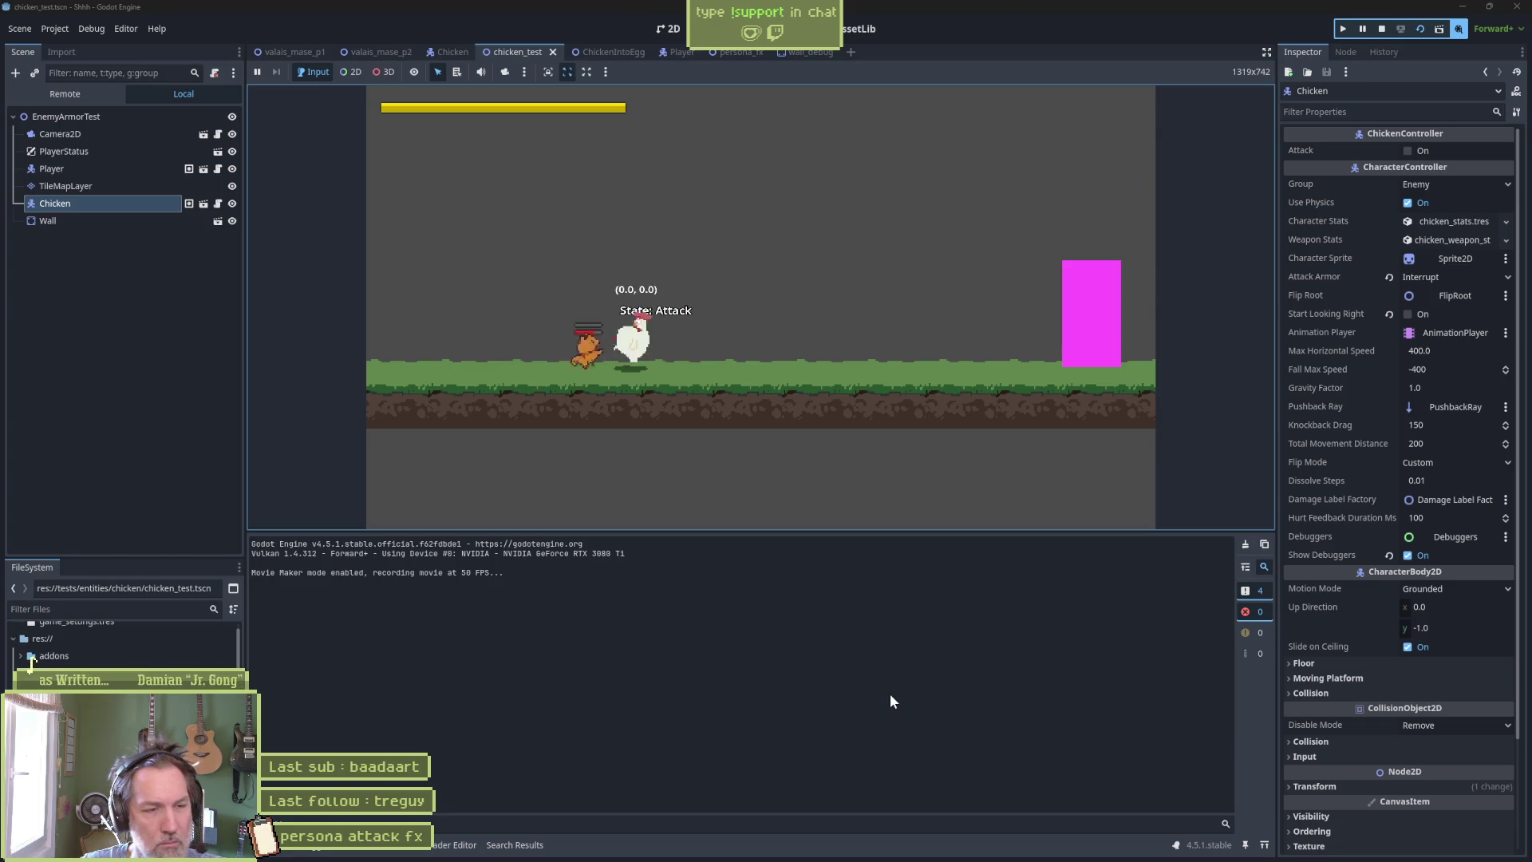
# Stop the game, close the old PotPlayer window, and record a fresh chicken_test run.
pyautogui.press('F6')
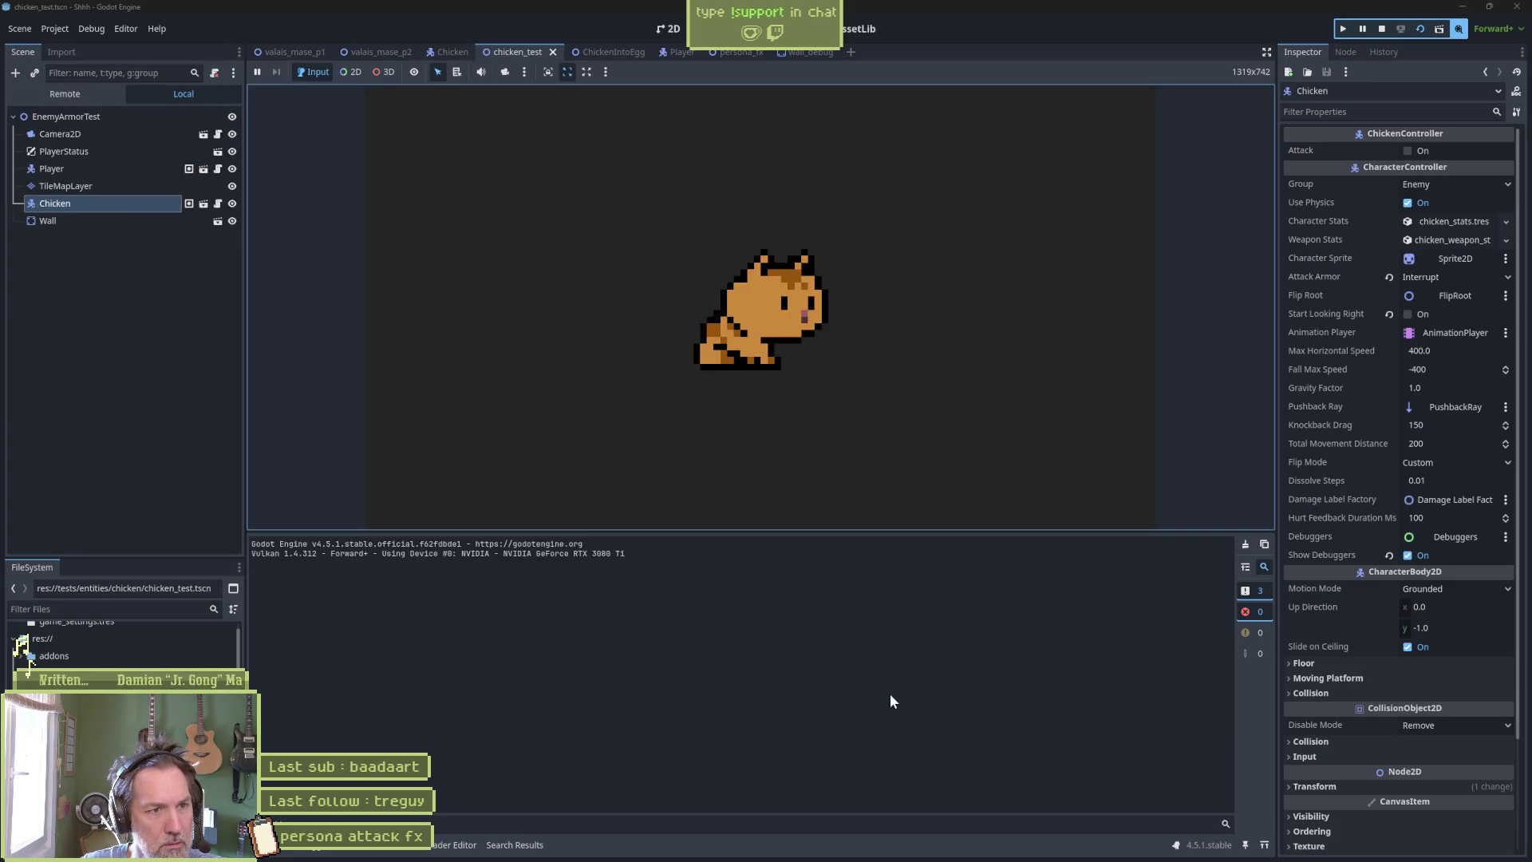
pyautogui.press('F8')
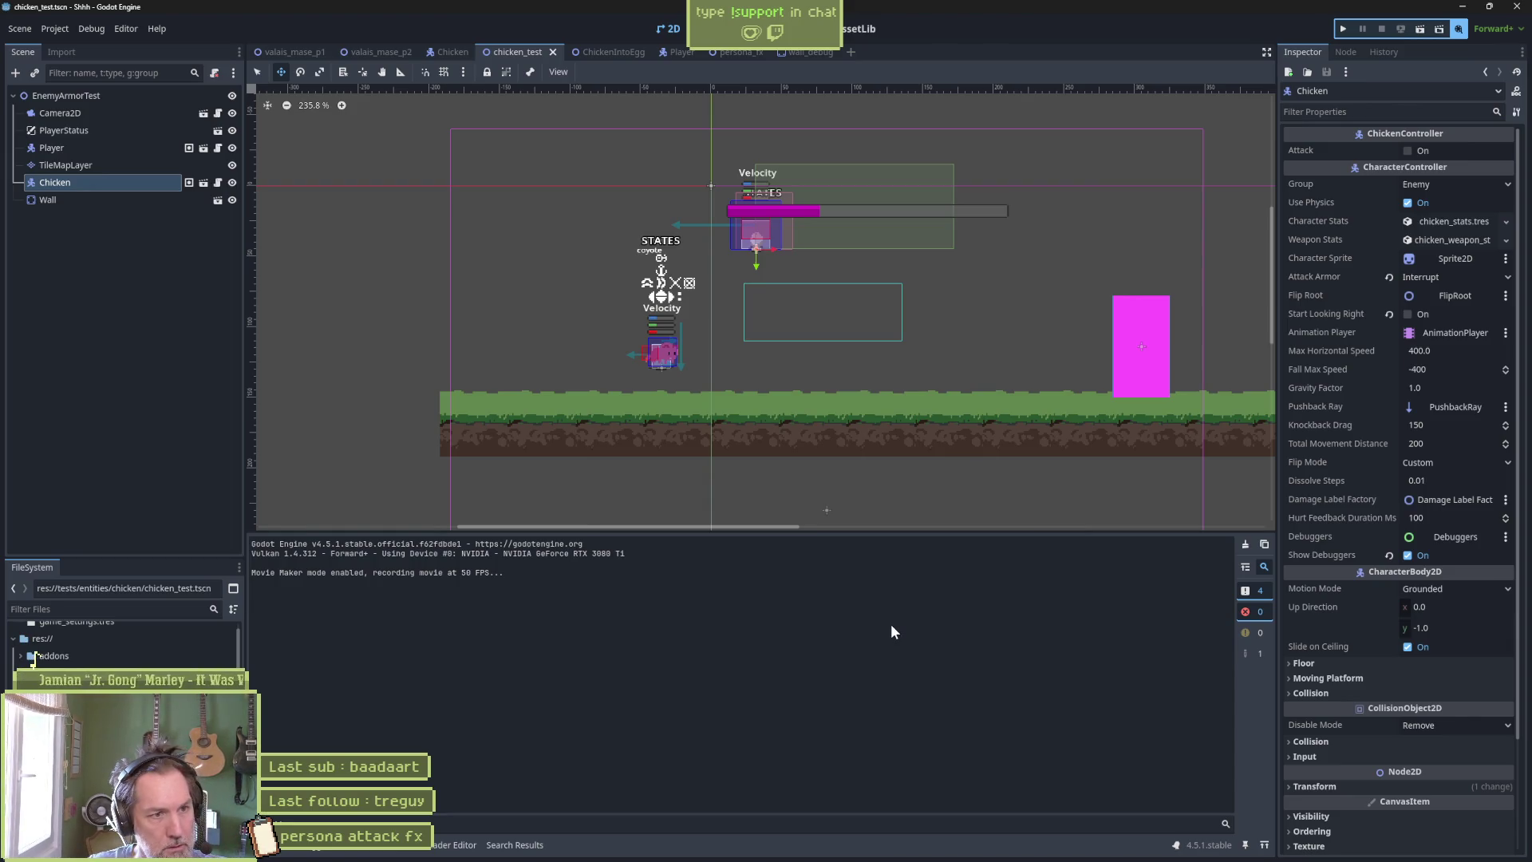
pyautogui.rightClick(1043, 847)
pyautogui.click(1057, 816)
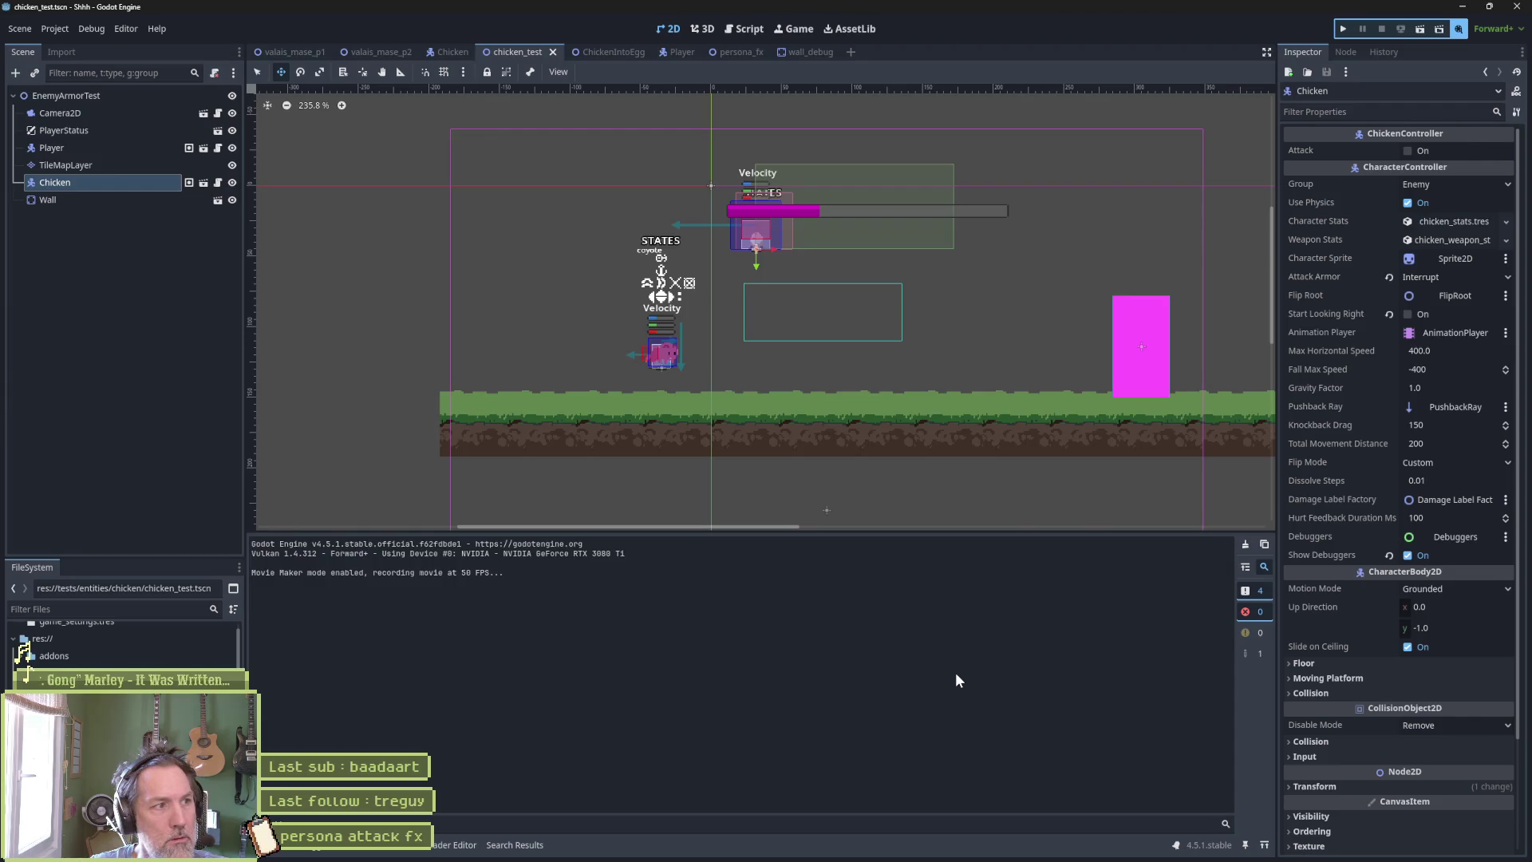
pyautogui.press('F6')
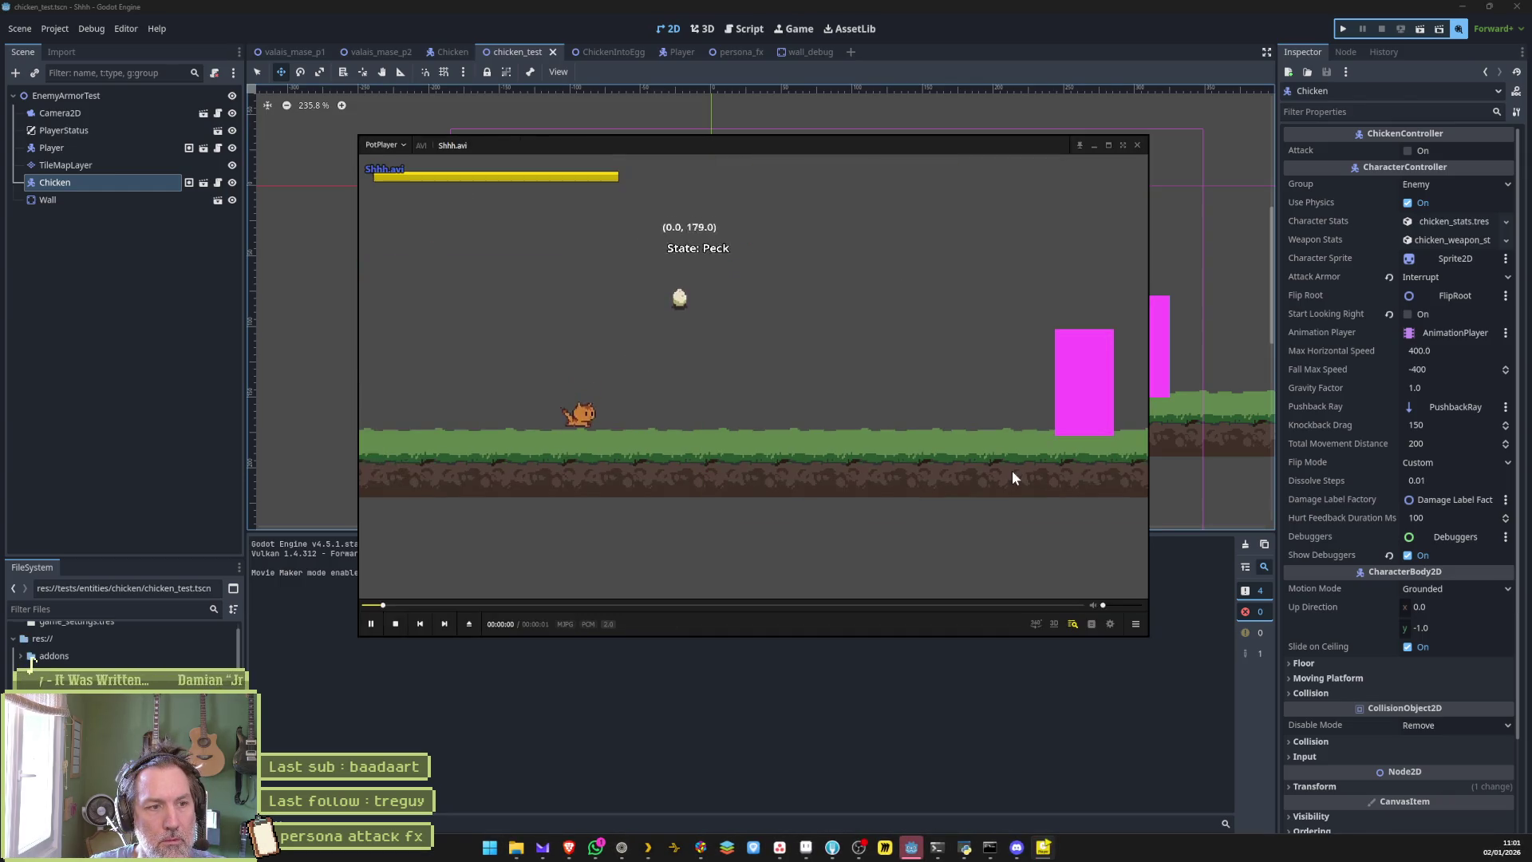
# Scrub Shhh.avi back to the mid-air egg, rewind to 0%, and close PotPlayer.
pyautogui.moveTo(614, 606)
pyautogui.mouseDown()
pyautogui.moveTo(427, 618)
pyautogui.moveTo(975, 607)
pyautogui.moveTo(373, 594)
pyautogui.moveTo(1043, 604)
pyautogui.mouseUp()
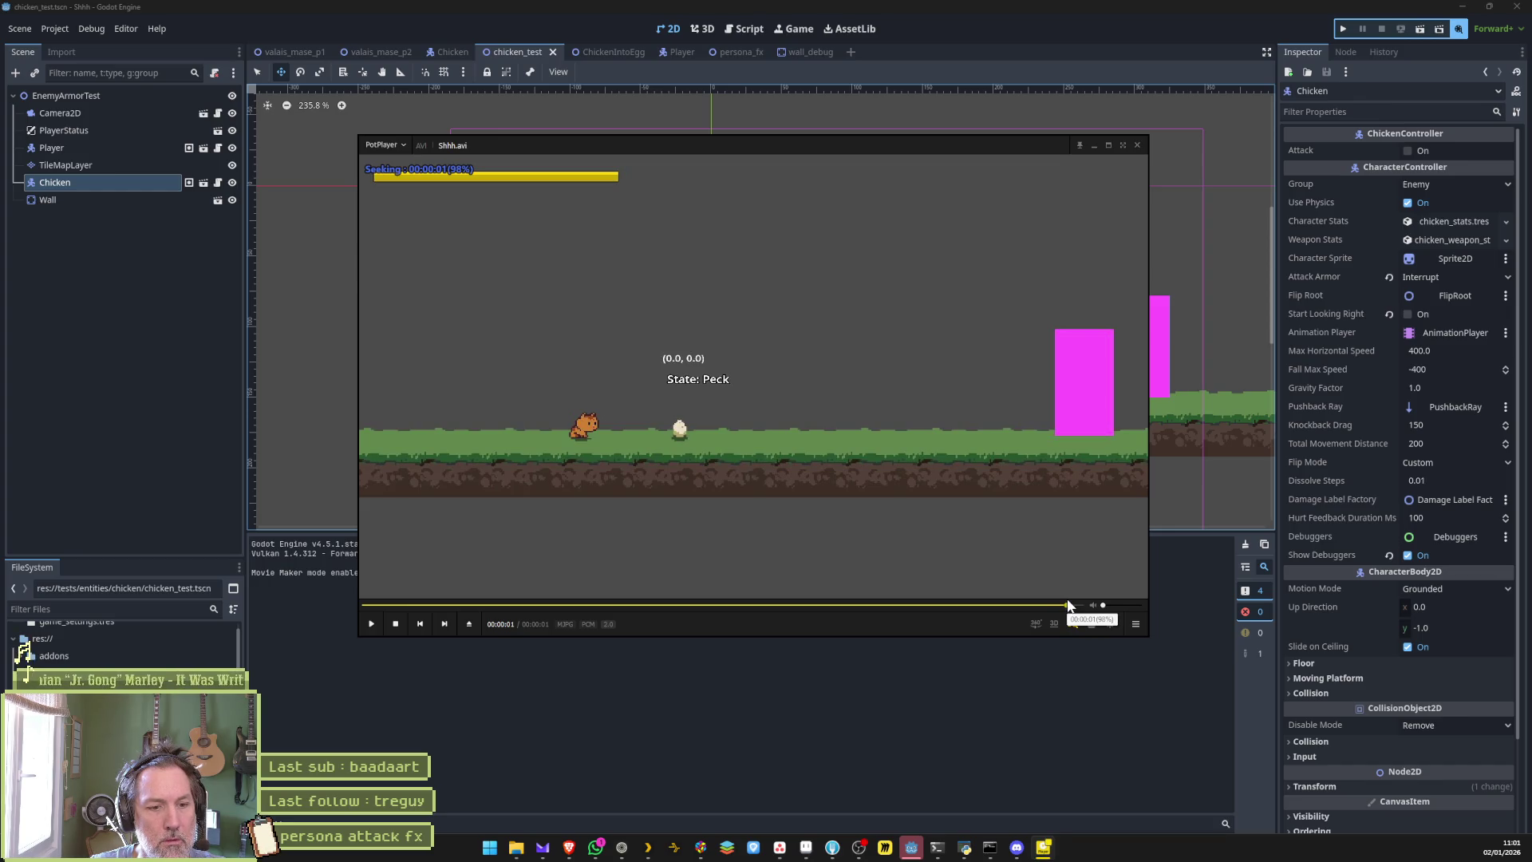
pyautogui.moveTo(1069, 606); pyautogui.dragTo(337, 611)
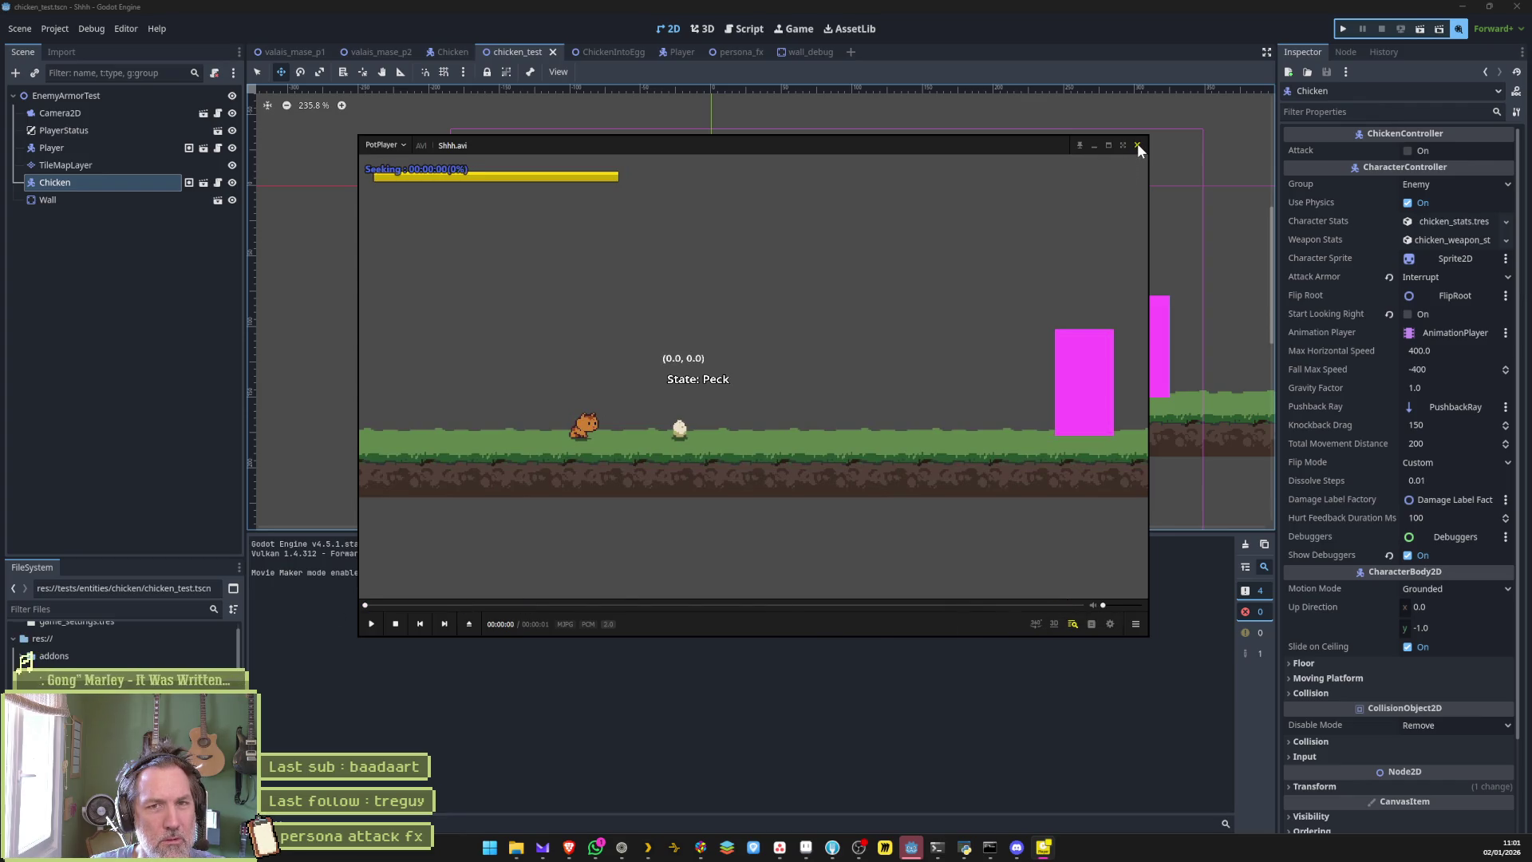
pyautogui.click(1137, 146)
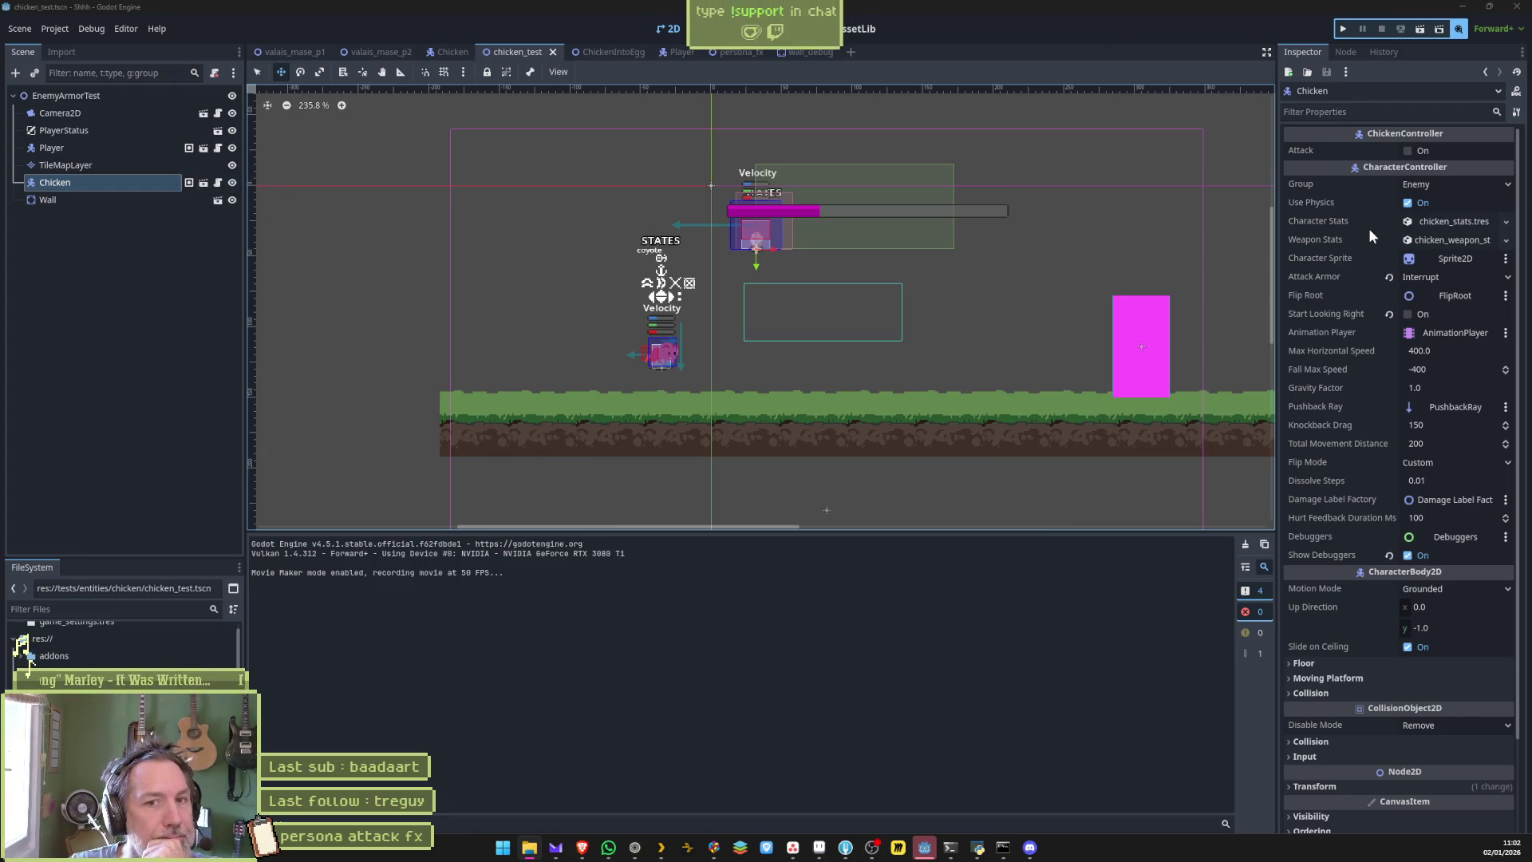
# Disable Use Physics on the Chicken, then run and stop the scene to record a test.
pyautogui.click(1409, 203)
pyautogui.press('F6')
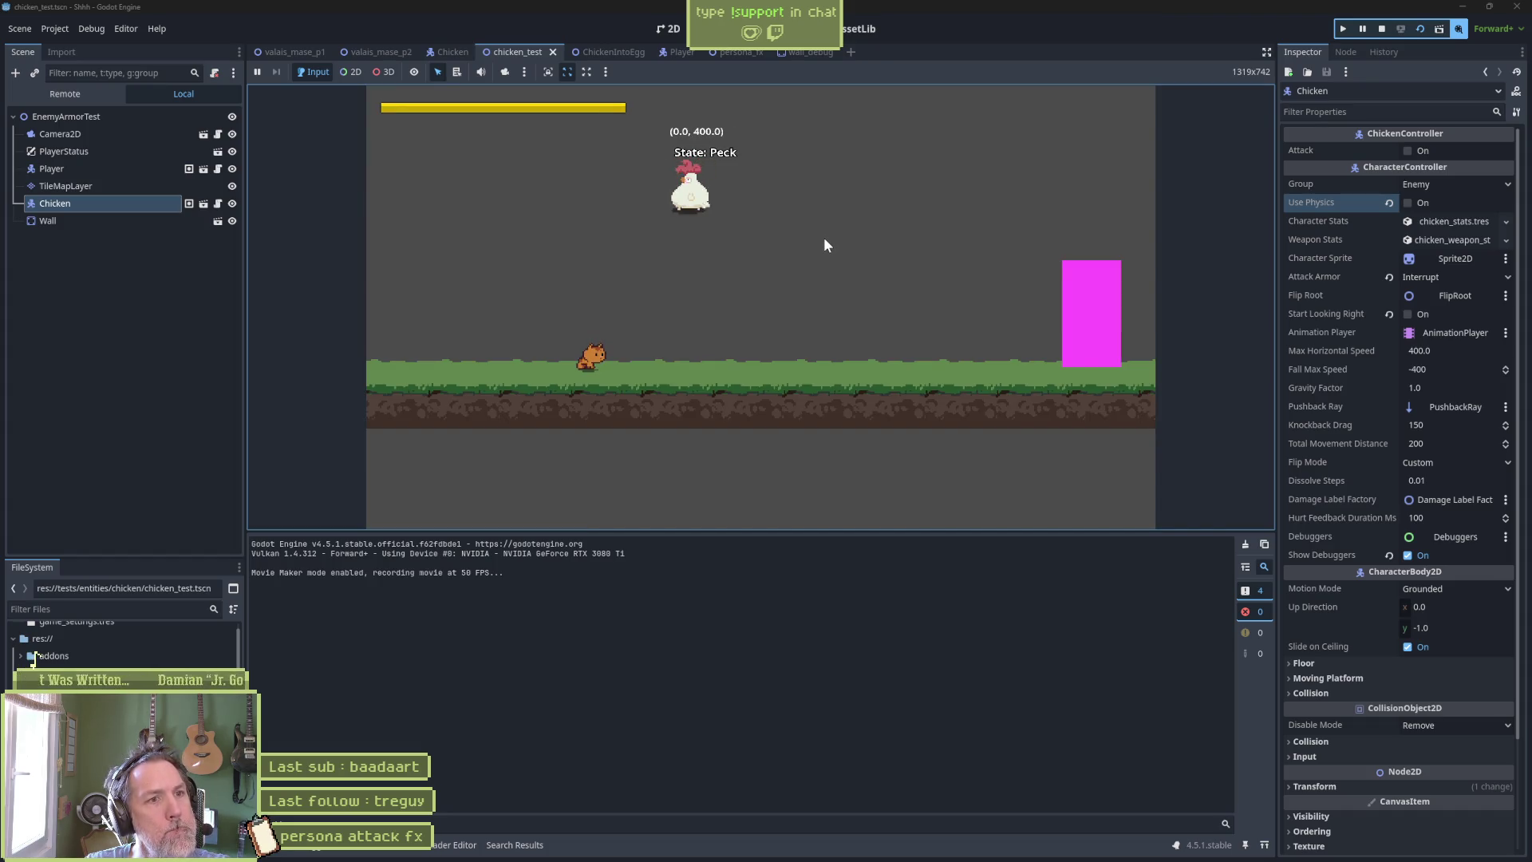
pyautogui.press('F8')
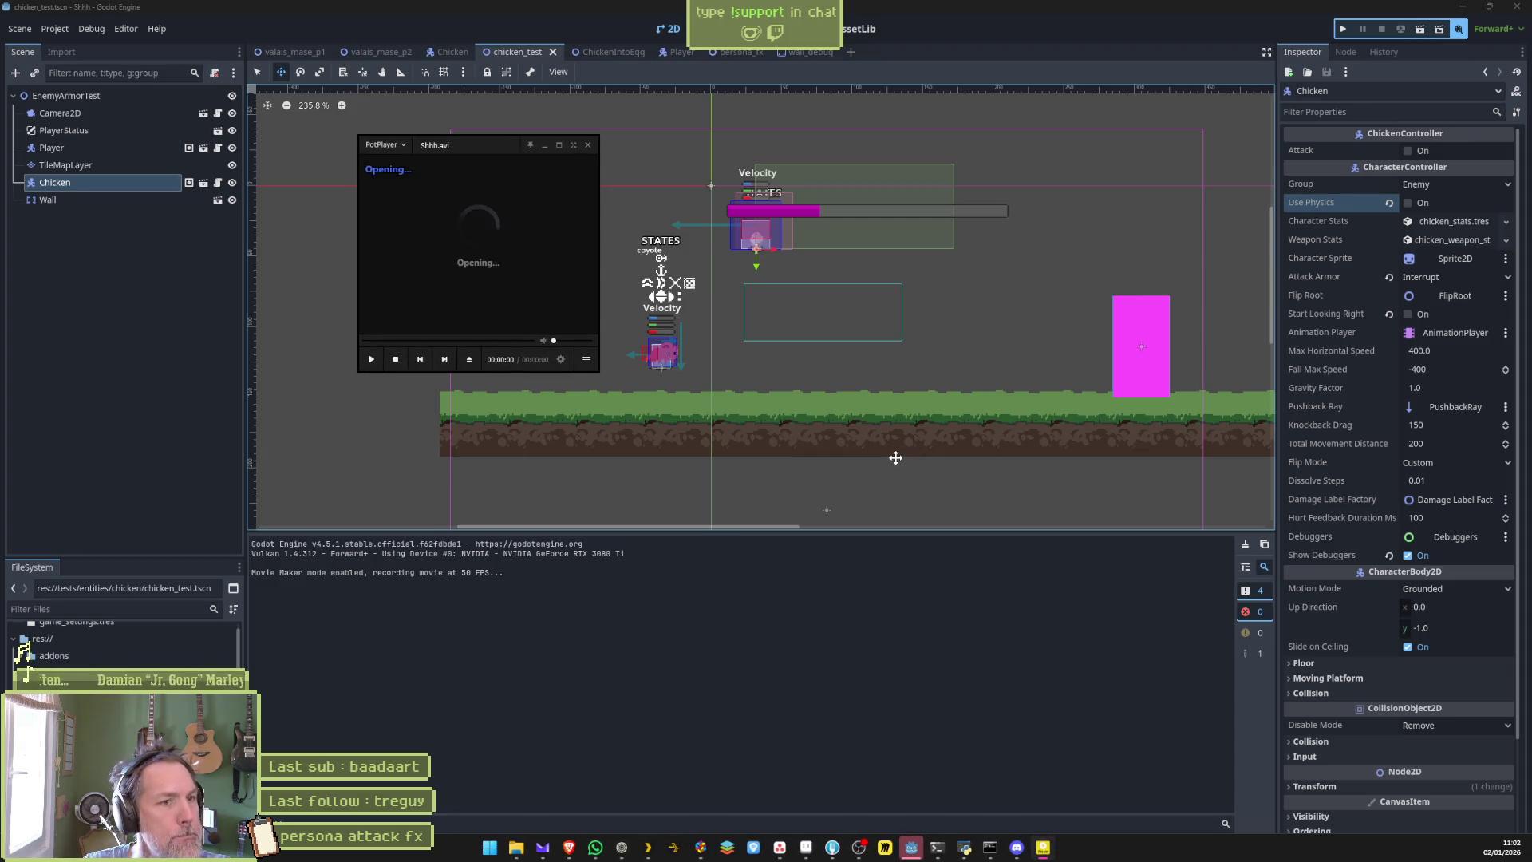
# Pause the physics-off recording, rewind near the start to watch the egg fall, then close PotPlayer.
pyautogui.click(825, 479)
pyautogui.moveTo(426, 600)
pyautogui.mouseDown()
pyautogui.moveTo(328, 611)
pyautogui.moveTo(409, 622)
pyautogui.moveTo(344, 621)
pyautogui.moveTo(623, 605)
pyautogui.moveTo(728, 622)
pyautogui.moveTo(953, 605)
pyautogui.moveTo(338, 603)
pyautogui.moveTo(411, 612)
pyautogui.mouseUp()
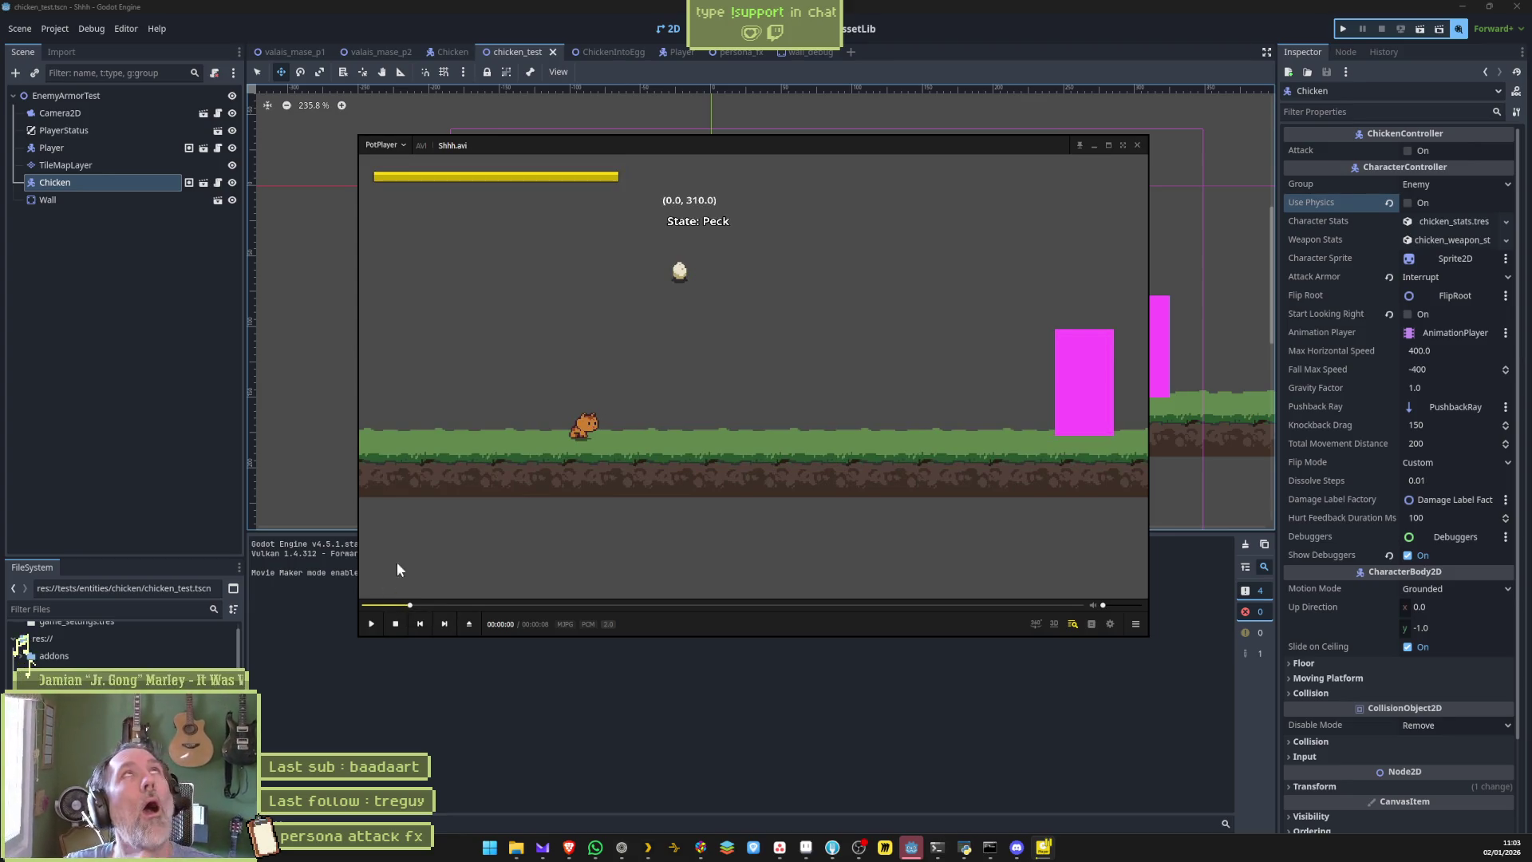
pyautogui.click(1138, 146)
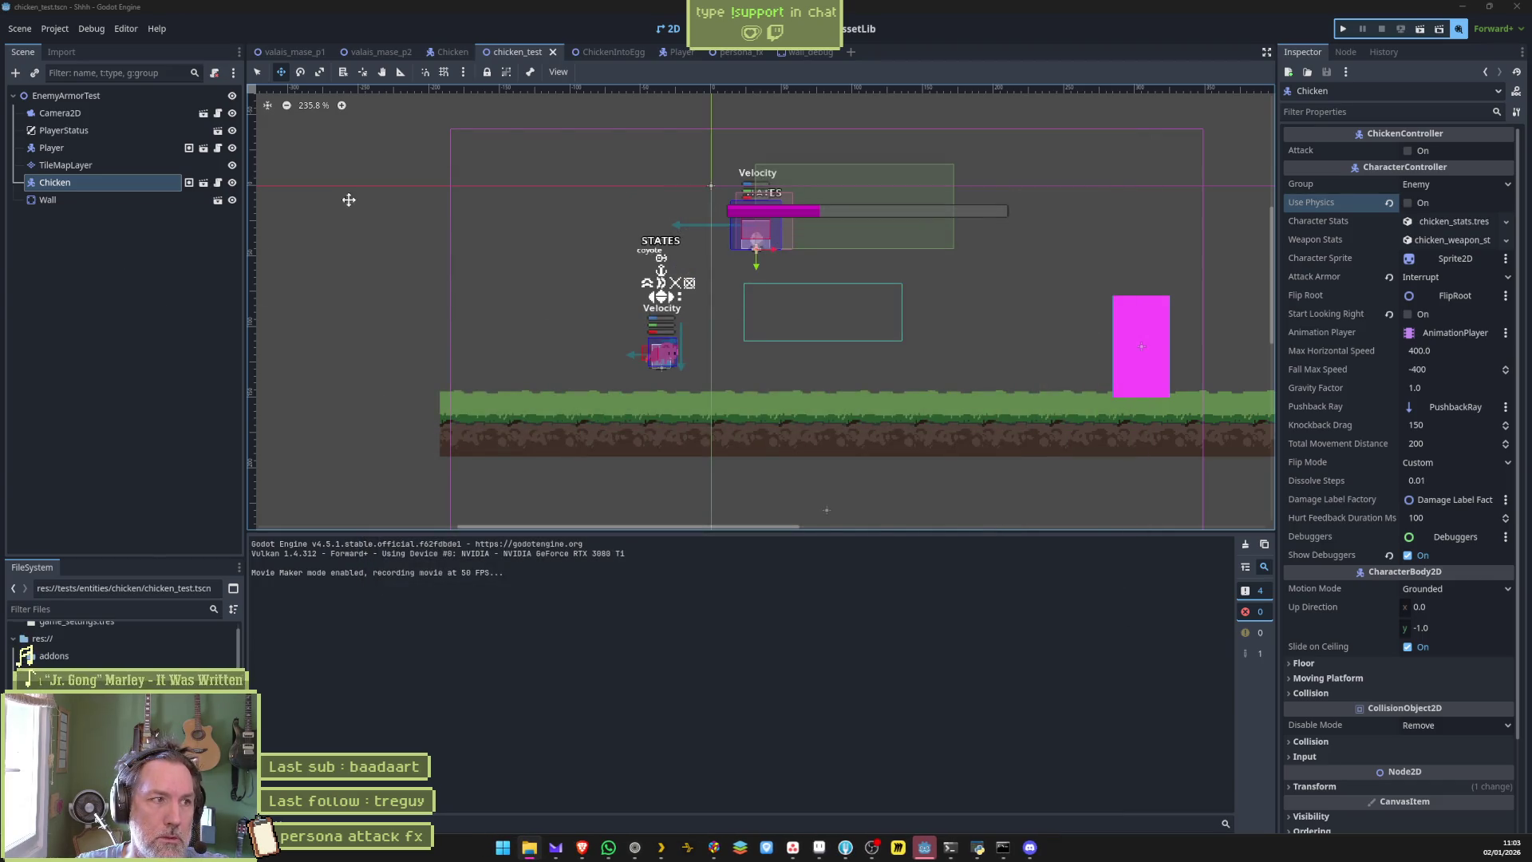
# Move the Player node up and to the left, then save, run and stop the chicken test.
pyautogui.click(122, 144)
pyautogui.moveTo(619, 356); pyautogui.dragTo(539, 160)
pyautogui.press('F6')
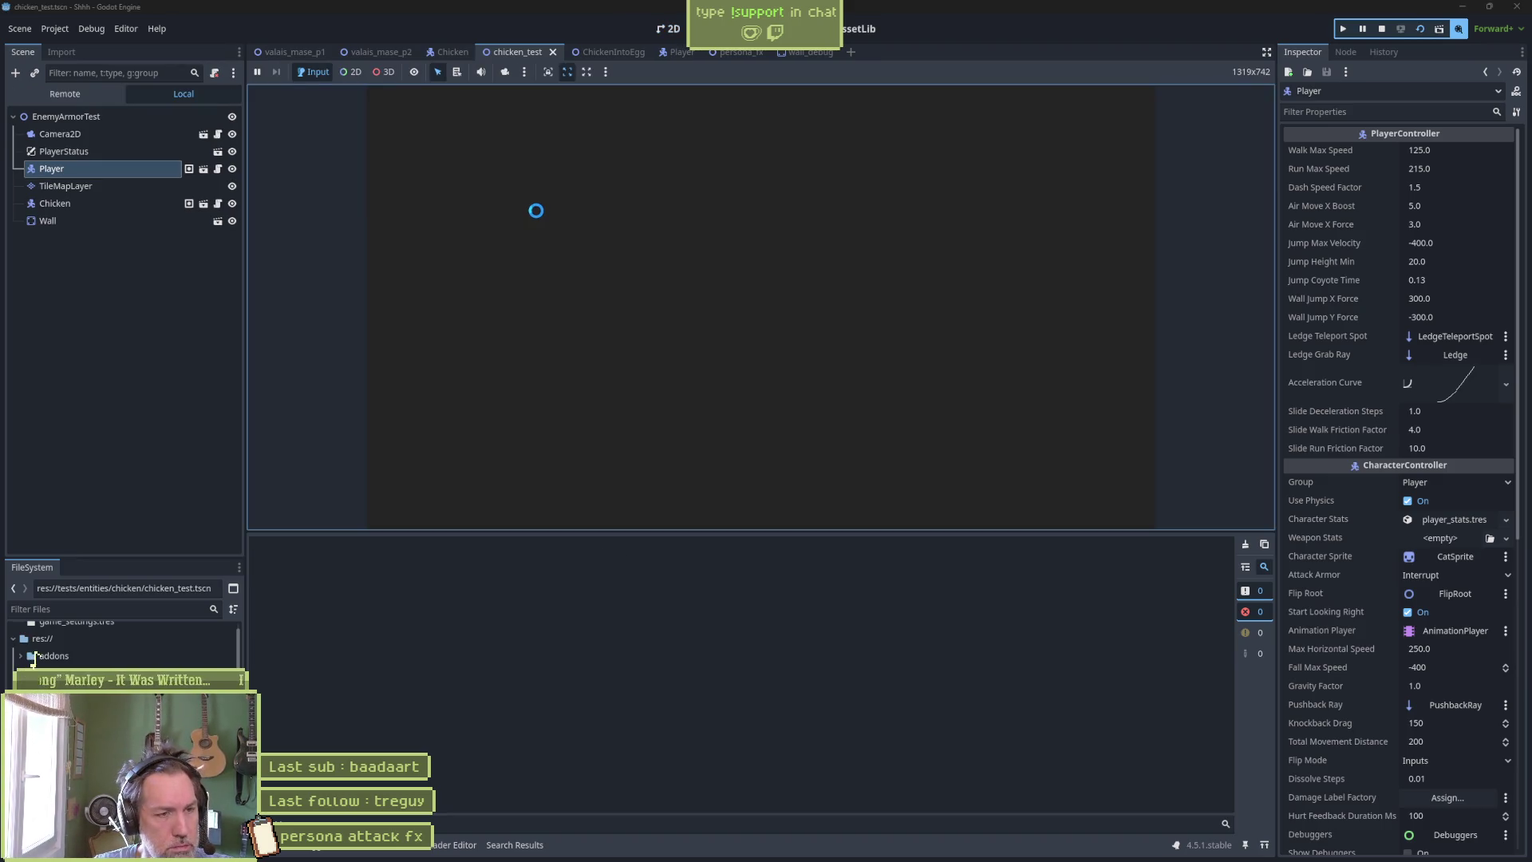
pyautogui.press('F8')
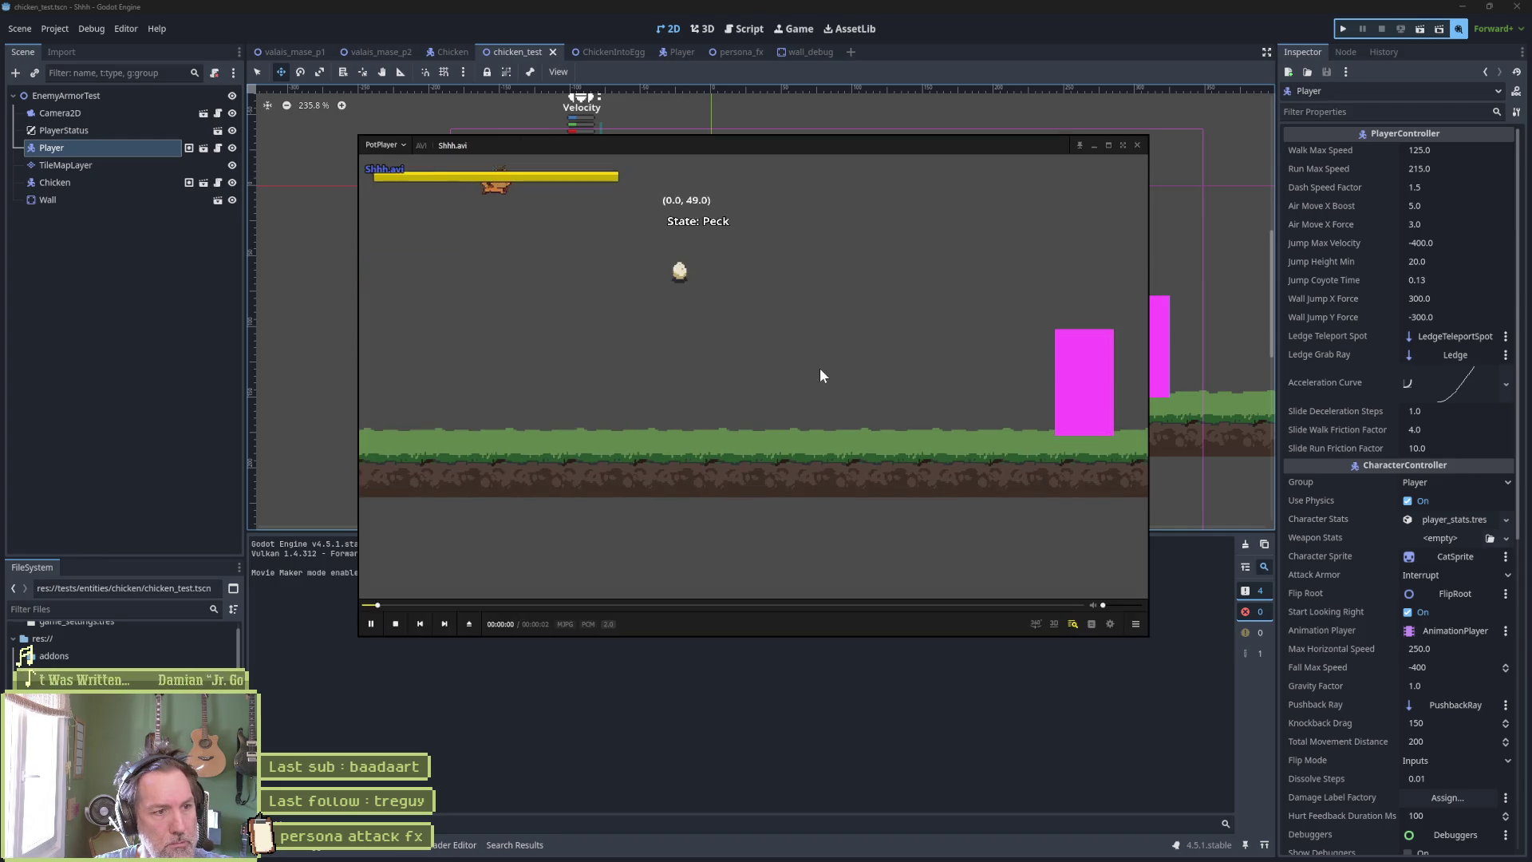
# Step frame by frame through Shhh.avi until the cat lands and the egg hatches into the chicken.
pyautogui.press('f')
pyautogui.press('f')
pyautogui.press('f')
pyautogui.press('f')
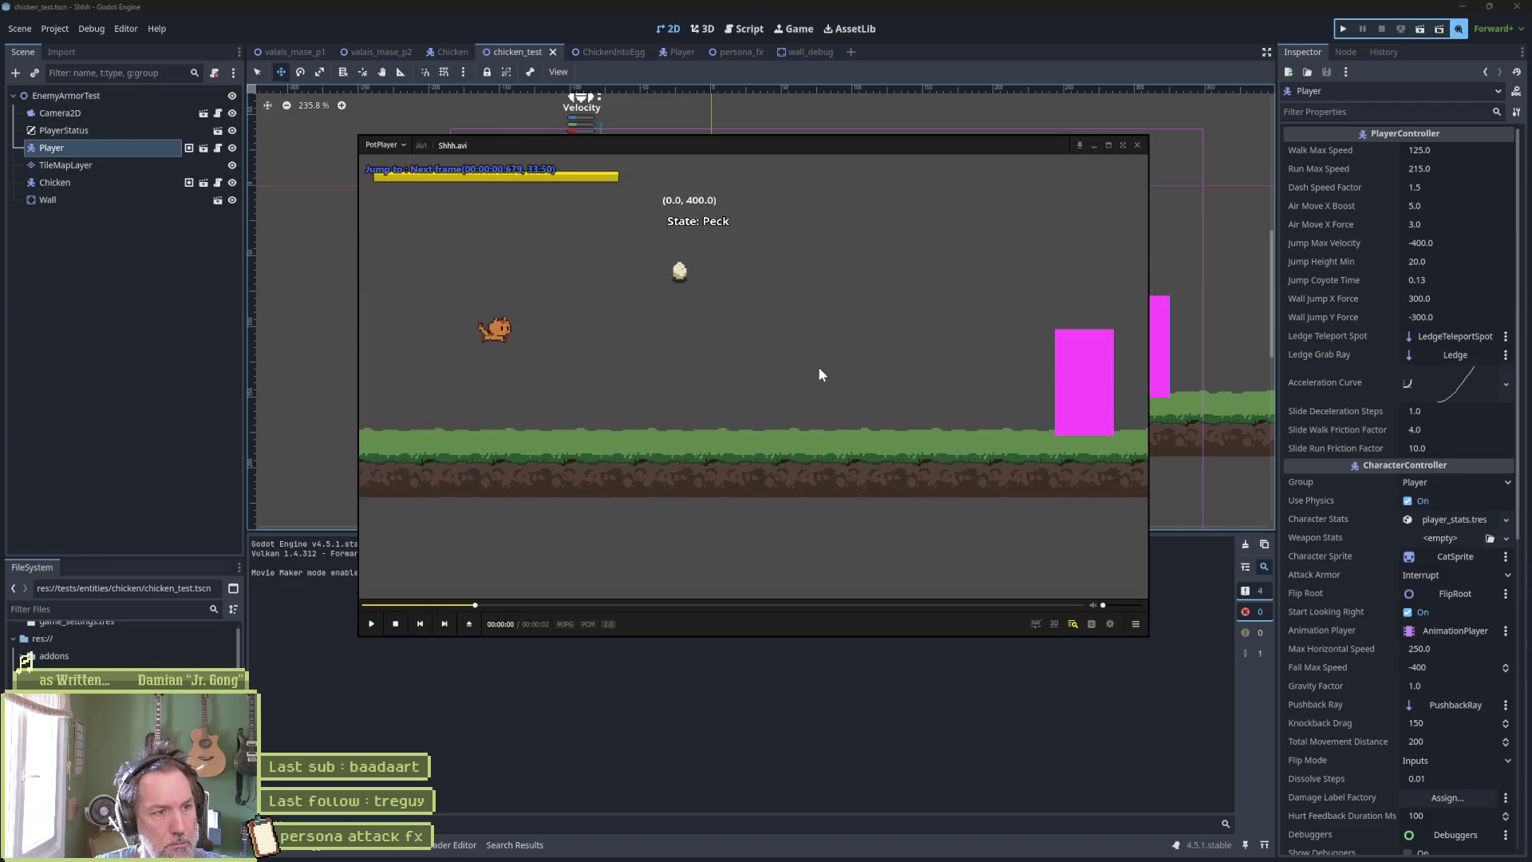
pyautogui.press('f')
pyautogui.press('f')
pyautogui.press('f')
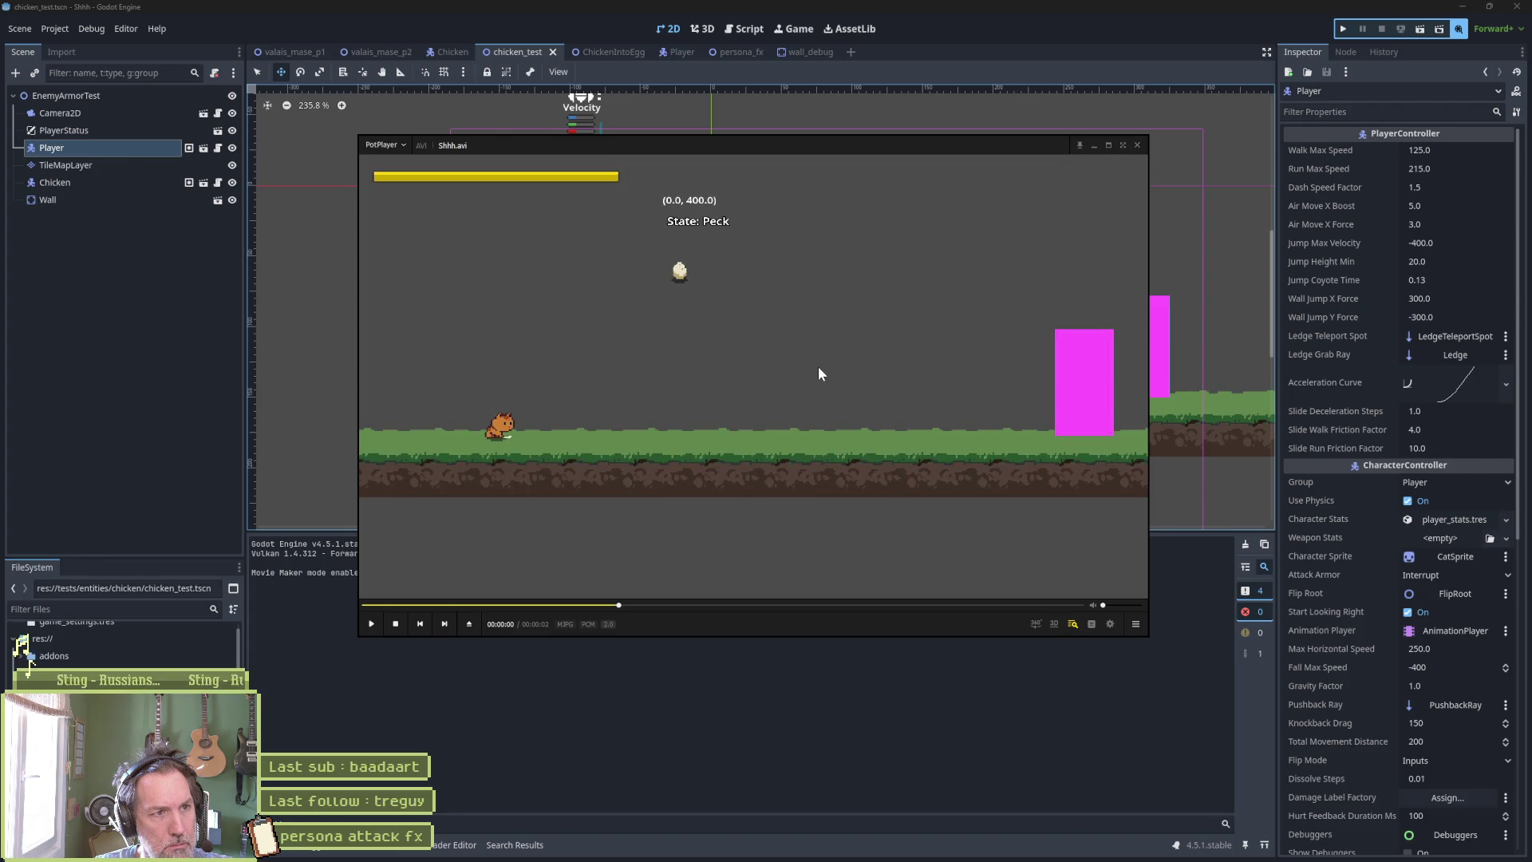
pyautogui.press('f')
pyautogui.press('f')
pyautogui.press('f')
pyautogui.press('f')
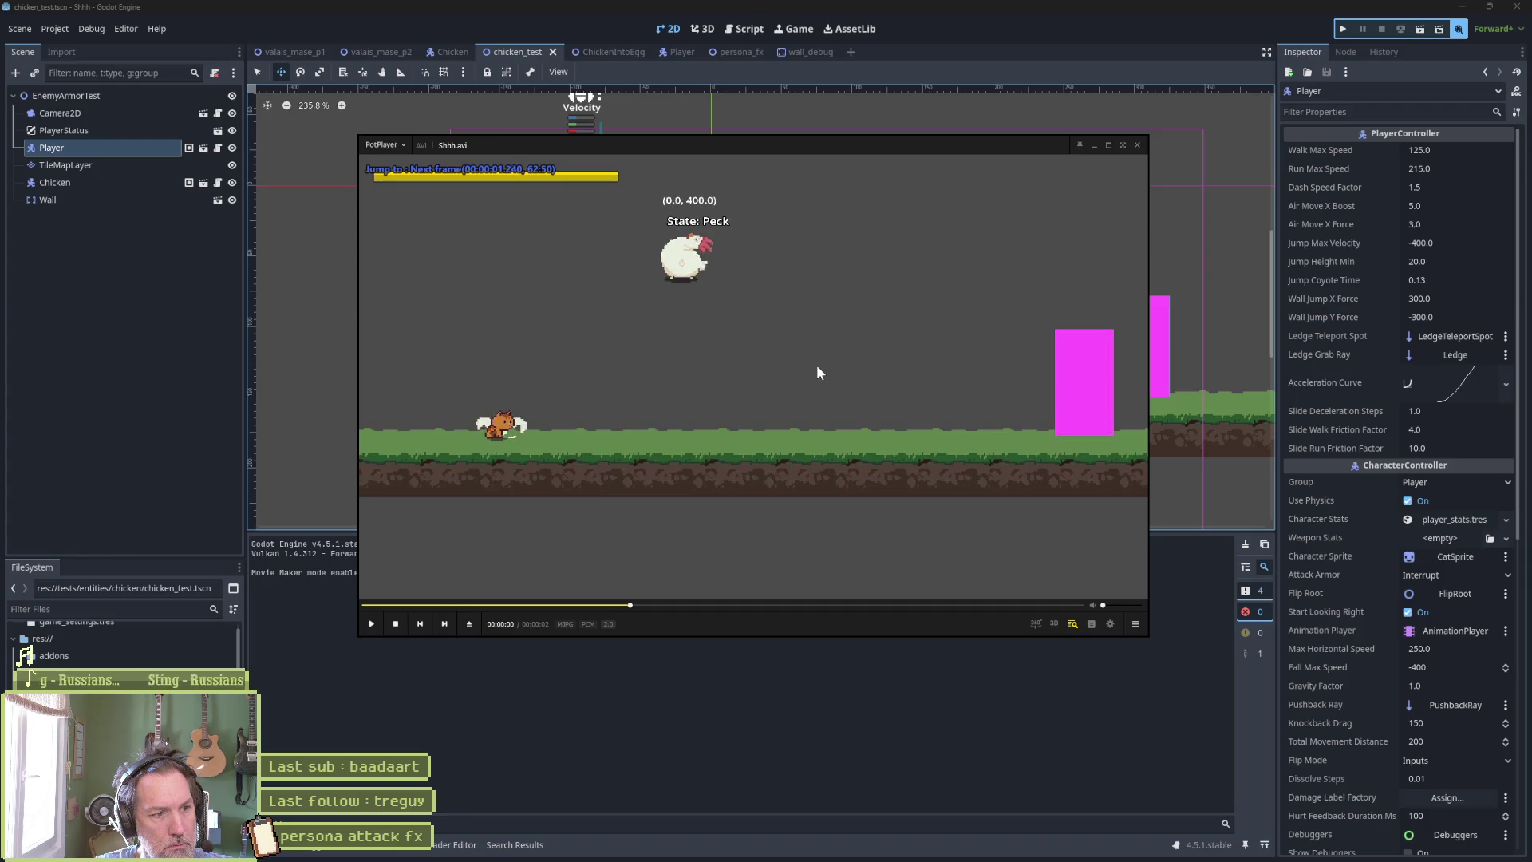
pyautogui.press('f')
pyautogui.press('f')
pyautogui.press('f')
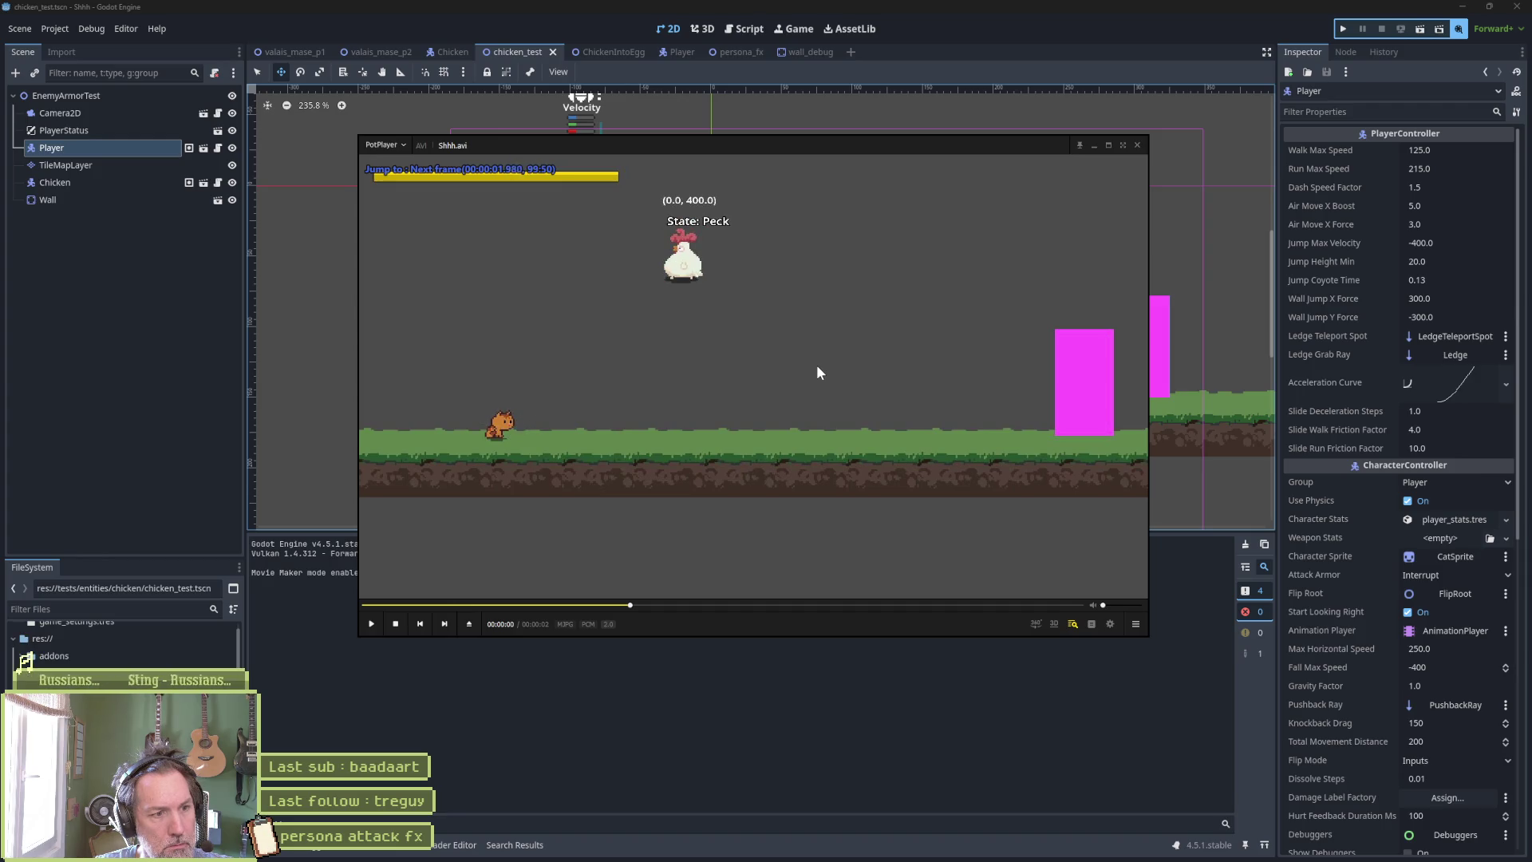